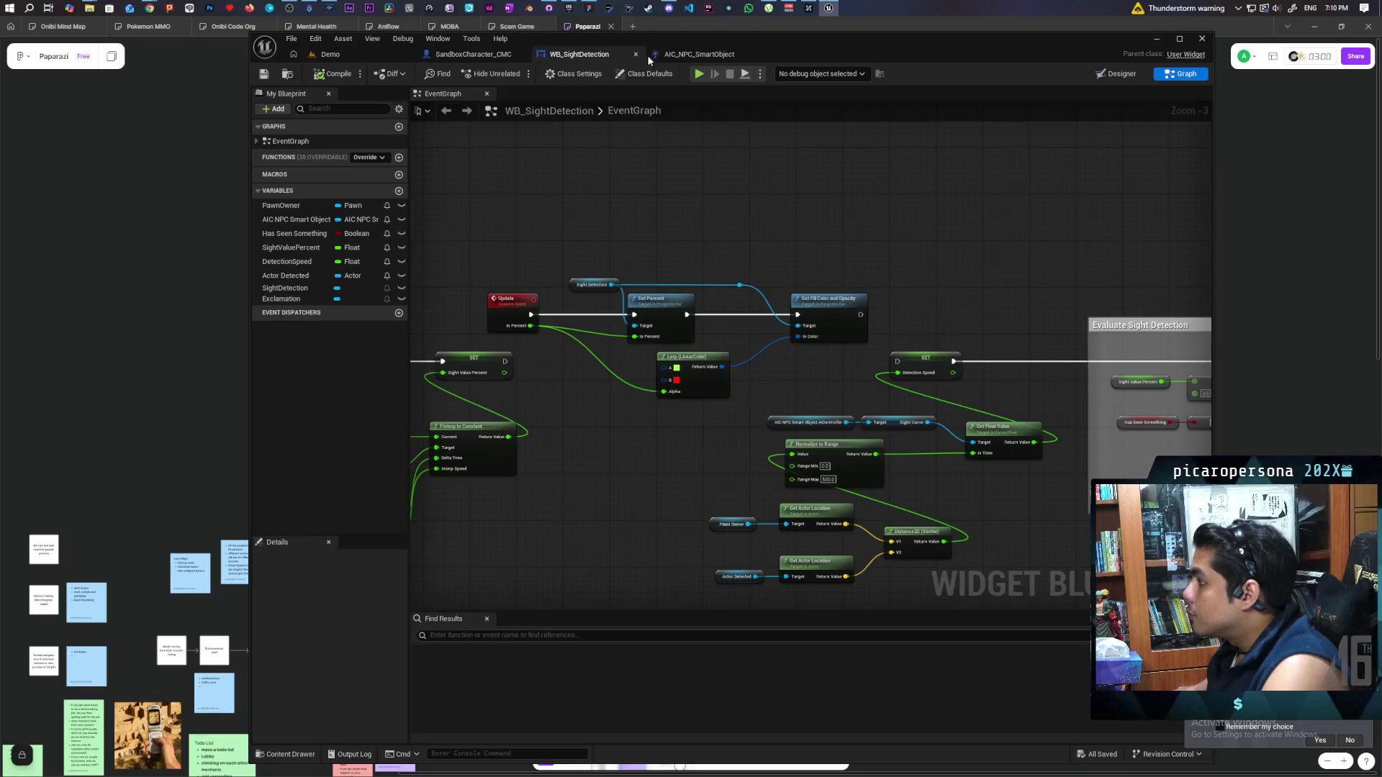
Delete the old Widget Update event, the Update node and the As WB Sight Detection cast
{"action": "mouse_move", "coordinate": [844, 351]}
{"action": "left_mouse_down"}
{"action": "mouse_move", "coordinate": [833, 382]}
{"action": "mouse_move", "coordinate": [898, 373]}
{"action": "mouse_move", "coordinate": [625, 326]}
{"action": "mouse_move", "coordinate": [564, 344]}
{"action": "mouse_move", "coordinate": [692, 390]}
{"action": "mouse_move", "coordinate": [559, 346]}
{"action": "mouse_move", "coordinate": [559, 292]}
{"action": "mouse_move", "coordinate": [537, 344]}
{"action": "left_mouse_up"}
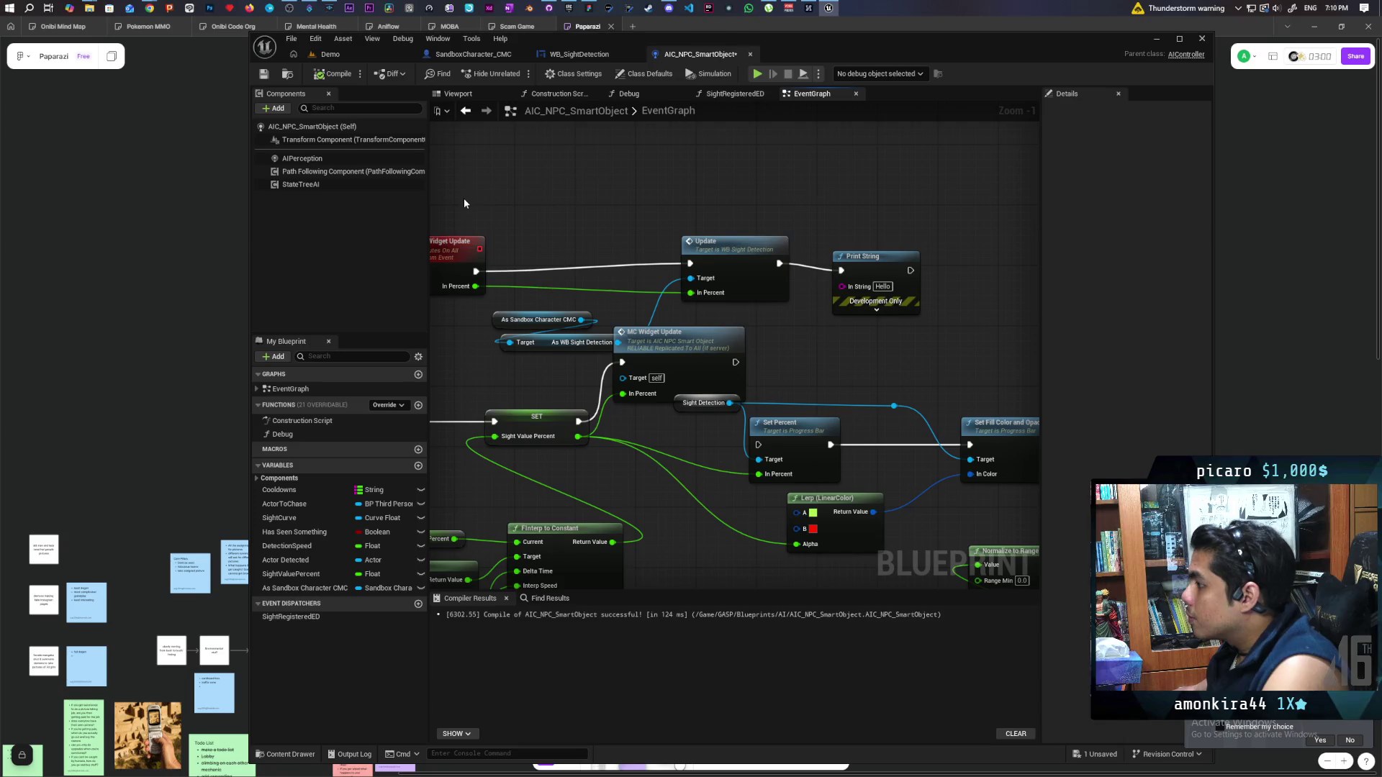
{"action": "left_click_drag", "start_coordinate": [632, 259], "coordinate": [633, 259]}
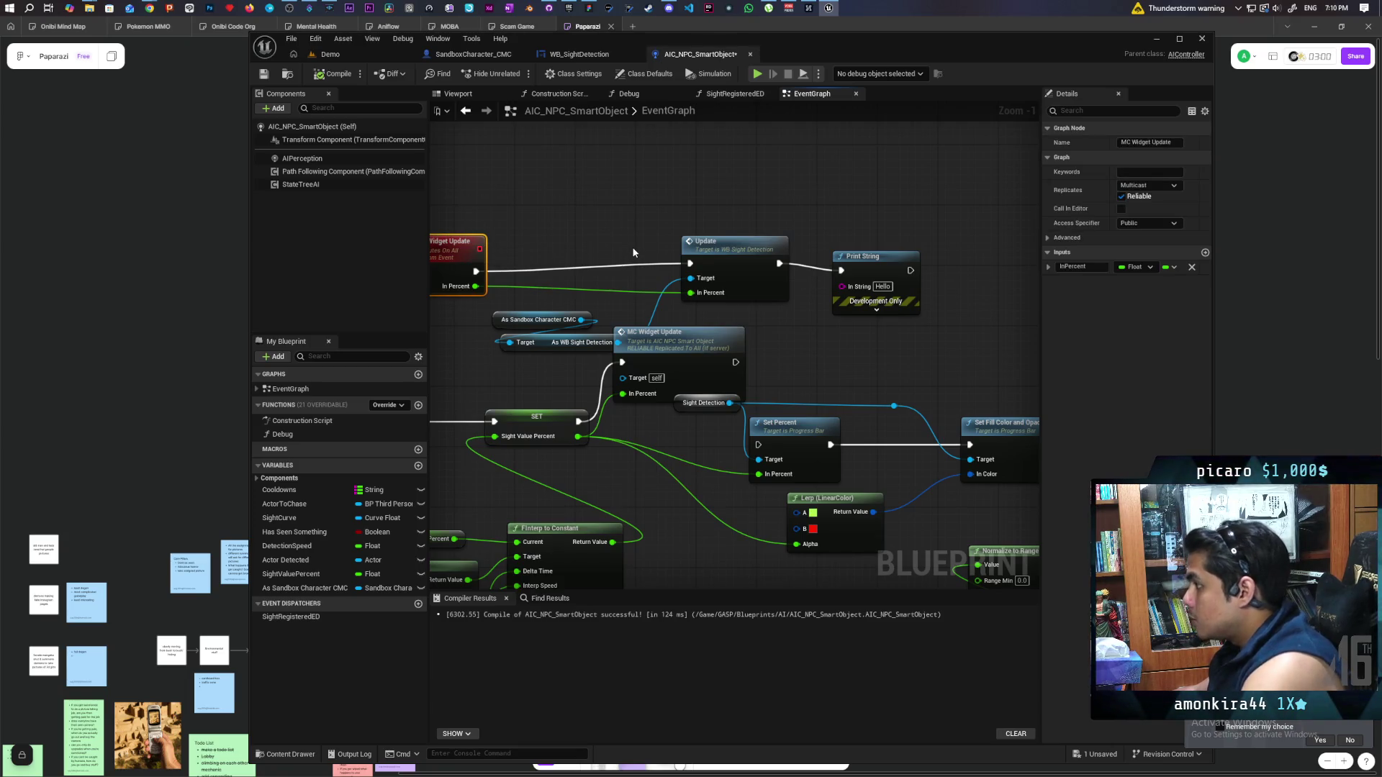
{"action": "key", "text": "Delete"}
{"action": "left_click", "coordinate": [712, 242]}
{"action": "key", "text": "Delete"}
{"action": "mouse_move", "coordinate": [494, 274]}
{"action": "left_mouse_down"}
{"action": "mouse_move", "coordinate": [546, 344]}
{"action": "mouse_move", "coordinate": [530, 306]}
{"action": "mouse_move", "coordinate": [596, 266]}
{"action": "left_mouse_up"}
{"action": "left_click", "coordinate": [582, 304]}
{"action": "key", "text": "Delete"}
Add Update Vision Widget after SET, fed by Sight Value Percent, and remove MC Widget Update
{"action": "type", "text": "updat"}
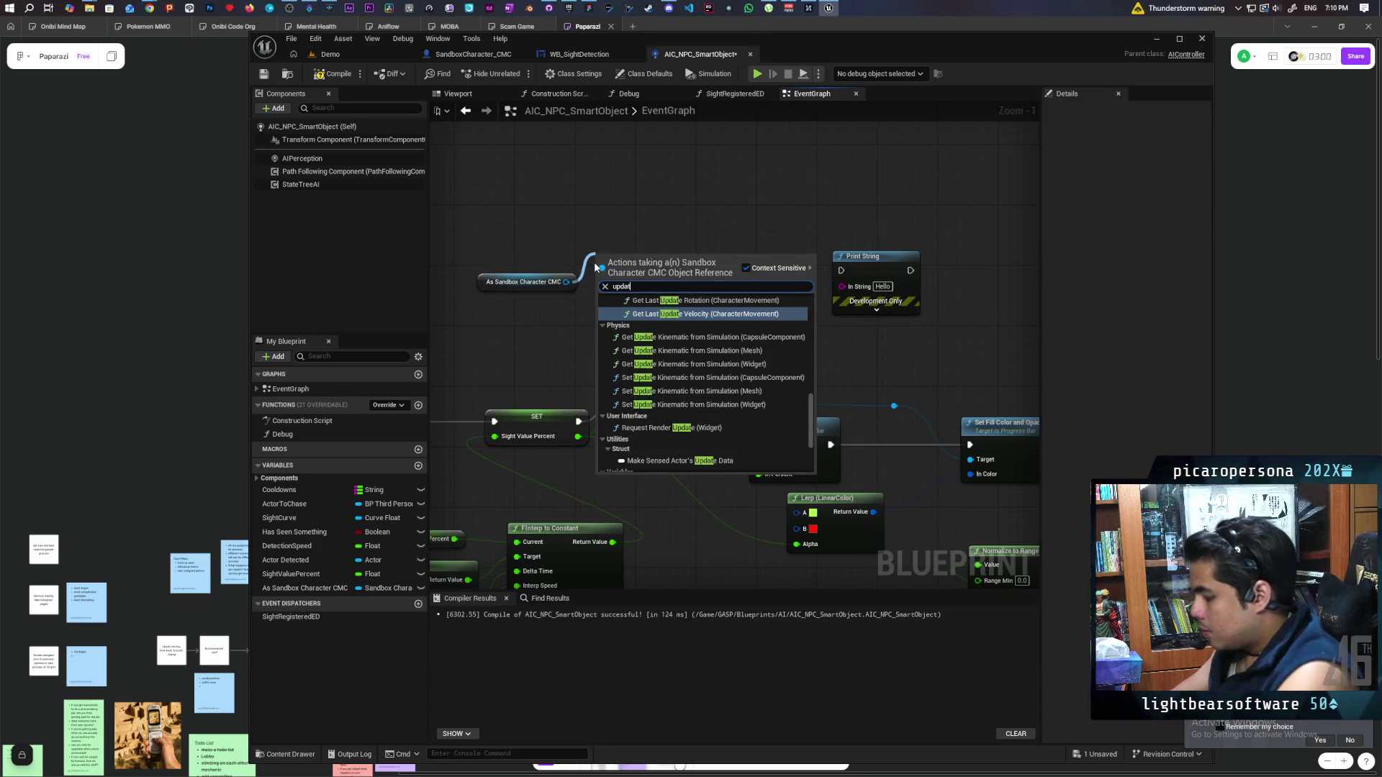
{"action": "type", "text": " vis"}
{"action": "key", "text": "Return"}
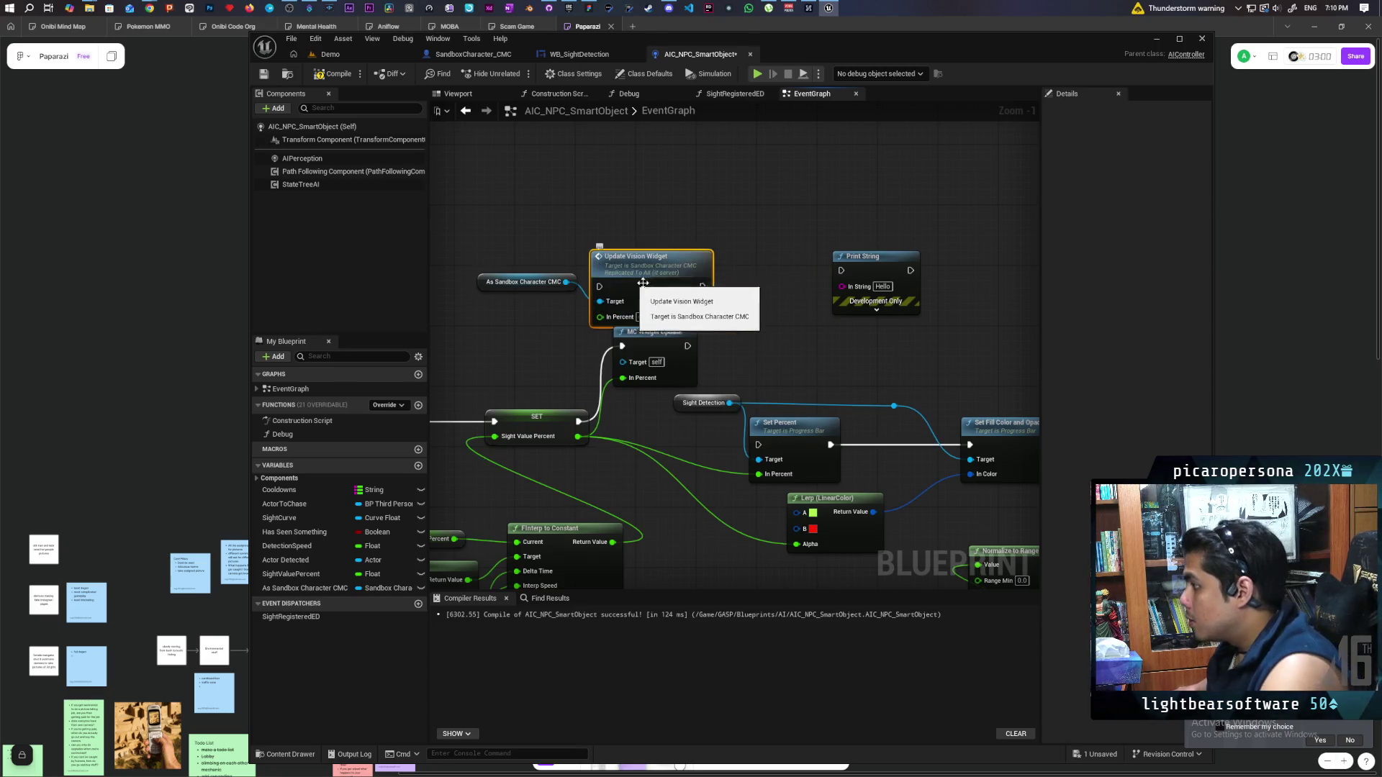
{"action": "left_click_drag", "start_coordinate": [656, 279], "coordinate": [726, 245]}
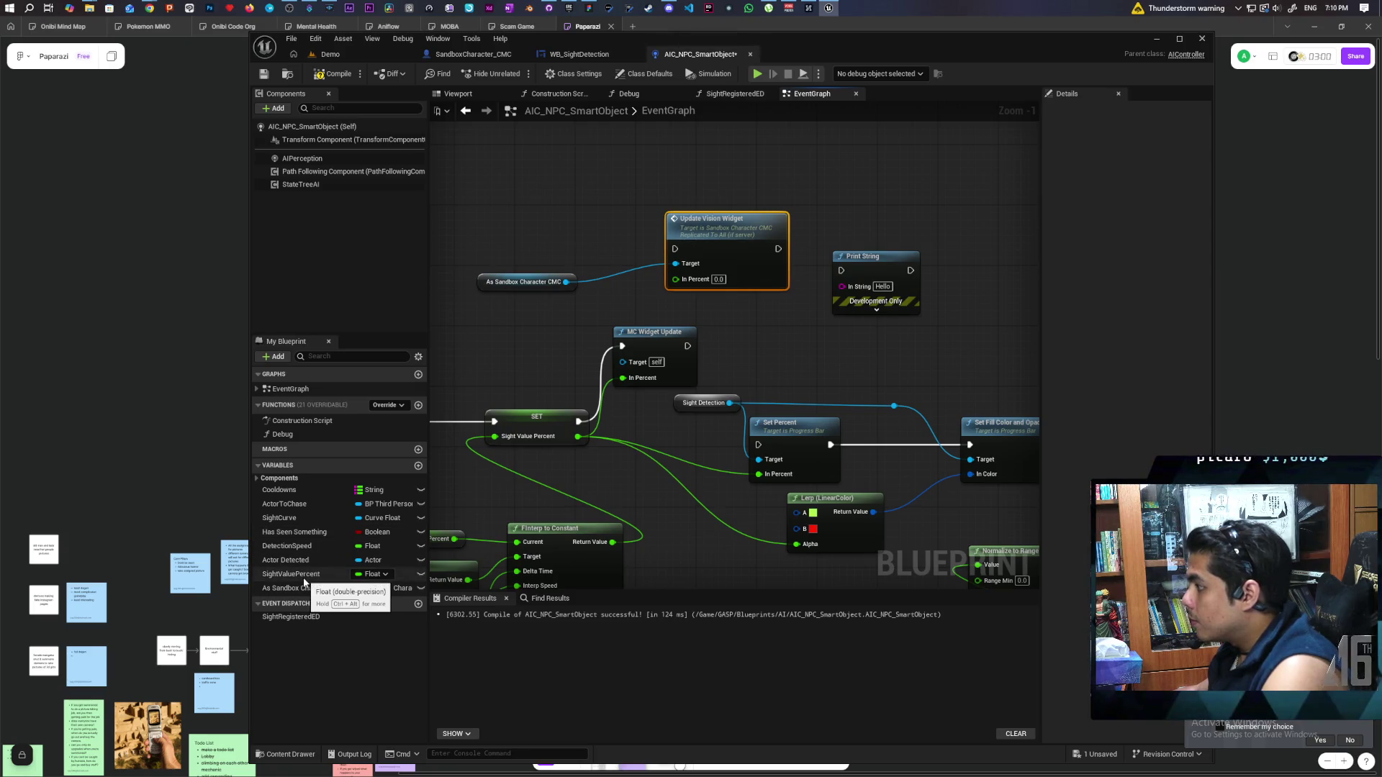
{"action": "left_click", "coordinate": [662, 368]}
{"action": "key", "text": "Delete"}
{"action": "mouse_move", "coordinate": [577, 421]}
{"action": "left_mouse_down"}
{"action": "mouse_move", "coordinate": [675, 248]}
{"action": "mouse_move", "coordinate": [673, 318]}
{"action": "mouse_move", "coordinate": [676, 279]}
{"action": "left_mouse_up"}
{"action": "left_click_drag", "start_coordinate": [525, 281], "coordinate": [565, 267]}
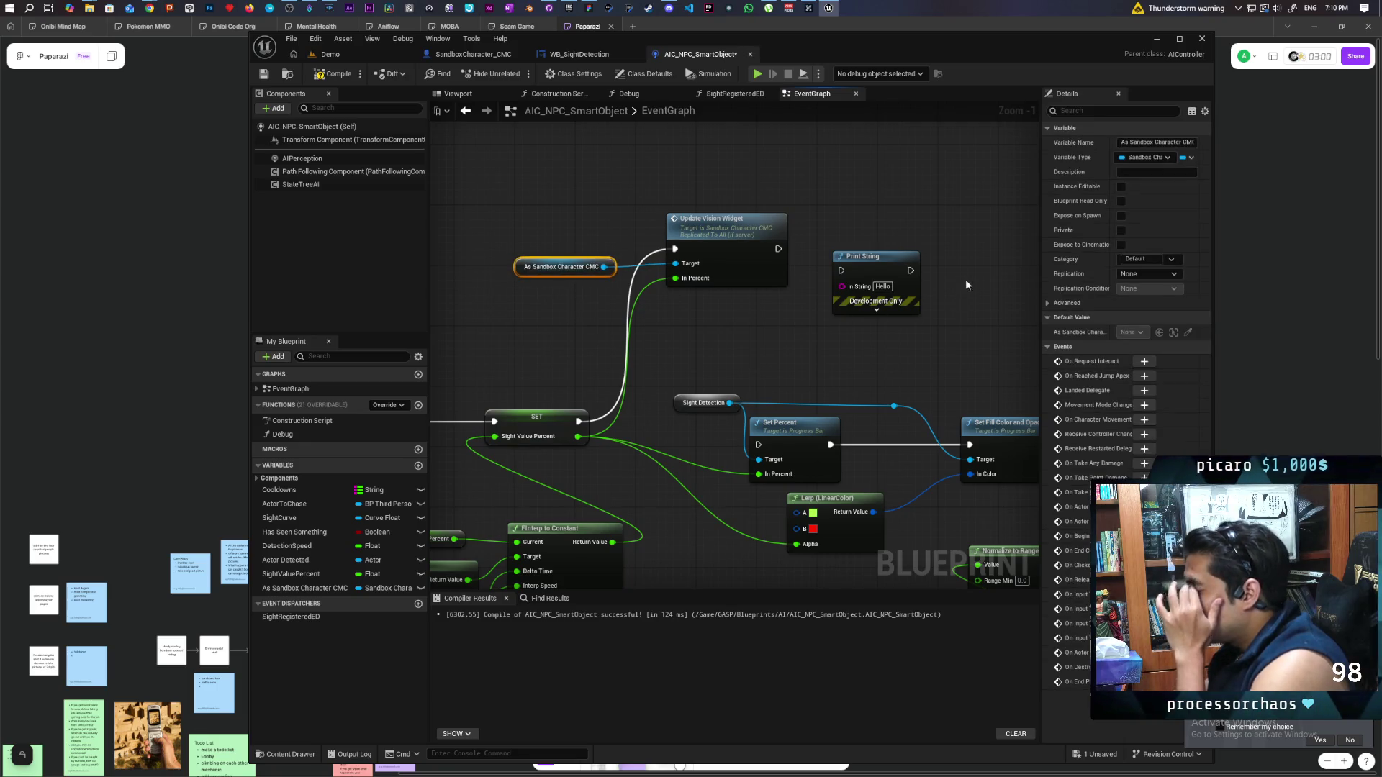
Delete the Print String node, compile the controller, and switch to the Demo level
{"action": "left_click", "coordinate": [875, 303]}
{"action": "key", "text": "Delete"}
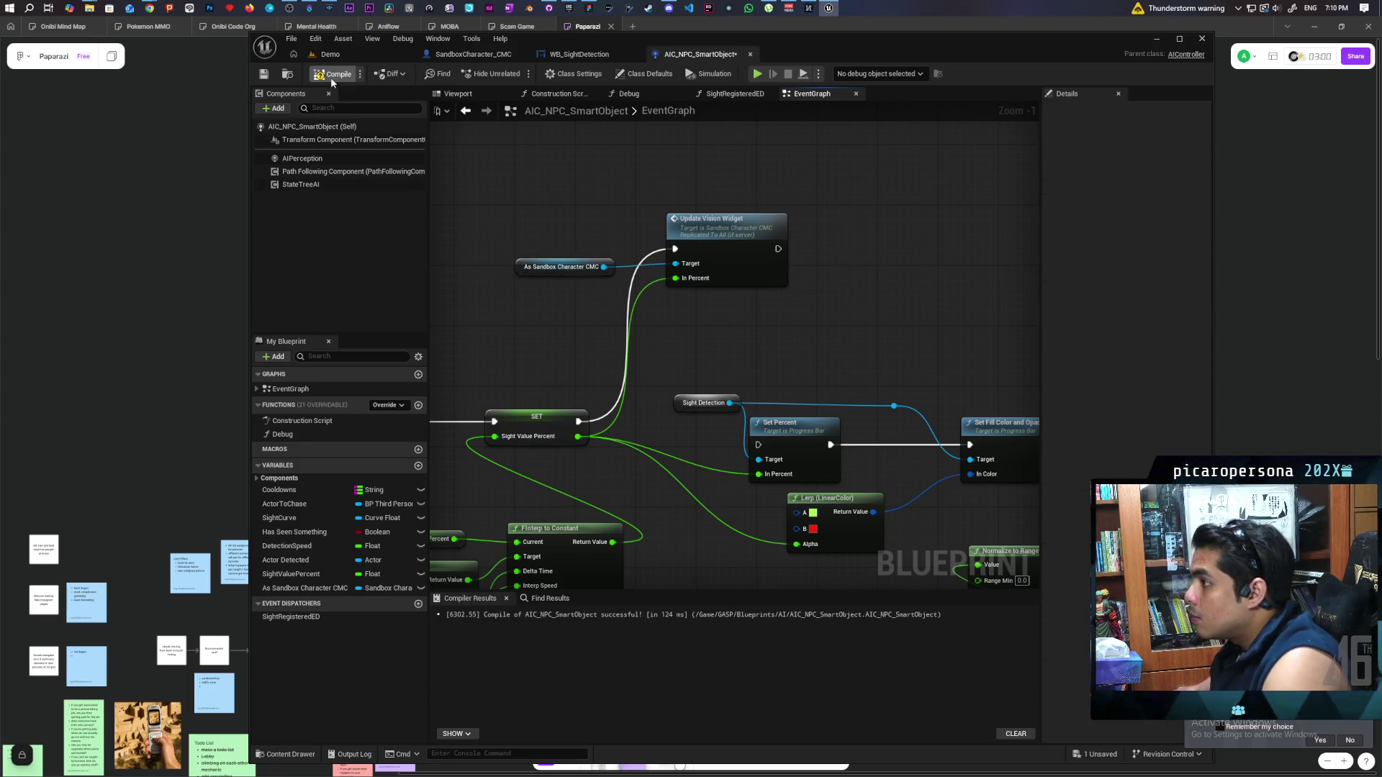
{"action": "left_click", "coordinate": [330, 74]}
{"action": "left_click", "coordinate": [581, 55]}
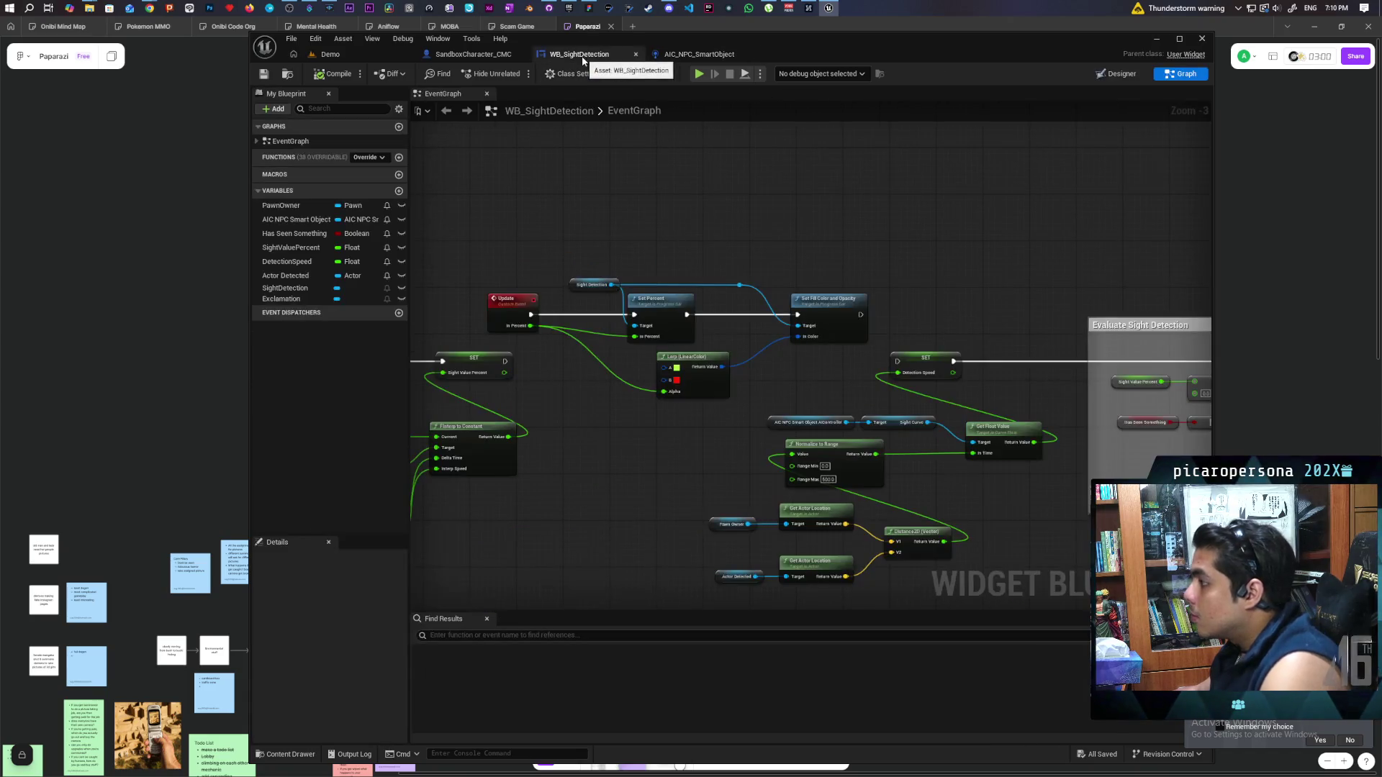
{"action": "left_click", "coordinate": [351, 54]}
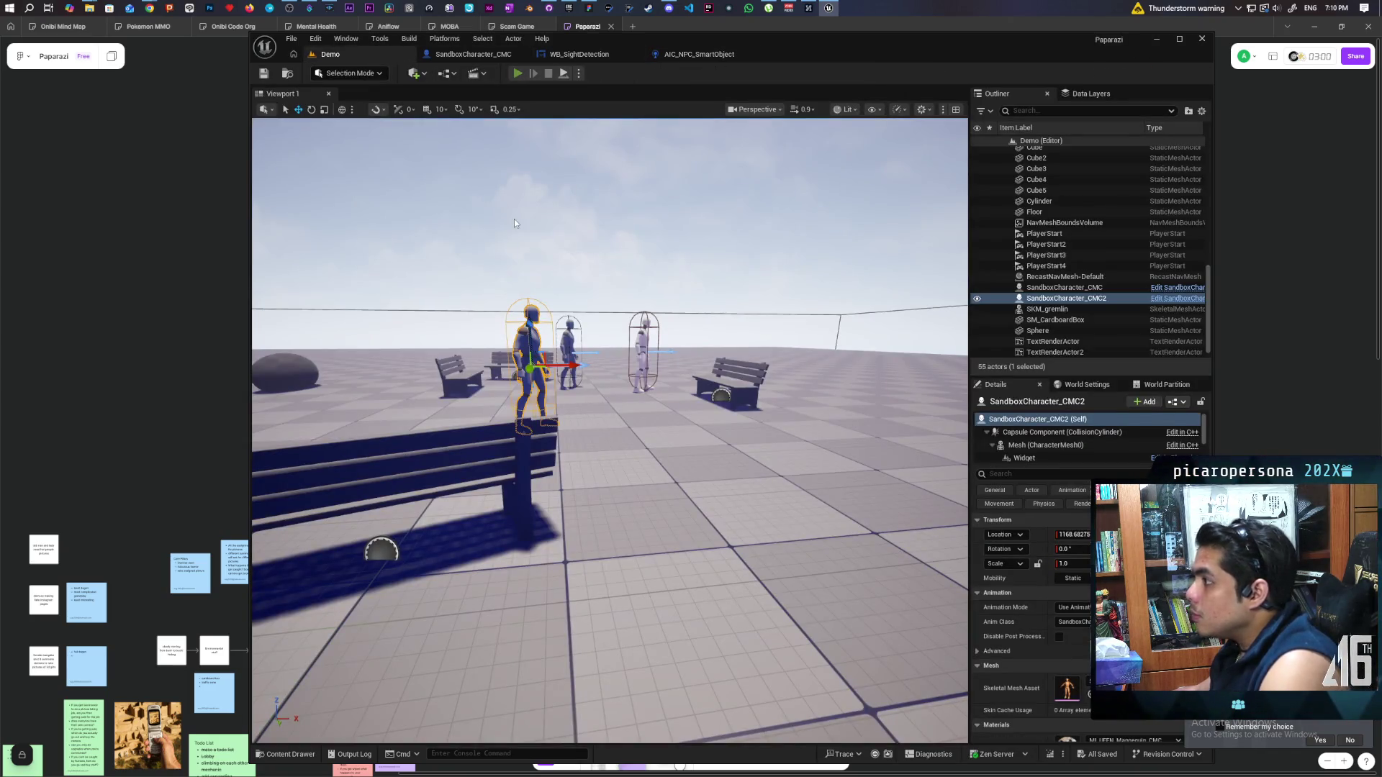
Run and stop a three-client play session, then return to the AIC_NPC_SmartObject graph
{"action": "key", "text": "alt+p"}
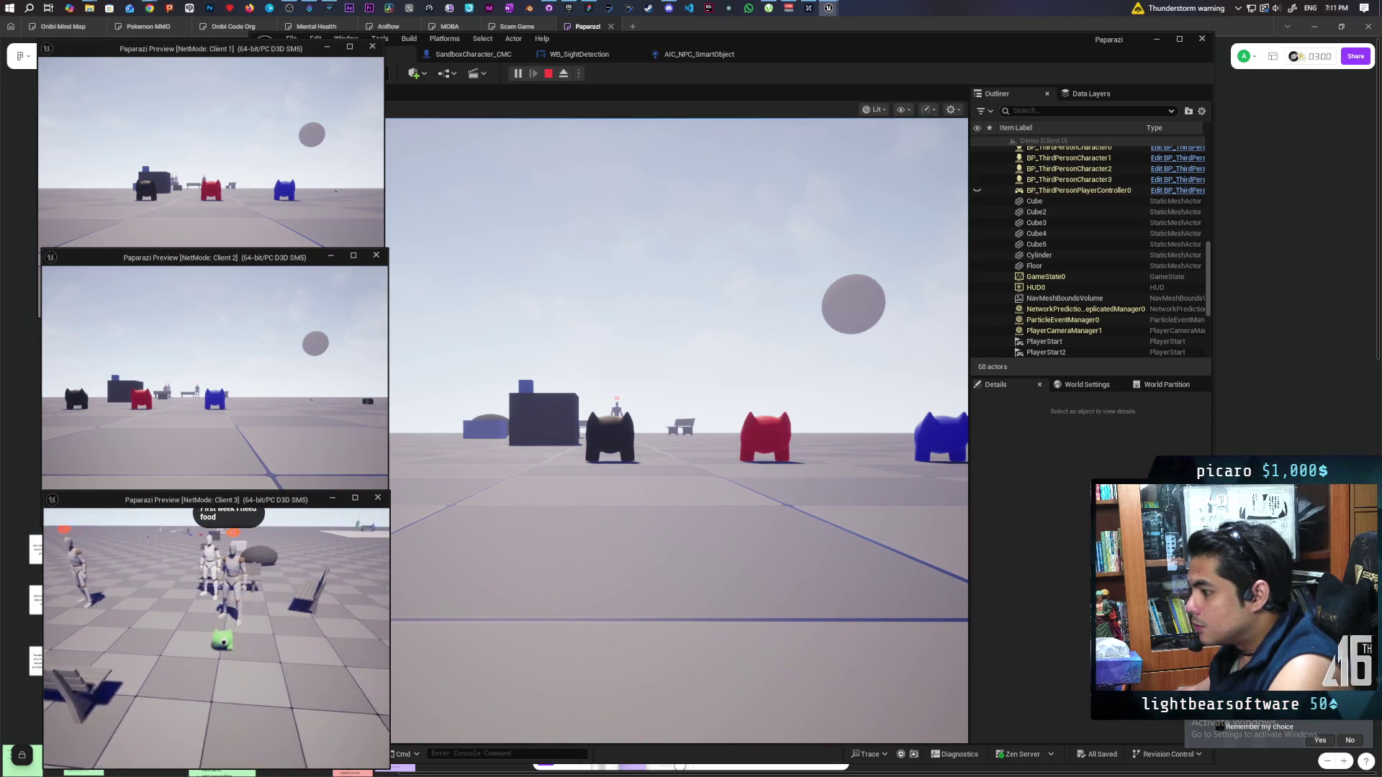
{"action": "key", "text": "Escape"}
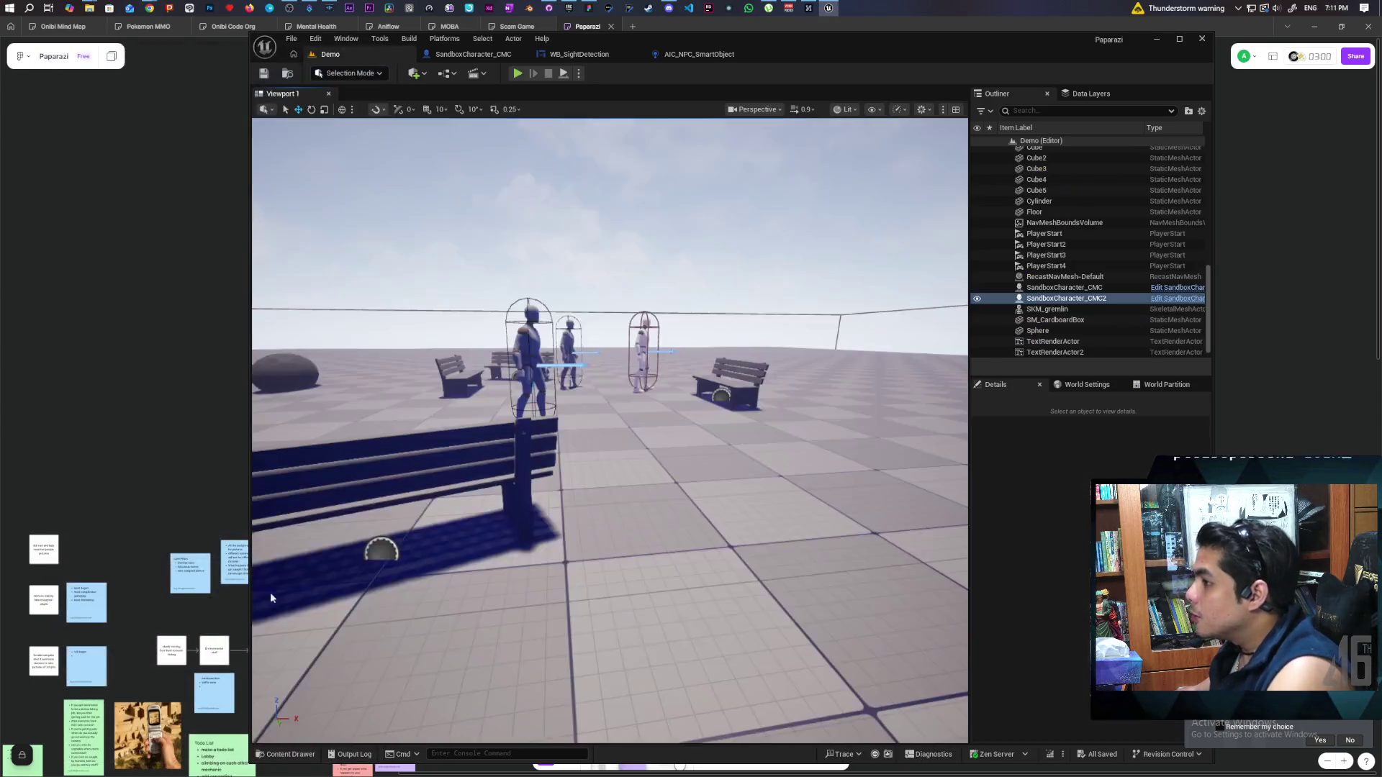
{"action": "left_click", "coordinate": [703, 56]}
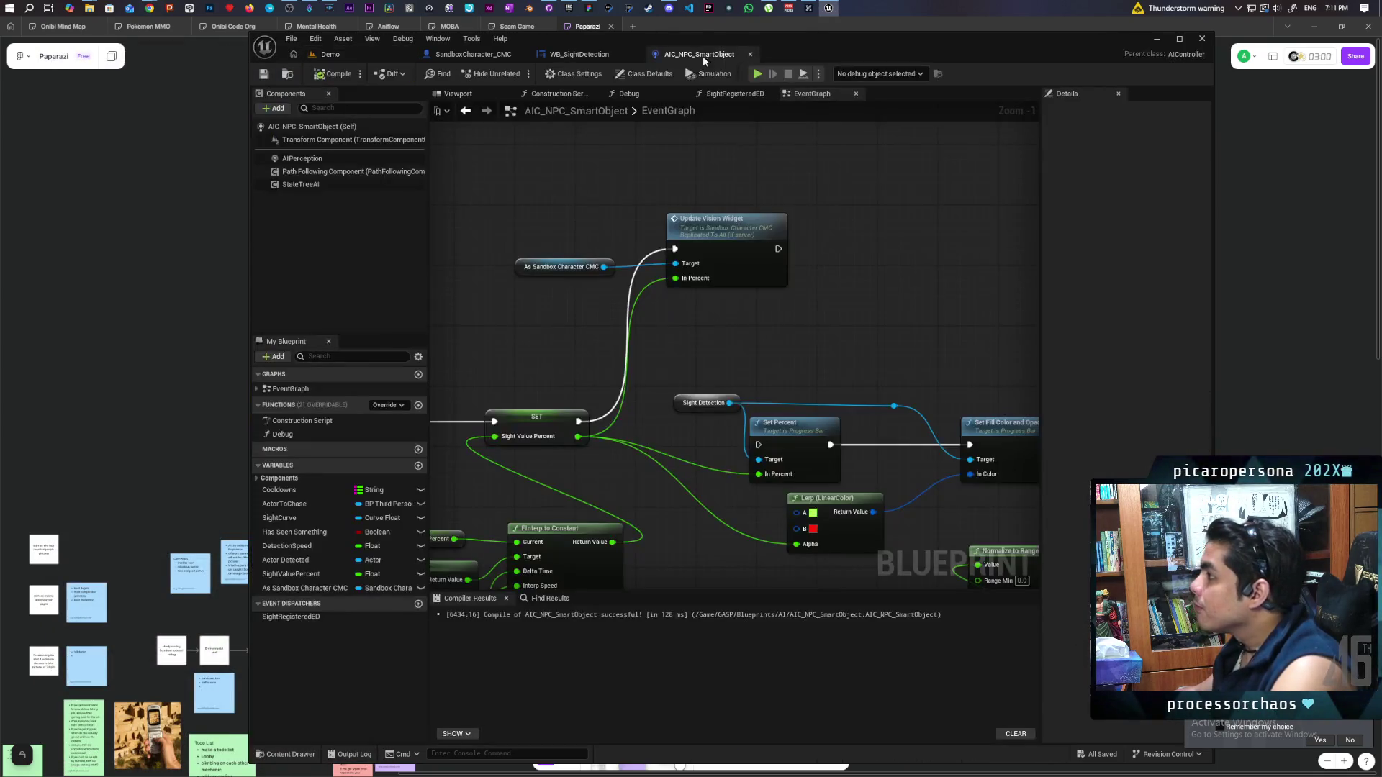
Maximize the blueprint editor and centre the controller's Event Tick chain
{"action": "double_click", "coordinate": [841, 58]}
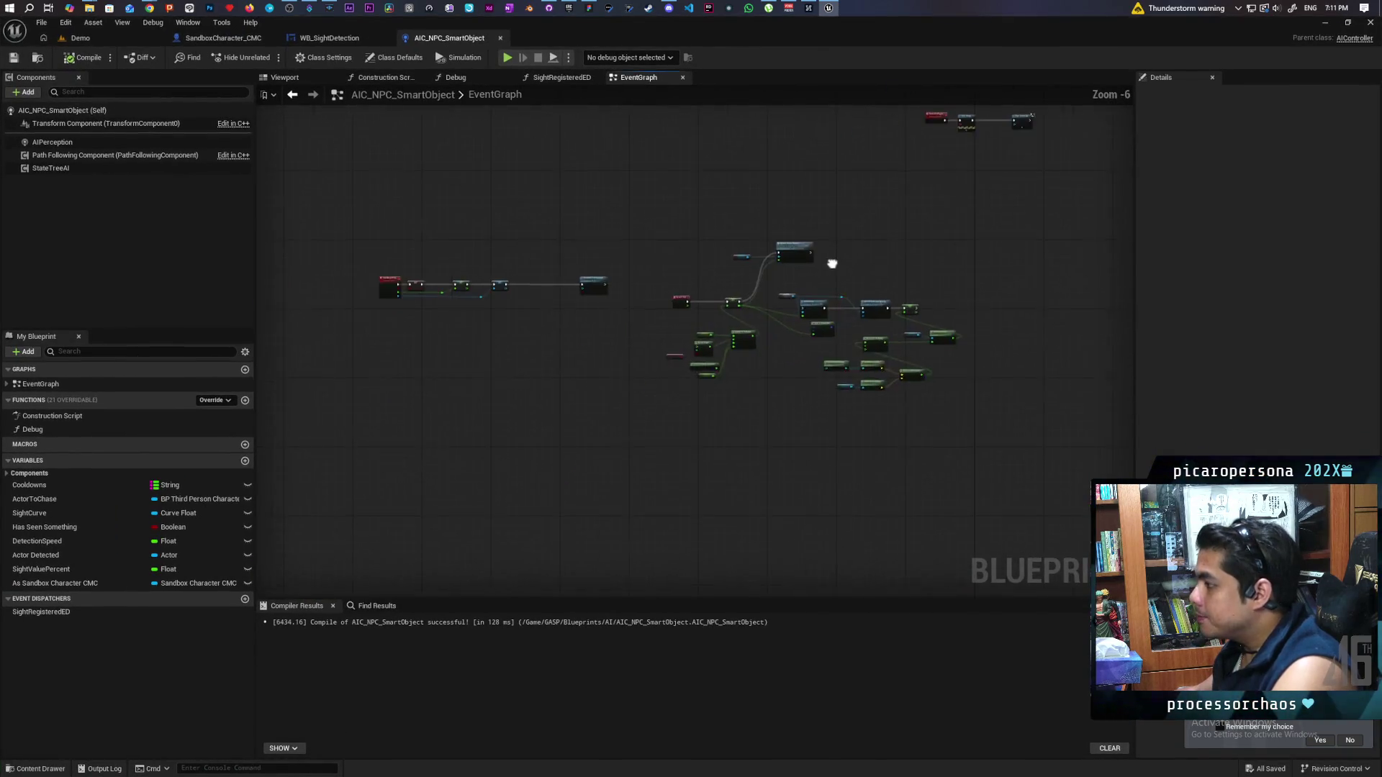
{"action": "scroll", "coordinate": [764, 295], "scroll_direction": "down", "scroll_amount": 4}
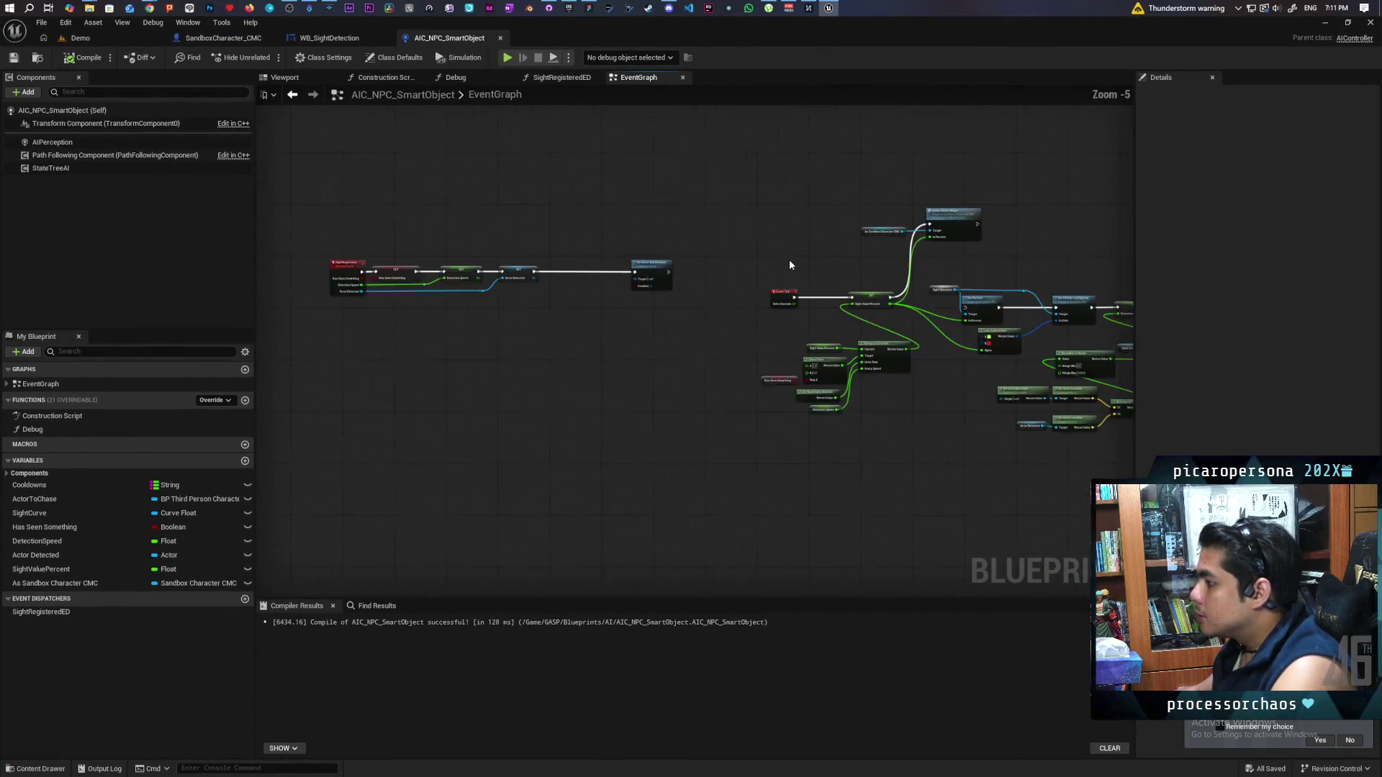
{"action": "left_click_drag", "start_coordinate": [545, 317], "coordinate": [466, 315]}
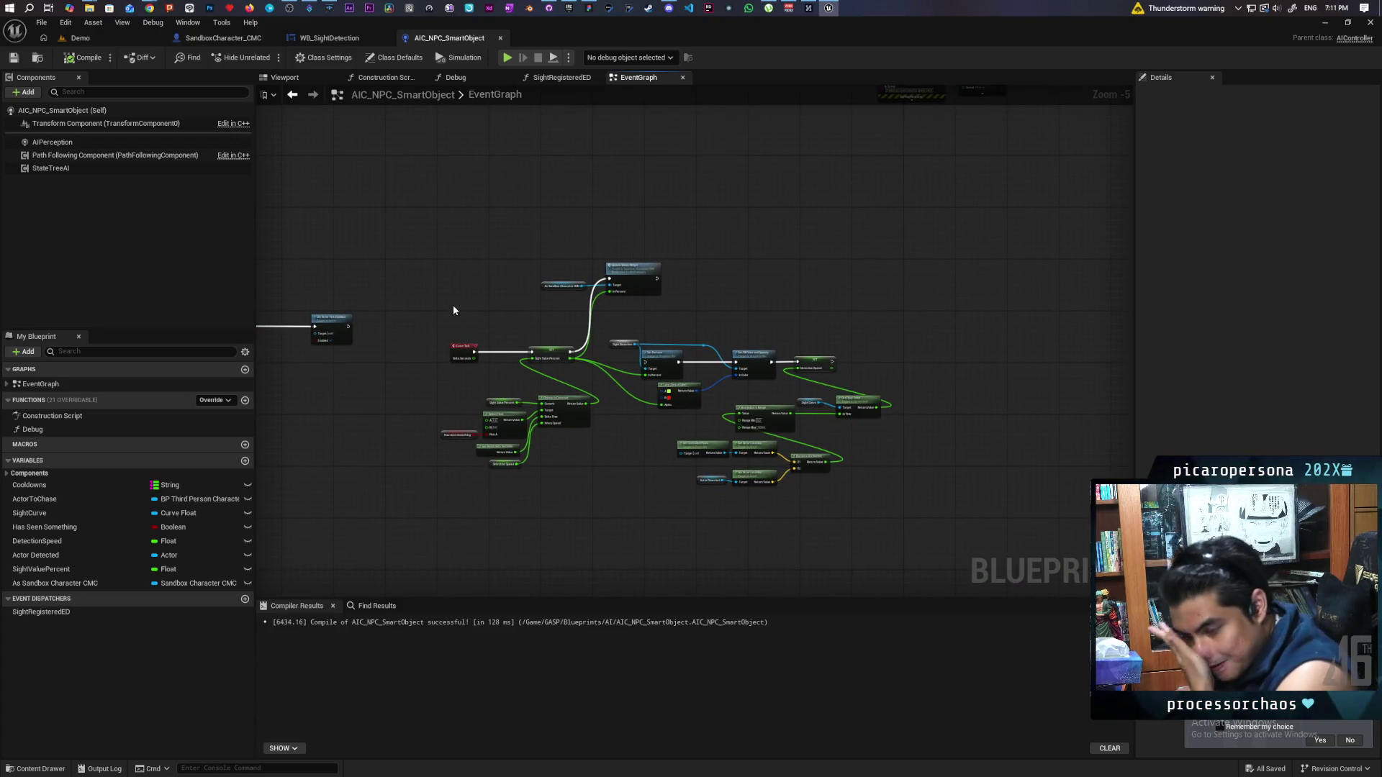
{"action": "scroll", "coordinate": [739, 312], "scroll_direction": "up", "scroll_amount": 4}
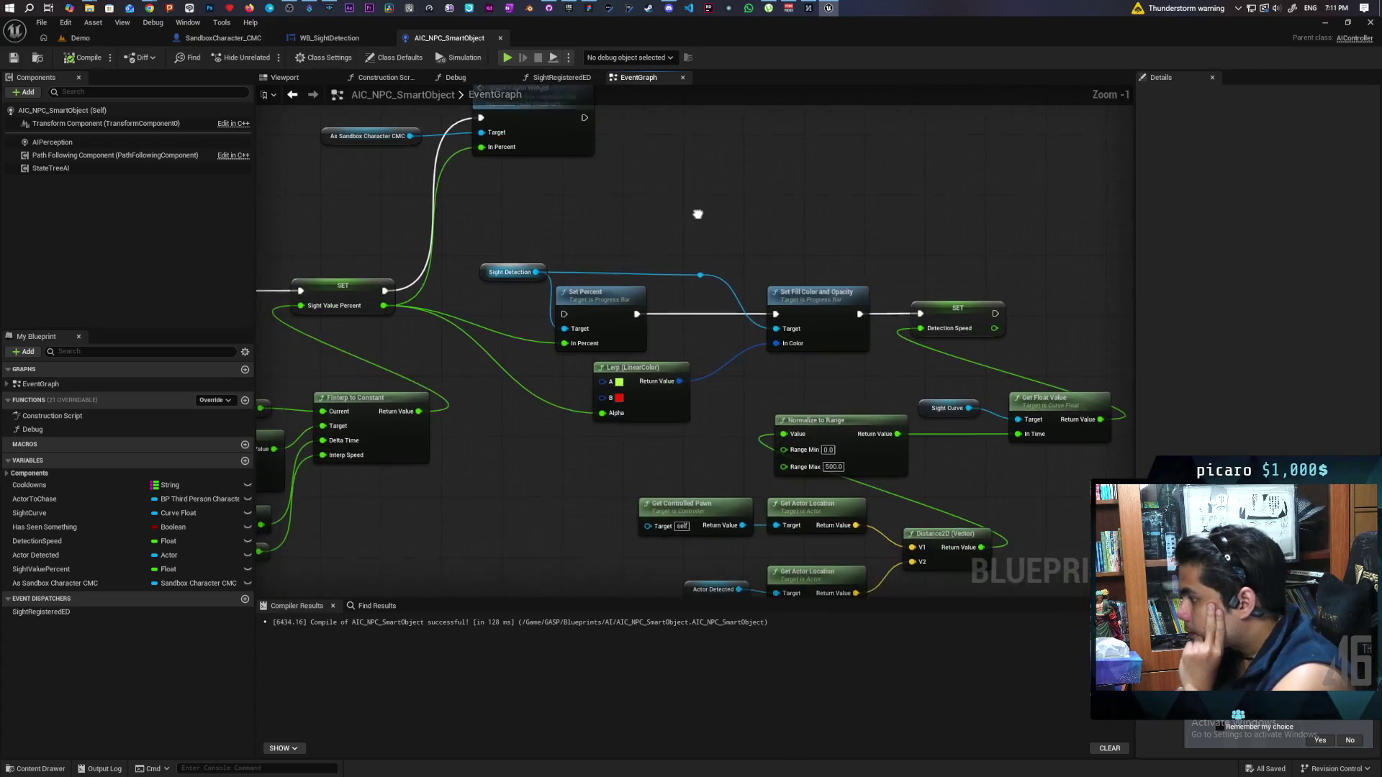
In WB_SightDetection, marquee-select the whole Evaluate Sight Detection block
{"action": "left_click", "coordinate": [329, 37]}
{"action": "mouse_move", "coordinate": [897, 209]}
{"action": "left_mouse_down"}
{"action": "mouse_move", "coordinate": [855, 193]}
{"action": "mouse_move", "coordinate": [965, 154]}
{"action": "mouse_move", "coordinate": [857, 173]}
{"action": "mouse_move", "coordinate": [620, 139]}
{"action": "left_mouse_up"}
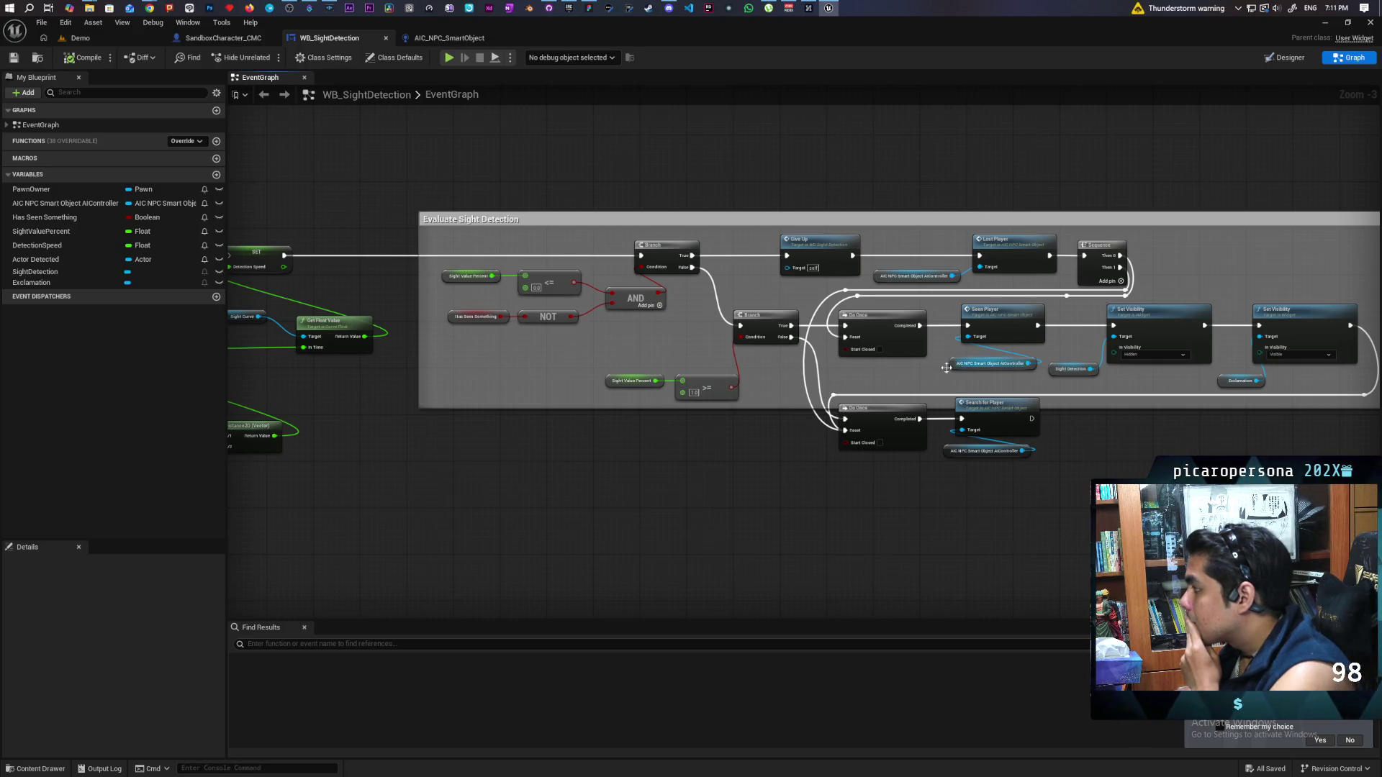
{"action": "left_click_drag", "start_coordinate": [561, 401], "coordinate": [696, 438]}
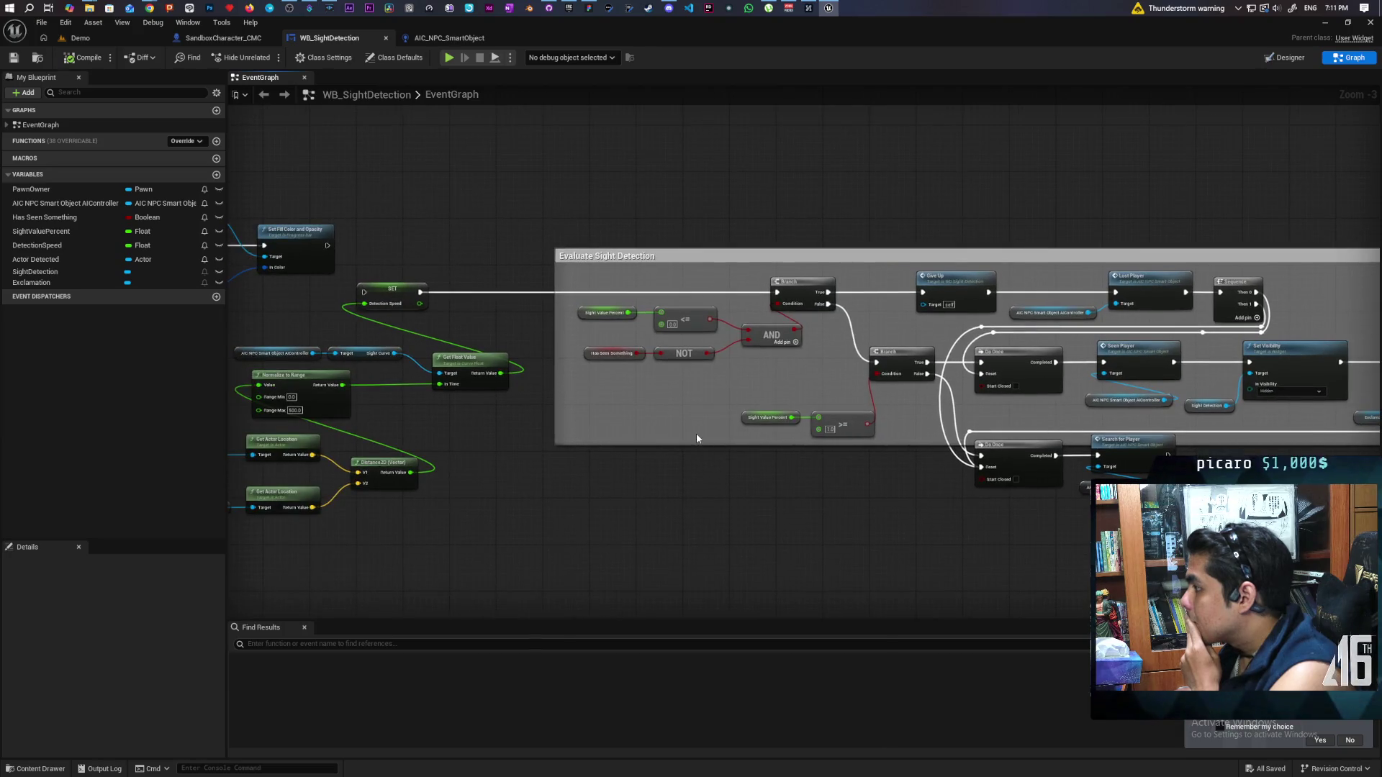
{"action": "scroll", "coordinate": [673, 455], "scroll_direction": "down", "scroll_amount": 2}
{"action": "mouse_move", "coordinate": [1176, 272]}
{"action": "left_mouse_down"}
{"action": "mouse_move", "coordinate": [558, 513]}
{"action": "mouse_move", "coordinate": [526, 507]}
{"action": "mouse_move", "coordinate": [545, 513]}
{"action": "left_mouse_up"}
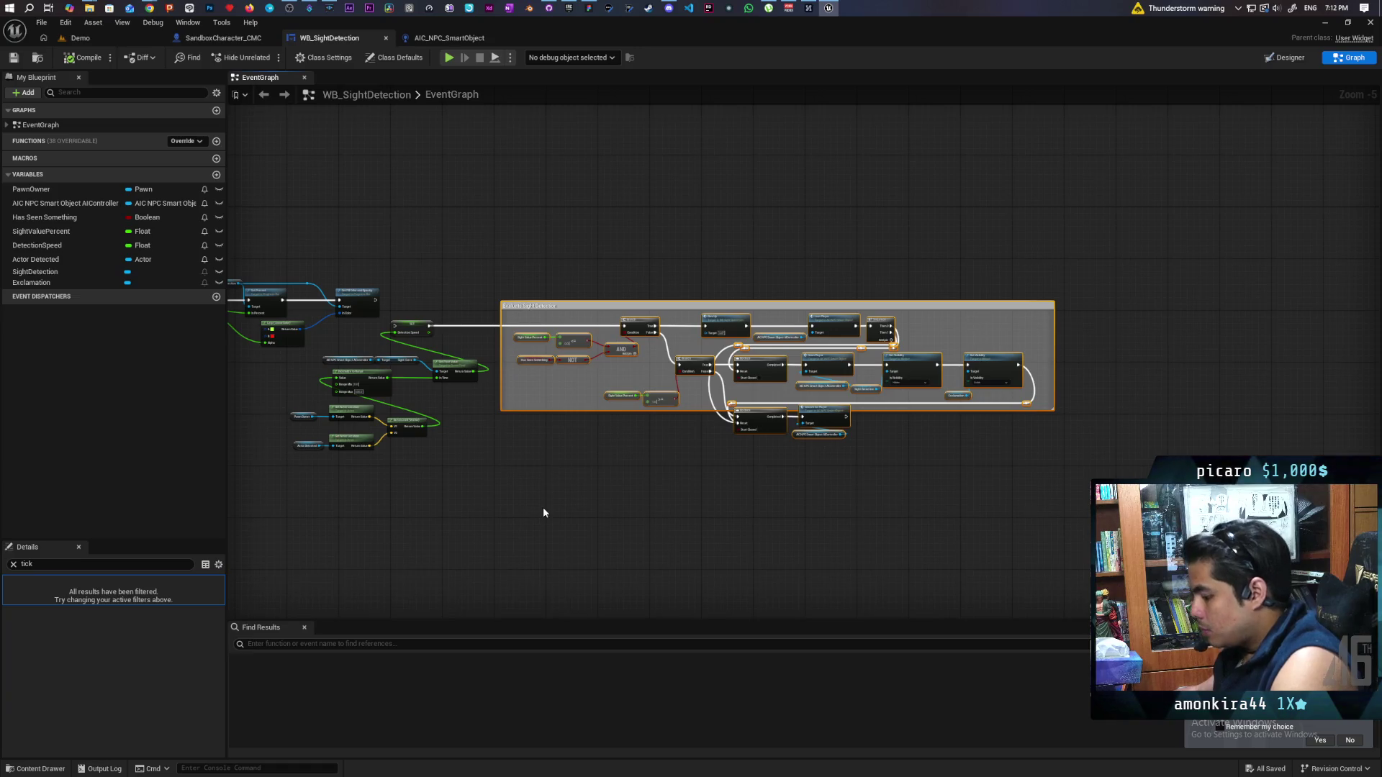
Paste the Evaluate Sight Detection block into AIC_NPC_SmartObject and confirm the self-context fix
{"action": "left_click", "coordinate": [446, 42]}
{"action": "scroll", "coordinate": [681, 253], "scroll_direction": "down", "scroll_amount": 3}
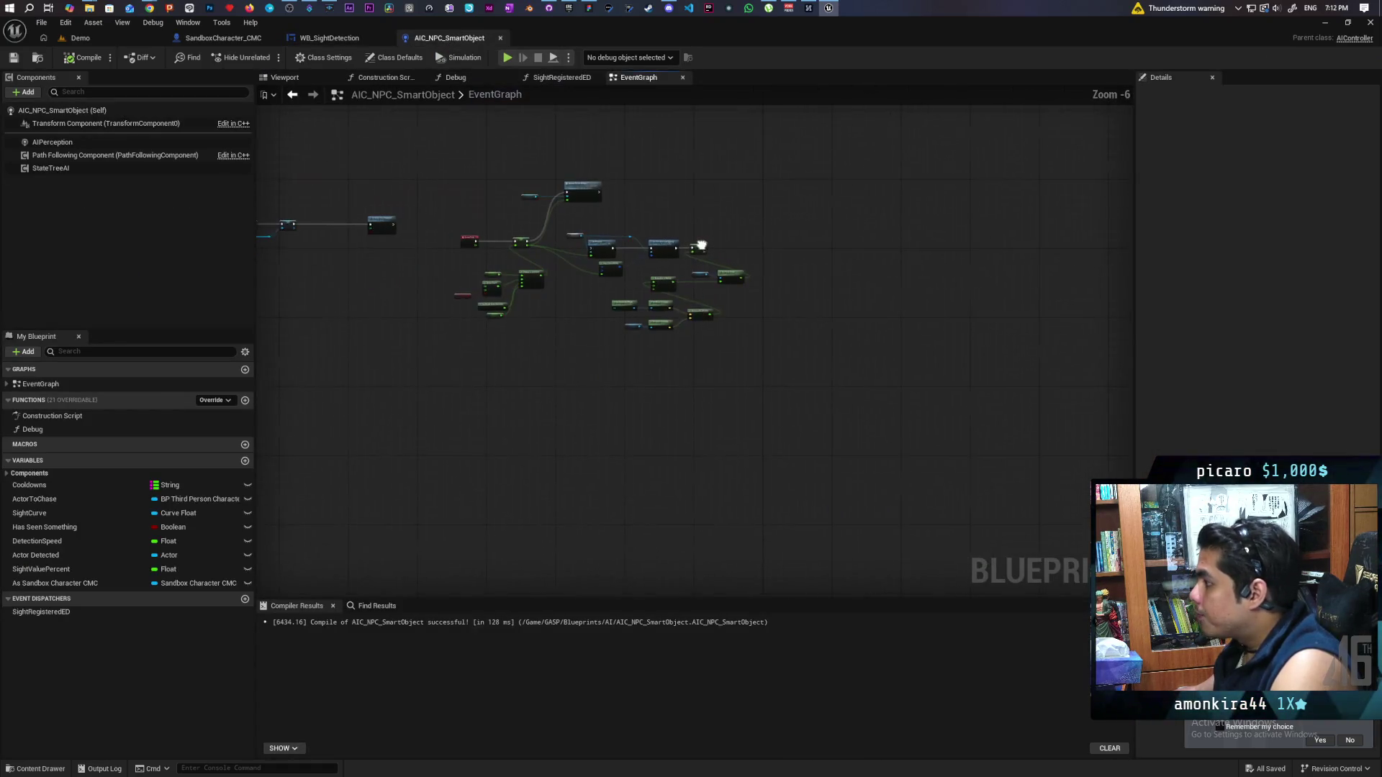
{"action": "left_click_drag", "start_coordinate": [914, 319], "coordinate": [826, 303]}
{"action": "scroll", "coordinate": [826, 302], "scroll_direction": "up", "scroll_amount": 5}
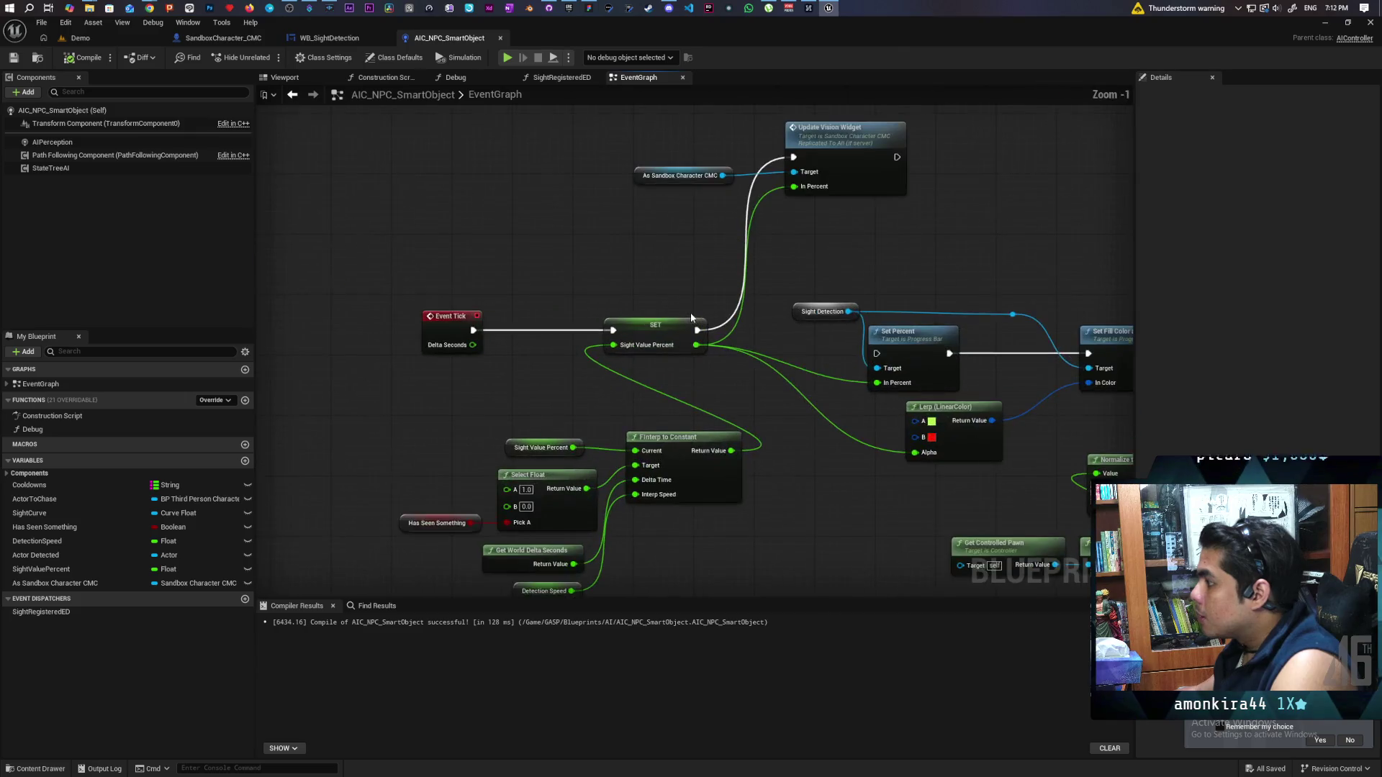
{"action": "scroll", "coordinate": [827, 302], "scroll_direction": "down", "scroll_amount": 3}
{"action": "scroll", "coordinate": [827, 303], "scroll_direction": "down", "scroll_amount": 2}
{"action": "key", "text": "ctrl+v"}
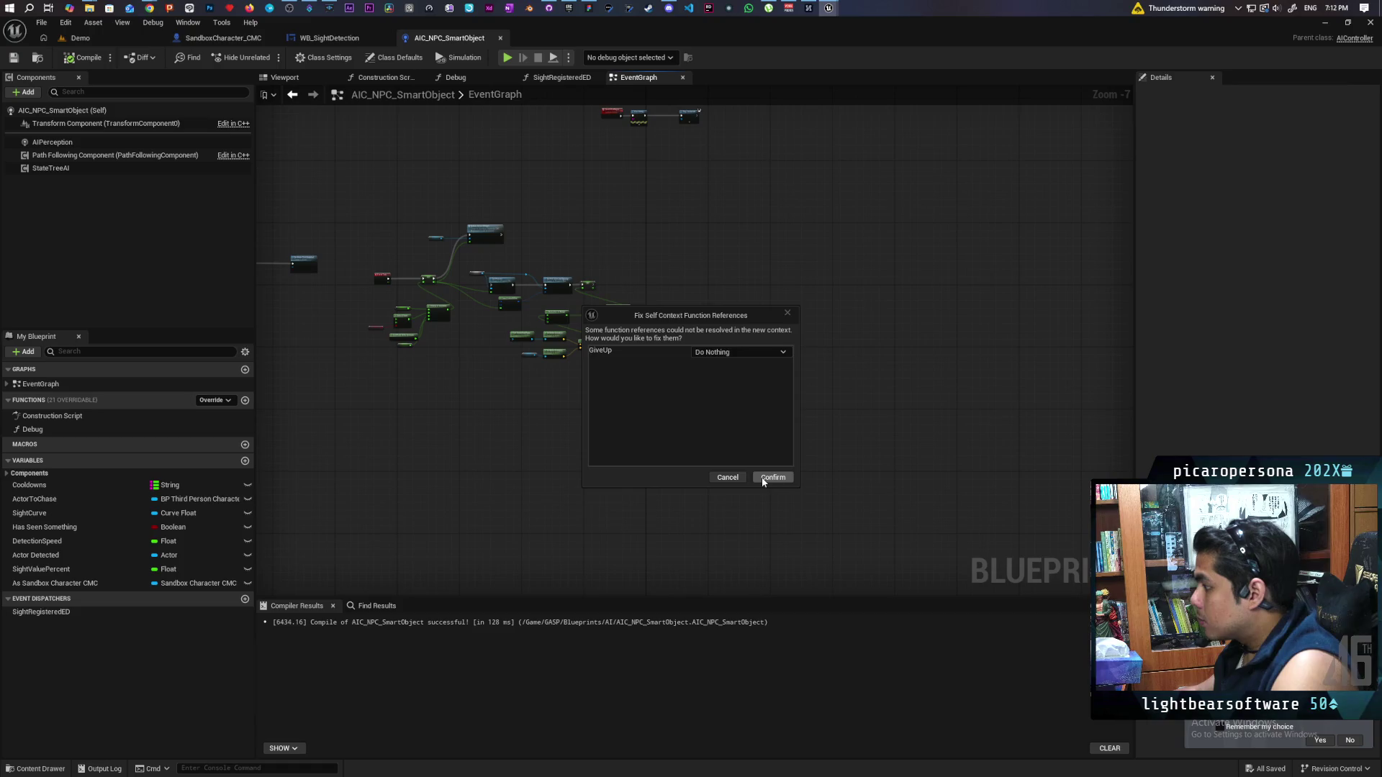
{"action": "left_click", "coordinate": [763, 479]}
Delete the pasted Give Up node and bring the Event Tick nodes back into view
{"action": "scroll", "coordinate": [702, 315], "scroll_direction": "up", "scroll_amount": 4}
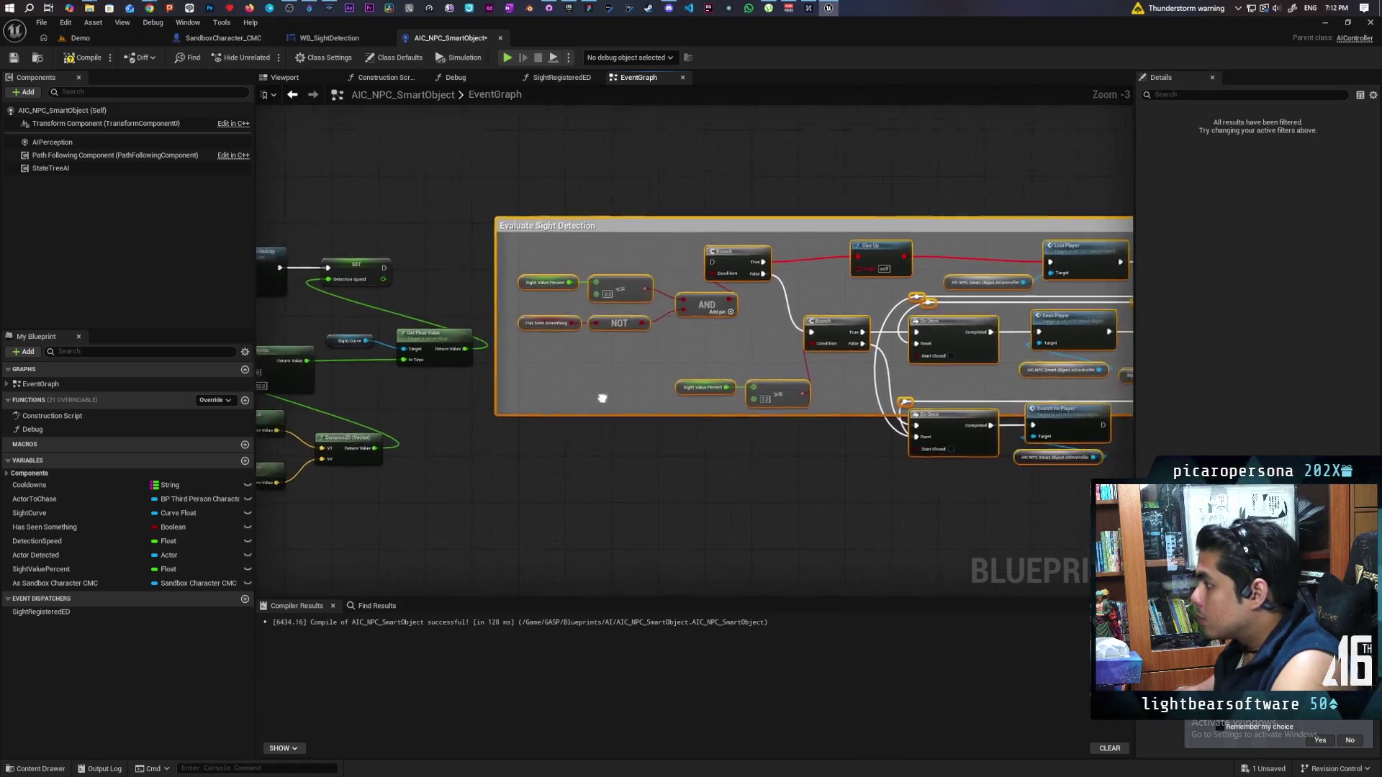
{"action": "mouse_move", "coordinate": [603, 403]}
{"action": "left_mouse_down"}
{"action": "mouse_move", "coordinate": [552, 329]}
{"action": "mouse_move", "coordinate": [642, 284]}
{"action": "left_mouse_up"}
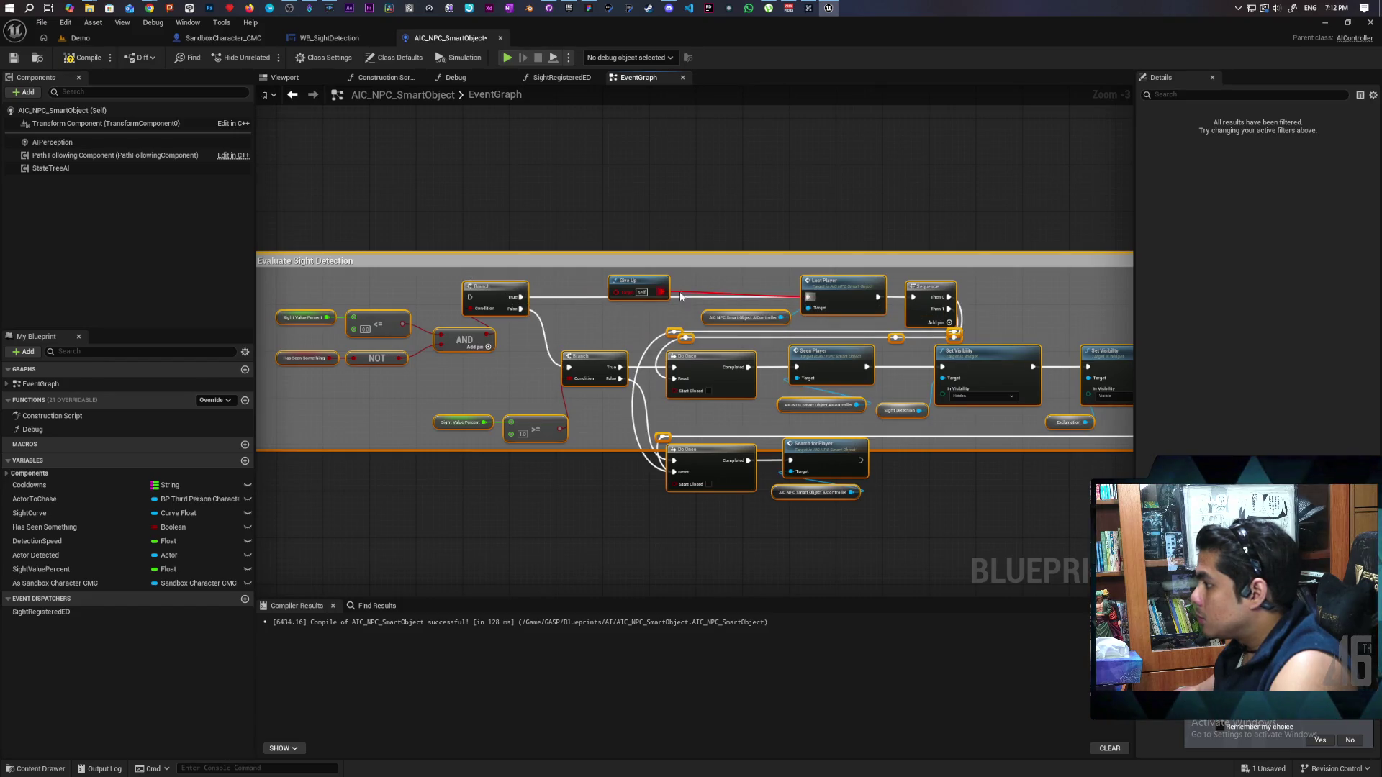
{"action": "left_click", "coordinate": [690, 283]}
{"action": "key", "text": "Delete"}
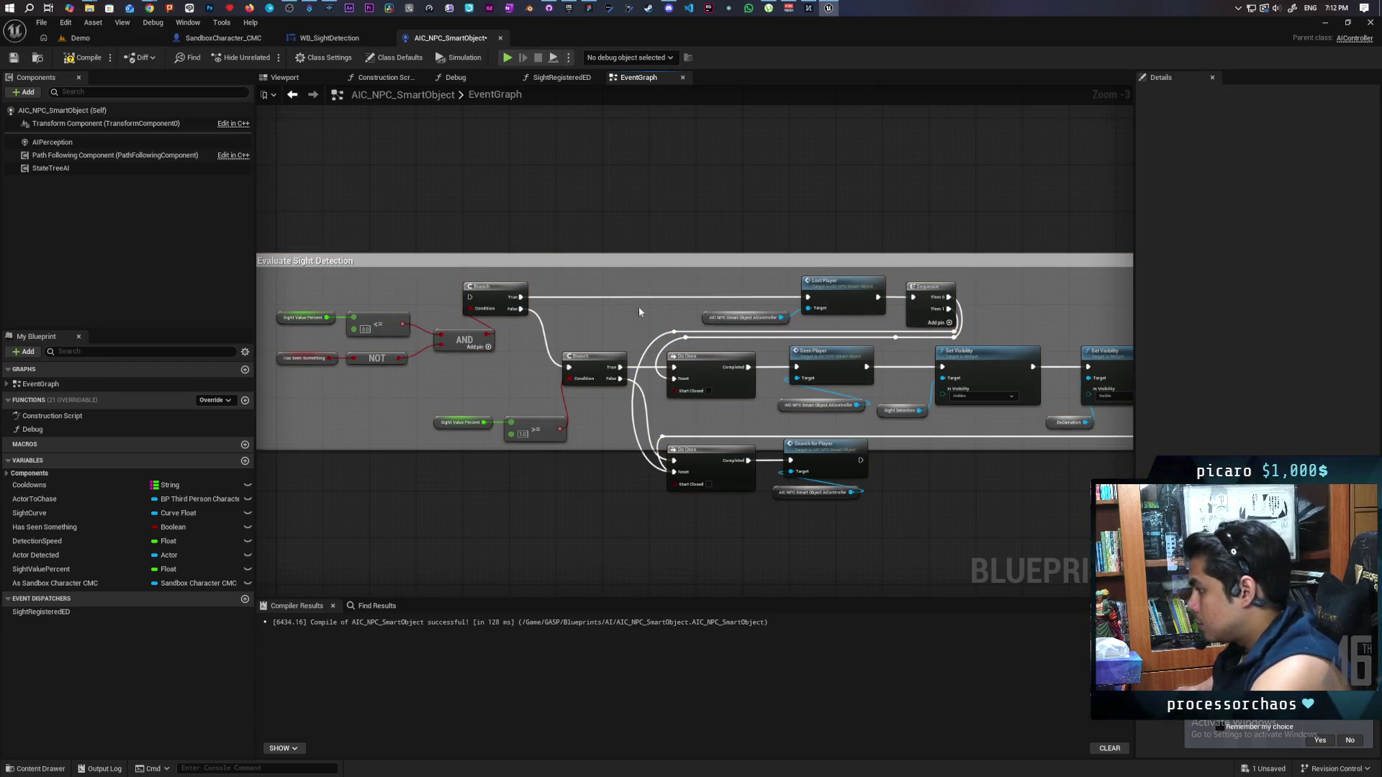
{"action": "left_click_drag", "start_coordinate": [417, 345], "coordinate": [707, 347]}
{"action": "scroll", "coordinate": [814, 368], "scroll_direction": "down", "scroll_amount": 3}
{"action": "mouse_move", "coordinate": [541, 390]}
{"action": "left_mouse_down"}
{"action": "mouse_move", "coordinate": [672, 386]}
{"action": "mouse_move", "coordinate": [549, 380]}
{"action": "mouse_move", "coordinate": [605, 462]}
{"action": "mouse_move", "coordinate": [713, 454]}
{"action": "left_mouse_up"}
{"action": "scroll", "coordinate": [573, 375], "scroll_direction": "up", "scroll_amount": 3}
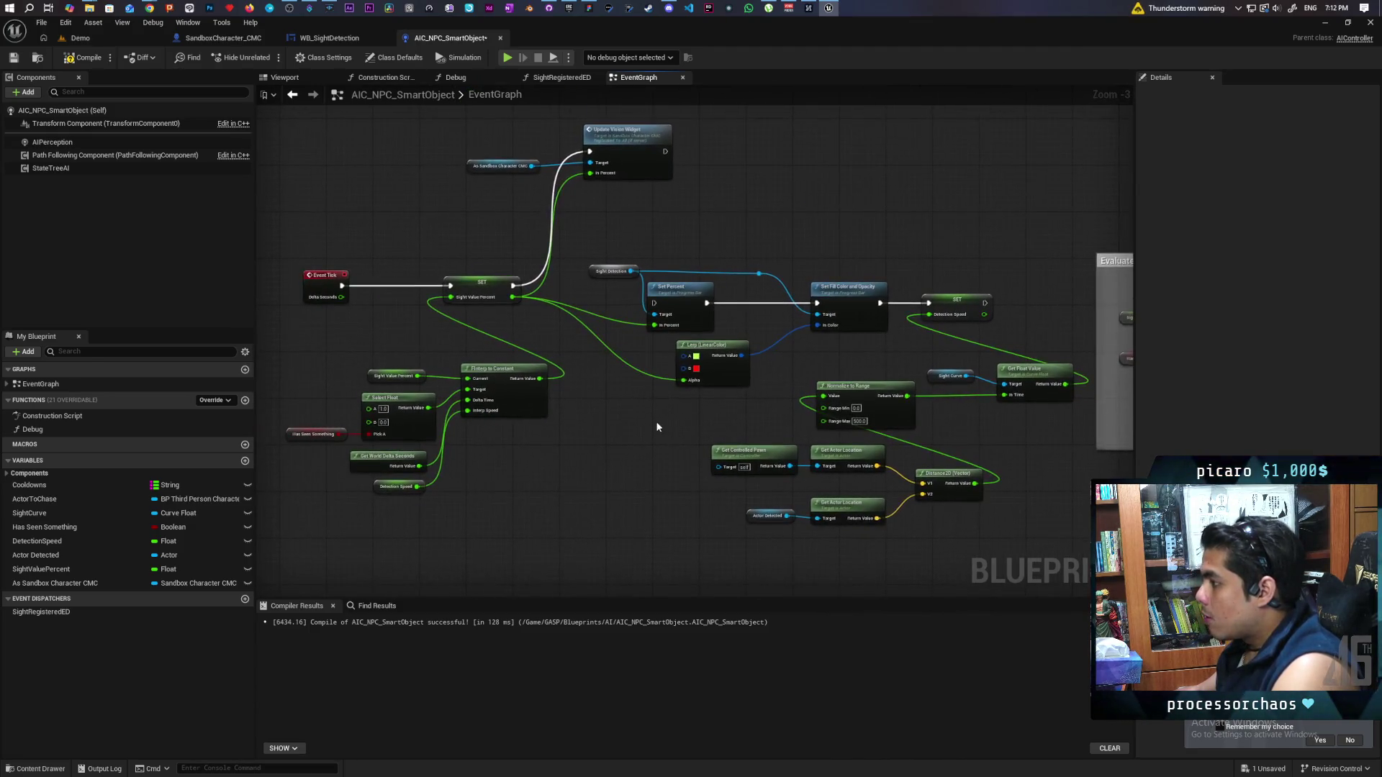
Delete the Set Fill Color and Opacity node and the progress bar update nodes
{"action": "left_click_drag", "start_coordinate": [742, 387], "coordinate": [636, 396]}
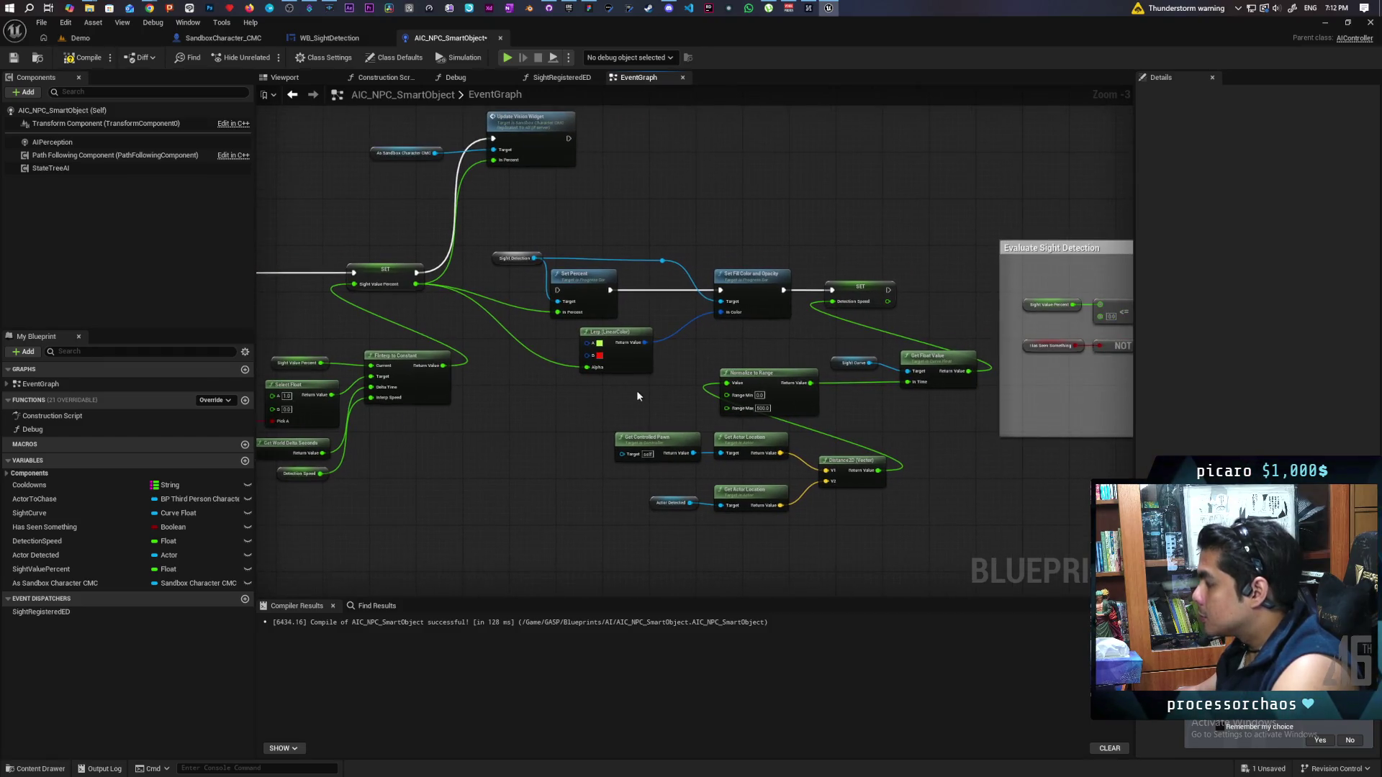
{"action": "left_click", "coordinate": [735, 273]}
{"action": "key", "text": "Delete"}
{"action": "key", "text": "Delete"}
{"action": "left_click_drag", "start_coordinate": [620, 230], "coordinate": [520, 329]}
{"action": "key", "text": "Delete"}
Move Event Tick and the nodes beside the comment box further left
{"action": "left_click_drag", "start_coordinate": [457, 433], "coordinate": [649, 373]}
{"action": "left_click_drag", "start_coordinate": [407, 219], "coordinate": [301, 220]}
{"action": "scroll", "coordinate": [777, 261], "scroll_direction": "down", "scroll_amount": 3}
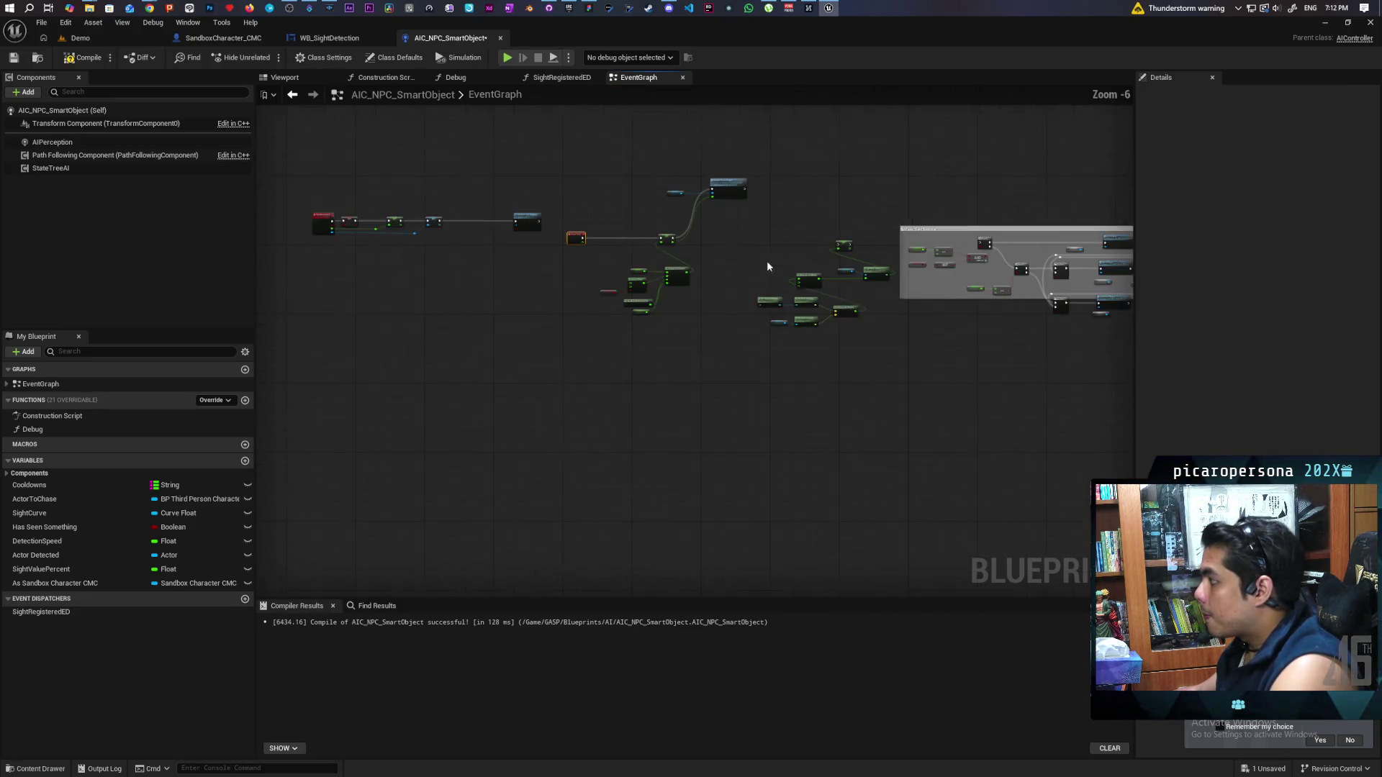
{"action": "left_click_drag", "start_coordinate": [694, 231], "coordinate": [811, 408]}
{"action": "left_click_drag", "start_coordinate": [812, 278], "coordinate": [532, 277]}
{"action": "scroll", "coordinate": [529, 275], "scroll_direction": "up", "scroll_amount": 3}
{"action": "left_click", "coordinate": [586, 271]}
Shift the FInterp group and the distance and normalize nodes to the right
{"action": "left_click_drag", "start_coordinate": [583, 192], "coordinate": [759, 404]}
{"action": "mouse_move", "coordinate": [770, 301]}
{"action": "left_mouse_down"}
{"action": "mouse_move", "coordinate": [855, 280]}
{"action": "mouse_move", "coordinate": [910, 301]}
{"action": "left_mouse_up"}
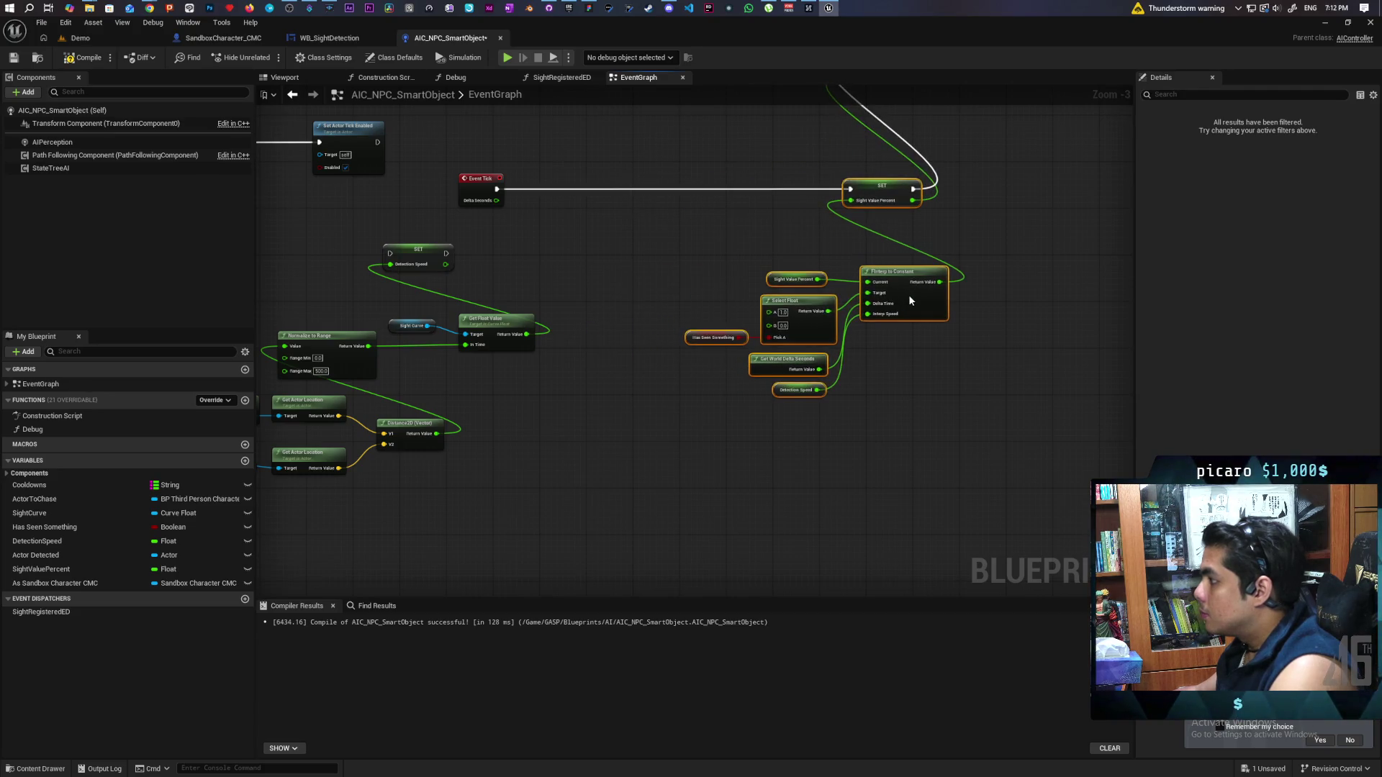
{"action": "left_click", "coordinate": [720, 447]}
{"action": "left_click_drag", "start_coordinate": [398, 249], "coordinate": [767, 495]}
{"action": "left_click_drag", "start_coordinate": [720, 324], "coordinate": [812, 318]}
{"action": "left_click", "coordinate": [801, 237]}
{"action": "mouse_move", "coordinate": [802, 238]}
{"action": "left_mouse_down"}
{"action": "mouse_move", "coordinate": [581, 389]}
{"action": "mouse_move", "coordinate": [565, 334]}
{"action": "left_mouse_up"}
Splice SET Detection Speed into the Event Tick chain and compile the blueprint
{"action": "mouse_move", "coordinate": [686, 394]}
{"action": "left_mouse_down"}
{"action": "mouse_move", "coordinate": [823, 293]}
{"action": "mouse_move", "coordinate": [772, 345]}
{"action": "left_mouse_up"}
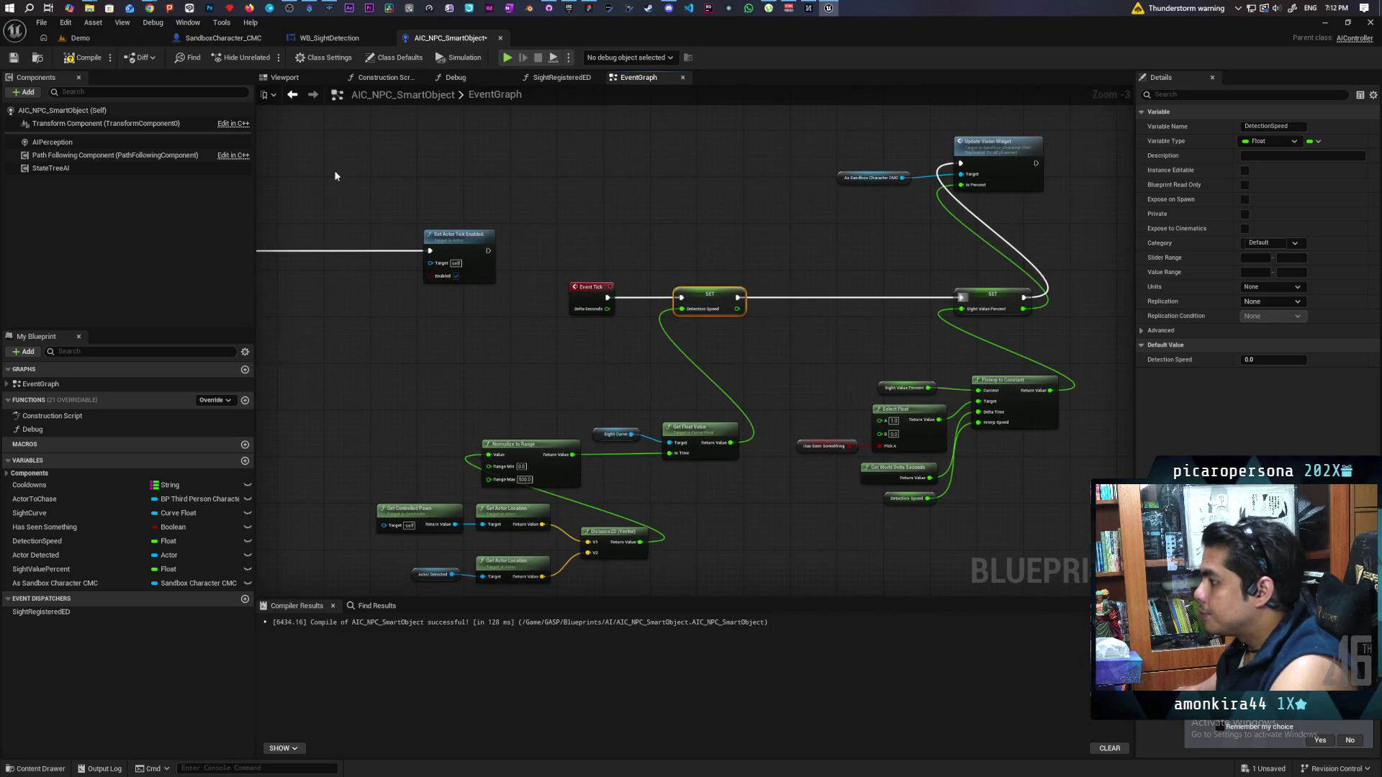
{"action": "key", "text": "F7"}
{"action": "left_click_drag", "start_coordinate": [581, 373], "coordinate": [673, 339]}
{"action": "left_click", "coordinate": [892, 517]}
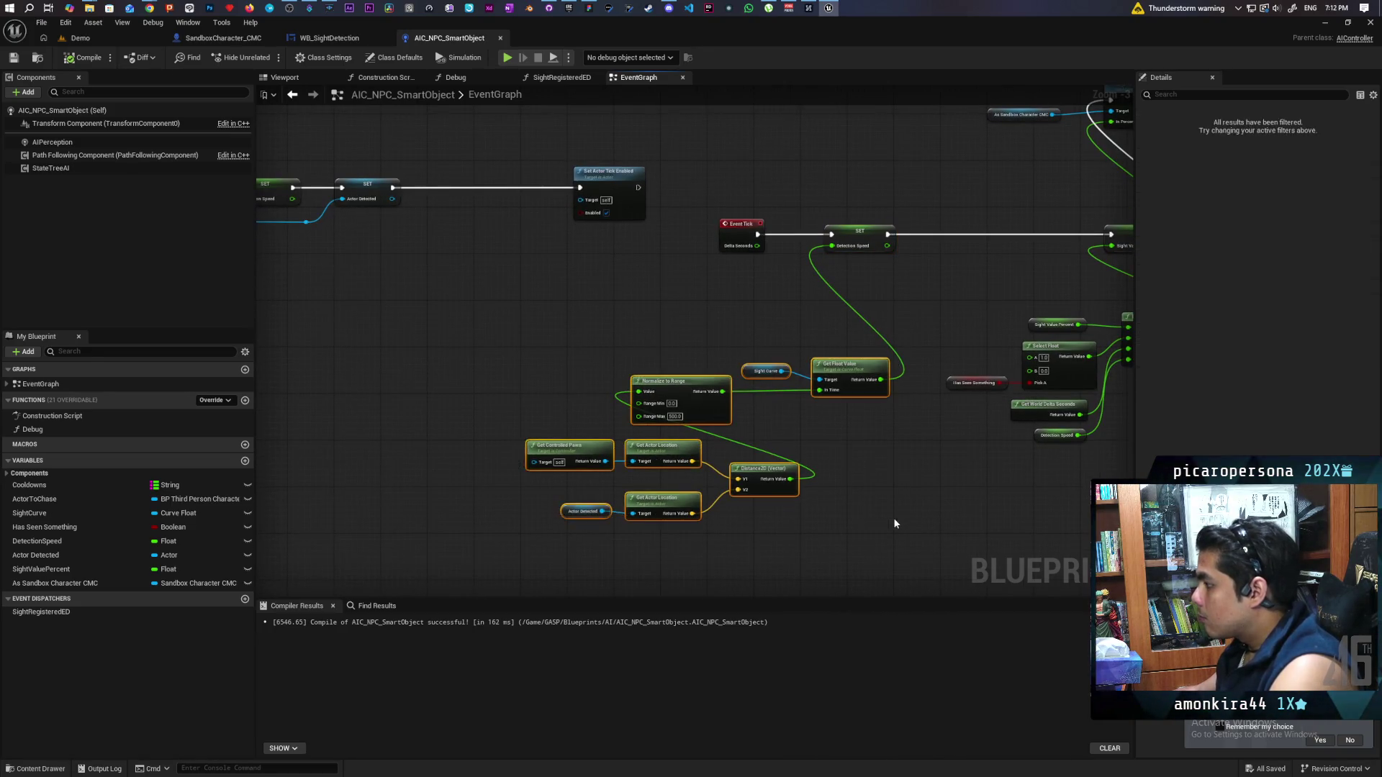
{"action": "scroll", "coordinate": [666, 496], "scroll_direction": "up", "scroll_amount": 1}
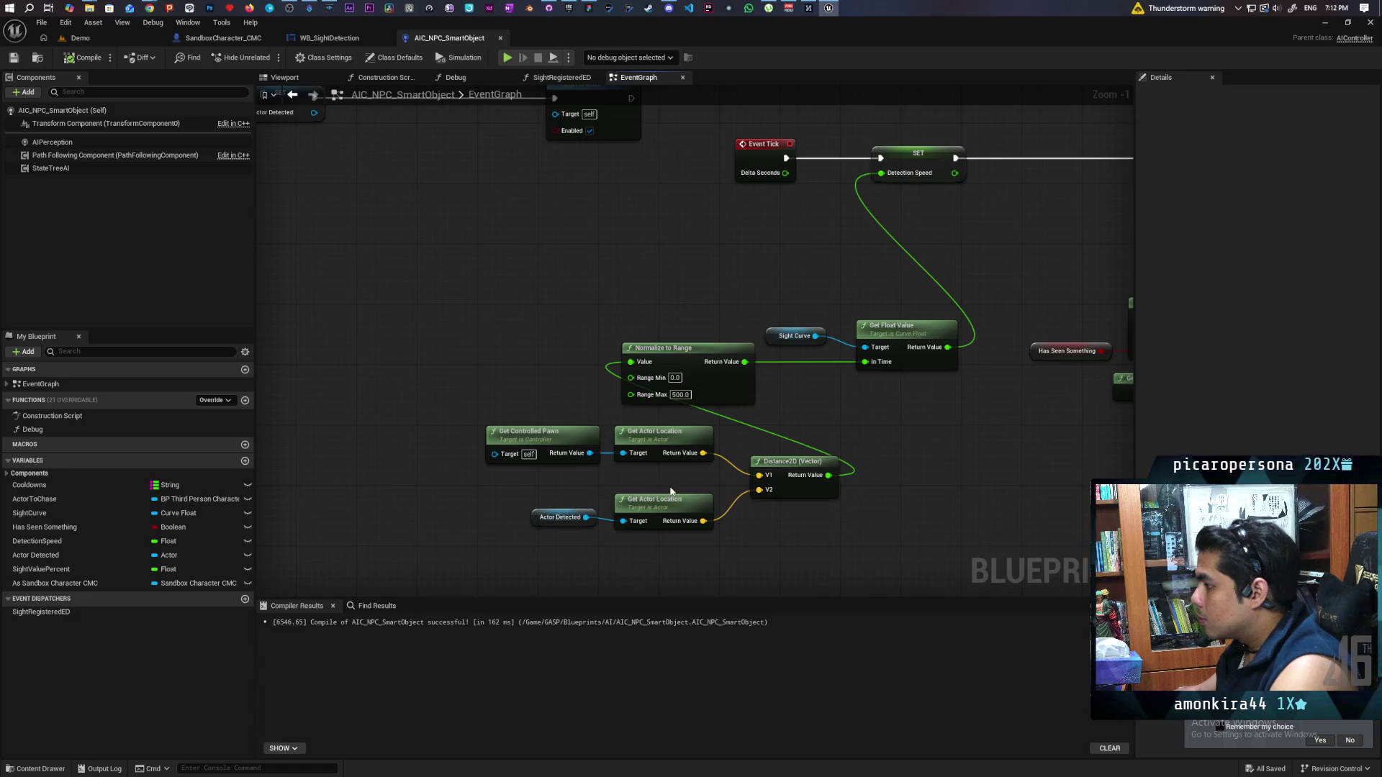
{"action": "scroll", "coordinate": [811, 425], "scroll_direction": "down", "scroll_amount": 4}
{"action": "left_click_drag", "start_coordinate": [811, 425], "coordinate": [870, 352]}
{"action": "scroll", "coordinate": [734, 424], "scroll_direction": "up", "scroll_amount": 3}
{"action": "mouse_move", "coordinate": [734, 424]}
{"action": "left_mouse_down"}
{"action": "mouse_move", "coordinate": [836, 411]}
{"action": "mouse_move", "coordinate": [718, 410]}
{"action": "mouse_move", "coordinate": [512, 369]}
{"action": "left_mouse_up"}
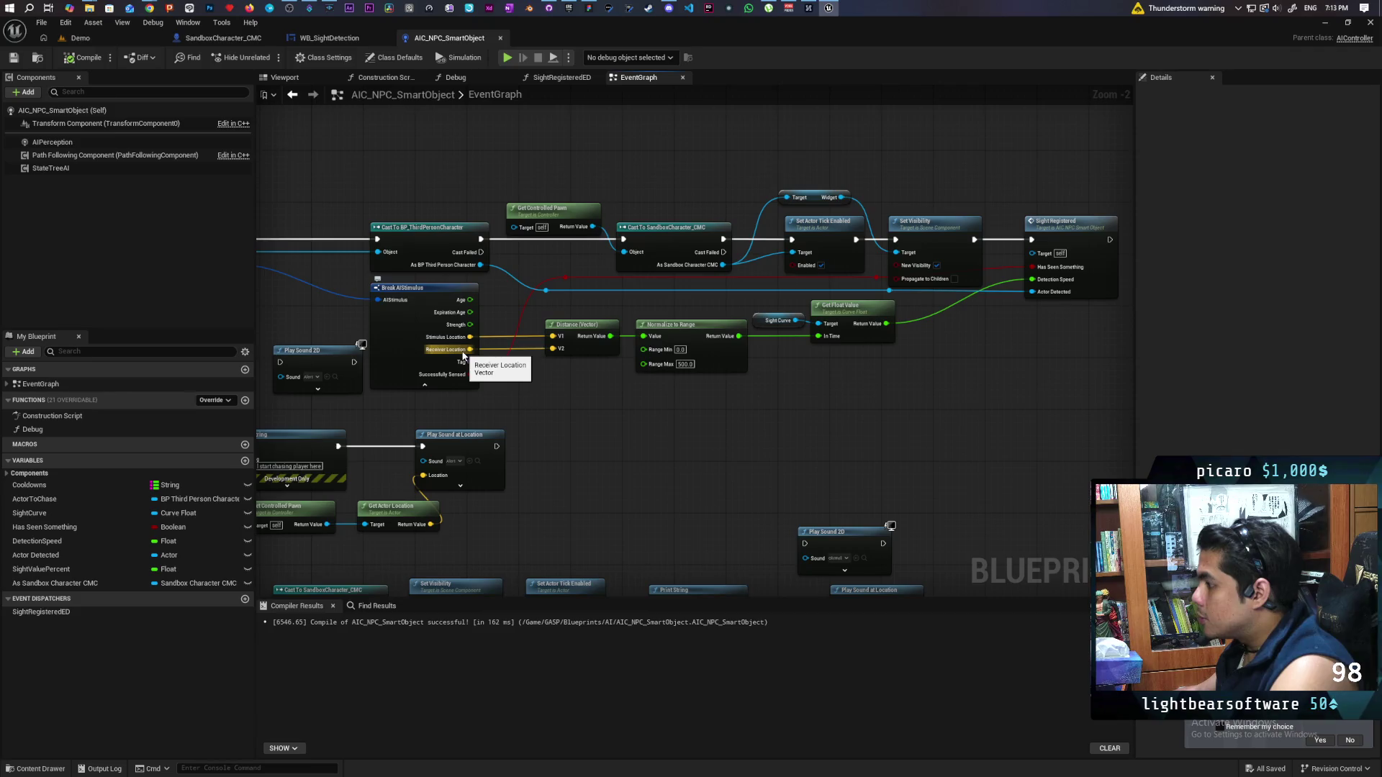
Delete the distance and sight curve nodes and compile the blueprint
{"action": "scroll", "coordinate": [639, 397], "scroll_direction": "down", "scroll_amount": 4}
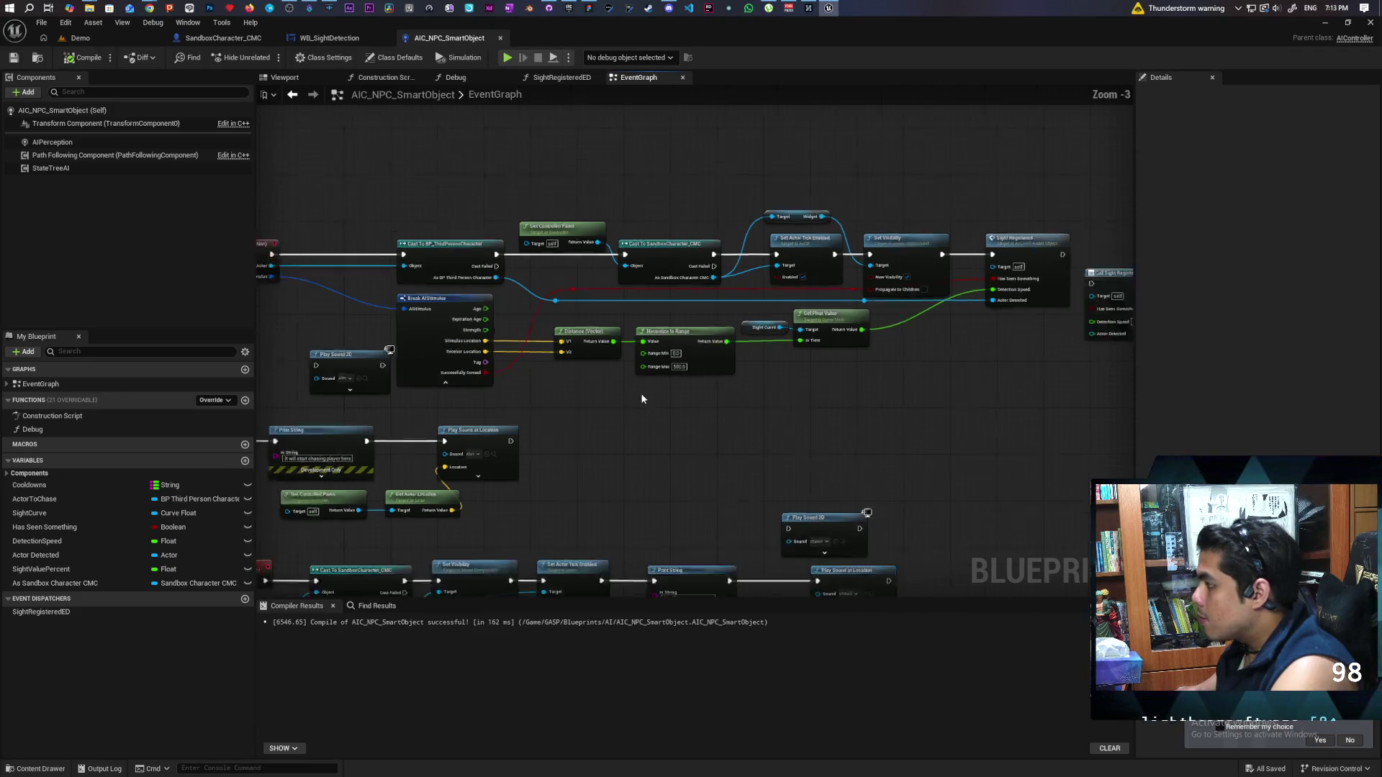
{"action": "scroll", "coordinate": [662, 369], "scroll_direction": "up", "scroll_amount": 6}
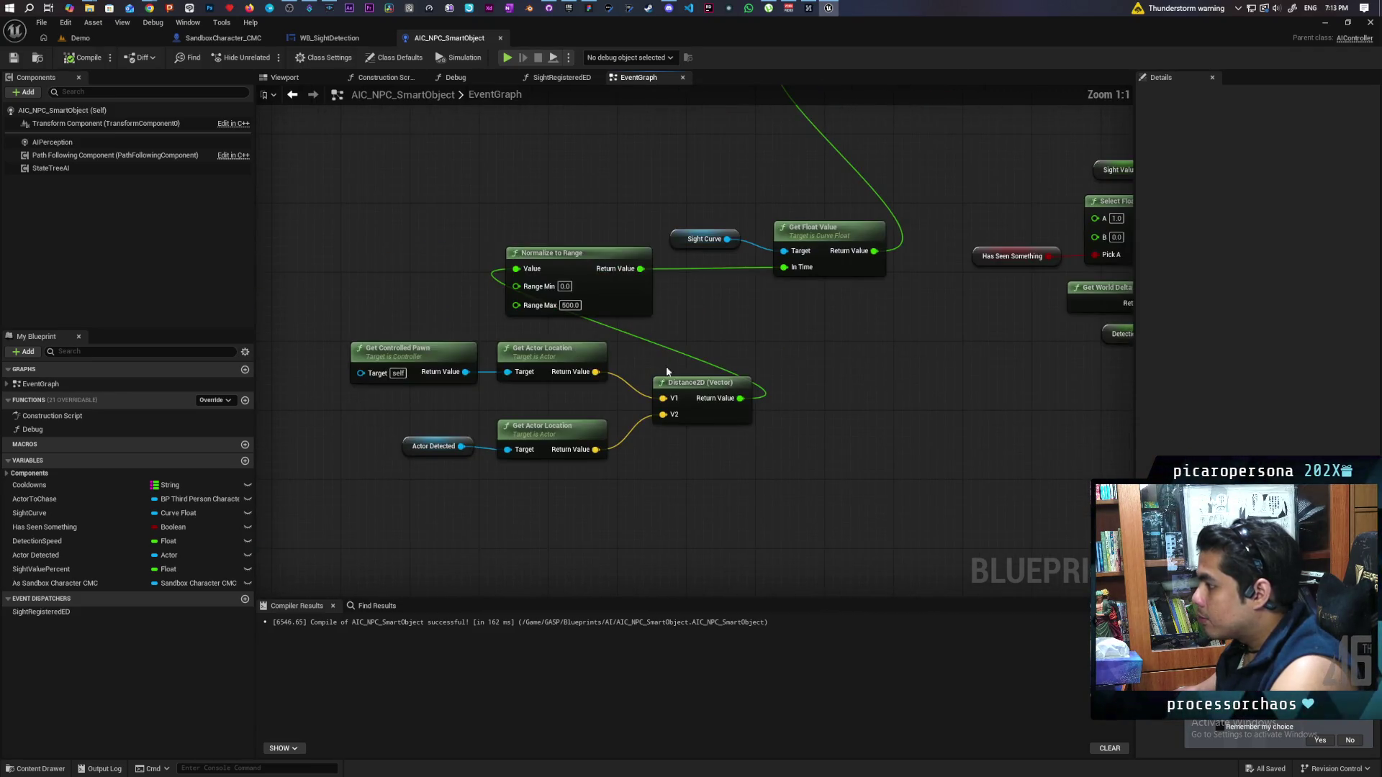
{"action": "scroll", "coordinate": [731, 339], "scroll_direction": "down", "scroll_amount": 5}
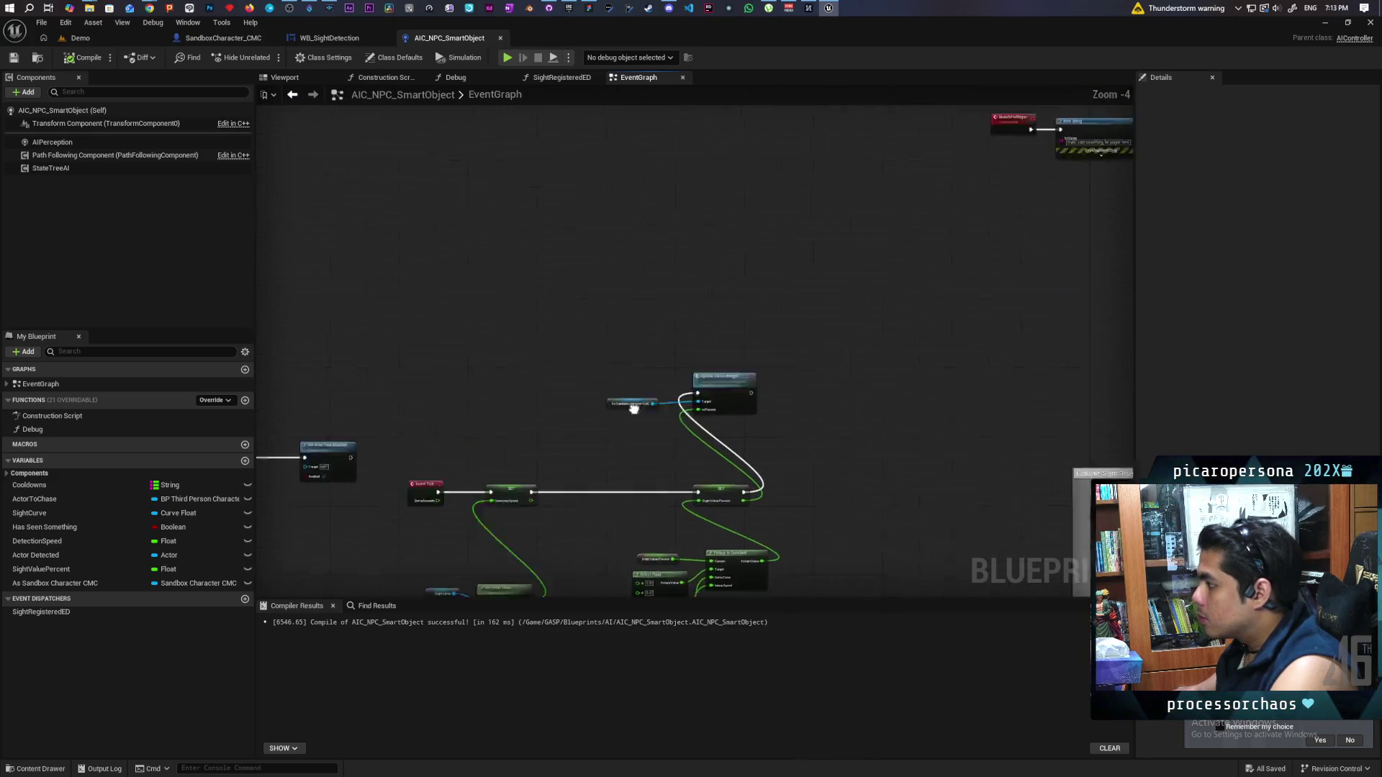
{"action": "scroll", "coordinate": [665, 429], "scroll_direction": "up", "scroll_amount": 2}
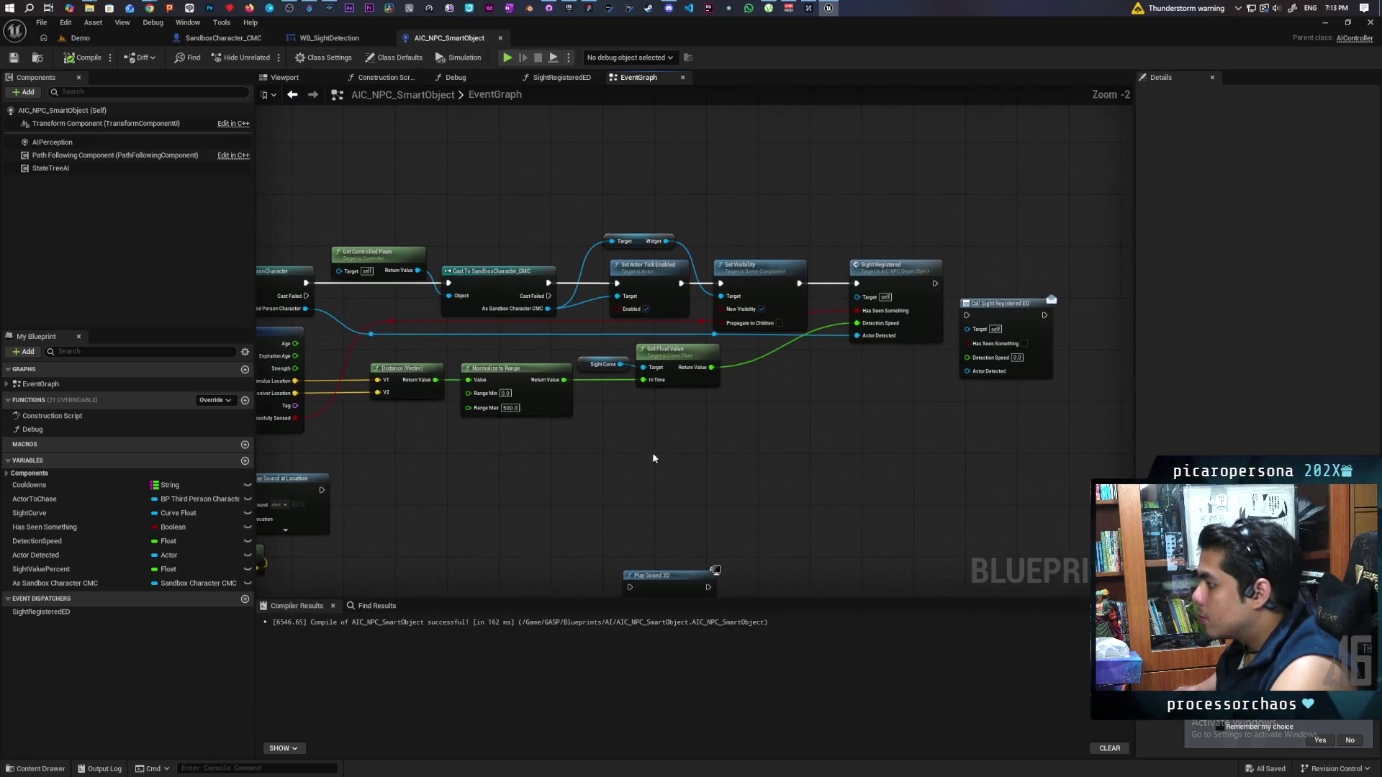
{"action": "left_click_drag", "start_coordinate": [415, 442], "coordinate": [698, 360]}
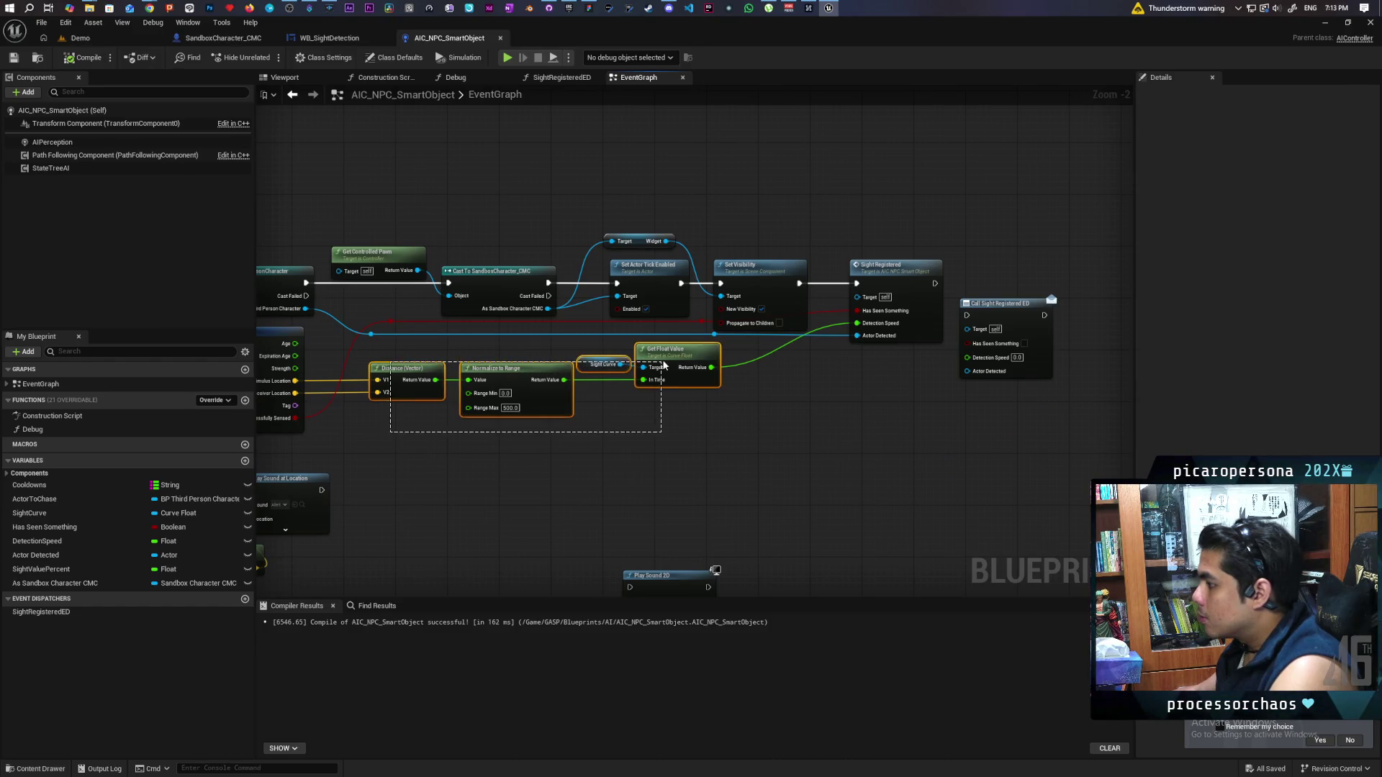
{"action": "key", "text": "Delete"}
{"action": "left_click", "coordinate": [842, 347]}
{"action": "left_click", "coordinate": [83, 58]}
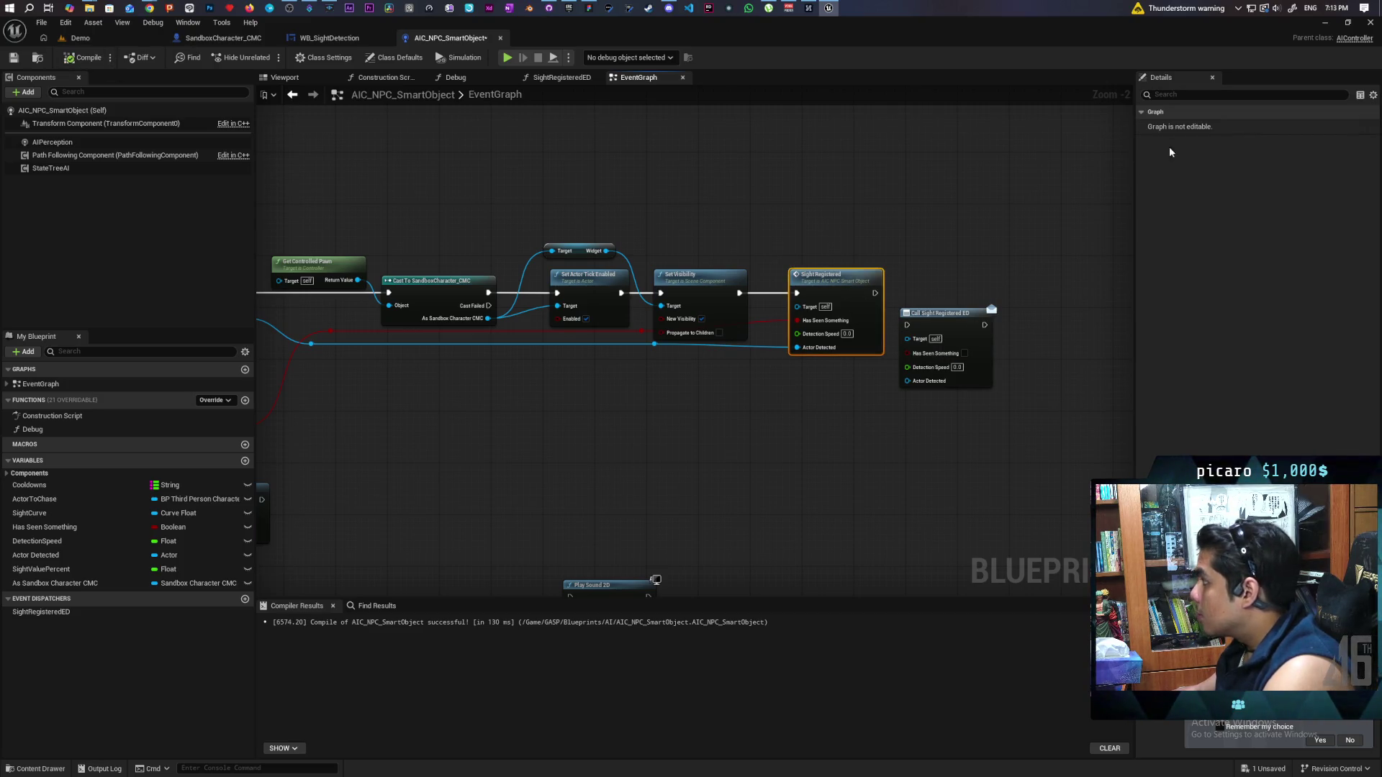
Remove SightRegistered's DetectionSpeed input, route Has Seen Something to Actor Detected, delete Detection Speed SET
{"action": "double_click", "coordinate": [831, 302]}
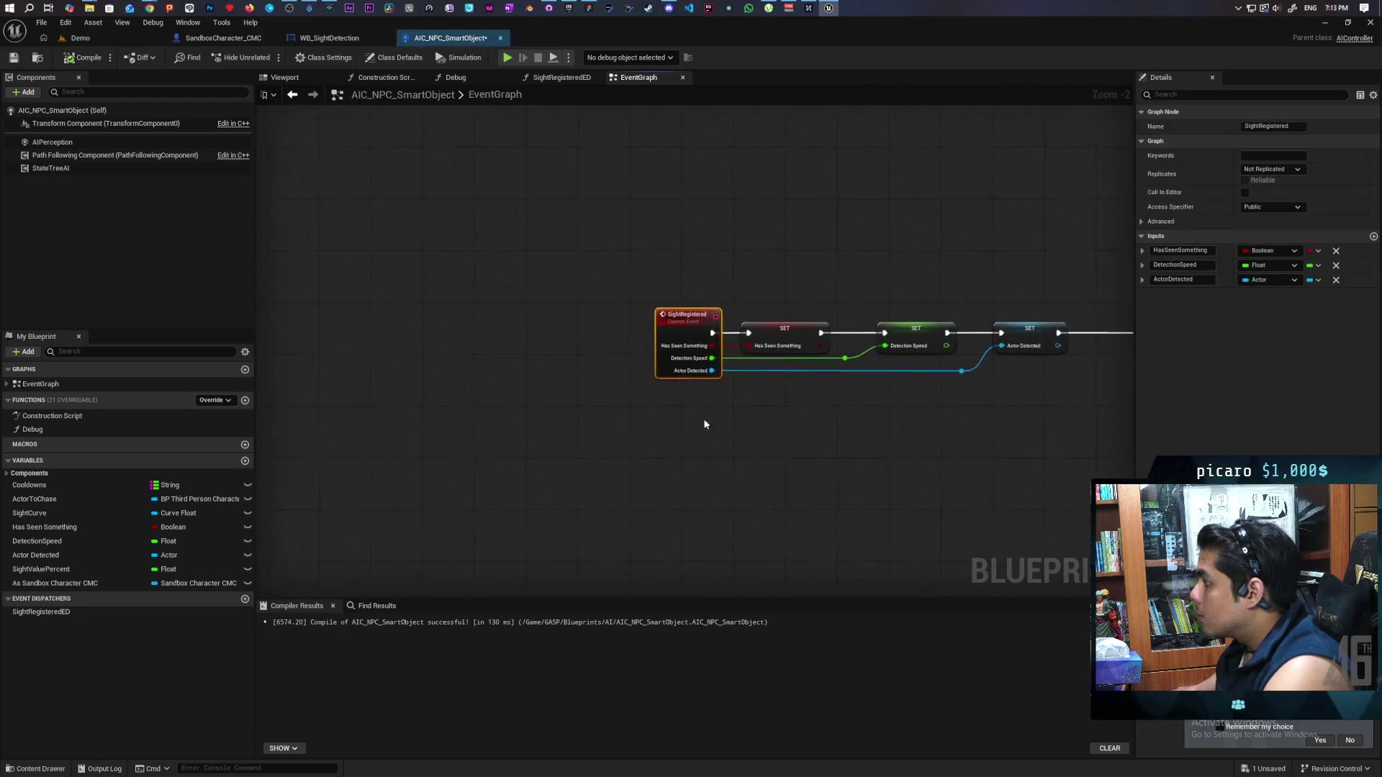
{"action": "left_click", "coordinate": [1335, 266]}
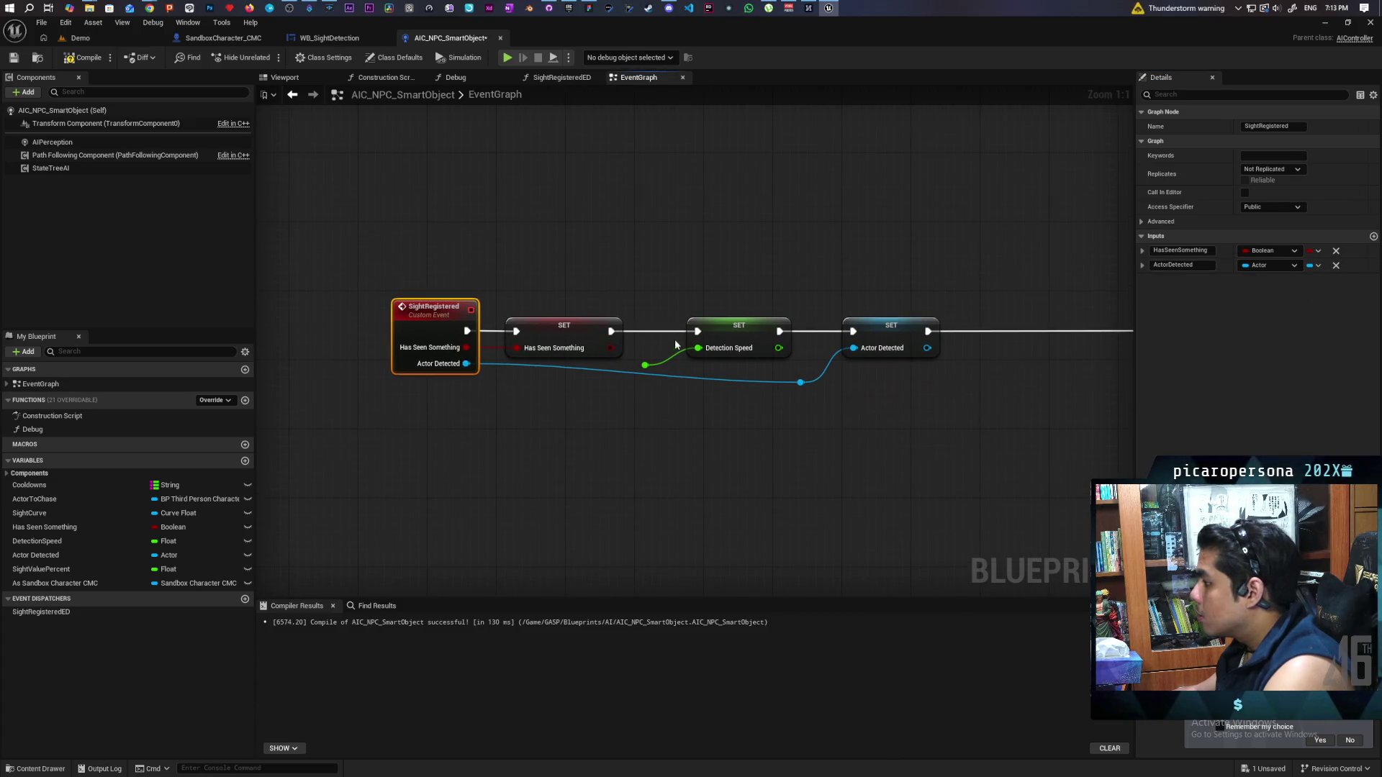
{"action": "mouse_move", "coordinate": [611, 330]}
{"action": "left_mouse_down"}
{"action": "mouse_move", "coordinate": [872, 339]}
{"action": "mouse_move", "coordinate": [855, 331]}
{"action": "left_mouse_up"}
{"action": "left_click", "coordinate": [739, 328]}
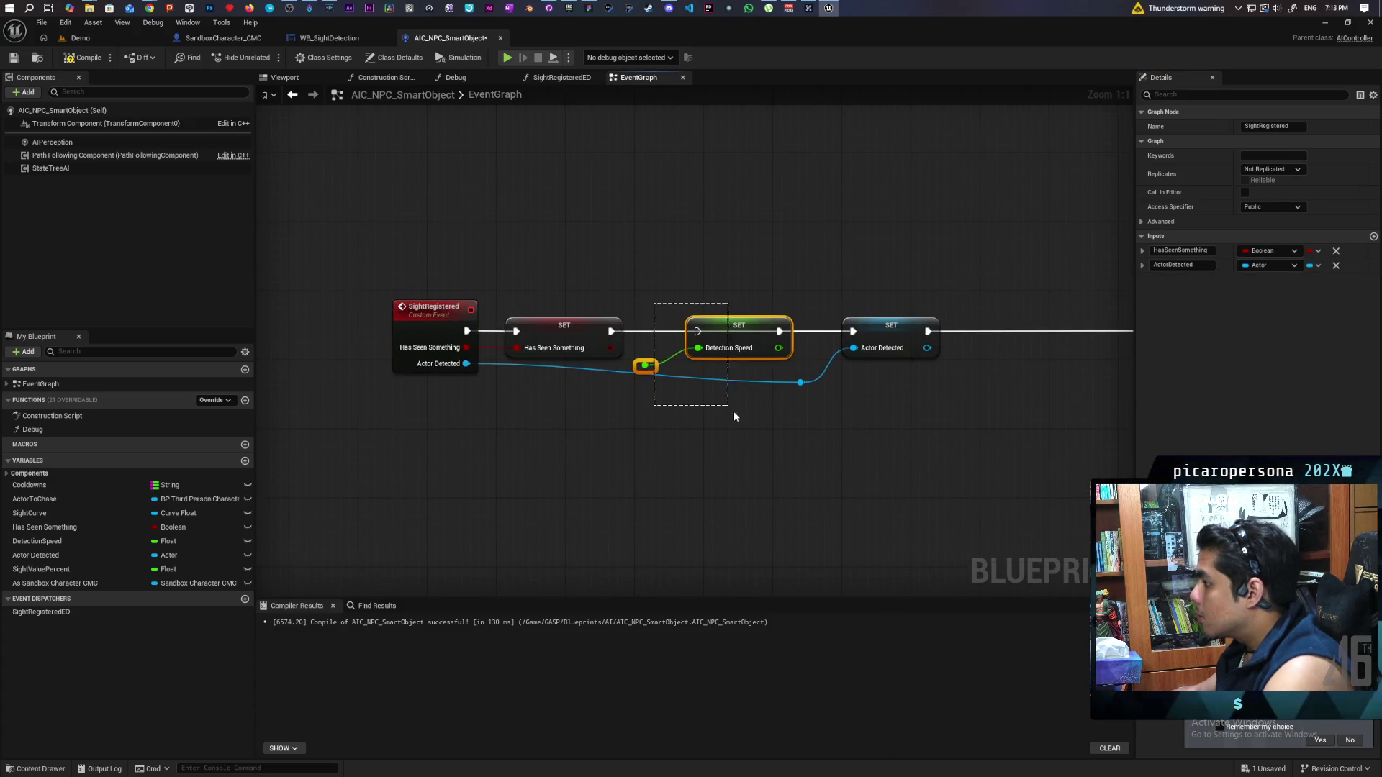
{"action": "key", "text": "Delete"}
Rearrange the SightRegistered event, first SET node and tick-enabling node into one chain
{"action": "left_click_drag", "start_coordinate": [692, 447], "coordinate": [656, 433]}
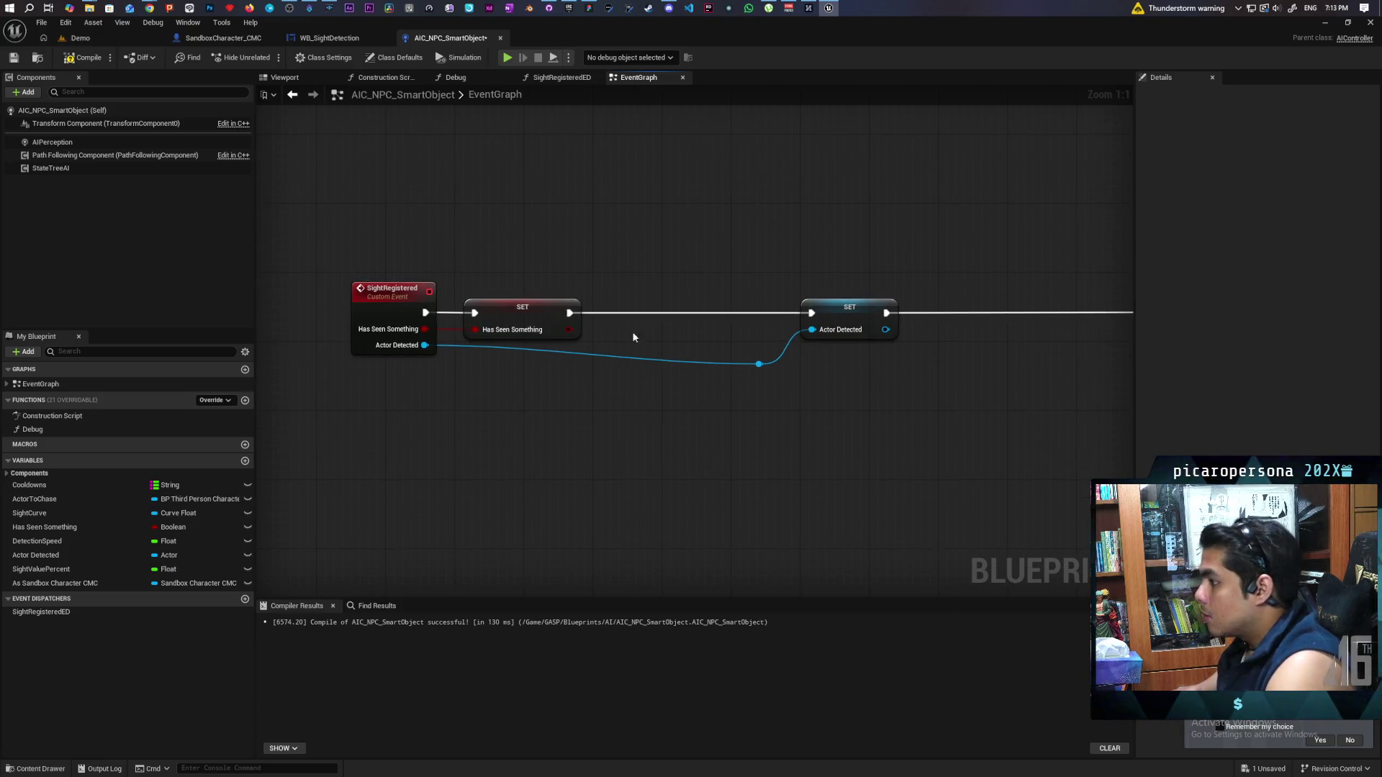
{"action": "mouse_move", "coordinate": [338, 270]}
{"action": "left_mouse_down"}
{"action": "mouse_move", "coordinate": [504, 349]}
{"action": "mouse_move", "coordinate": [713, 307]}
{"action": "left_mouse_up"}
{"action": "left_click_drag", "start_coordinate": [840, 421], "coordinate": [544, 404]}
{"action": "mouse_move", "coordinate": [892, 273]}
{"action": "left_mouse_down"}
{"action": "mouse_move", "coordinate": [612, 274]}
{"action": "mouse_move", "coordinate": [673, 273]}
{"action": "left_mouse_up"}
{"action": "scroll", "coordinate": [732, 412], "scroll_direction": "down", "scroll_amount": 6}
{"action": "right_click", "coordinate": [703, 400]}
{"action": "scroll", "coordinate": [648, 401], "scroll_direction": "up", "scroll_amount": 1}
{"action": "scroll", "coordinate": [499, 401], "scroll_direction": "up", "scroll_amount": 1}
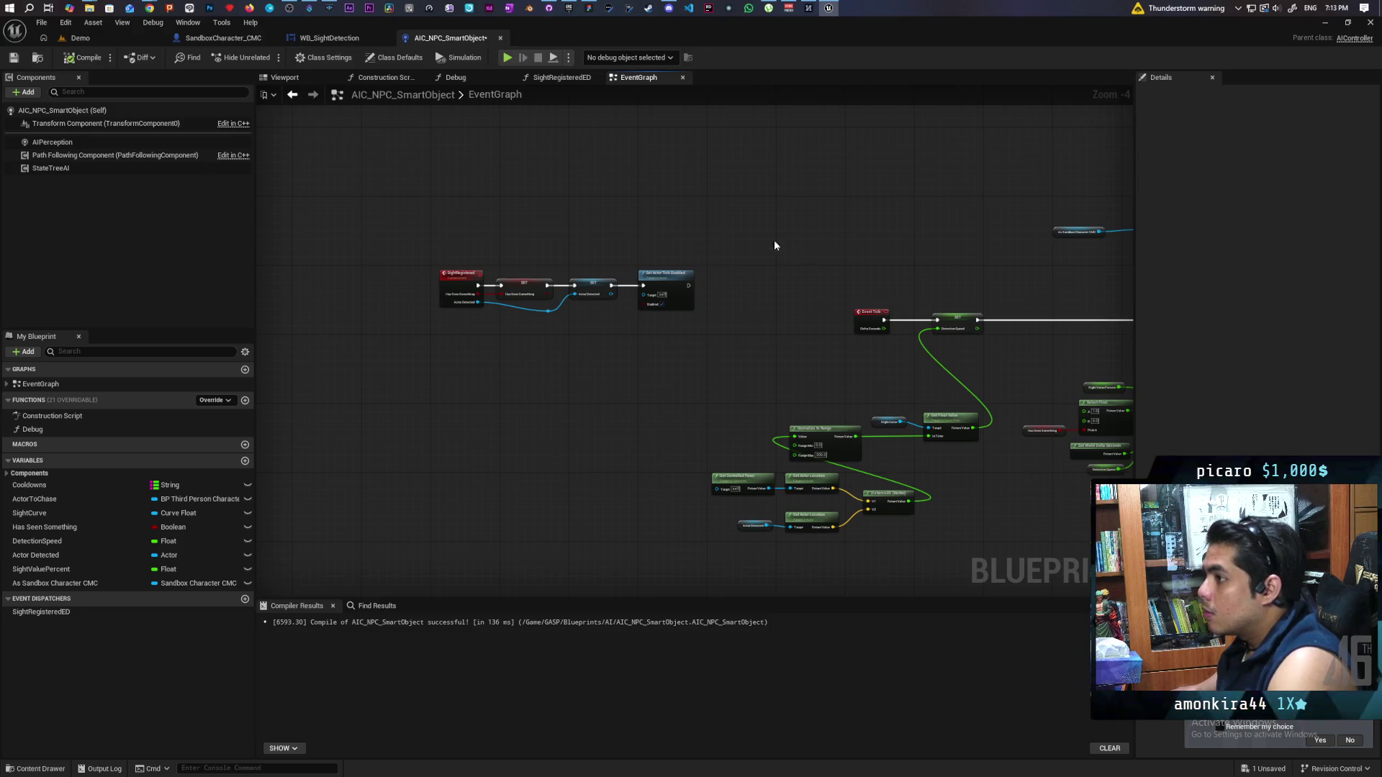
Reposition Update Vision Widget and the As Sandbox Character CMC cast down-right
{"action": "scroll", "coordinate": [764, 345], "scroll_direction": "up", "scroll_amount": 3}
{"action": "mouse_move", "coordinate": [764, 346]}
{"action": "left_mouse_down"}
{"action": "mouse_move", "coordinate": [618, 291]}
{"action": "mouse_move", "coordinate": [750, 286]}
{"action": "mouse_move", "coordinate": [524, 281]}
{"action": "mouse_move", "coordinate": [595, 361]}
{"action": "mouse_move", "coordinate": [429, 281]}
{"action": "mouse_move", "coordinate": [331, 308]}
{"action": "left_mouse_up"}
{"action": "scroll", "coordinate": [648, 288], "scroll_direction": "down", "scroll_amount": 2}
{"action": "mouse_move", "coordinate": [794, 184]}
{"action": "left_mouse_down"}
{"action": "mouse_move", "coordinate": [1048, 304]}
{"action": "mouse_move", "coordinate": [993, 319]}
{"action": "left_mouse_up"}
{"action": "left_click", "coordinate": [968, 339]}
{"action": "mouse_move", "coordinate": [813, 315]}
{"action": "left_mouse_down"}
{"action": "mouse_move", "coordinate": [858, 347]}
{"action": "mouse_move", "coordinate": [713, 354]}
{"action": "left_mouse_up"}
{"action": "scroll", "coordinate": [713, 354], "scroll_direction": "down", "scroll_amount": 3}
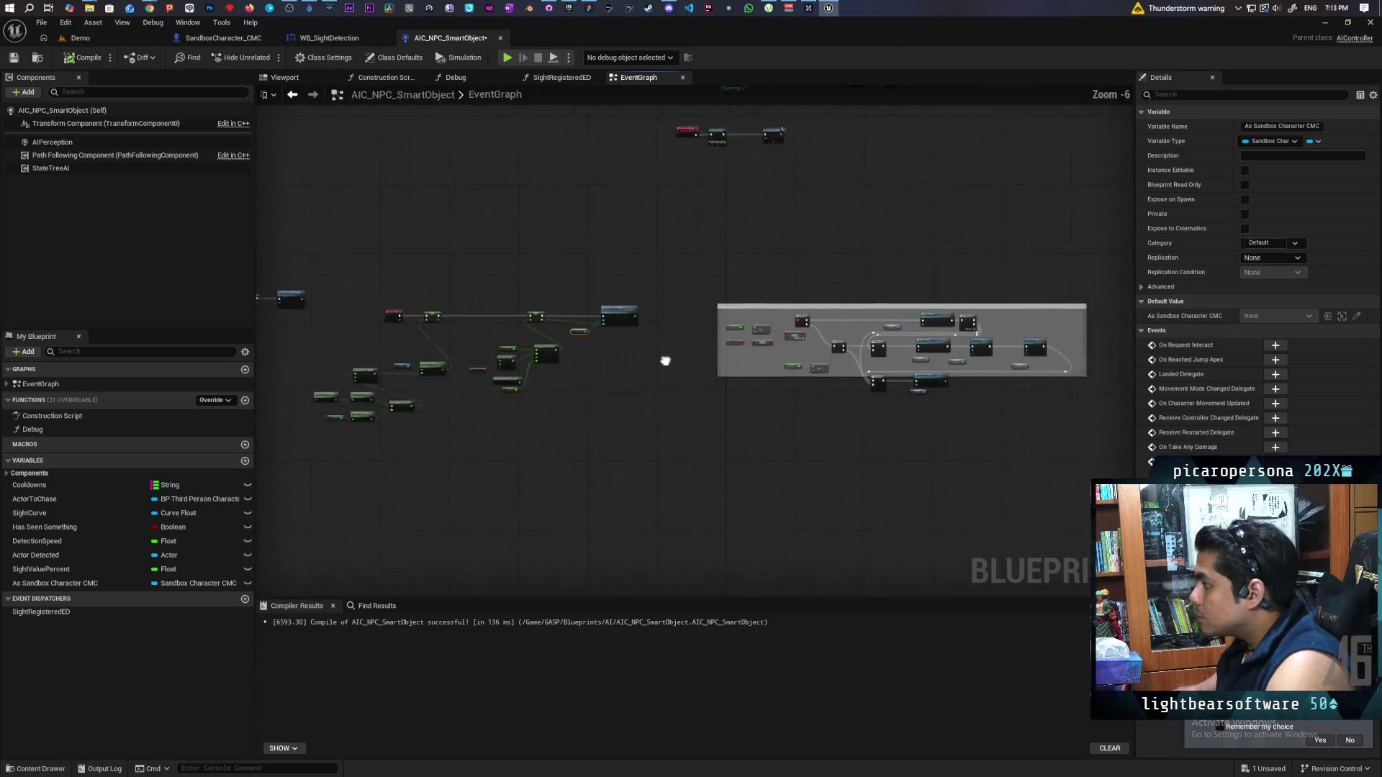
{"action": "scroll", "coordinate": [684, 361], "scroll_direction": "up", "scroll_amount": 3}
Connect Update Vision Widget to the sight-detection Branch and move the comment group left
{"action": "left_click_drag", "start_coordinate": [469, 255], "coordinate": [917, 267]}
{"action": "scroll", "coordinate": [848, 400], "scroll_direction": "down", "scroll_amount": 2}
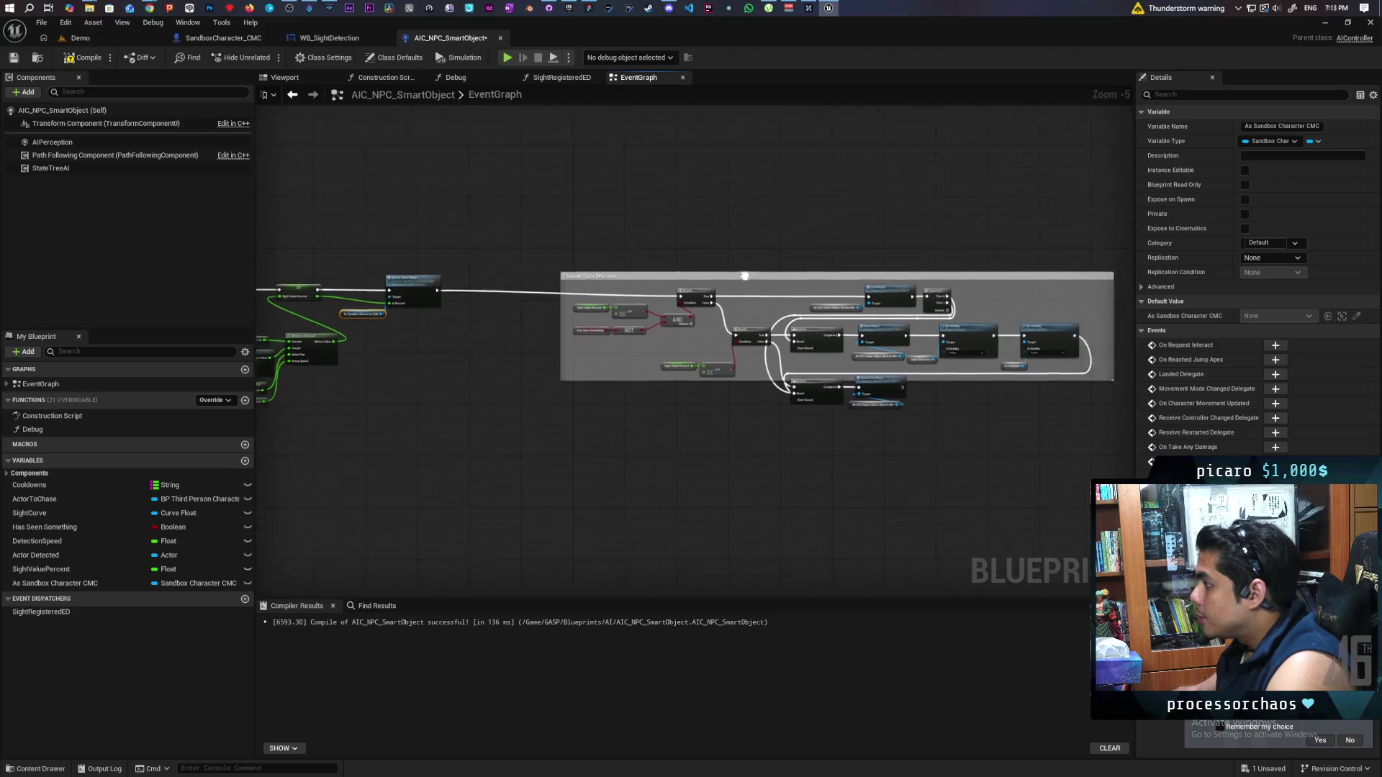
{"action": "left_click_drag", "start_coordinate": [475, 198], "coordinate": [955, 403]}
{"action": "left_click_drag", "start_coordinate": [614, 290], "coordinate": [544, 274]}
{"action": "scroll", "coordinate": [487, 385], "scroll_direction": "up", "scroll_amount": 4}
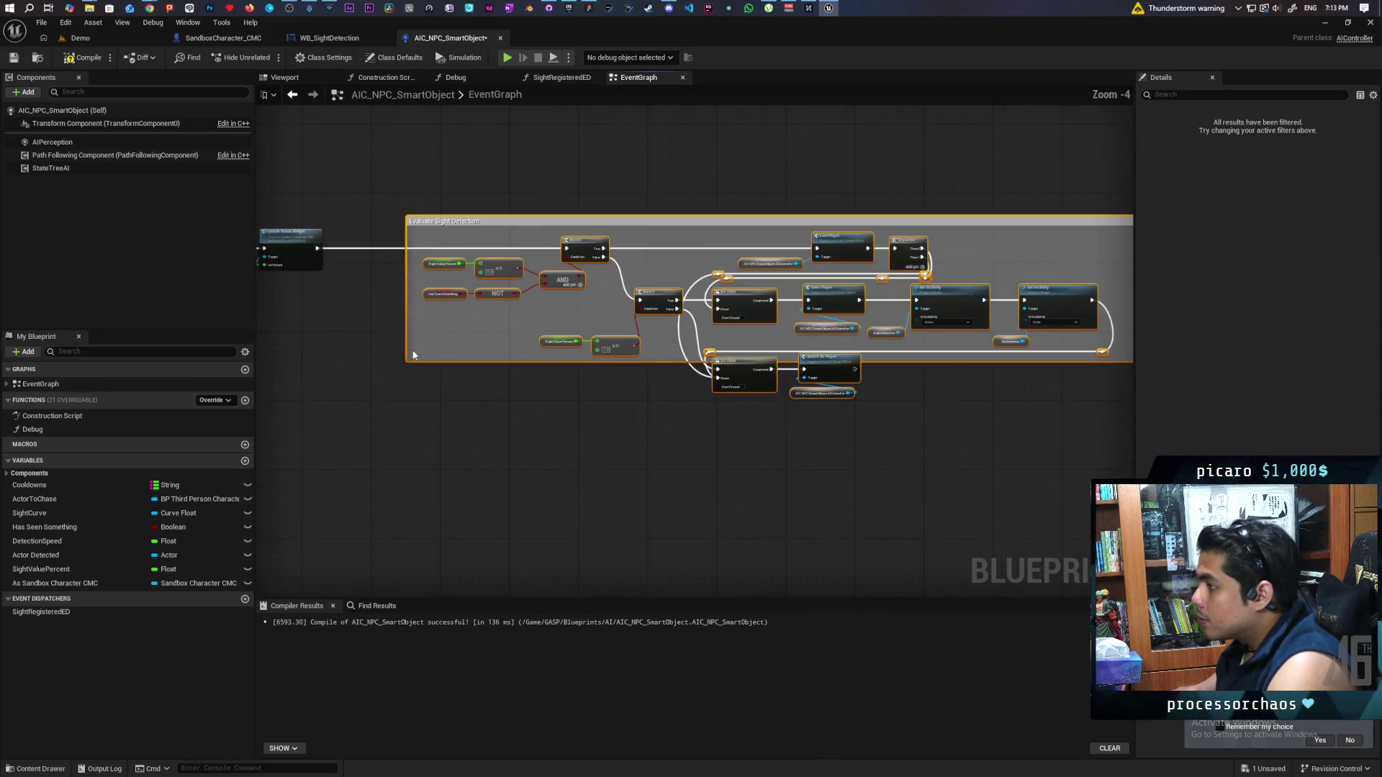
Delete the AIController references so Lost Player, Seen Player and Search for Player target self
{"action": "left_click_drag", "start_coordinate": [628, 394], "coordinate": [380, 387]}
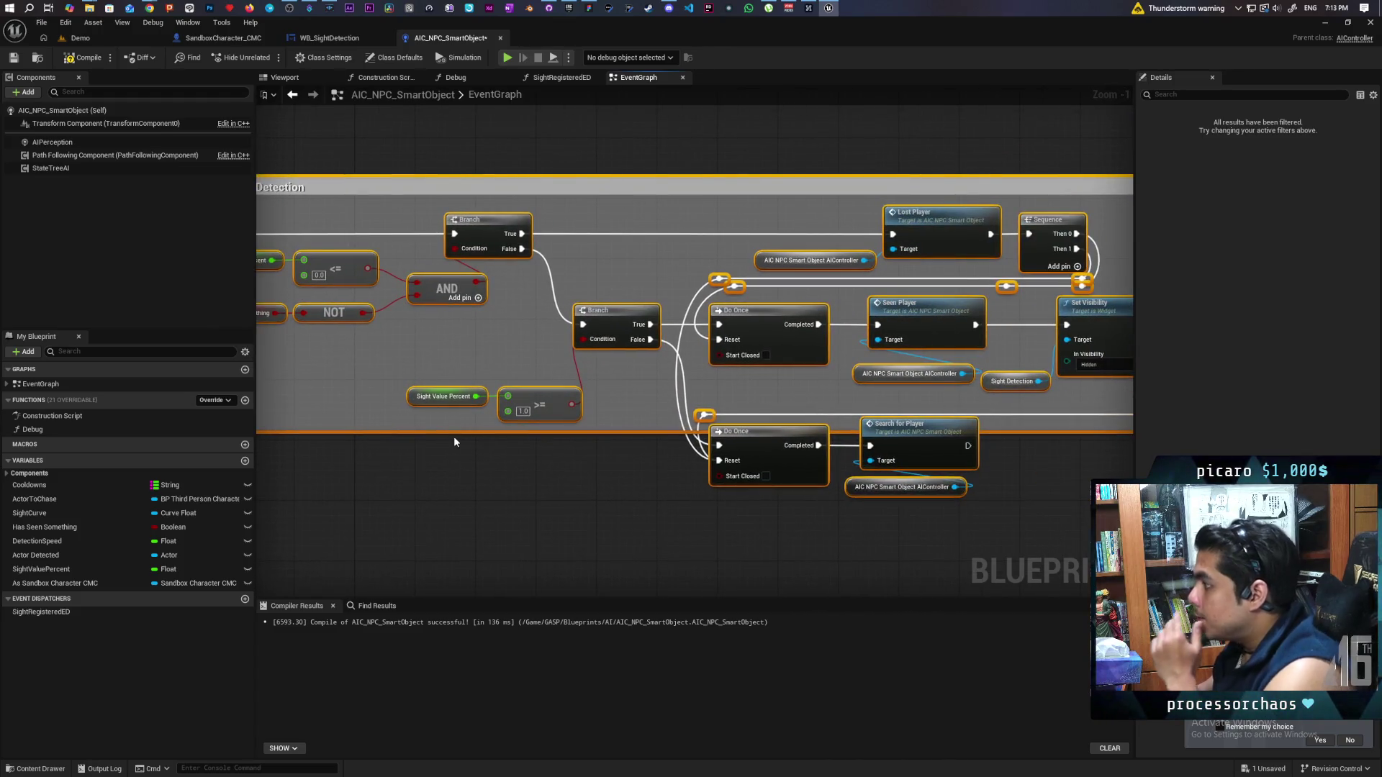
{"action": "left_click_drag", "start_coordinate": [453, 441], "coordinate": [416, 530]}
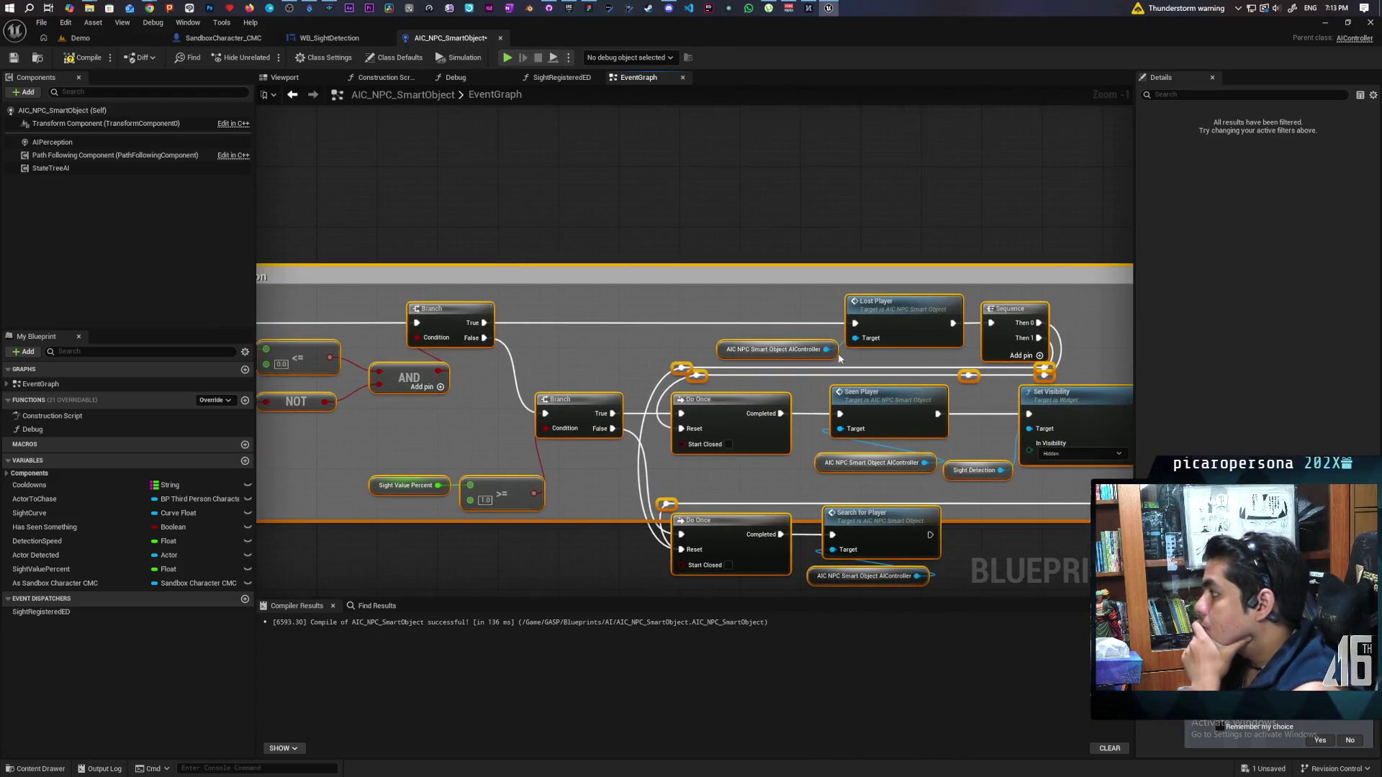
{"action": "left_click", "coordinate": [740, 355]}
{"action": "key", "text": "Delete"}
{"action": "left_click_drag", "start_coordinate": [802, 455], "coordinate": [724, 425]}
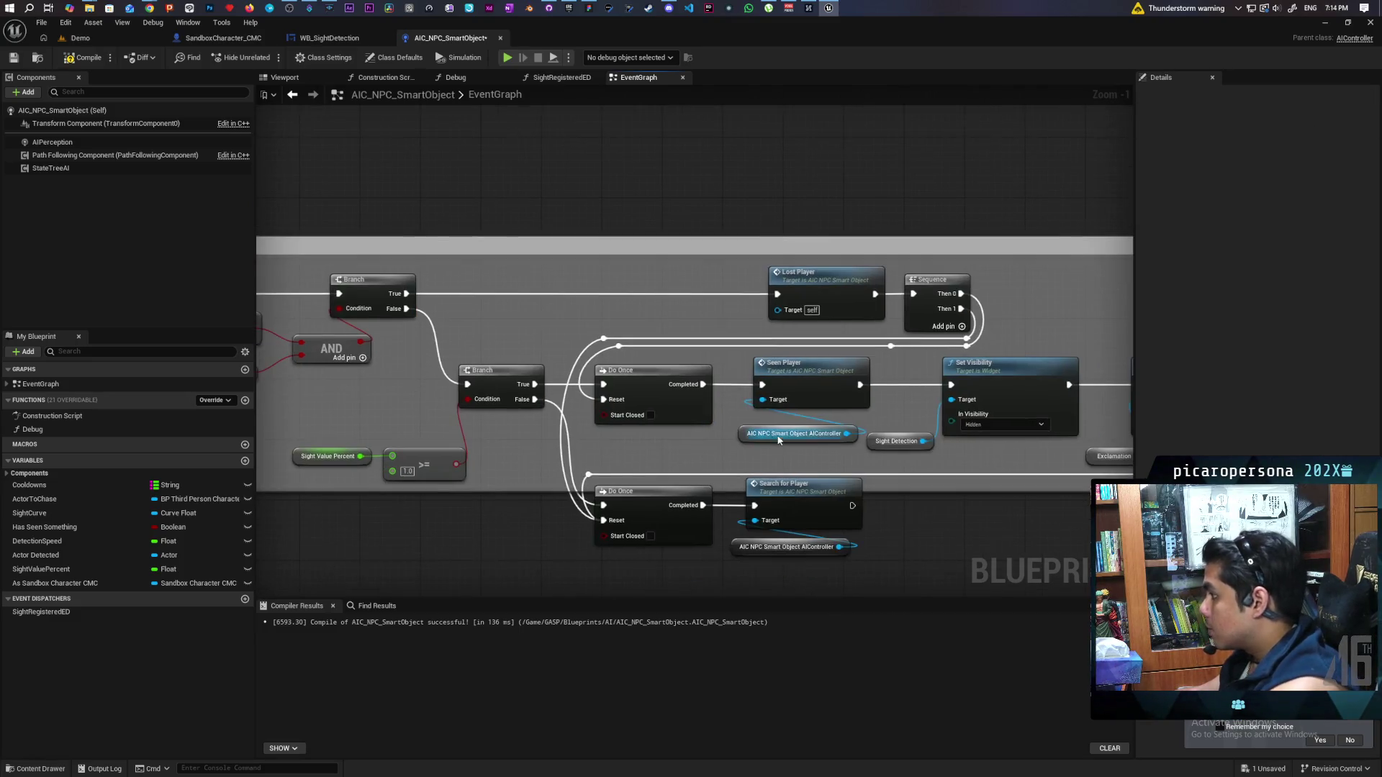
{"action": "key", "text": "Delete"}
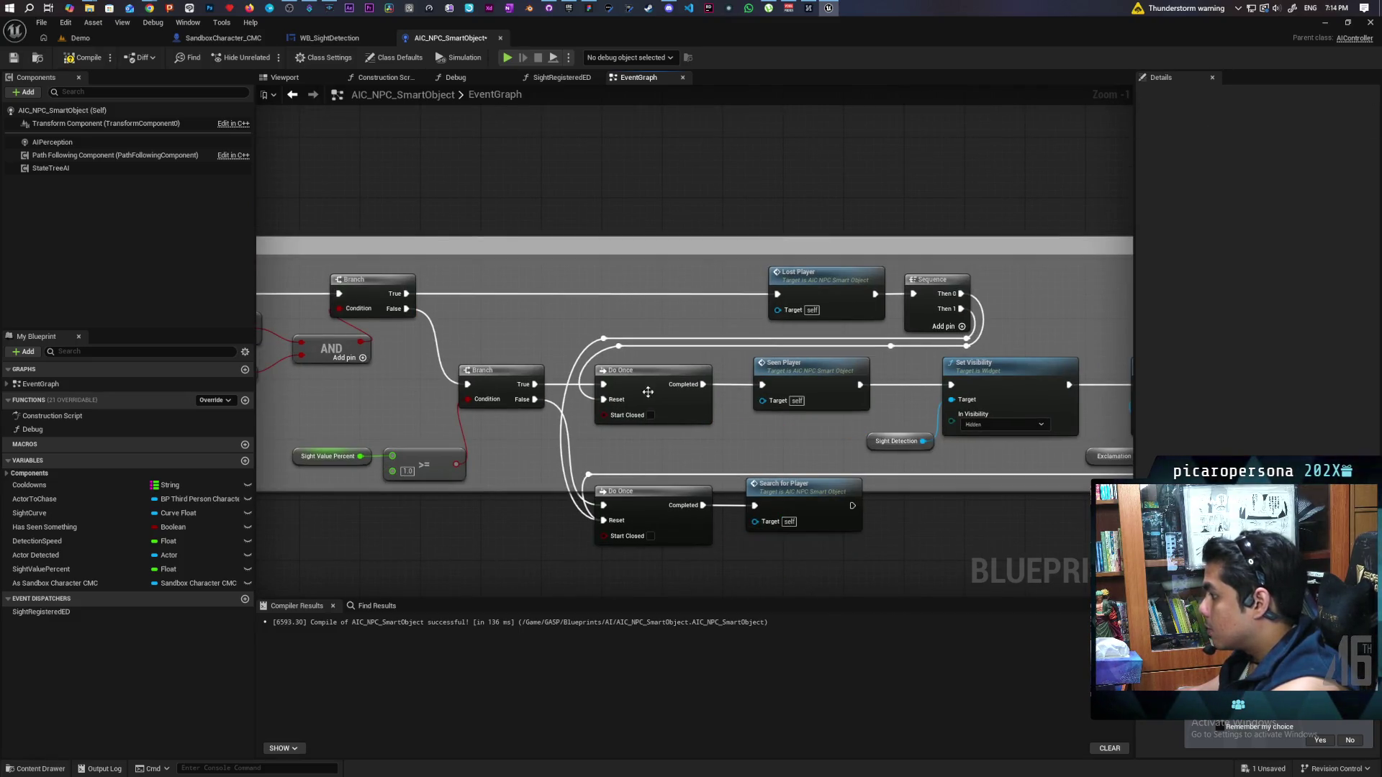
{"action": "scroll", "coordinate": [881, 347], "scroll_direction": "down", "scroll_amount": 2}
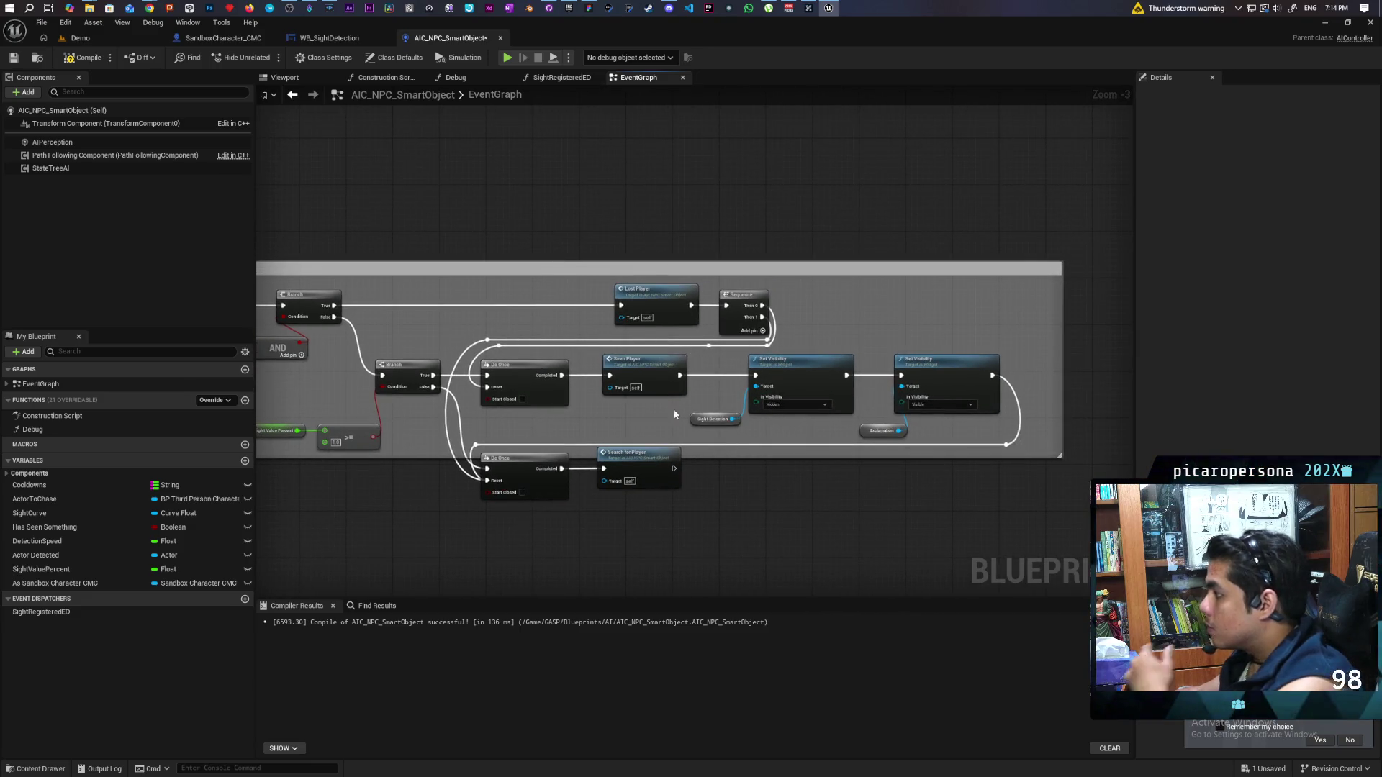
{"action": "scroll", "coordinate": [663, 422], "scroll_direction": "up", "scroll_amount": 1}
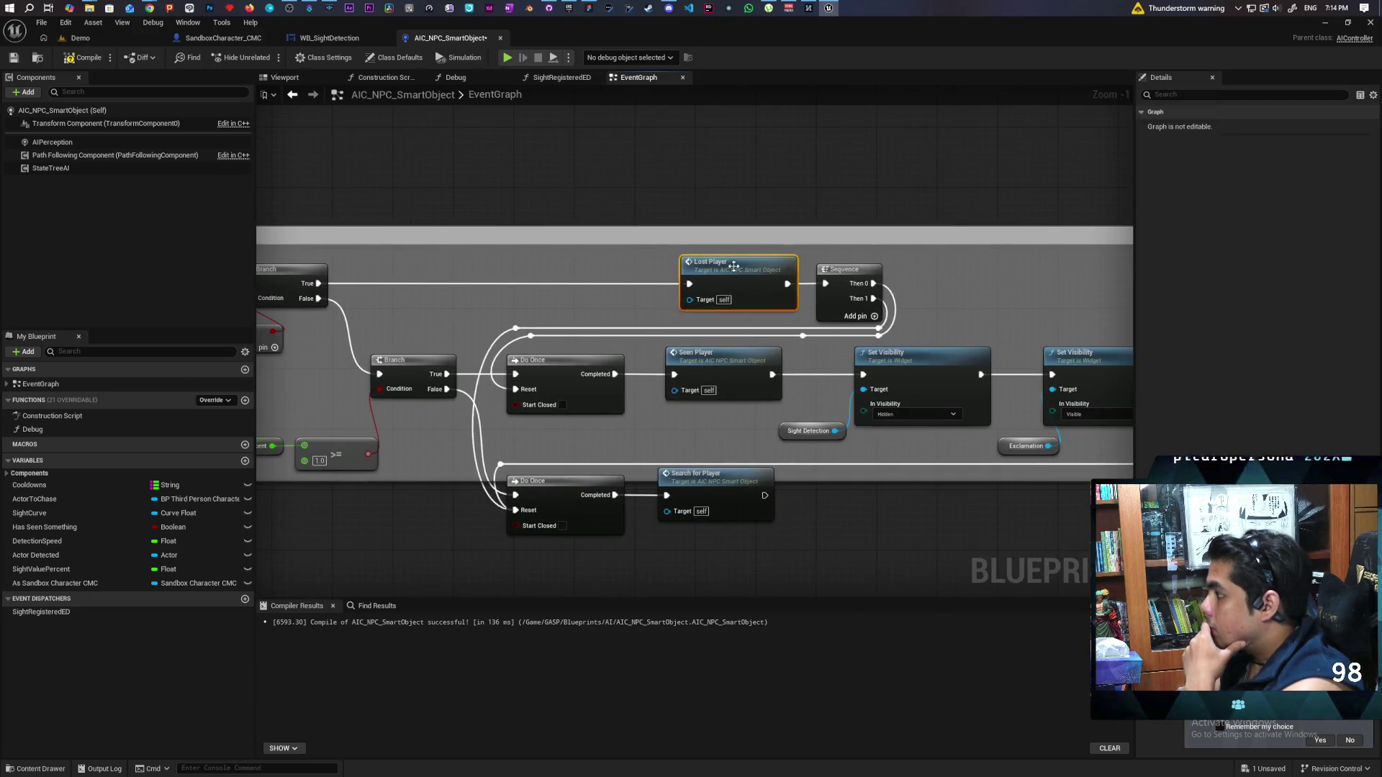
{"action": "double_click", "coordinate": [734, 275]}
{"action": "scroll", "coordinate": [748, 318], "scroll_direction": "down", "scroll_amount": 4}
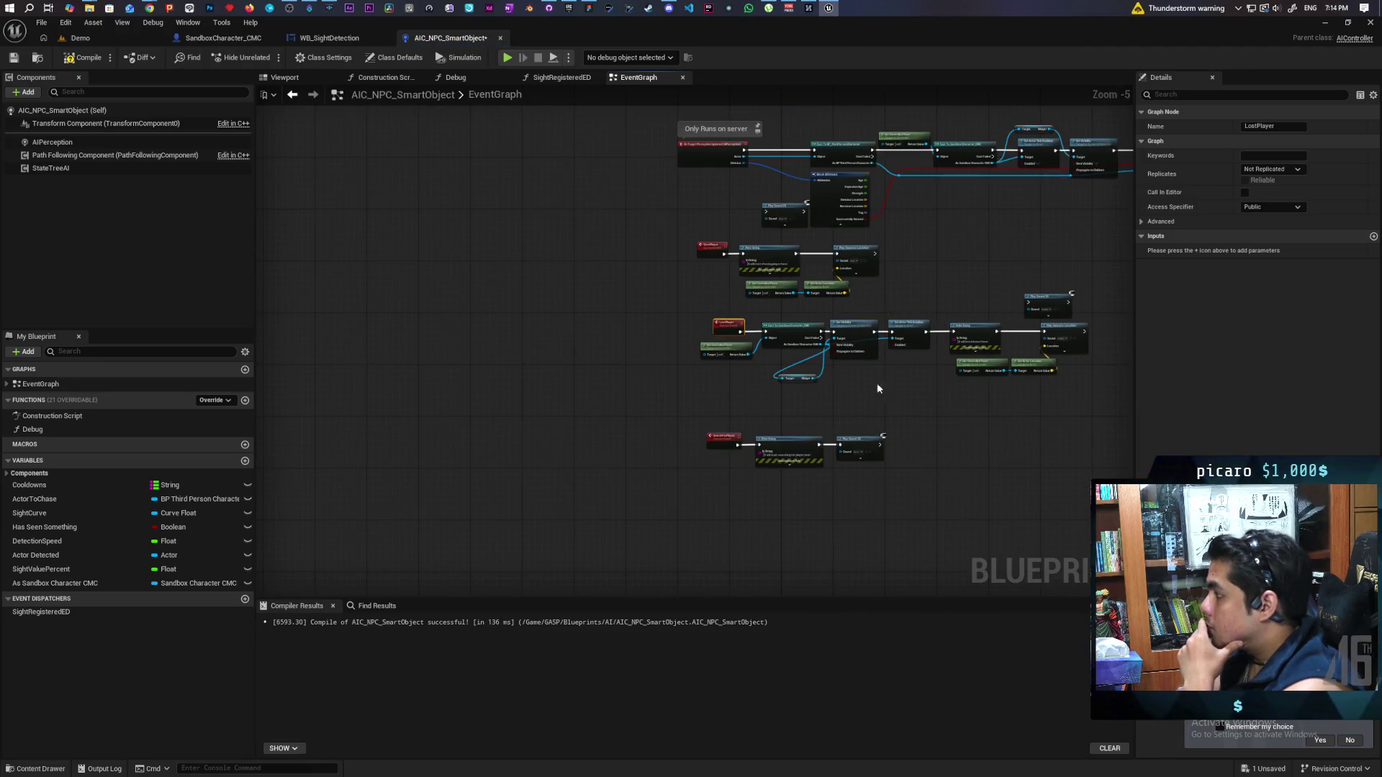
{"action": "scroll", "coordinate": [881, 388], "scroll_direction": "up", "scroll_amount": 4}
{"action": "scroll", "coordinate": [885, 386], "scroll_direction": "down", "scroll_amount": 2}
{"action": "scroll", "coordinate": [885, 386], "scroll_direction": "up", "scroll_amount": 1}
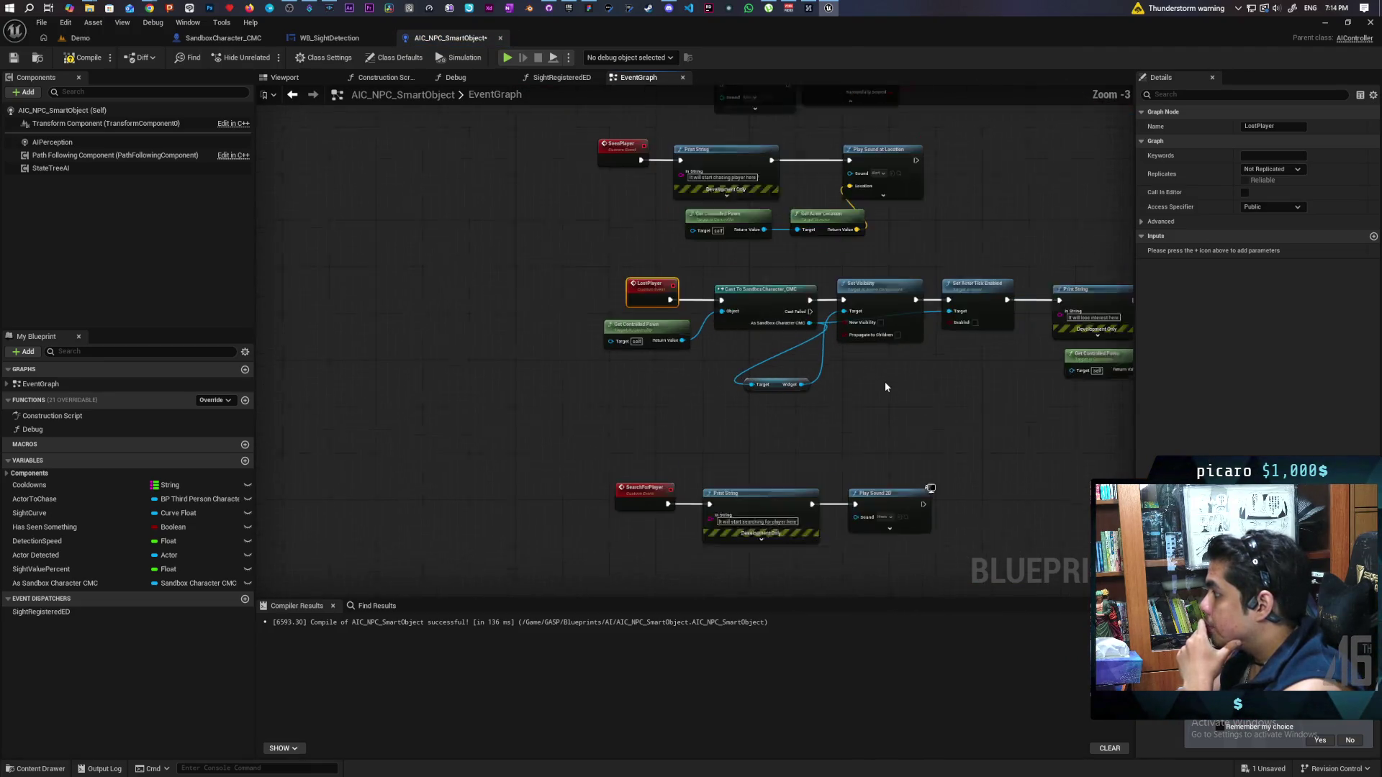
{"action": "scroll", "coordinate": [919, 392], "scroll_direction": "down", "scroll_amount": 3}
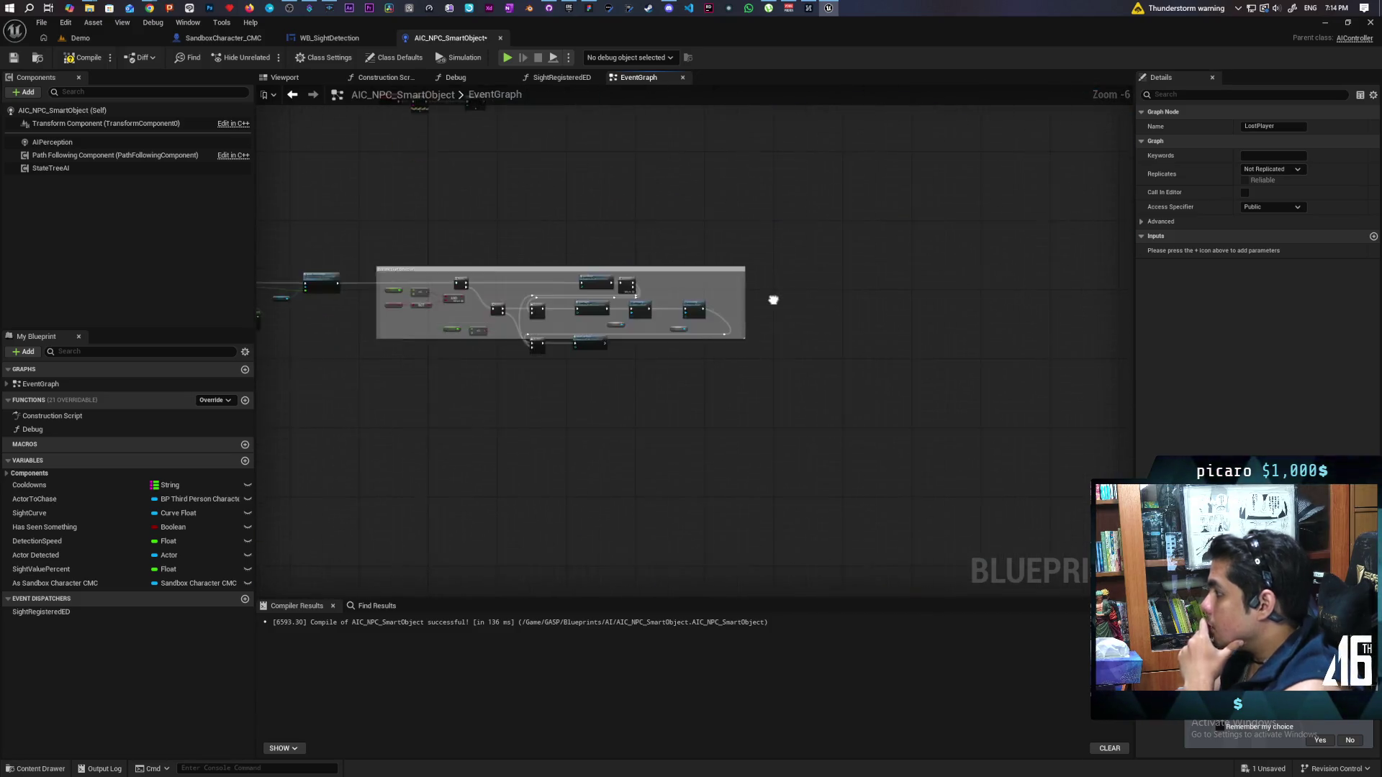
{"action": "scroll", "coordinate": [617, 352], "scroll_direction": "up", "scroll_amount": 1}
{"action": "scroll", "coordinate": [616, 353], "scroll_direction": "up", "scroll_amount": 4}
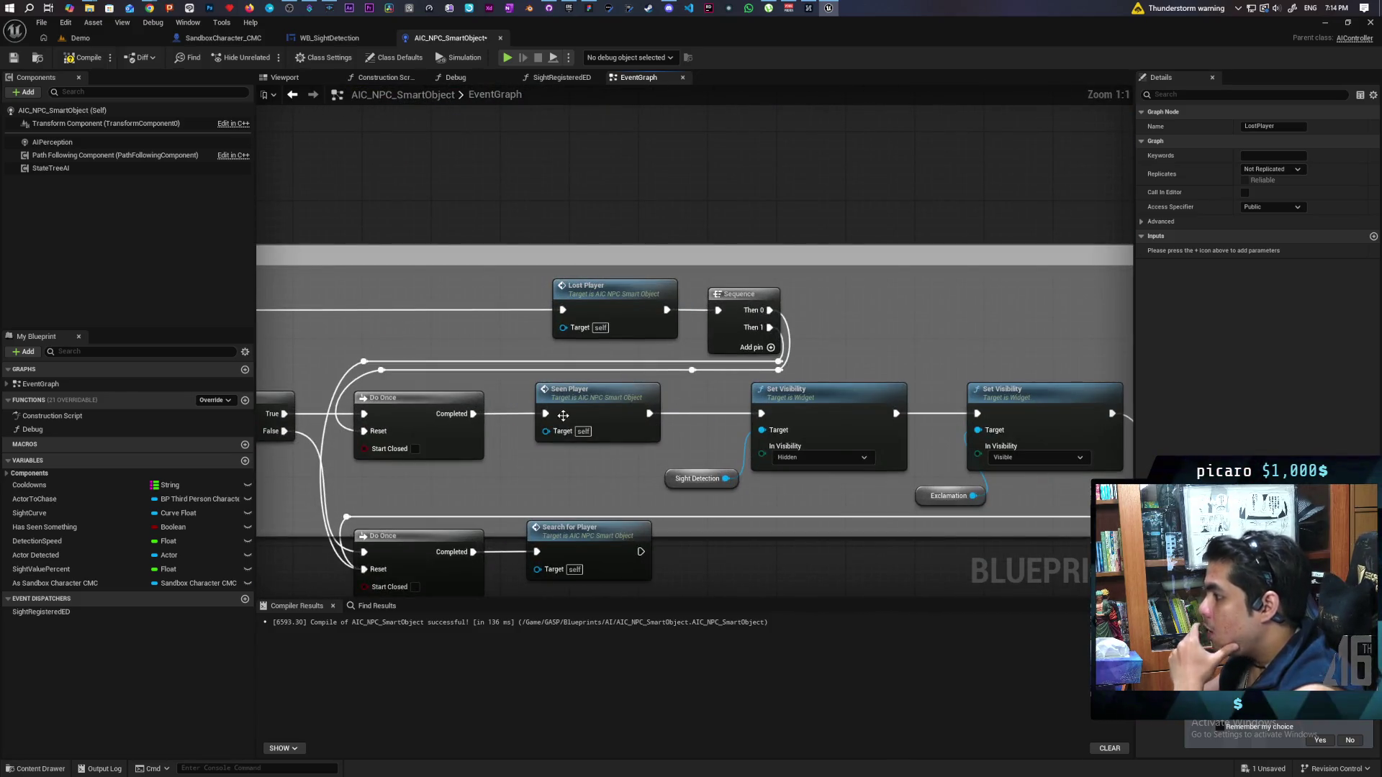
{"action": "left_click", "coordinate": [565, 416]}
{"action": "scroll", "coordinate": [598, 404], "scroll_direction": "down", "scroll_amount": 7}
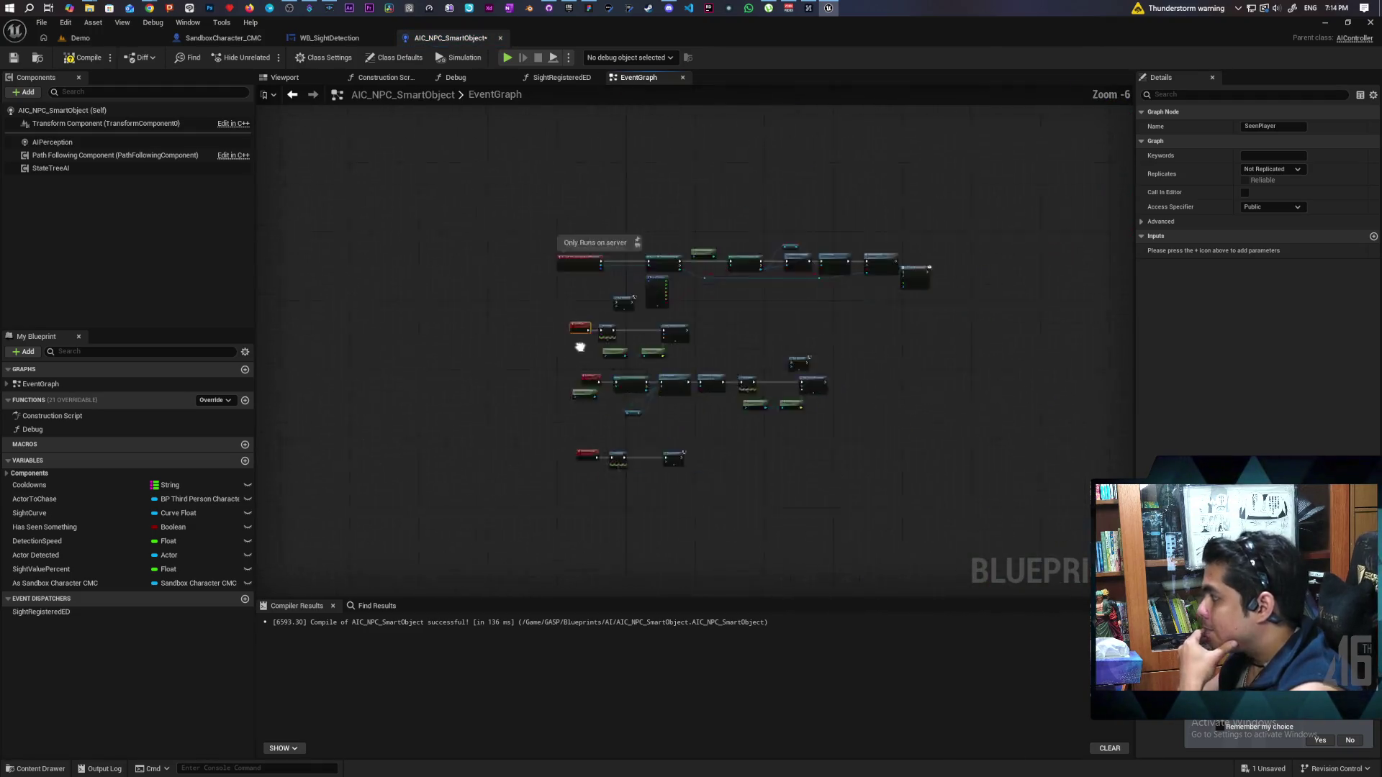
{"action": "scroll", "coordinate": [706, 364], "scroll_direction": "up", "scroll_amount": 4}
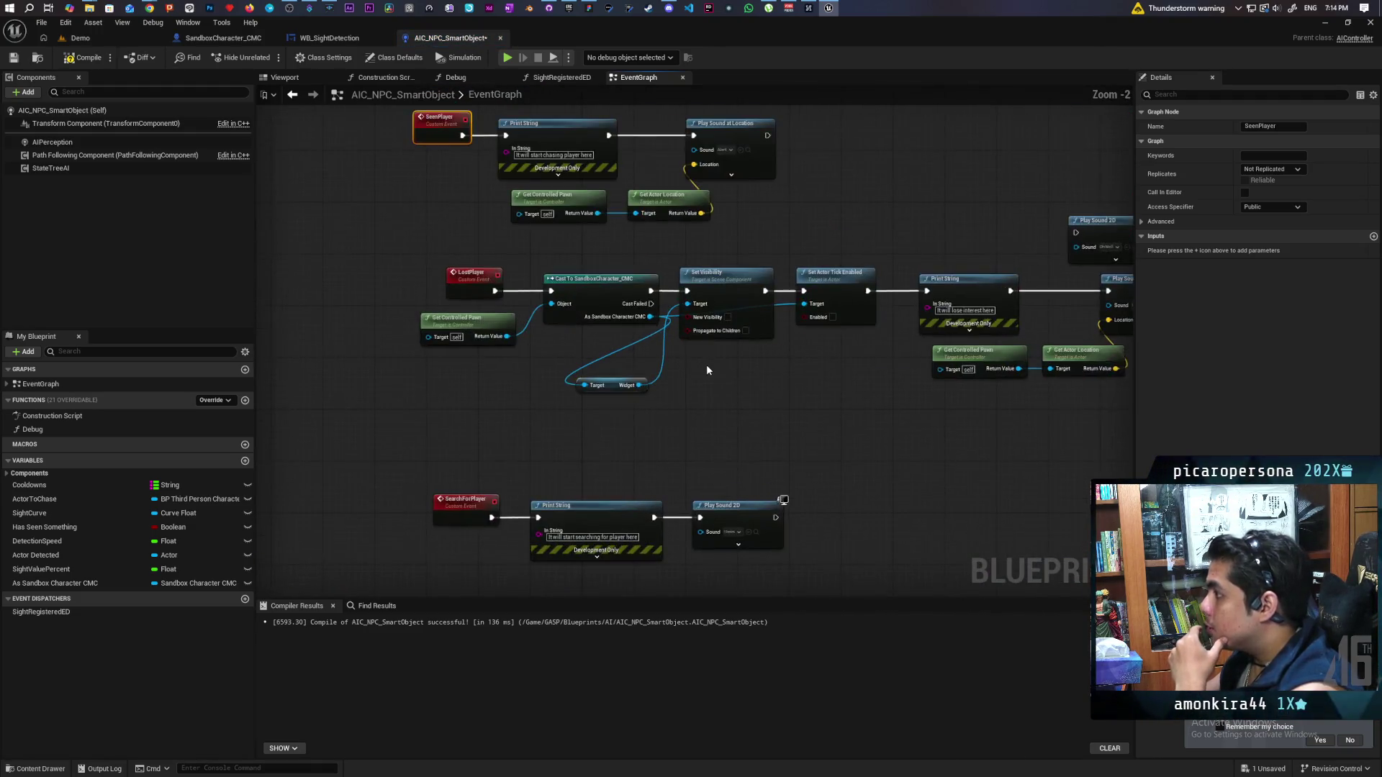
{"action": "scroll", "coordinate": [706, 364], "scroll_direction": "down", "scroll_amount": 4}
{"action": "scroll", "coordinate": [728, 331], "scroll_direction": "up", "scroll_amount": 6}
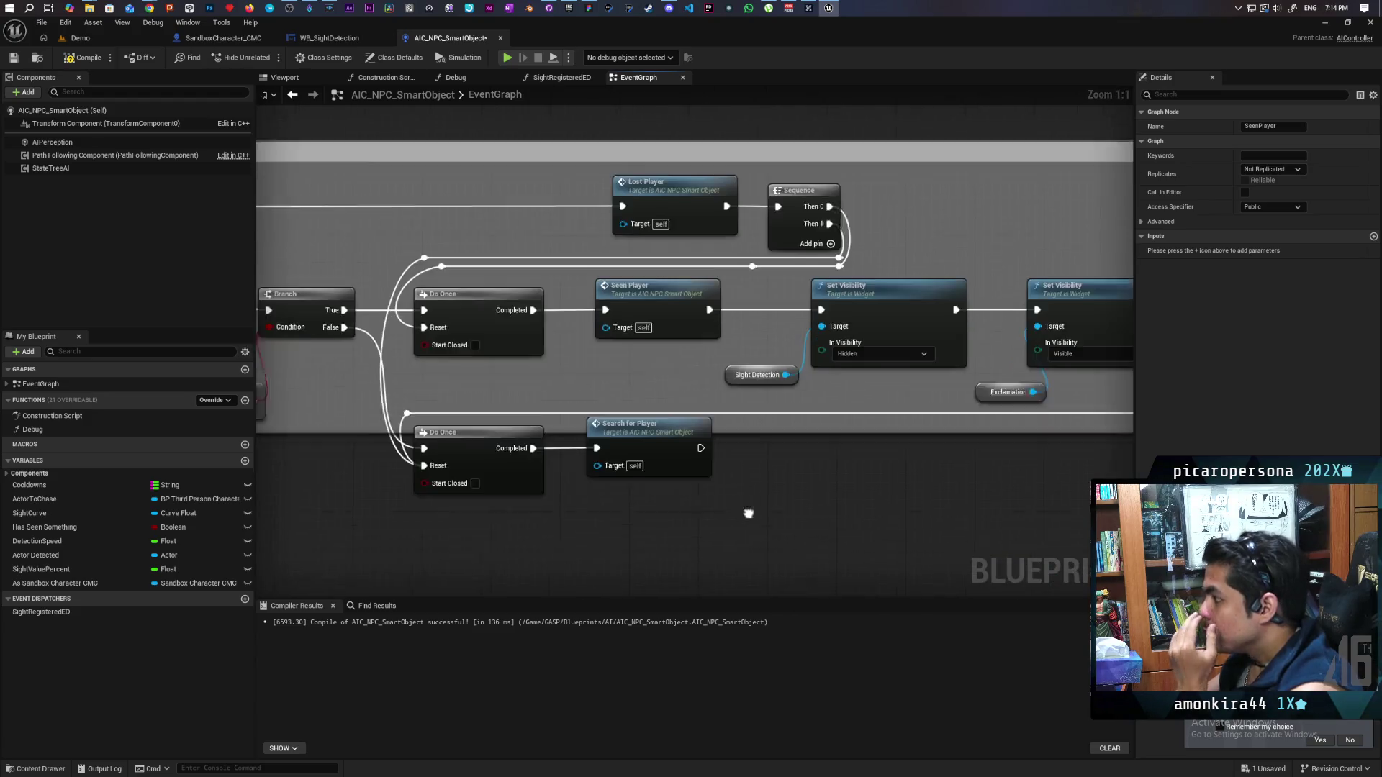
{"action": "double_click", "coordinate": [676, 413]}
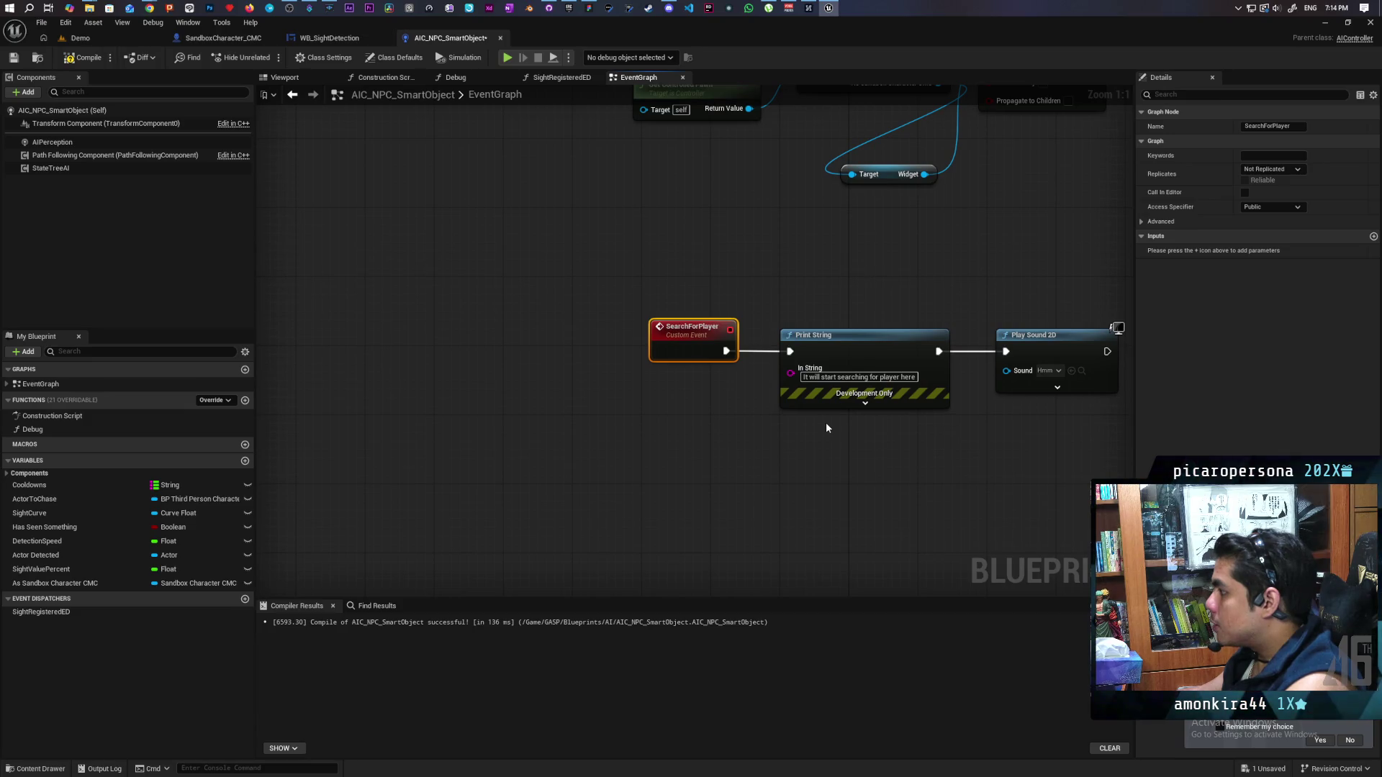
{"action": "scroll", "coordinate": [827, 422], "scroll_direction": "down", "scroll_amount": 6}
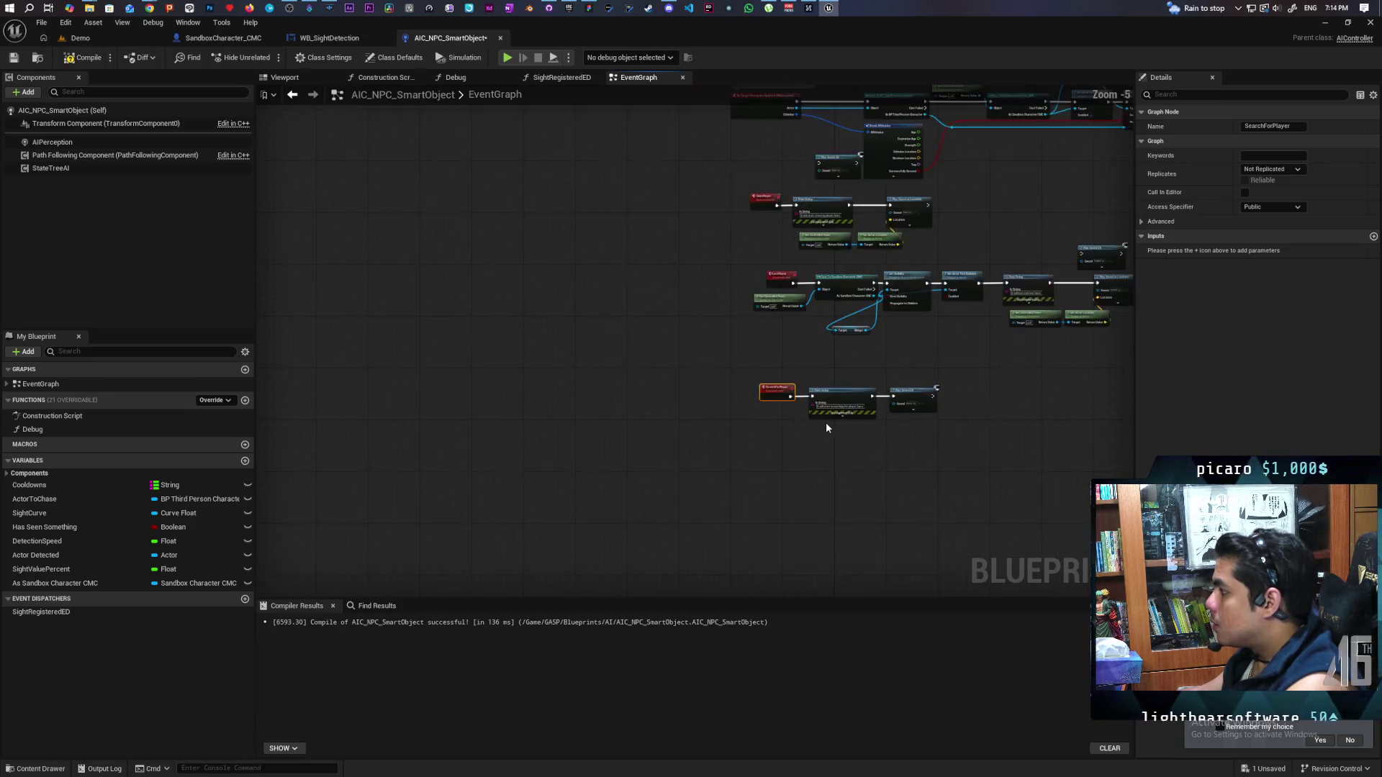
{"action": "scroll", "coordinate": [770, 332], "scroll_direction": "up", "scroll_amount": 4}
{"action": "mouse_move", "coordinate": [769, 335]}
{"action": "left_mouse_down"}
{"action": "mouse_move", "coordinate": [648, 403]}
{"action": "mouse_move", "coordinate": [577, 483]}
{"action": "mouse_move", "coordinate": [691, 489]}
{"action": "left_mouse_up"}
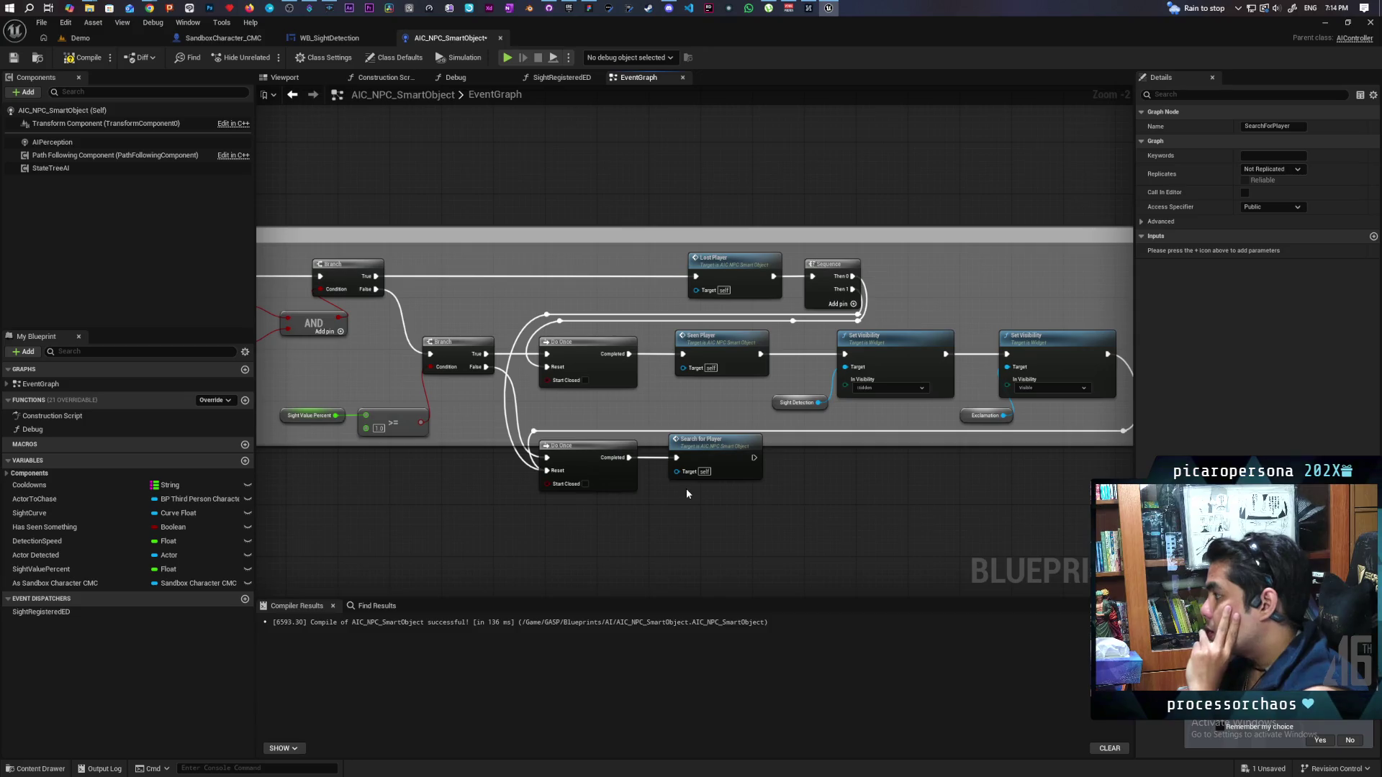
Review the Set Visibility, AND and Branch nodes, then compile and save AIC_NPC_SmartObject
{"action": "mouse_move", "coordinate": [685, 488]}
{"action": "left_mouse_down"}
{"action": "mouse_move", "coordinate": [571, 523]}
{"action": "mouse_move", "coordinate": [909, 501]}
{"action": "mouse_move", "coordinate": [893, 487]}
{"action": "mouse_move", "coordinate": [850, 508]}
{"action": "mouse_move", "coordinate": [509, 496]}
{"action": "left_mouse_up"}
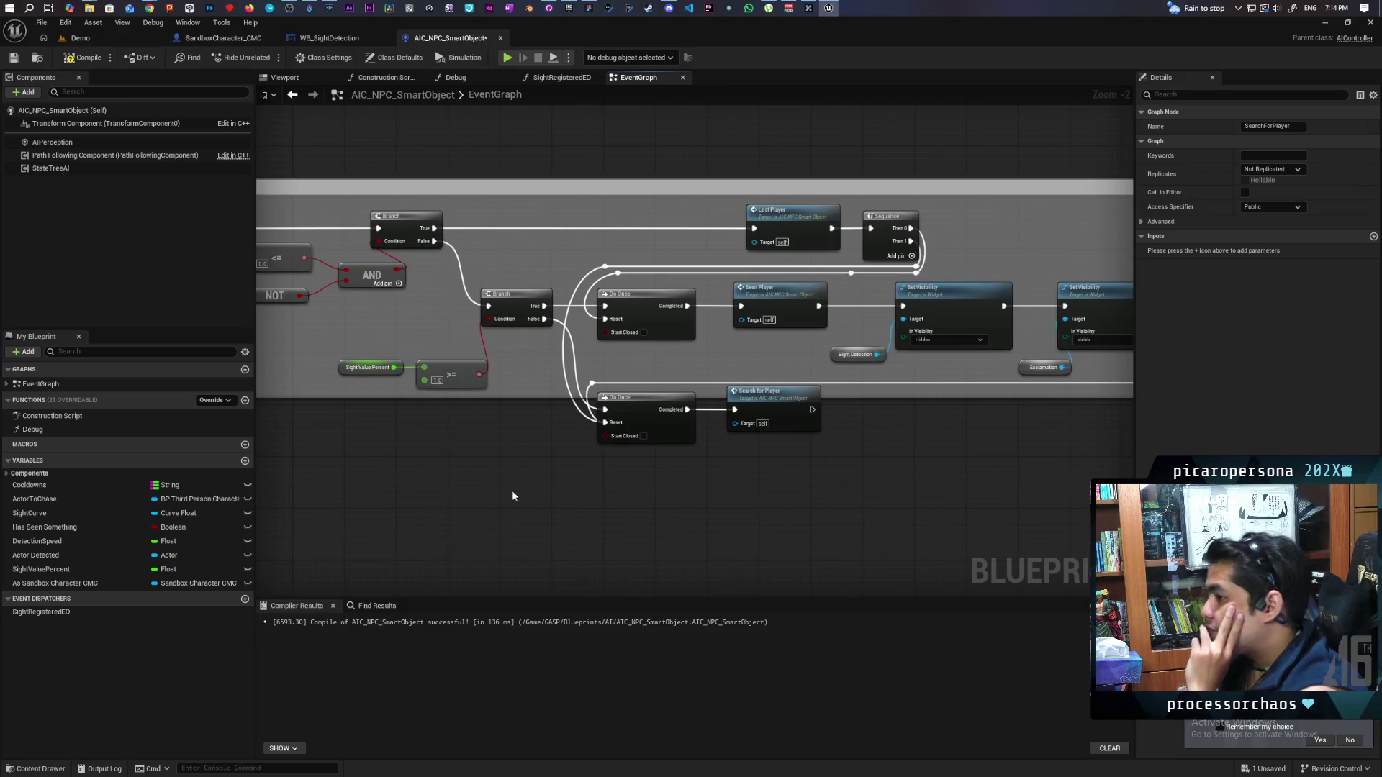
{"action": "left_click_drag", "start_coordinate": [732, 487], "coordinate": [544, 508]}
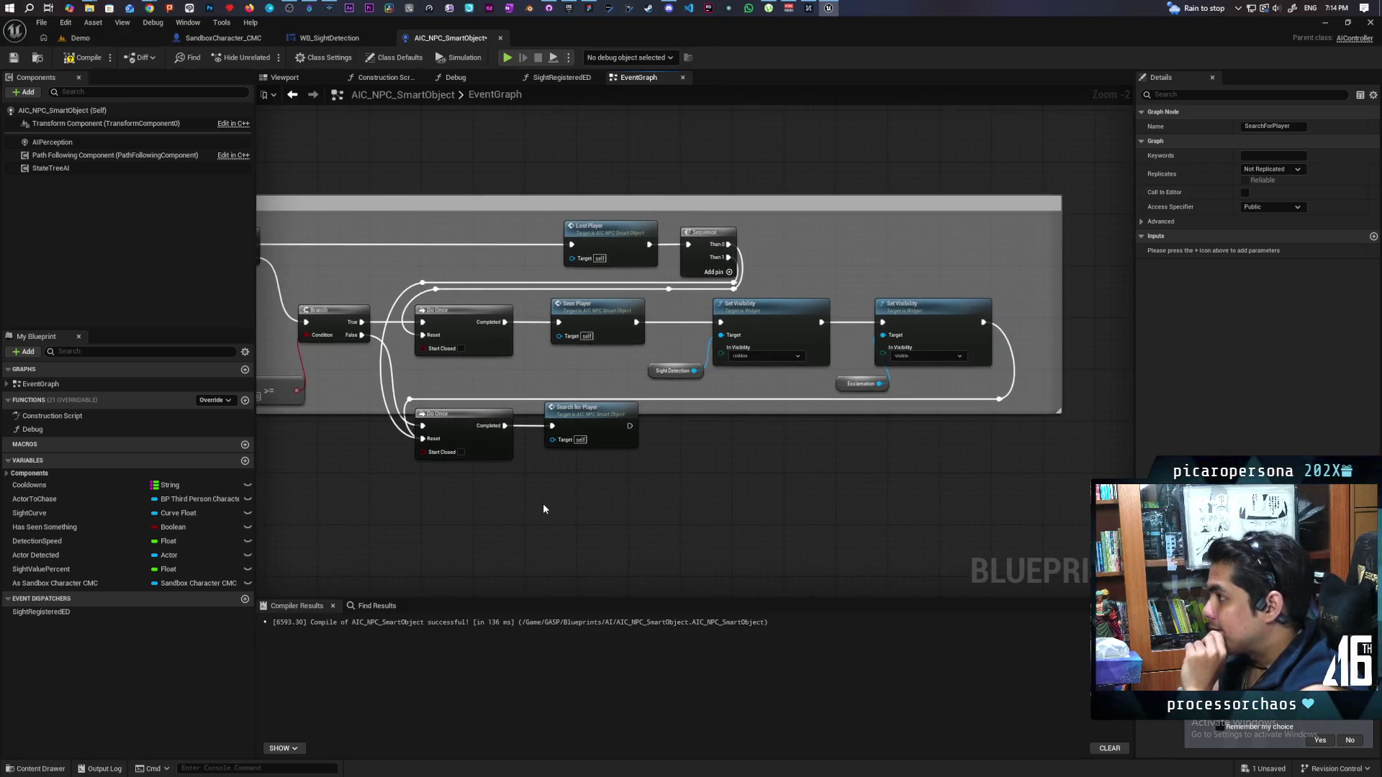
{"action": "mouse_move", "coordinate": [658, 465]}
{"action": "left_mouse_down"}
{"action": "mouse_move", "coordinate": [753, 447]}
{"action": "mouse_move", "coordinate": [545, 512]}
{"action": "left_mouse_up"}
{"action": "scroll", "coordinate": [733, 486], "scroll_direction": "down", "scroll_amount": 1}
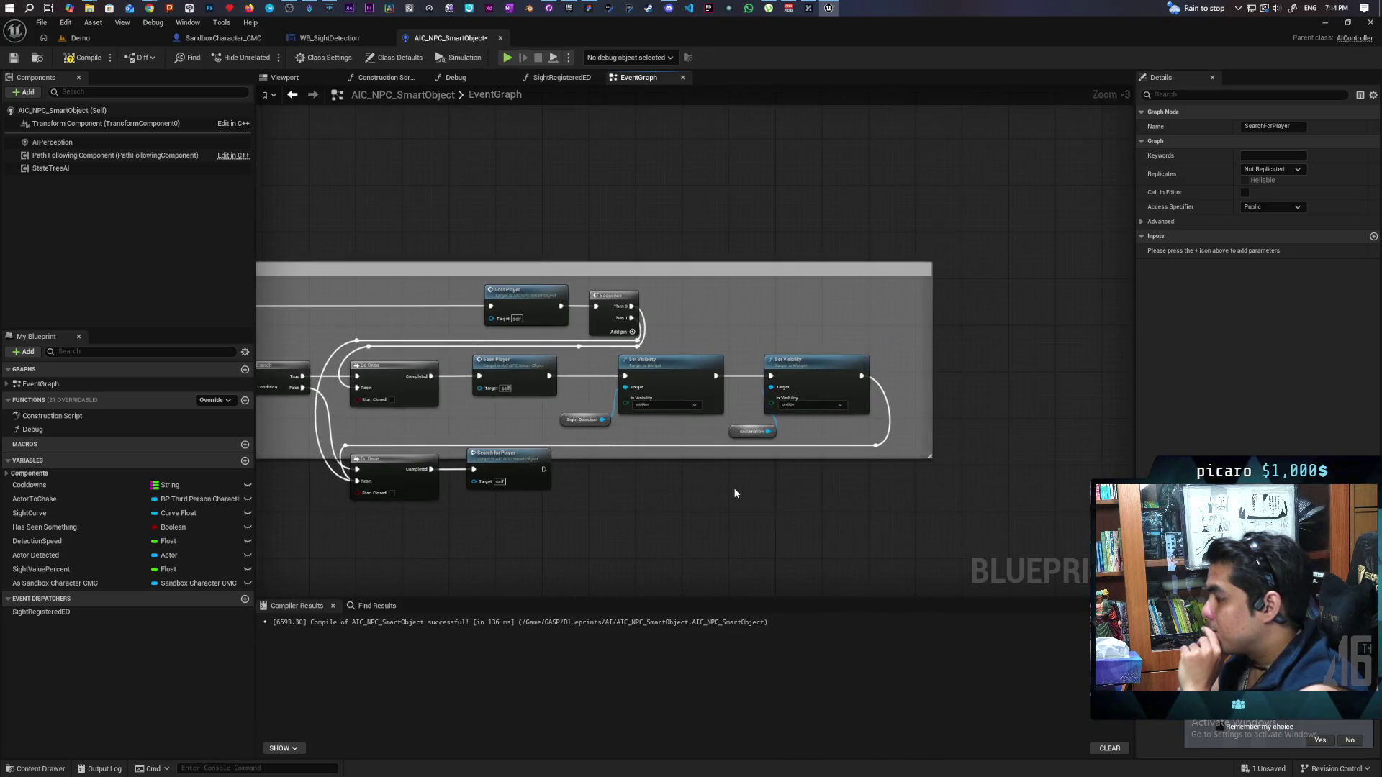
{"action": "left_click_drag", "start_coordinate": [734, 492], "coordinate": [787, 489]}
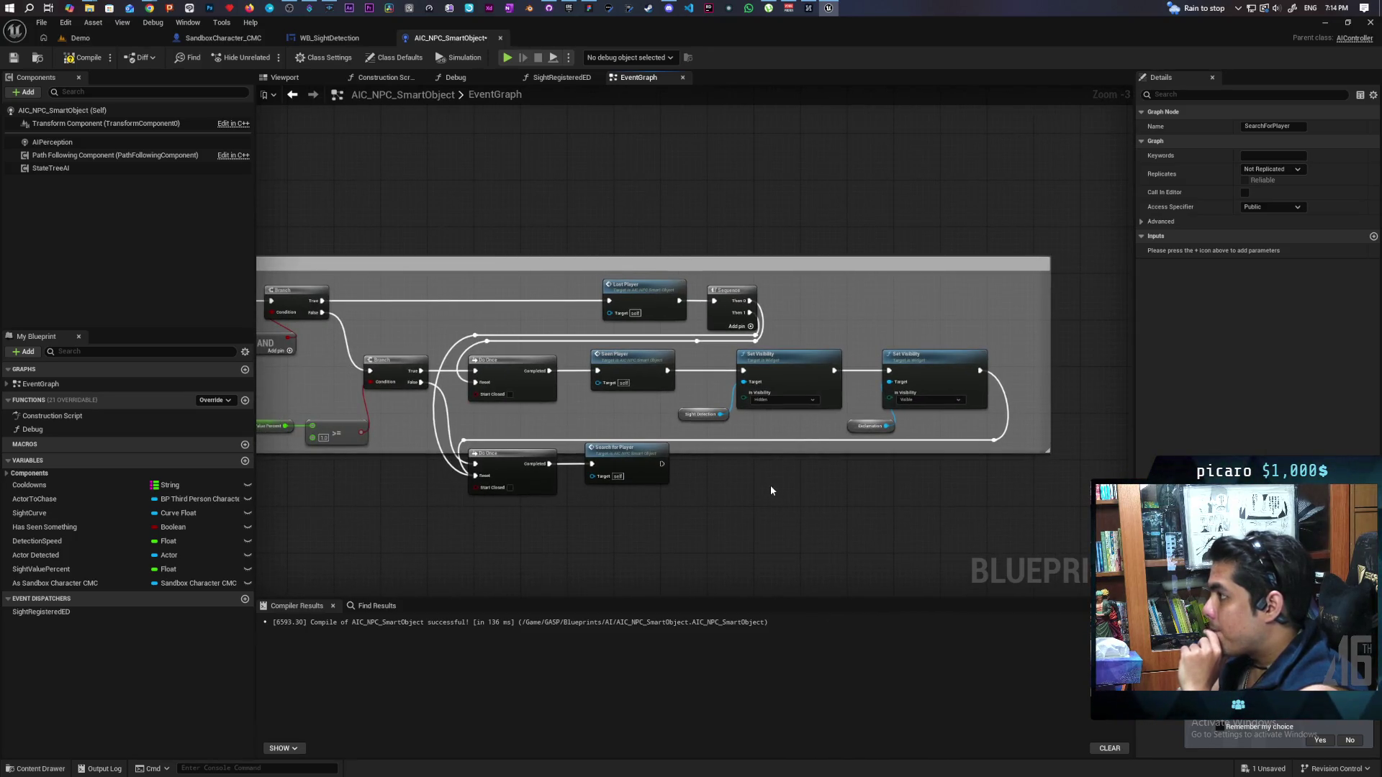
{"action": "left_click", "coordinate": [84, 58]}
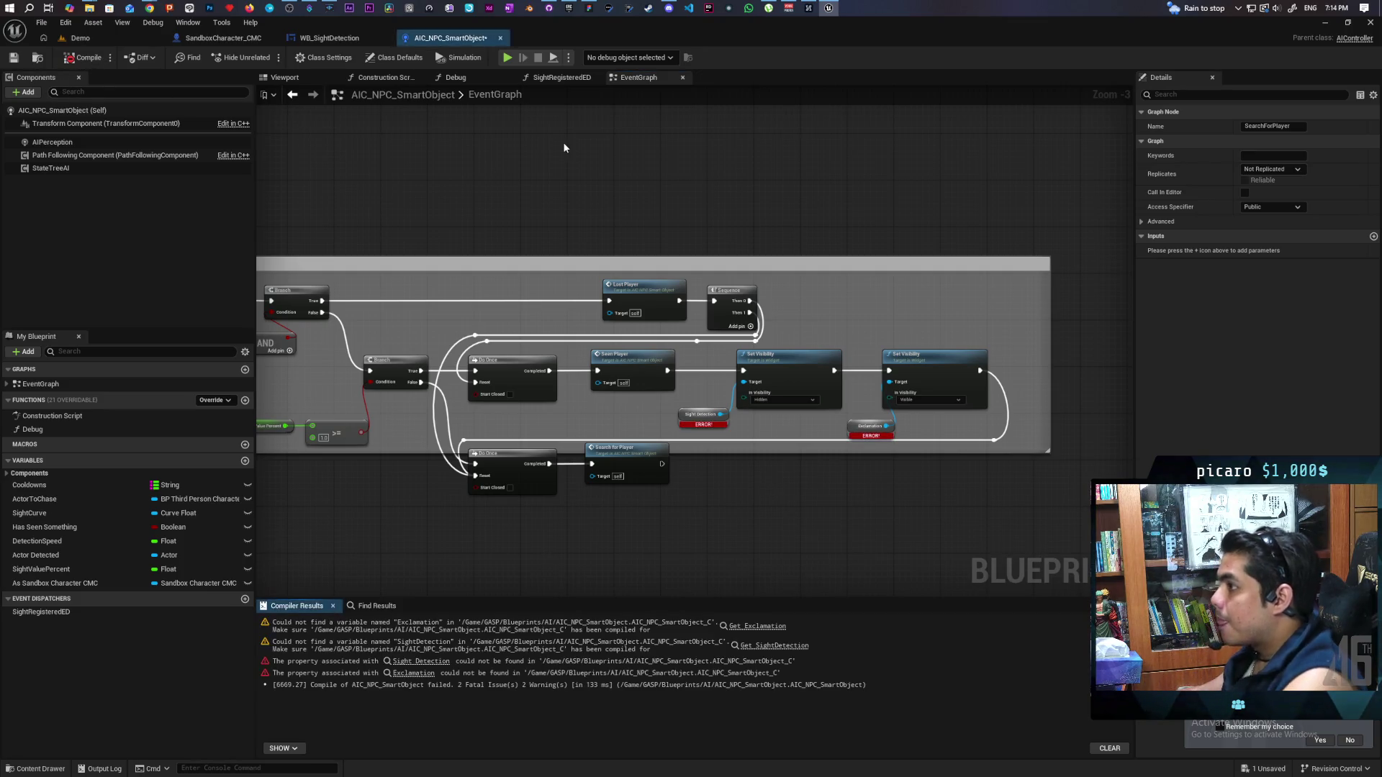
Inspect the erroring Event Tick and sight detection nodes, then switch to WB_SightDetection
{"action": "double_click", "coordinate": [627, 464]}
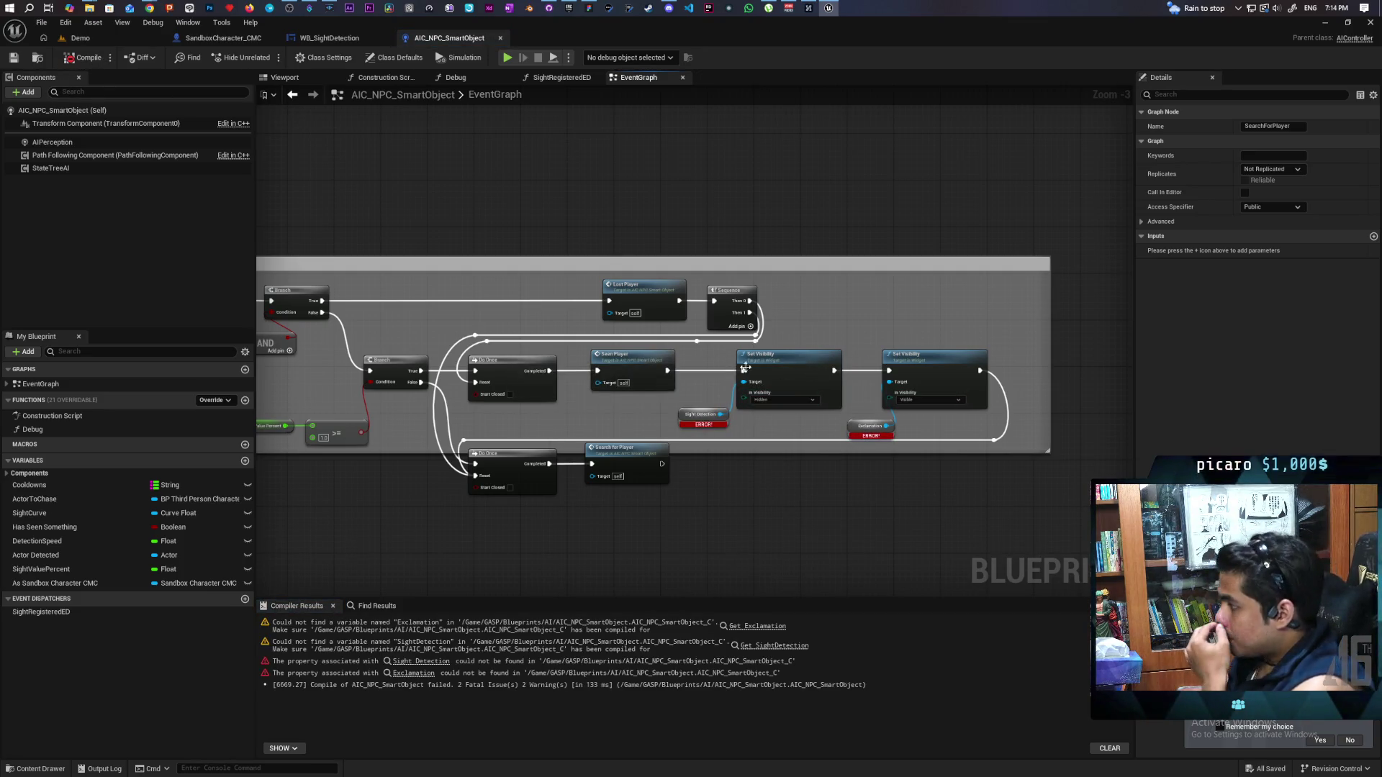
{"action": "scroll", "coordinate": [687, 481], "scroll_direction": "down", "scroll_amount": 1}
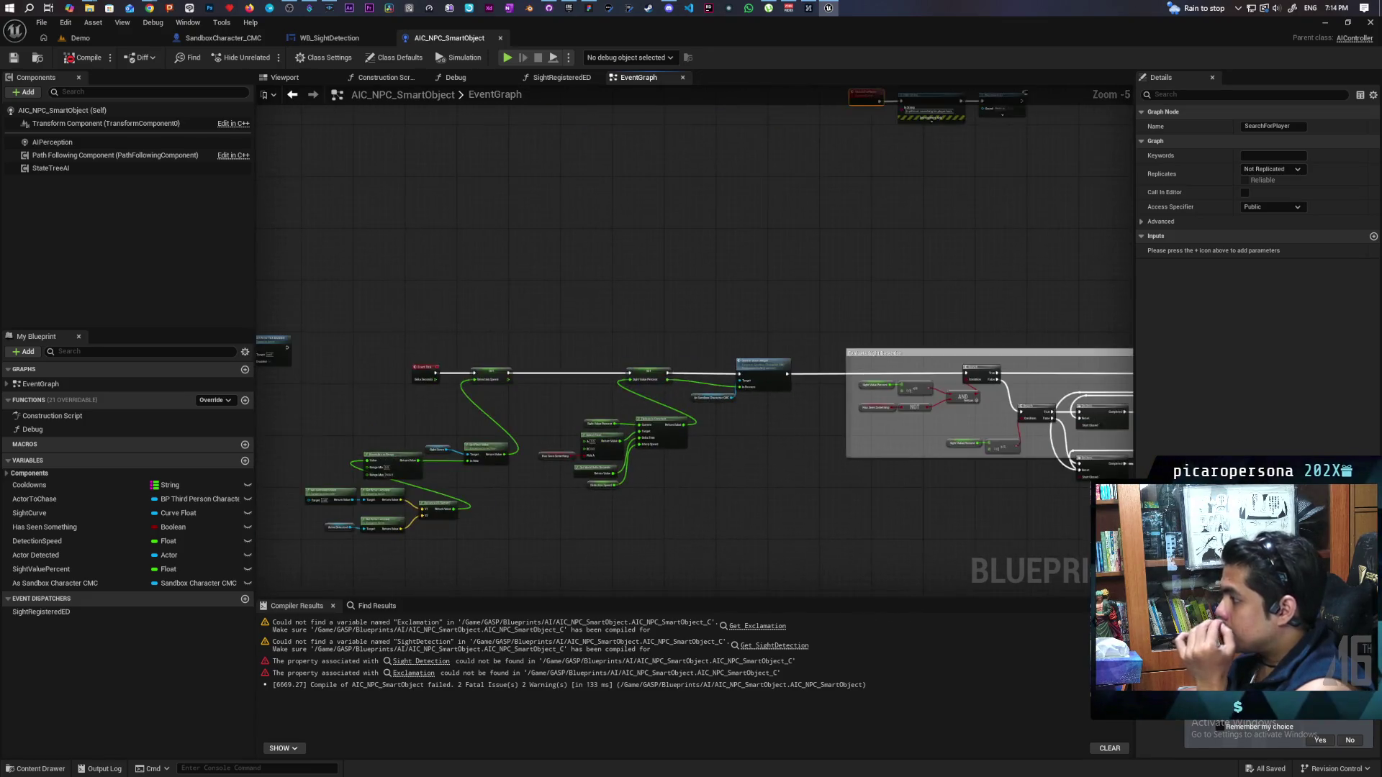
{"action": "scroll", "coordinate": [712, 410], "scroll_direction": "up", "scroll_amount": 3}
{"action": "scroll", "coordinate": [712, 410], "scroll_direction": "down", "scroll_amount": 1}
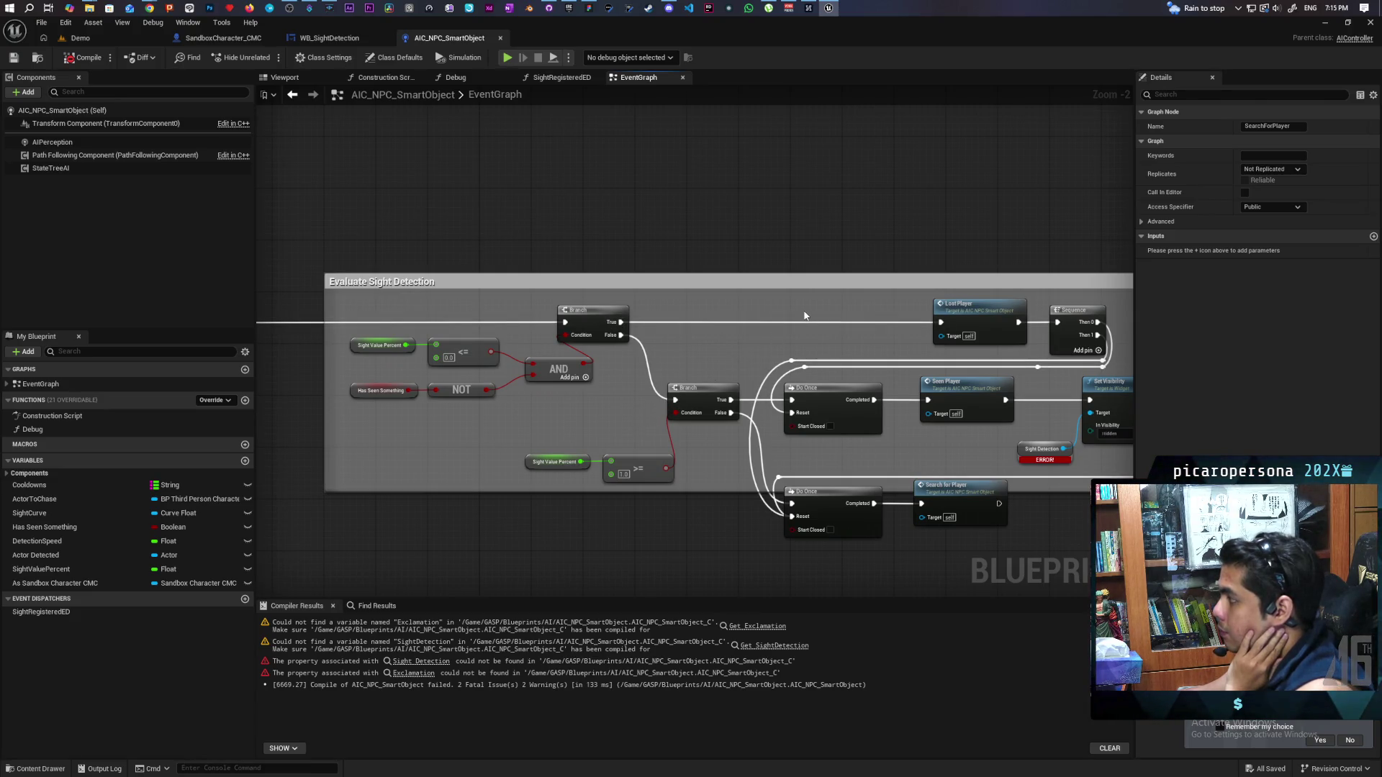
{"action": "mouse_move", "coordinate": [804, 315]}
{"action": "left_mouse_down"}
{"action": "mouse_move", "coordinate": [960, 401]}
{"action": "mouse_move", "coordinate": [909, 429]}
{"action": "mouse_move", "coordinate": [1068, 420]}
{"action": "mouse_move", "coordinate": [948, 409]}
{"action": "mouse_move", "coordinate": [595, 435]}
{"action": "mouse_move", "coordinate": [948, 409]}
{"action": "mouse_move", "coordinate": [179, 440]}
{"action": "left_mouse_up"}
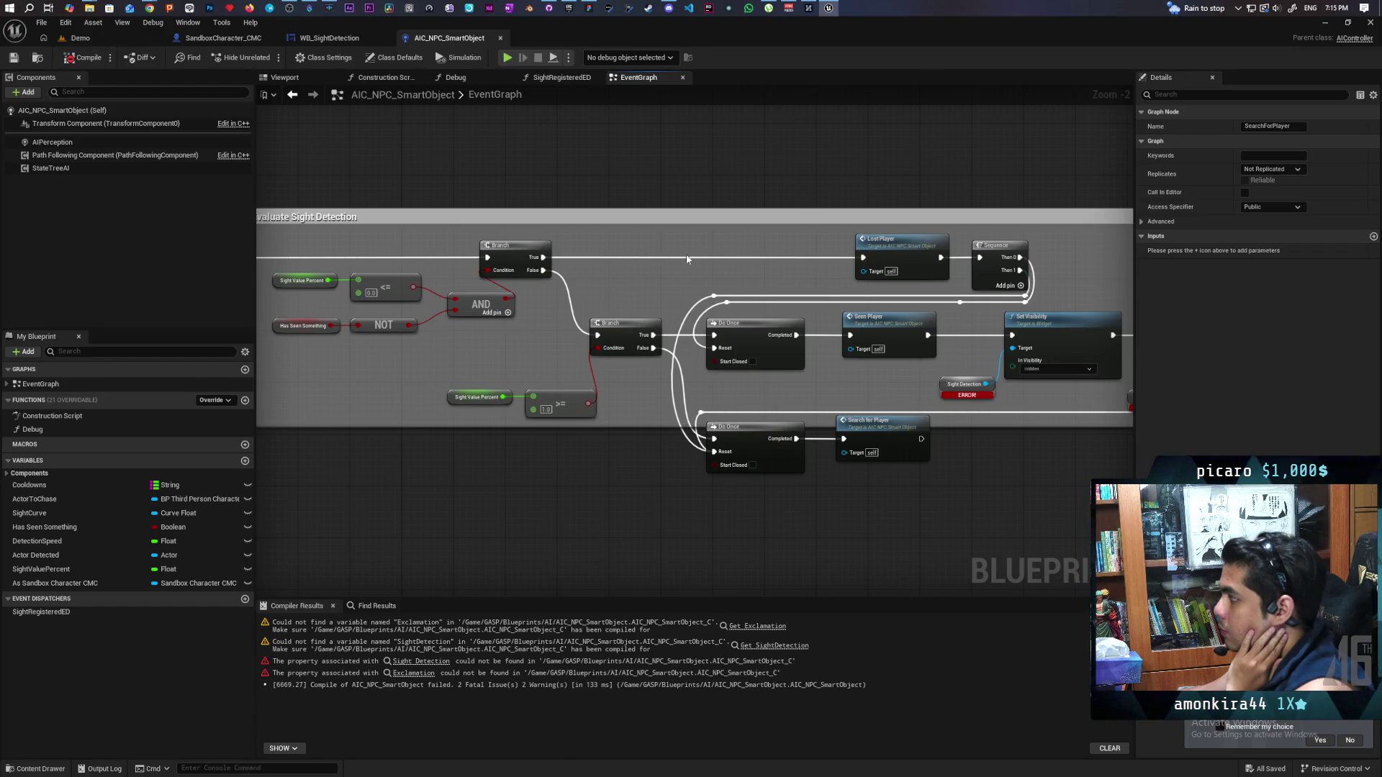
{"action": "left_click_drag", "start_coordinate": [621, 289], "coordinate": [713, 323]}
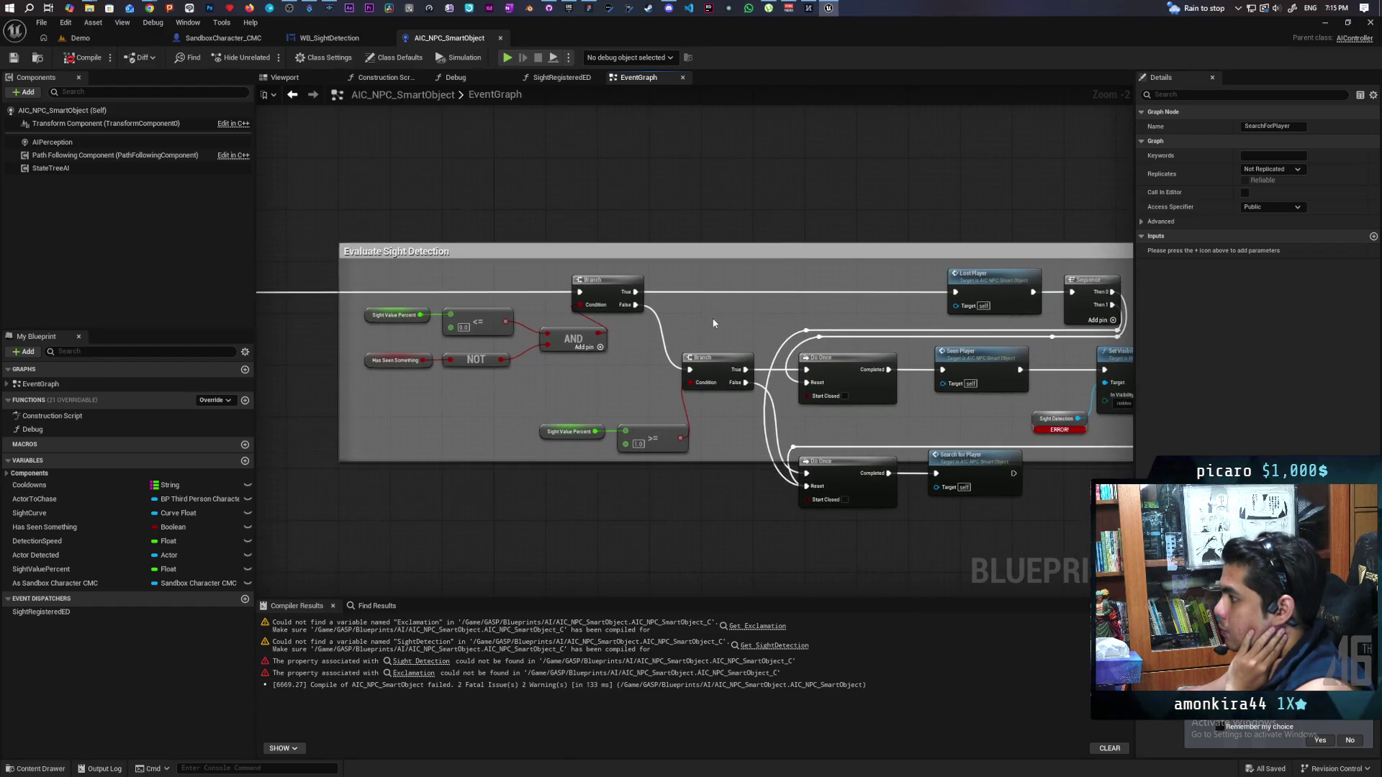
{"action": "scroll", "coordinate": [598, 368], "scroll_direction": "down", "scroll_amount": 4}
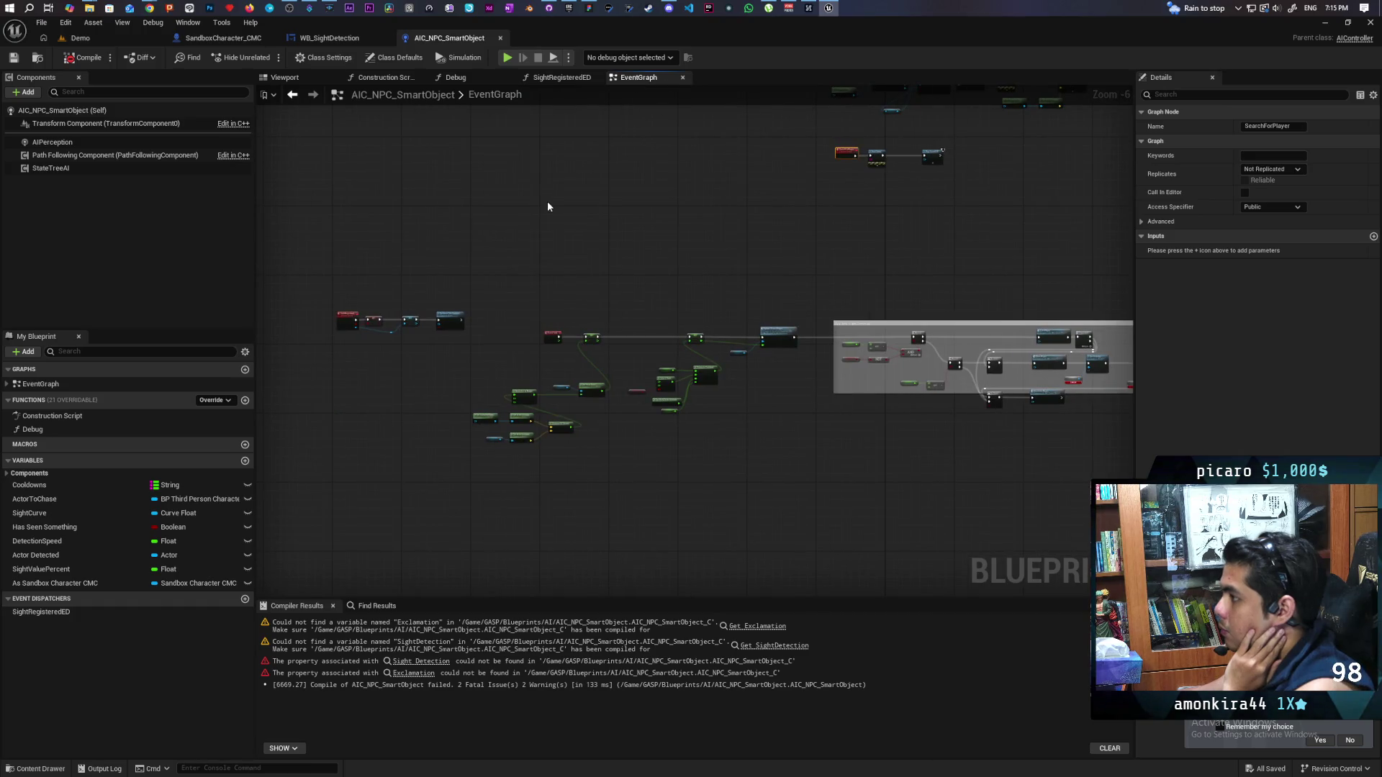
{"action": "left_click", "coordinate": [324, 37]}
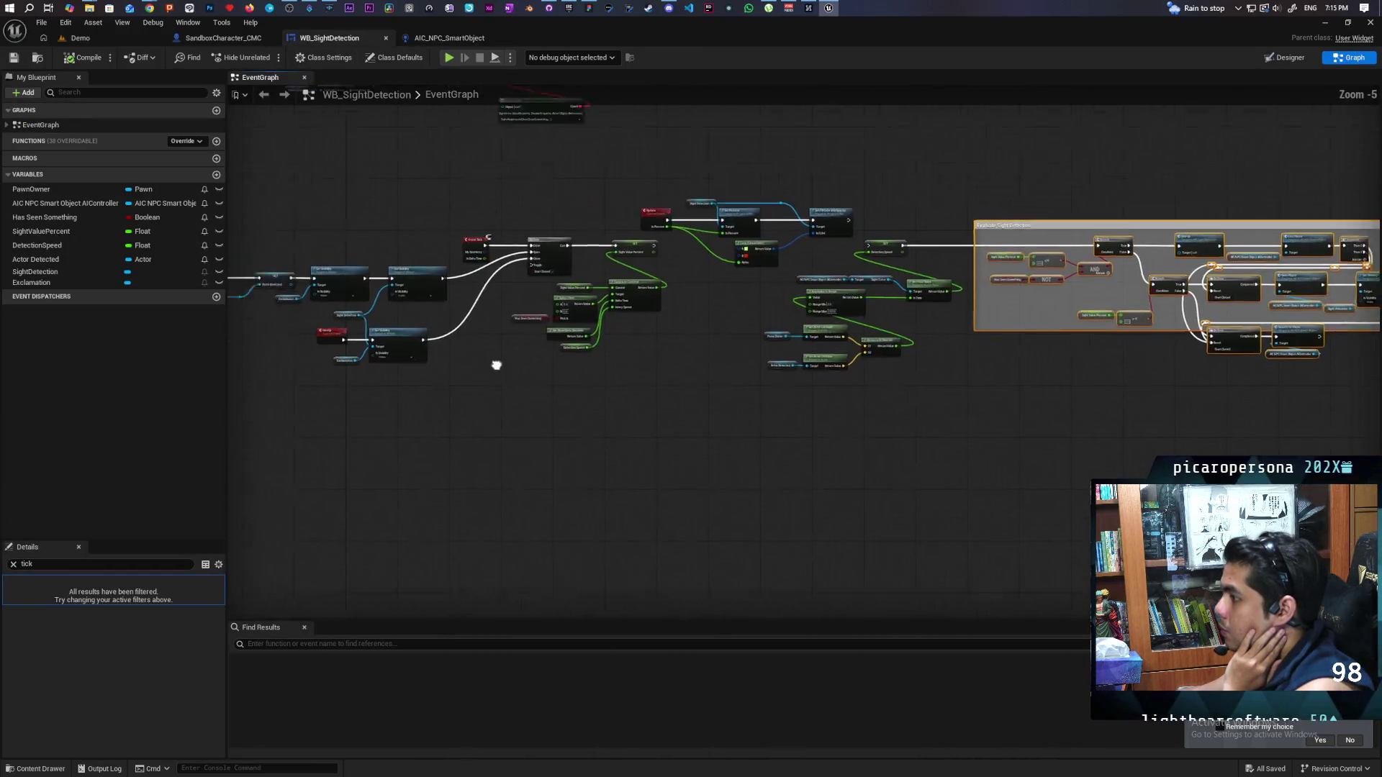
Inspect the widget's Set Visibility and GiveUp nodes, then return to AIC_NPC_SmartObject
{"action": "scroll", "coordinate": [463, 350], "scroll_direction": "up", "scroll_amount": 3}
{"action": "scroll", "coordinate": [519, 414], "scroll_direction": "up", "scroll_amount": 1}
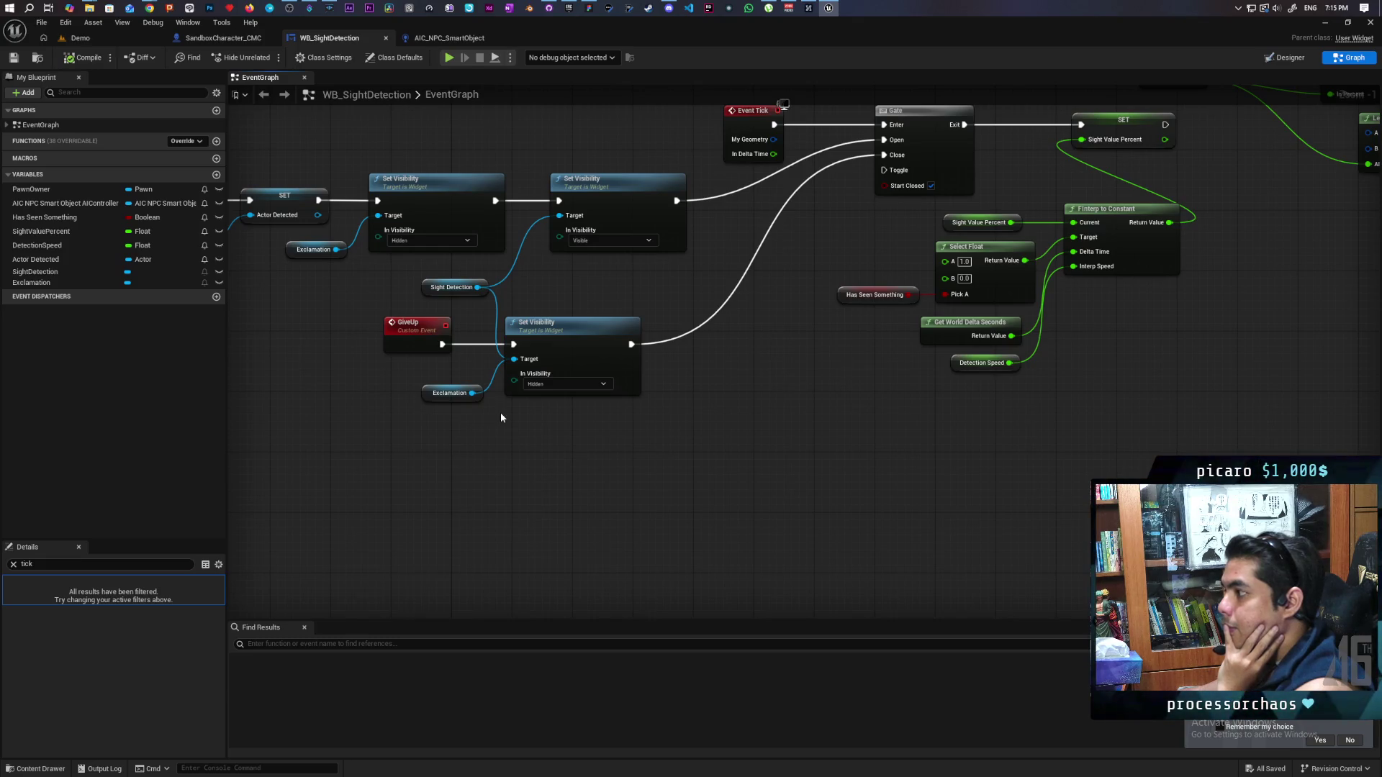
{"action": "mouse_move", "coordinate": [442, 423]}
{"action": "left_mouse_down"}
{"action": "mouse_move", "coordinate": [771, 426]}
{"action": "mouse_move", "coordinate": [458, 444]}
{"action": "left_mouse_up"}
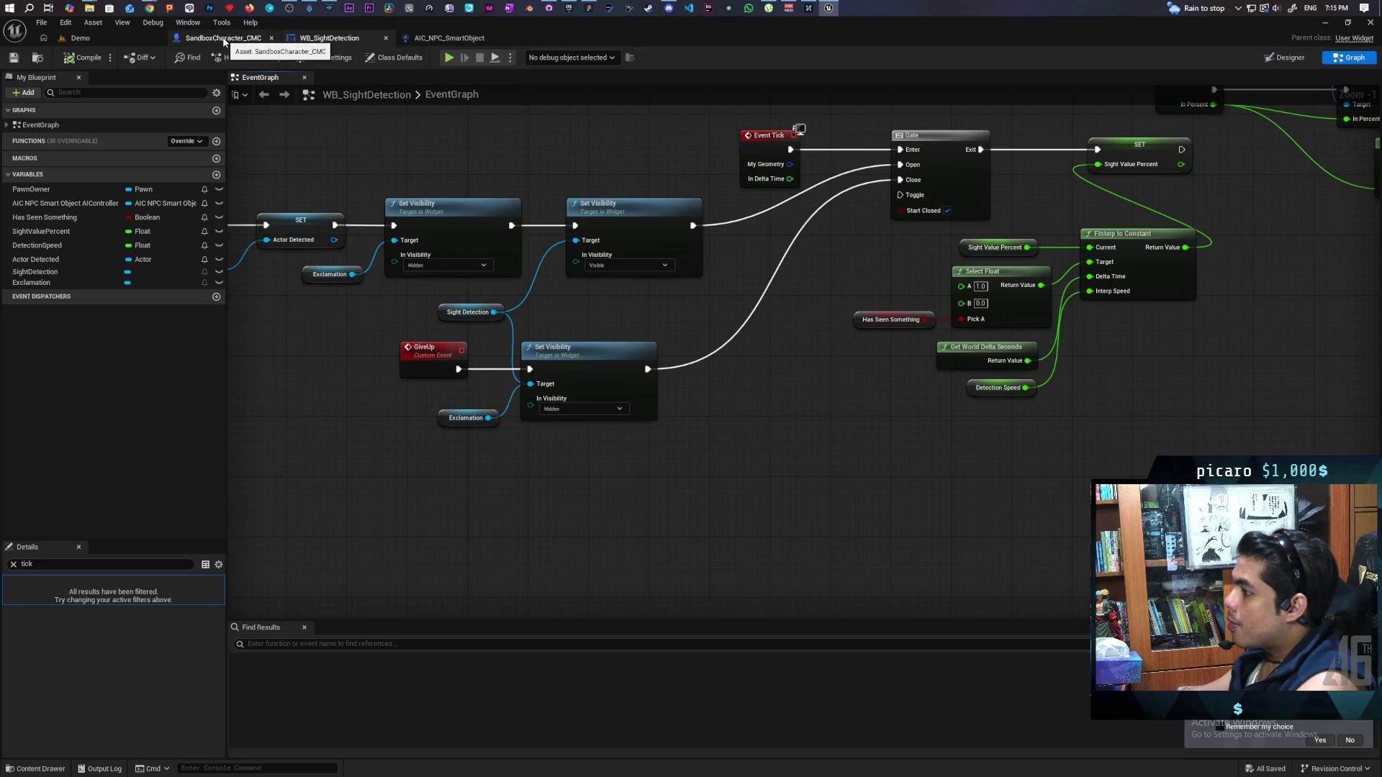
{"action": "mouse_move", "coordinate": [341, 375]}
{"action": "left_mouse_down"}
{"action": "mouse_move", "coordinate": [553, 409]}
{"action": "mouse_move", "coordinate": [861, 368]}
{"action": "left_mouse_up"}
{"action": "left_click", "coordinate": [903, 363]}
{"action": "left_click_drag", "start_coordinate": [1035, 326], "coordinate": [766, 340]}
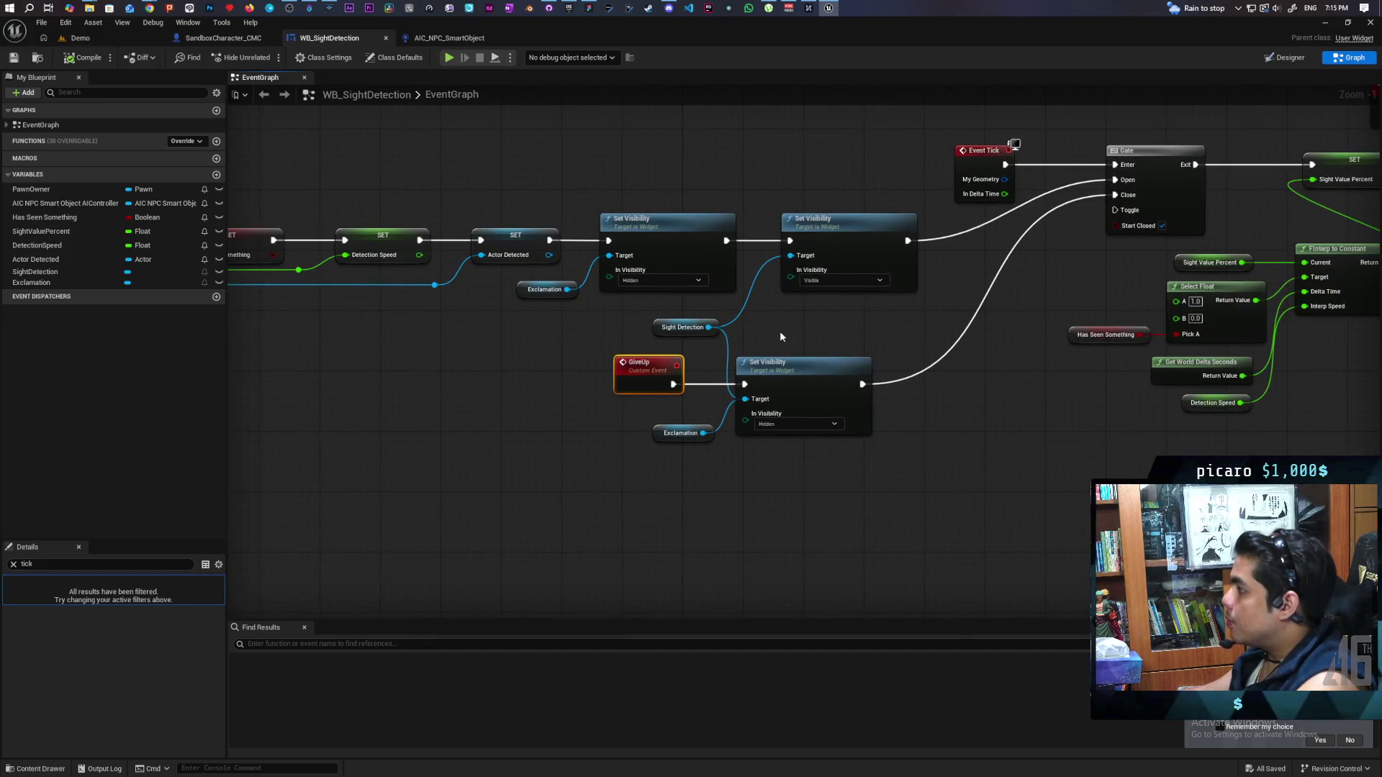
{"action": "left_click", "coordinate": [449, 38]}
{"action": "scroll", "coordinate": [711, 243], "scroll_direction": "up", "scroll_amount": 4}
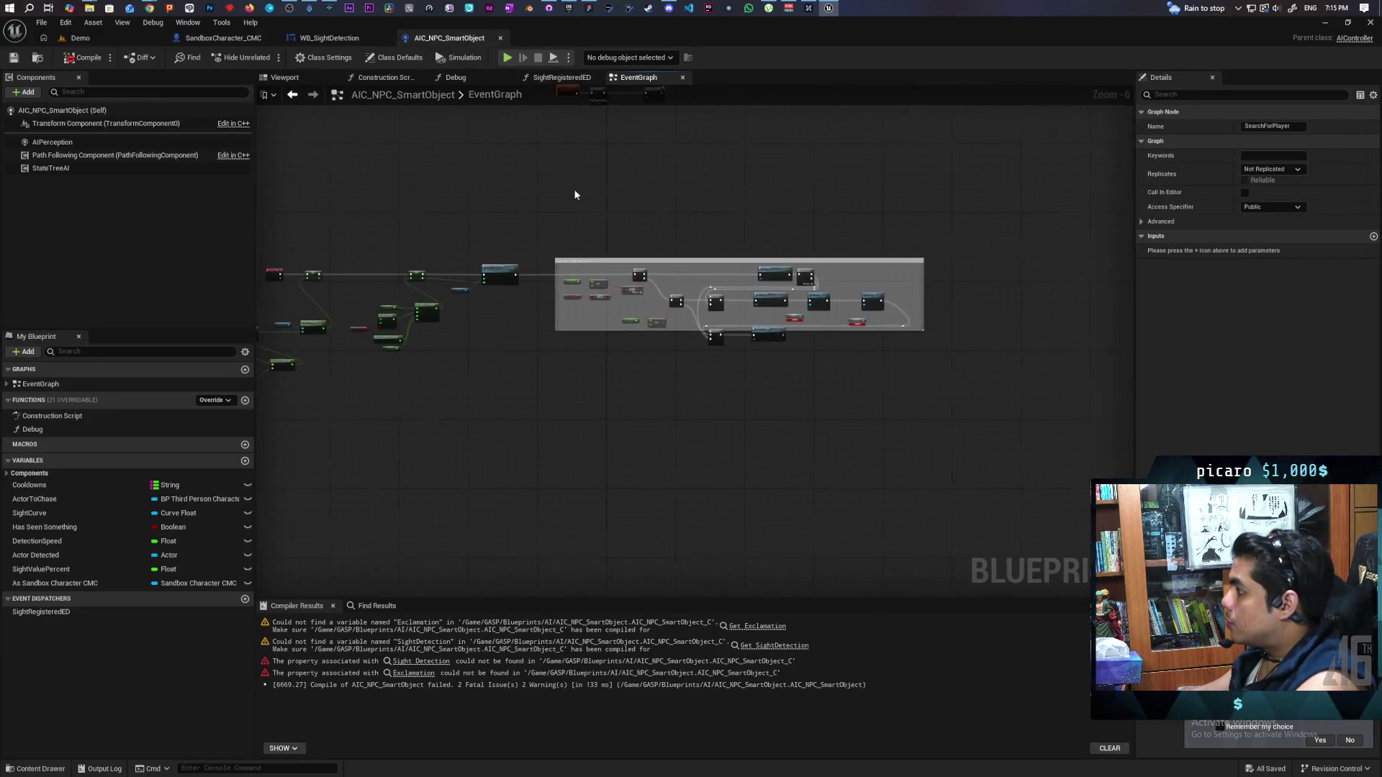
Jump from the Seen Player node to its SeenPlayer event definition and zoom out
{"action": "left_click", "coordinate": [674, 391]}
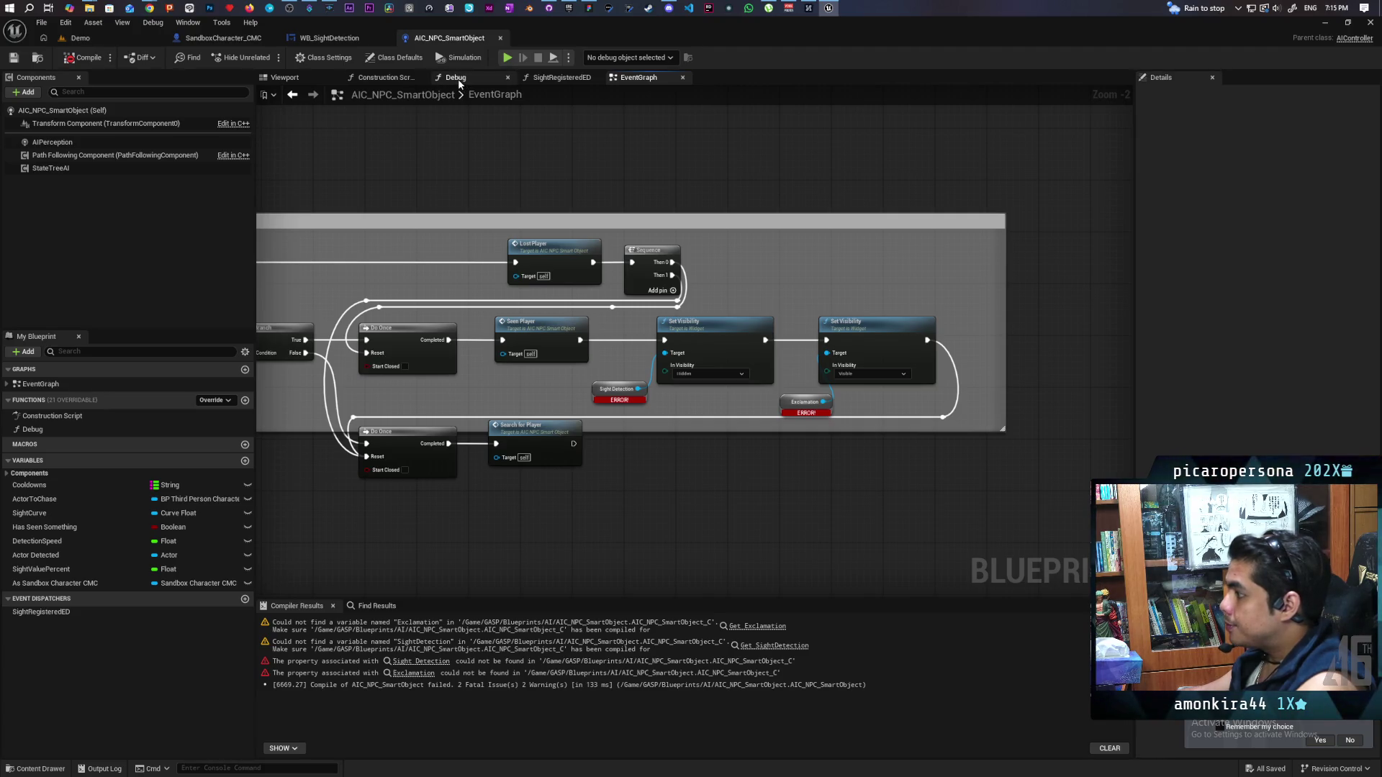
{"action": "double_click", "coordinate": [552, 334]}
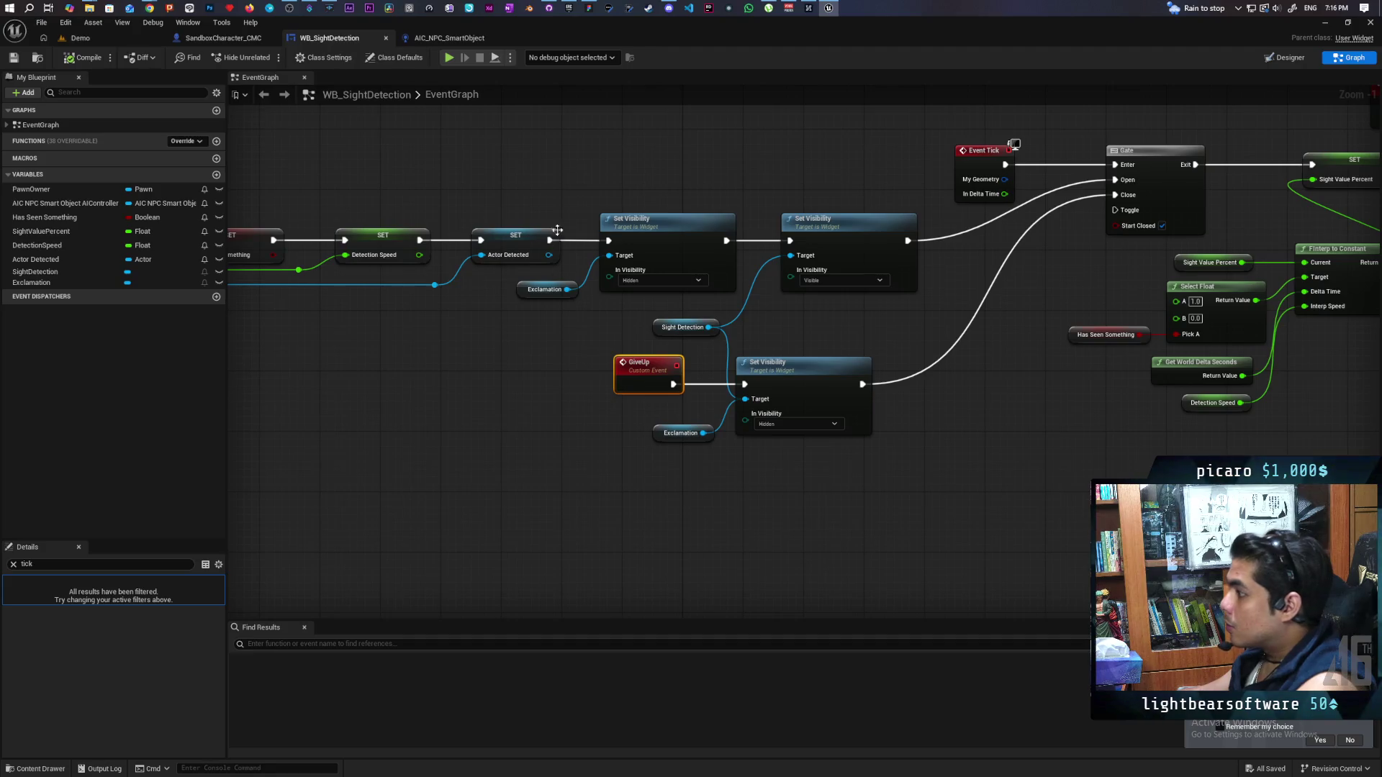
{"action": "scroll", "coordinate": [557, 230], "scroll_direction": "down", "scroll_amount": 1}
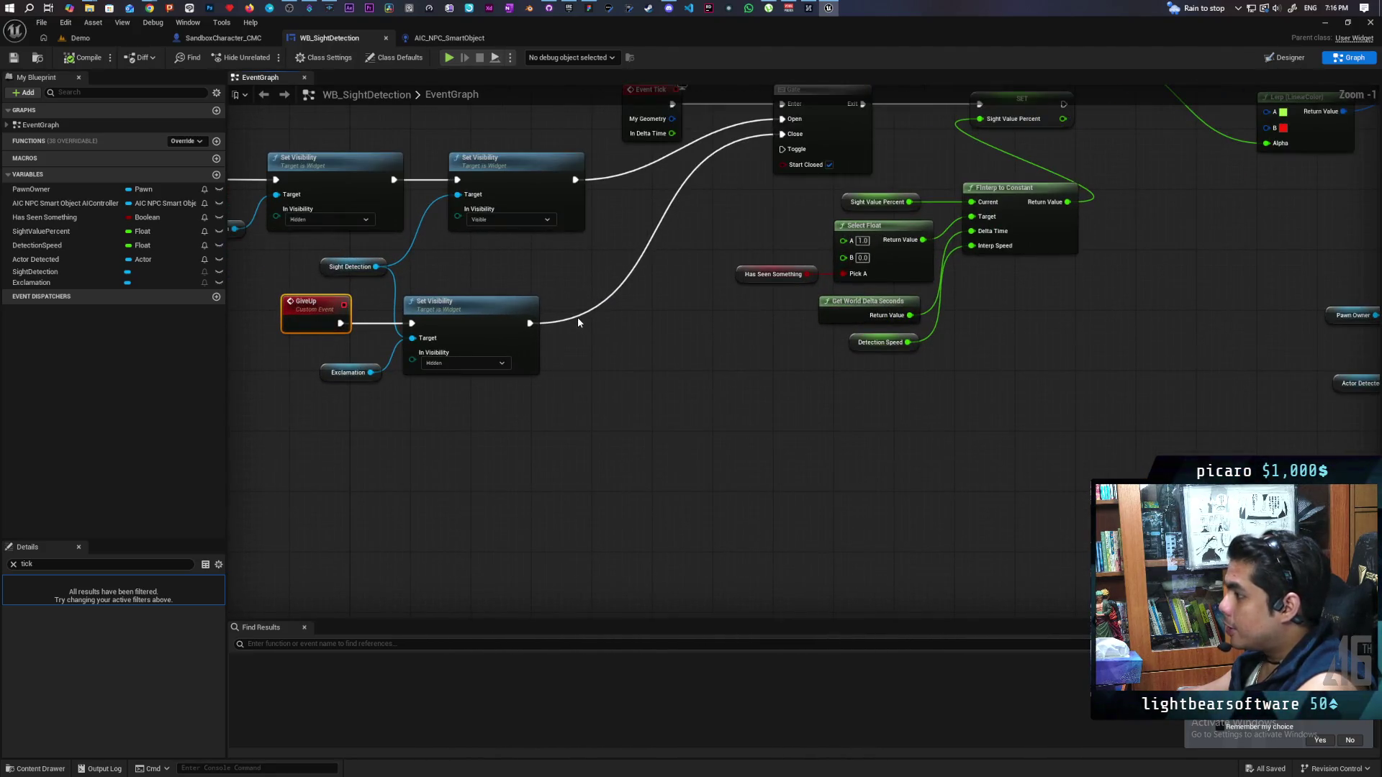
Disconnect the GiveUp visibility update from Gate Close and select the GiveUp event's nodes
{"action": "left_click", "coordinate": [541, 323], "text": "alt"}
{"action": "scroll", "coordinate": [504, 389], "scroll_direction": "up", "scroll_amount": 1}
{"action": "left_click_drag", "start_coordinate": [296, 447], "coordinate": [604, 298]}
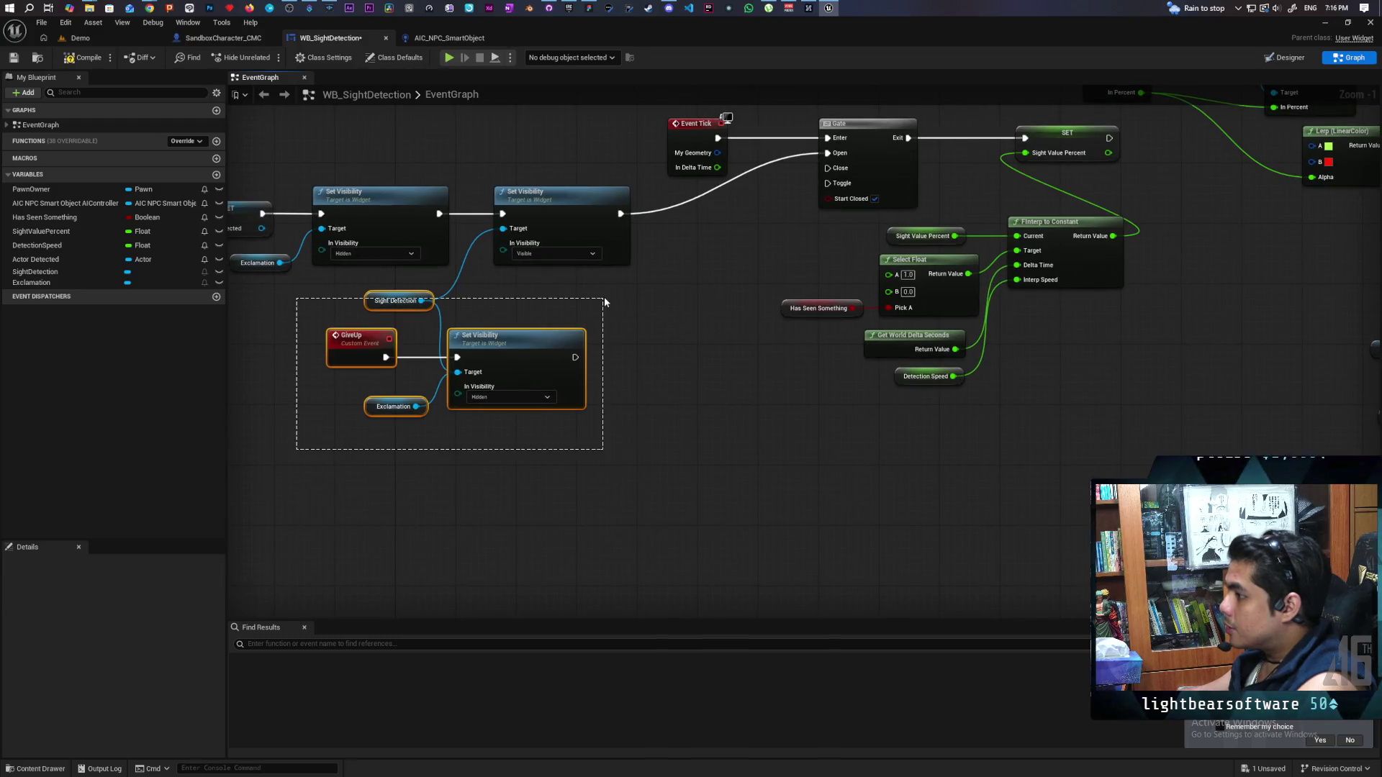
Select both Set Visibility nodes along with their Sight Detection and Exclamation references
{"action": "scroll", "coordinate": [666, 333], "scroll_direction": "down", "scroll_amount": 3}
{"action": "scroll", "coordinate": [669, 363], "scroll_direction": "up", "scroll_amount": 2}
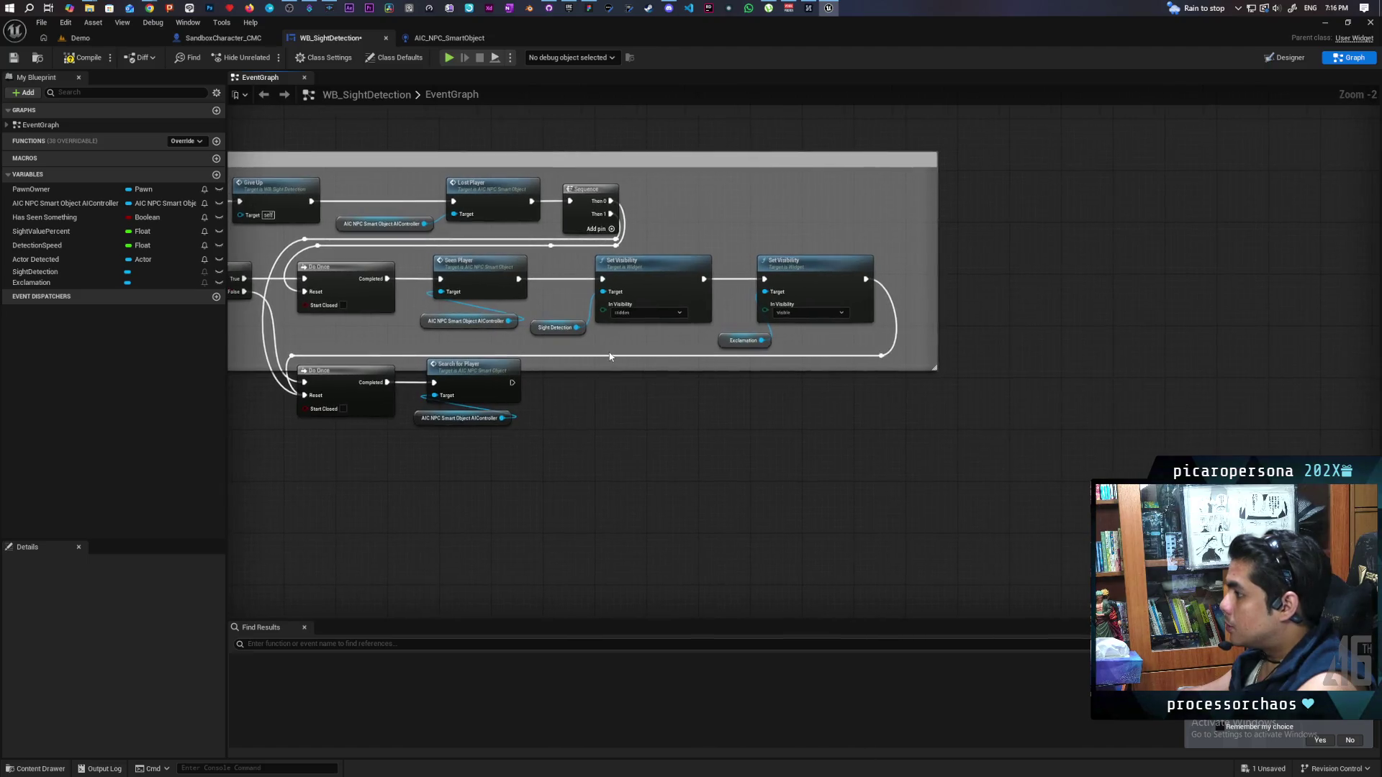
{"action": "scroll", "coordinate": [719, 345], "scroll_direction": "up", "scroll_amount": 2}
{"action": "mouse_move", "coordinate": [768, 328]}
{"action": "left_mouse_down"}
{"action": "mouse_move", "coordinate": [701, 356]}
{"action": "mouse_move", "coordinate": [652, 347]}
{"action": "left_mouse_up"}
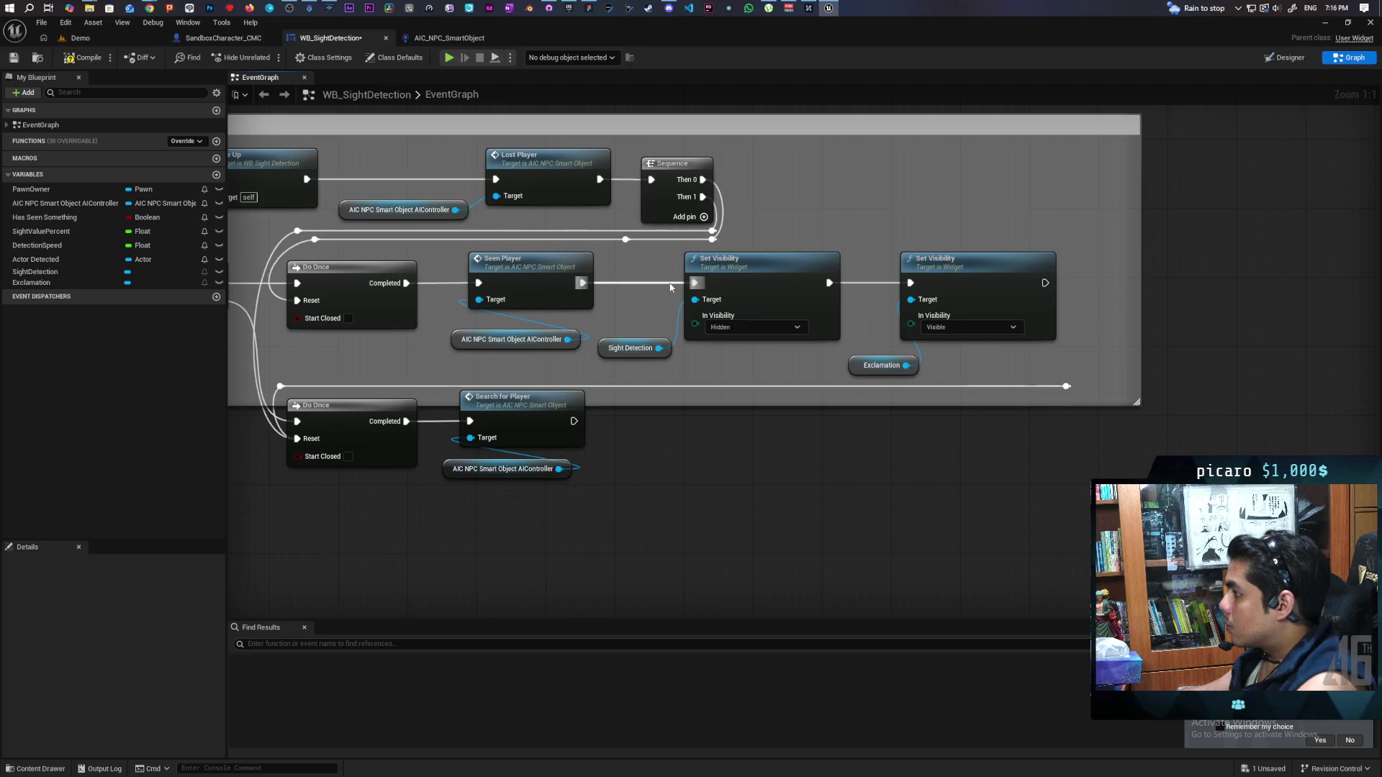
{"action": "mouse_move", "coordinate": [641, 356]}
{"action": "left_mouse_down"}
{"action": "mouse_move", "coordinate": [963, 286]}
{"action": "mouse_move", "coordinate": [981, 536]}
{"action": "left_mouse_up"}
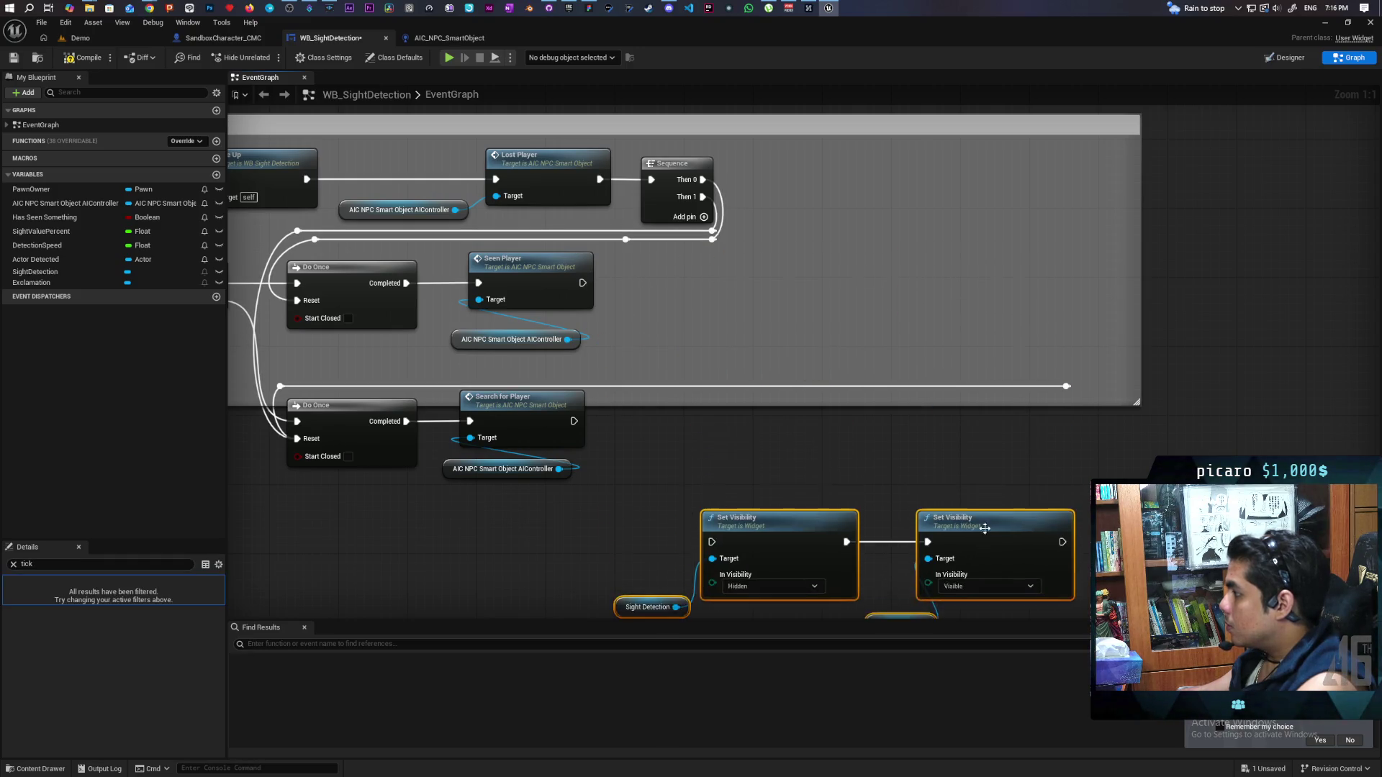
Add a custom event named Exclamation and wire it into the Set Visibility pair
{"action": "left_click", "coordinate": [521, 371]}
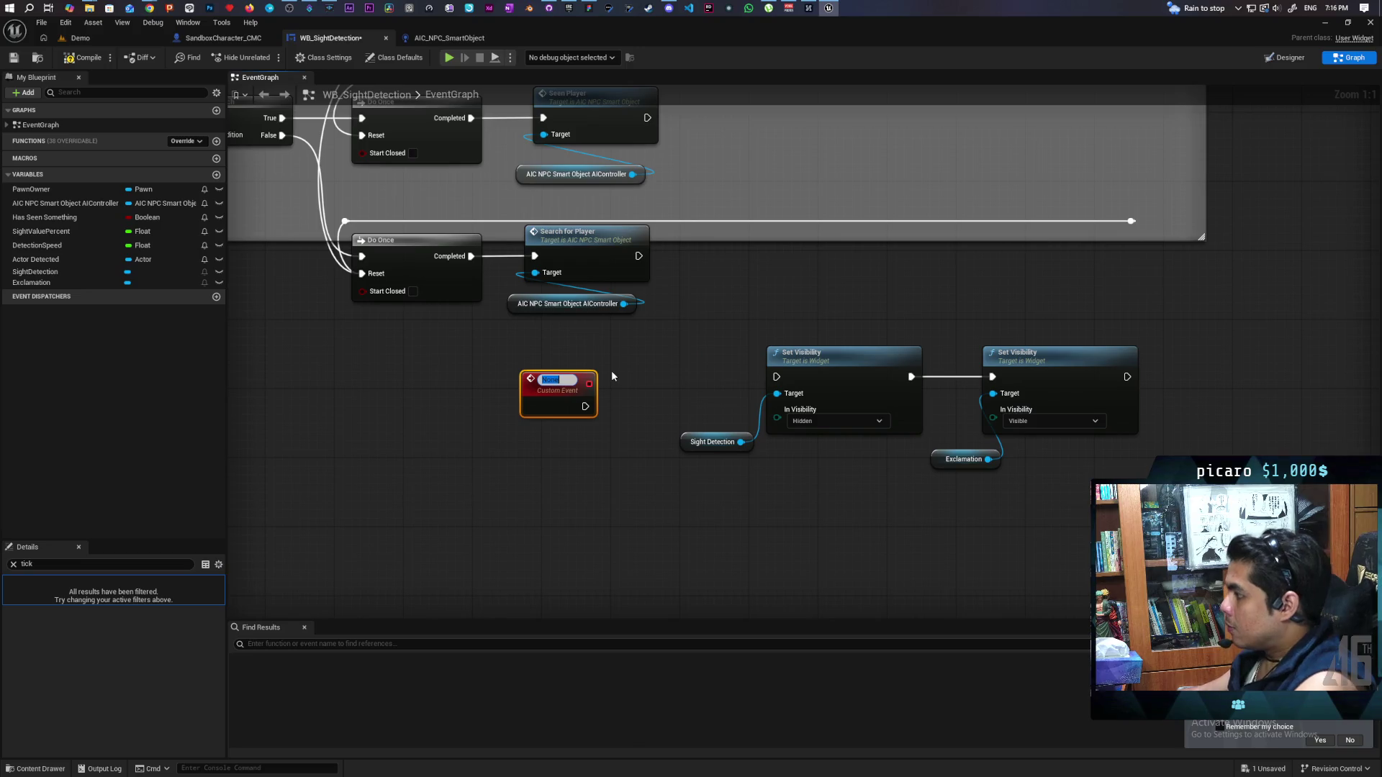
{"action": "key", "text": "BackSpace"}
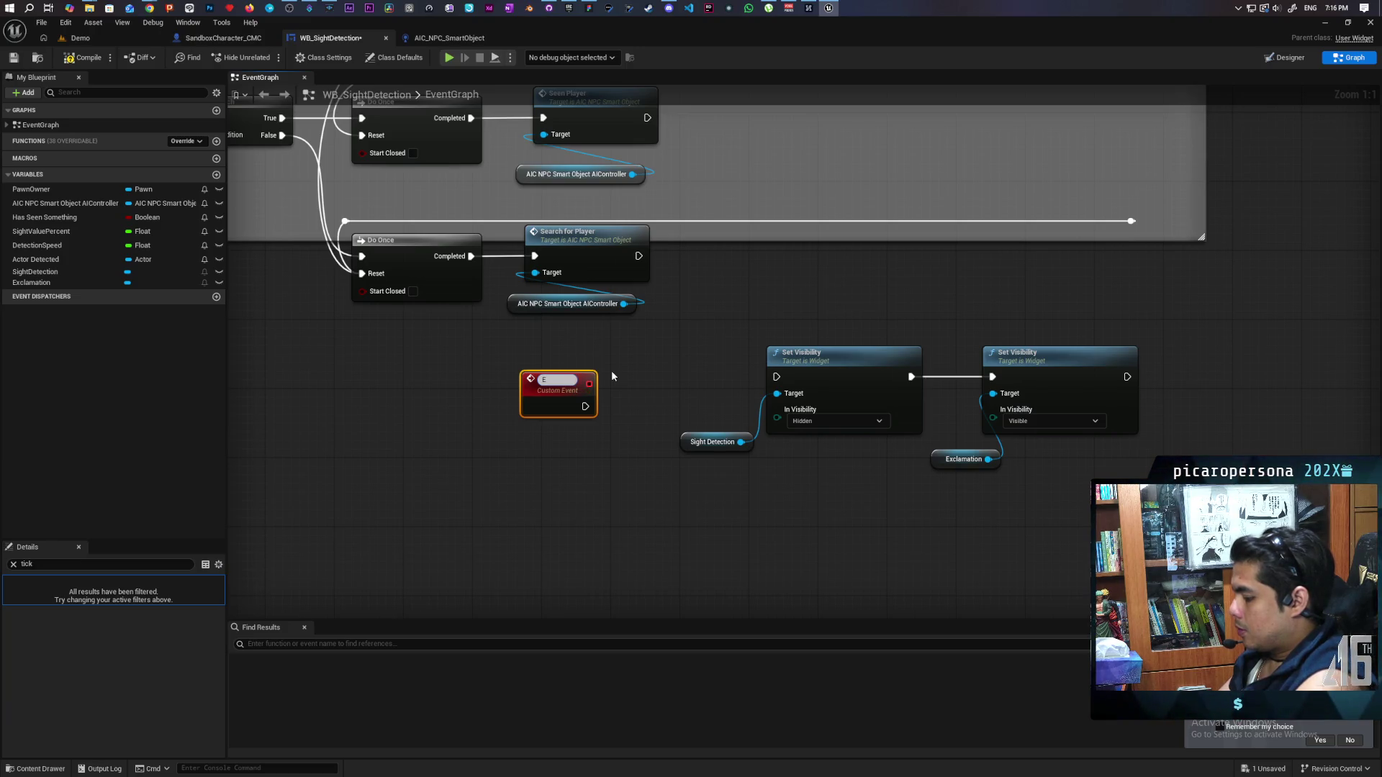
{"action": "type", "text": "xclam"}
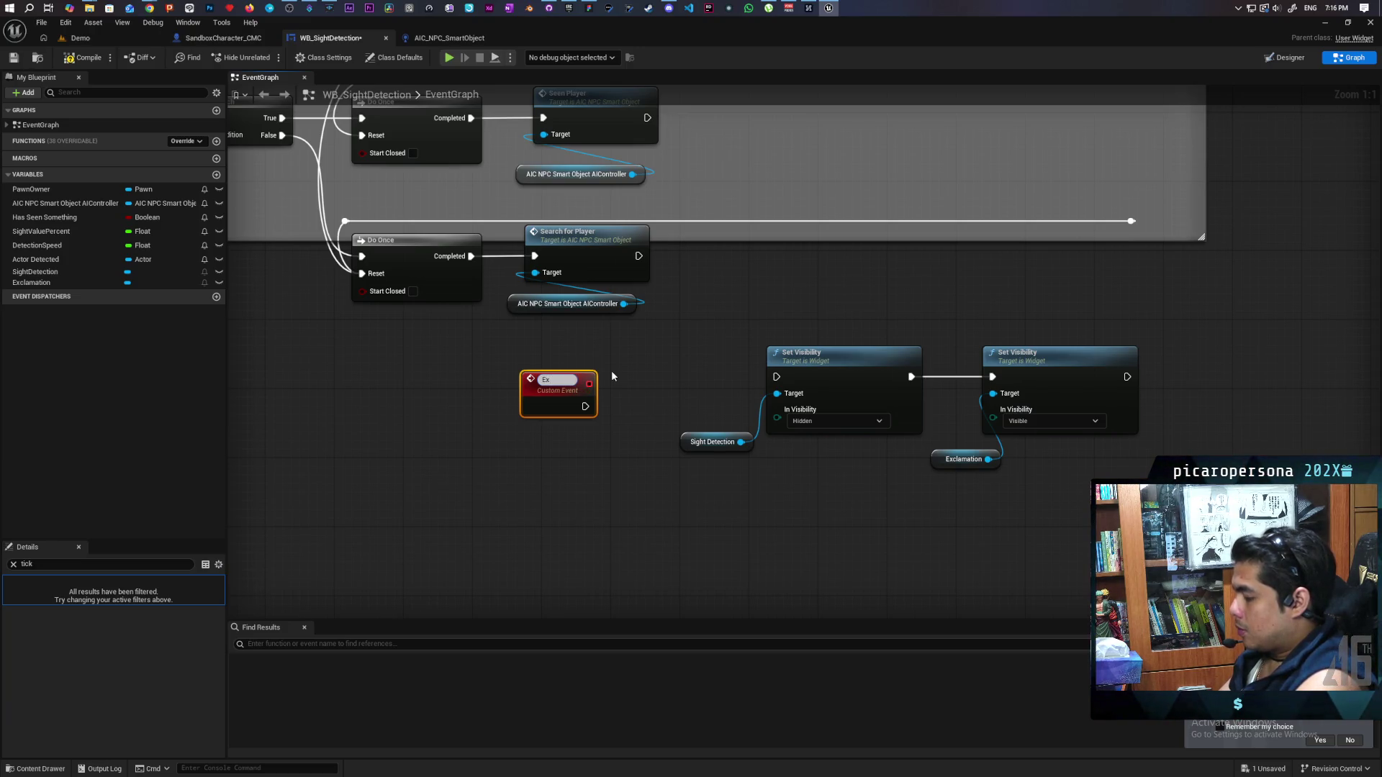
{"action": "key", "text": "BackSpace"}
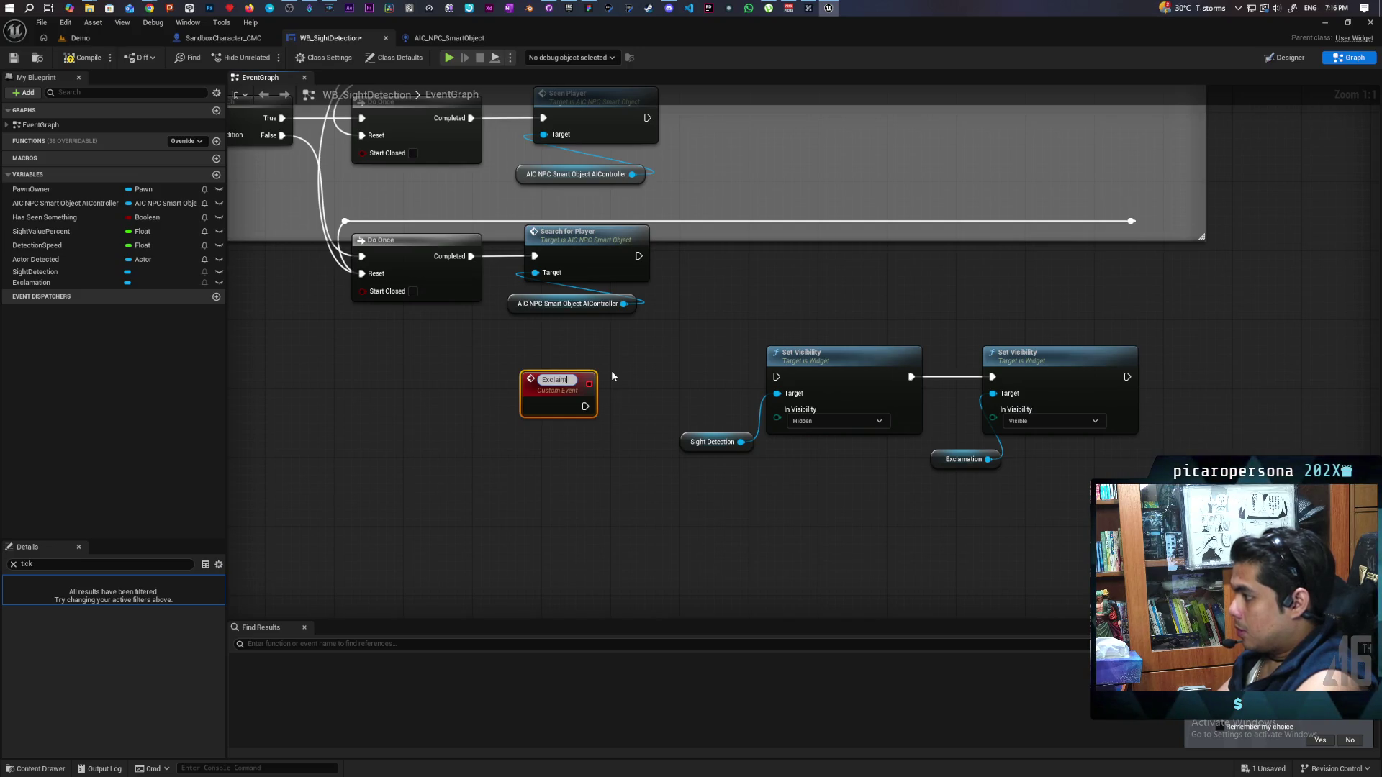
{"action": "type", "text": "ation"}
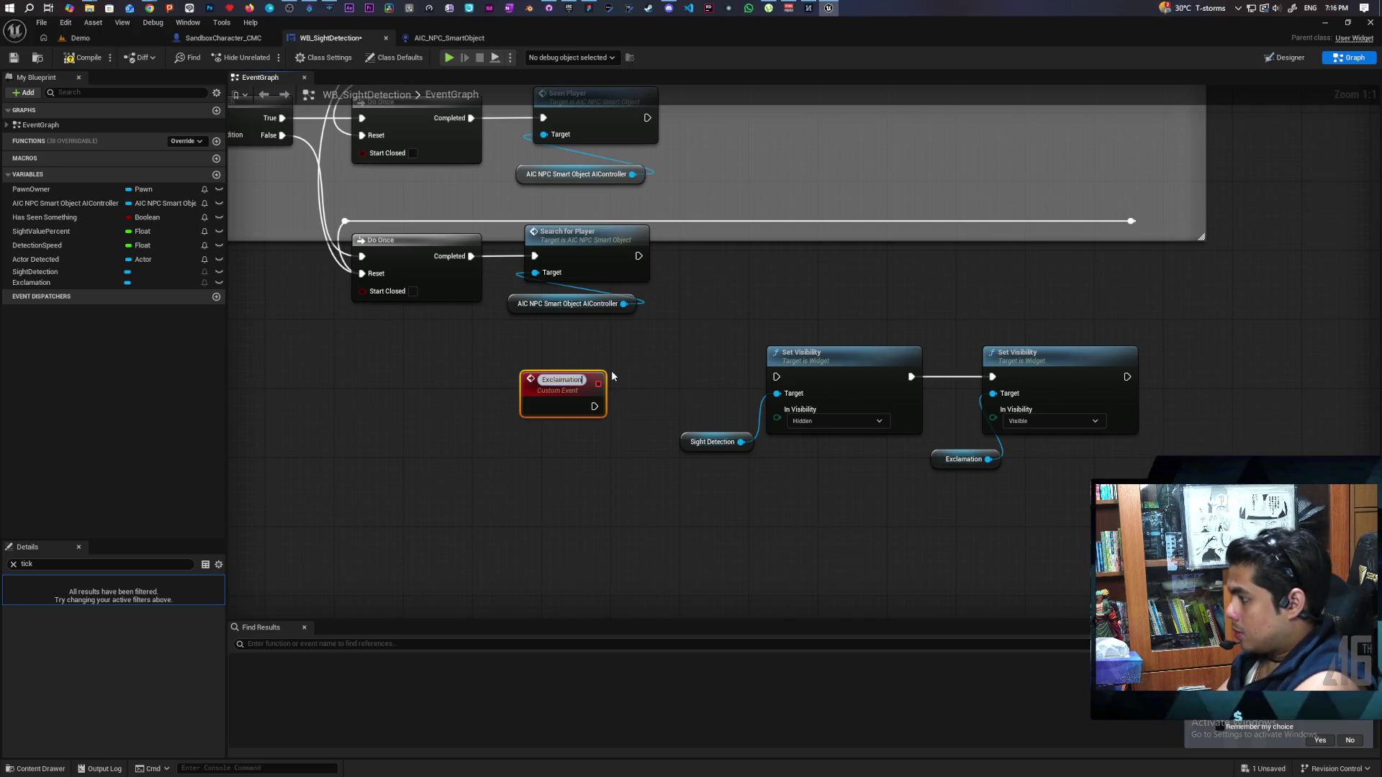
{"action": "left_click", "coordinate": [636, 380]}
{"action": "mouse_move", "coordinate": [585, 402]}
{"action": "left_mouse_down"}
{"action": "mouse_move", "coordinate": [775, 376]}
{"action": "mouse_move", "coordinate": [591, 385]}
{"action": "mouse_move", "coordinate": [645, 370]}
{"action": "left_mouse_up"}
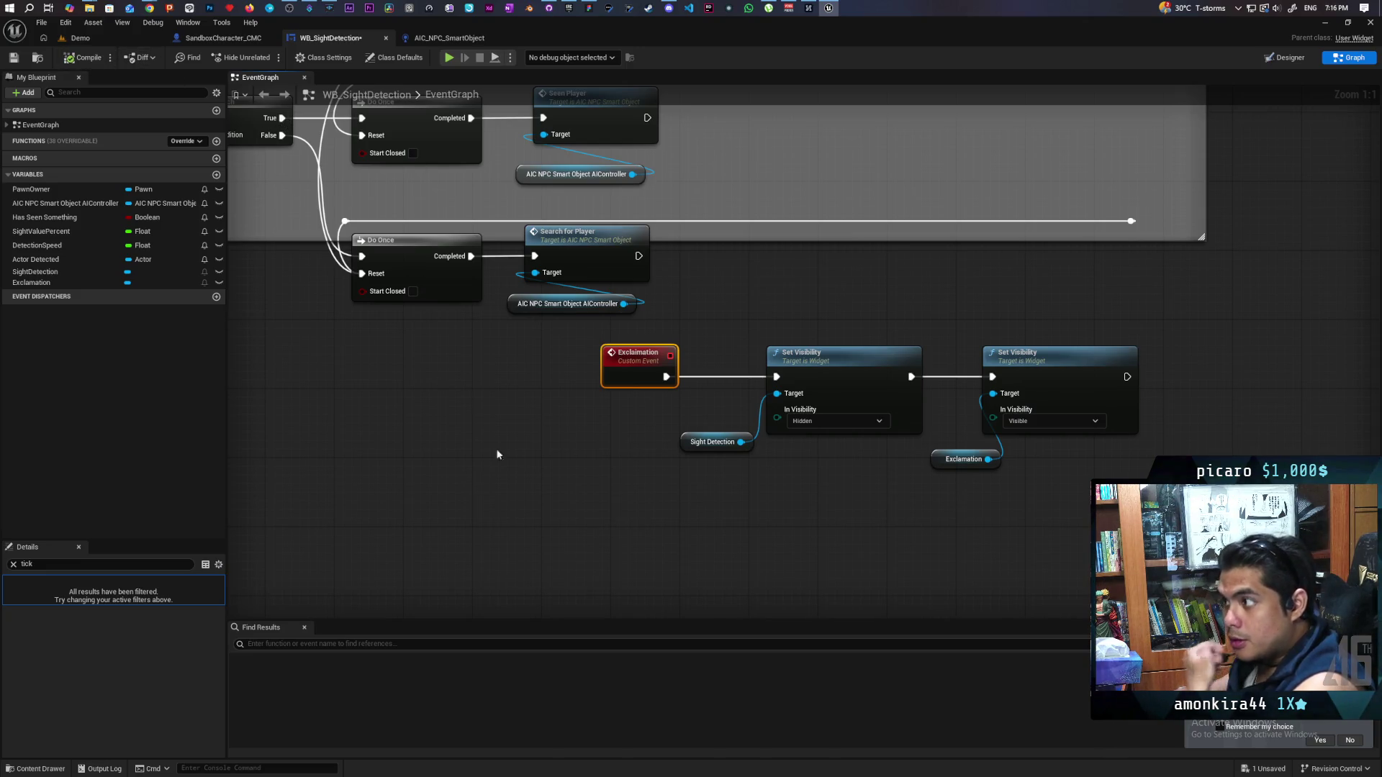
{"action": "scroll", "coordinate": [561, 518], "scroll_direction": "down", "scroll_amount": 3}
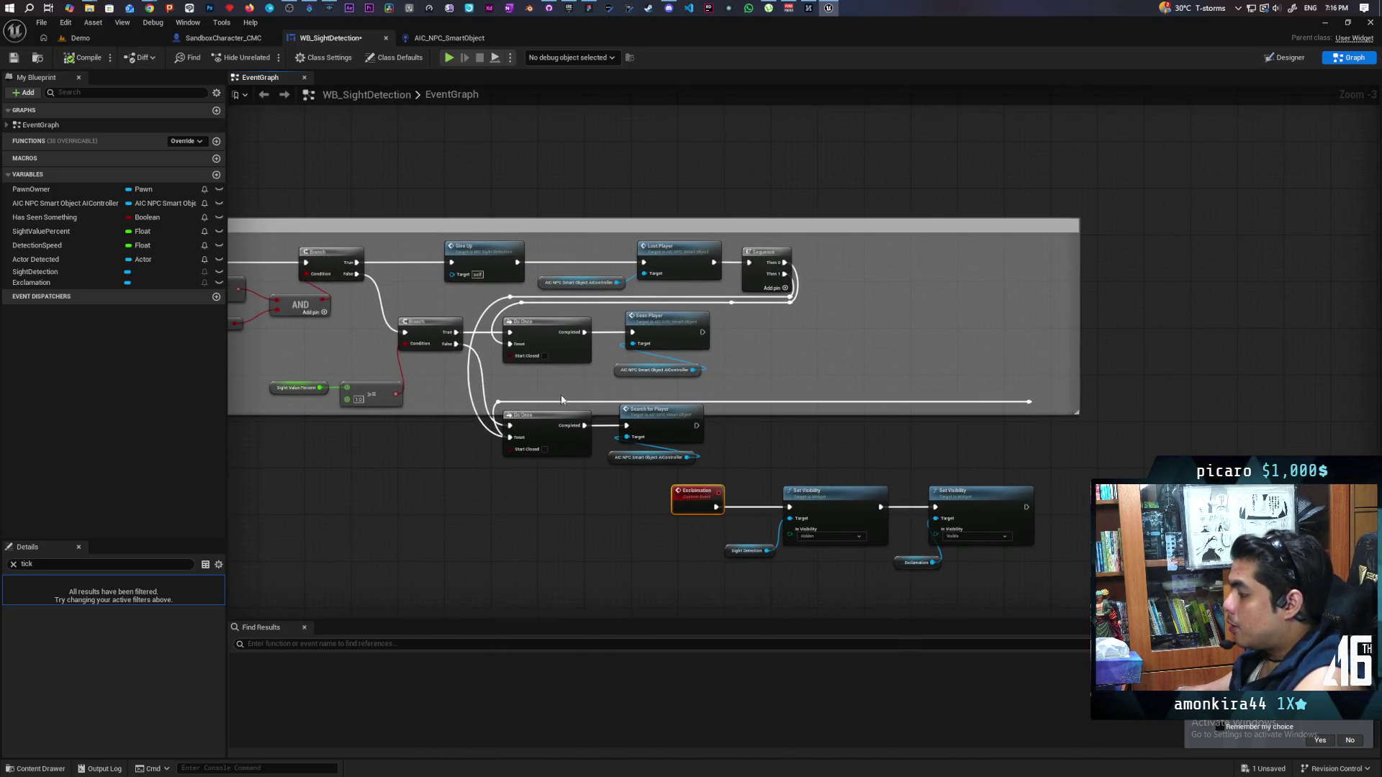
{"action": "mouse_move", "coordinate": [390, 162]}
{"action": "left_mouse_down"}
{"action": "mouse_move", "coordinate": [506, 472]}
{"action": "mouse_move", "coordinate": [879, 441]}
{"action": "mouse_move", "coordinate": [913, 451]}
{"action": "mouse_move", "coordinate": [514, 426]}
{"action": "left_mouse_up"}
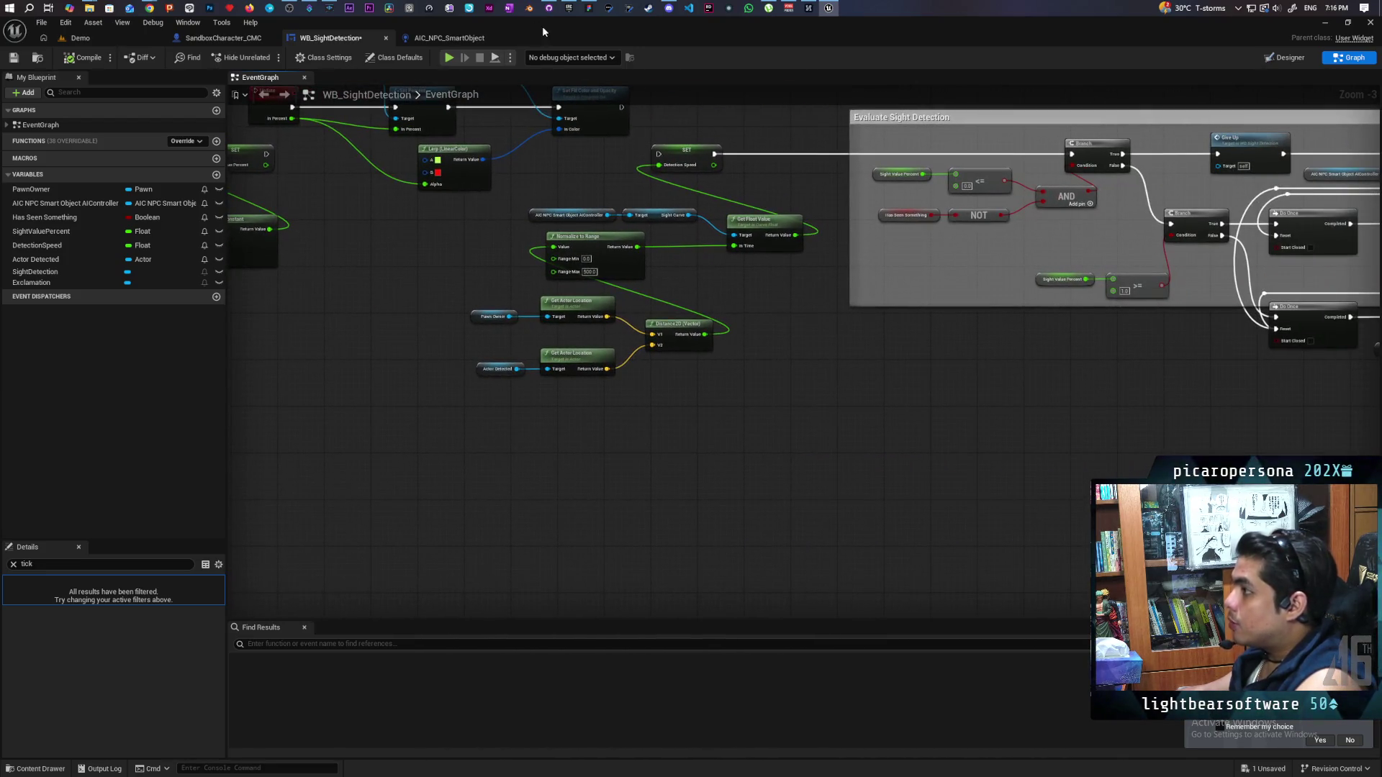
In SandboxCharacter_CMC, move the Update Vision Widget nodes up and pull a wire from WB Sight Detection
{"action": "left_click", "coordinate": [245, 40]}
{"action": "left_click_drag", "start_coordinate": [670, 232], "coordinate": [749, 291]}
{"action": "left_click_drag", "start_coordinate": [490, 277], "coordinate": [809, 404]}
{"action": "mouse_move", "coordinate": [736, 330]}
{"action": "left_mouse_down"}
{"action": "mouse_move", "coordinate": [725, 157]}
{"action": "mouse_move", "coordinate": [710, 235]}
{"action": "left_mouse_up"}
{"action": "left_click_drag", "start_coordinate": [619, 297], "coordinate": [658, 357]}
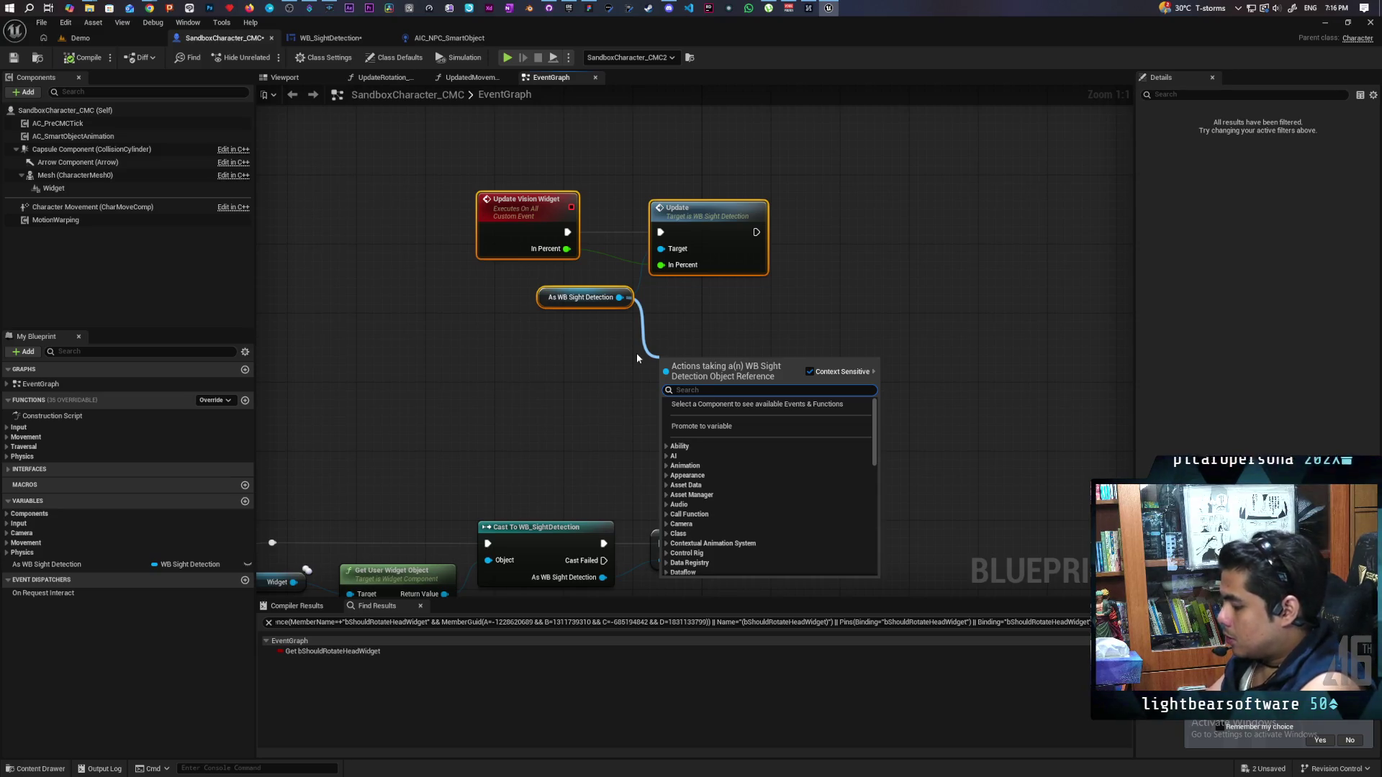
Add Exclamation and Give Up calls on the WB Sight Detection reference, stacked under the Update call
{"action": "type", "text": "exc"}
{"action": "key", "text": "Return"}
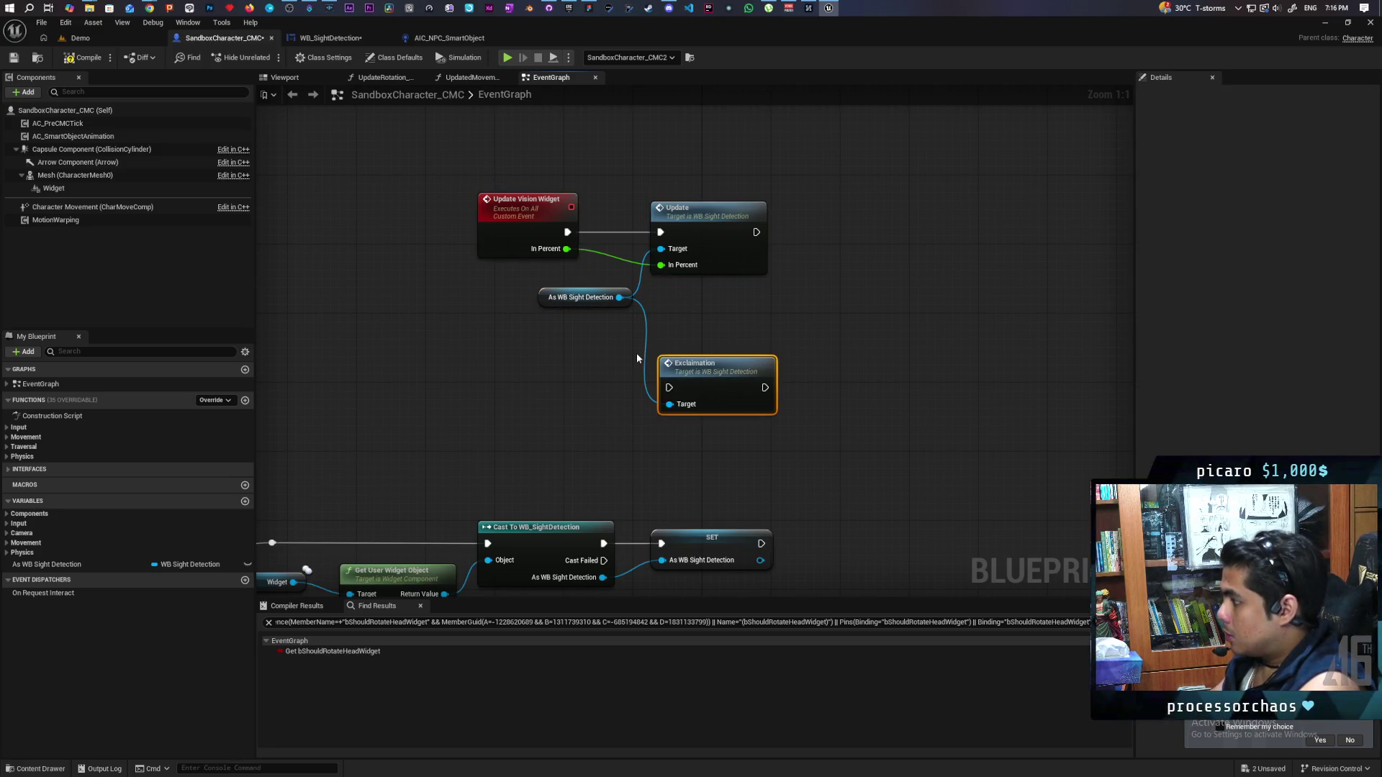
{"action": "mouse_move", "coordinate": [620, 298]}
{"action": "left_mouse_down"}
{"action": "mouse_move", "coordinate": [613, 417]}
{"action": "mouse_move", "coordinate": [580, 418]}
{"action": "left_mouse_up"}
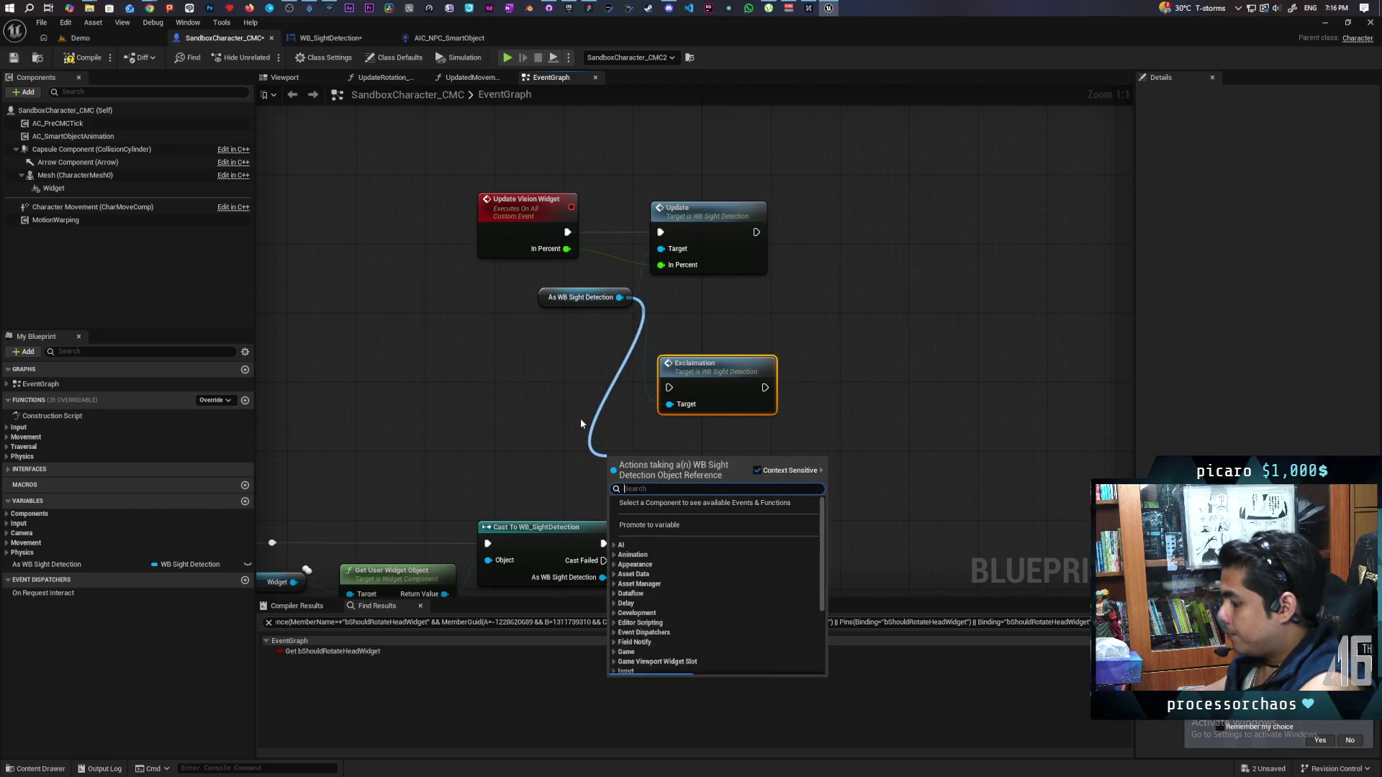
{"action": "type", "text": "give up"}
{"action": "key", "text": "Return"}
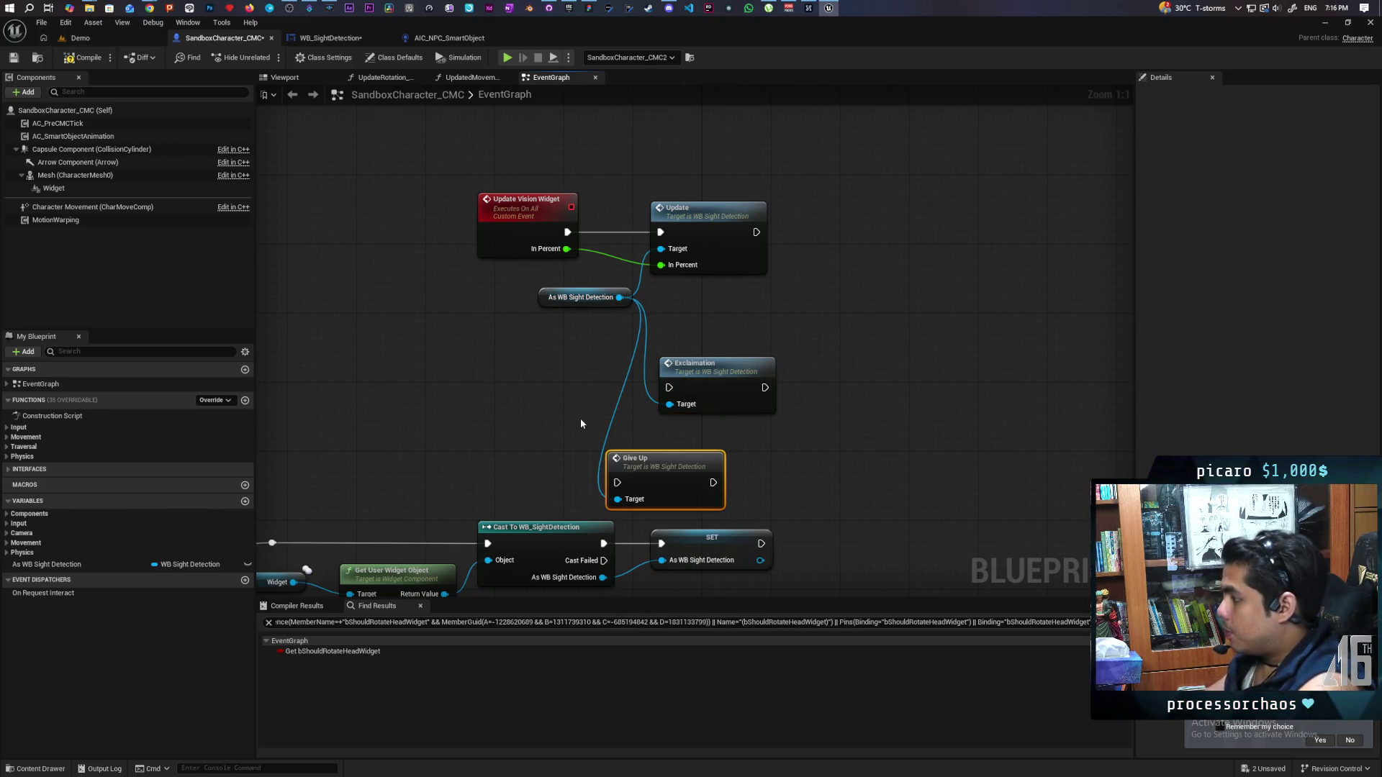
{"action": "left_click_drag", "start_coordinate": [681, 477], "coordinate": [731, 471]}
{"action": "left_click_drag", "start_coordinate": [864, 176], "coordinate": [478, 471]}
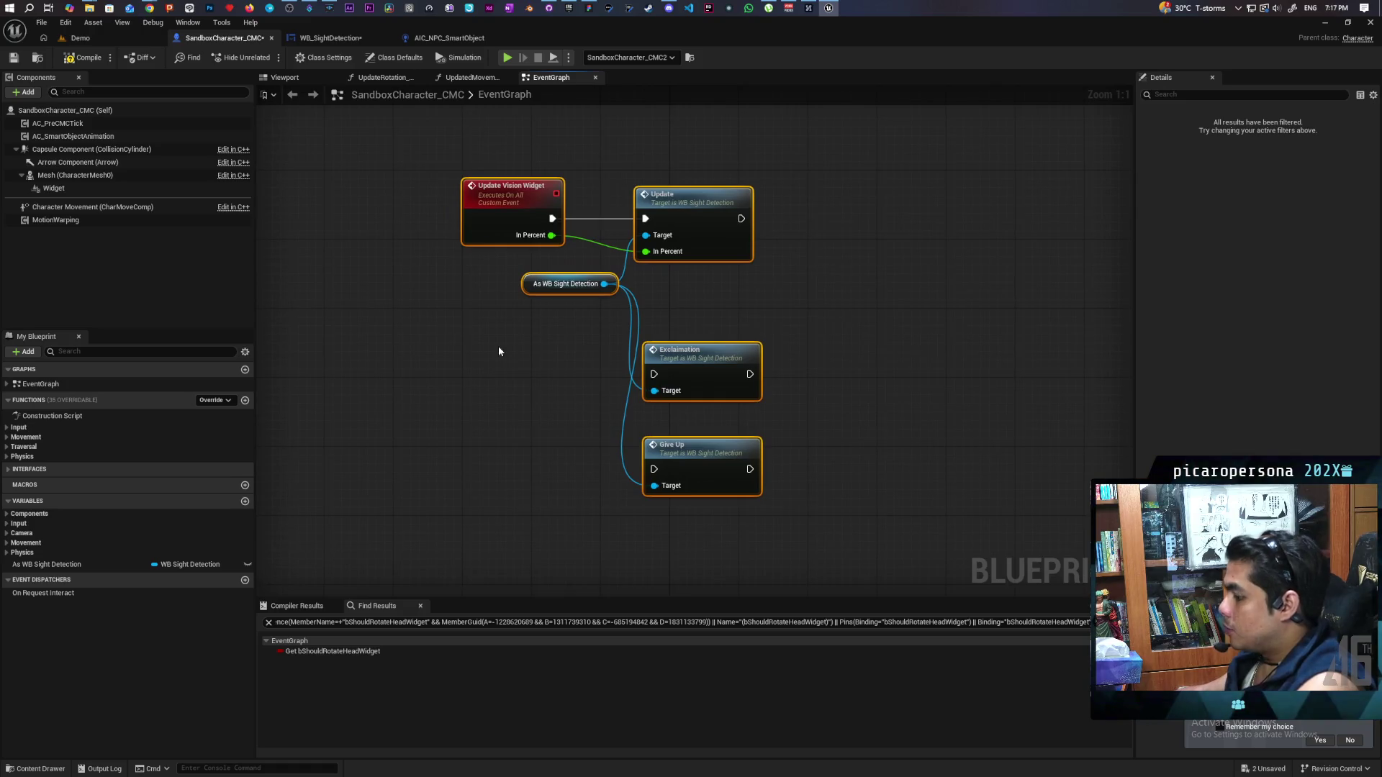
{"action": "left_click", "coordinate": [478, 356]}
Add two custom events, naming the first MC_Exclamation and wiring it to the Exclamation call
{"action": "type", "text": "e"}
{"action": "left_click", "coordinate": [496, 441]}
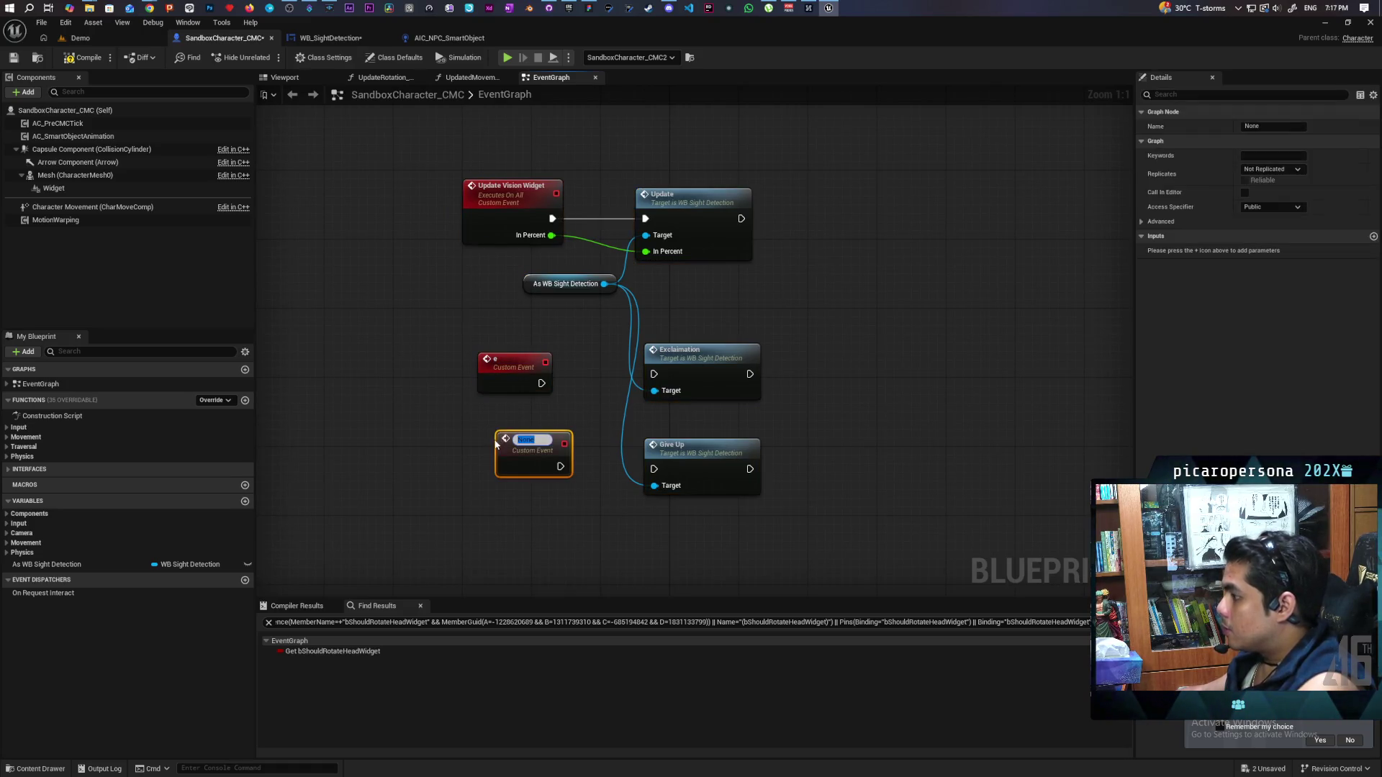
{"action": "left_click", "coordinate": [529, 385]}
{"action": "type", "text": "MC_Exclamati"}
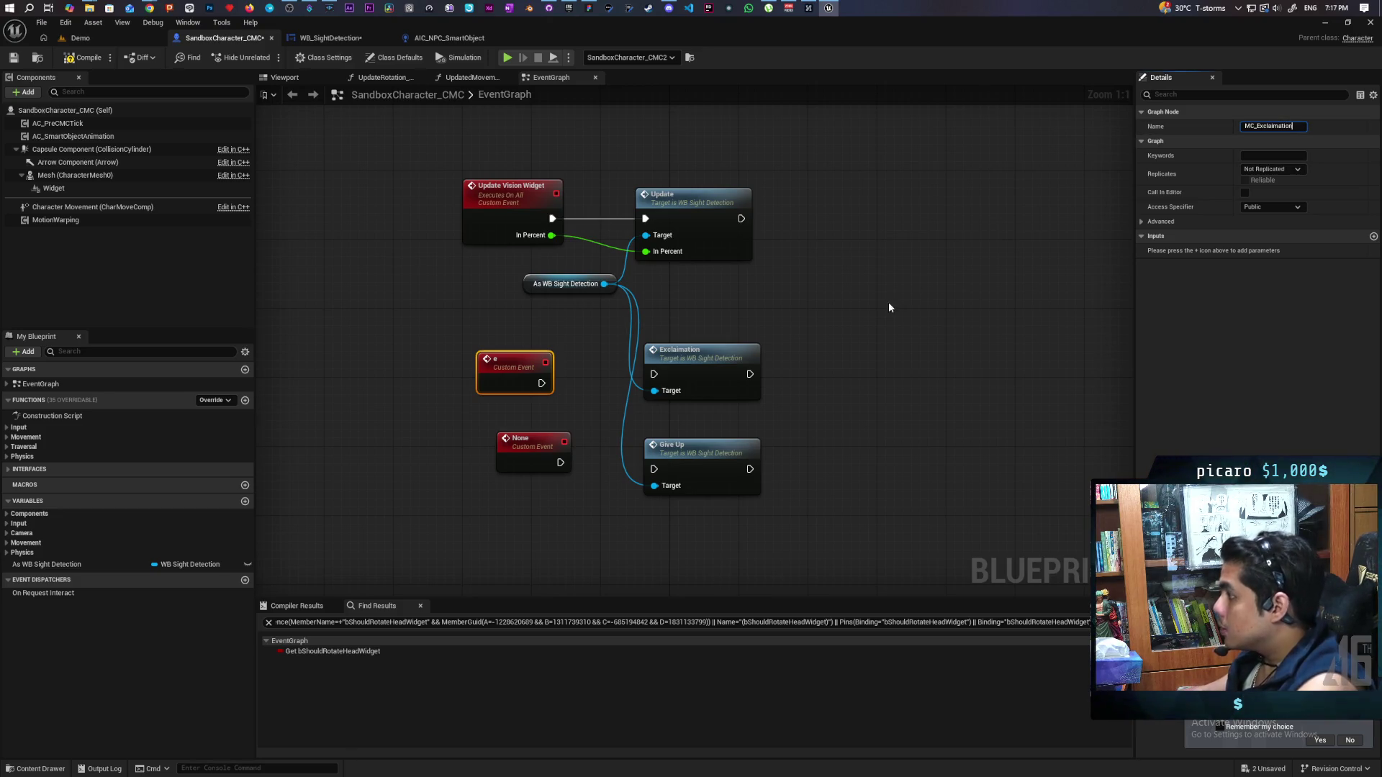
{"action": "left_click", "coordinate": [888, 300]}
{"action": "left_click_drag", "start_coordinate": [554, 383], "coordinate": [653, 374]}
{"action": "left_click_drag", "start_coordinate": [501, 372], "coordinate": [503, 362]}
Rename the vision event MC Update Vision Widget and name the other event MC Give up, wired to Give Up
{"action": "left_click", "coordinate": [486, 227]}
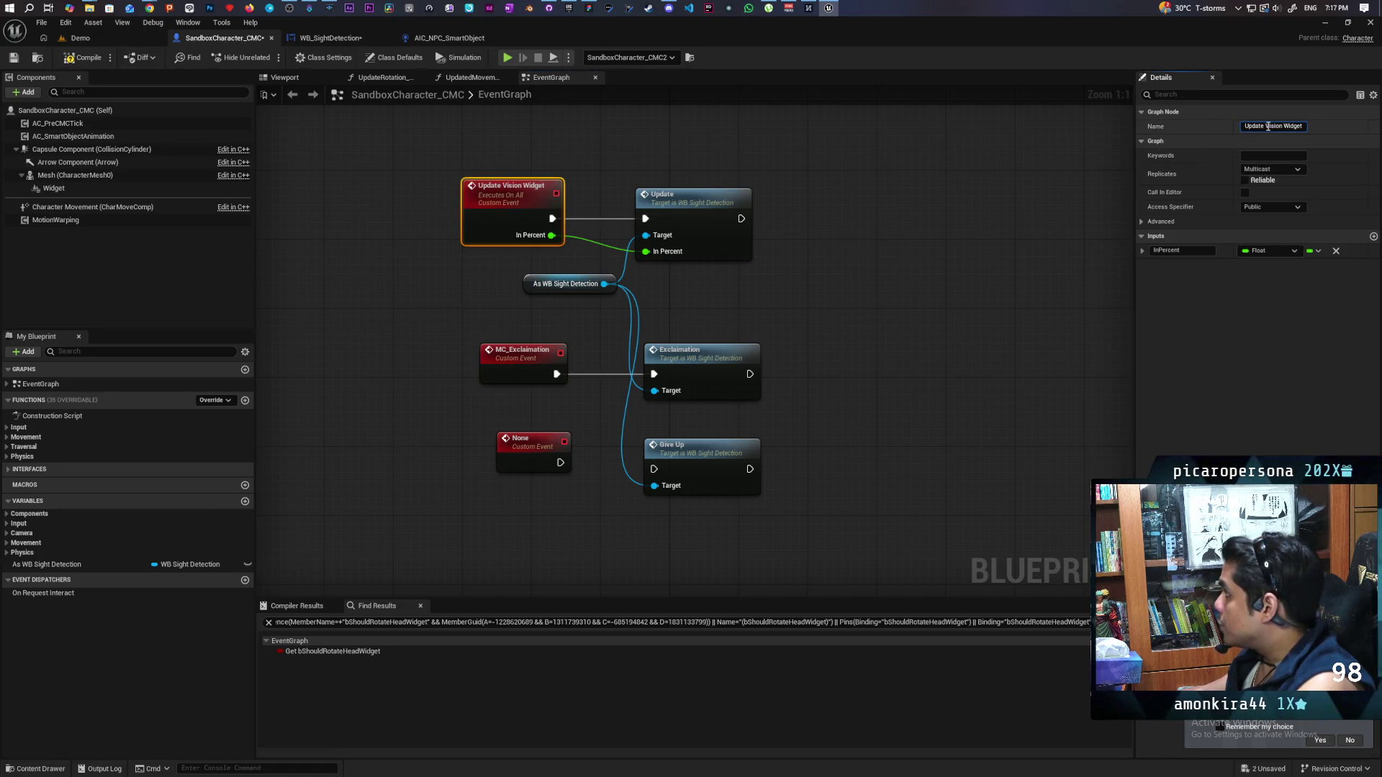
{"action": "left_click", "coordinate": [917, 330]}
{"action": "left_click", "coordinate": [529, 439]}
{"action": "left_click", "coordinate": [1267, 127]}
{"action": "type", "text": "MC Gi"}
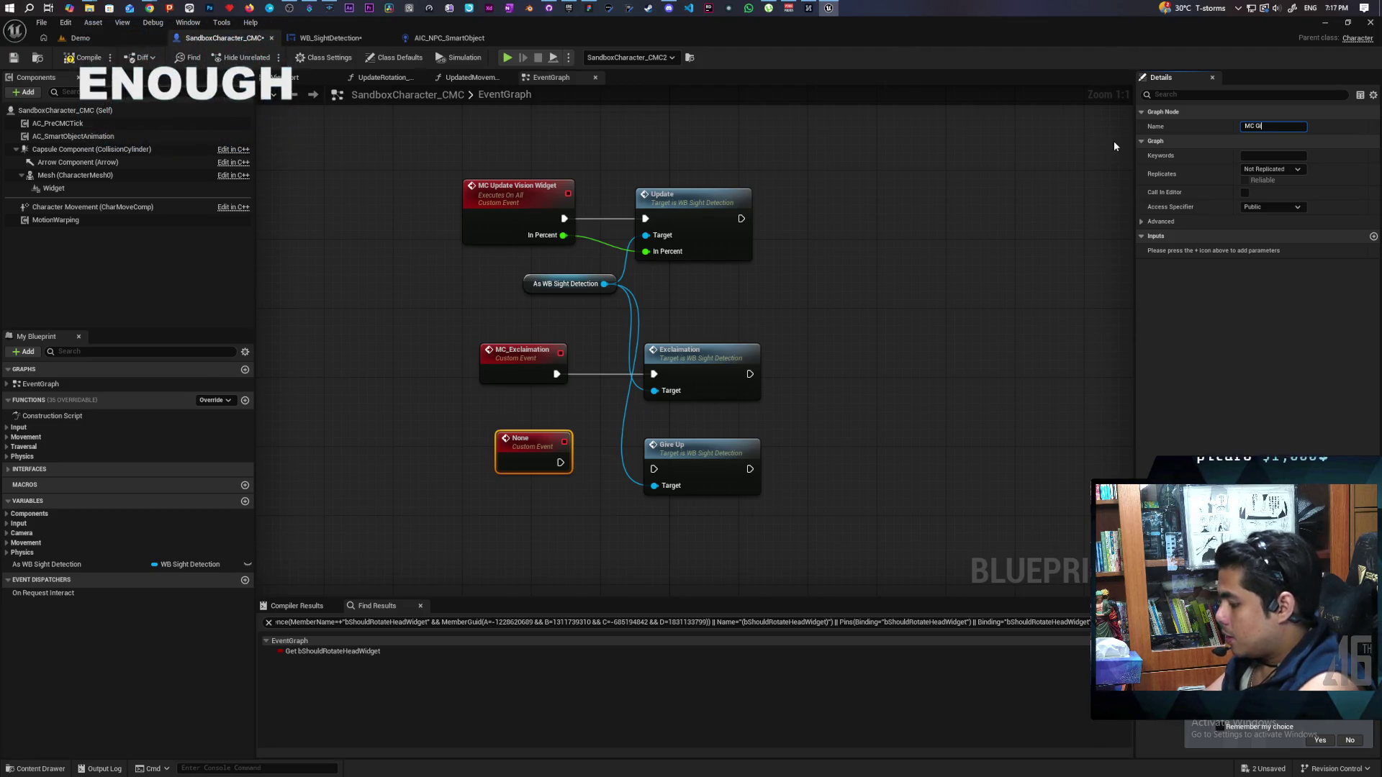
{"action": "type", "text": "ve up"}
{"action": "left_click", "coordinate": [878, 288]}
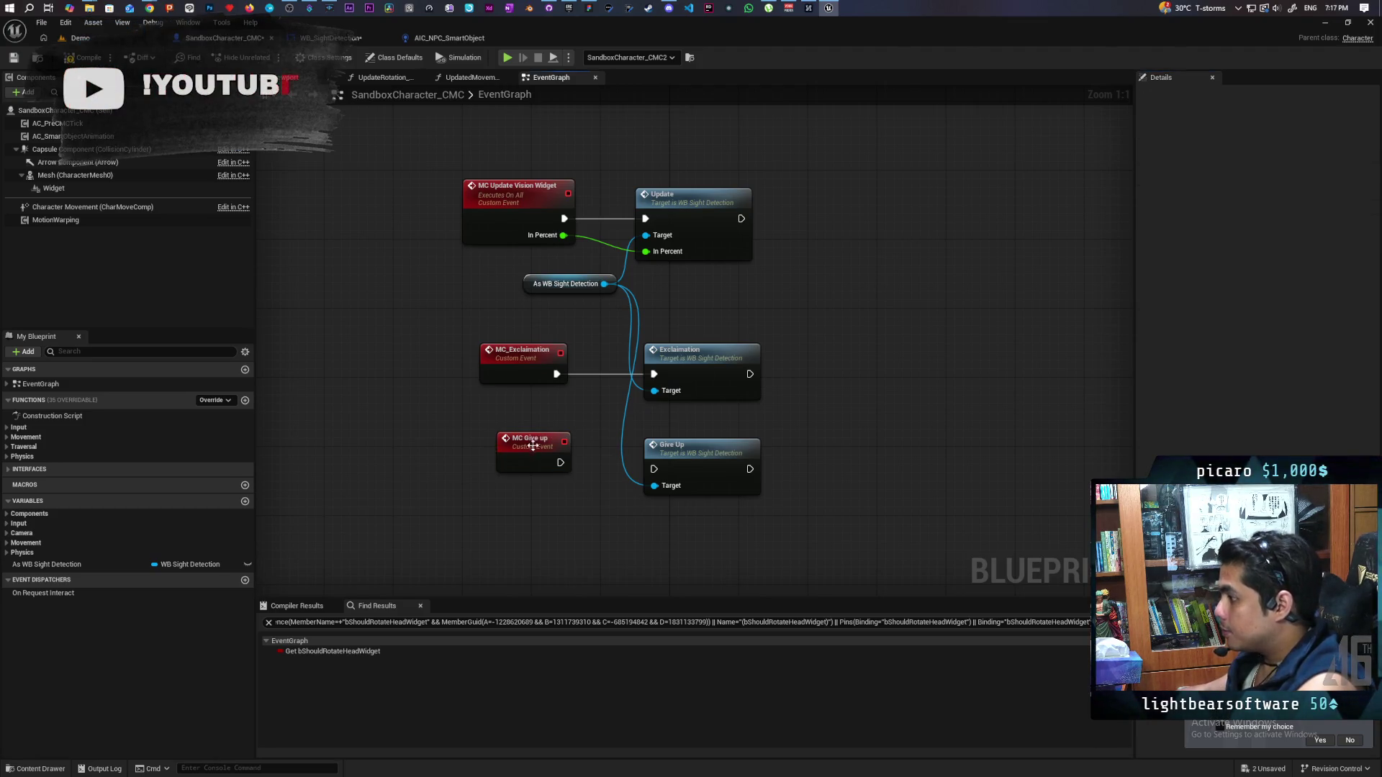
{"action": "left_click_drag", "start_coordinate": [560, 463], "coordinate": [654, 469]}
{"action": "left_click", "coordinate": [521, 456]}
{"action": "left_click_drag", "start_coordinate": [521, 456], "coordinate": [503, 463]}
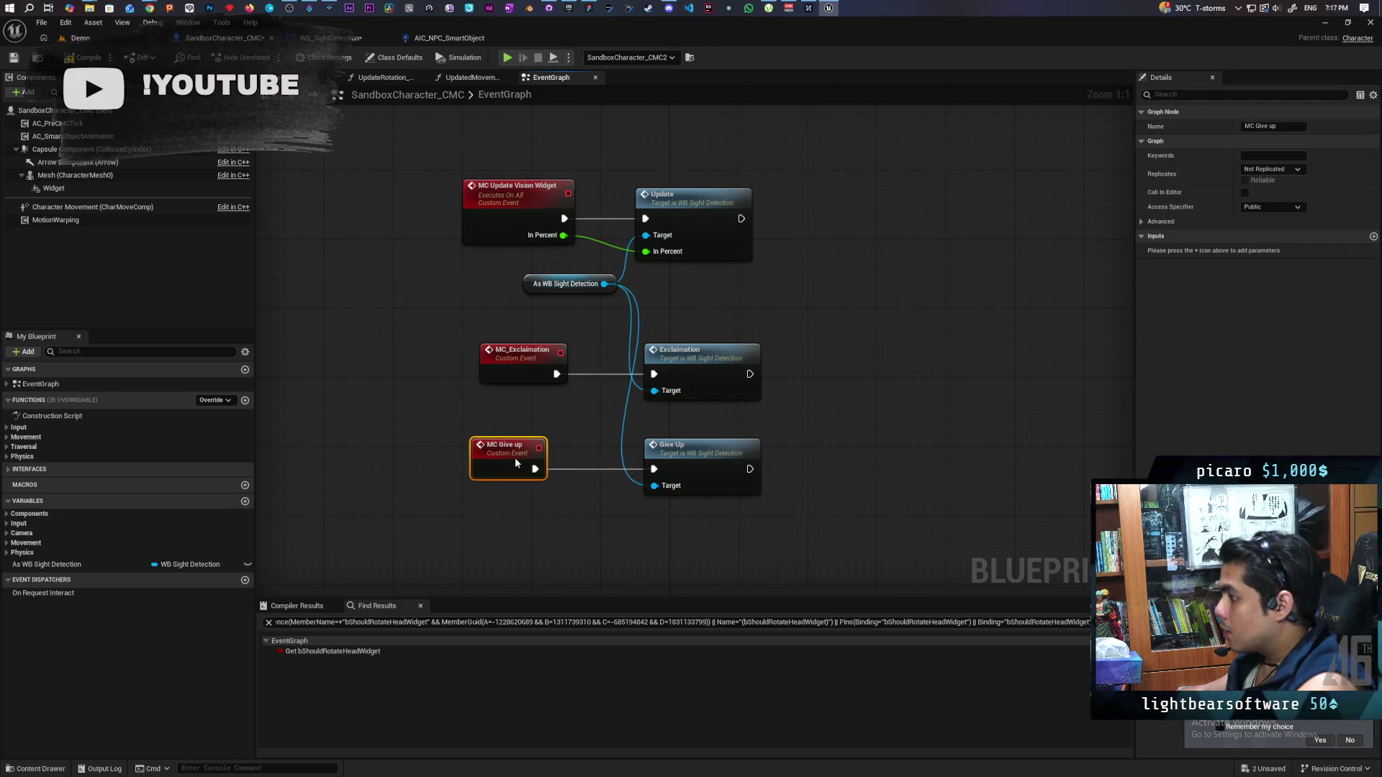
Left-align the three custom events and the Update, Exclamation and Give Up call nodes
{"action": "left_click_drag", "start_coordinate": [385, 110], "coordinate": [485, 541]}
{"action": "key", "text": "shift+a"}
{"action": "left_click", "coordinate": [891, 416]}
{"action": "mouse_move", "coordinate": [821, 150]}
{"action": "left_mouse_down"}
{"action": "mouse_move", "coordinate": [708, 568]}
{"action": "mouse_move", "coordinate": [706, 542]}
{"action": "left_mouse_up"}
{"action": "key", "text": "shift+a"}
{"action": "left_click", "coordinate": [771, 439]}
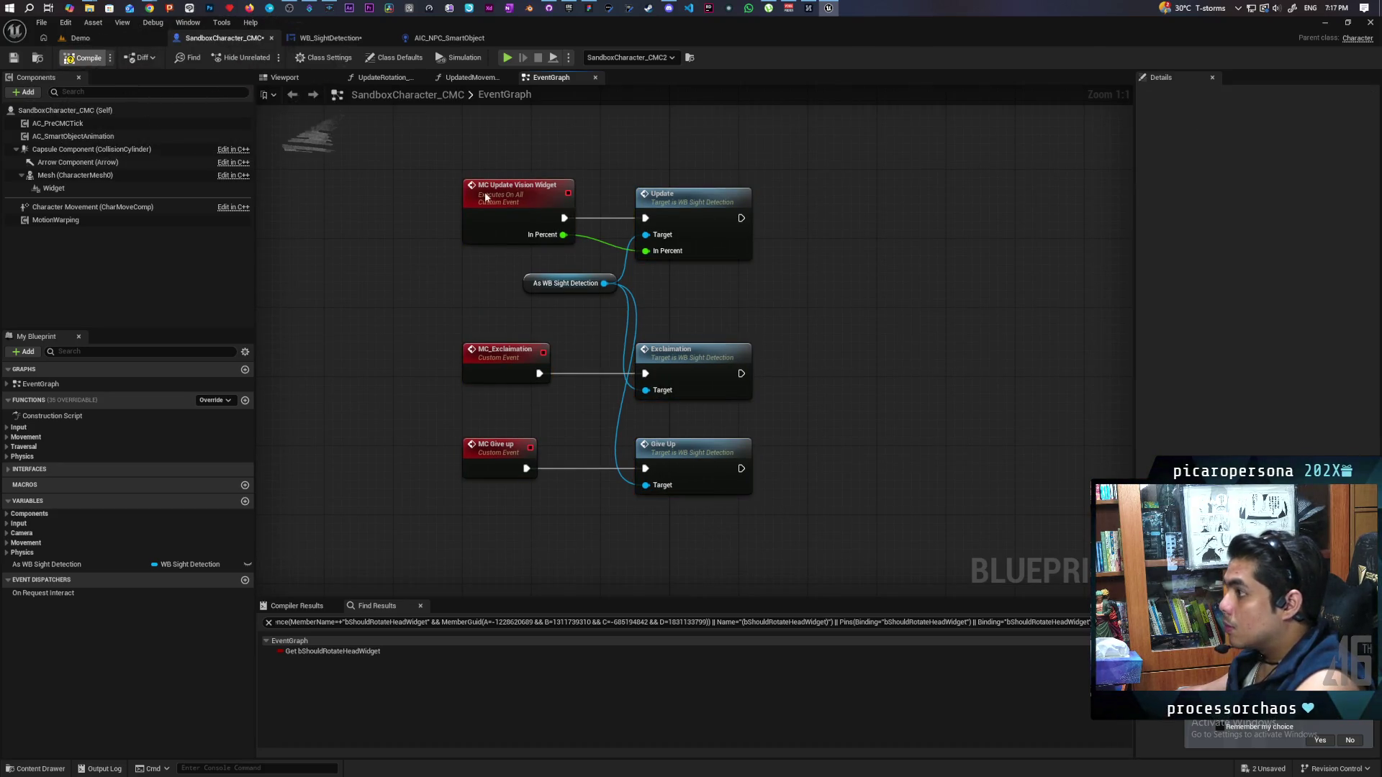
{"action": "left_click", "coordinate": [330, 43]}
Inspect WB_SightDetection's Event Tick and Gate sight-detection nodes, then return to AIC_NPC_SmartObject
{"action": "scroll", "coordinate": [750, 420], "scroll_direction": "down", "scroll_amount": 5}
{"action": "scroll", "coordinate": [718, 393], "scroll_direction": "up", "scroll_amount": 5}
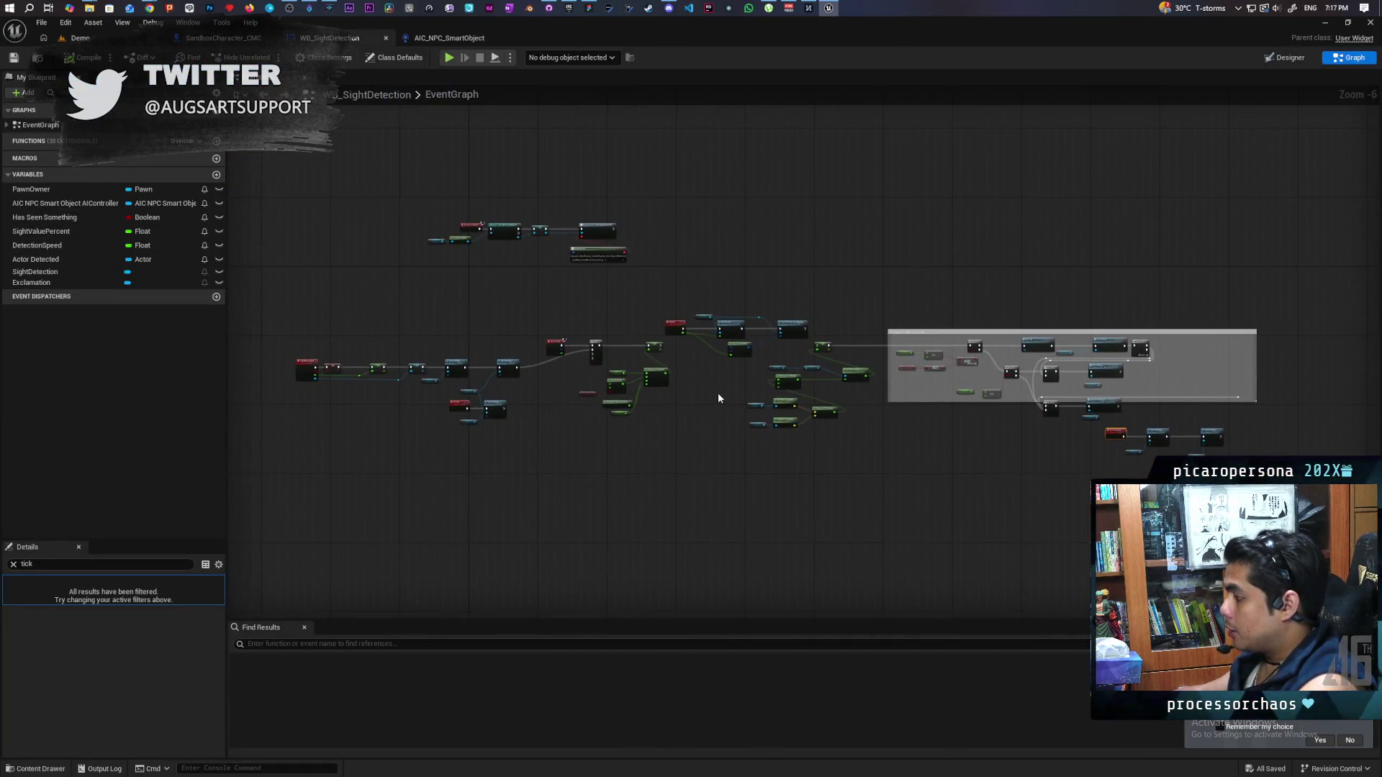
{"action": "mouse_move", "coordinate": [715, 393]}
{"action": "left_mouse_down"}
{"action": "mouse_move", "coordinate": [975, 395]}
{"action": "mouse_move", "coordinate": [1027, 376]}
{"action": "mouse_move", "coordinate": [1002, 453]}
{"action": "mouse_move", "coordinate": [540, 476]}
{"action": "left_mouse_up"}
{"action": "scroll", "coordinate": [761, 473], "scroll_direction": "up", "scroll_amount": 3}
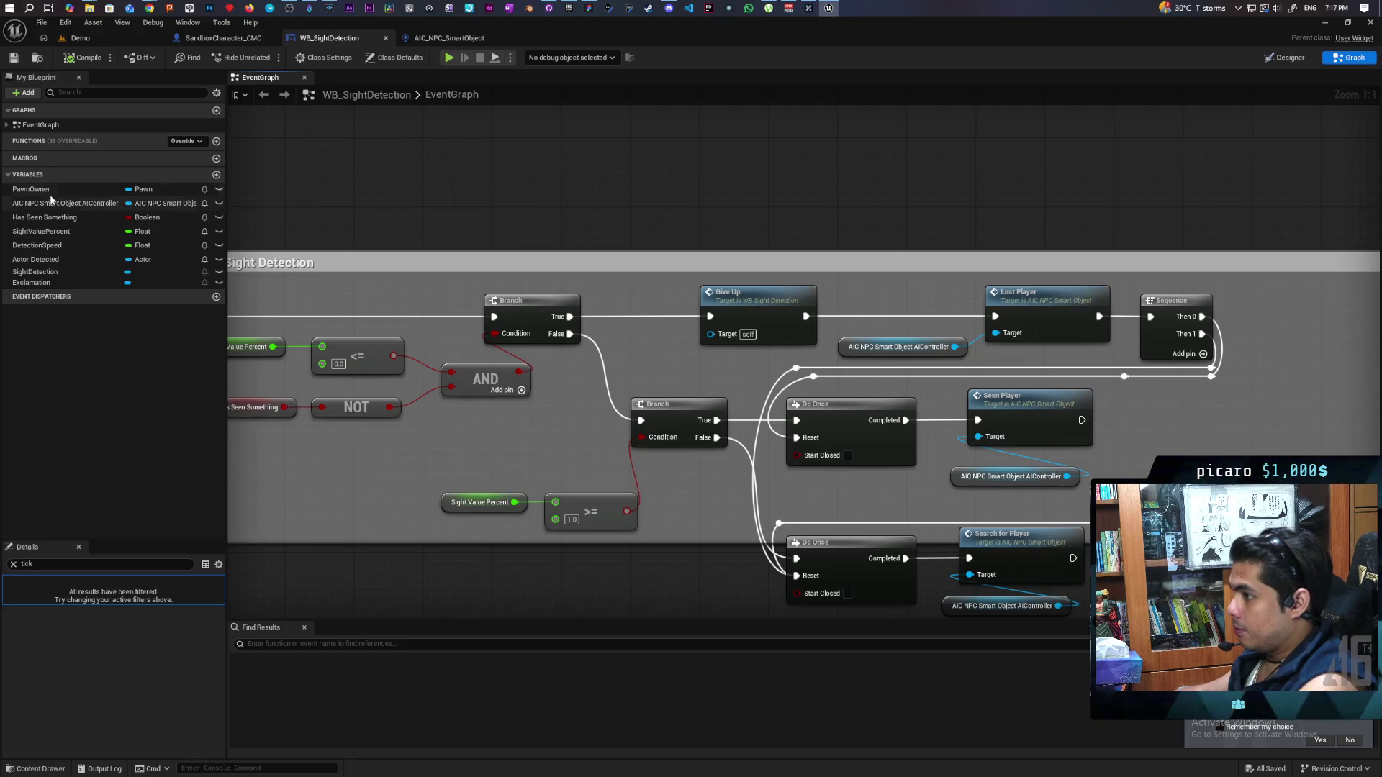
{"action": "mouse_move", "coordinate": [32, 189]}
{"action": "left_mouse_down"}
{"action": "mouse_move", "coordinate": [451, 196]}
{"action": "mouse_move", "coordinate": [51, 193]}
{"action": "left_mouse_up"}
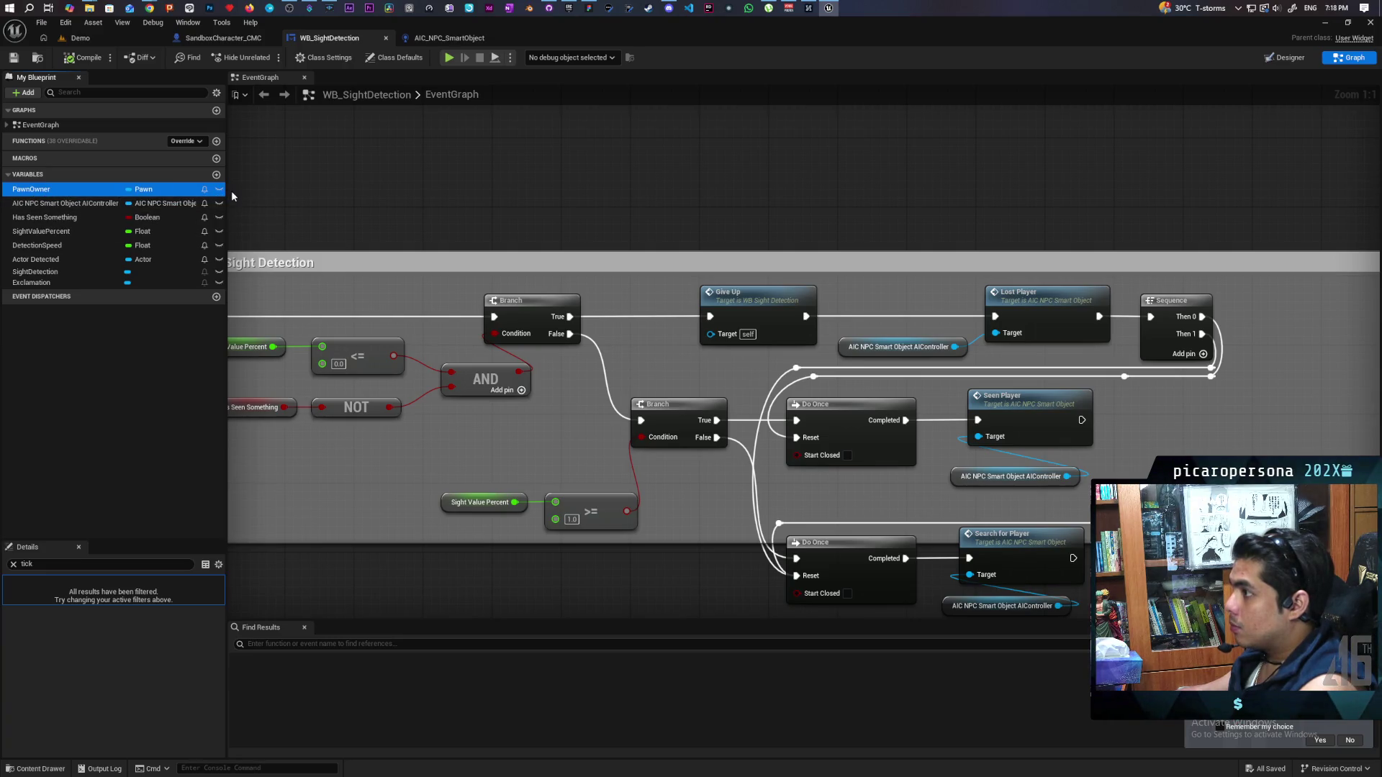
{"action": "left_click", "coordinate": [449, 38]}
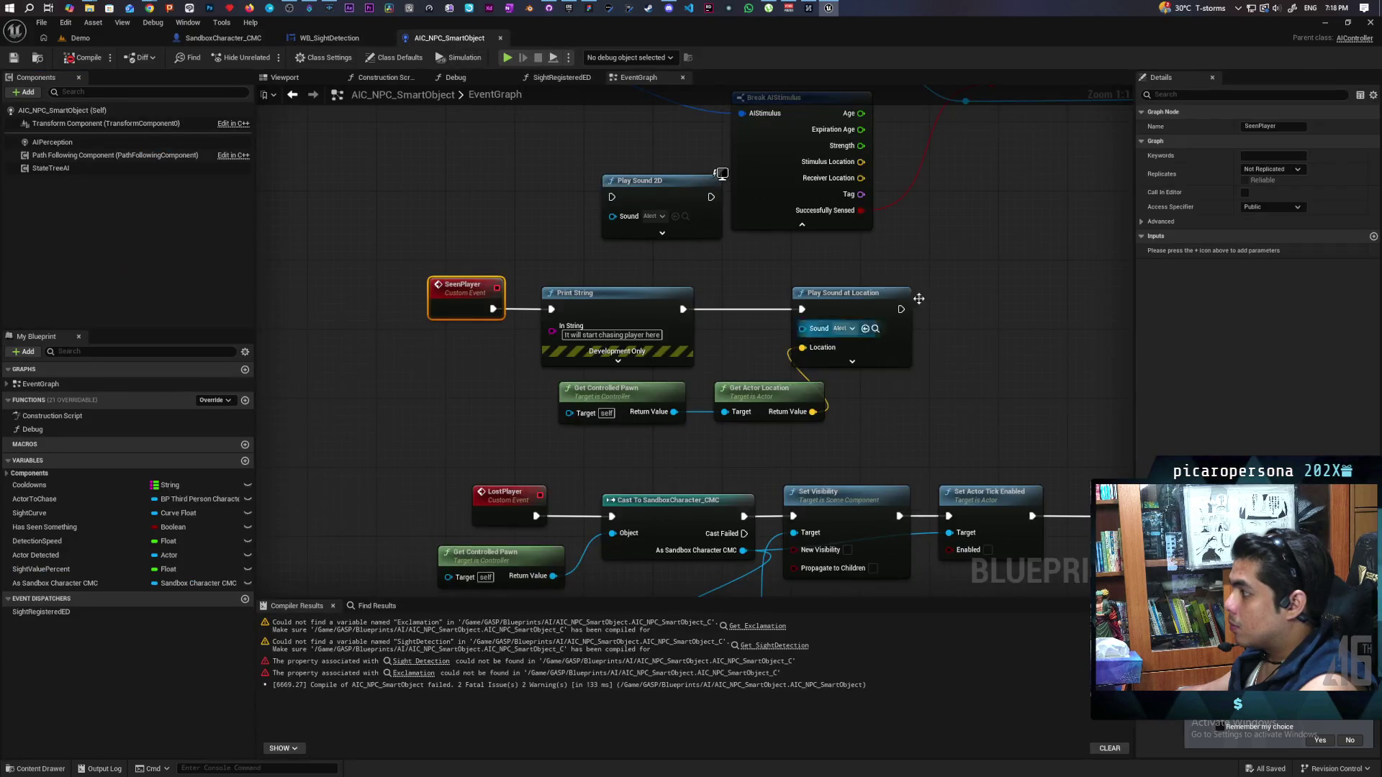
Add an As Sandbox Character CMC getter with an MC Give Up call between Branch True and Lost Player
{"action": "scroll", "coordinate": [778, 351], "scroll_direction": "down", "scroll_amount": 2}
{"action": "scroll", "coordinate": [777, 350], "scroll_direction": "down", "scroll_amount": 5}
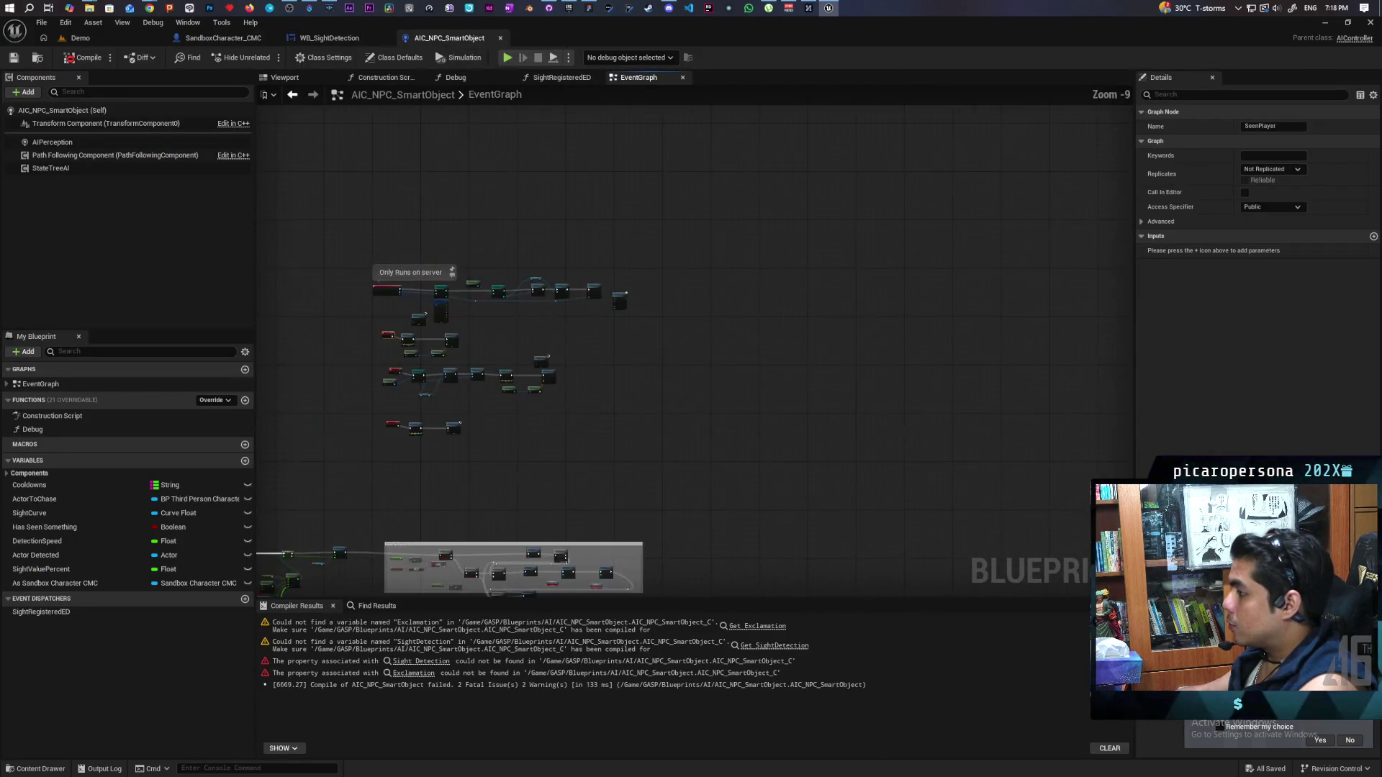
{"action": "scroll", "coordinate": [514, 339], "scroll_direction": "up", "scroll_amount": 8}
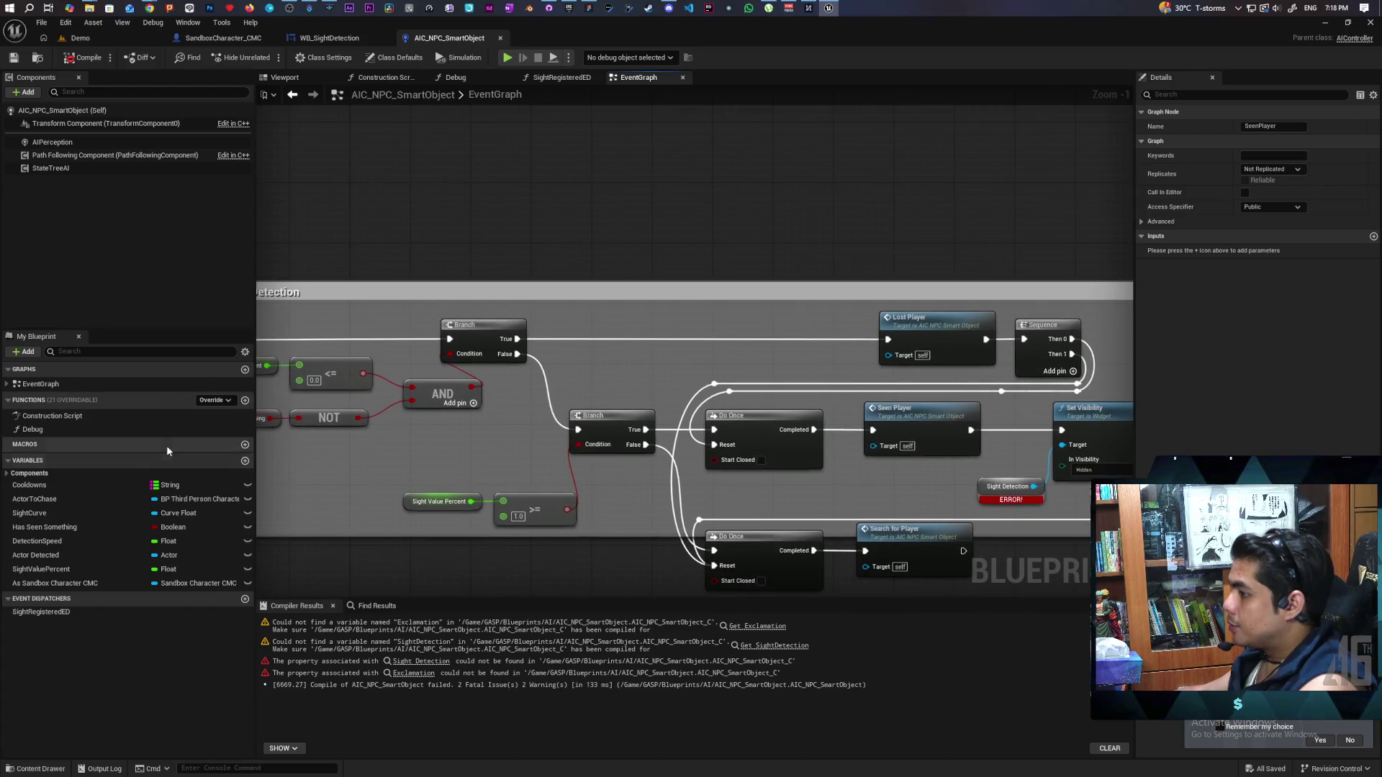
{"action": "left_click_drag", "start_coordinate": [27, 585], "coordinate": [464, 214]}
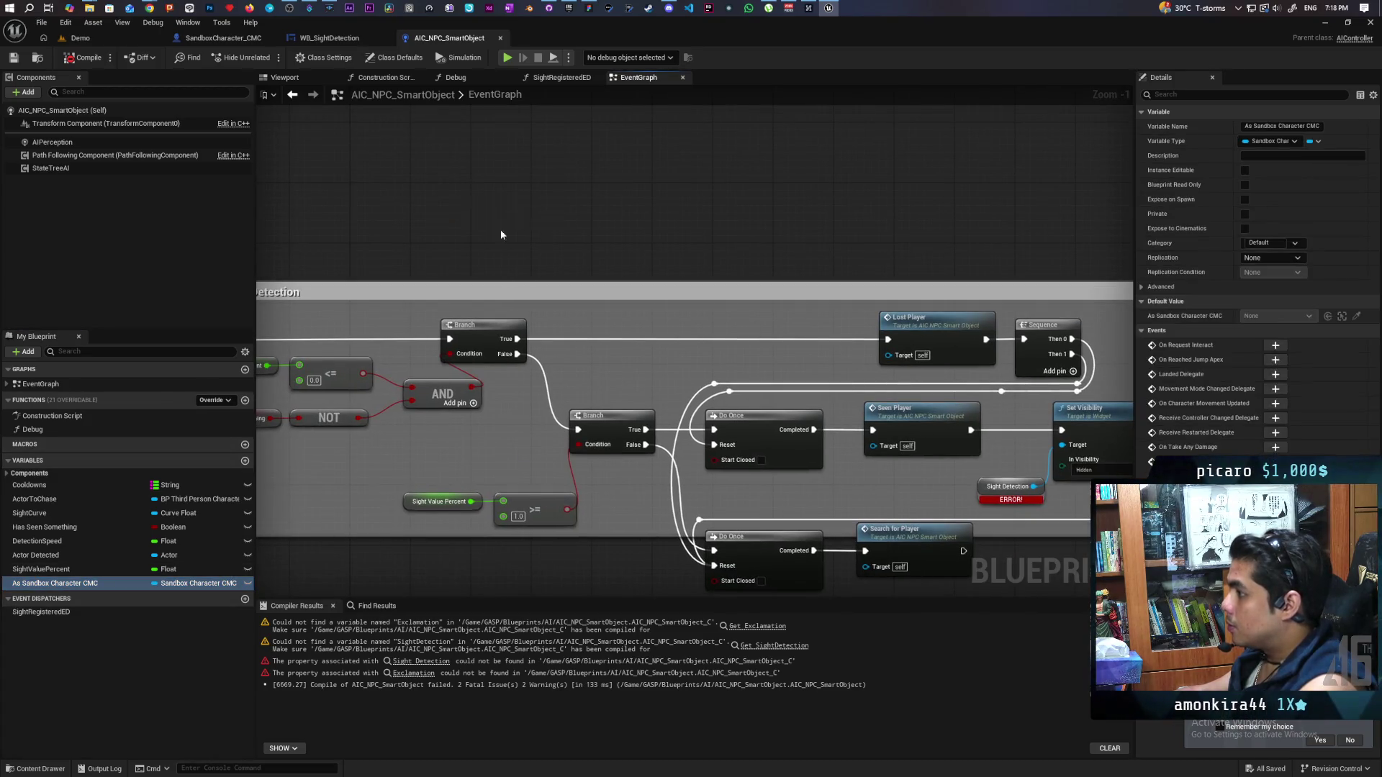
{"action": "left_click_drag", "start_coordinate": [549, 229], "coordinate": [576, 261]}
{"action": "type", "text": "gi"}
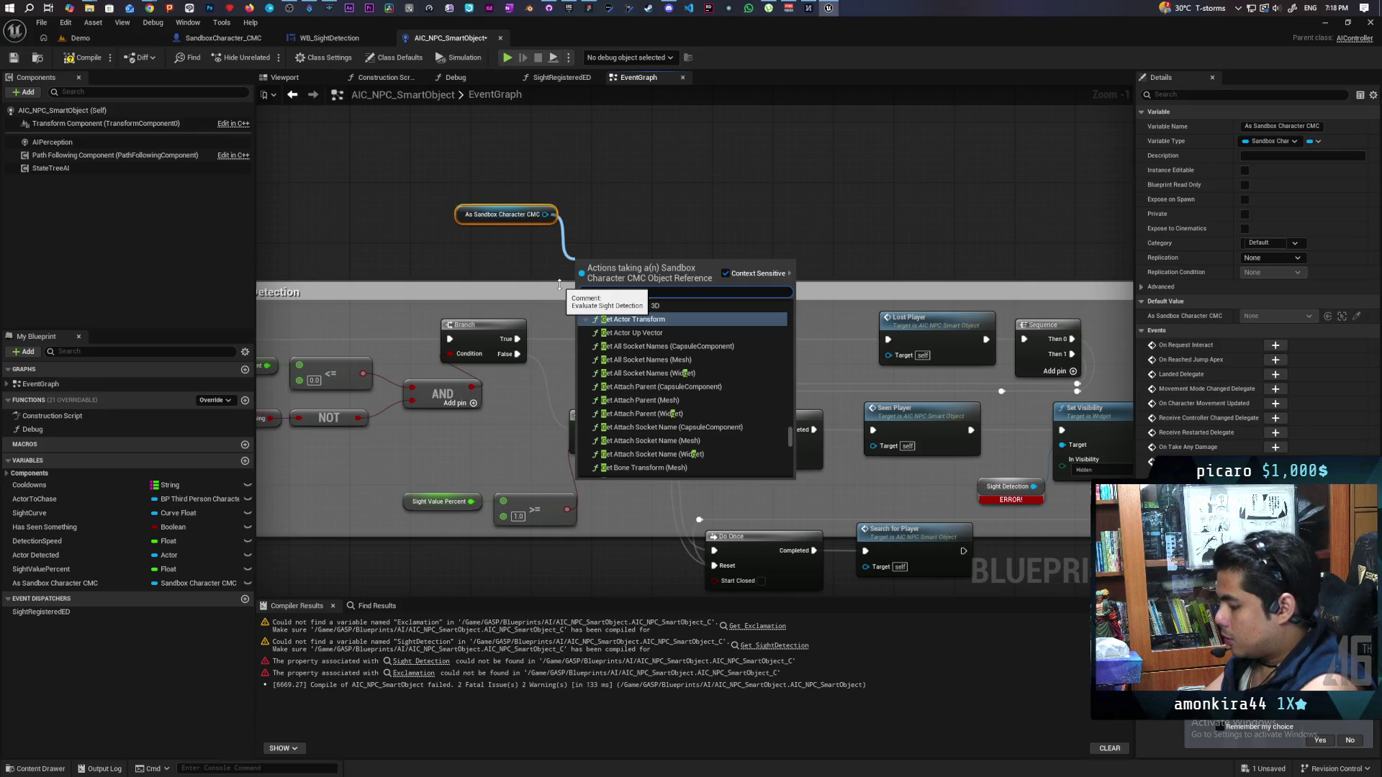
{"action": "key", "text": "Return"}
{"action": "left_click_drag", "start_coordinate": [619, 282], "coordinate": [636, 331]}
{"action": "left_click_drag", "start_coordinate": [517, 339], "coordinate": [601, 339]}
{"action": "left_click_drag", "start_coordinate": [704, 339], "coordinate": [890, 339]}
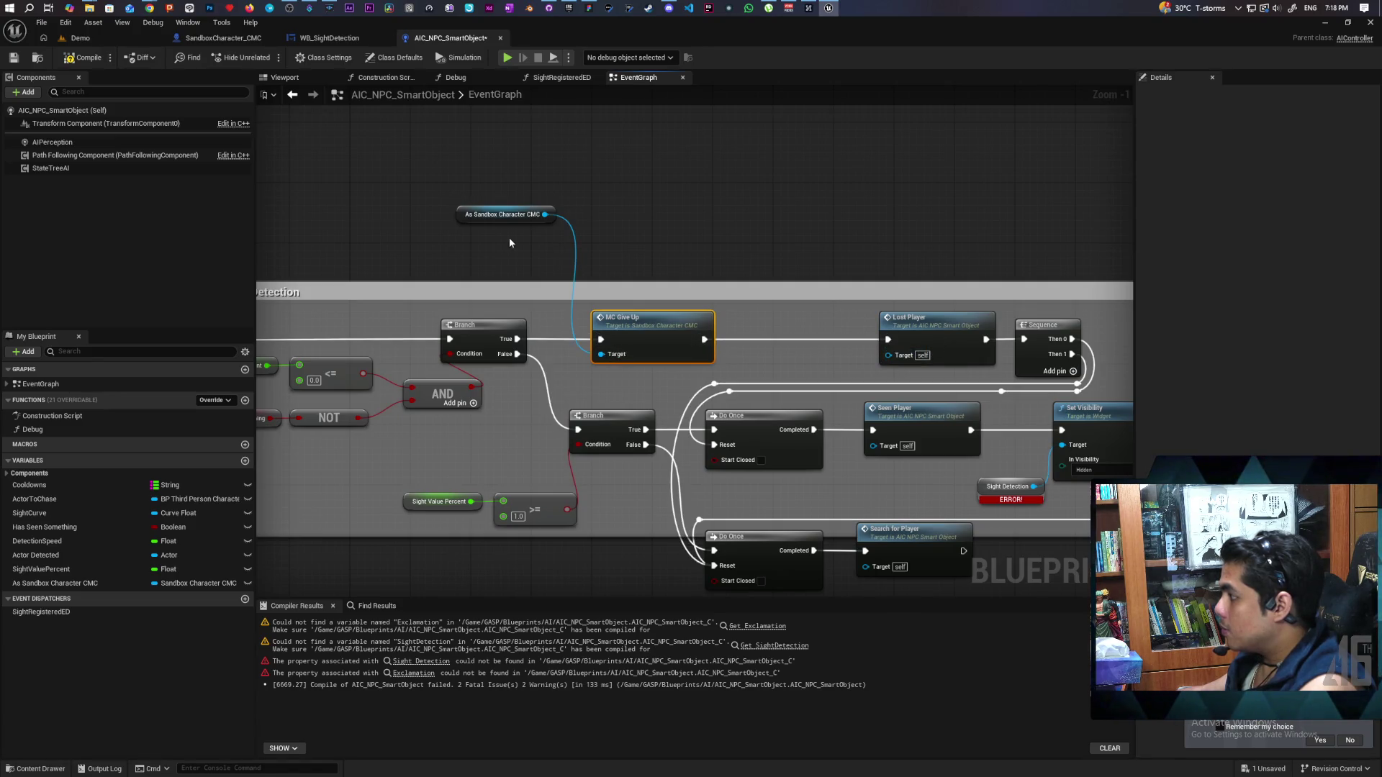
{"action": "mouse_move", "coordinate": [504, 214]}
{"action": "left_mouse_down"}
{"action": "mouse_move", "coordinate": [572, 246]}
{"action": "mouse_move", "coordinate": [502, 196]}
{"action": "mouse_move", "coordinate": [403, 237]}
{"action": "mouse_move", "coordinate": [719, 318]}
{"action": "left_mouse_up"}
Add an MC Exclamation call on a second CMC getter and delete the broken Set Visibility nodes
{"action": "key", "text": "ctrl+v"}
{"action": "type", "text": "e"}
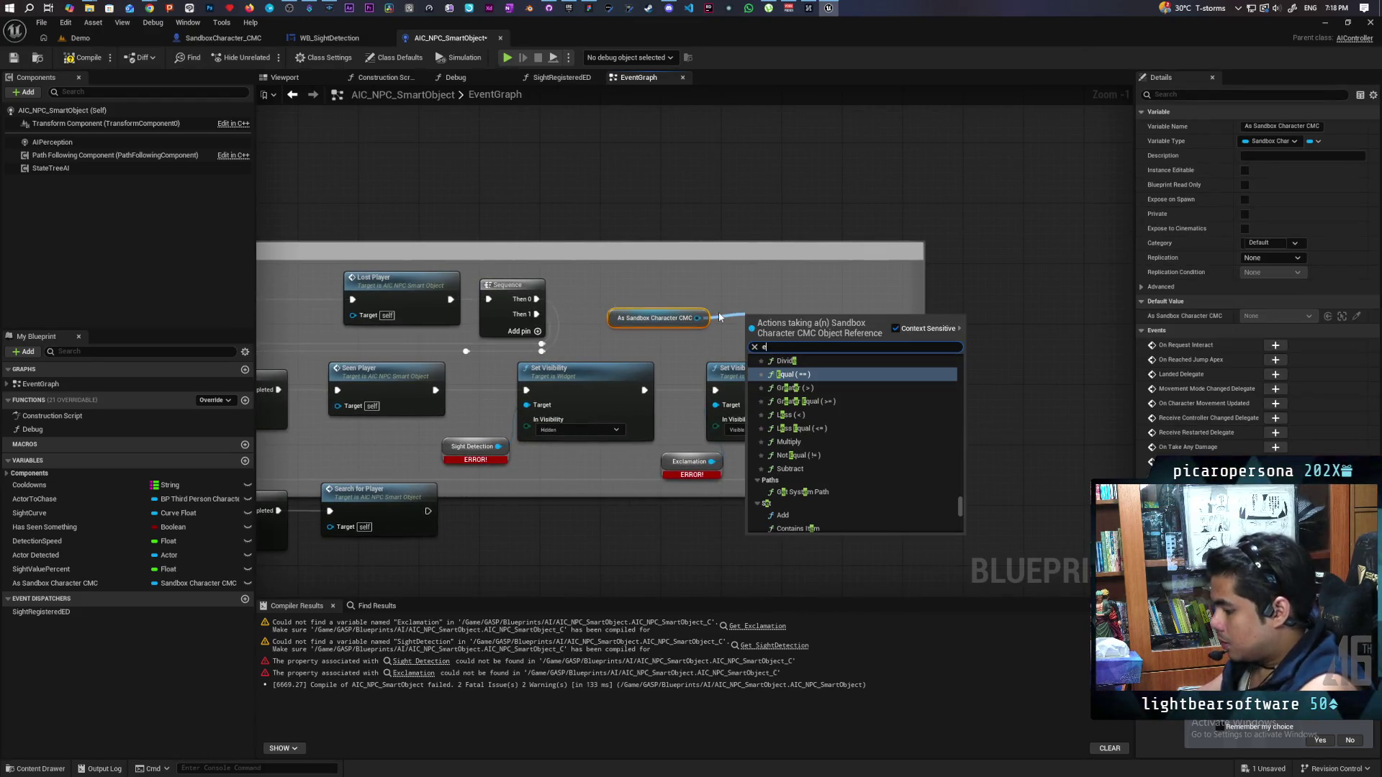
{"action": "type", "text": "xclam"}
{"action": "key", "text": "Return"}
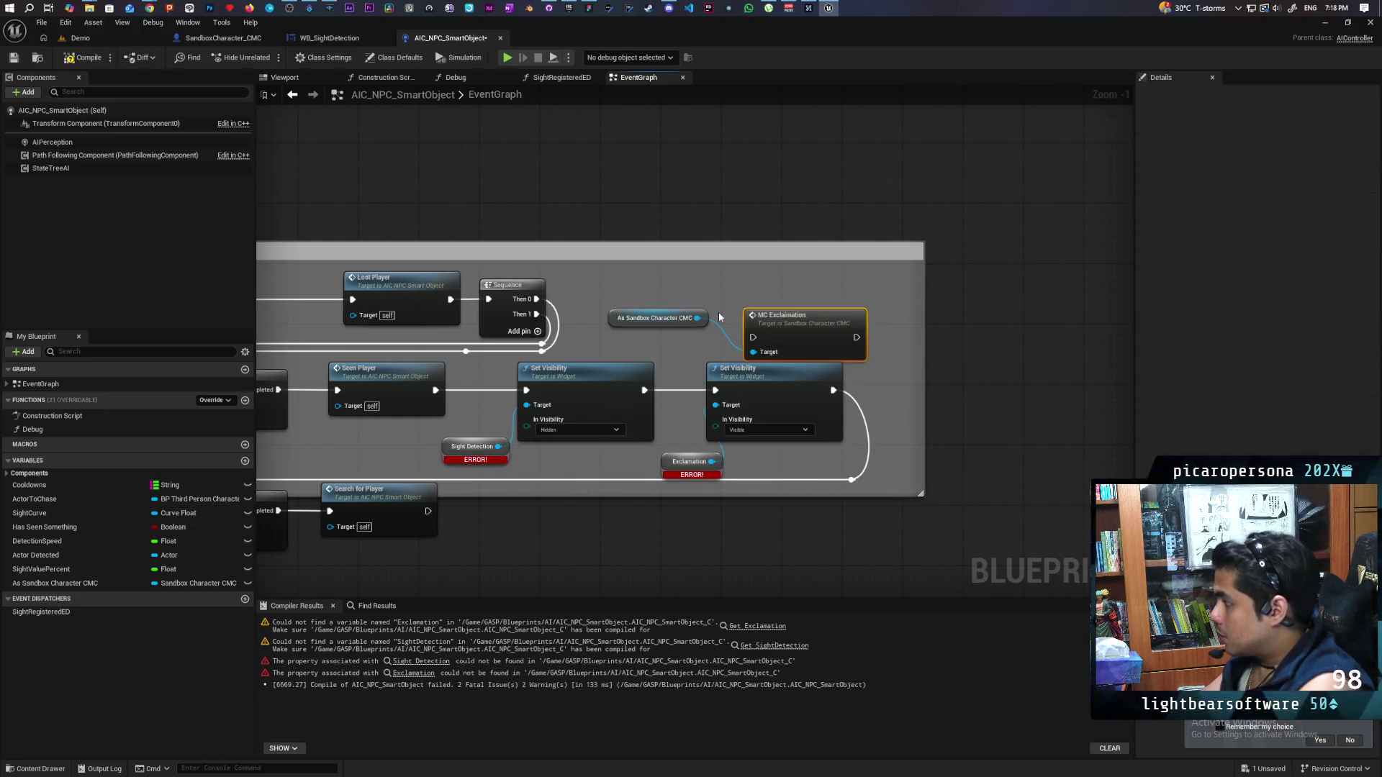
{"action": "left_click_drag", "start_coordinate": [719, 318], "coordinate": [743, 304]}
{"action": "left_click_drag", "start_coordinate": [496, 366], "coordinate": [796, 464]}
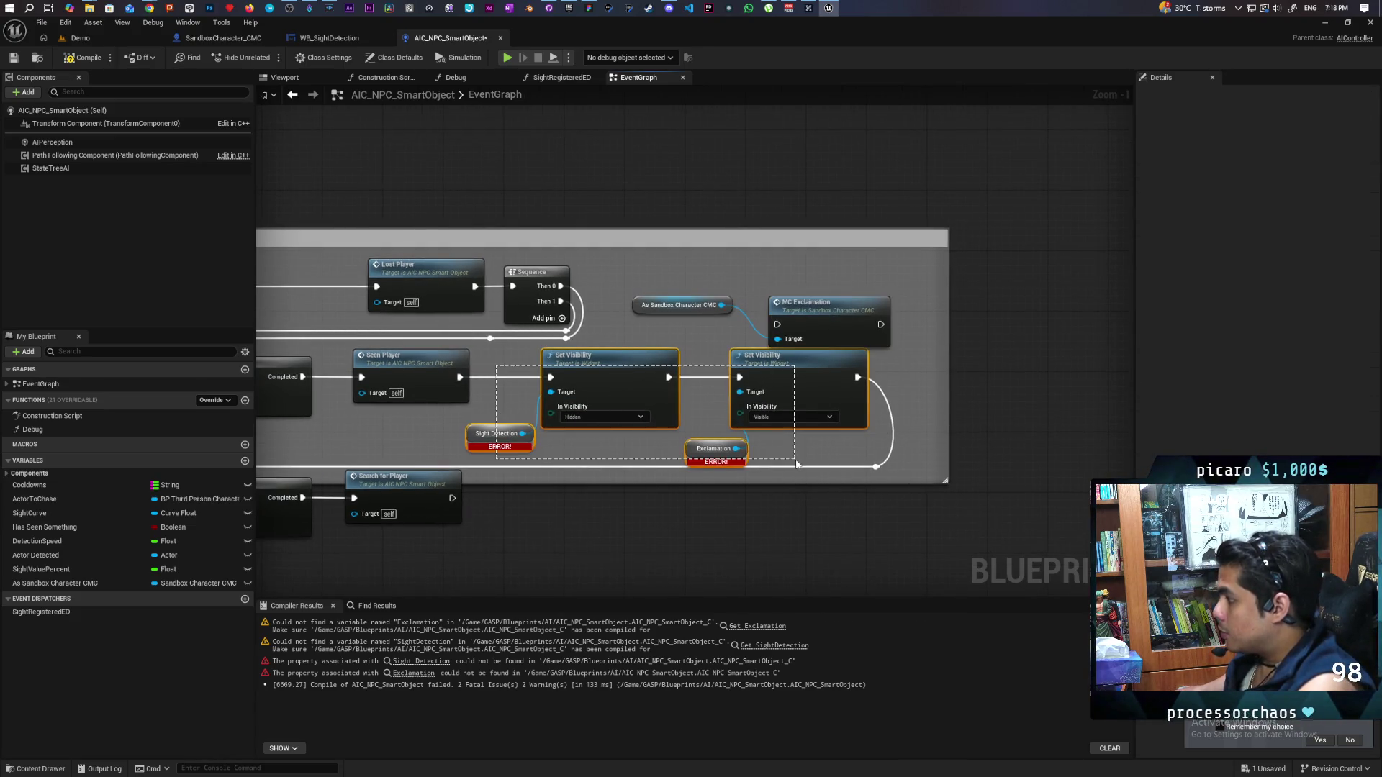
{"action": "key", "text": "Delete"}
Wire MC Exclamation in after Seen Player and tidy the CMC getter's position
{"action": "left_click_drag", "start_coordinate": [821, 317], "coordinate": [684, 362]}
{"action": "left_click_drag", "start_coordinate": [459, 376], "coordinate": [642, 370]}
{"action": "mouse_move", "coordinate": [744, 369]}
{"action": "left_mouse_down"}
{"action": "mouse_move", "coordinate": [871, 440]}
{"action": "mouse_move", "coordinate": [875, 467]}
{"action": "left_mouse_up"}
{"action": "left_click_drag", "start_coordinate": [691, 361], "coordinate": [813, 366]}
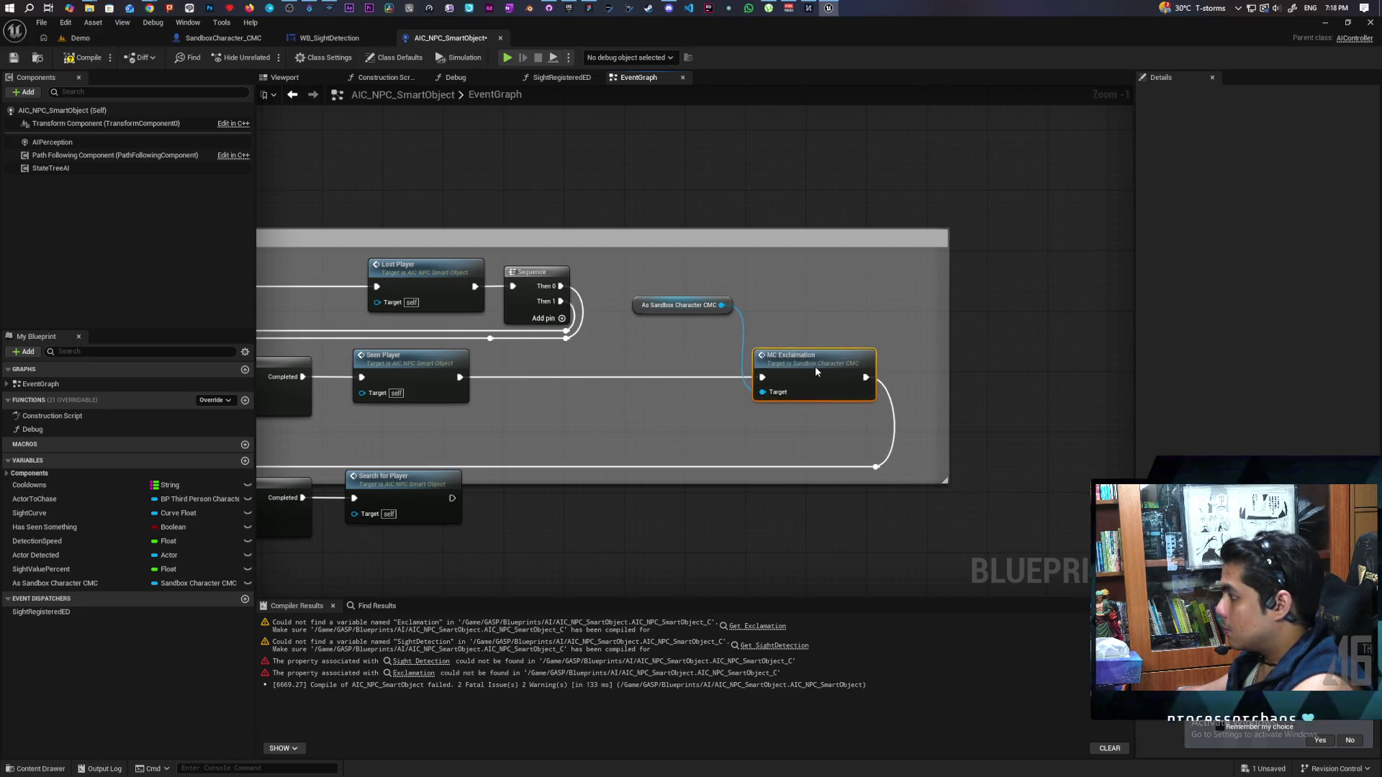
{"action": "left_click", "coordinate": [732, 422]}
{"action": "mouse_move", "coordinate": [680, 306]}
{"action": "left_mouse_down"}
{"action": "mouse_move", "coordinate": [691, 401]}
{"action": "mouse_move", "coordinate": [731, 518]}
{"action": "left_mouse_up"}
{"action": "scroll", "coordinate": [741, 394], "scroll_direction": "down", "scroll_amount": 2}
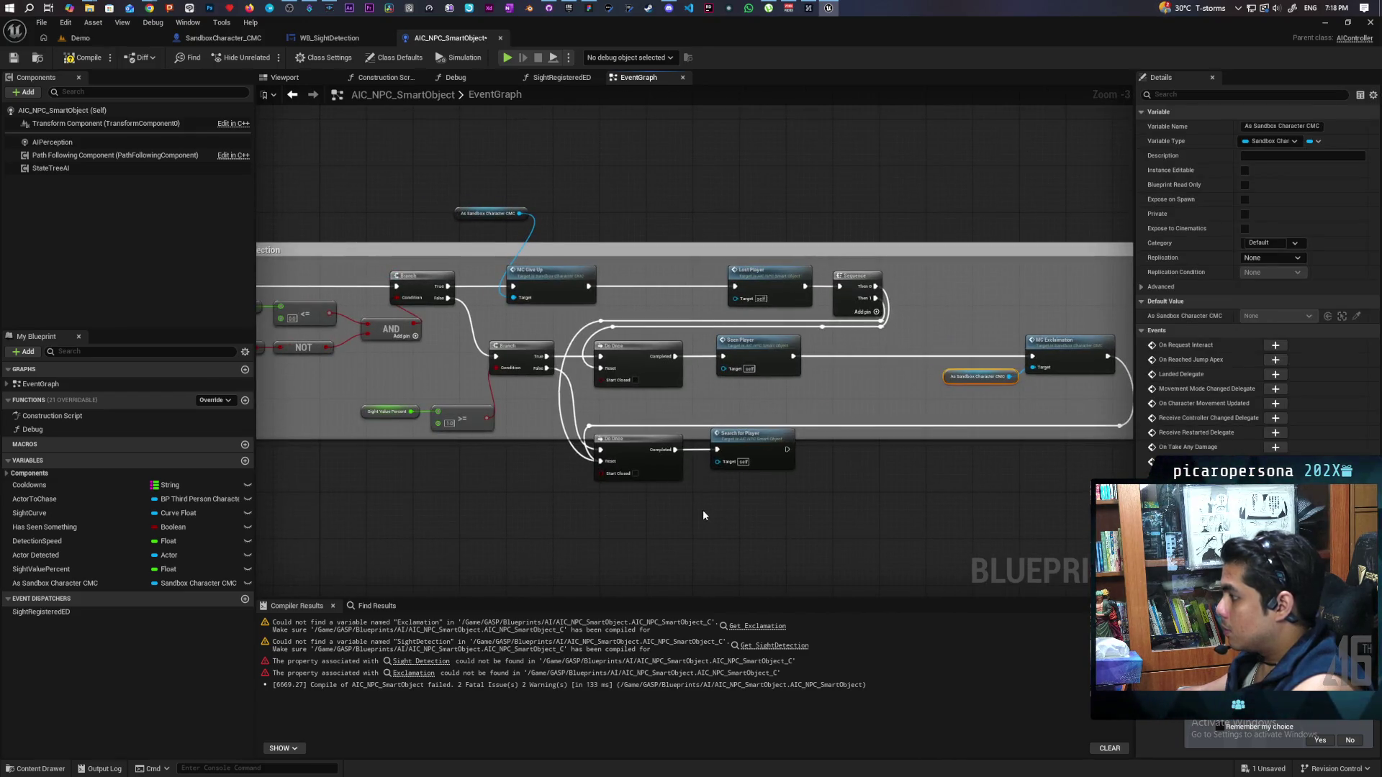
Insert Set Actor Tick Enabled between MC Give Up and Lost Player
{"action": "scroll", "coordinate": [704, 514], "scroll_direction": "up", "scroll_amount": 2}
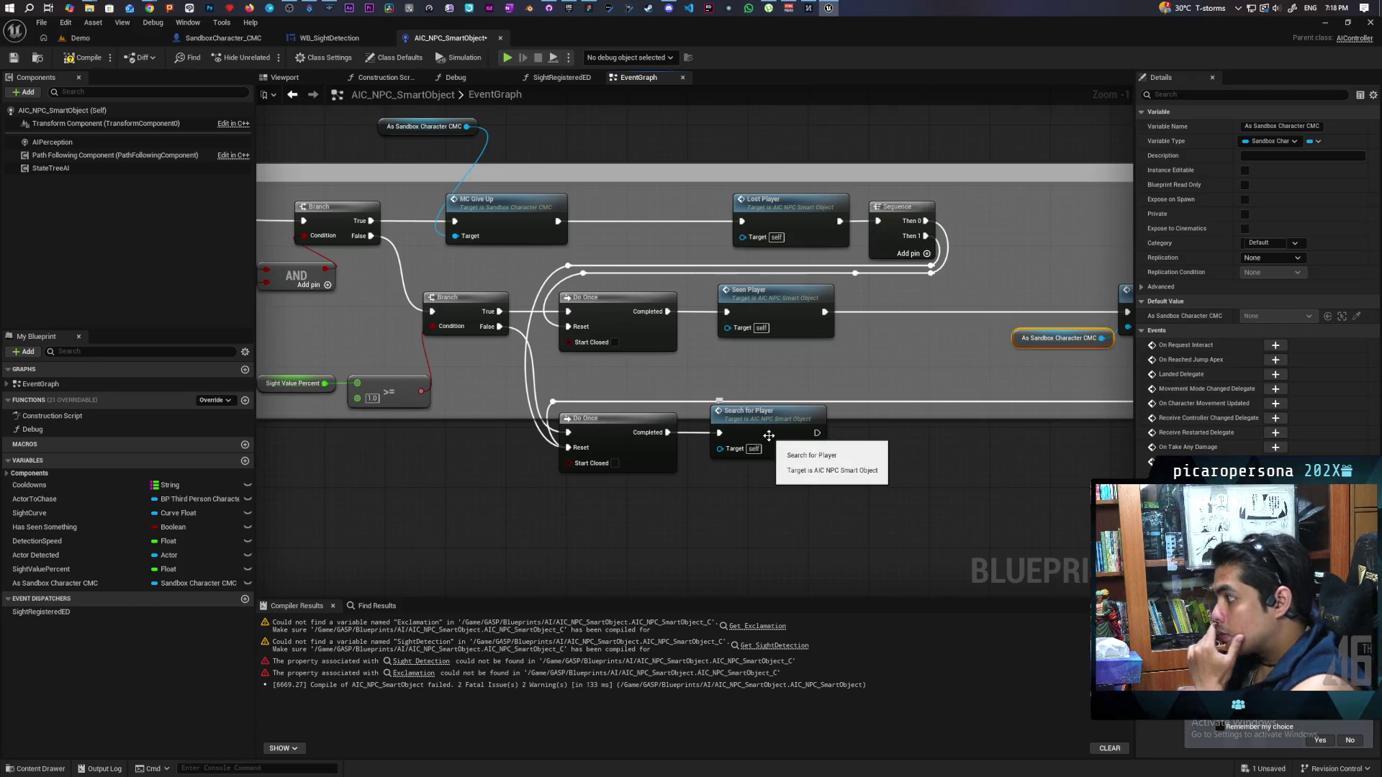
{"action": "scroll", "coordinate": [769, 435], "scroll_direction": "down", "scroll_amount": 4}
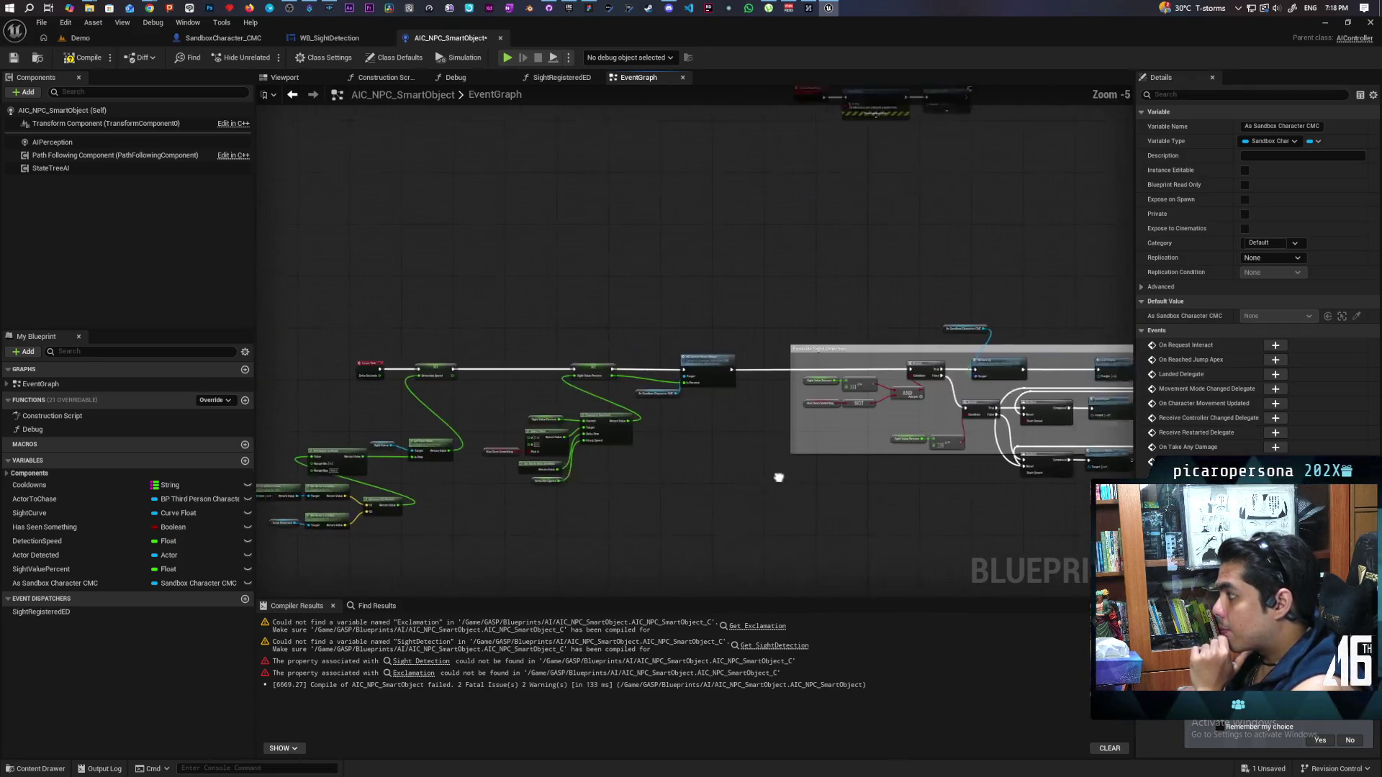
{"action": "scroll", "coordinate": [650, 475], "scroll_direction": "down", "scroll_amount": 3}
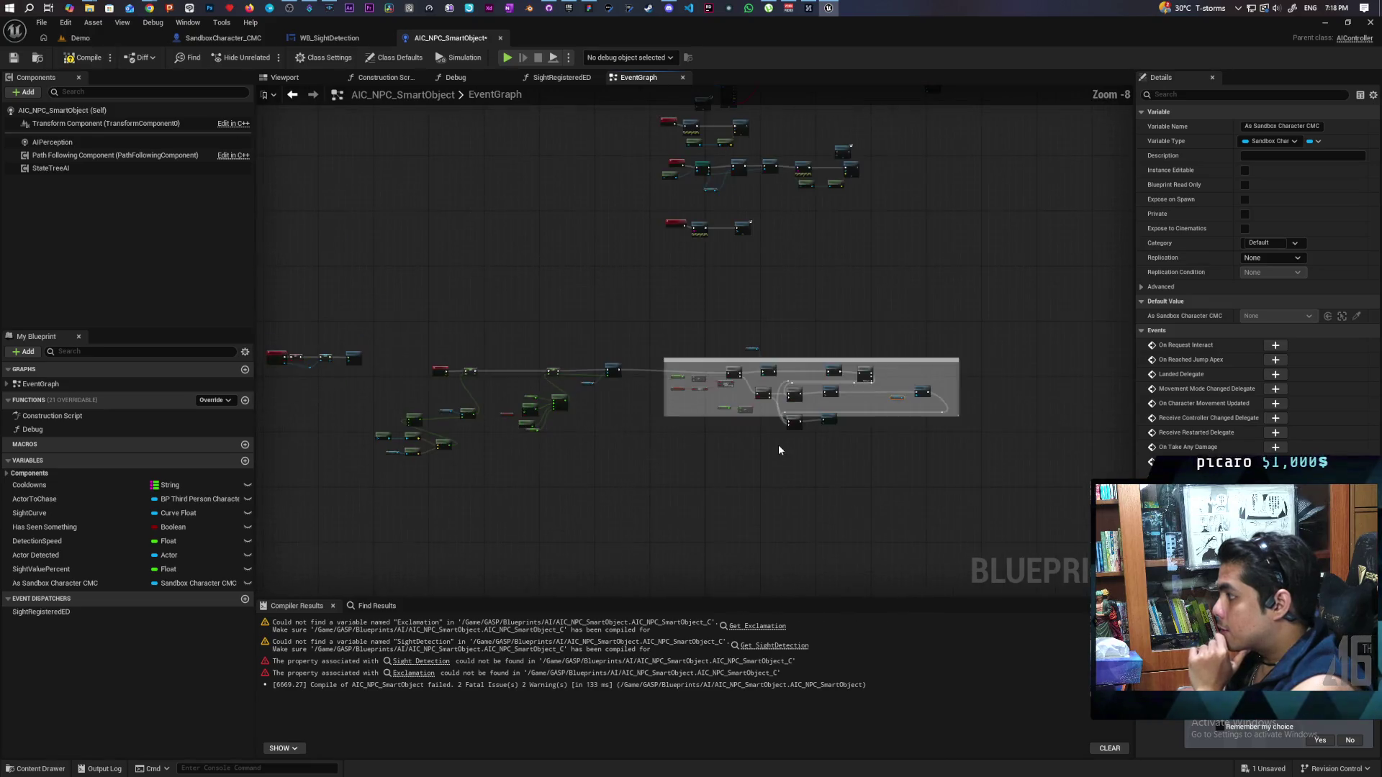
{"action": "scroll", "coordinate": [779, 450], "scroll_direction": "up", "scroll_amount": 6}
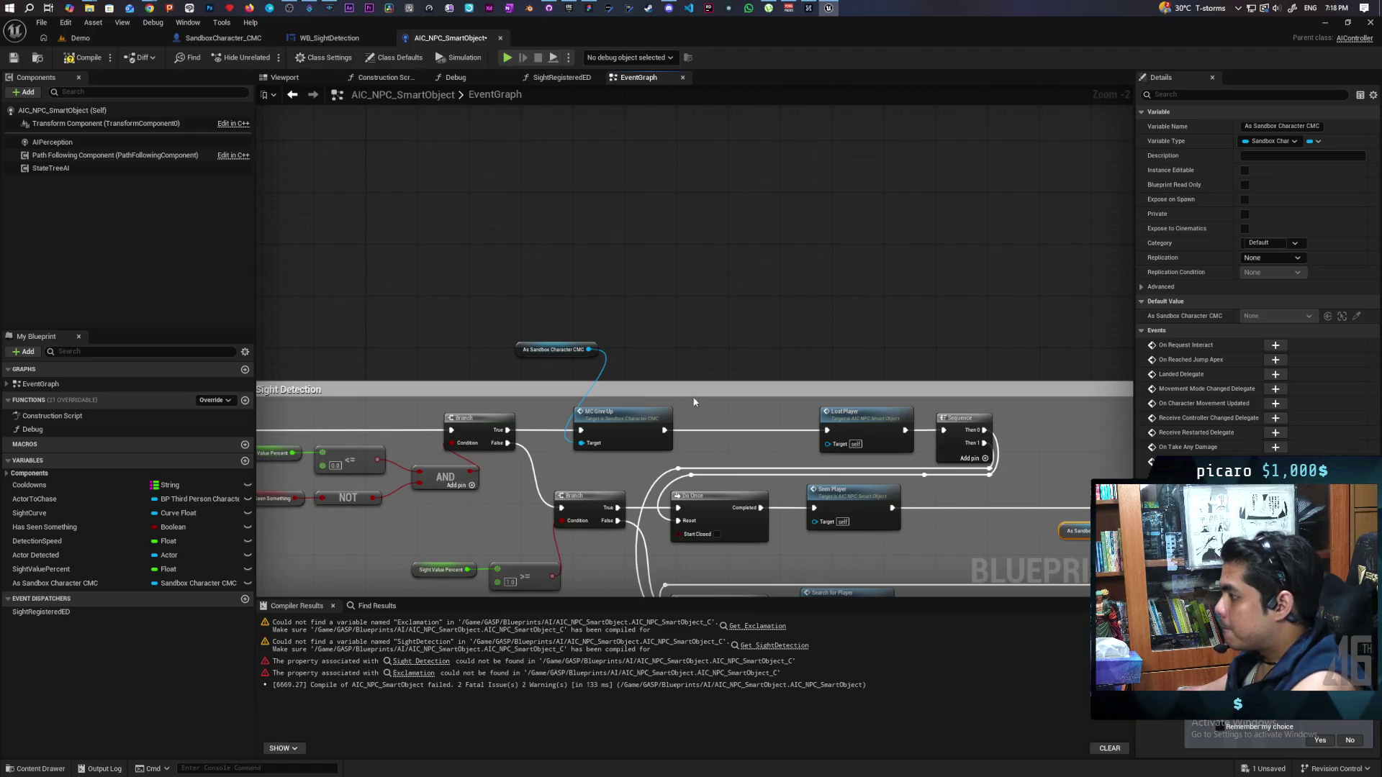
{"action": "scroll", "coordinate": [532, 307], "scroll_direction": "down", "scroll_amount": 3}
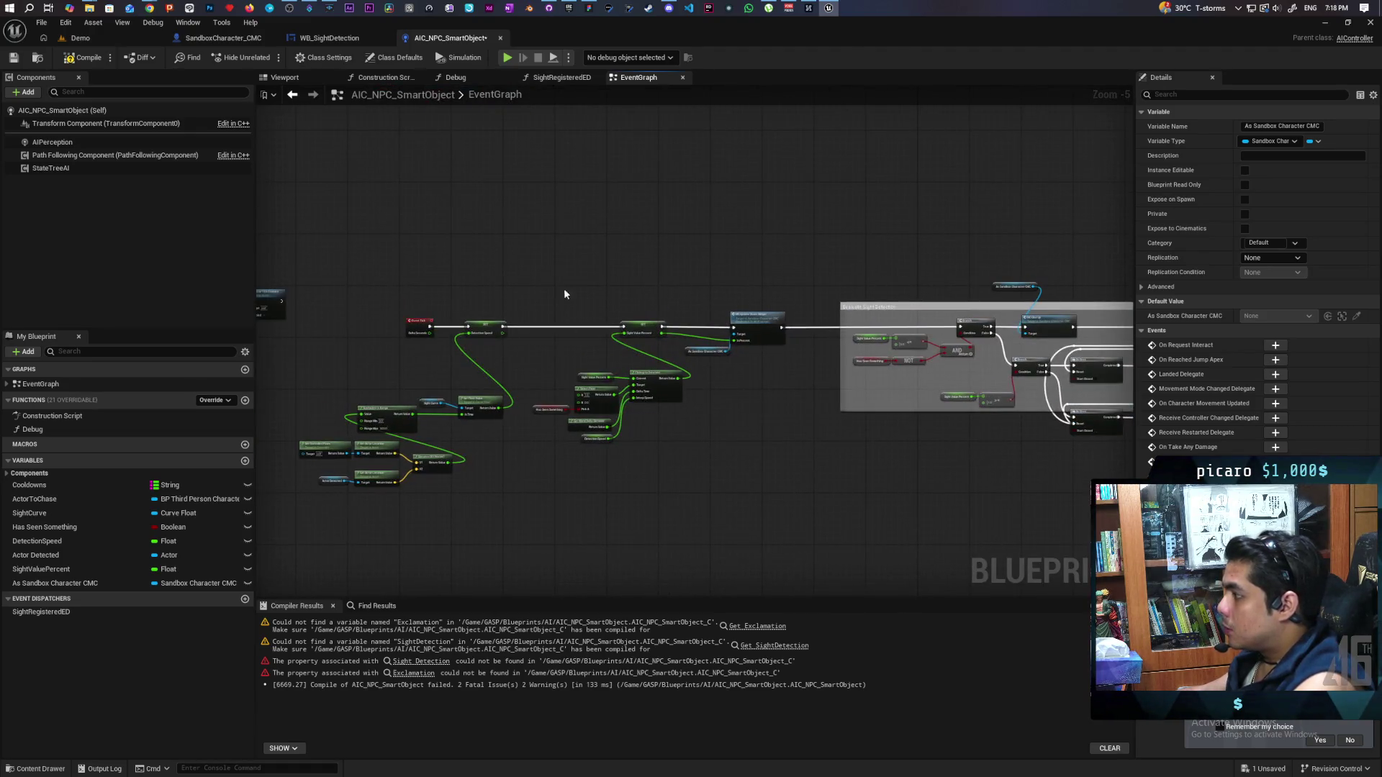
{"action": "mouse_move", "coordinate": [590, 370]}
{"action": "left_mouse_down"}
{"action": "mouse_move", "coordinate": [386, 373]}
{"action": "mouse_move", "coordinate": [783, 372]}
{"action": "left_mouse_up"}
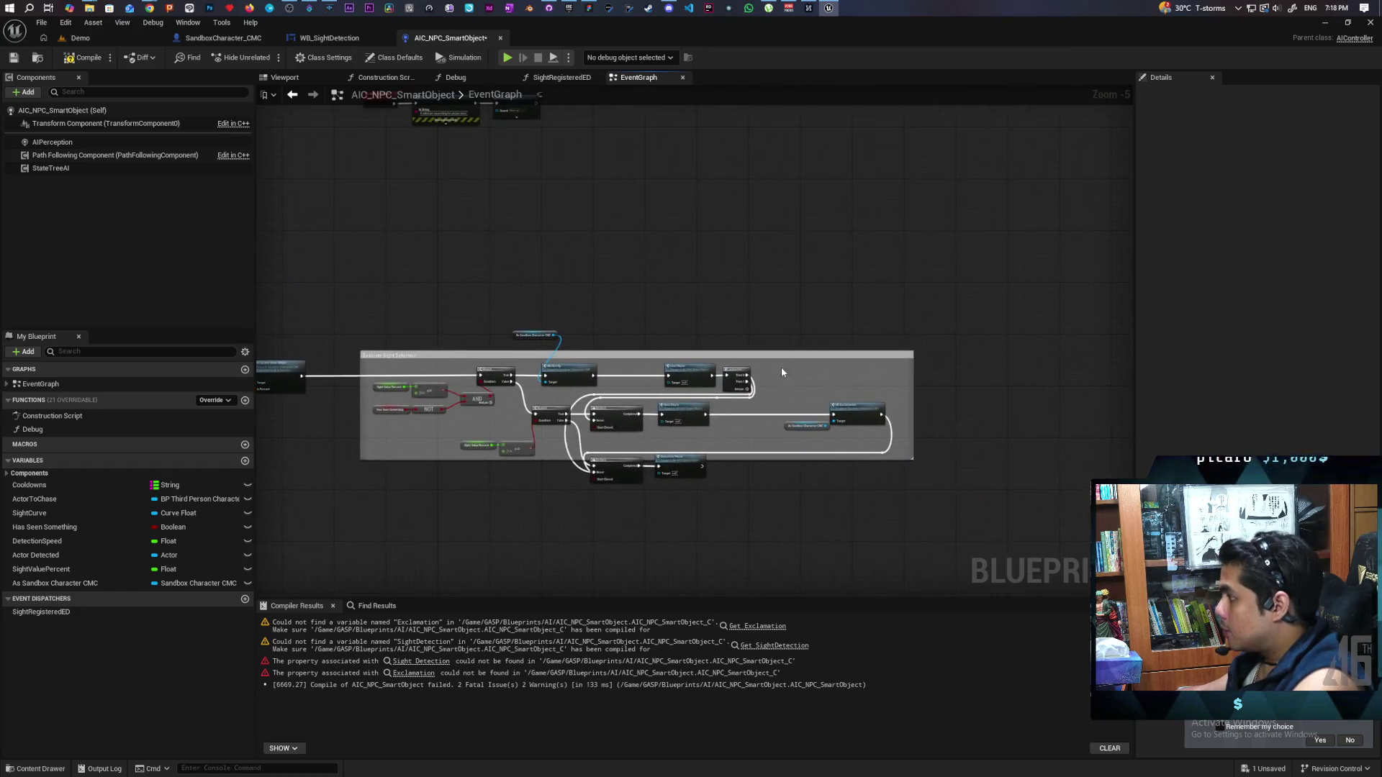
{"action": "scroll", "coordinate": [612, 379], "scroll_direction": "up", "scroll_amount": 5}
{"action": "left_click", "coordinate": [616, 343]}
{"action": "left_click_drag", "start_coordinate": [617, 343], "coordinate": [606, 336]}
{"action": "left_click_drag", "start_coordinate": [496, 351], "coordinate": [565, 350]}
{"action": "left_click_drag", "start_coordinate": [648, 351], "coordinate": [712, 351]}
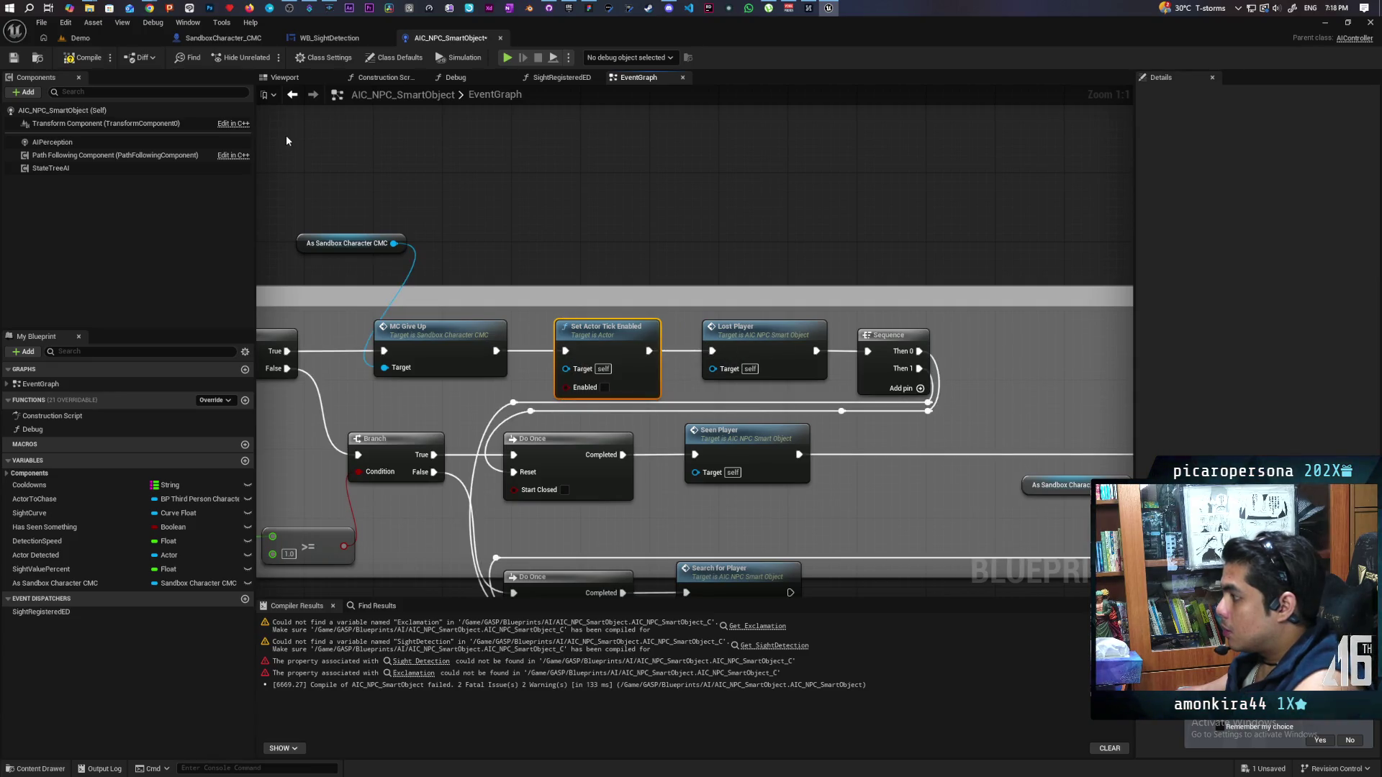
Compile the AIC_NPC_SmartObject blueprint and switch to the Demo level
{"action": "left_click", "coordinate": [87, 57]}
{"action": "scroll", "coordinate": [570, 248], "scroll_direction": "down", "scroll_amount": 7}
{"action": "left_click_drag", "start_coordinate": [570, 259], "coordinate": [628, 270]}
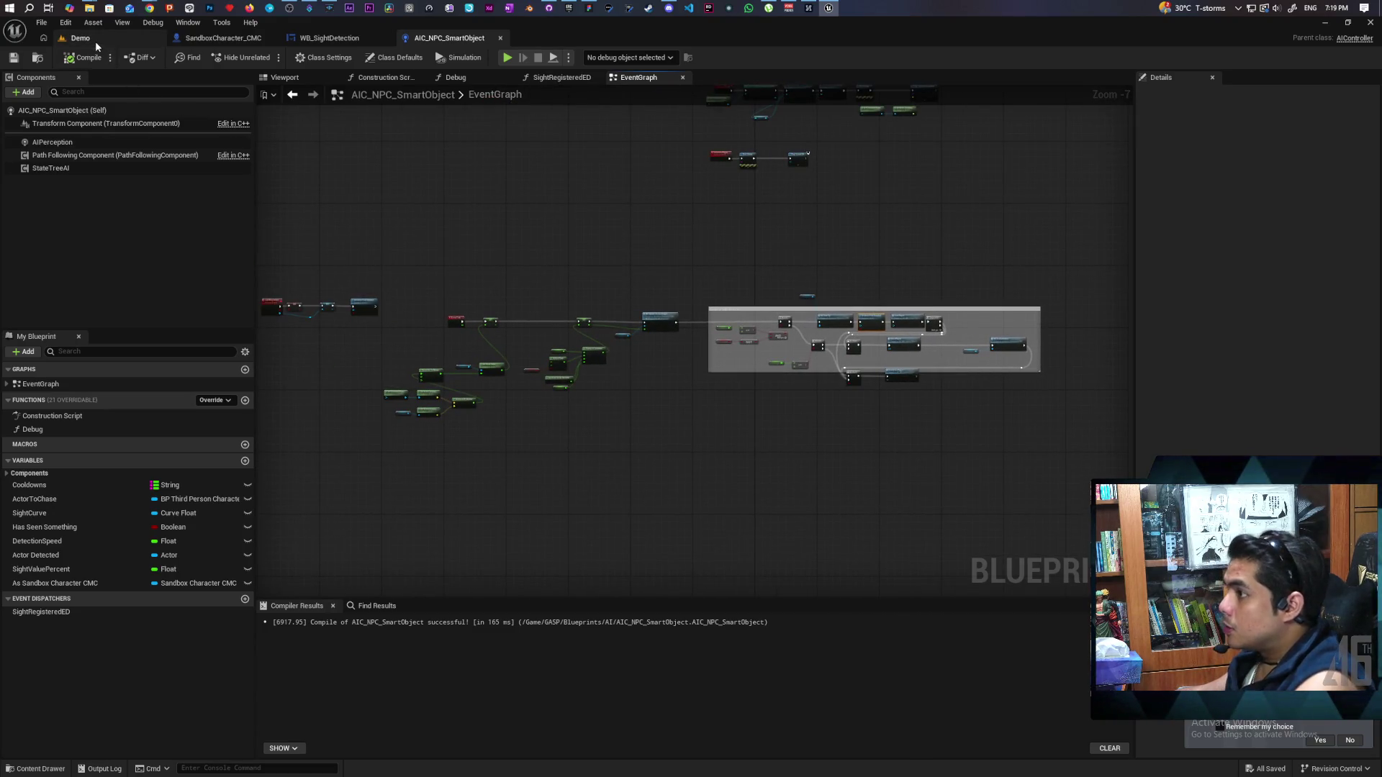
{"action": "left_click", "coordinate": [80, 38]}
{"action": "mouse_move", "coordinate": [550, 76]}
{"action": "left_mouse_down"}
{"action": "mouse_move", "coordinate": [823, 45]}
{"action": "mouse_move", "coordinate": [961, 47]}
{"action": "left_mouse_up"}
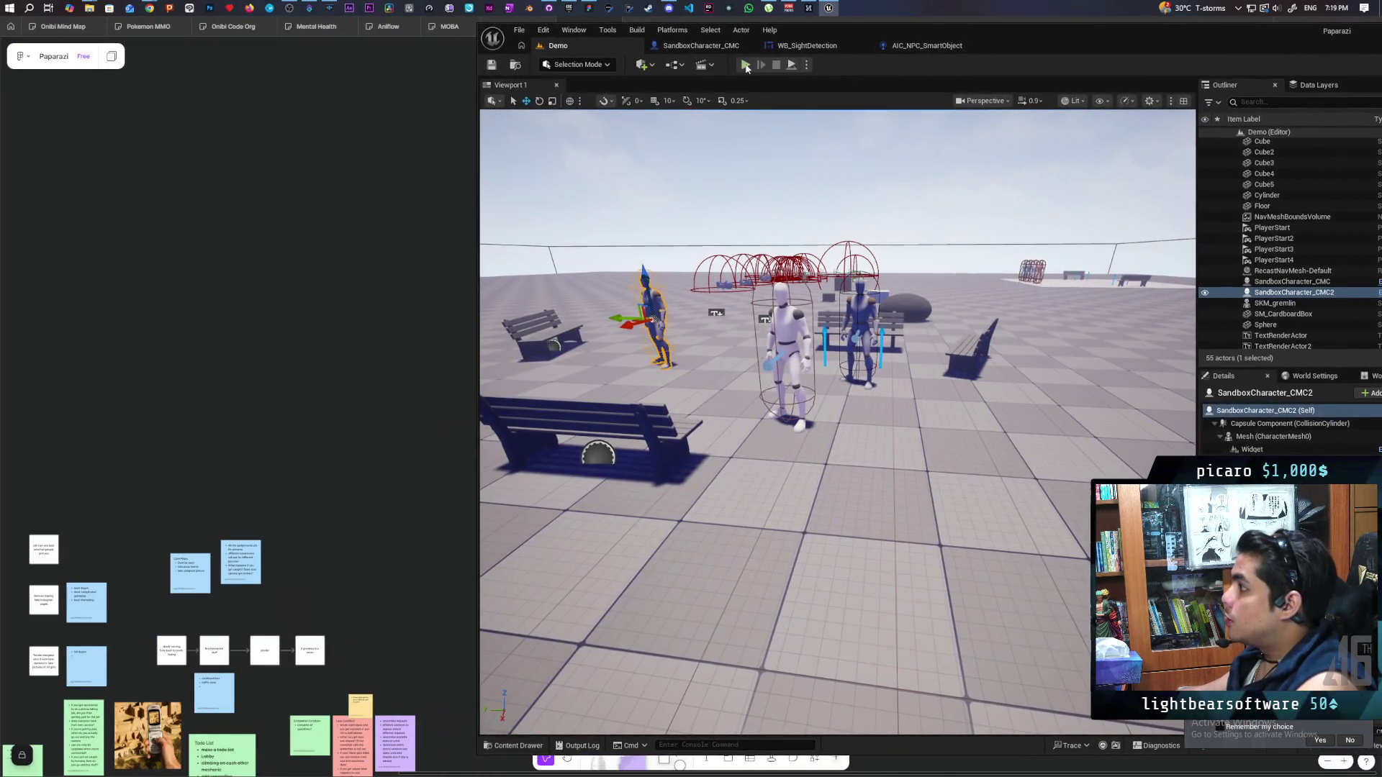
{"action": "key", "text": "alt+p"}
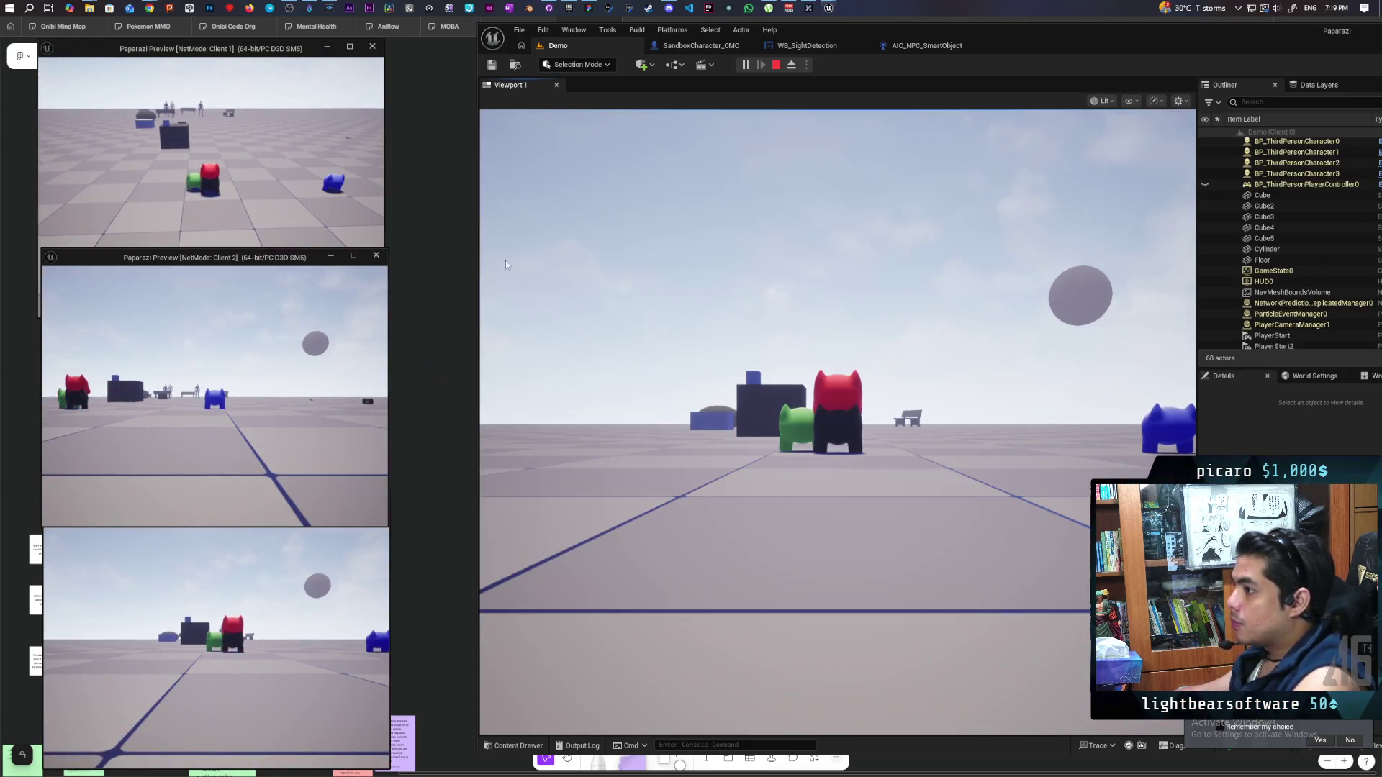
{"action": "left_click", "coordinate": [837, 423]}
{"action": "key", "text": "w"}
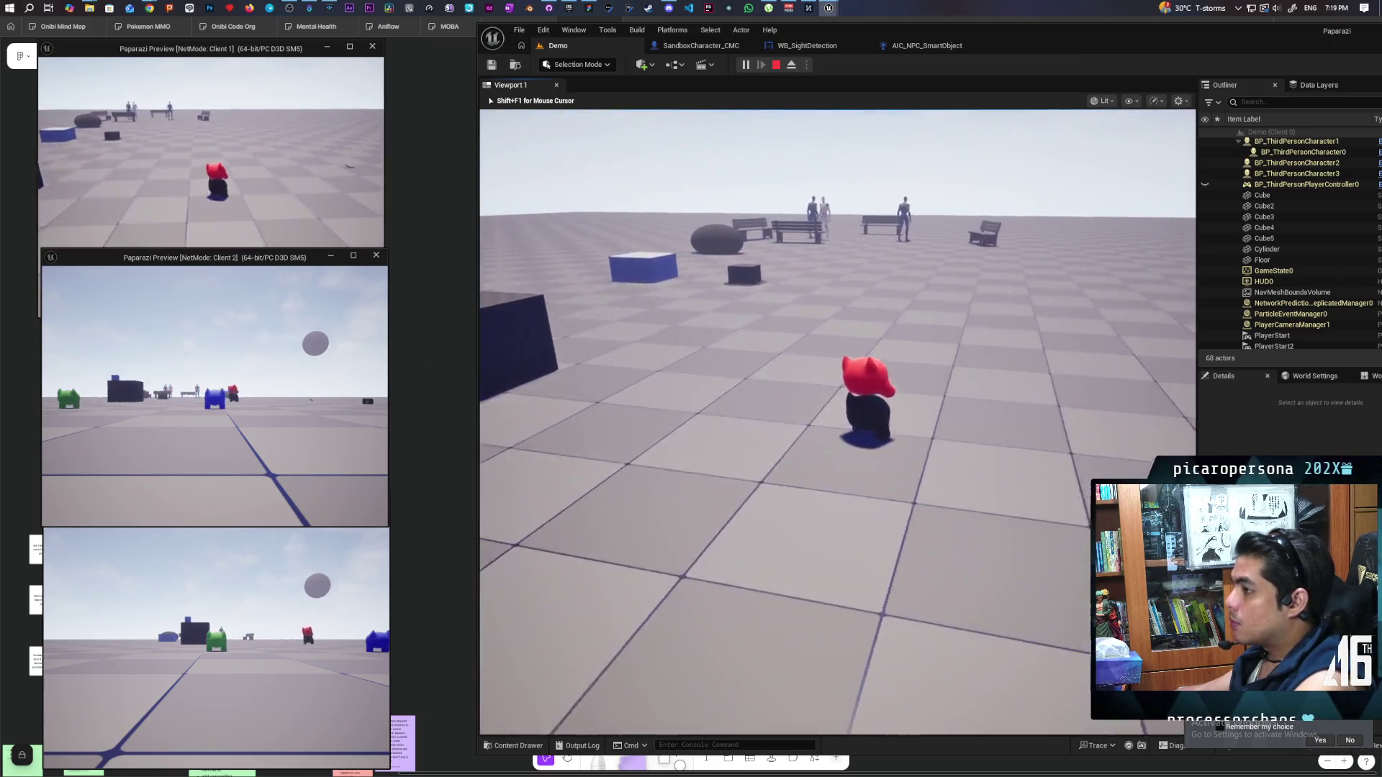
{"action": "key", "text": "w"}
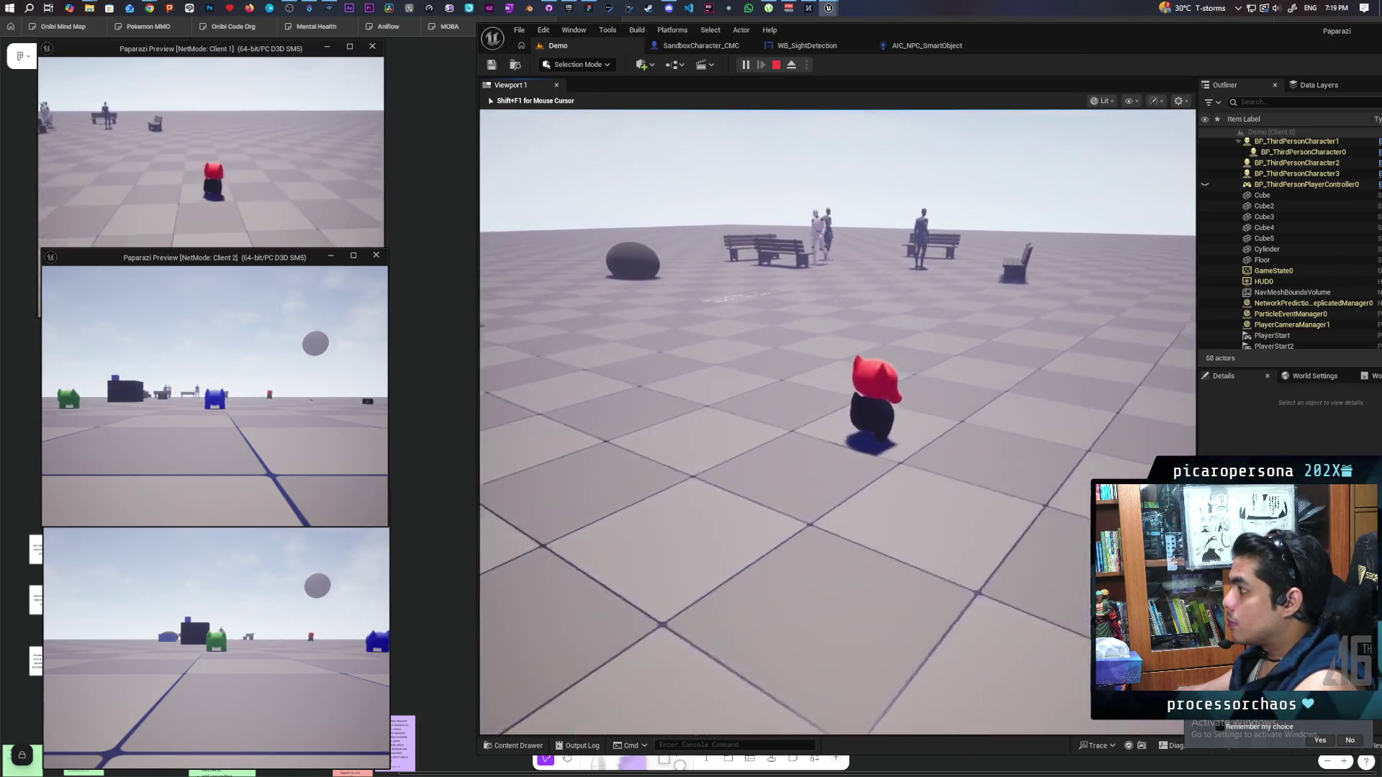
{"action": "key", "text": "w"}
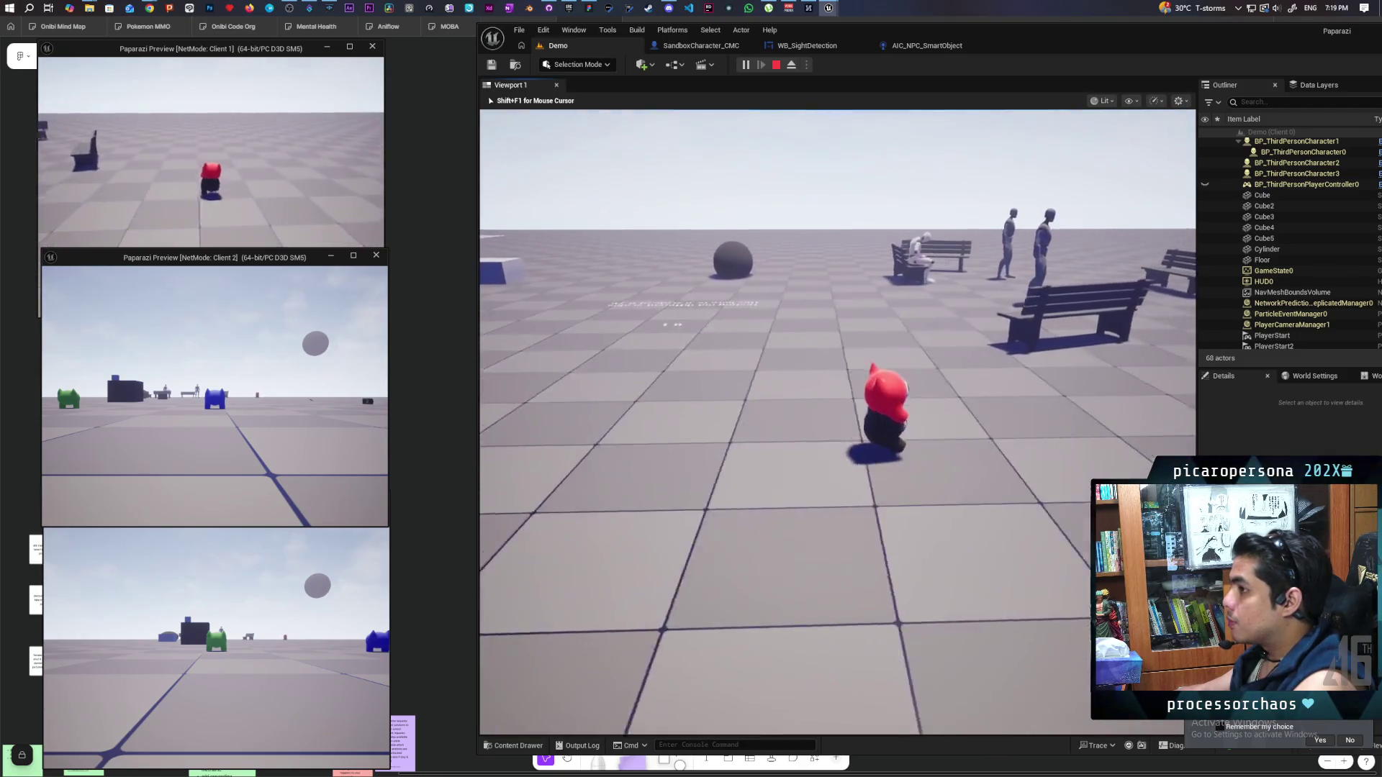
{"action": "key", "text": "w"}
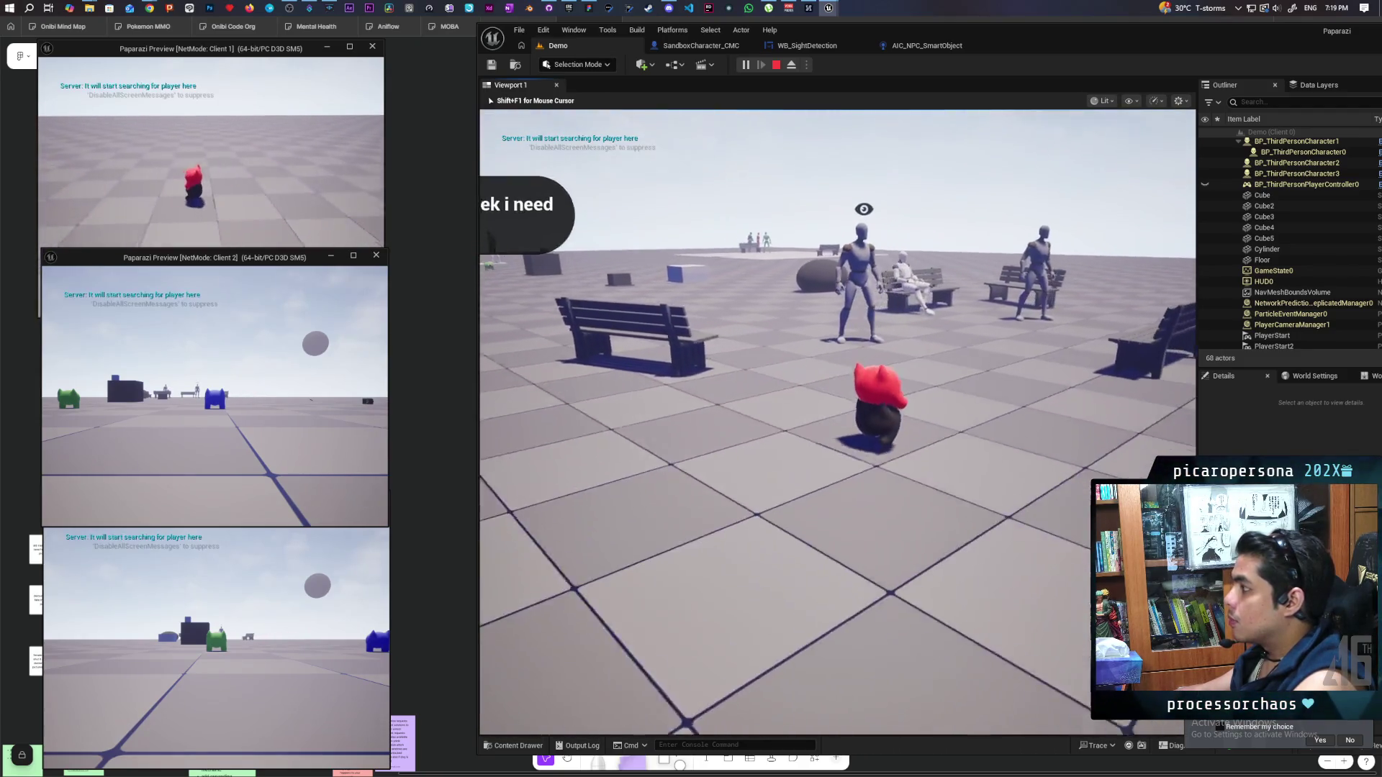
{"action": "key", "text": "alt+Tab"}
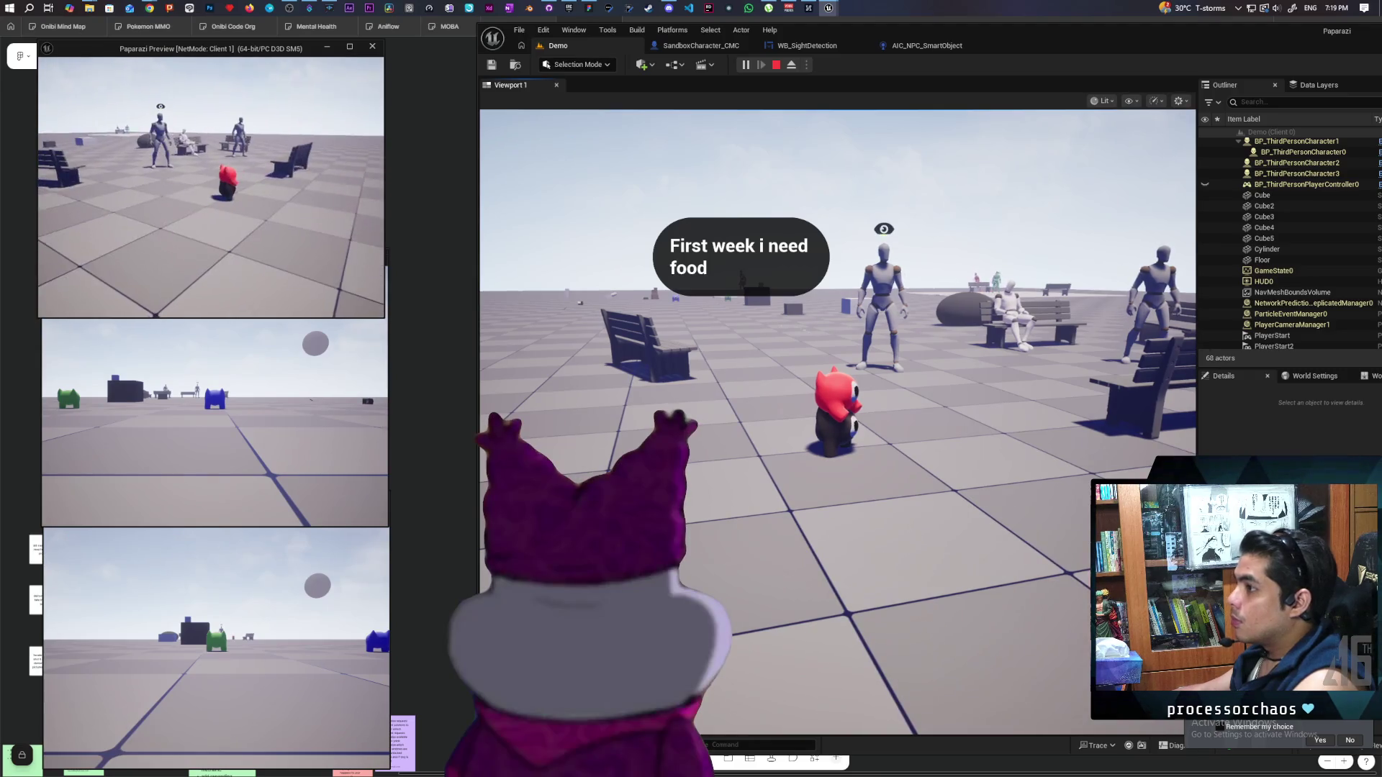
{"action": "left_click", "coordinate": [838, 423]}
{"action": "key", "text": "w"}
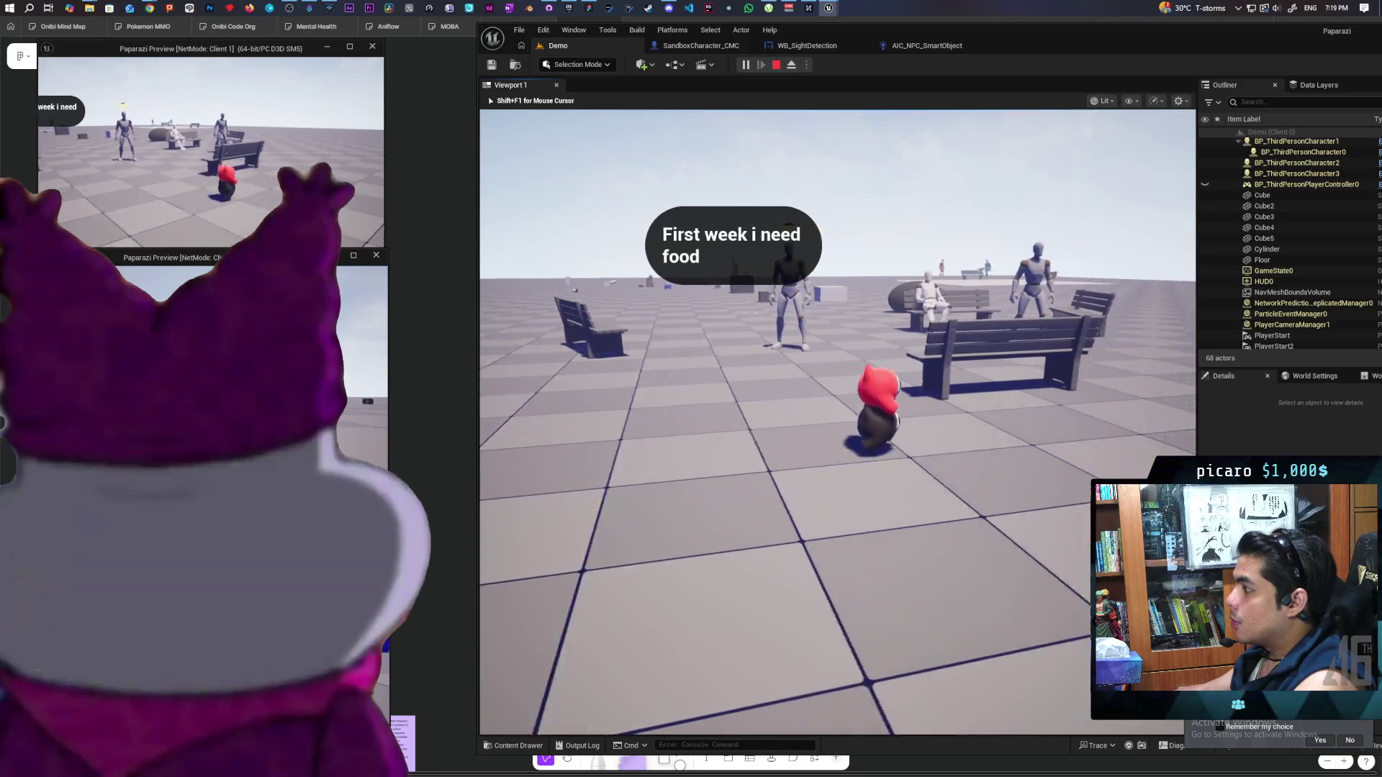
{"action": "key", "text": "w"}
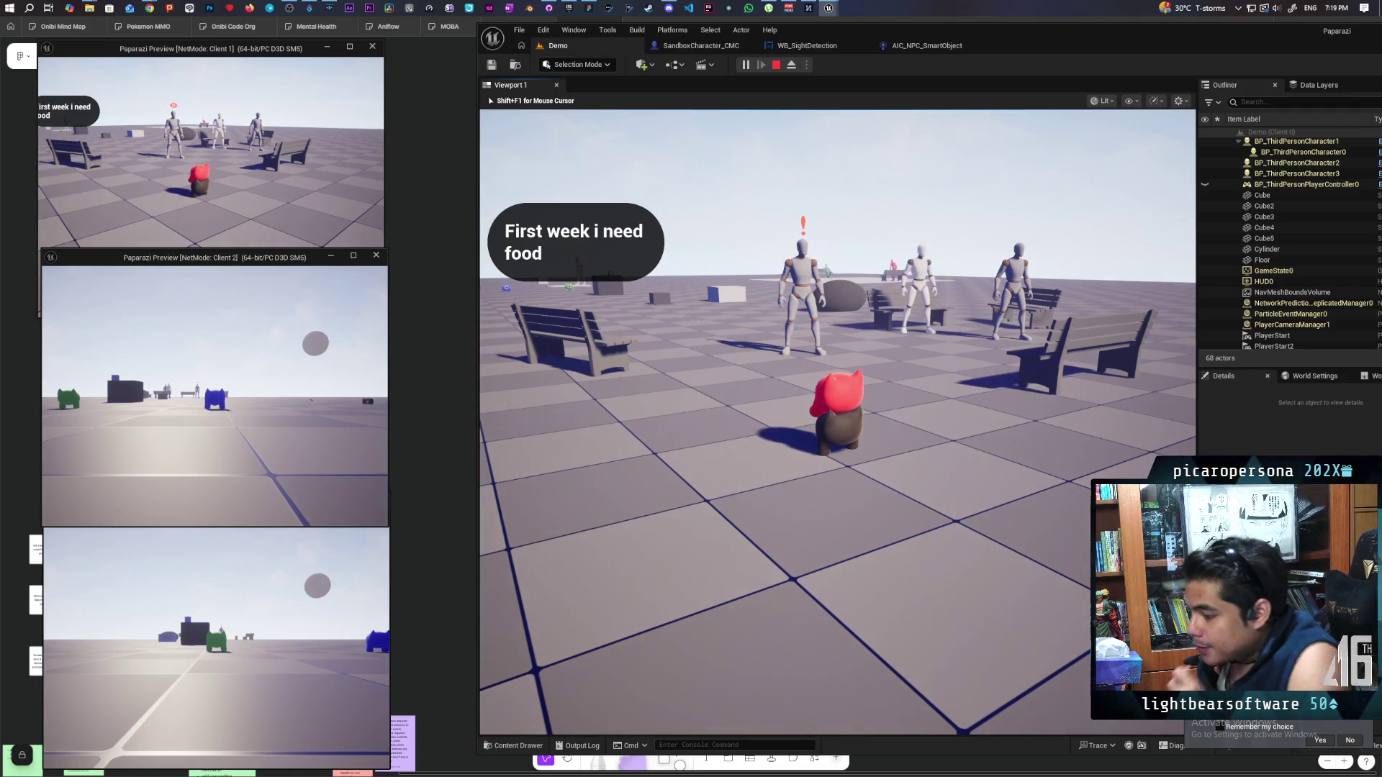
{"action": "key", "text": "Escape"}
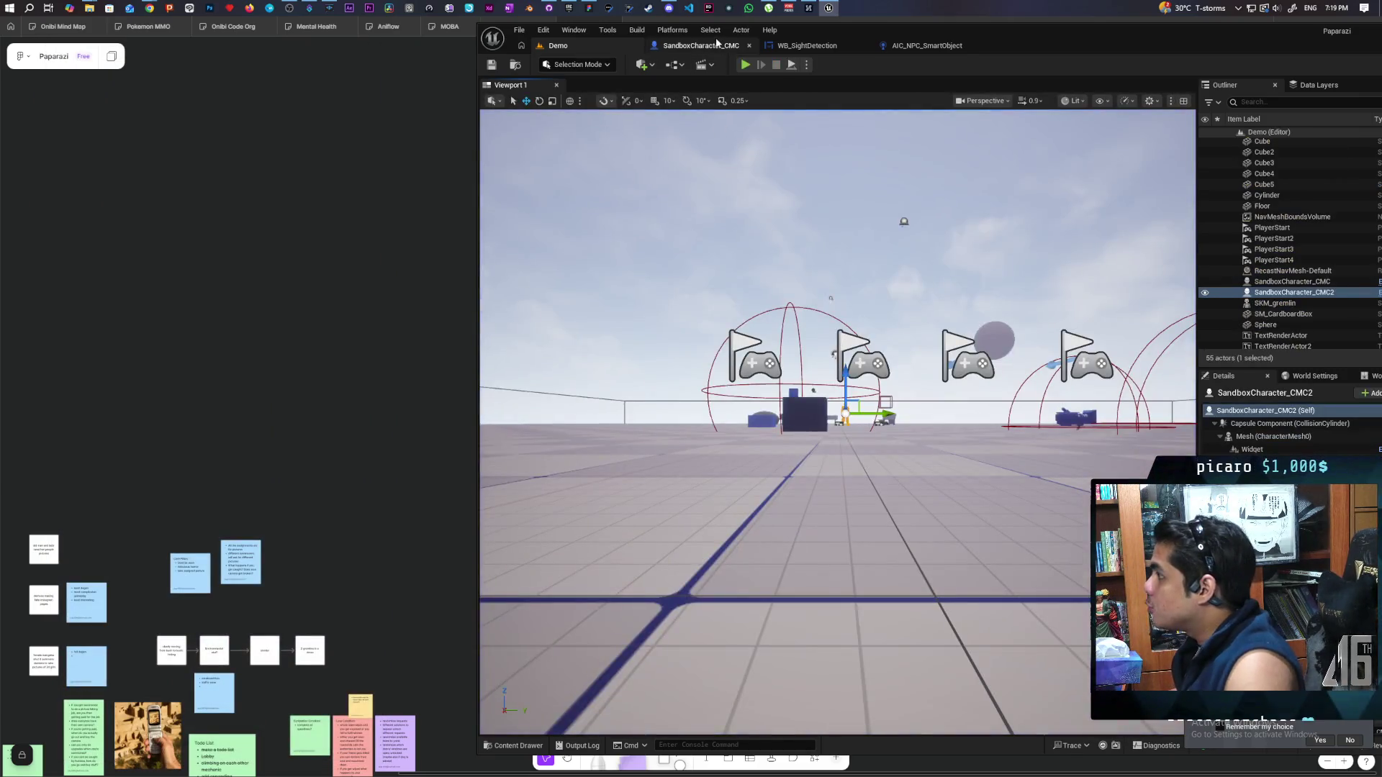
Set MC_Exclamation to replicate as a reliable Multicast
{"action": "left_click", "coordinate": [716, 43]}
{"action": "left_click", "coordinate": [895, 360]}
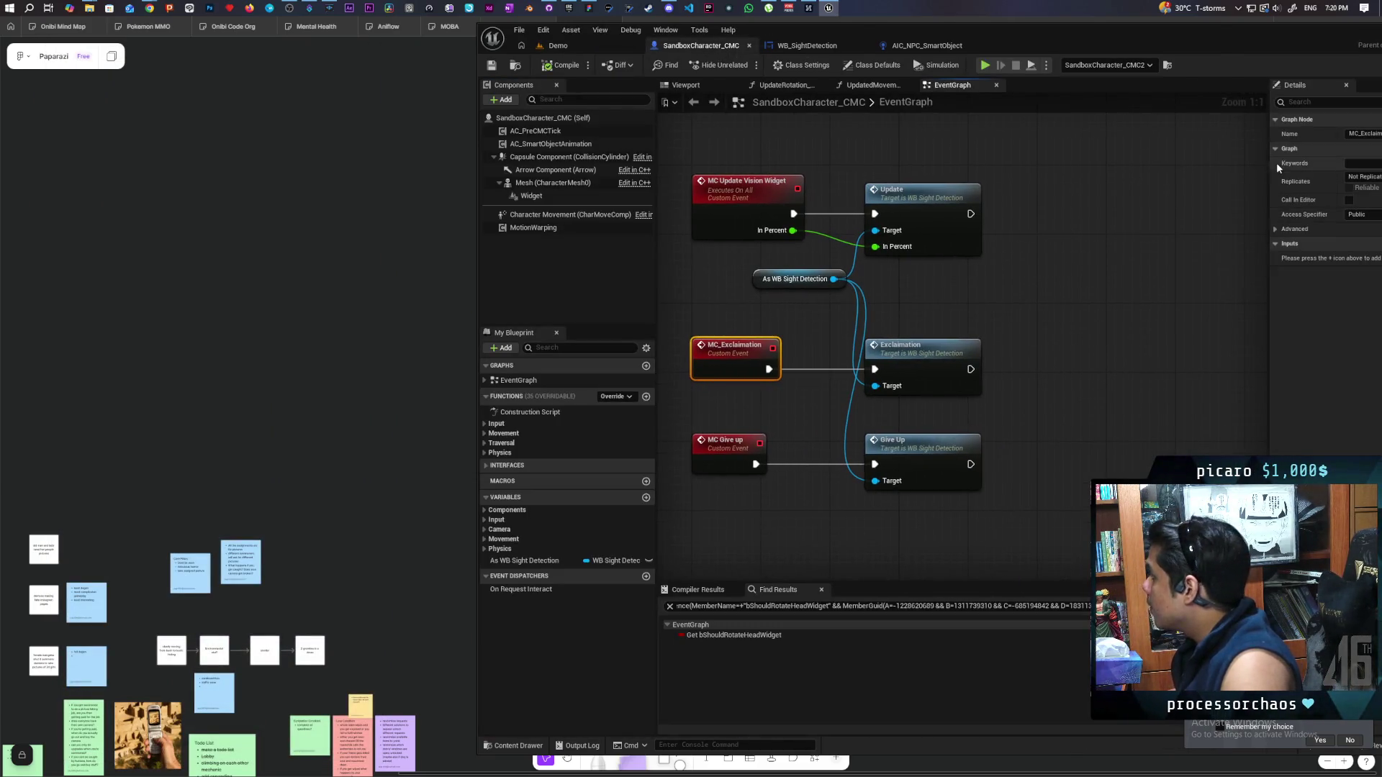
{"action": "mouse_move", "coordinate": [1203, 72]}
{"action": "left_mouse_down"}
{"action": "mouse_move", "coordinate": [1007, 77]}
{"action": "mouse_move", "coordinate": [1092, 76]}
{"action": "left_mouse_up"}
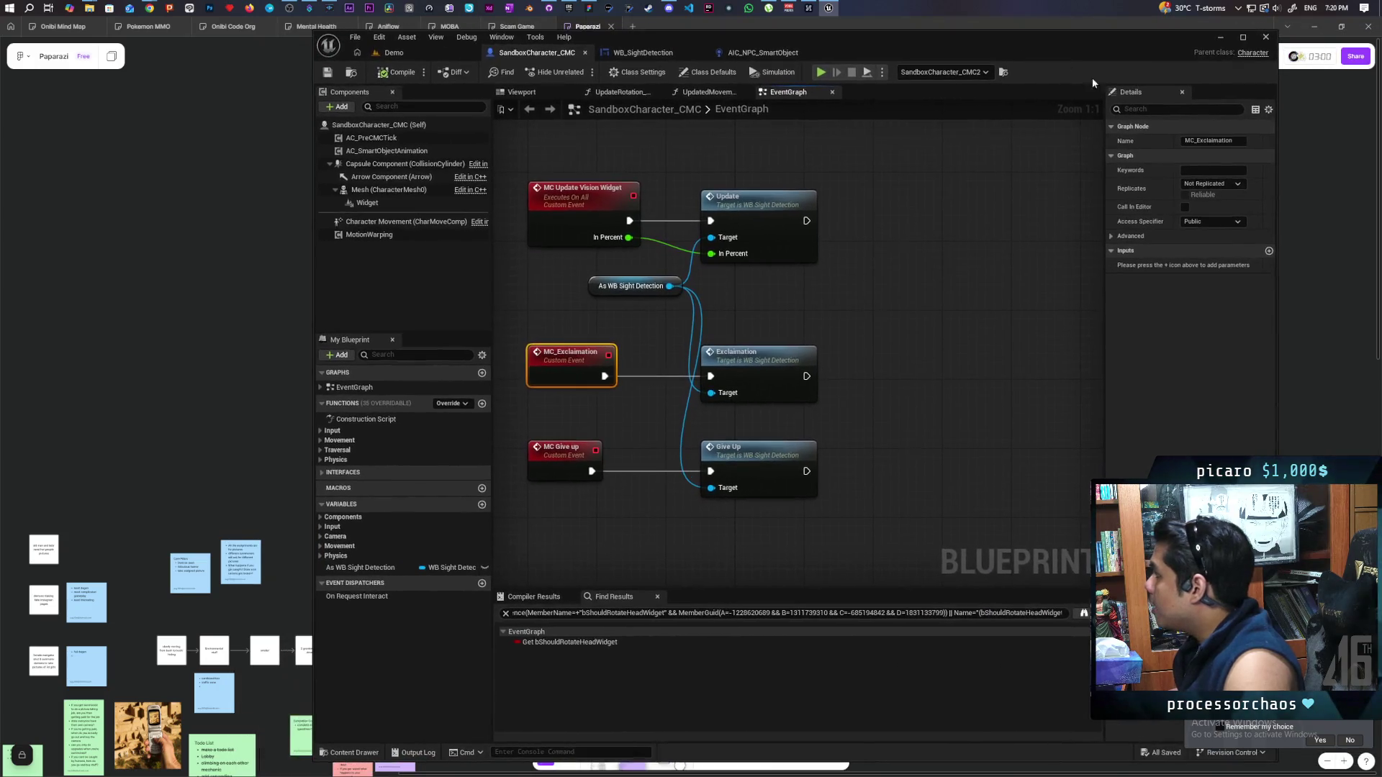
{"action": "left_click", "coordinate": [1220, 184]}
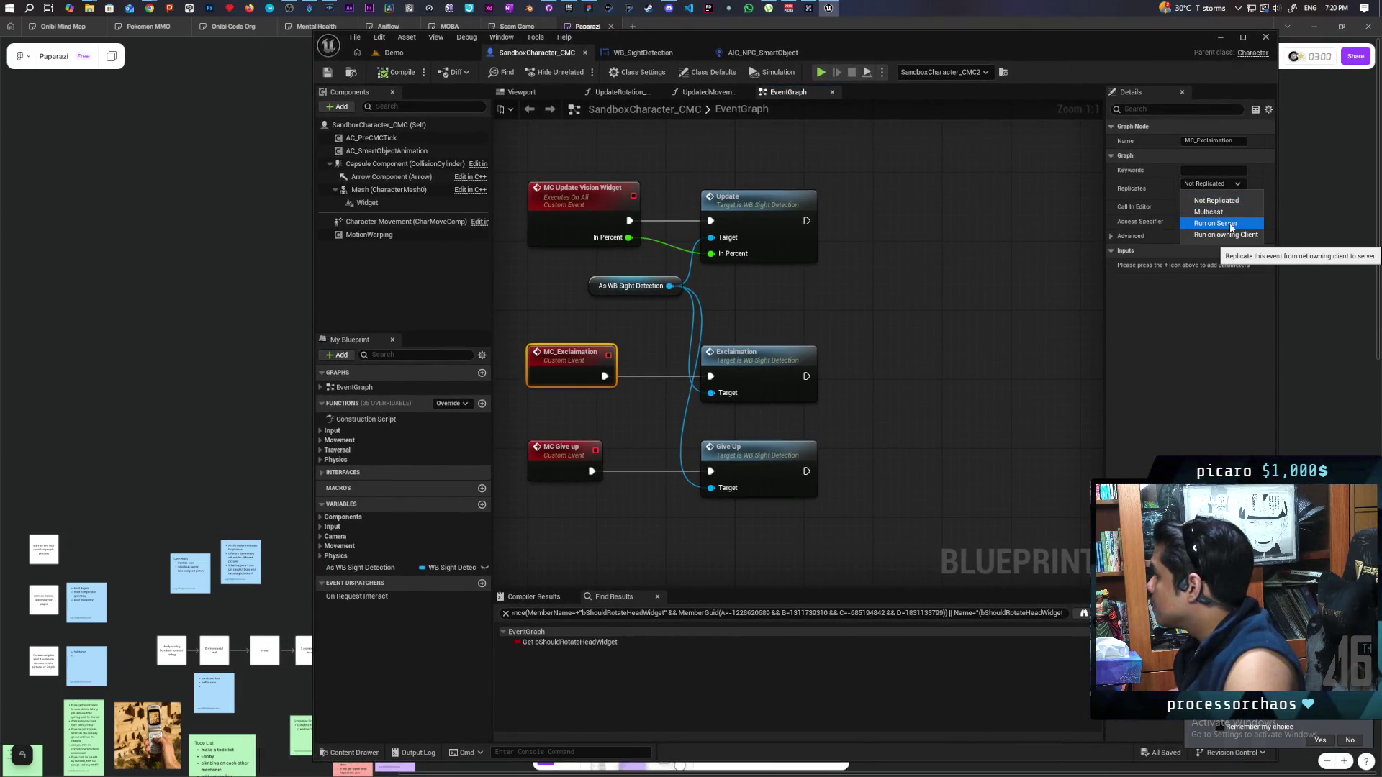
{"action": "left_click", "coordinate": [1208, 212]}
{"action": "left_click", "coordinate": [1184, 195]}
Set MC Give up to replicate as Multicast
{"action": "left_click", "coordinate": [557, 463]}
{"action": "left_click", "coordinate": [1206, 184]}
{"action": "left_click", "coordinate": [1188, 208]}
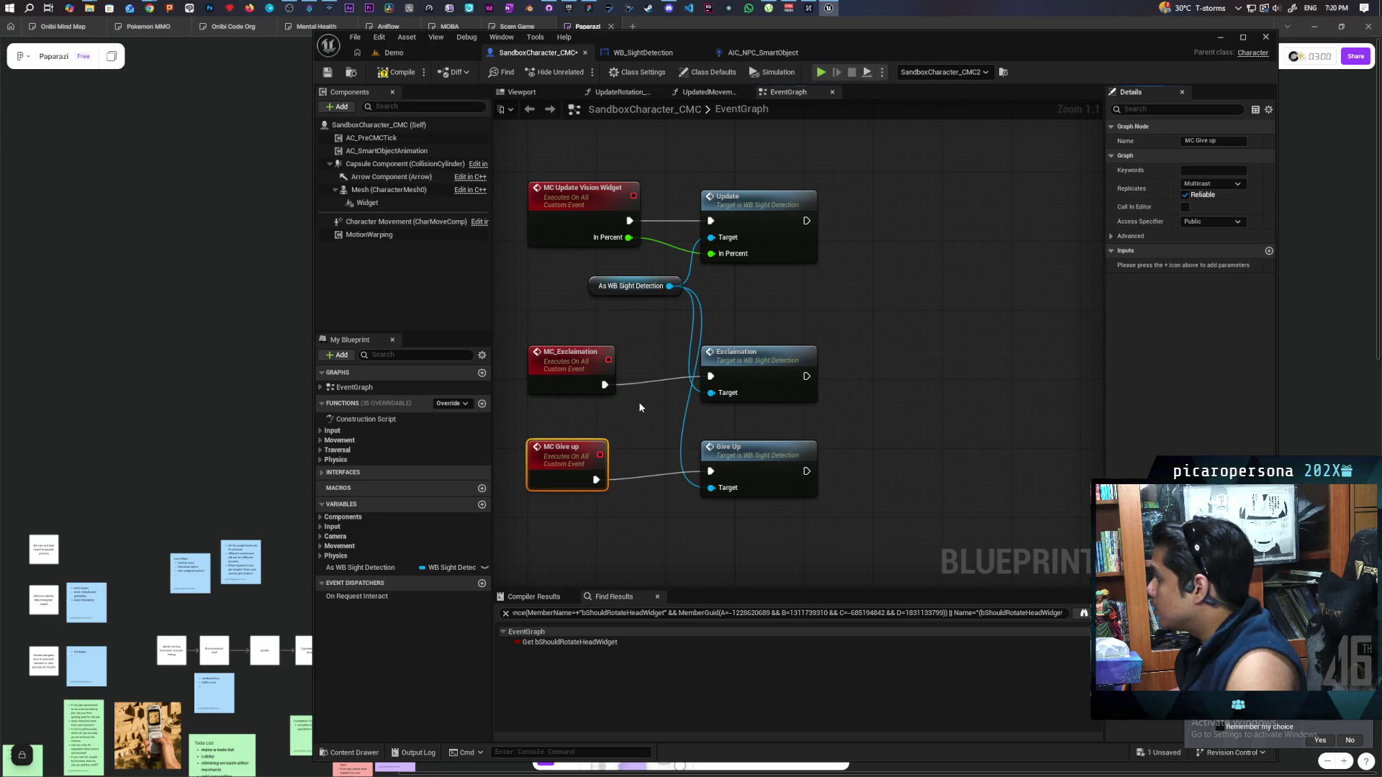
Straighten the Exclamation and Give Up node wires, then start a multiplayer play session in Demo
{"action": "left_click_drag", "start_coordinate": [564, 328], "coordinate": [720, 389]}
{"action": "key", "text": "q"}
{"action": "left_click_drag", "start_coordinate": [519, 432], "coordinate": [720, 497]}
{"action": "key", "text": "q"}
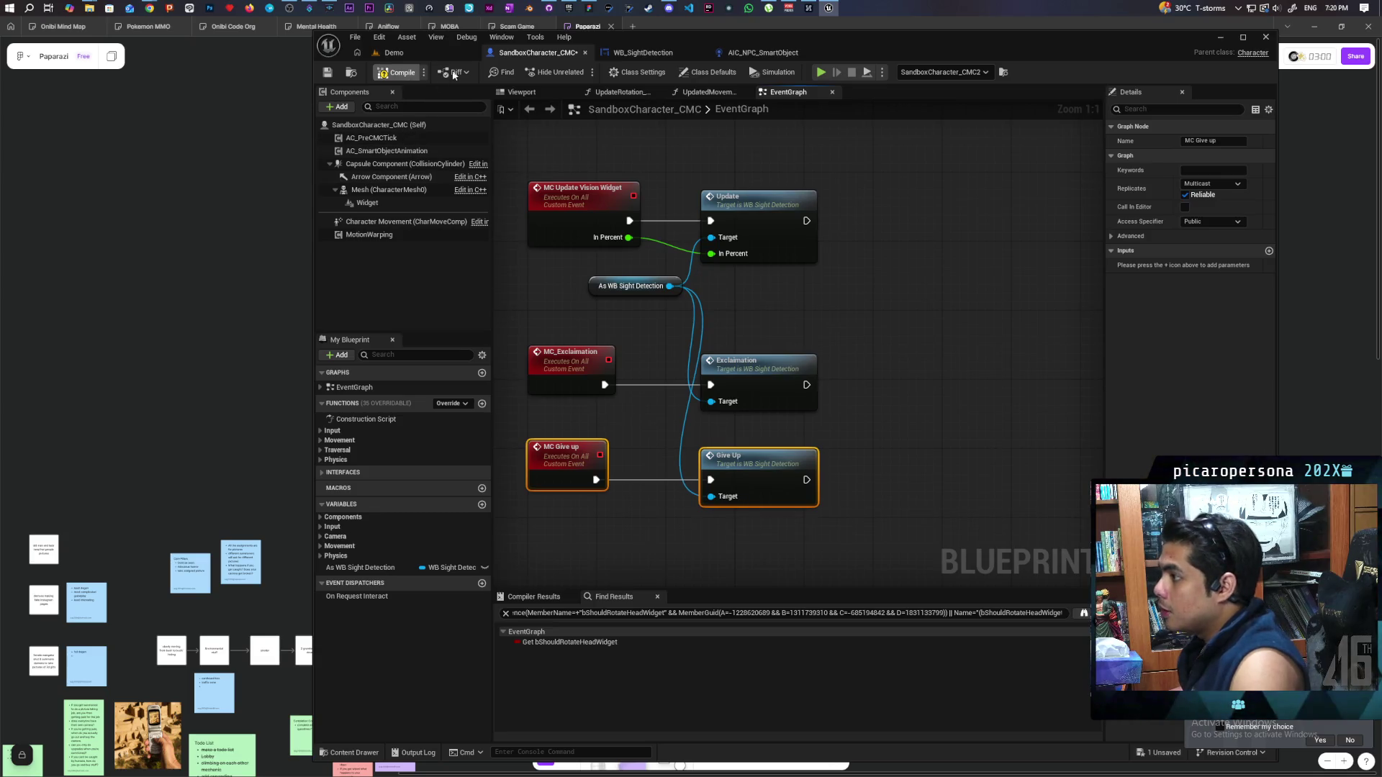
{"action": "left_click", "coordinate": [425, 46]}
{"action": "left_click", "coordinate": [582, 72]}
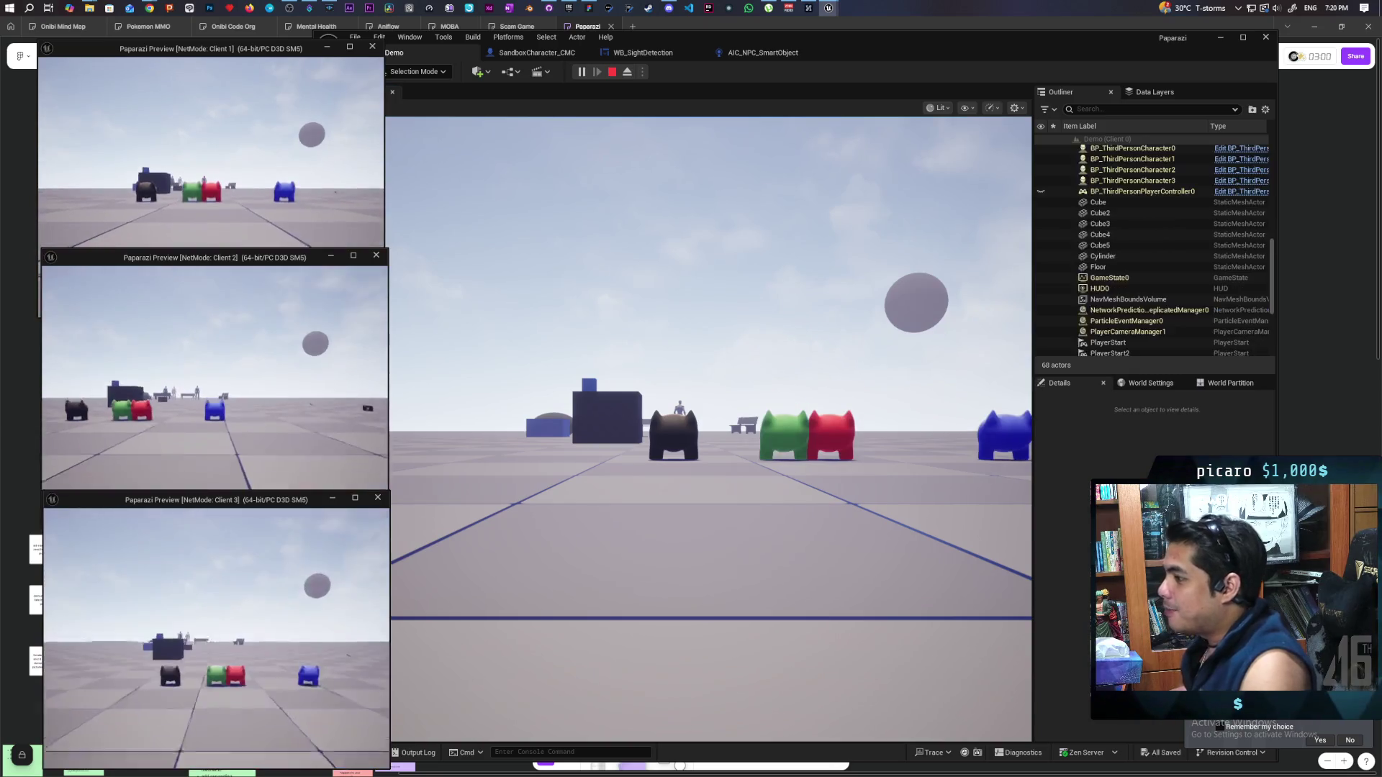
Walk the red character forward past the benches in the main game view
{"action": "left_click", "coordinate": [209, 180]}
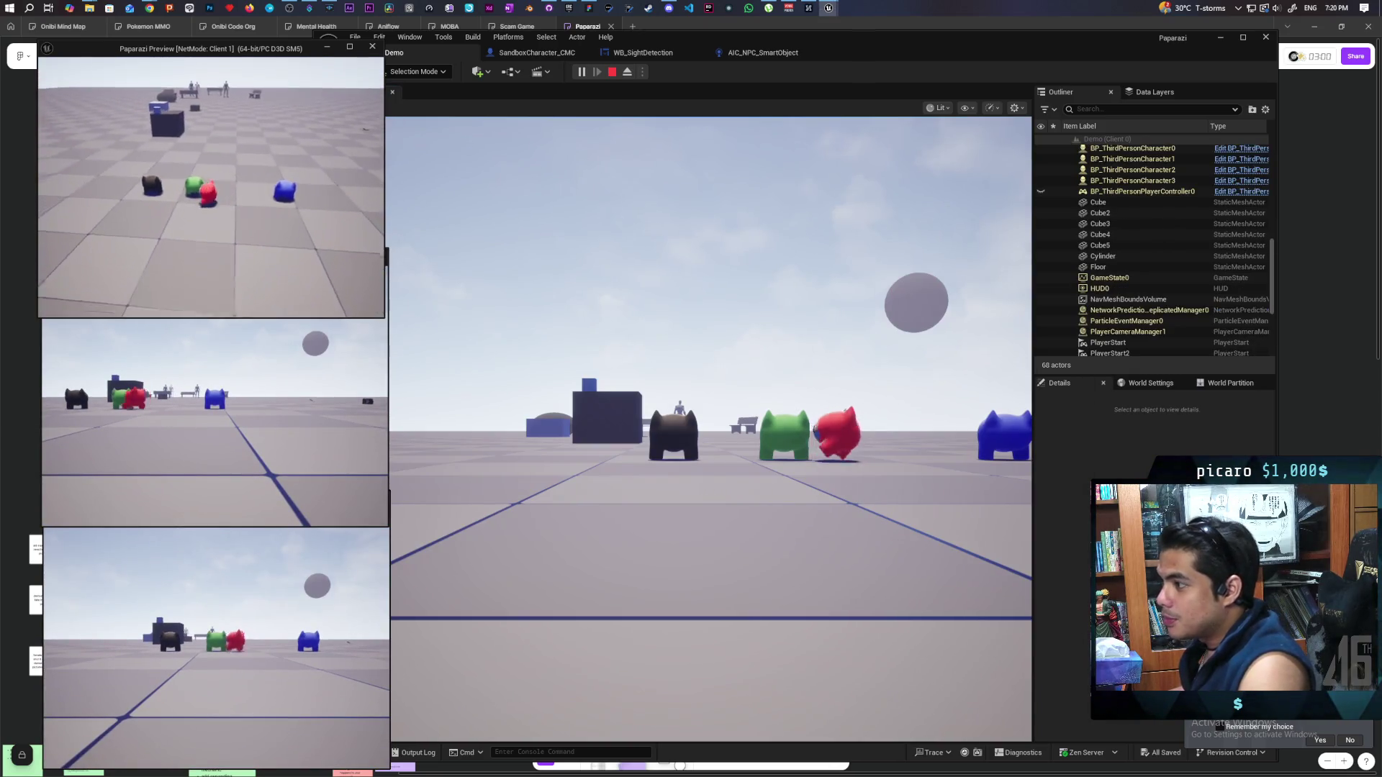
{"action": "left_click", "coordinate": [672, 432]}
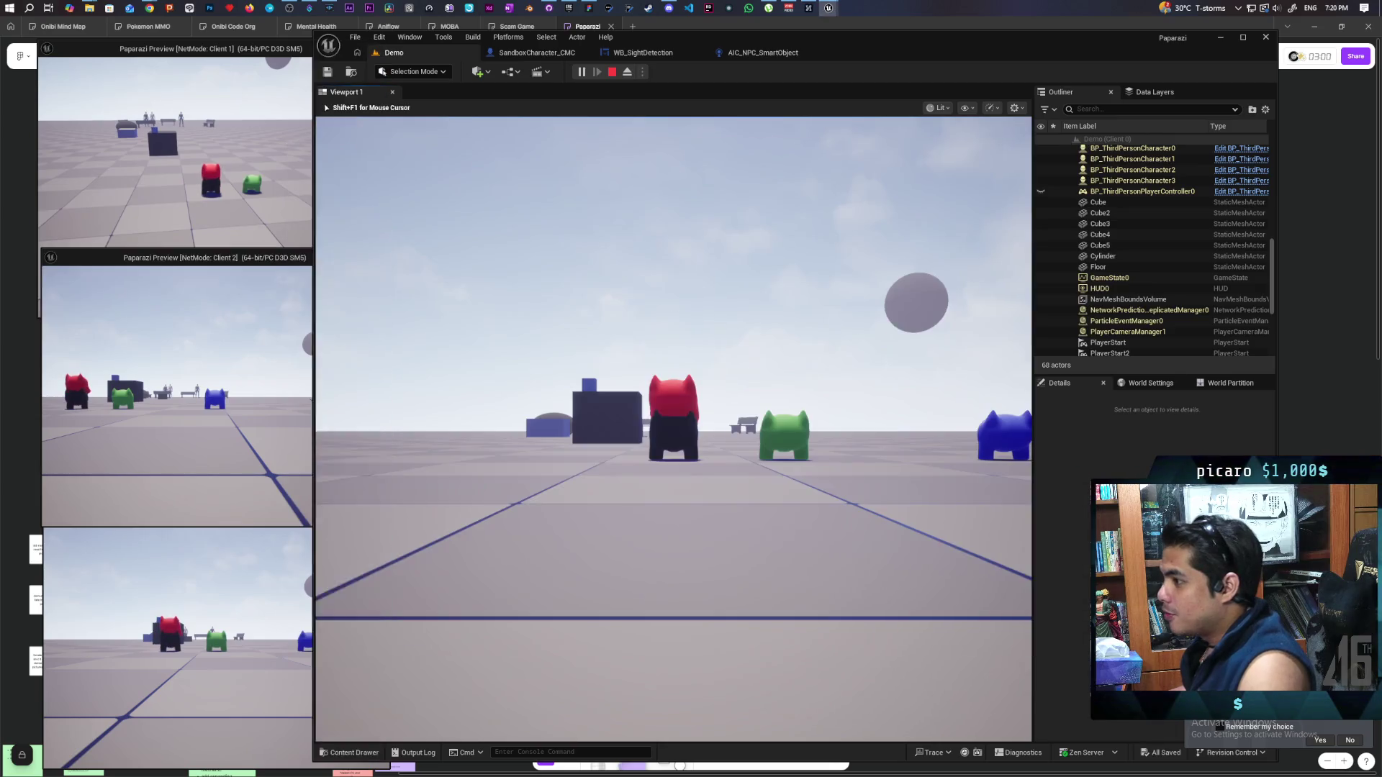
{"action": "key", "text": "w"}
{"action": "key", "text": "w"}
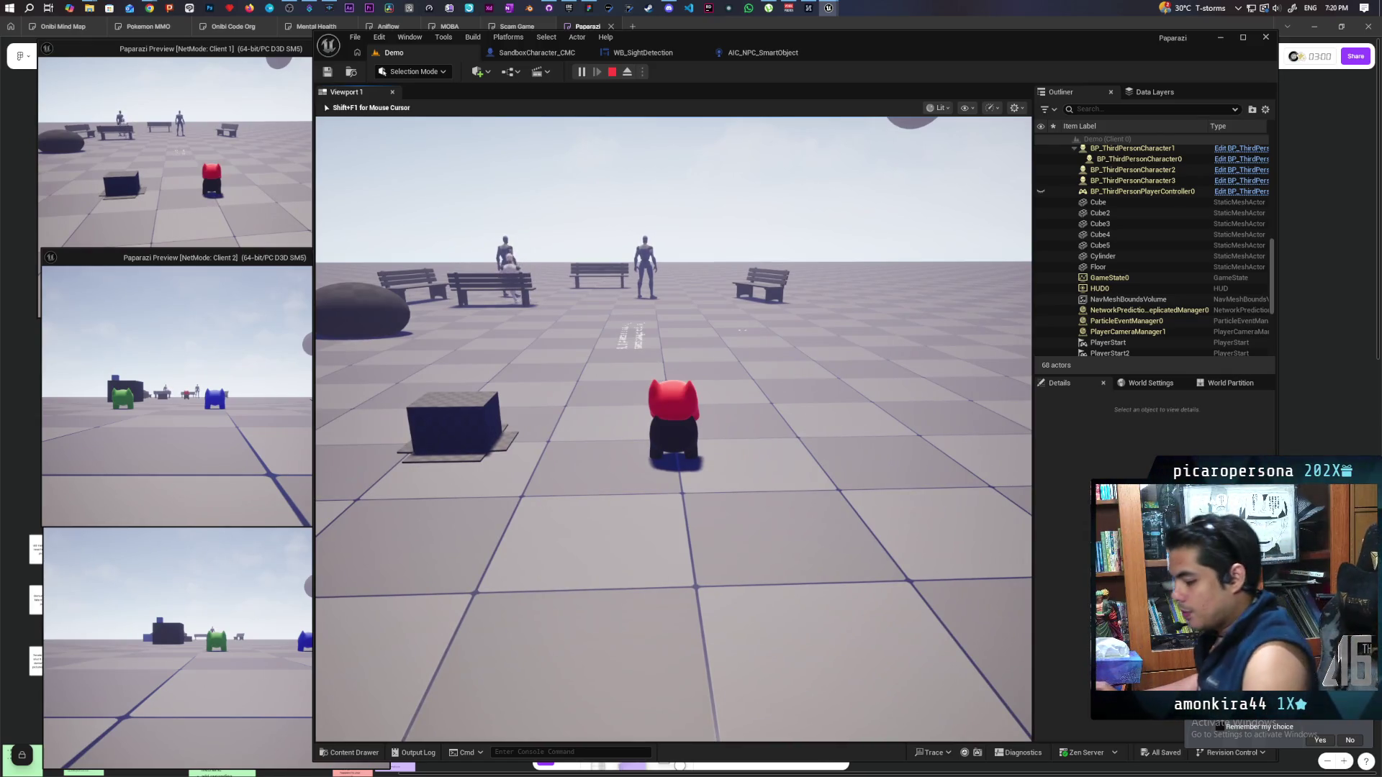
{"action": "key", "text": "w"}
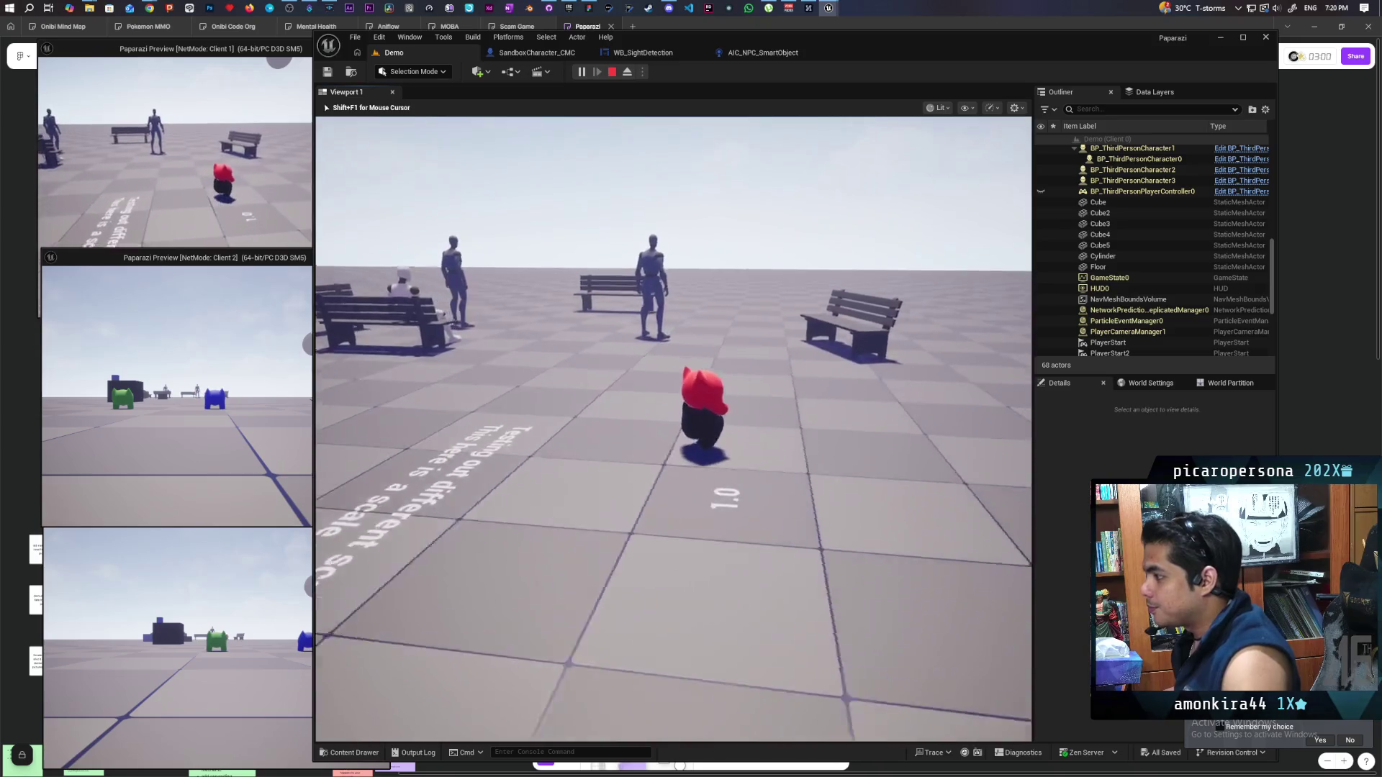
Check the Client 1 and Client 2 previews, then stop the play session
{"action": "left_click", "coordinate": [180, 396]}
{"action": "left_click", "coordinate": [180, 180]}
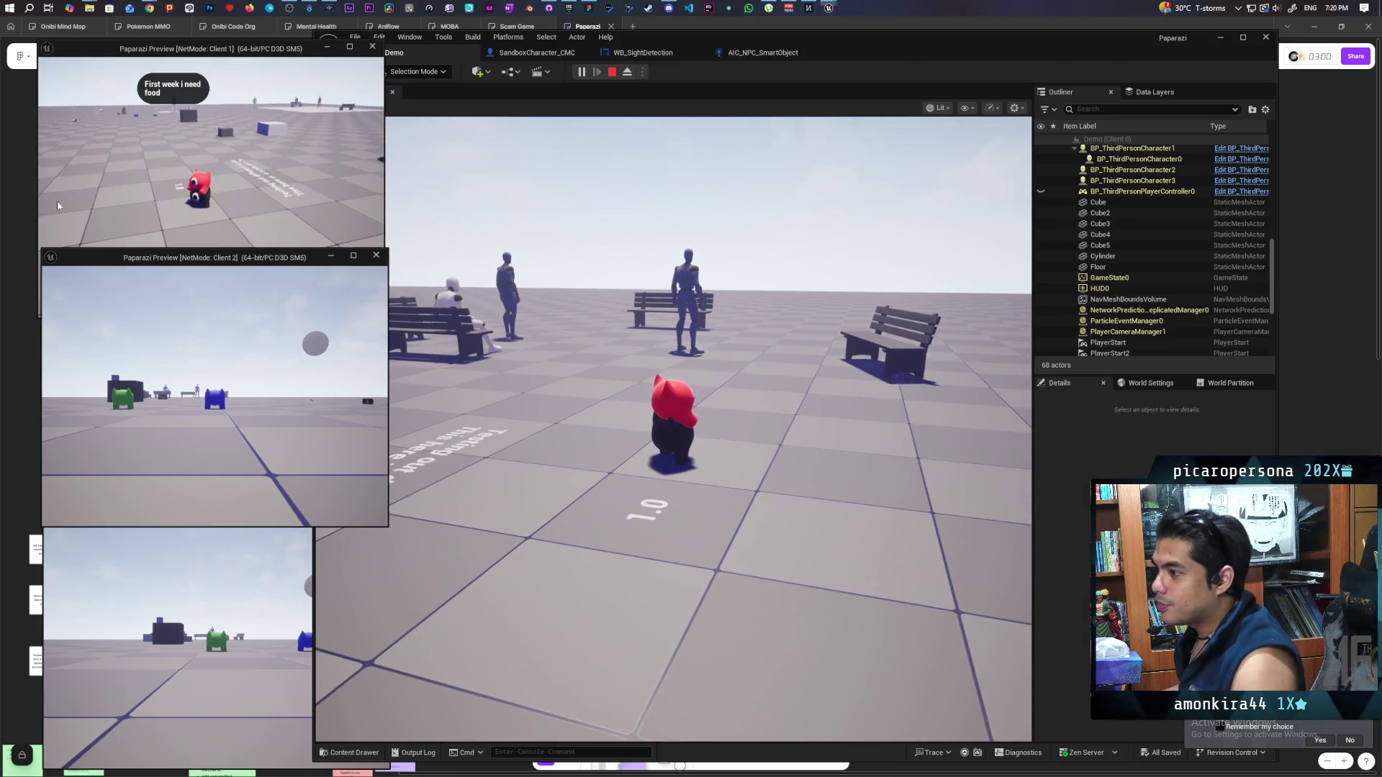
{"action": "left_click", "coordinate": [673, 432]}
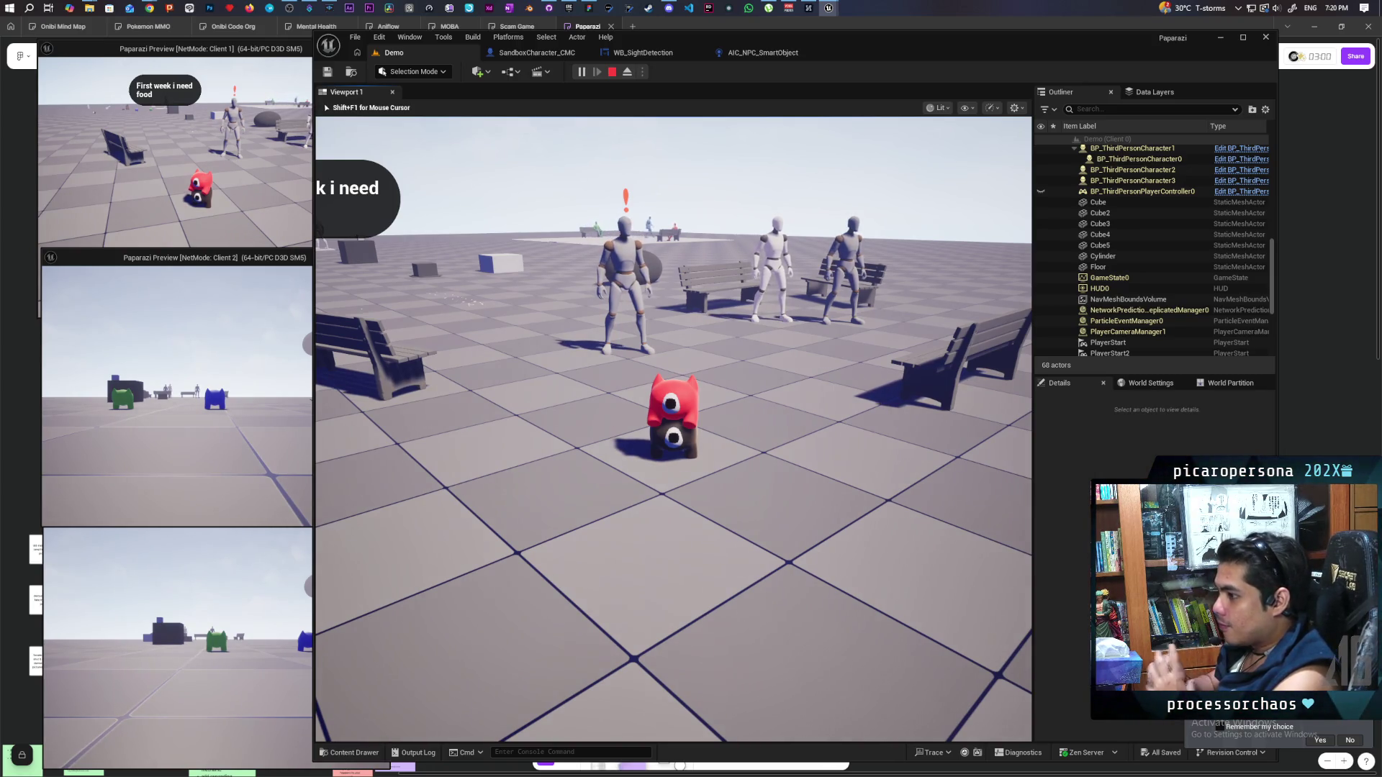
{"action": "key", "text": "Escape"}
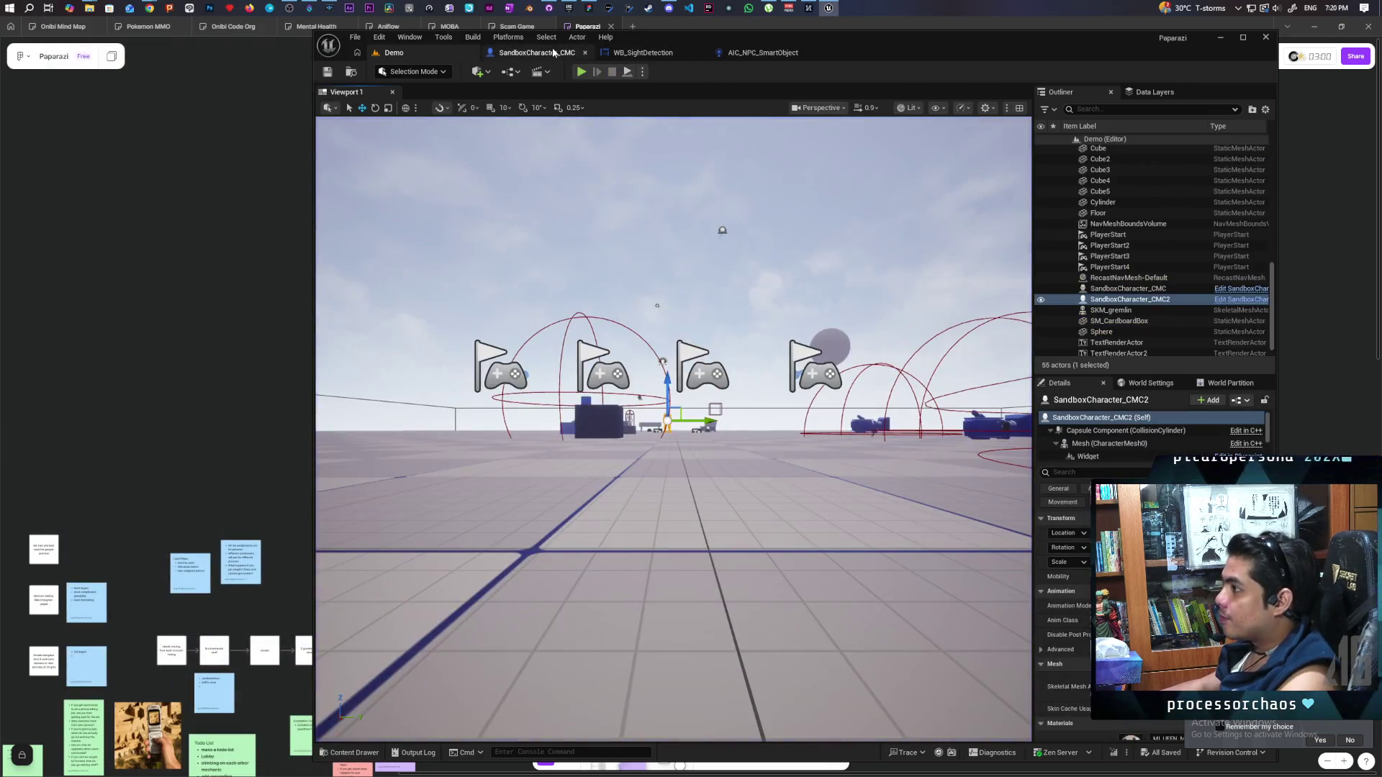
Open the WB_SightDetection event graph and delete its Event Tick node
{"action": "left_click", "coordinate": [554, 52]}
{"action": "double_click", "coordinate": [748, 239]}
{"action": "scroll", "coordinate": [756, 224], "scroll_direction": "down", "scroll_amount": 6}
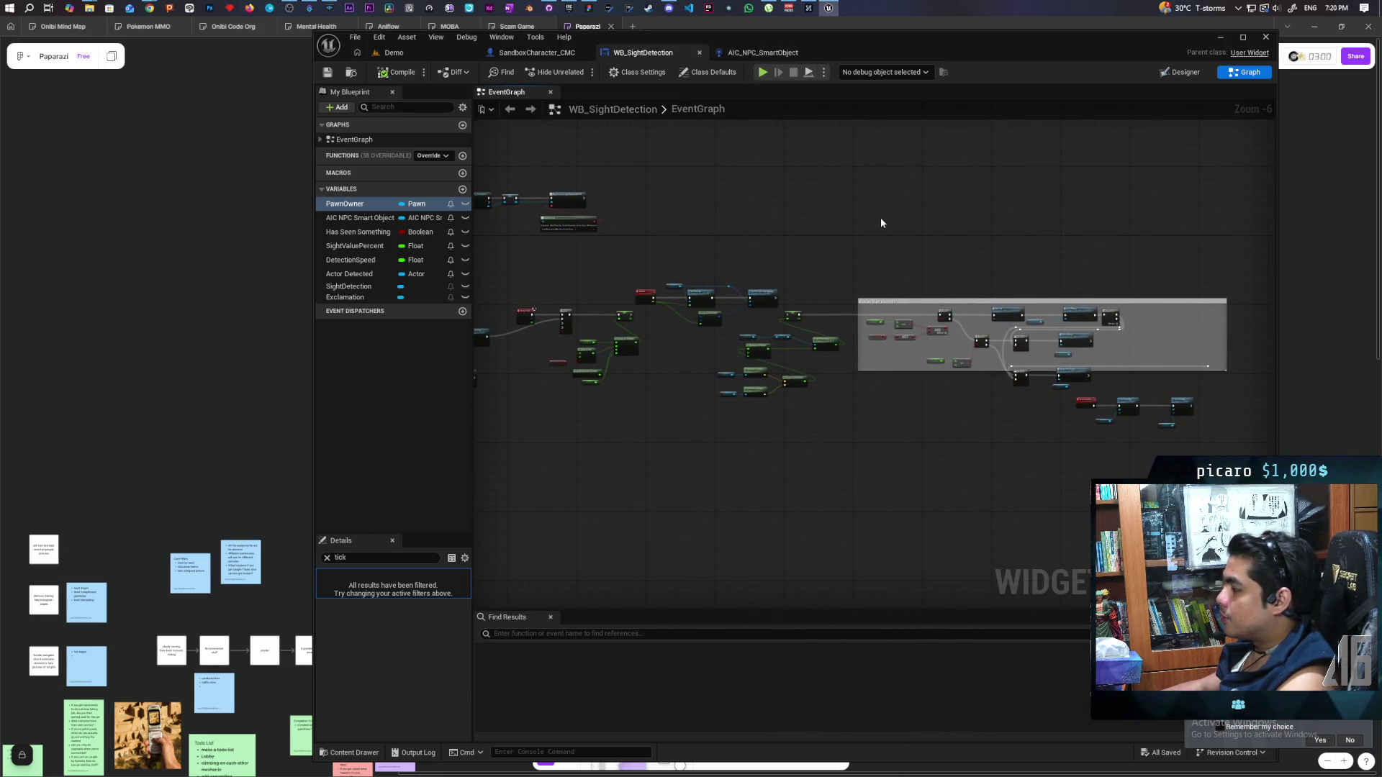
{"action": "scroll", "coordinate": [878, 269], "scroll_direction": "up", "scroll_amount": 4}
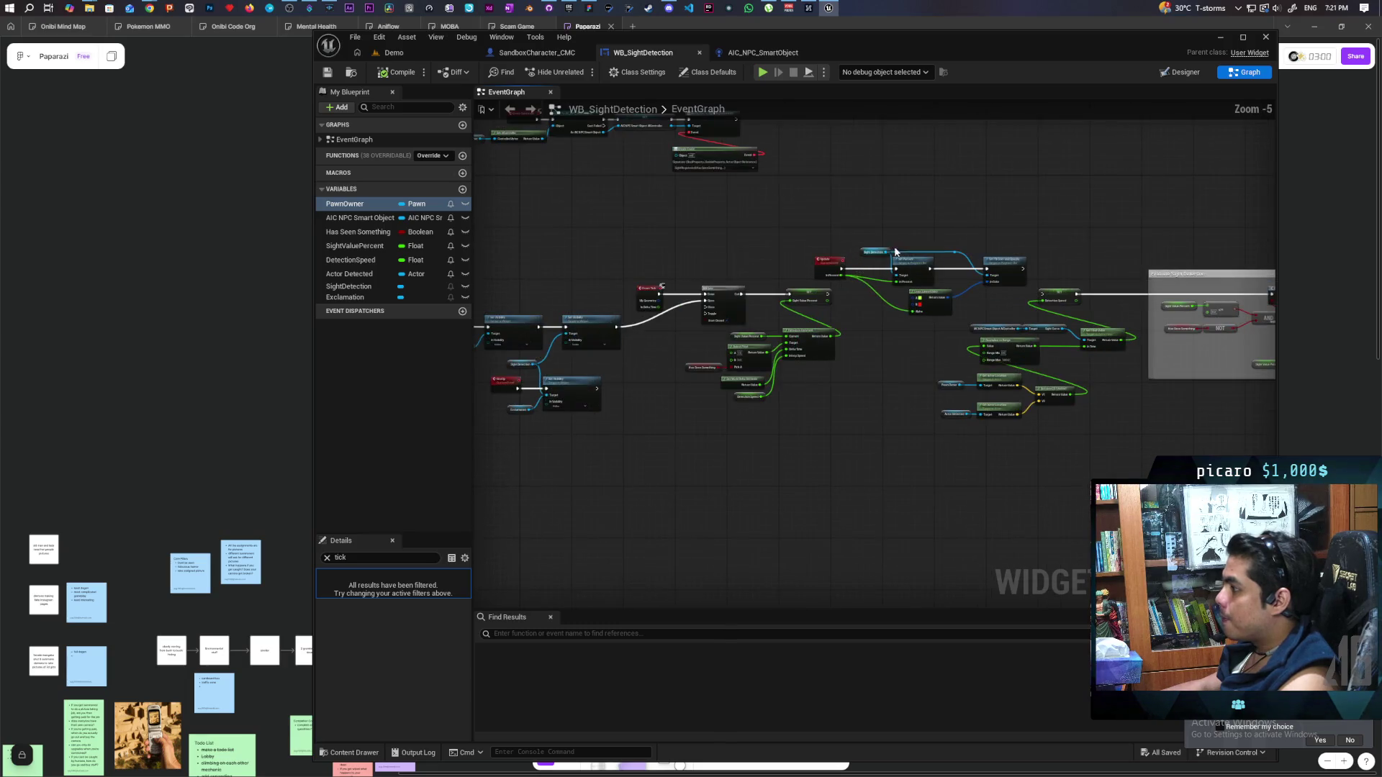
{"action": "left_click_drag", "start_coordinate": [949, 183], "coordinate": [1004, 201]}
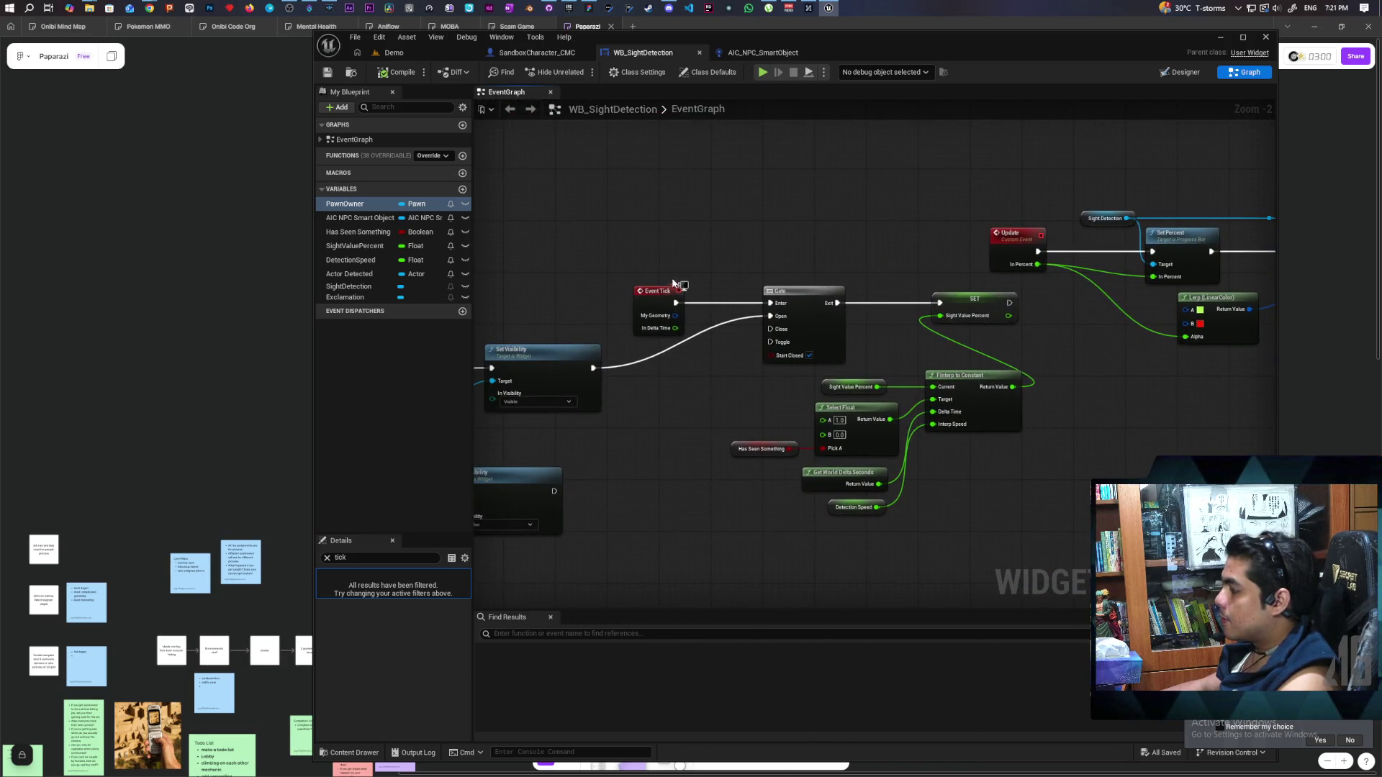
{"action": "left_click", "coordinate": [677, 287]}
{"action": "key", "text": "Delete"}
Select the Gate, FInterp and Select Float nodes, move the GiveUp event left, and start a new custom event
{"action": "left_click_drag", "start_coordinate": [757, 289], "coordinate": [987, 508]}
{"action": "scroll", "coordinate": [858, 504], "scroll_direction": "down", "scroll_amount": 4}
{"action": "scroll", "coordinate": [843, 475], "scroll_direction": "up", "scroll_amount": 3}
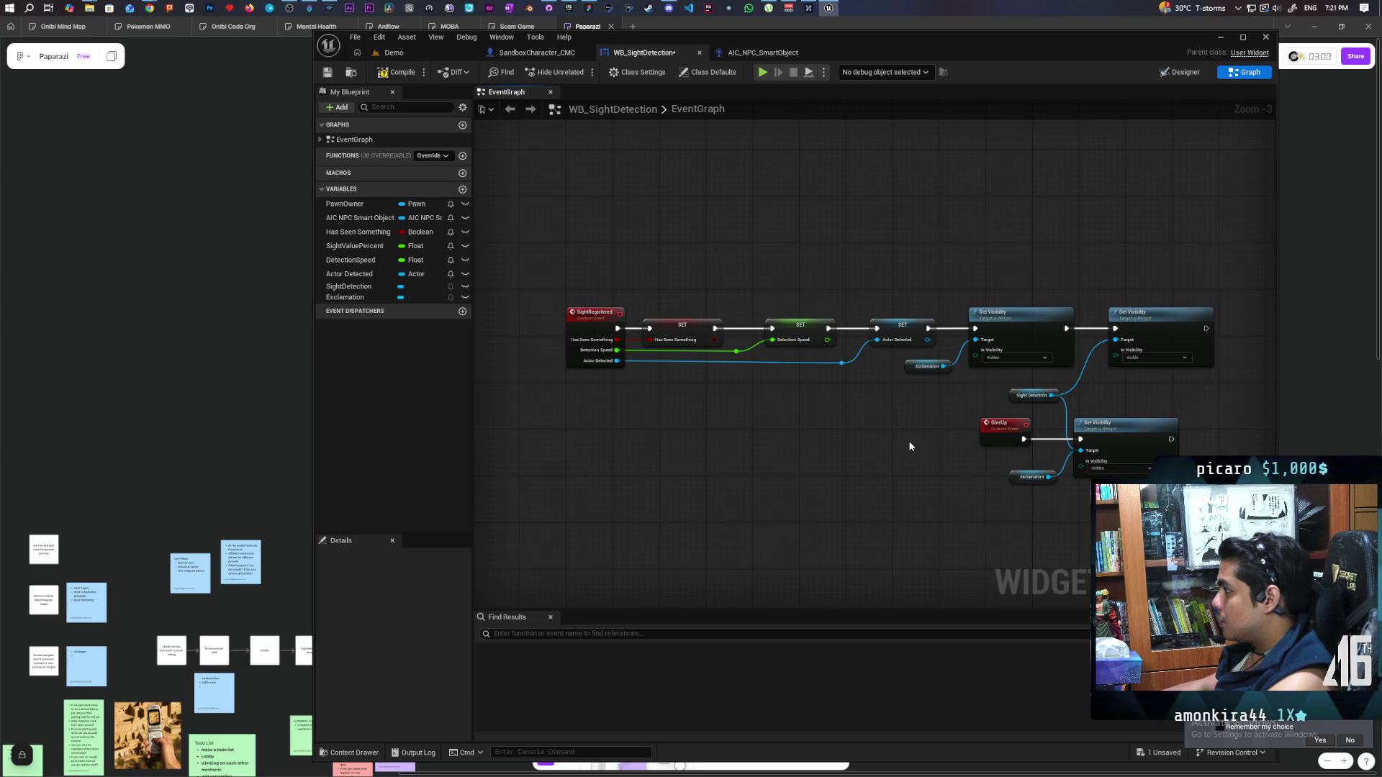
{"action": "scroll", "coordinate": [918, 447], "scroll_direction": "up", "scroll_amount": 2}
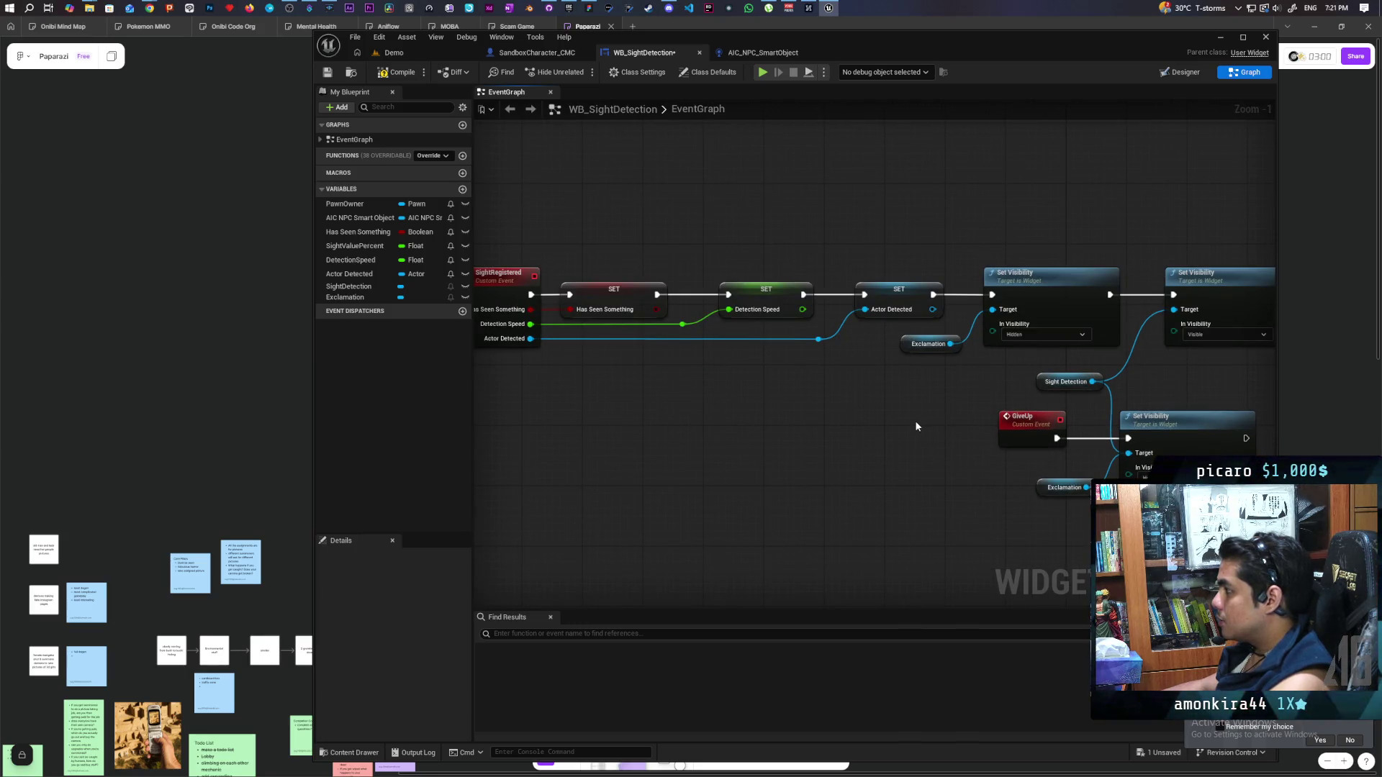
{"action": "left_click_drag", "start_coordinate": [914, 421], "coordinate": [891, 477]}
{"action": "mouse_move", "coordinate": [1002, 501]}
{"action": "left_mouse_down"}
{"action": "mouse_move", "coordinate": [896, 493]}
{"action": "mouse_move", "coordinate": [890, 504]}
{"action": "mouse_move", "coordinate": [957, 496]}
{"action": "mouse_move", "coordinate": [777, 523]}
{"action": "left_mouse_up"}
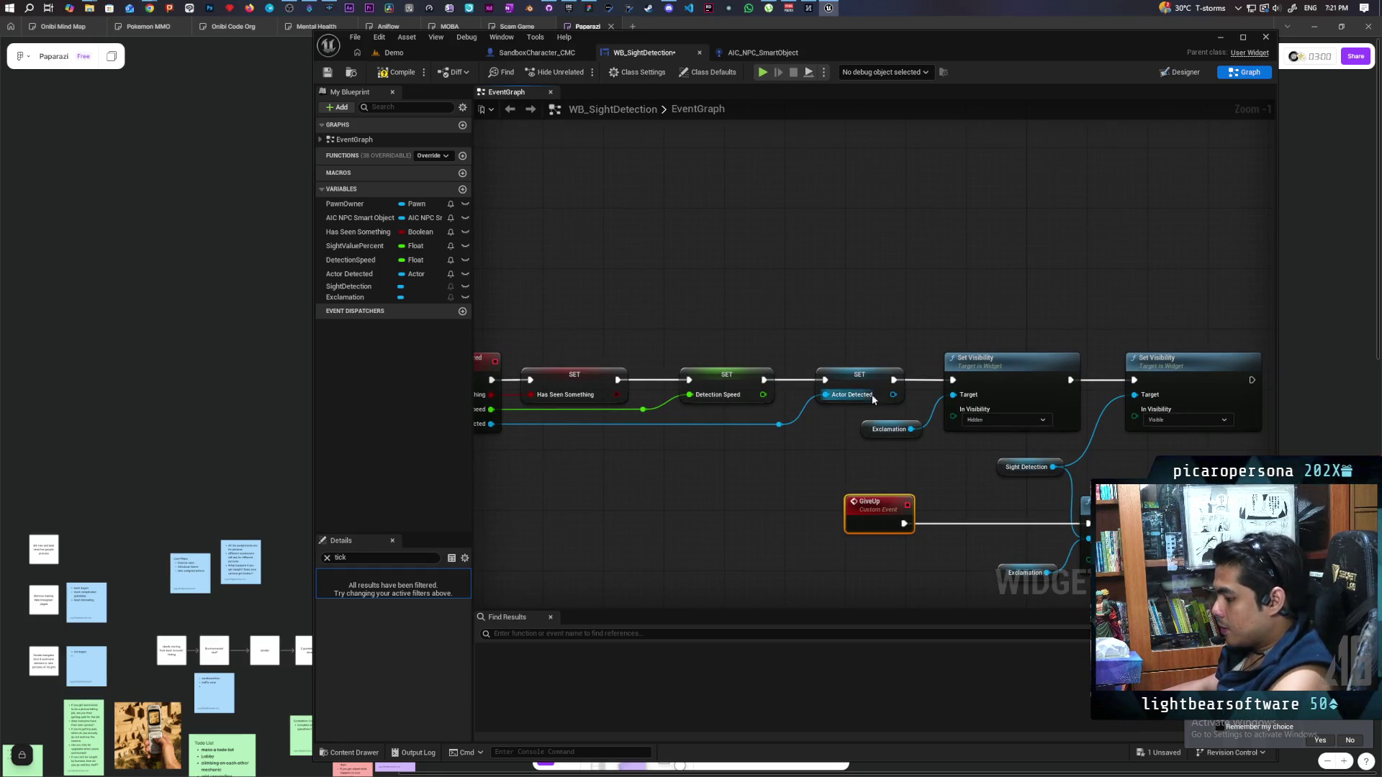
{"action": "left_click", "coordinate": [828, 290]}
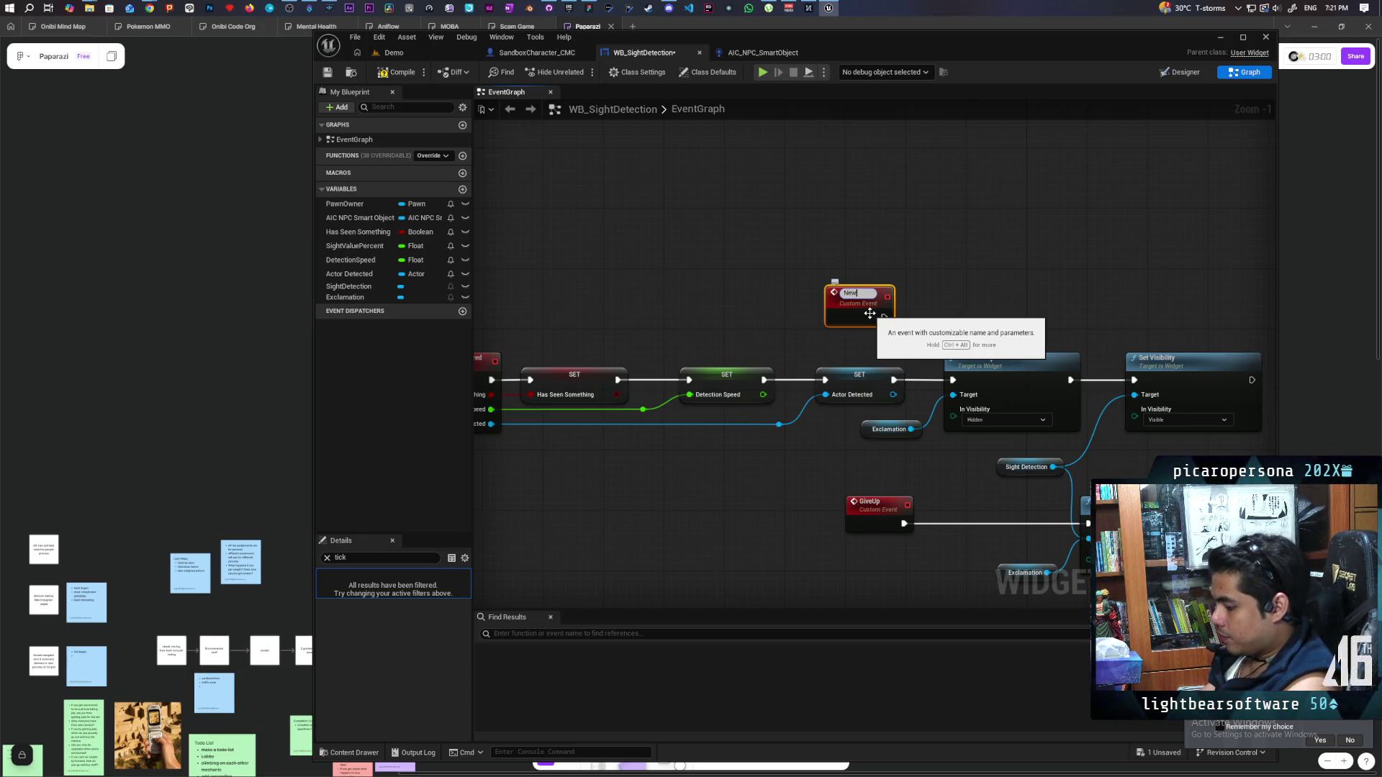
{"action": "type", "text": "New Registered"}
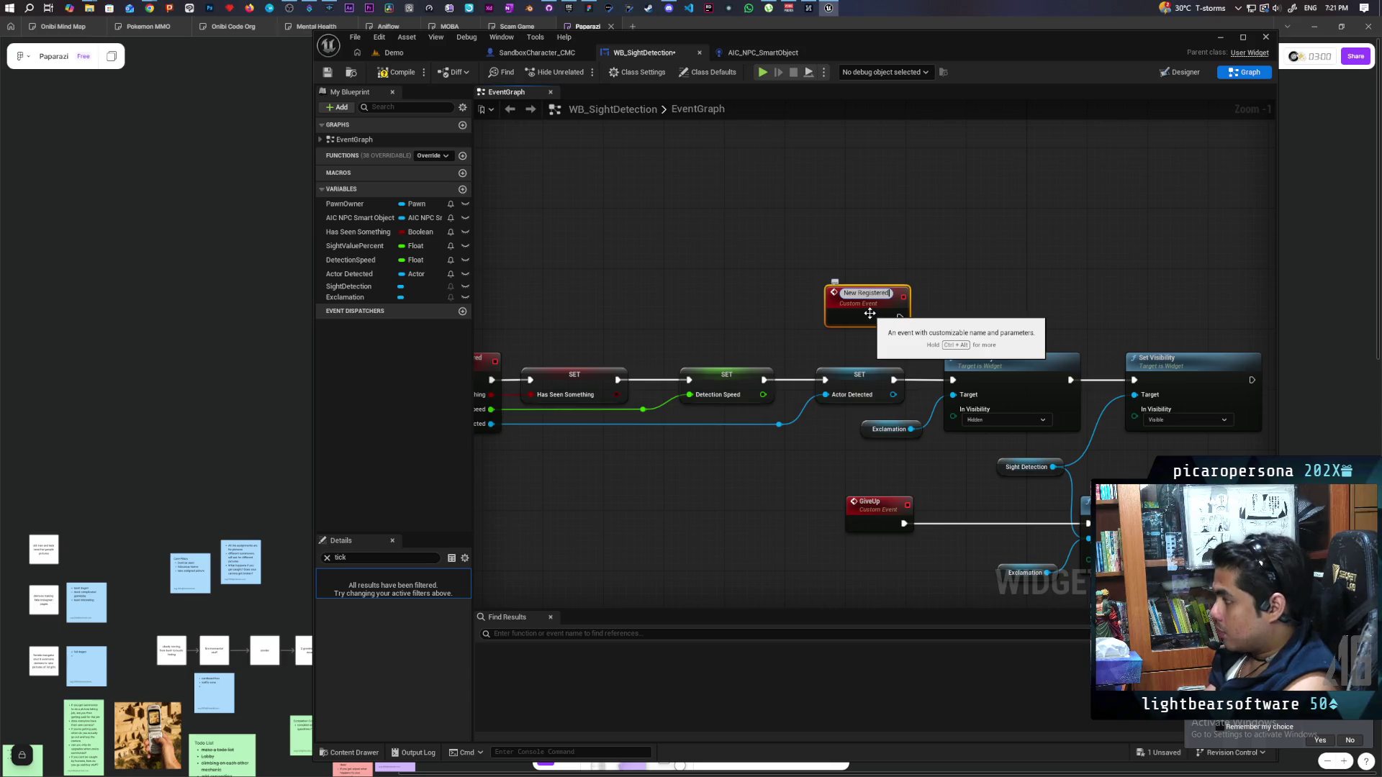
Name the new custom event New Registered and wire it to the first Set Visibility
{"action": "key", "text": "Return"}
{"action": "left_click", "coordinate": [939, 342]}
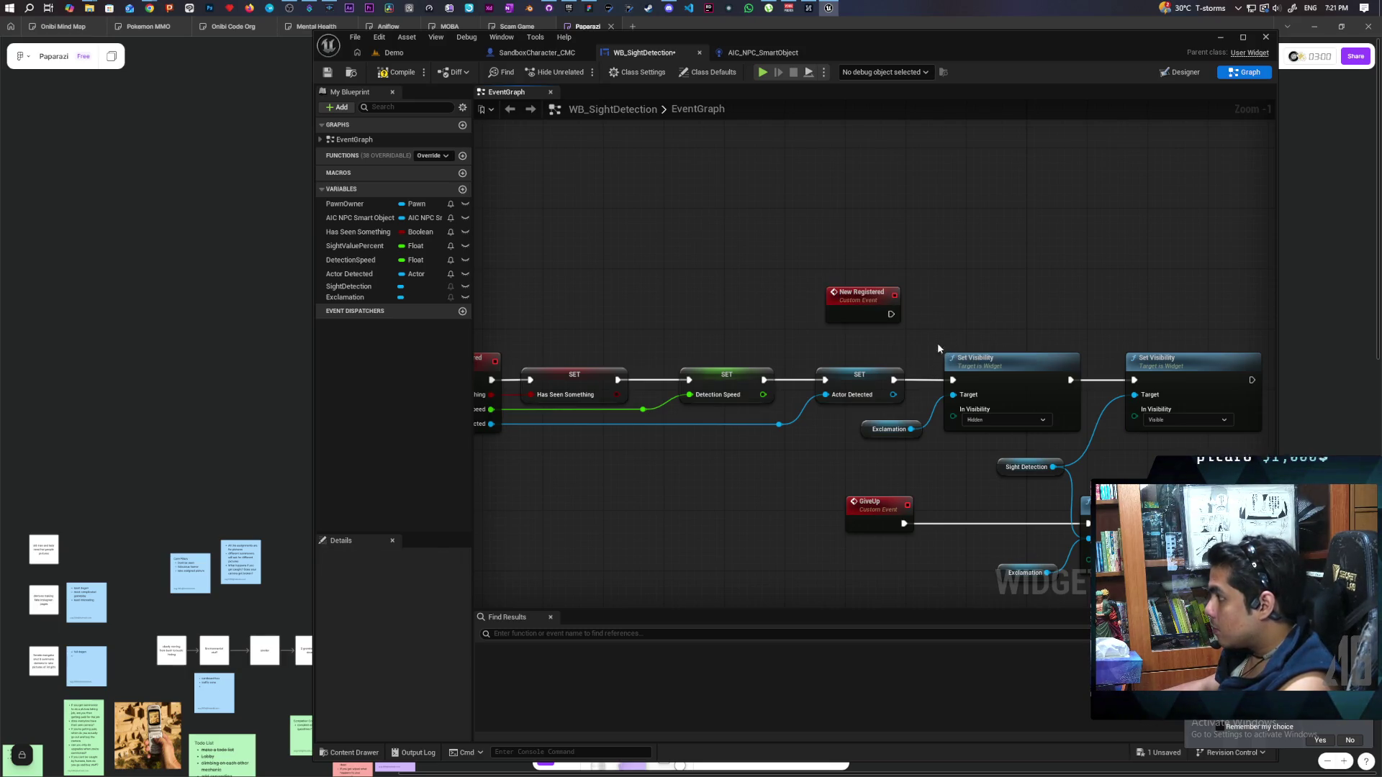
{"action": "mouse_move", "coordinate": [891, 314]}
{"action": "left_mouse_down"}
{"action": "mouse_move", "coordinate": [939, 376]}
{"action": "mouse_move", "coordinate": [917, 386]}
{"action": "mouse_move", "coordinate": [950, 380]}
{"action": "mouse_move", "coordinate": [684, 404]}
{"action": "left_mouse_up"}
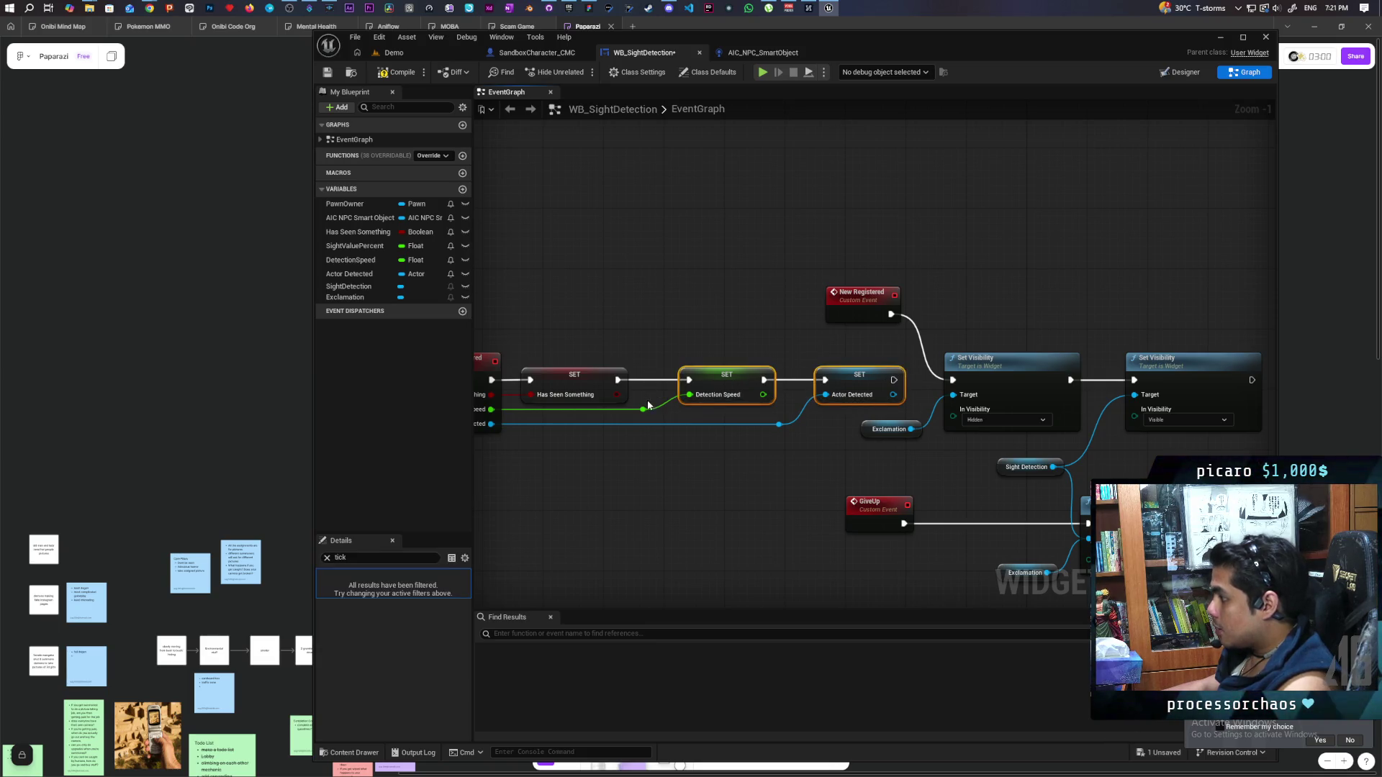
Delete the Detection Speed and Actor Detected setters, leftover SET and reroute nodes, and the Event Construct group
{"action": "key", "text": "Delete"}
{"action": "left_click_drag", "start_coordinate": [755, 462], "coordinate": [509, 465]}
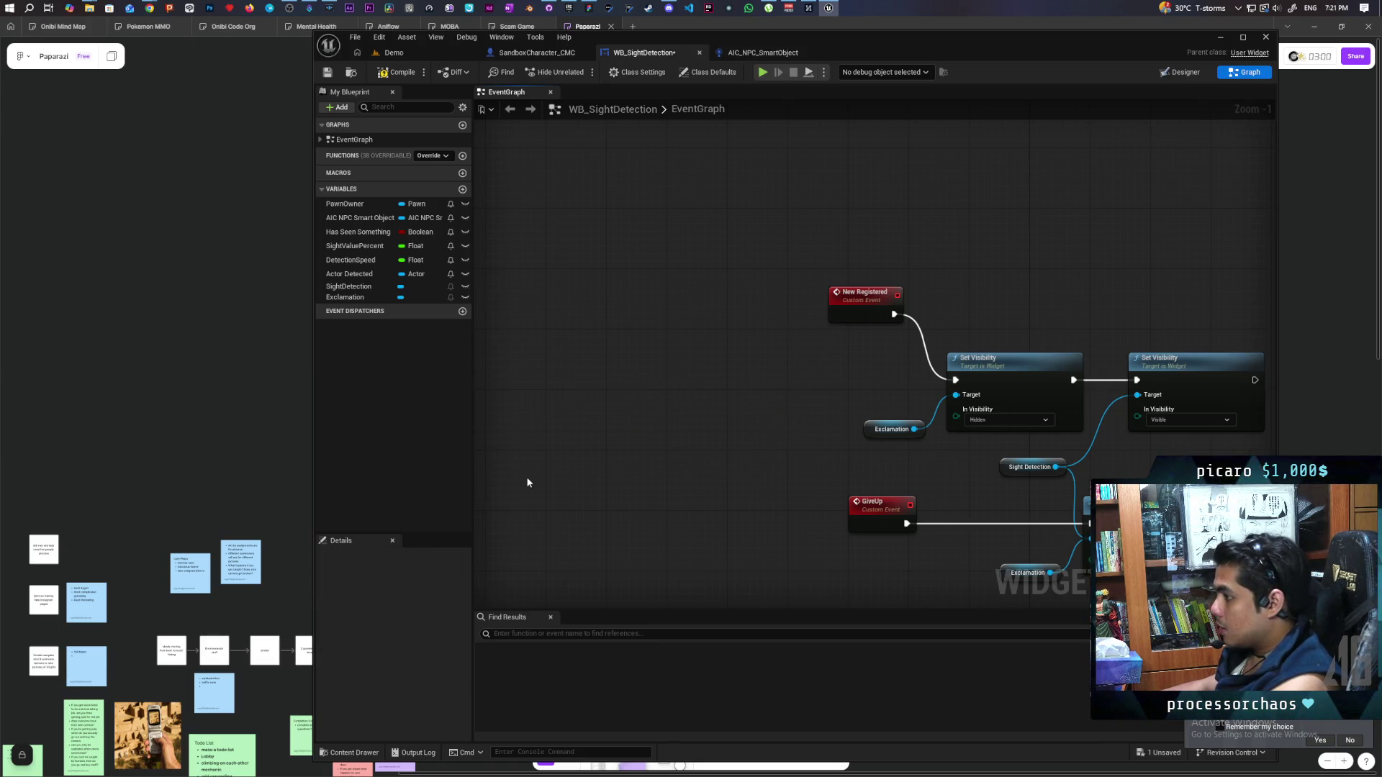
{"action": "key", "text": "Delete"}
{"action": "scroll", "coordinate": [525, 446], "scroll_direction": "down", "scroll_amount": 3}
{"action": "scroll", "coordinate": [658, 442], "scroll_direction": "up", "scroll_amount": 3}
{"action": "left_click_drag", "start_coordinate": [752, 299], "coordinate": [752, 360]}
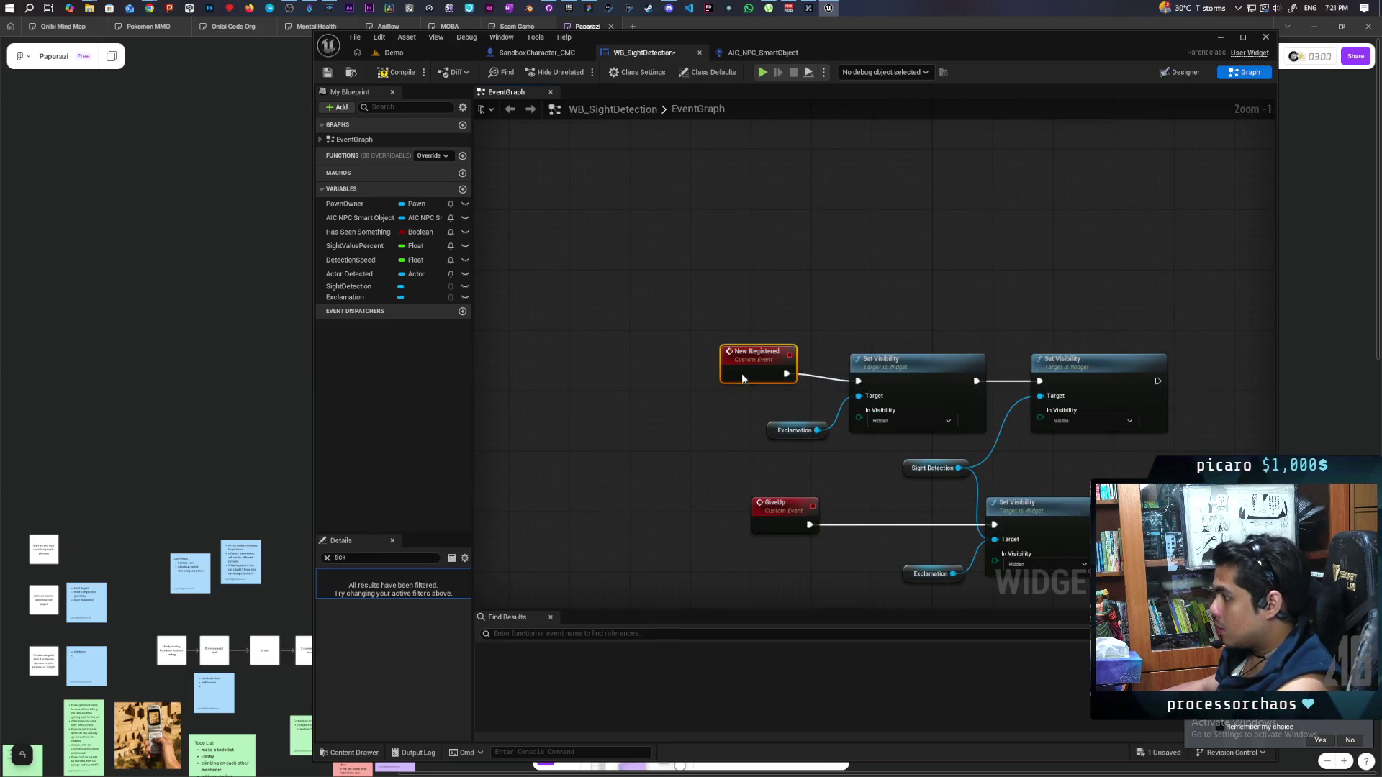
{"action": "scroll", "coordinate": [799, 411], "scroll_direction": "down", "scroll_amount": 6}
{"action": "scroll", "coordinate": [804, 425], "scroll_direction": "up", "scroll_amount": 3}
{"action": "mouse_move", "coordinate": [569, 208]}
{"action": "left_mouse_down"}
{"action": "mouse_move", "coordinate": [1003, 395]}
{"action": "mouse_move", "coordinate": [1029, 389]}
{"action": "left_mouse_up"}
{"action": "key", "text": "Delete"}
Reposition the Update node group down and to the left
{"action": "left_click_drag", "start_coordinate": [934, 368], "coordinate": [744, 217]}
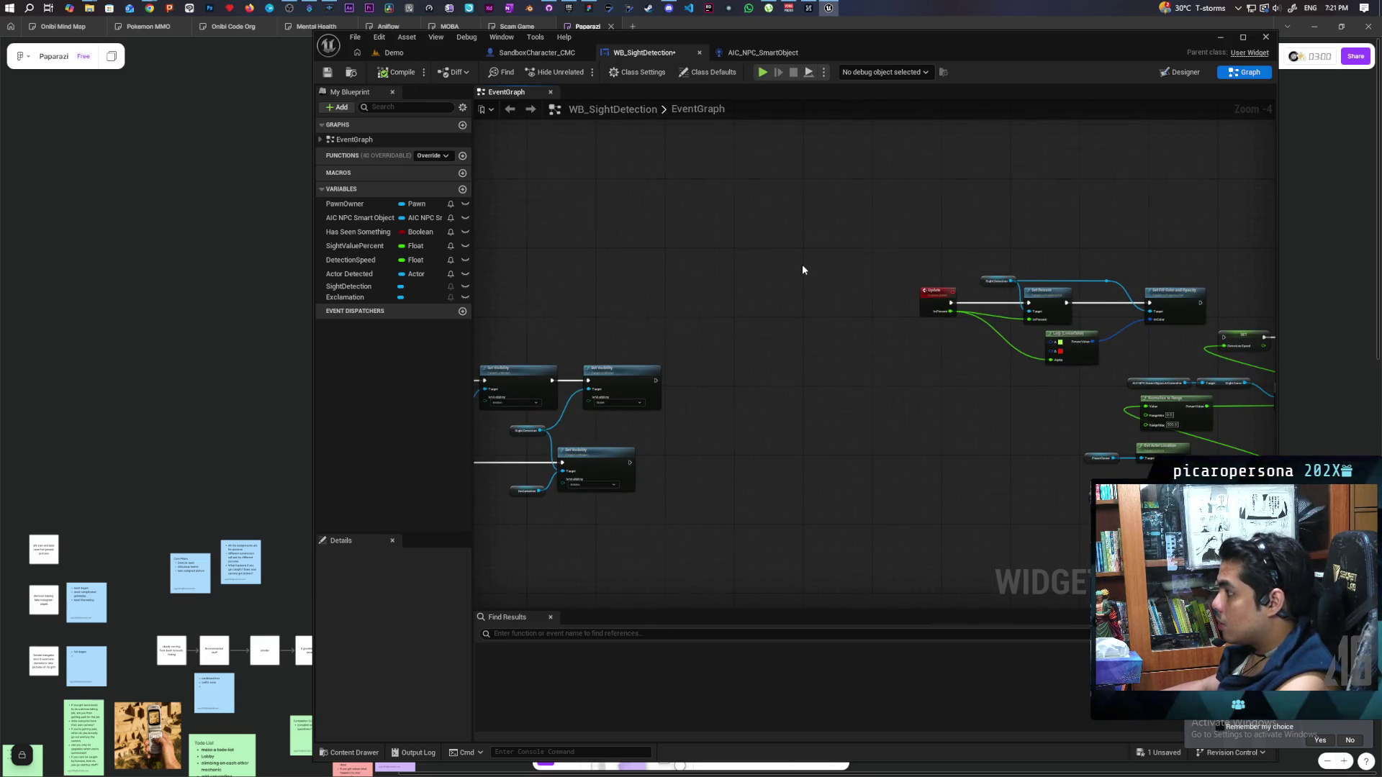
{"action": "scroll", "coordinate": [804, 270], "scroll_direction": "down", "scroll_amount": 3}
{"action": "left_click_drag", "start_coordinate": [1054, 205], "coordinate": [675, 403]}
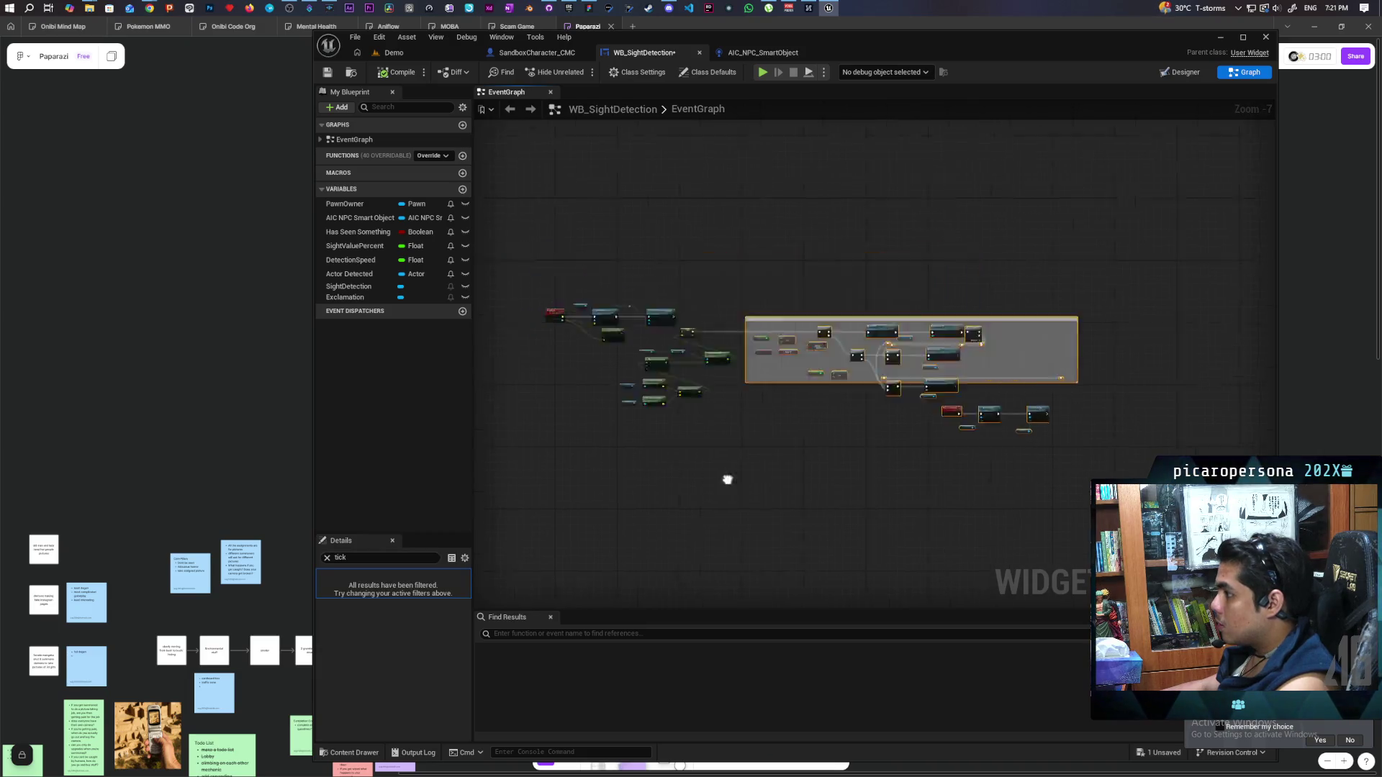
{"action": "scroll", "coordinate": [845, 496], "scroll_direction": "up", "scroll_amount": 4}
{"action": "left_click_drag", "start_coordinate": [648, 233], "coordinate": [981, 355]}
{"action": "mouse_move", "coordinate": [964, 302]}
{"action": "left_mouse_down"}
{"action": "mouse_move", "coordinate": [669, 490]}
{"action": "mouse_move", "coordinate": [996, 270]}
{"action": "left_mouse_up"}
{"action": "scroll", "coordinate": [915, 190], "scroll_direction": "down", "scroll_amount": 4}
{"action": "left_click_drag", "start_coordinate": [915, 190], "coordinate": [922, 336]}
{"action": "scroll", "coordinate": [922, 336], "scroll_direction": "up", "scroll_amount": 2}
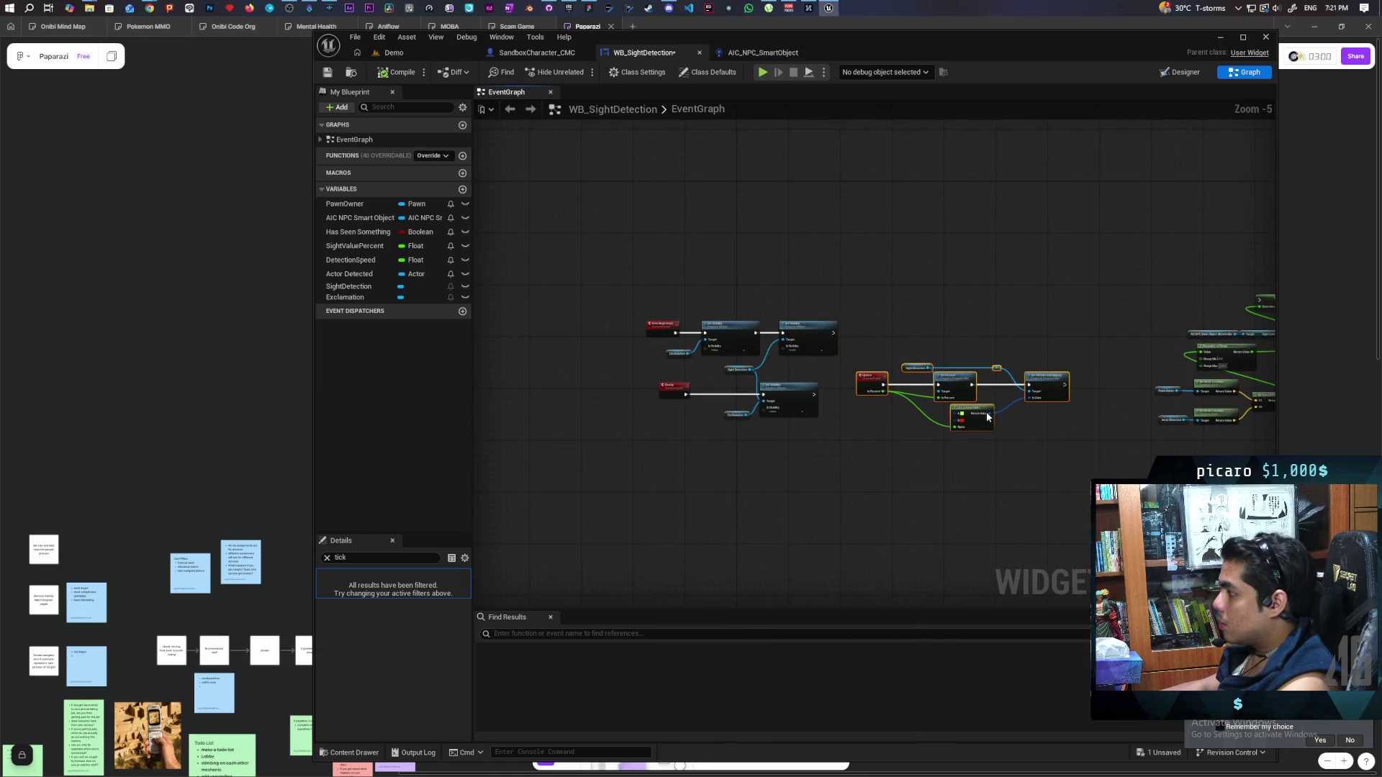
{"action": "left_click_drag", "start_coordinate": [875, 384], "coordinate": [694, 455]}
{"action": "left_click", "coordinate": [854, 410]}
{"action": "left_click_drag", "start_coordinate": [854, 410], "coordinate": [610, 354]}
{"action": "mouse_move", "coordinate": [1331, 431]}
{"action": "left_mouse_down"}
{"action": "mouse_move", "coordinate": [973, 469]}
{"action": "mouse_move", "coordinate": [868, 451]}
{"action": "mouse_move", "coordinate": [1134, 371]}
{"action": "left_mouse_up"}
Move the Exclamation event row down and delete the Evaluate Sight Detection comment group
{"action": "mouse_move", "coordinate": [1066, 398]}
{"action": "left_mouse_down"}
{"action": "mouse_move", "coordinate": [1065, 470]}
{"action": "mouse_move", "coordinate": [585, 509]}
{"action": "mouse_move", "coordinate": [1022, 497]}
{"action": "mouse_move", "coordinate": [750, 386]}
{"action": "mouse_move", "coordinate": [840, 410]}
{"action": "left_mouse_up"}
{"action": "scroll", "coordinate": [750, 386], "scroll_direction": "down", "scroll_amount": 2}
{"action": "scroll", "coordinate": [839, 410], "scroll_direction": "down", "scroll_amount": 1}
{"action": "left_click_drag", "start_coordinate": [714, 247], "coordinate": [1220, 453]}
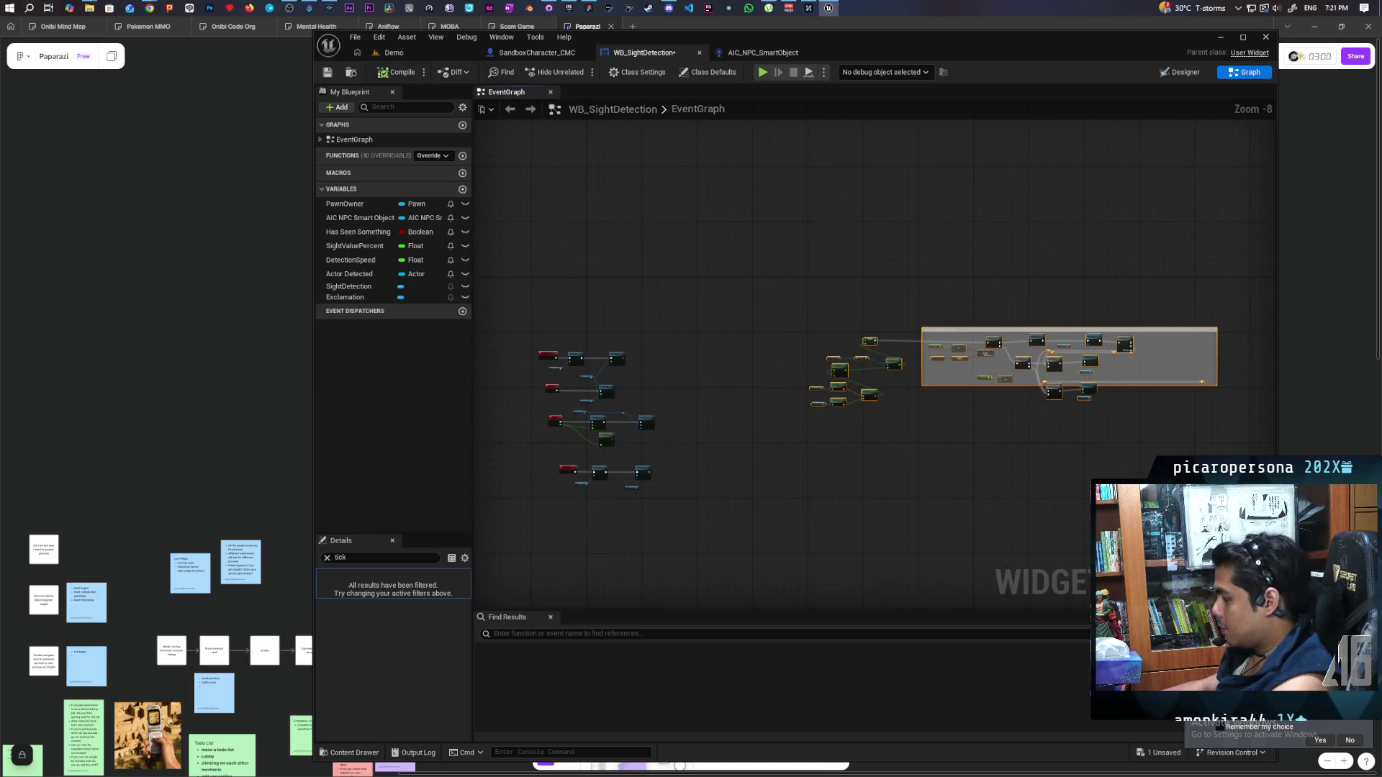
{"action": "key", "text": "Delete"}
Left-align the GiveUp, Update and Exclamation events with the New Registered row
{"action": "mouse_move", "coordinate": [857, 402]}
{"action": "left_mouse_down"}
{"action": "mouse_move", "coordinate": [744, 355]}
{"action": "mouse_move", "coordinate": [922, 498]}
{"action": "left_mouse_up"}
{"action": "scroll", "coordinate": [788, 448], "scroll_direction": "up", "scroll_amount": 3}
{"action": "mouse_move", "coordinate": [788, 448]}
{"action": "left_mouse_down"}
{"action": "mouse_move", "coordinate": [768, 550]}
{"action": "mouse_move", "coordinate": [1024, 430]}
{"action": "left_mouse_up"}
{"action": "scroll", "coordinate": [886, 447], "scroll_direction": "down", "scroll_amount": 7}
{"action": "left_click_drag", "start_coordinate": [885, 447], "coordinate": [881, 292]}
{"action": "scroll", "coordinate": [881, 292], "scroll_direction": "up", "scroll_amount": 7}
{"action": "left_click_drag", "start_coordinate": [731, 391], "coordinate": [1048, 222]}
{"action": "scroll", "coordinate": [1049, 221], "scroll_direction": "up", "scroll_amount": 2}
{"action": "left_click", "coordinate": [585, 311]}
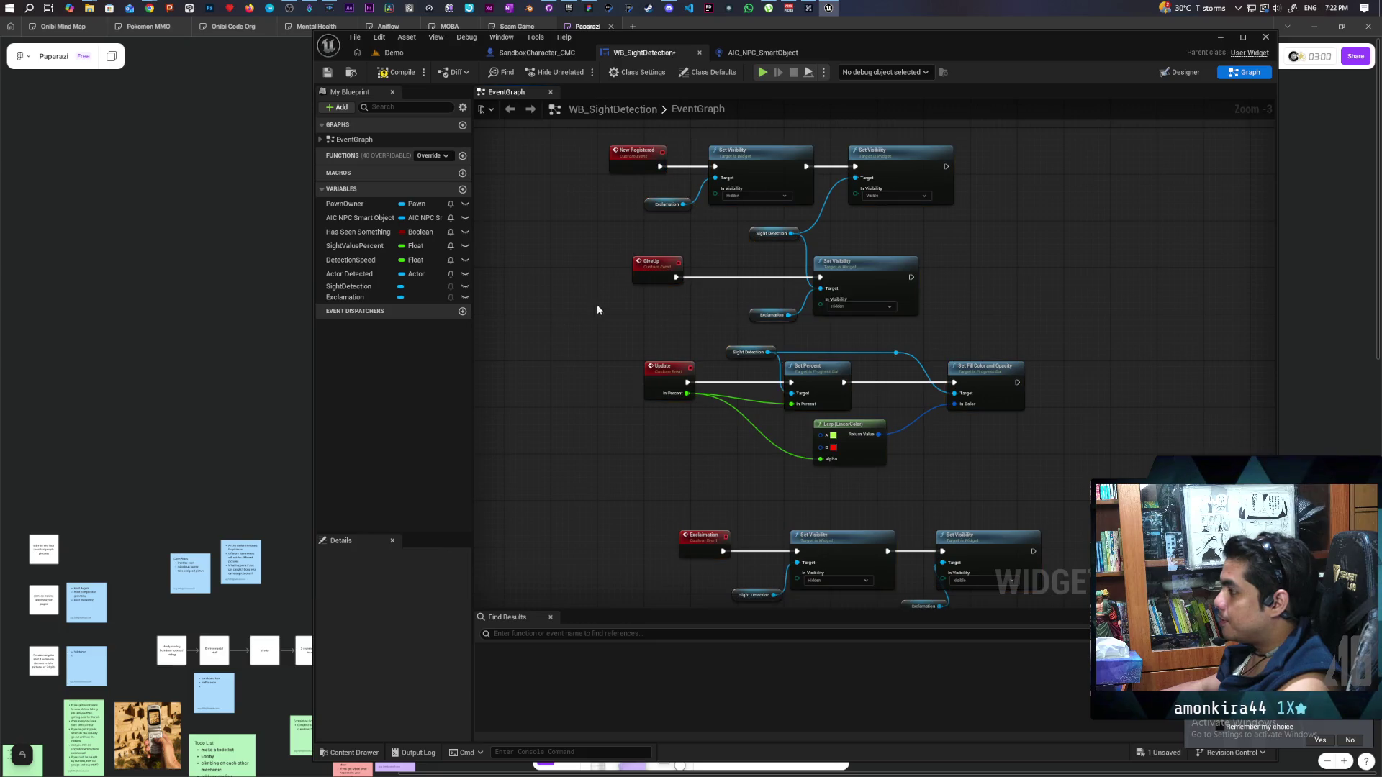
{"action": "left_click_drag", "start_coordinate": [661, 281], "coordinate": [625, 277]}
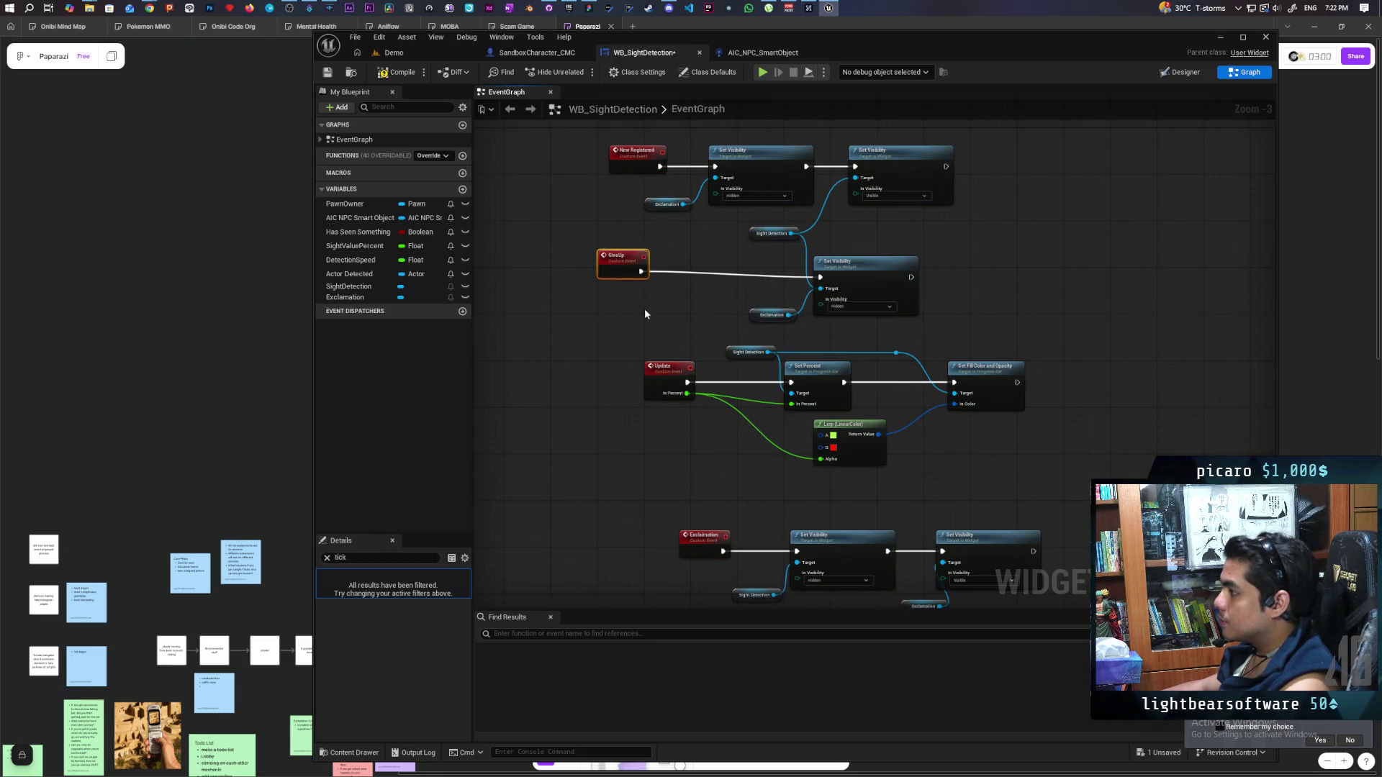
{"action": "left_click_drag", "start_coordinate": [668, 383], "coordinate": [632, 381]}
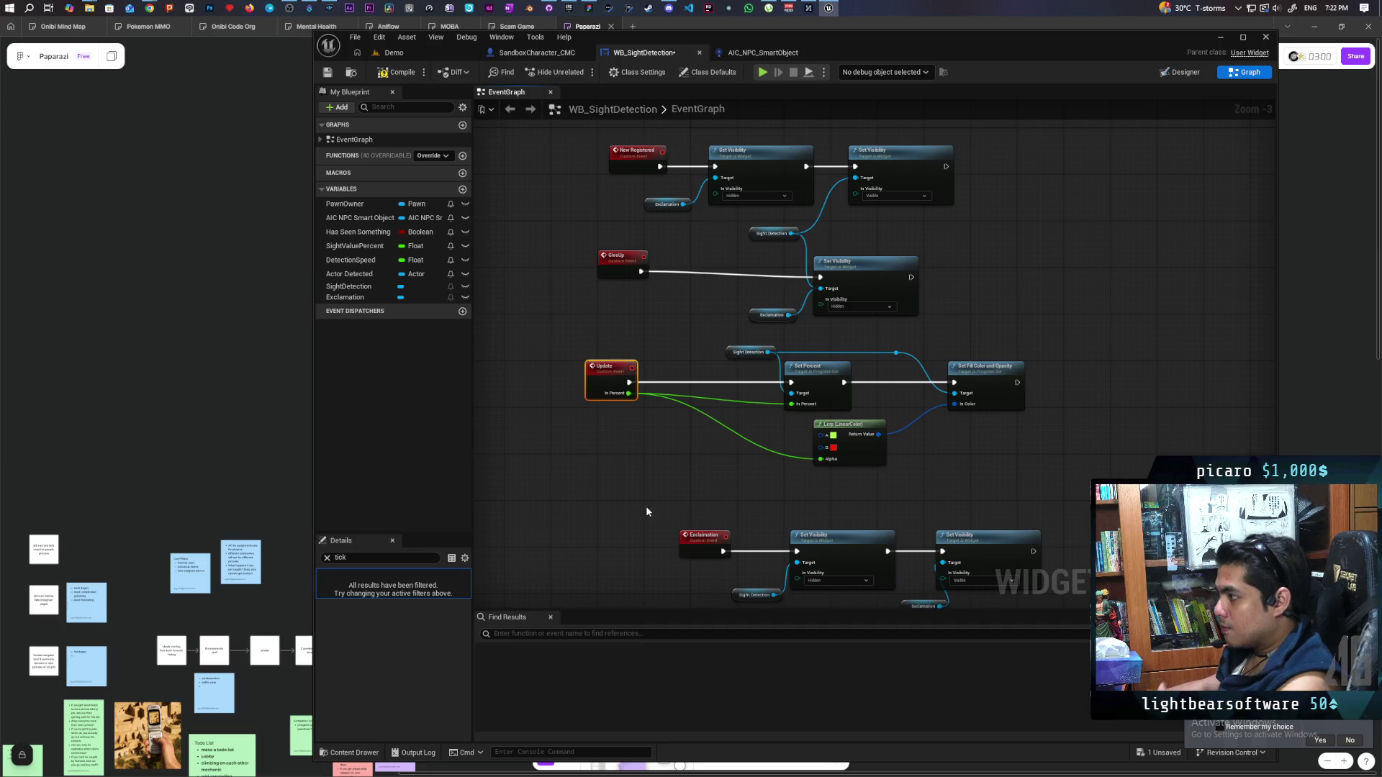
{"action": "left_click_drag", "start_coordinate": [701, 536], "coordinate": [634, 526]}
{"action": "scroll", "coordinate": [644, 489], "scroll_direction": "down", "scroll_amount": 3}
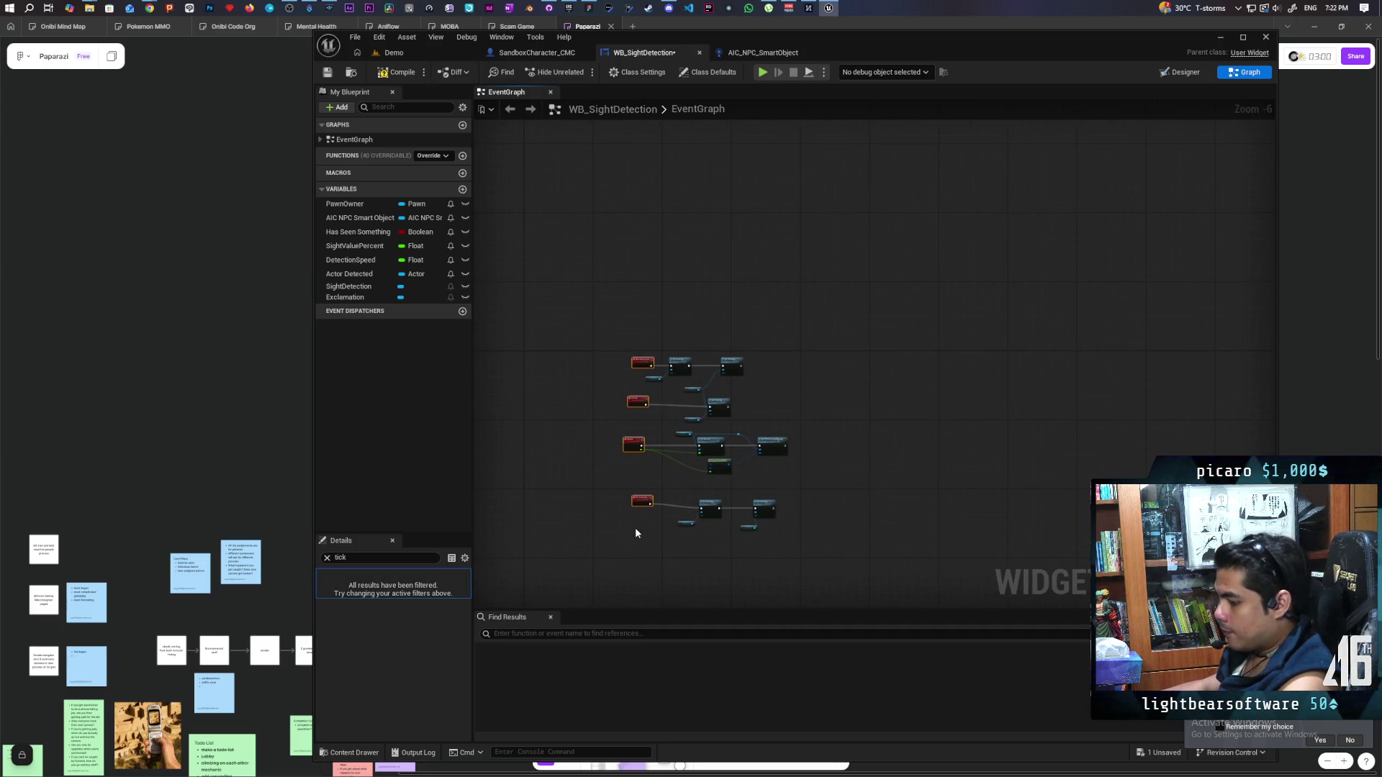
{"action": "scroll", "coordinate": [651, 478], "scroll_direction": "up", "scroll_amount": 1}
Select the New Registered, GiveUp, Update and Exclamation event rows together
{"action": "mouse_move", "coordinate": [555, 253]}
{"action": "left_mouse_down"}
{"action": "mouse_move", "coordinate": [623, 283]}
{"action": "mouse_move", "coordinate": [833, 331]}
{"action": "left_mouse_up"}
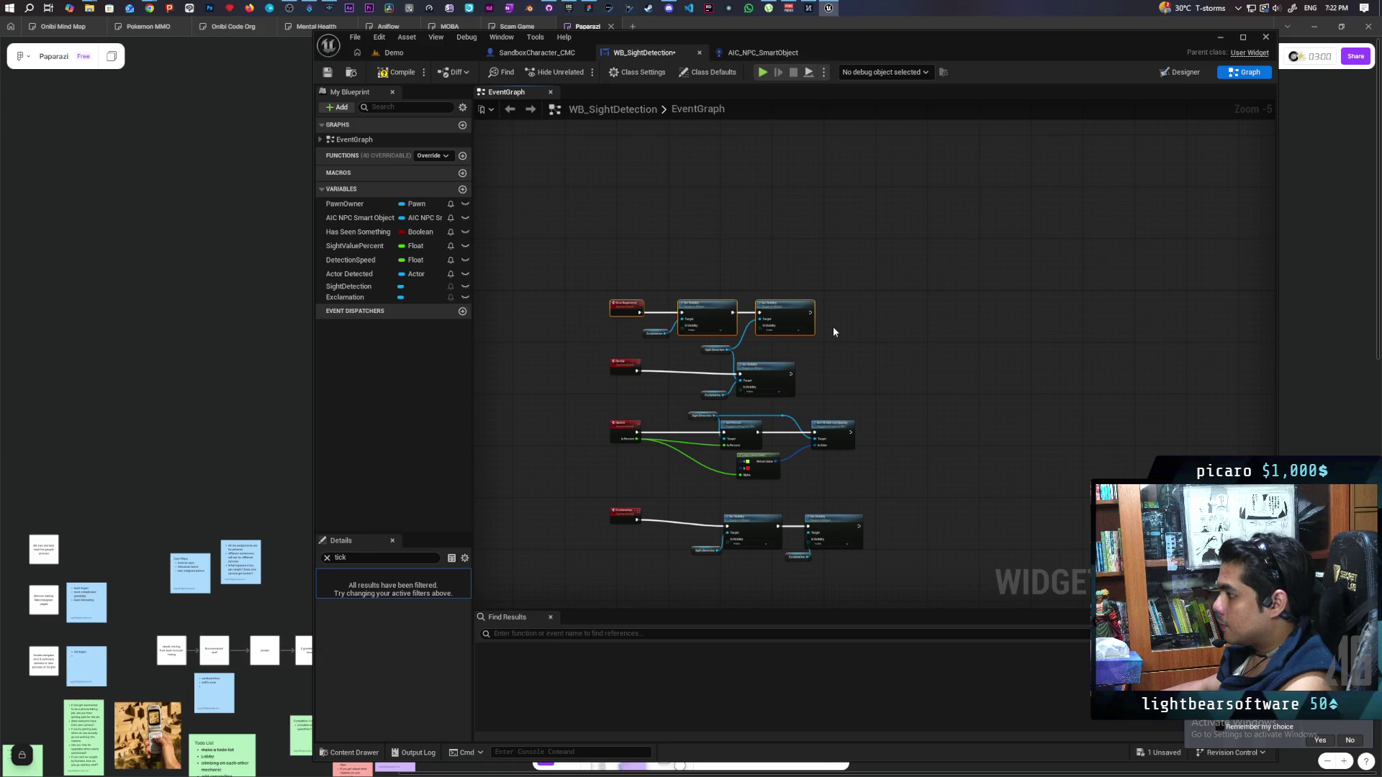
{"action": "left_click_drag", "start_coordinate": [584, 358], "coordinate": [818, 395]}
{"action": "mouse_move", "coordinate": [601, 425]}
{"action": "left_mouse_down"}
{"action": "mouse_move", "coordinate": [763, 450]}
{"action": "mouse_move", "coordinate": [806, 497]}
{"action": "left_mouse_up"}
{"action": "mouse_move", "coordinate": [583, 518]}
{"action": "left_mouse_down"}
{"action": "mouse_move", "coordinate": [878, 533]}
{"action": "mouse_move", "coordinate": [980, 456]}
{"action": "left_mouse_up"}
{"action": "scroll", "coordinate": [904, 503], "scroll_direction": "up", "scroll_amount": 3}
{"action": "scroll", "coordinate": [903, 503], "scroll_direction": "down", "scroll_amount": 3}
Wrap the selected event rows in a comment titled 'Functions' and raise its top edge
{"action": "key", "text": "c"}
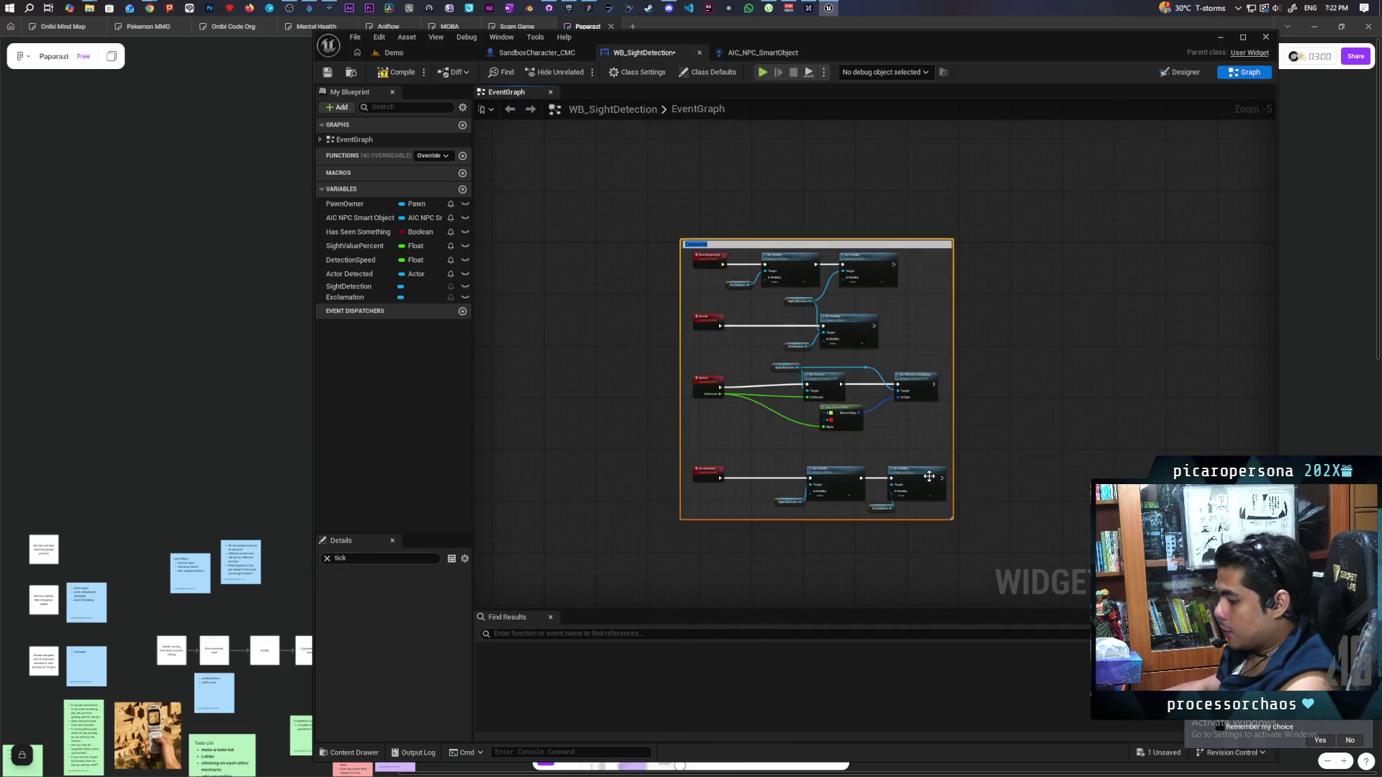
{"action": "scroll", "coordinate": [833, 295], "scroll_direction": "up", "scroll_amount": 2}
{"action": "scroll", "coordinate": [833, 295], "scroll_direction": "down", "scroll_amount": 2}
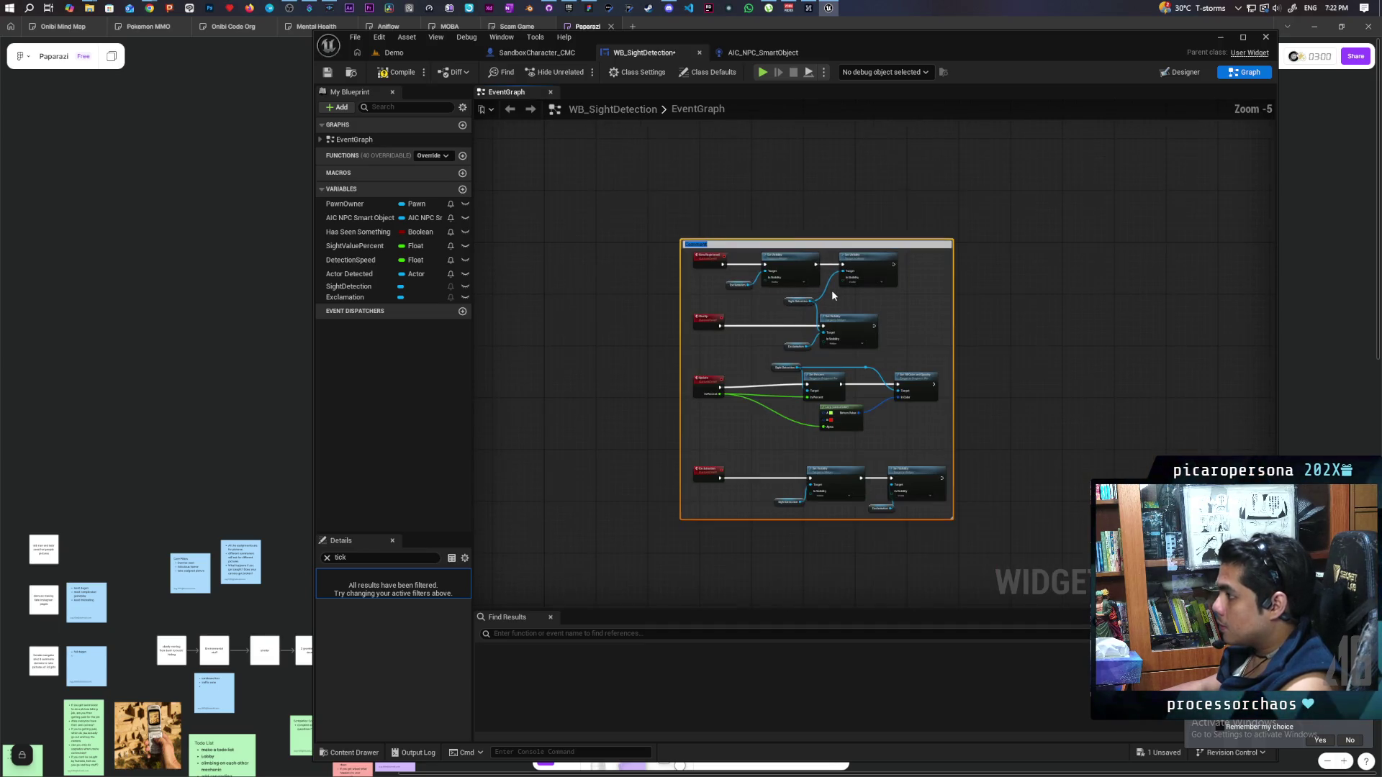
{"action": "scroll", "coordinate": [832, 295], "scroll_direction": "up", "scroll_amount": 1}
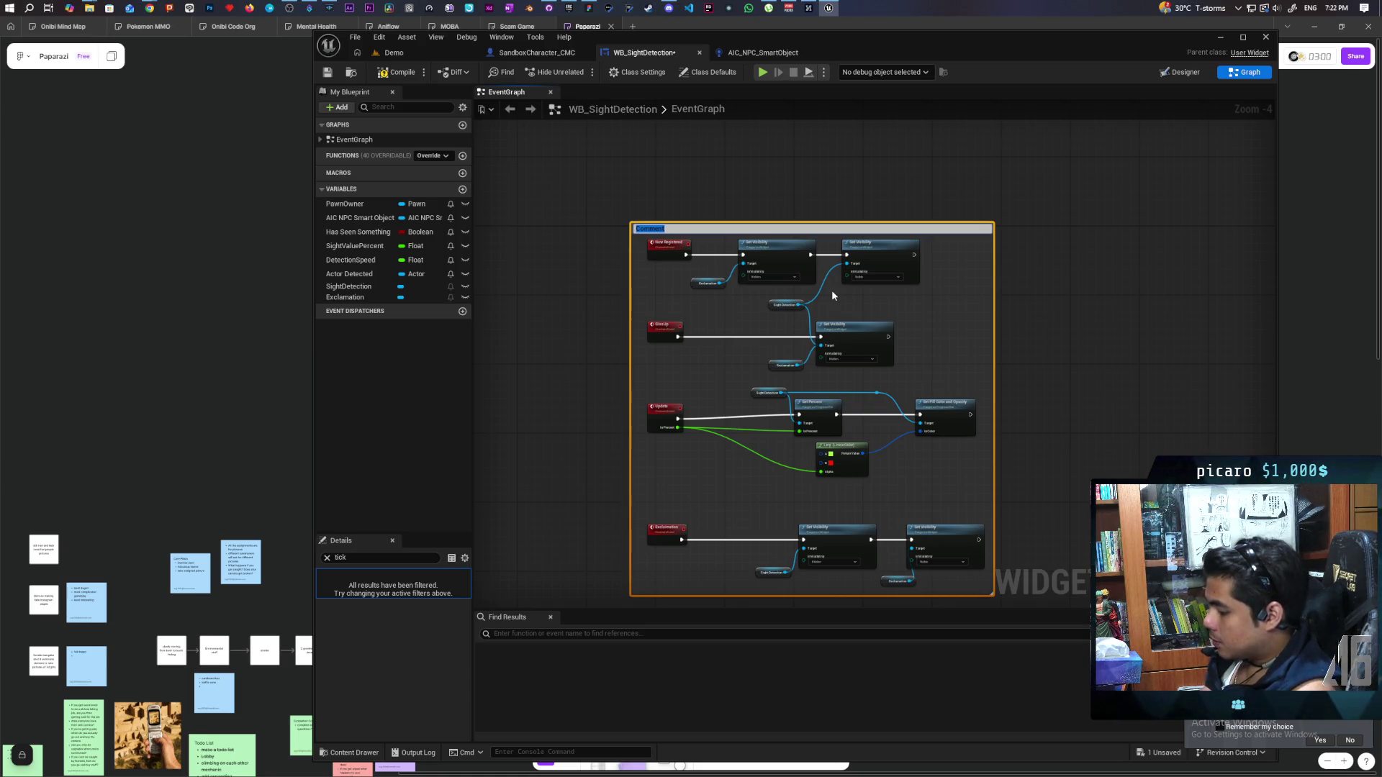
{"action": "type", "text": "Functions"}
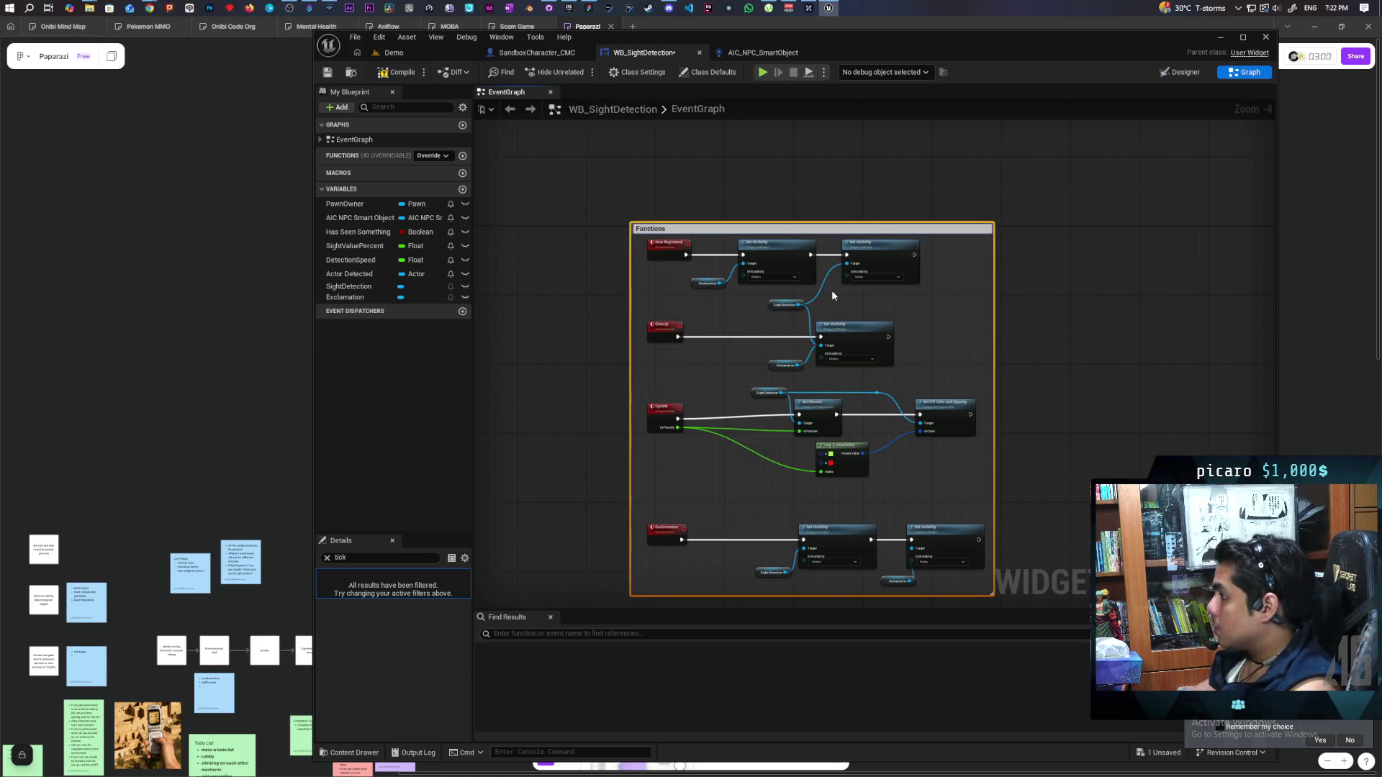
{"action": "key", "text": "Return"}
{"action": "left_click", "coordinate": [1160, 248]}
{"action": "left_click_drag", "start_coordinate": [944, 223], "coordinate": [942, 204]}
Nudge the Update node up slightly, then compile and save WB_SightDetection
{"action": "scroll", "coordinate": [936, 230], "scroll_direction": "down", "scroll_amount": 2}
{"action": "scroll", "coordinate": [986, 256], "scroll_direction": "up", "scroll_amount": 3}
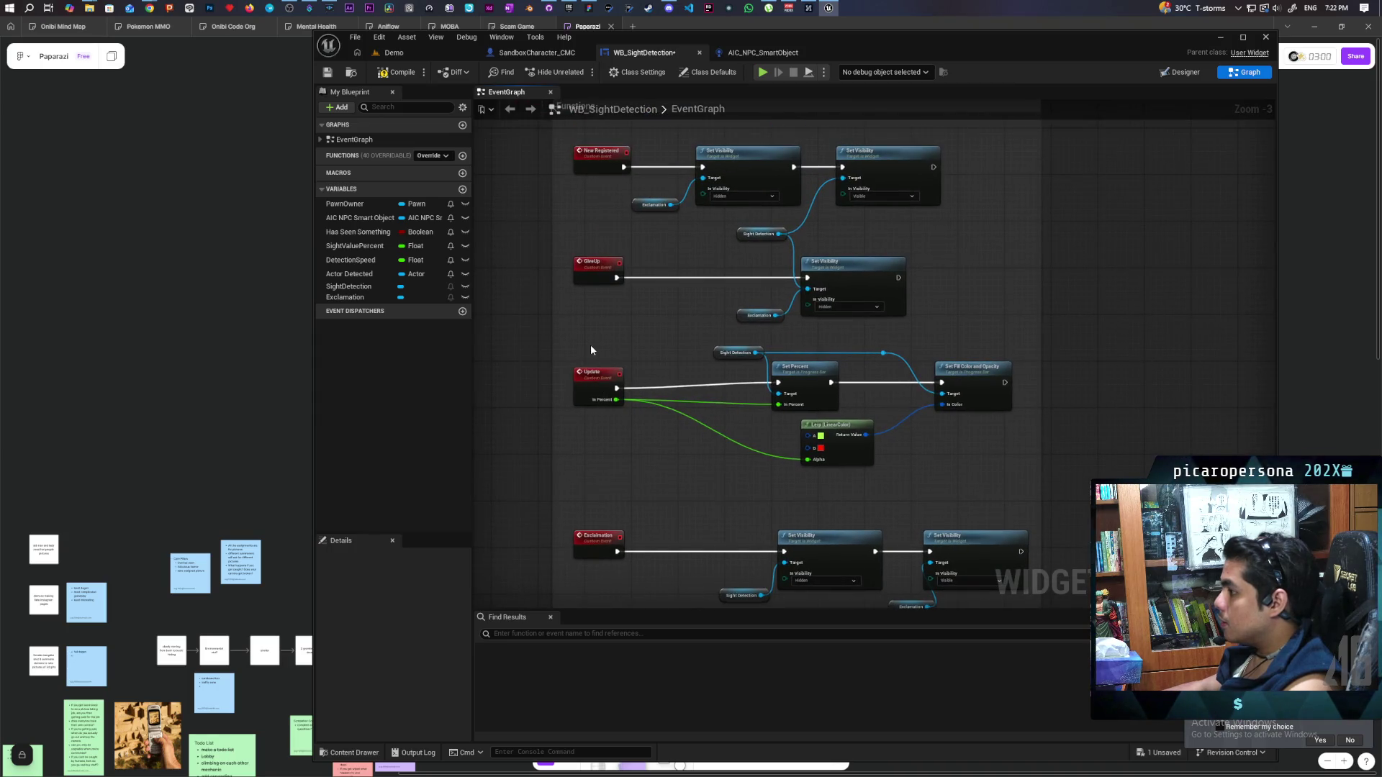
{"action": "left_click_drag", "start_coordinate": [565, 370], "coordinate": [958, 385]}
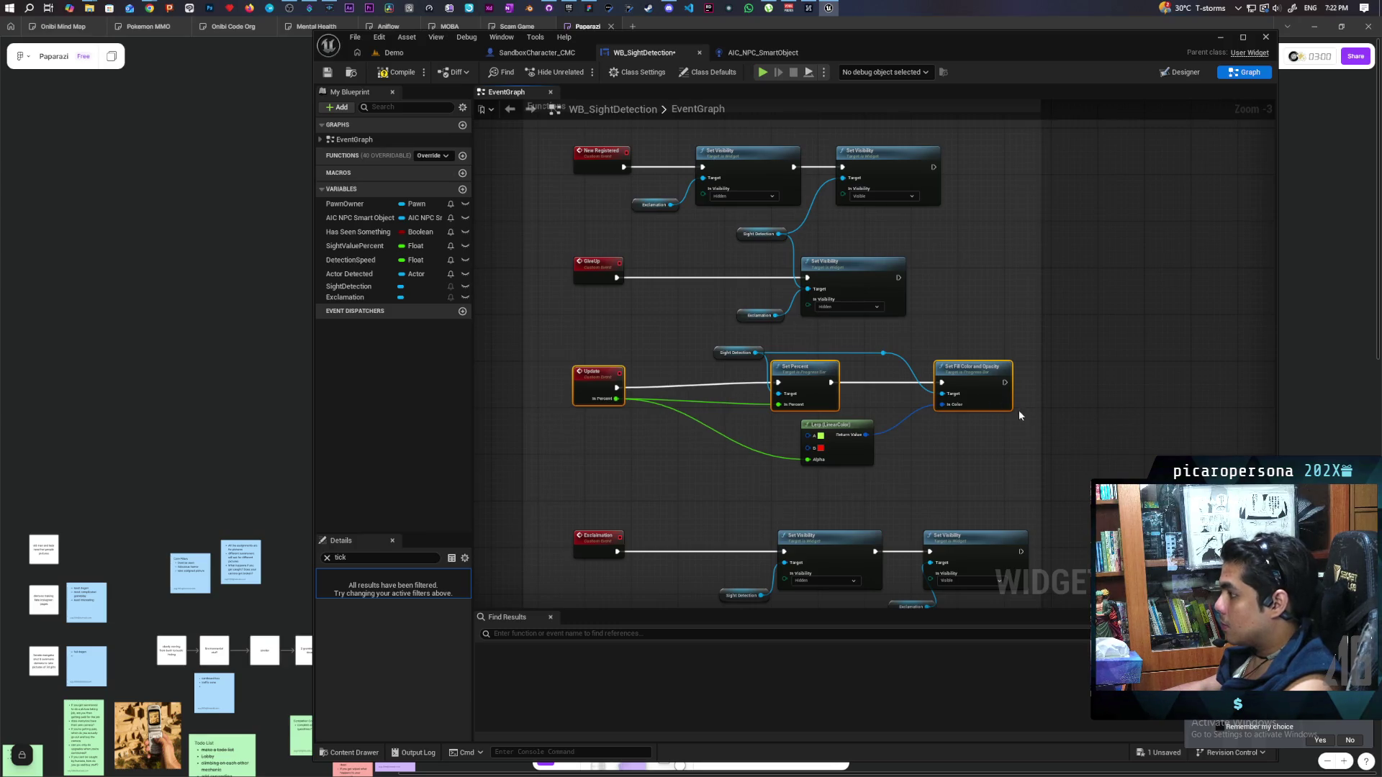
{"action": "left_click", "coordinate": [606, 400]}
{"action": "left_click_drag", "start_coordinate": [606, 400], "coordinate": [606, 395]}
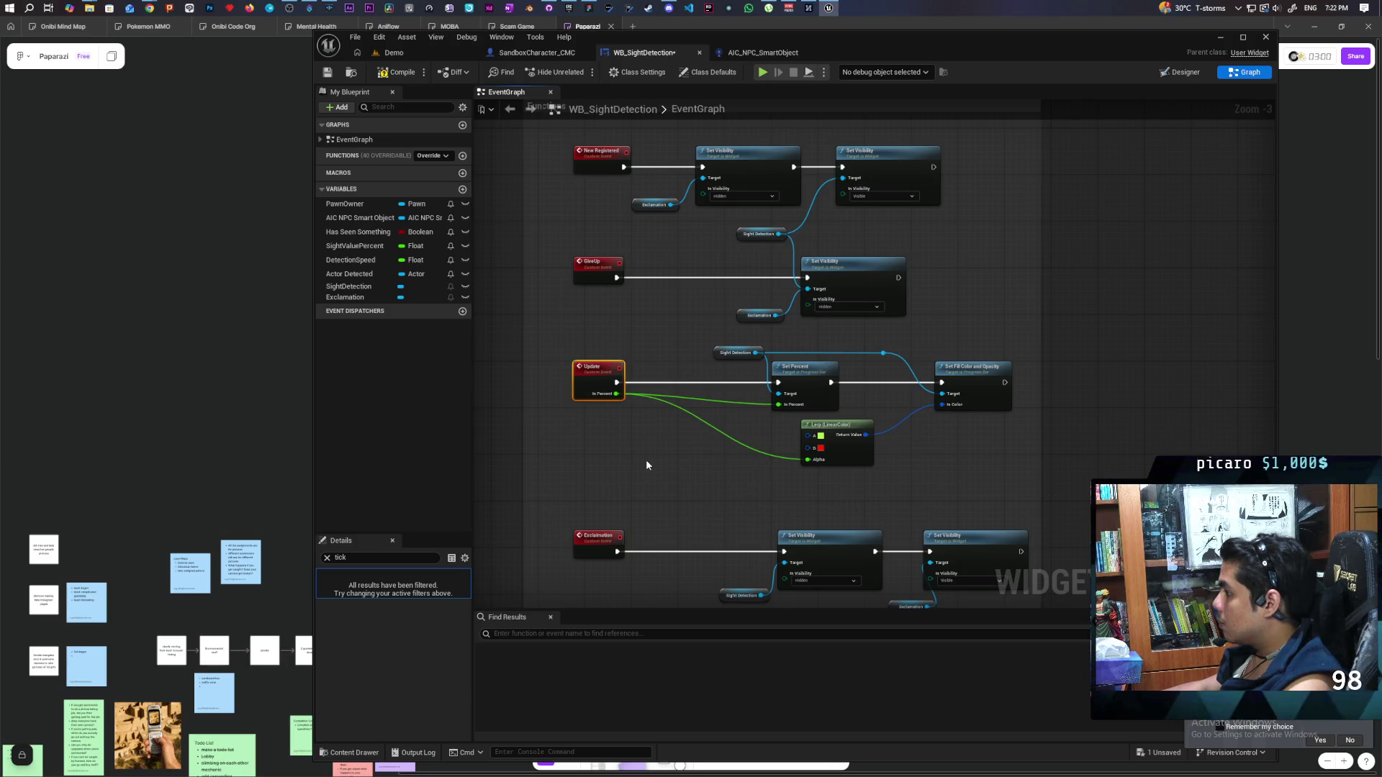
{"action": "scroll", "coordinate": [646, 465], "scroll_direction": "down", "scroll_amount": 2}
{"action": "scroll", "coordinate": [711, 384], "scroll_direction": "up", "scroll_amount": 2}
{"action": "scroll", "coordinate": [1094, 364], "scroll_direction": "down", "scroll_amount": 1}
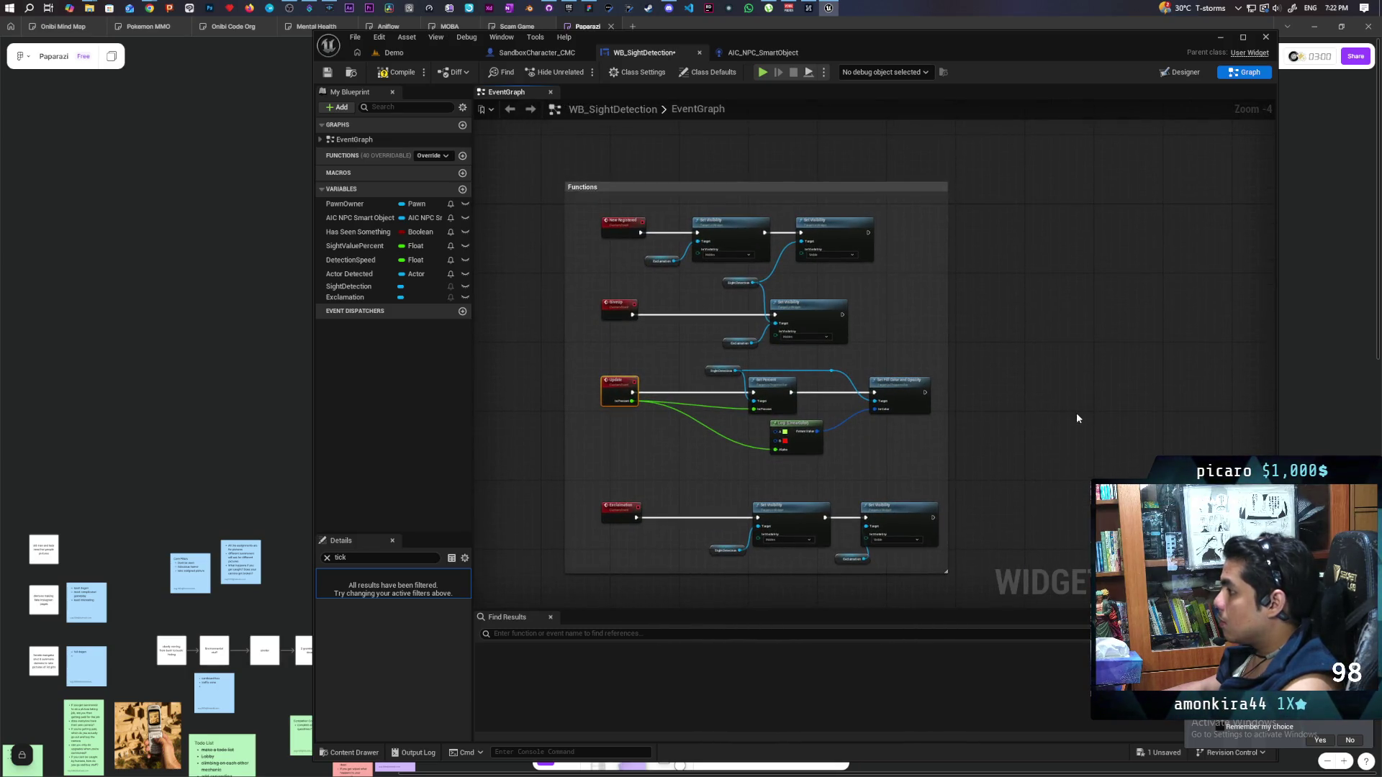
{"action": "scroll", "coordinate": [736, 144], "scroll_direction": "down", "scroll_amount": 1}
{"action": "left_click", "coordinate": [395, 72]}
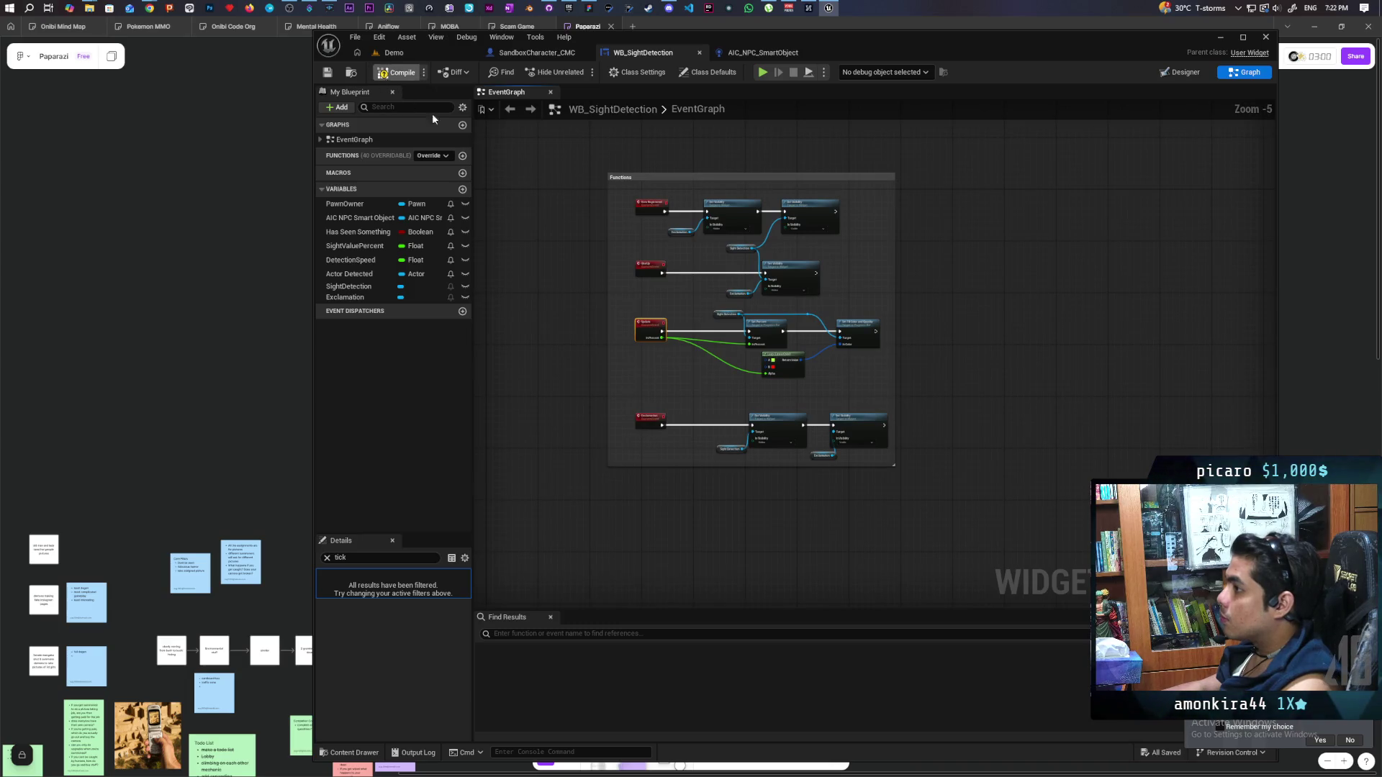
In AIC_NPC_SmartObject, move the four SightRegistered event nodes up and right
{"action": "left_click", "coordinate": [770, 53]}
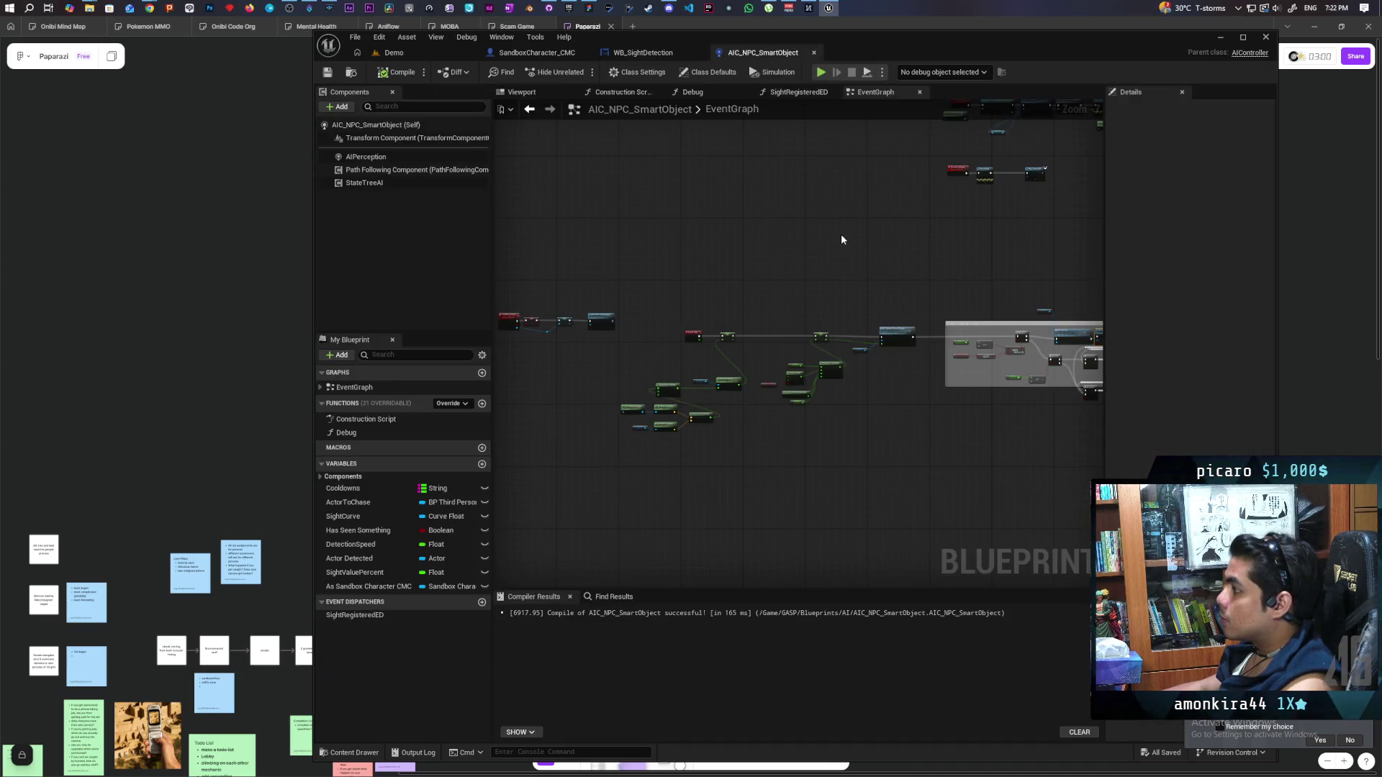
{"action": "scroll", "coordinate": [858, 243], "scroll_direction": "down", "scroll_amount": 1}
{"action": "mouse_move", "coordinate": [857, 244]}
{"action": "left_mouse_down"}
{"action": "mouse_move", "coordinate": [657, 274]}
{"action": "mouse_move", "coordinate": [885, 262]}
{"action": "mouse_move", "coordinate": [732, 228]}
{"action": "mouse_move", "coordinate": [919, 225]}
{"action": "mouse_move", "coordinate": [827, 228]}
{"action": "left_mouse_up"}
{"action": "scroll", "coordinate": [654, 309], "scroll_direction": "up", "scroll_amount": 3}
{"action": "left_click_drag", "start_coordinate": [547, 205], "coordinate": [873, 316]}
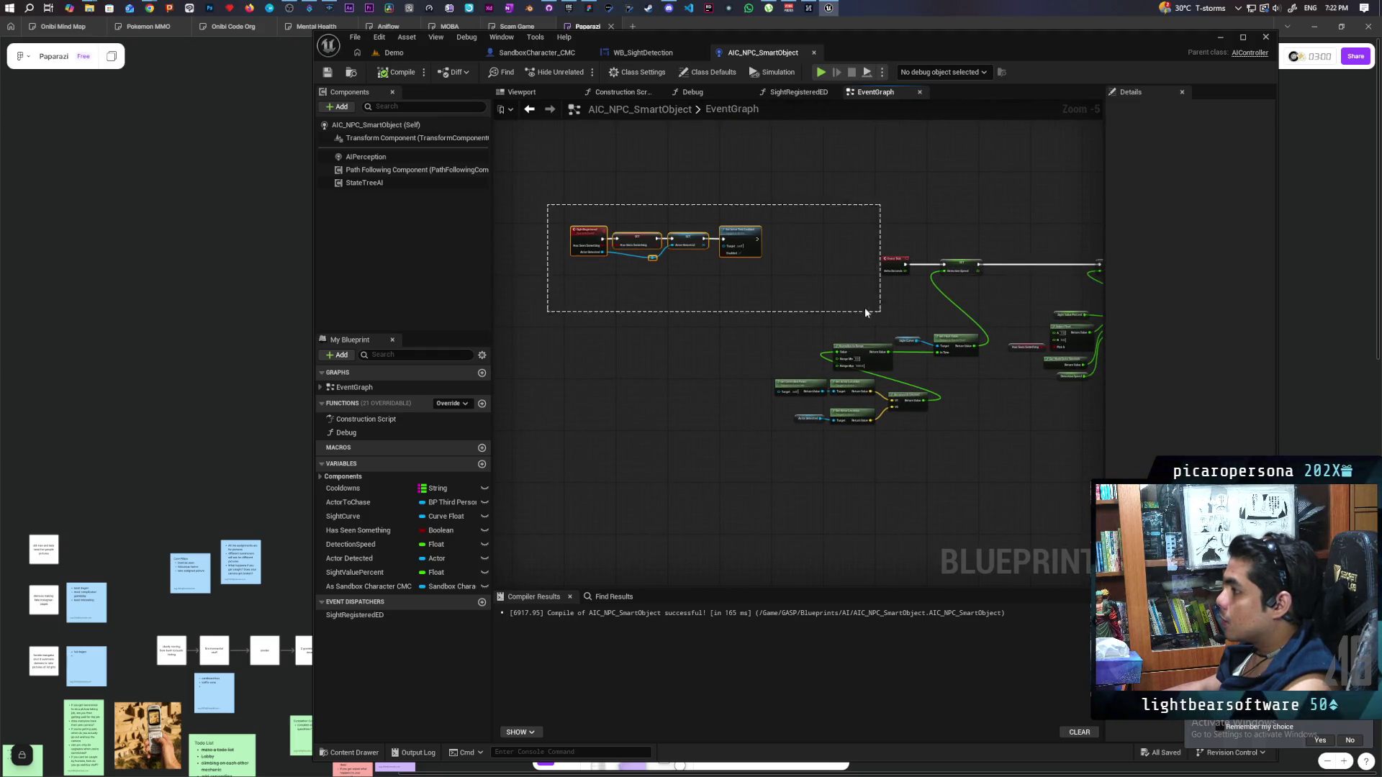
{"action": "mouse_move", "coordinate": [585, 234]}
{"action": "left_mouse_down"}
{"action": "mouse_move", "coordinate": [916, 178]}
{"action": "mouse_move", "coordinate": [898, 194]}
{"action": "mouse_move", "coordinate": [568, 274]}
{"action": "left_mouse_up"}
Shift Set Actor Tick Enabled right to open a gap, then return to SandboxCharacter_CMC's graph
{"action": "scroll", "coordinate": [768, 324], "scroll_direction": "up", "scroll_amount": 3}
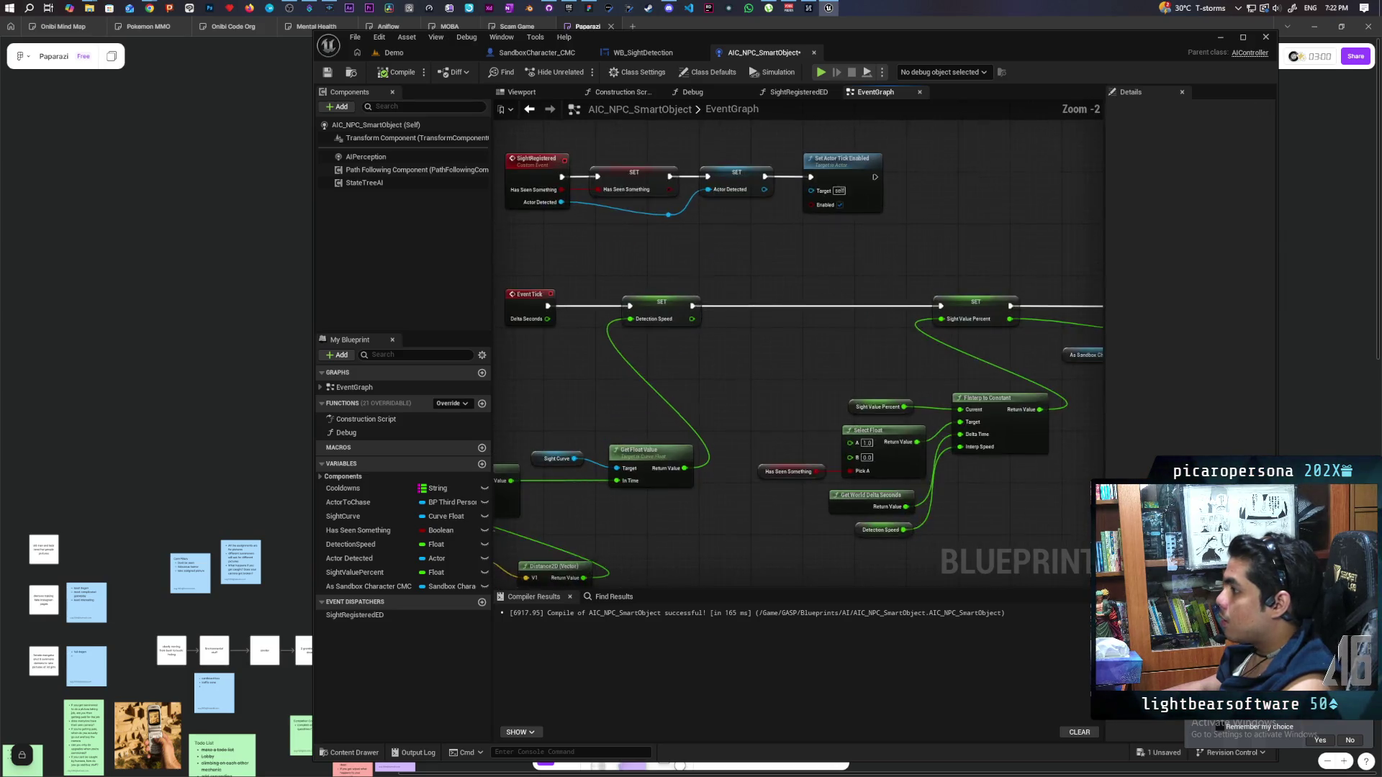
{"action": "left_click_drag", "start_coordinate": [885, 320], "coordinate": [774, 333]}
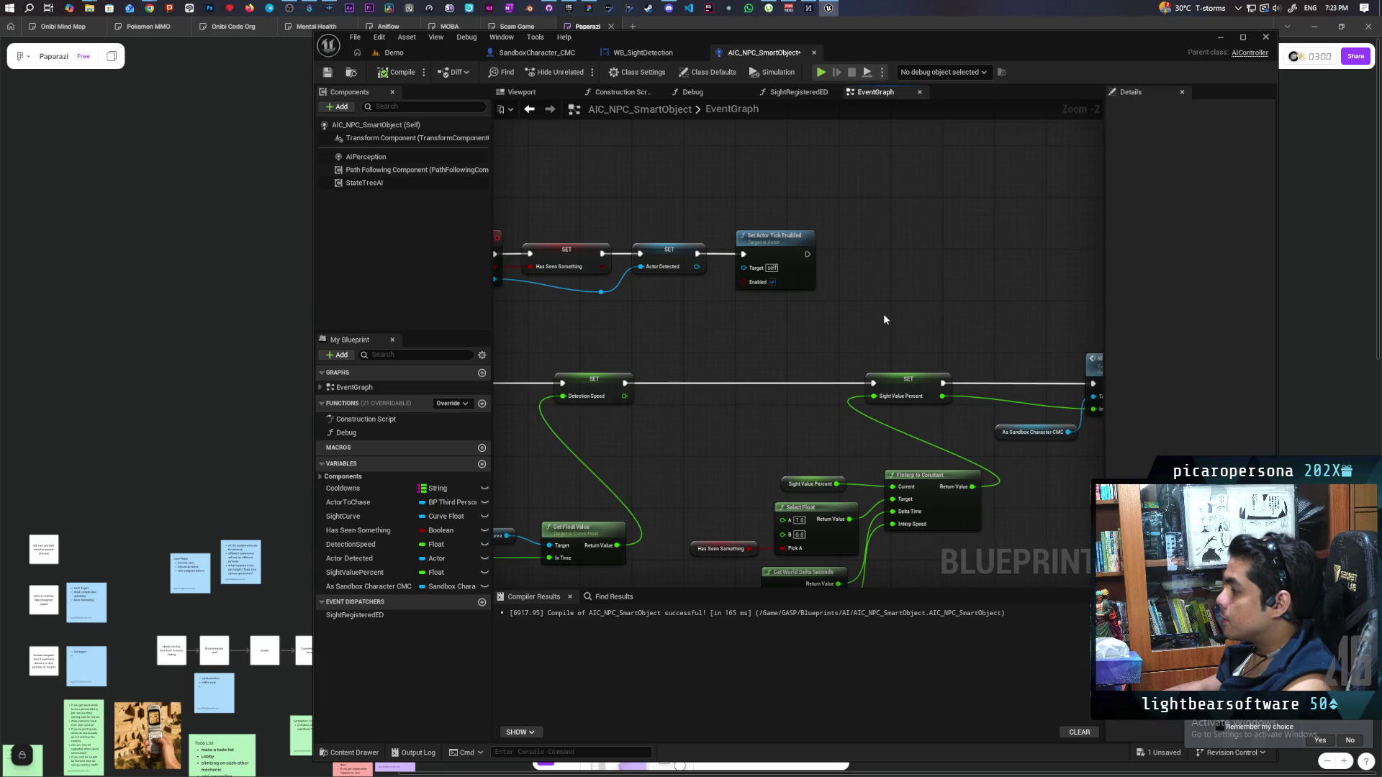
{"action": "left_click_drag", "start_coordinate": [720, 241], "coordinate": [837, 253]}
{"action": "left_click", "coordinate": [672, 312]}
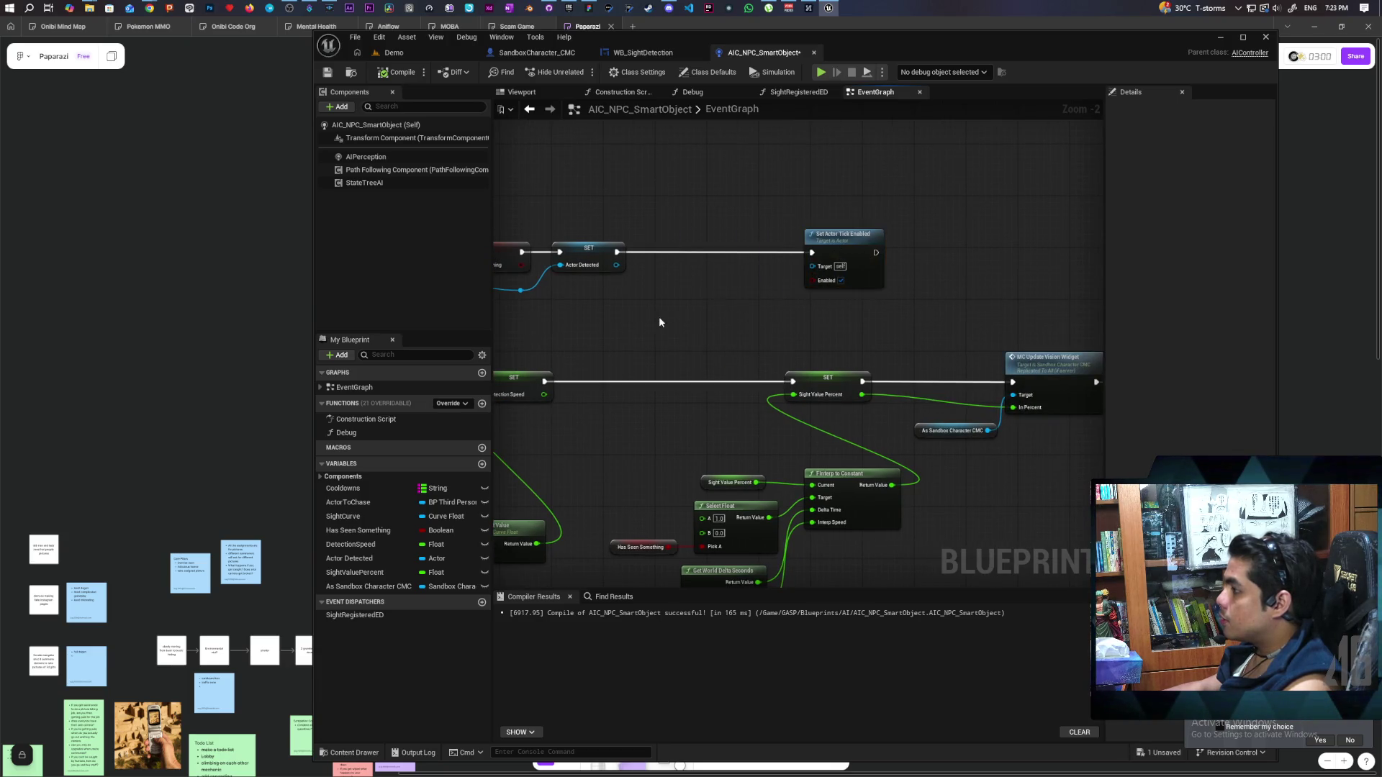
{"action": "scroll", "coordinate": [836, 266], "scroll_direction": "down", "scroll_amount": 3}
{"action": "left_click", "coordinate": [640, 53]}
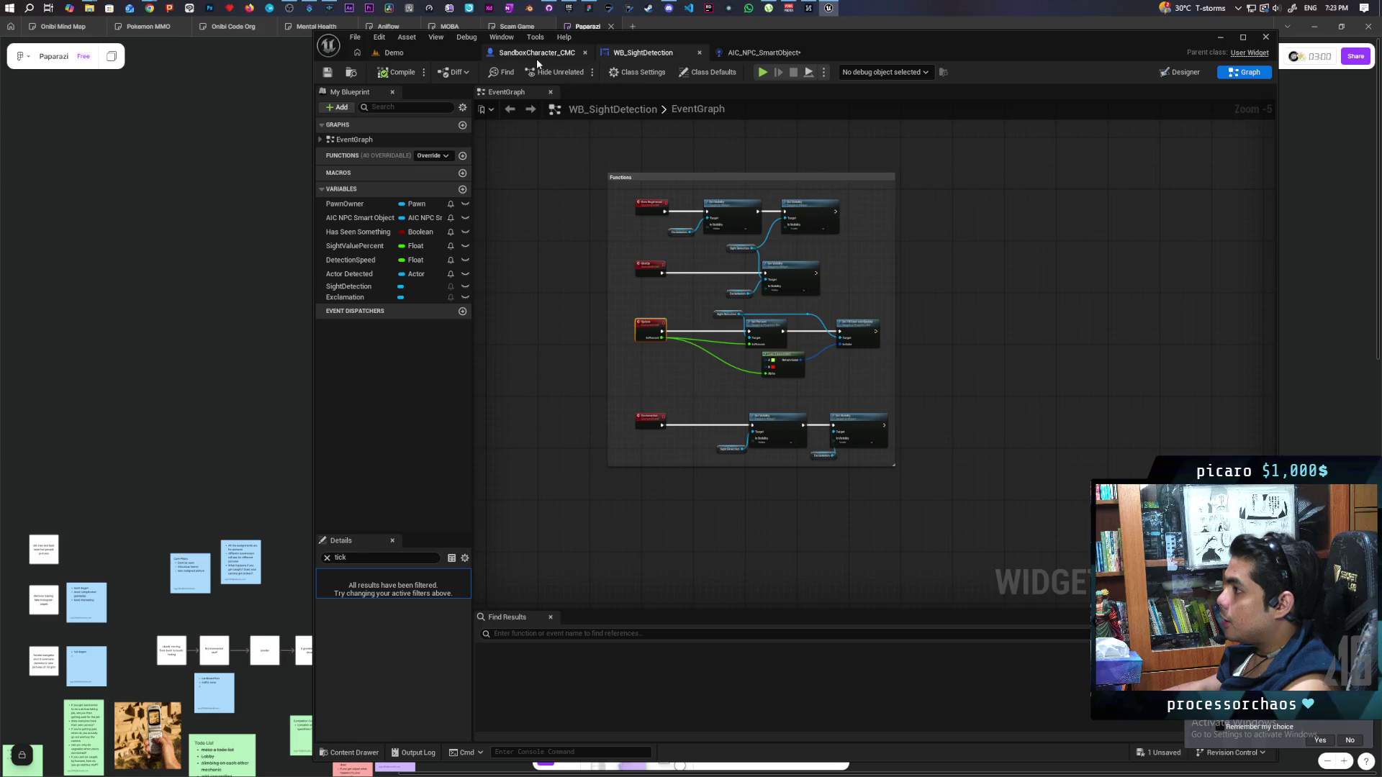
{"action": "scroll", "coordinate": [694, 252], "scroll_direction": "up", "scroll_amount": 2}
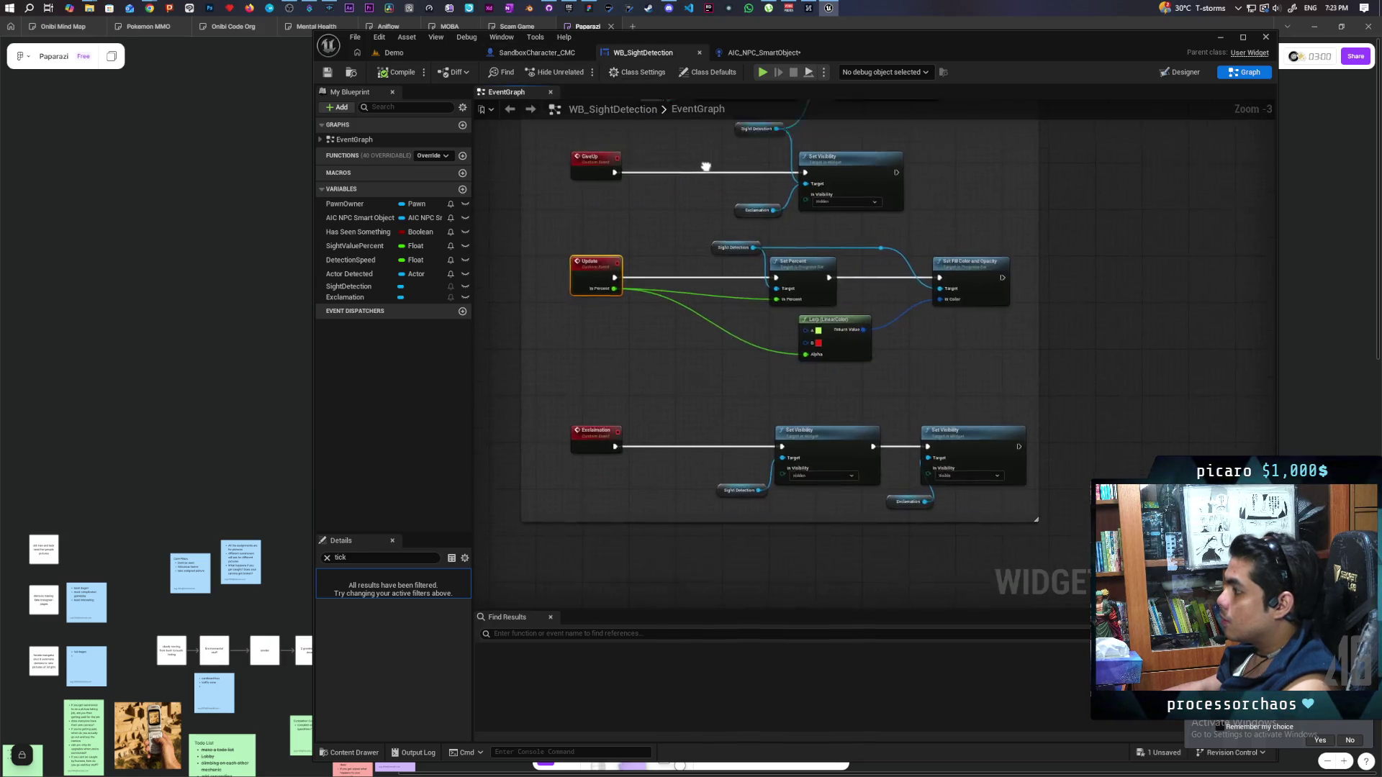
{"action": "left_click", "coordinate": [536, 53]}
Add a New Registered call on the As WB Sight Detection reference
{"action": "mouse_move", "coordinate": [678, 227]}
{"action": "left_mouse_down"}
{"action": "mouse_move", "coordinate": [731, 186]}
{"action": "mouse_move", "coordinate": [724, 269]}
{"action": "left_mouse_up"}
{"action": "left_click_drag", "start_coordinate": [716, 325], "coordinate": [755, 154]}
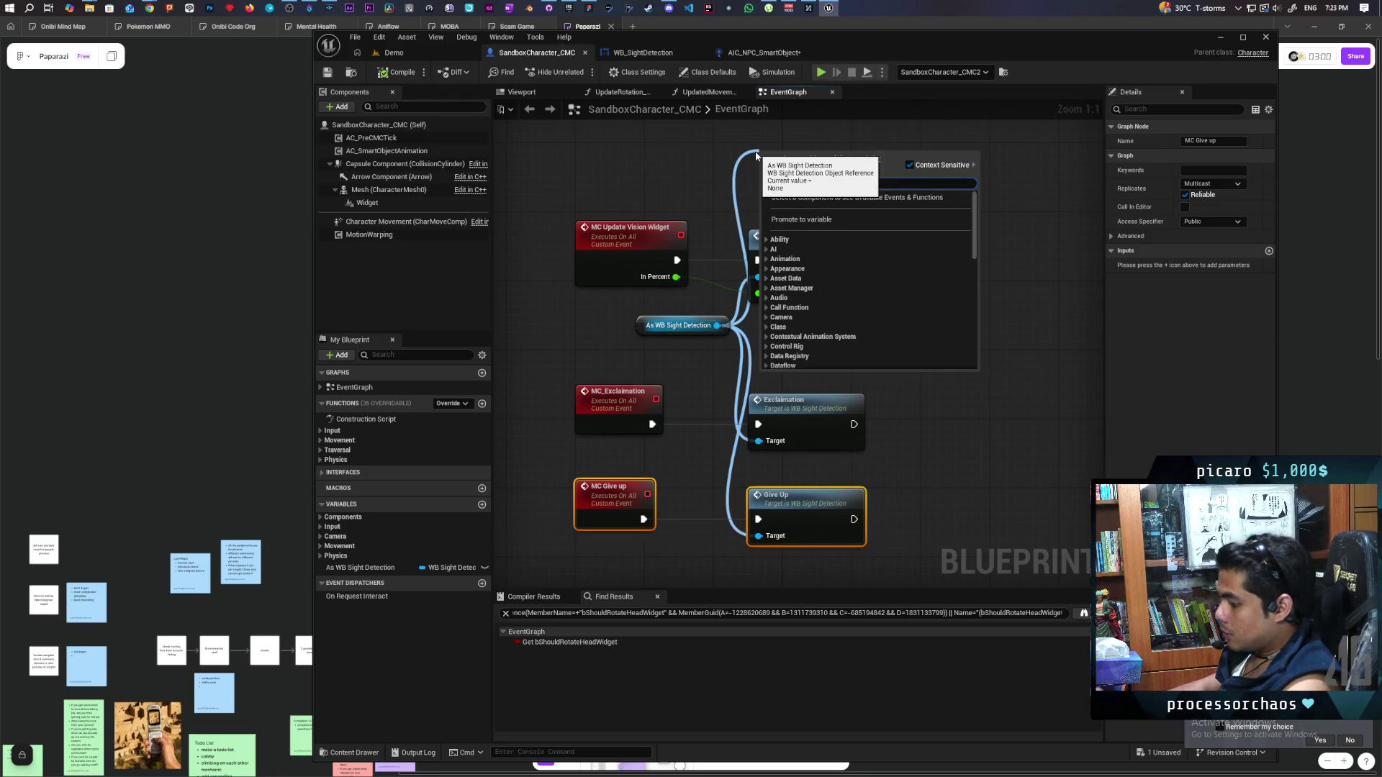
{"action": "type", "text": "new re"}
{"action": "key", "text": "Return"}
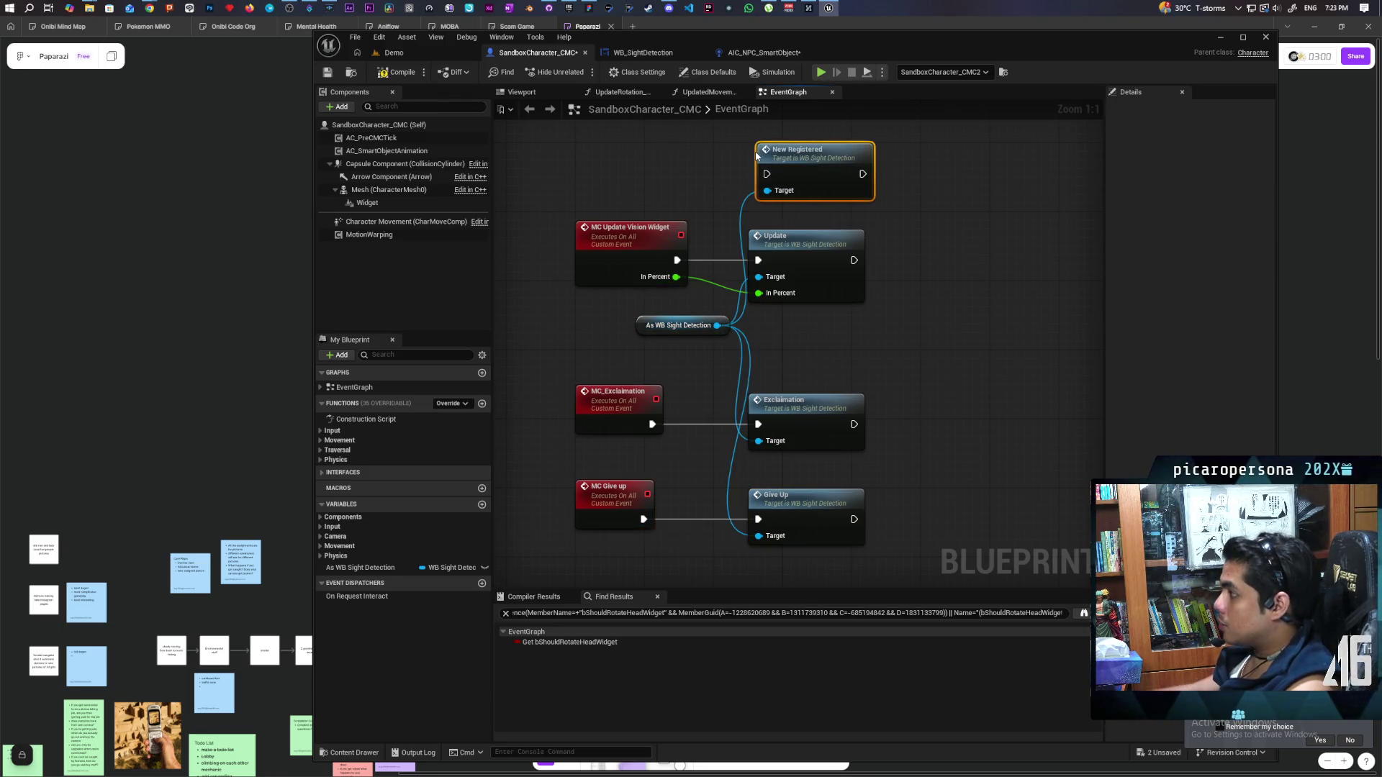
{"action": "left_click_drag", "start_coordinate": [911, 198], "coordinate": [896, 286]}
{"action": "left_click_drag", "start_coordinate": [788, 267], "coordinate": [778, 244]}
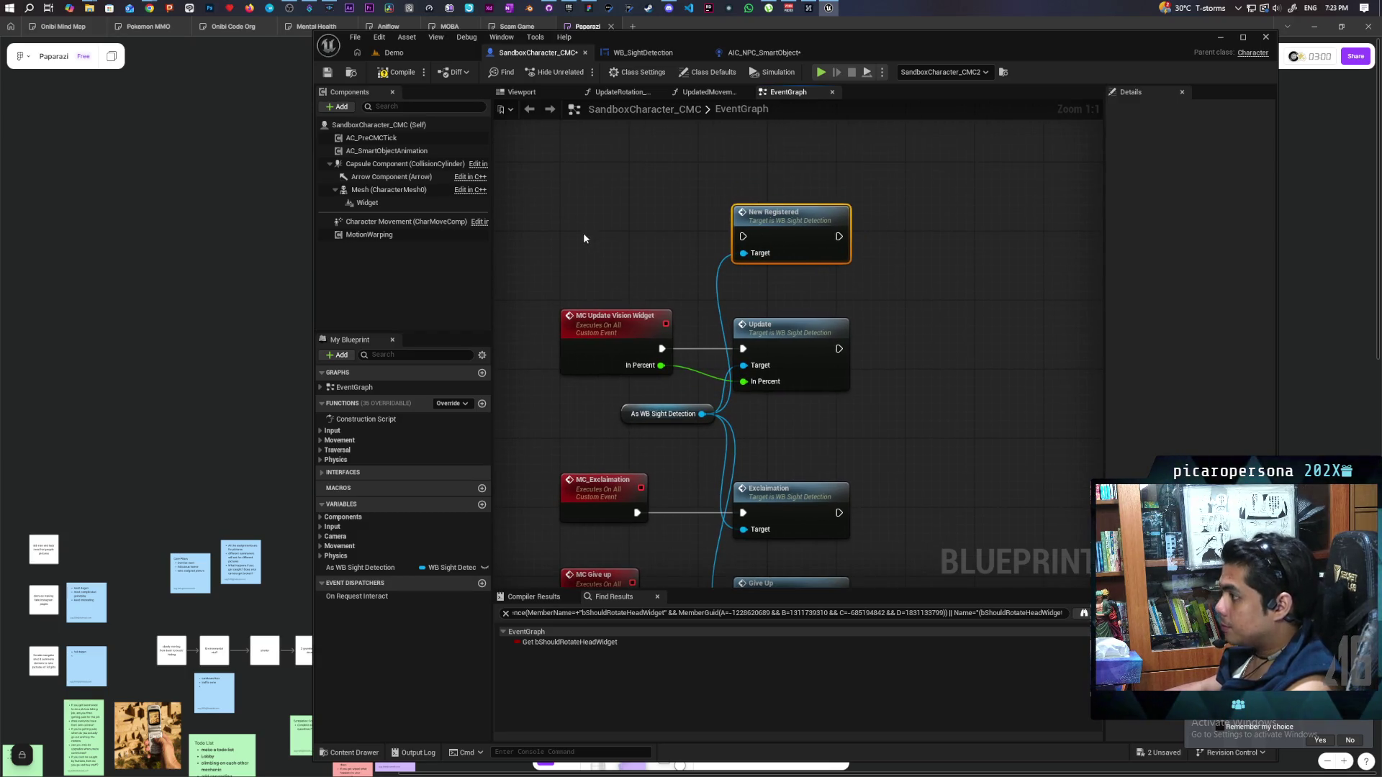
Create a reliable multicast custom event MC Registered and wire it to New Registered
{"action": "key", "text": "ctrl+v"}
{"action": "type", "text": "MC"}
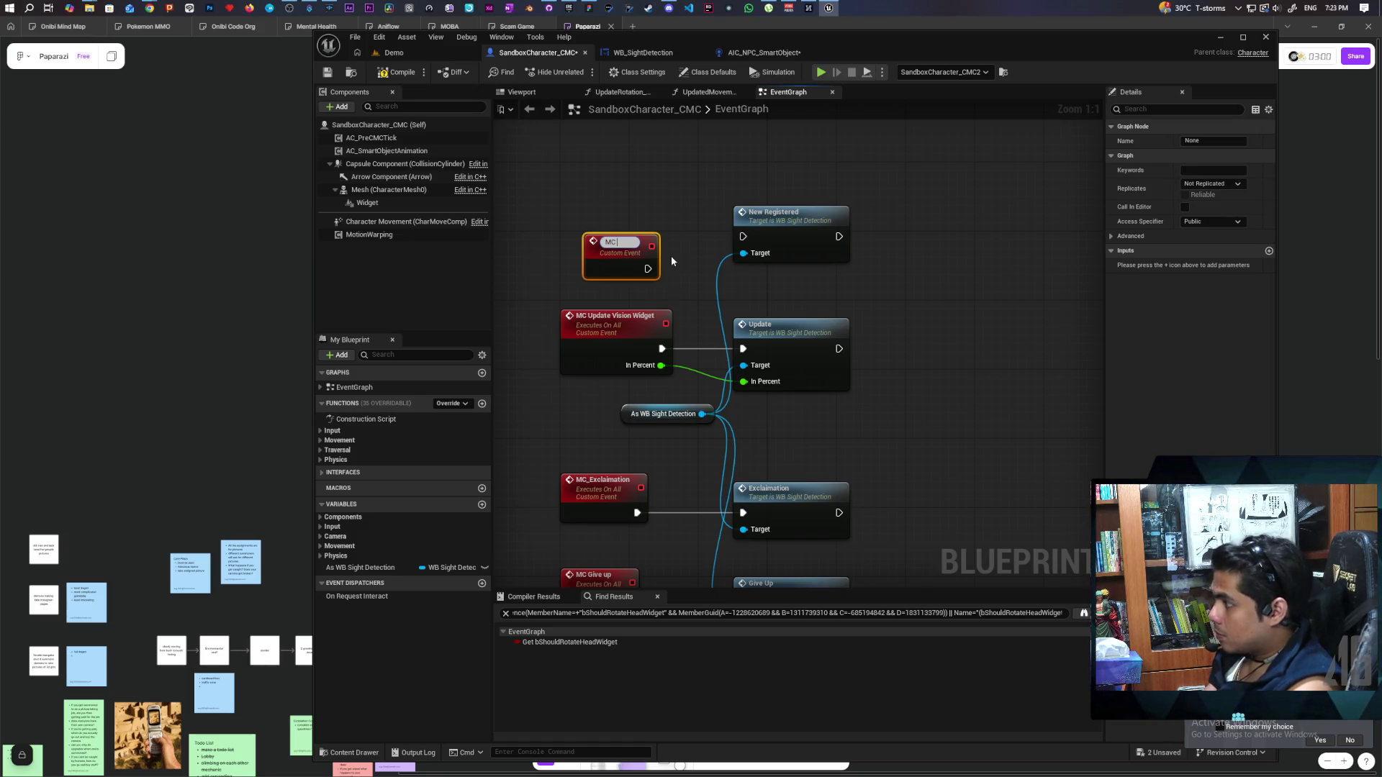
{"action": "type", "text": " Re"}
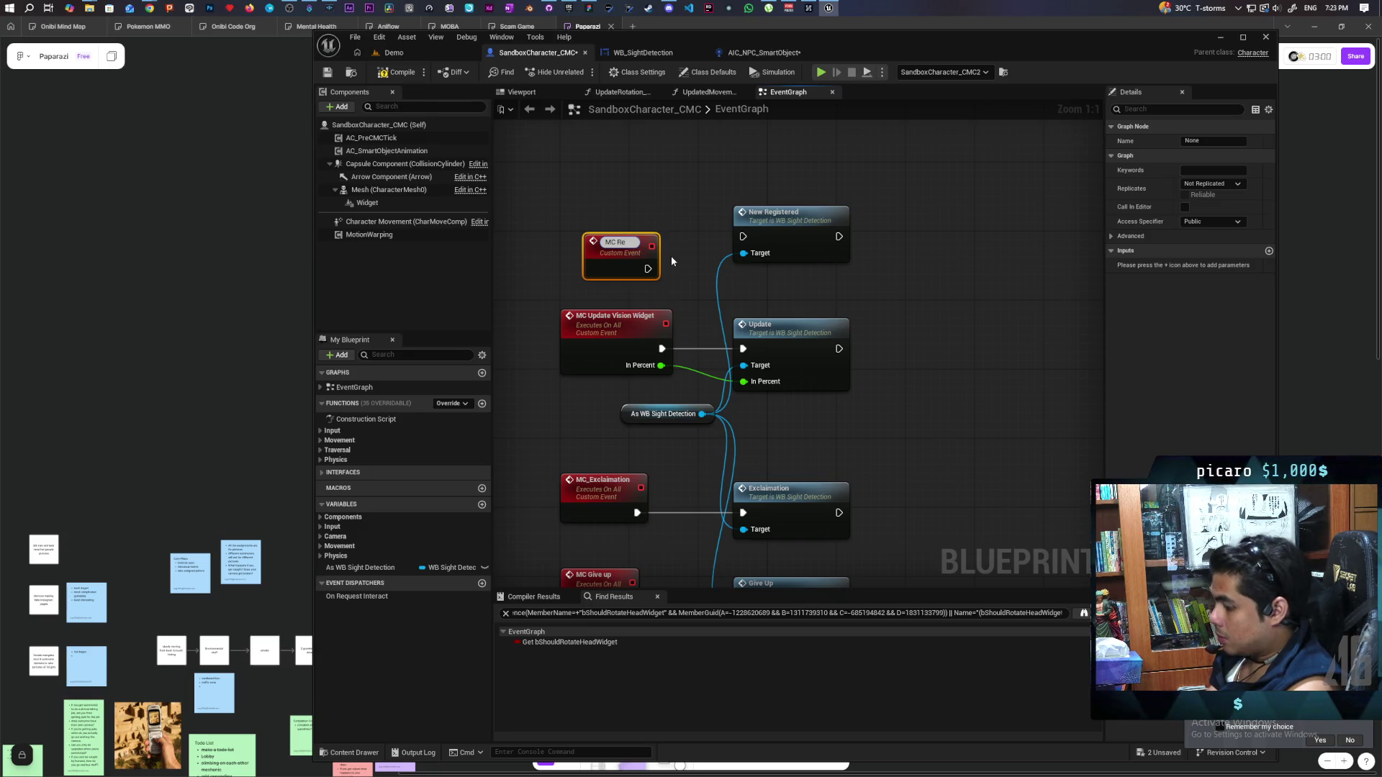
{"action": "type", "text": "e"}
{"action": "type", "text": "stered"}
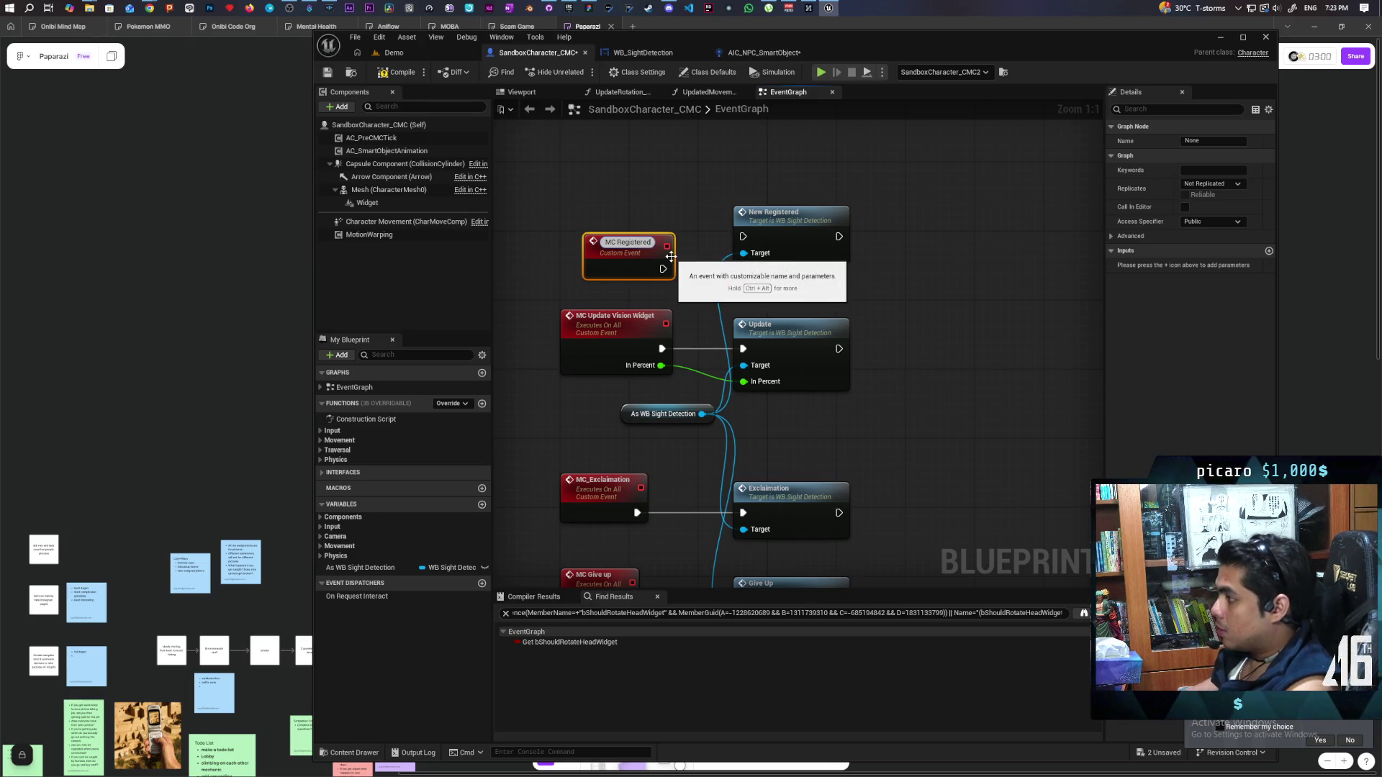
{"action": "left_click", "coordinate": [654, 266]}
{"action": "mouse_move", "coordinate": [654, 267]}
{"action": "left_mouse_down"}
{"action": "mouse_move", "coordinate": [743, 237]}
{"action": "mouse_move", "coordinate": [599, 218]}
{"action": "left_mouse_up"}
{"action": "left_click", "coordinate": [1212, 183]}
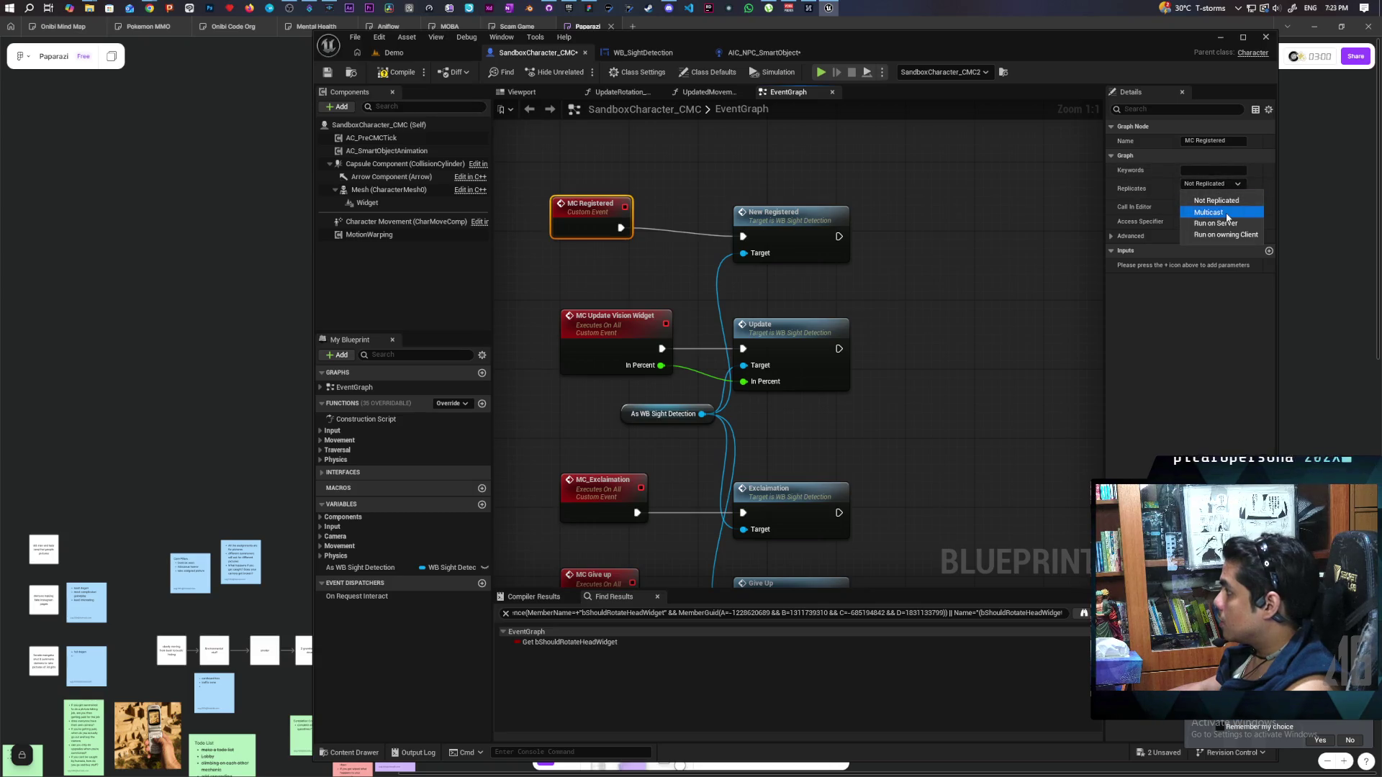
{"action": "left_click", "coordinate": [1201, 208]}
{"action": "left_click", "coordinate": [1185, 195]}
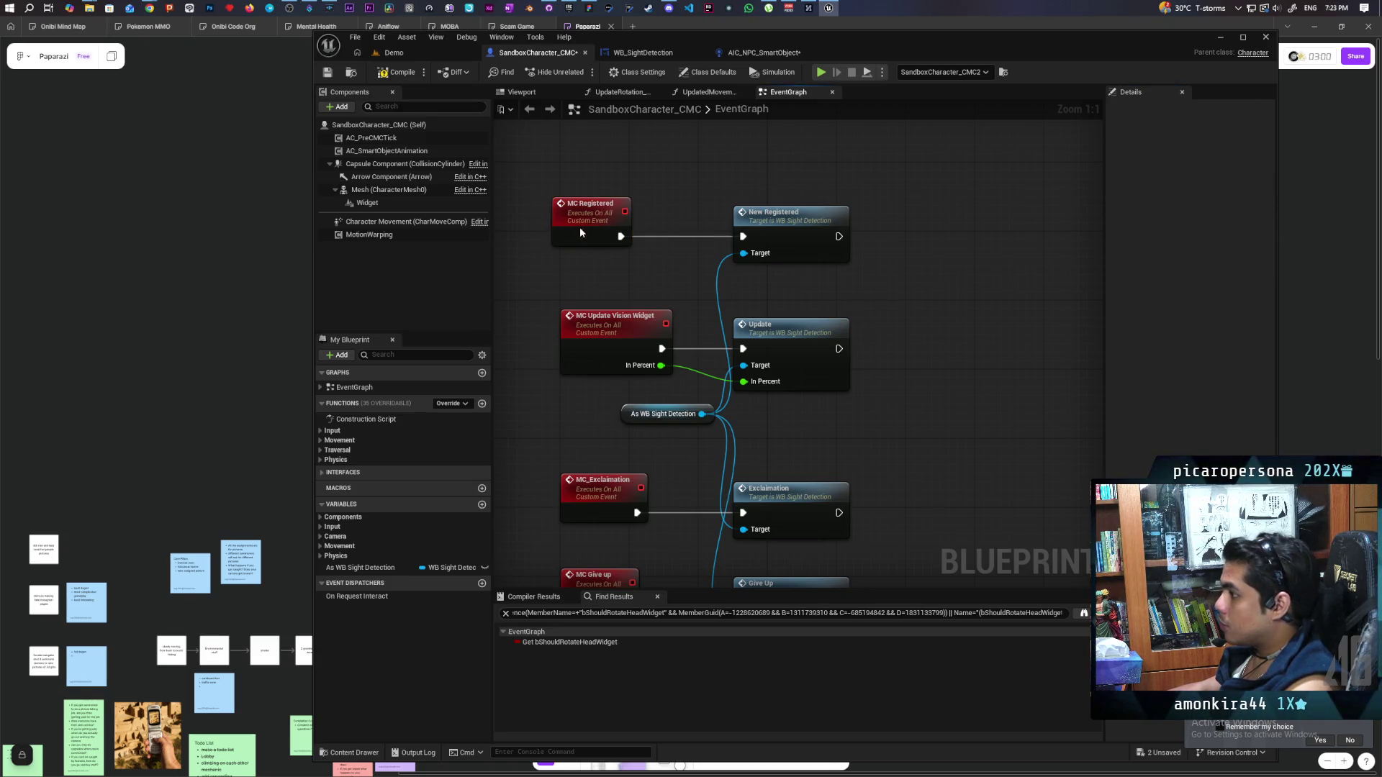
{"action": "left_click_drag", "start_coordinate": [580, 232], "coordinate": [588, 232]}
{"action": "left_click", "coordinate": [655, 172]}
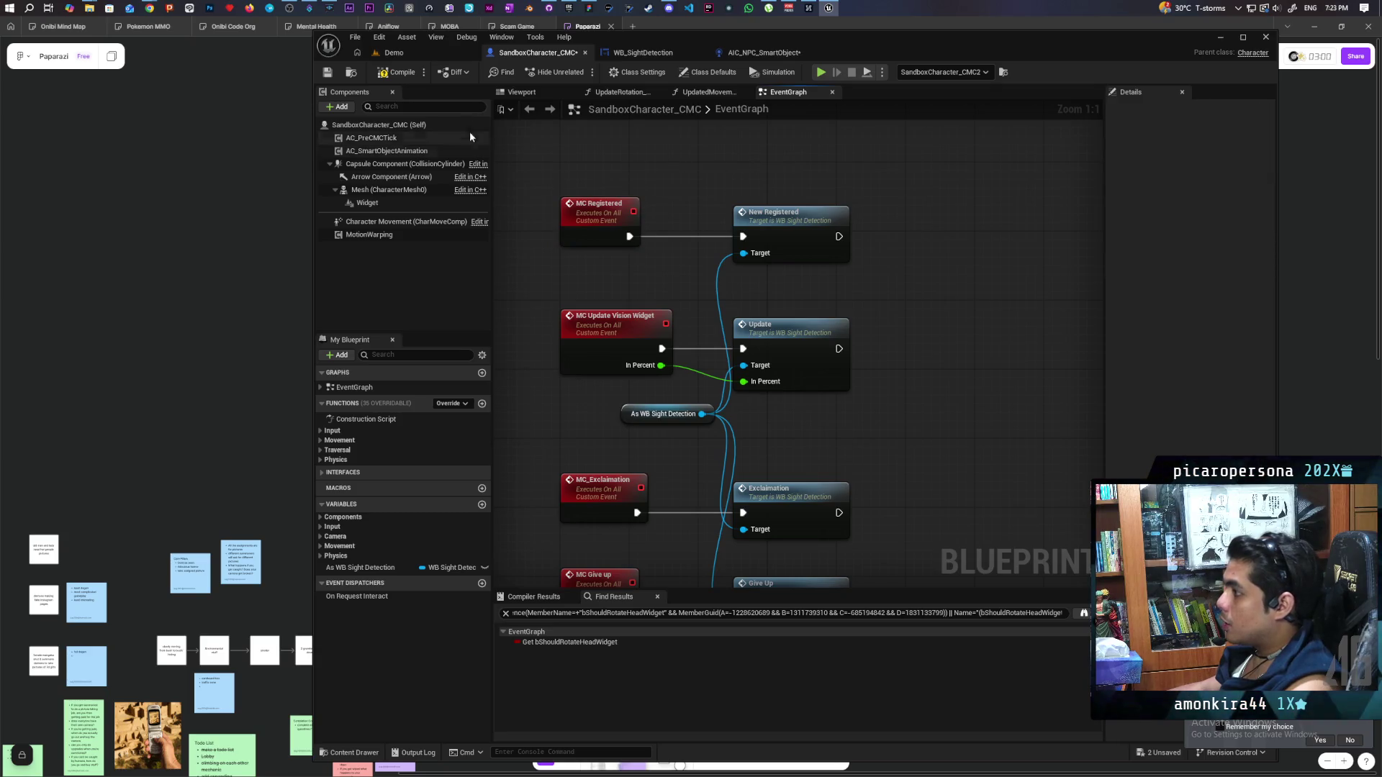
{"action": "left_click", "coordinate": [643, 53]}
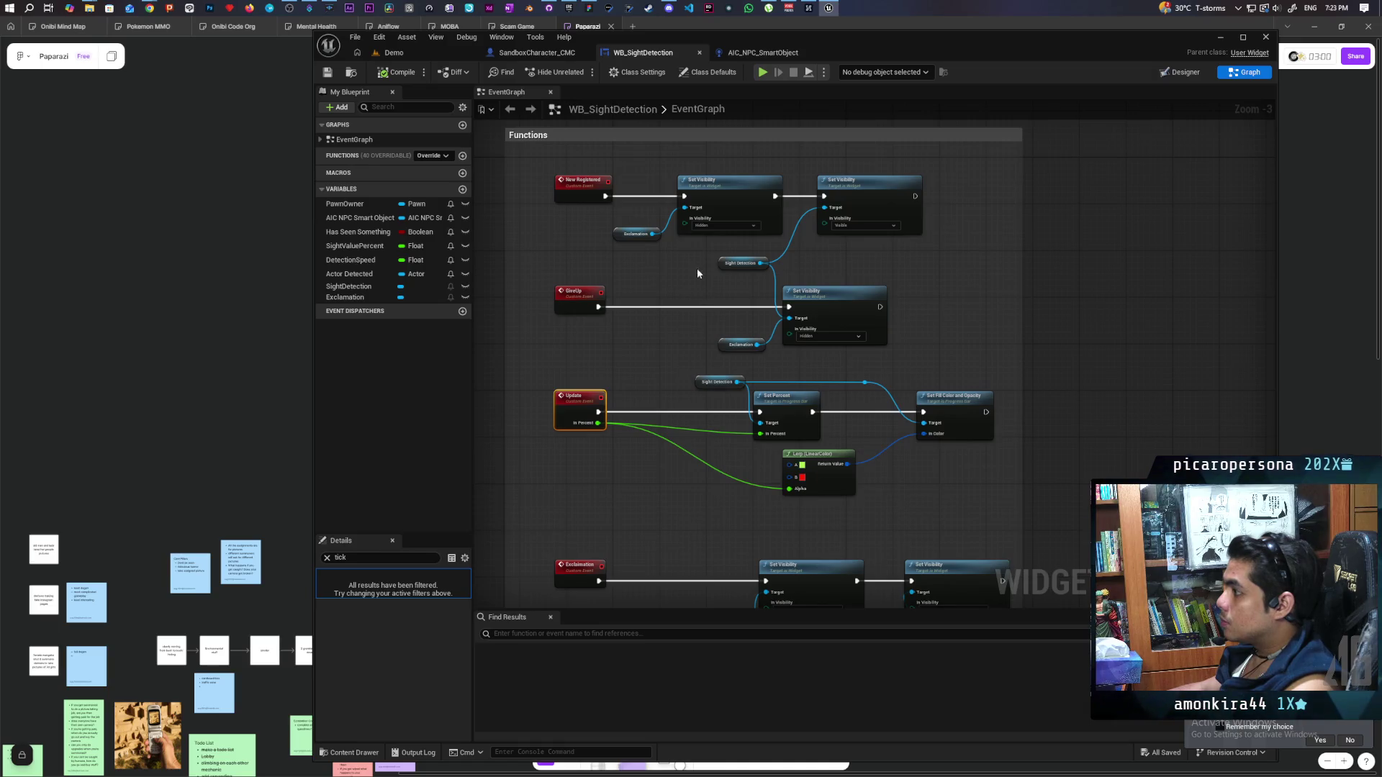
In AIC_NPC_SmartObject, call MC Registered on As Sandbox Character CMC after SET Actor Detected, then compile and save
{"action": "left_click", "coordinate": [756, 53]}
{"action": "scroll", "coordinate": [815, 244], "scroll_direction": "up", "scroll_amount": 2}
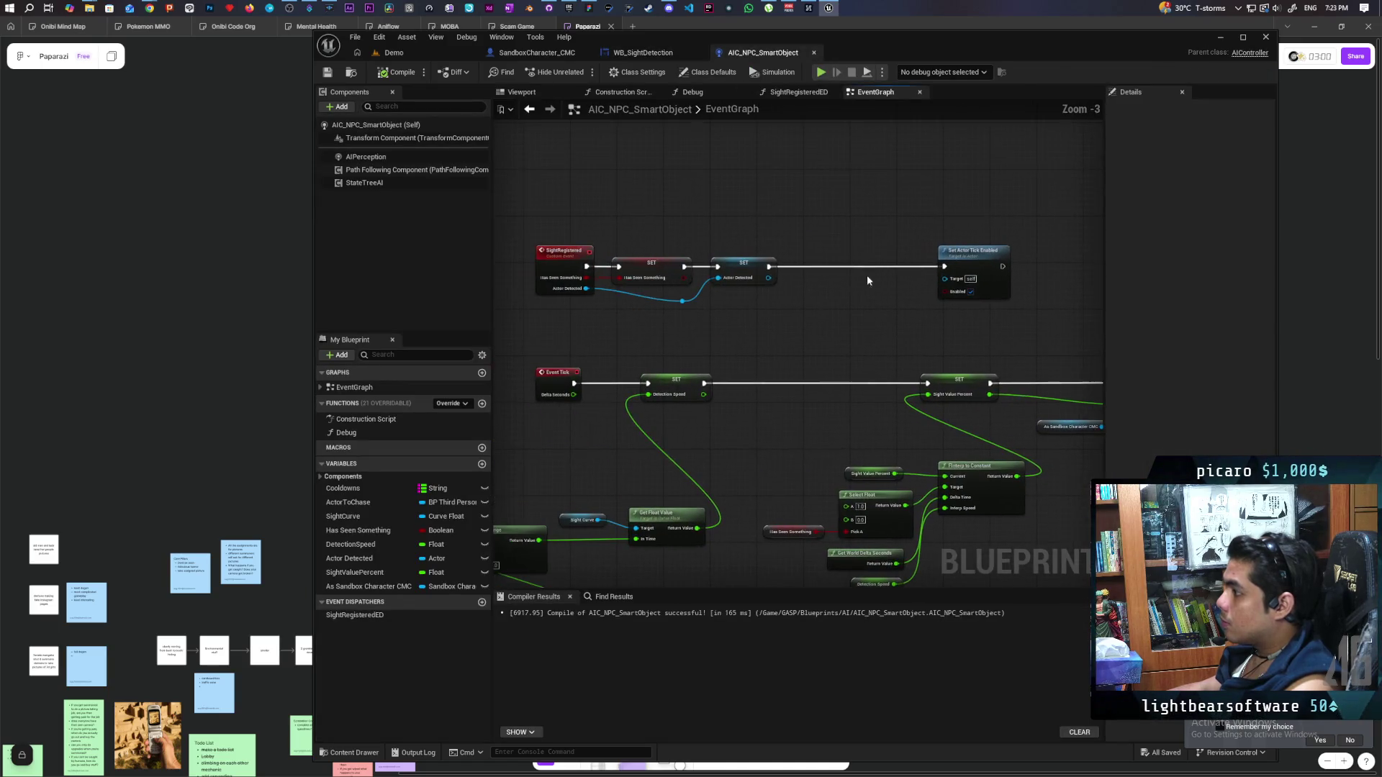
{"action": "mouse_move", "coordinate": [364, 593]}
{"action": "left_mouse_down"}
{"action": "mouse_move", "coordinate": [749, 224]}
{"action": "mouse_move", "coordinate": [817, 277]}
{"action": "left_mouse_up"}
{"action": "left_click", "coordinate": [777, 238]}
{"action": "type", "text": "registere"}
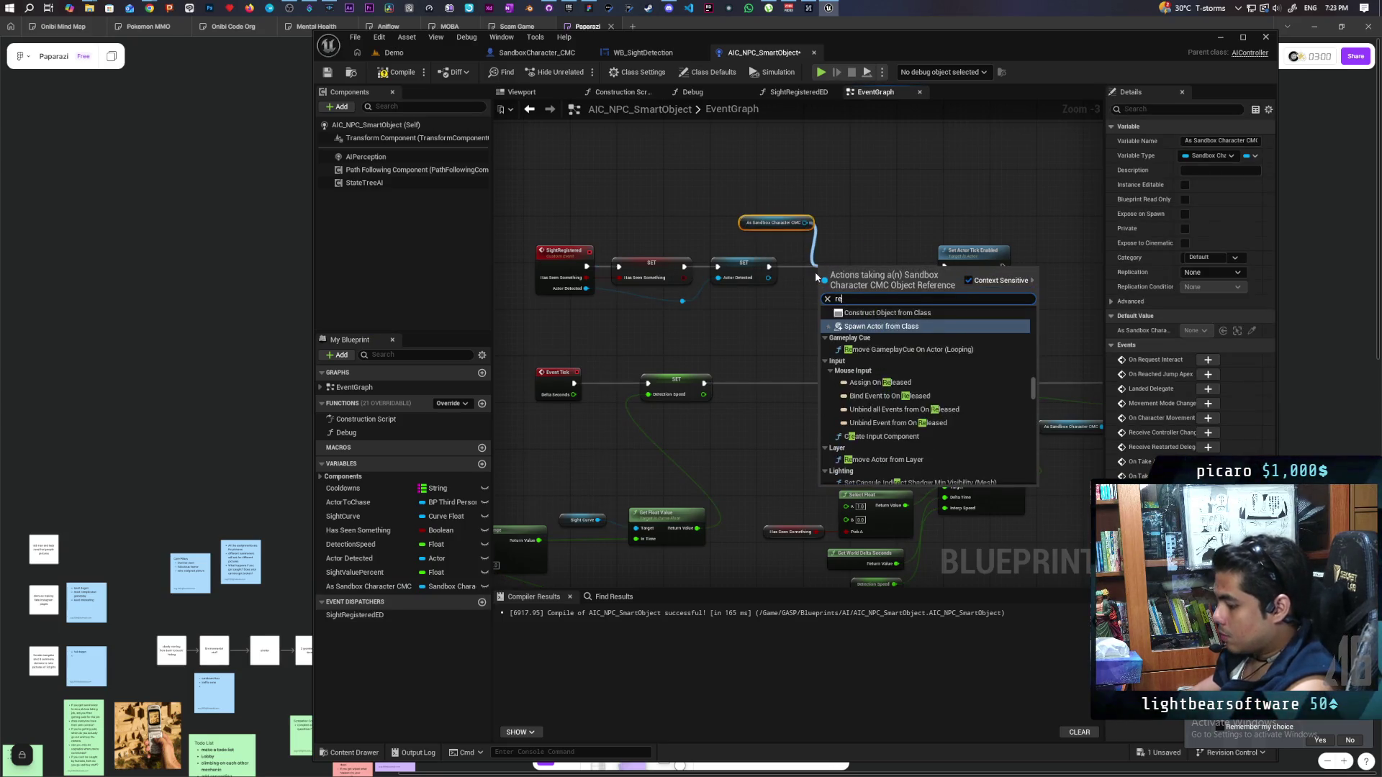
{"action": "key", "text": "Return"}
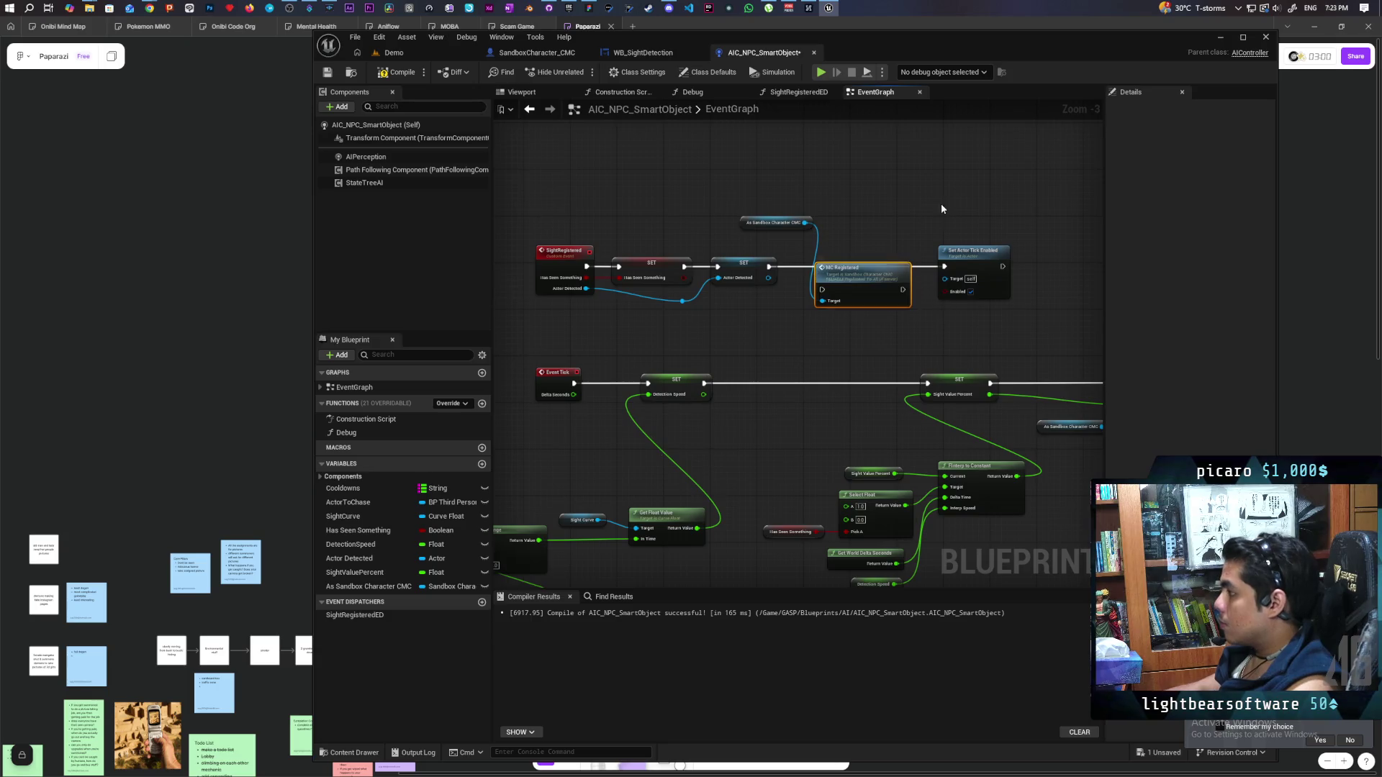
{"action": "scroll", "coordinate": [835, 303], "scroll_direction": "up", "scroll_amount": 4}
{"action": "left_click_drag", "start_coordinate": [834, 303], "coordinate": [807, 276]}
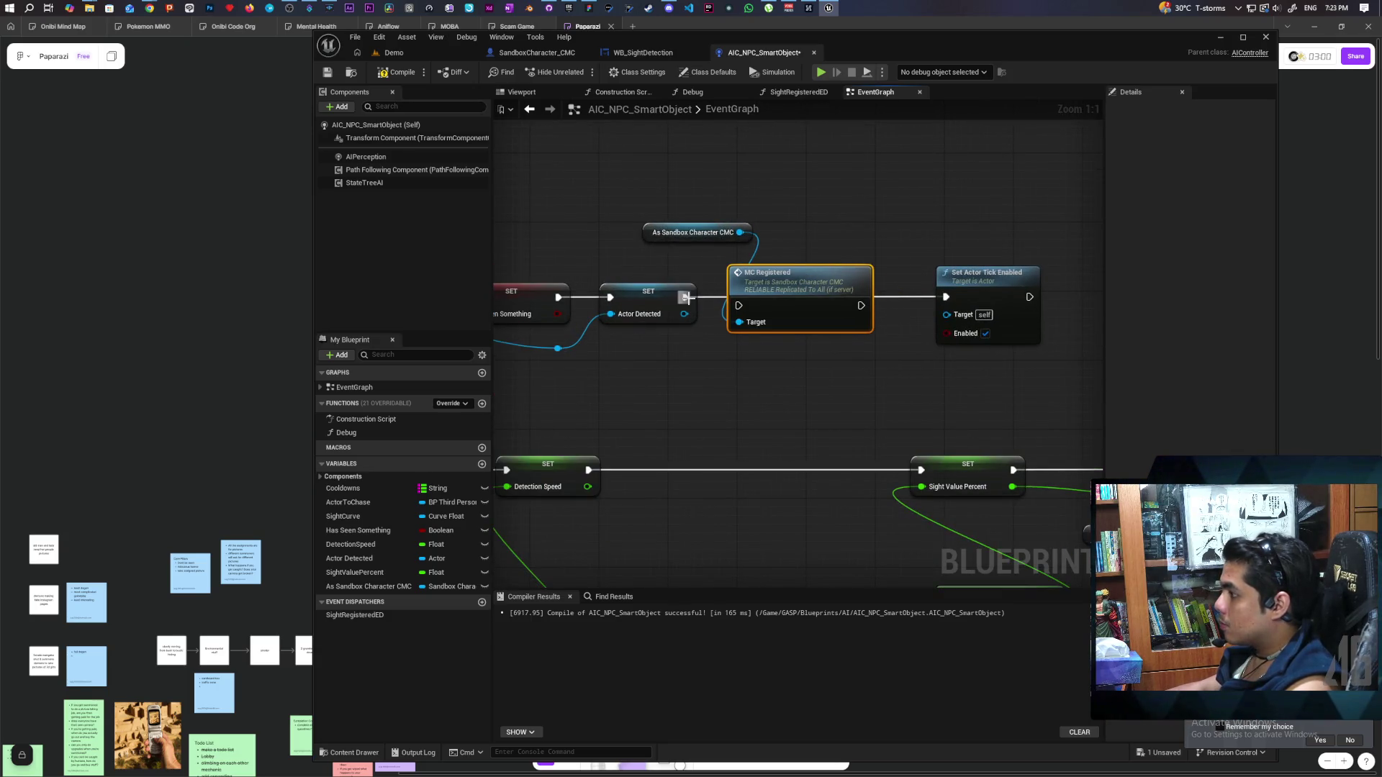
{"action": "left_click_drag", "start_coordinate": [737, 306], "coordinate": [738, 305]}
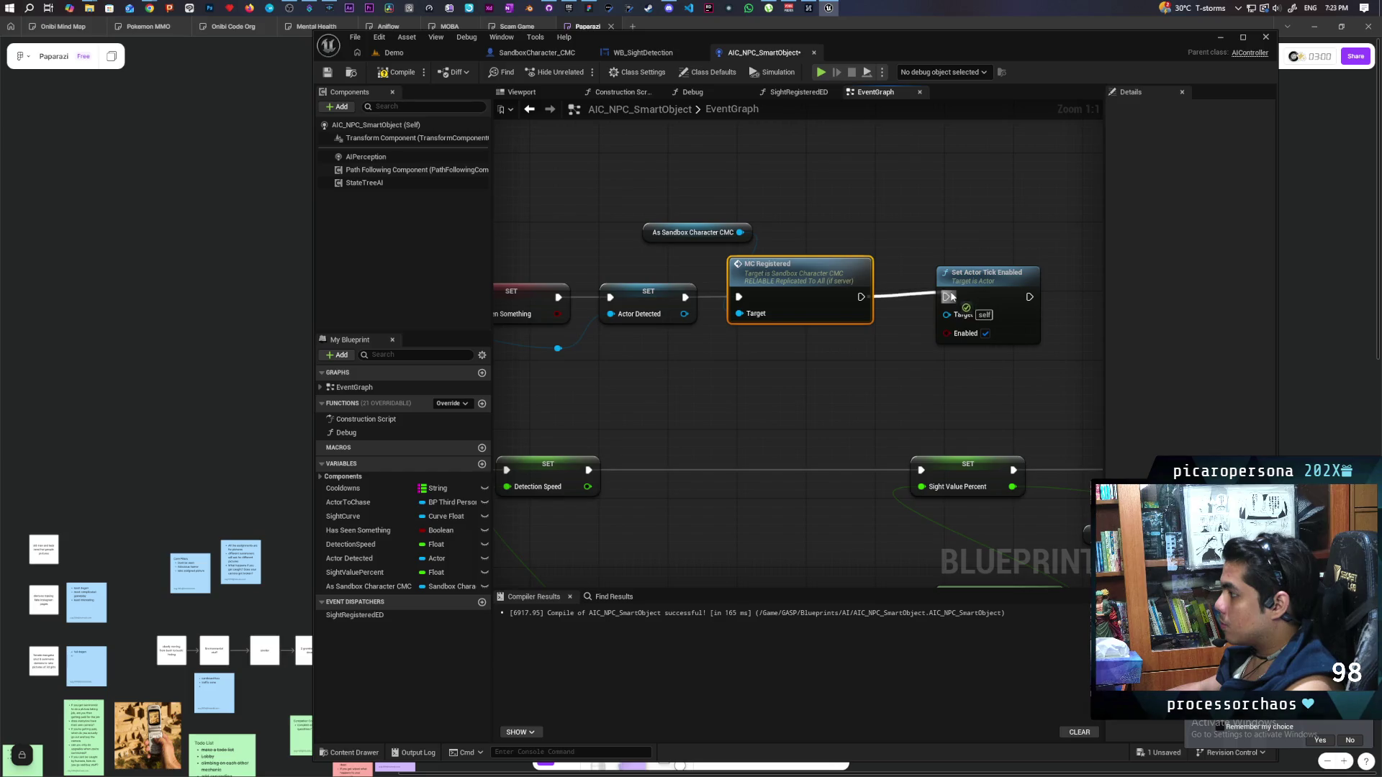
{"action": "left_click_drag", "start_coordinate": [645, 239], "coordinate": [618, 350]}
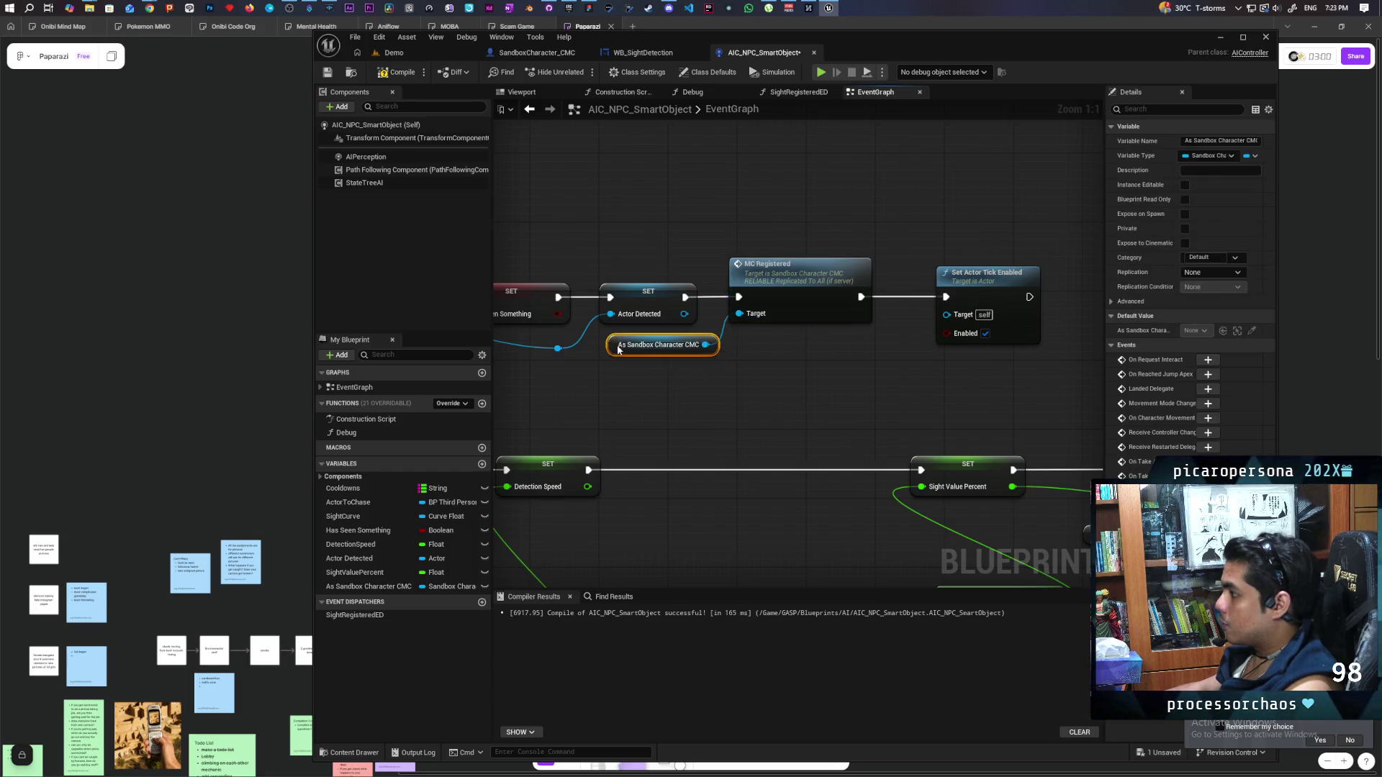
{"action": "key", "text": "ctrl+s"}
Enlarge the comment box around the MC Give Up nodes and launch multiplayer PIE on the Demo level
{"action": "scroll", "coordinate": [747, 200], "scroll_direction": "down", "scroll_amount": 6}
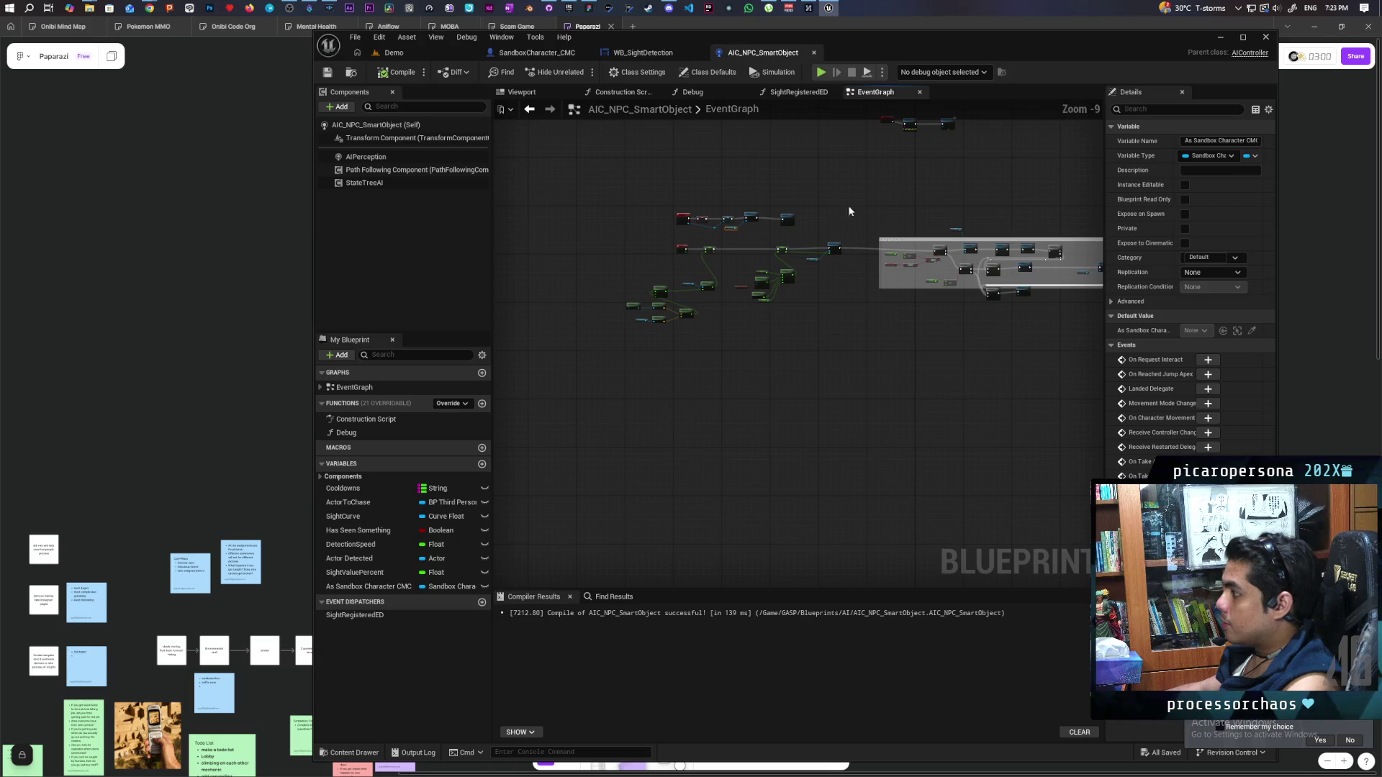
{"action": "scroll", "coordinate": [852, 230], "scroll_direction": "up", "scroll_amount": 2}
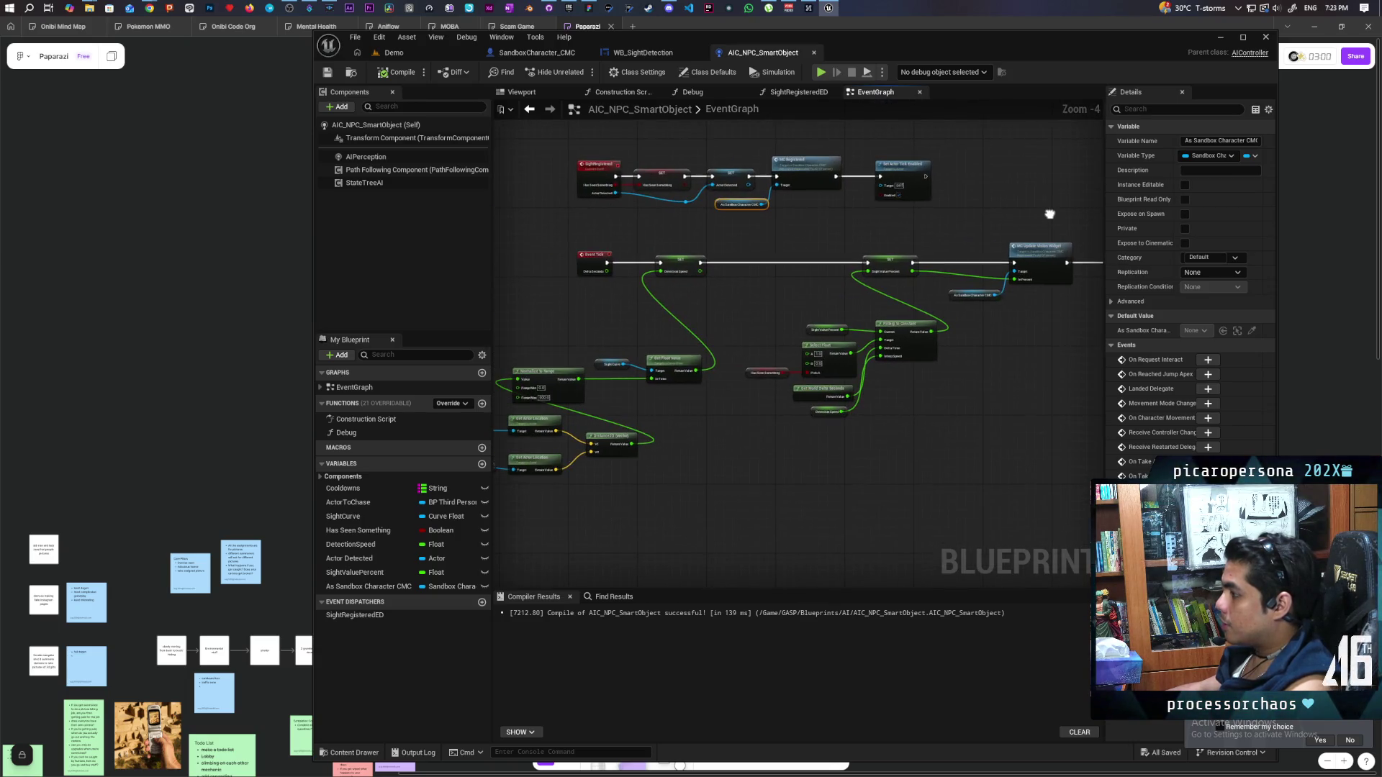
{"action": "scroll", "coordinate": [742, 319], "scroll_direction": "right", "scroll_amount": 10}
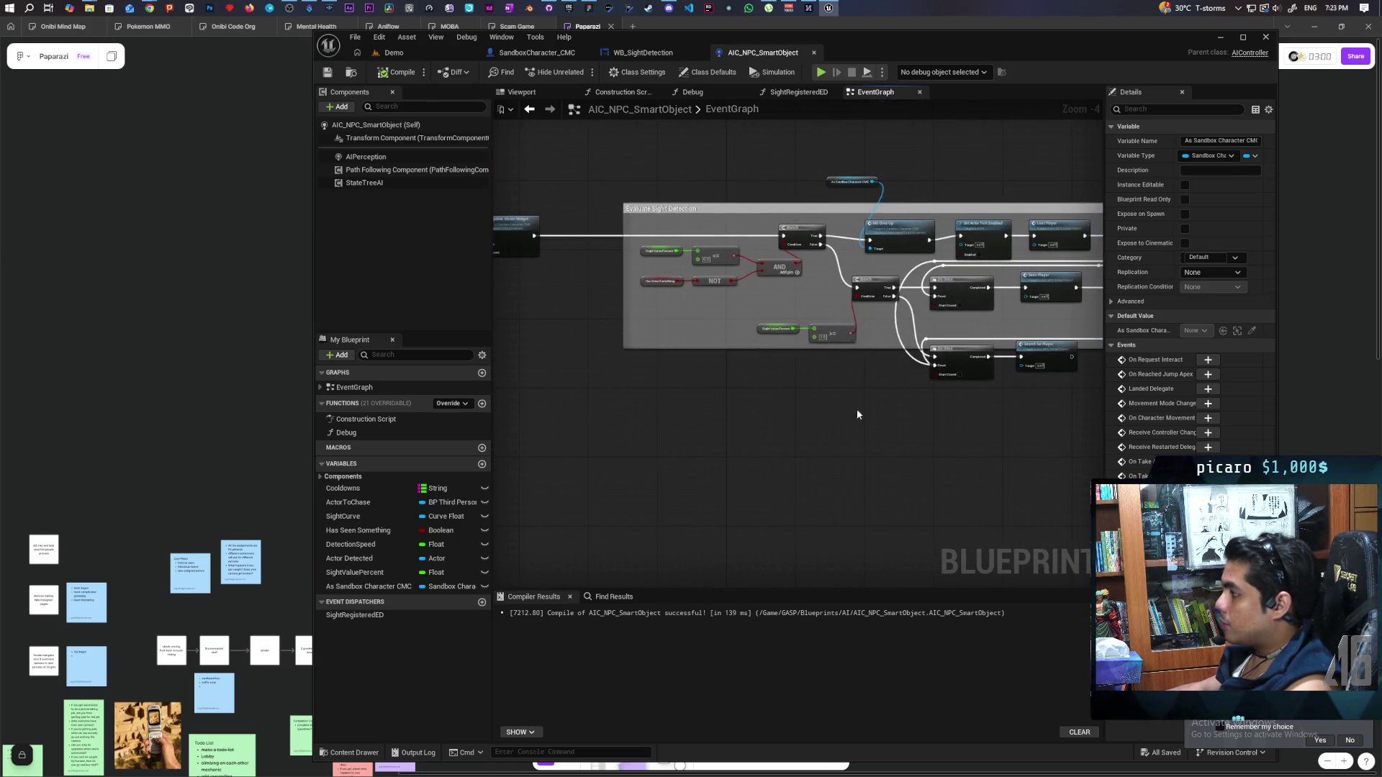
{"action": "scroll", "coordinate": [763, 345], "scroll_direction": "up", "scroll_amount": 2}
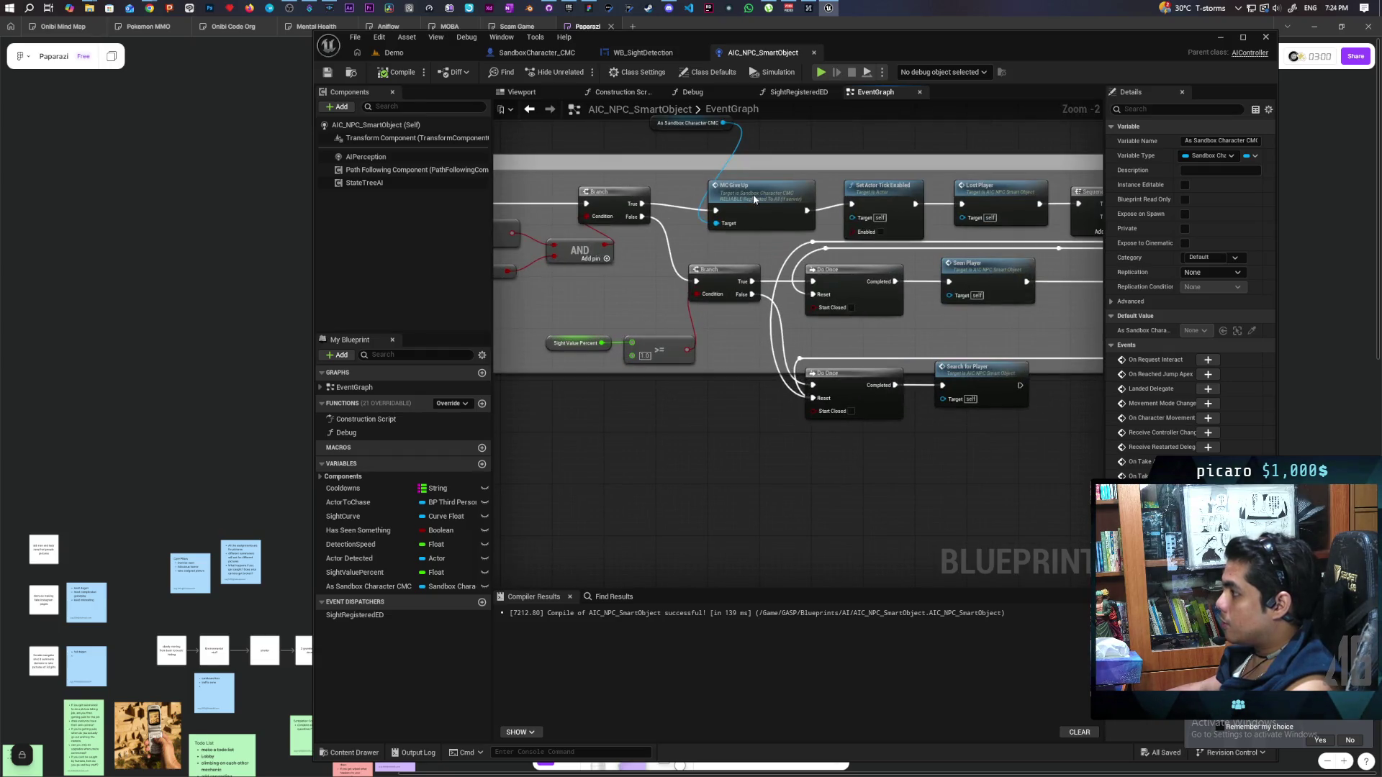
{"action": "left_click", "coordinate": [753, 199]}
{"action": "scroll", "coordinate": [782, 312], "scroll_direction": "right", "scroll_amount": 8}
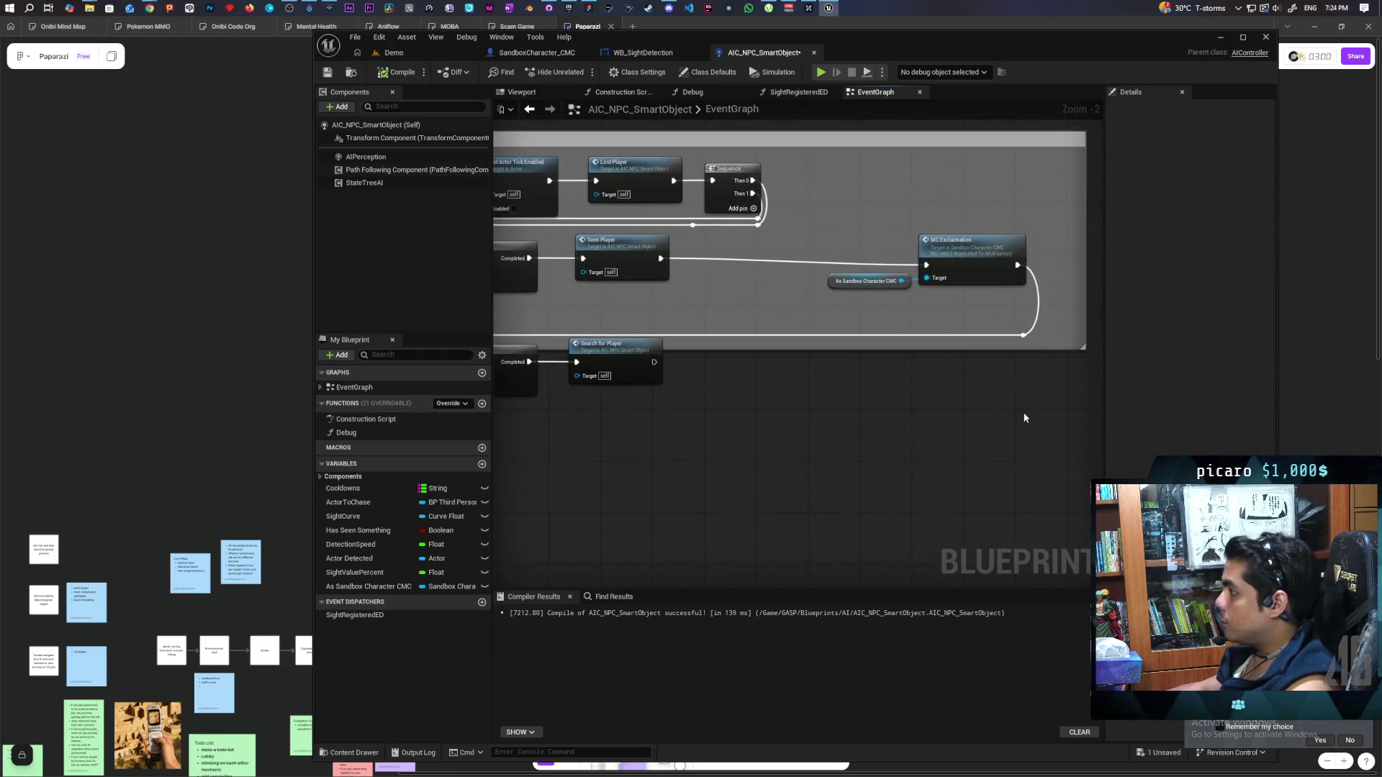
{"action": "scroll", "coordinate": [967, 376], "scroll_direction": "down", "scroll_amount": 1}
{"action": "left_click_drag", "start_coordinate": [992, 336], "coordinate": [992, 432]}
{"action": "scroll", "coordinate": [871, 426], "scroll_direction": "left", "scroll_amount": 8}
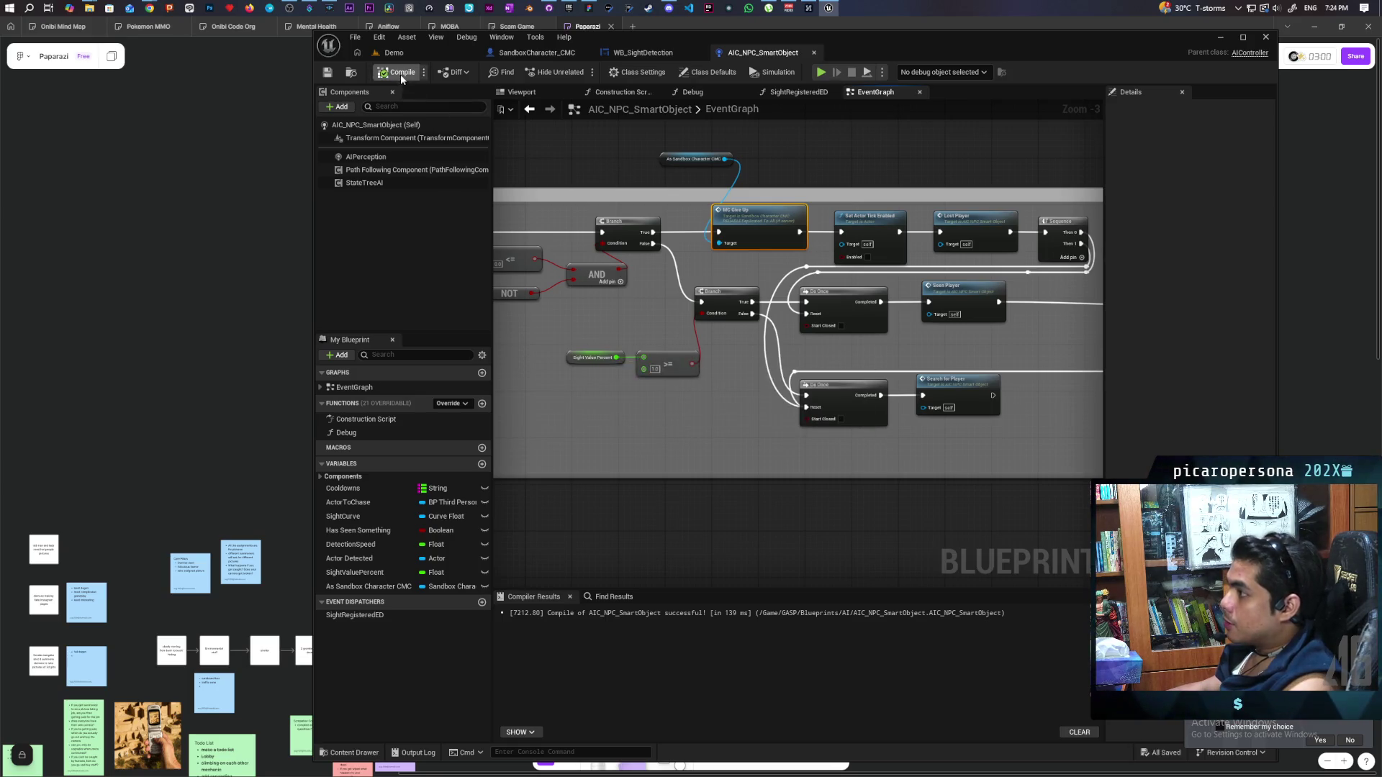
{"action": "left_click", "coordinate": [393, 52]}
{"action": "key", "text": "alt+p"}
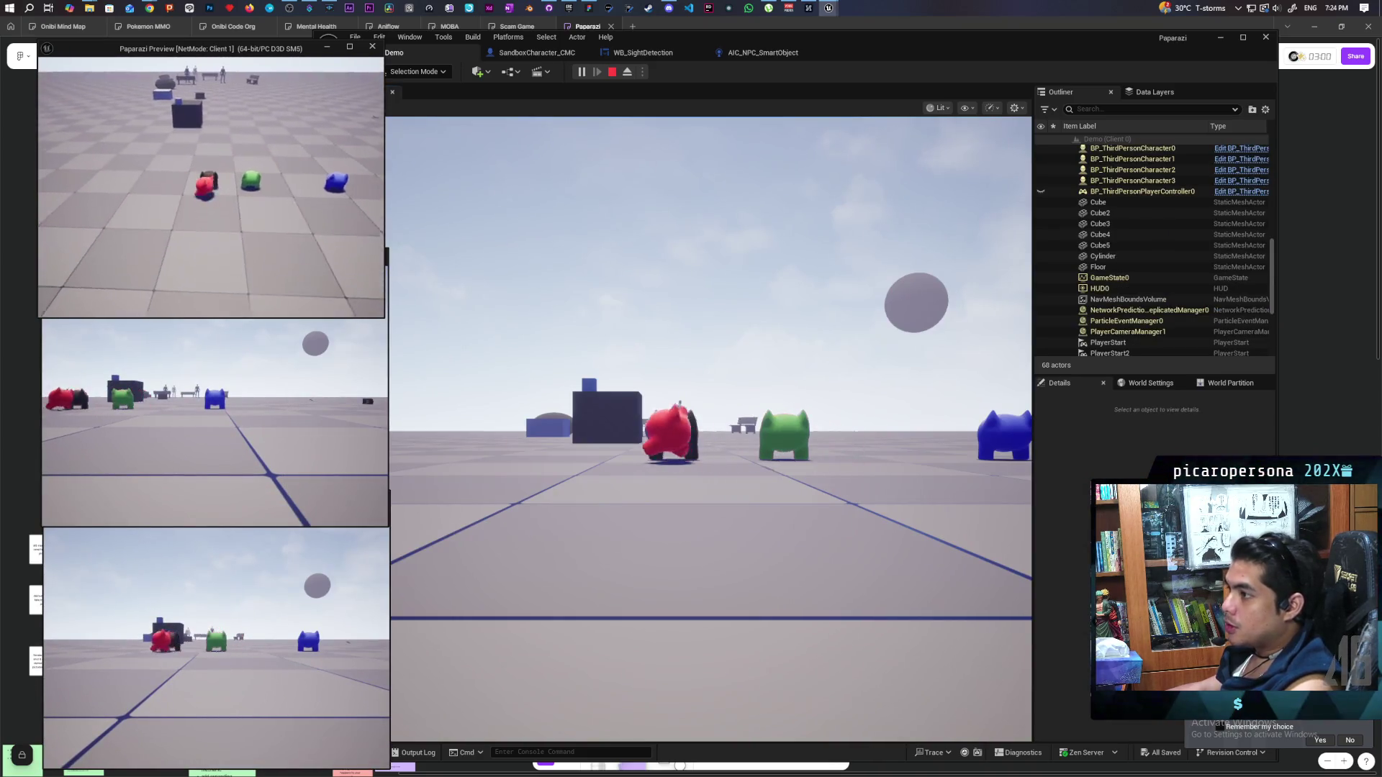
Walk the red character forward past the benches toward the NPCs, glancing at the Client 1 window
{"action": "key", "text": "alt+Tab"}
{"action": "key", "text": "w"}
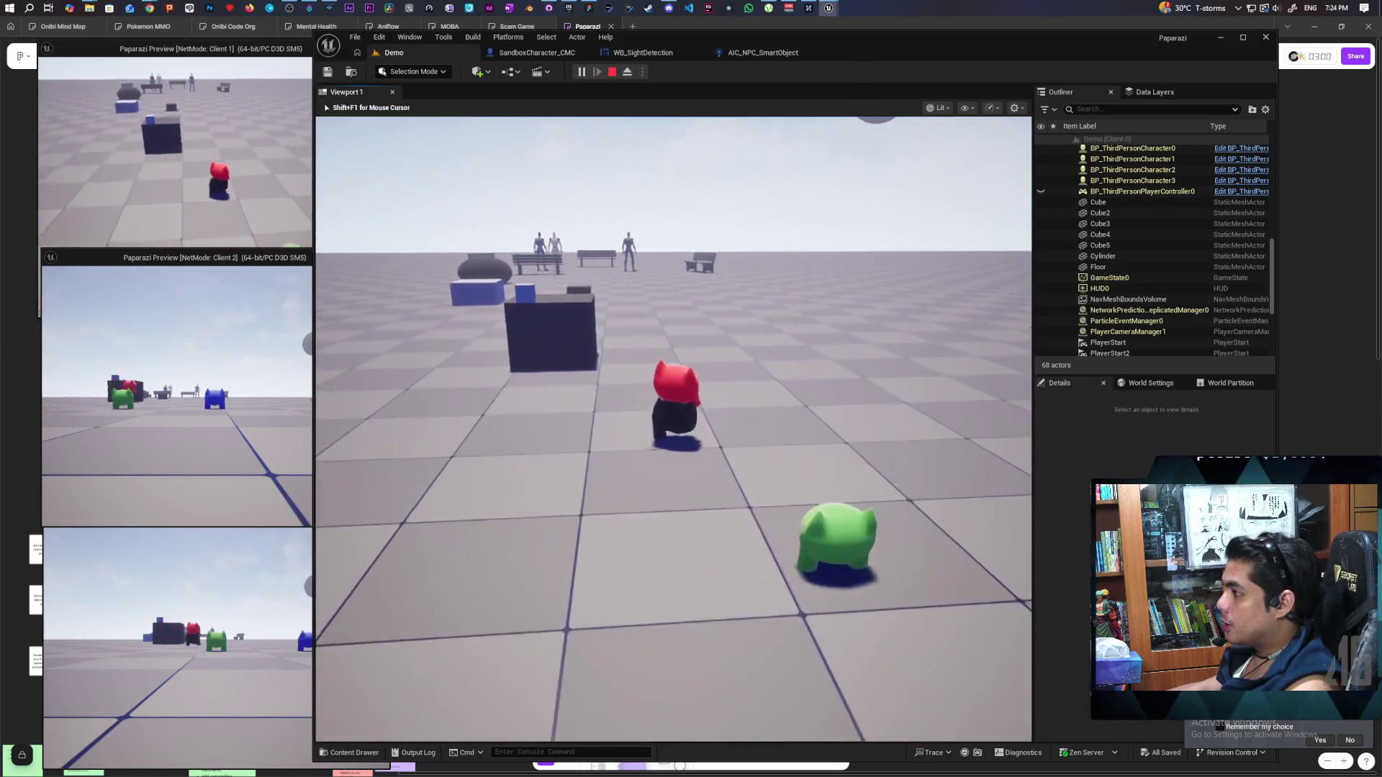
{"action": "key", "text": "w"}
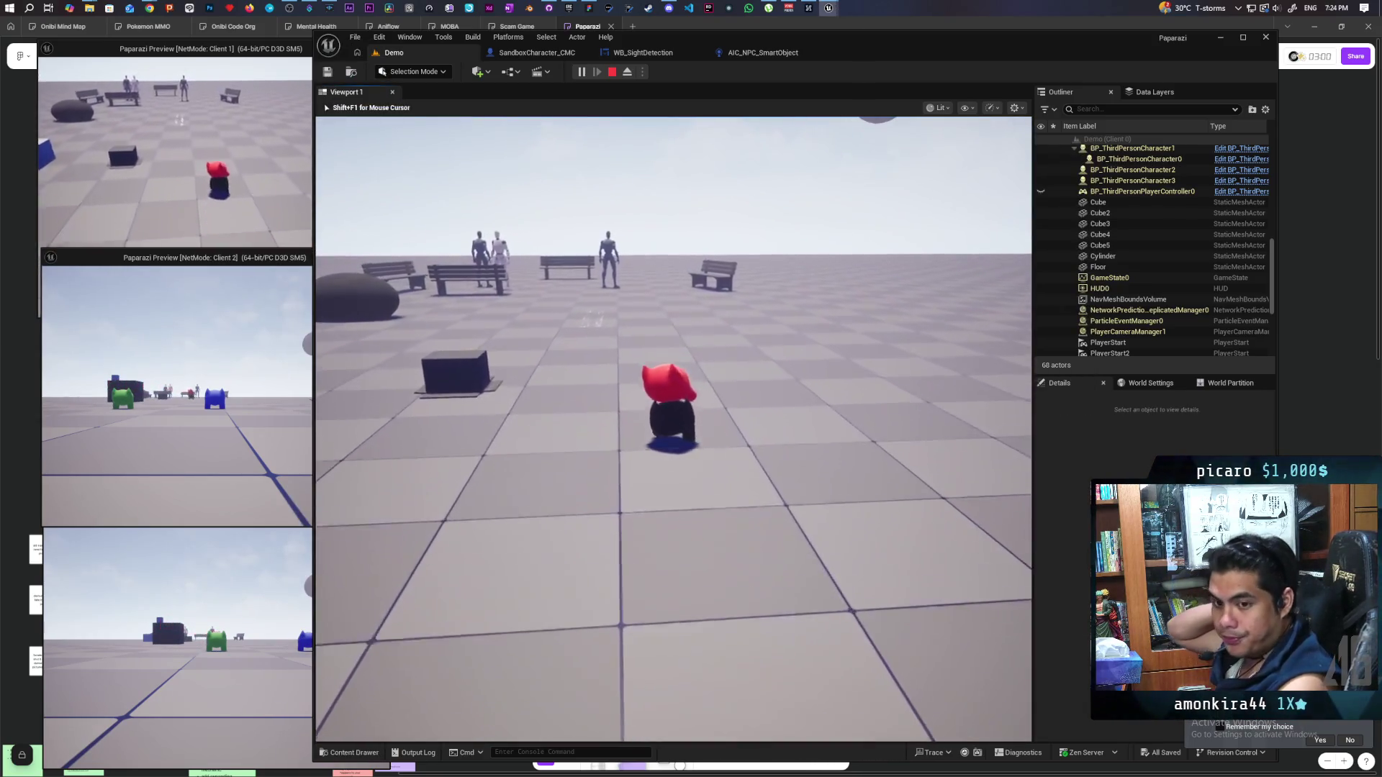
{"action": "key", "text": "w"}
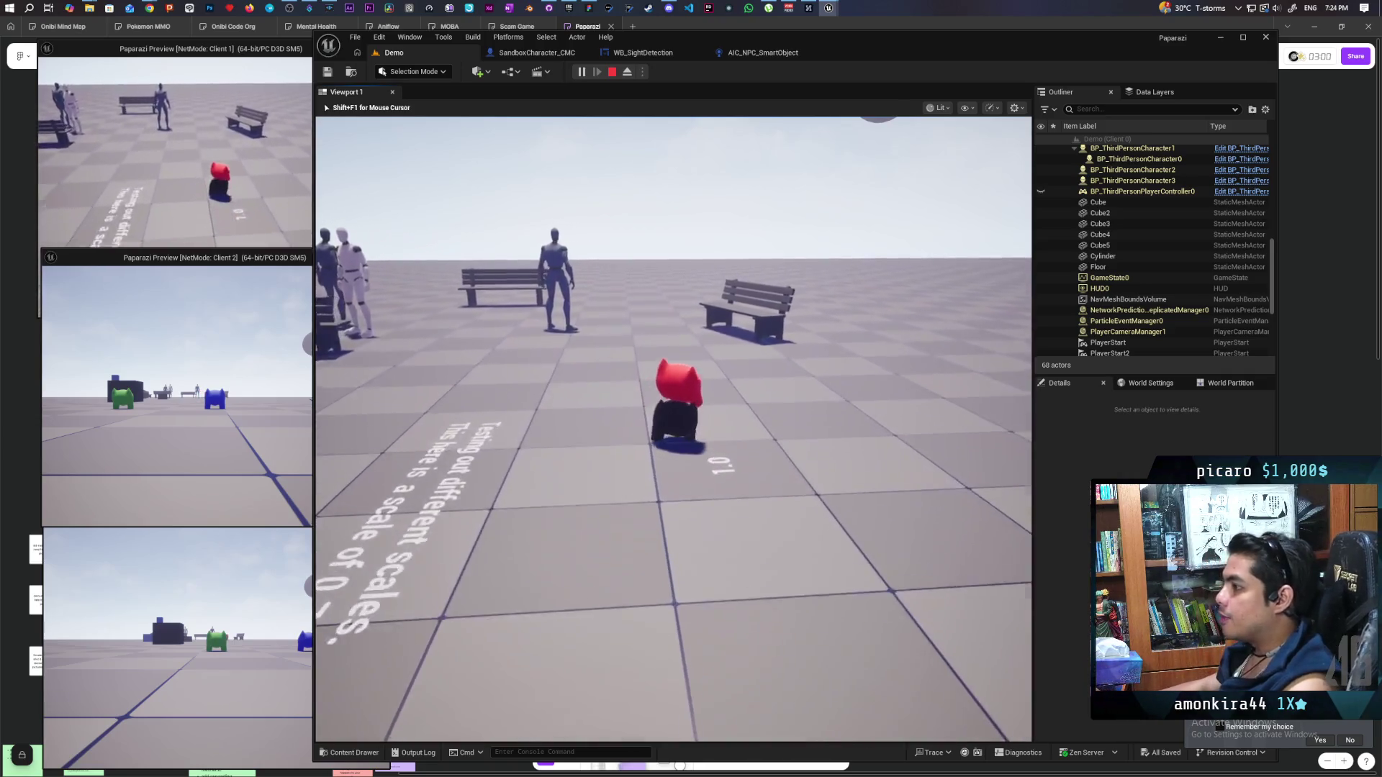
{"action": "key", "text": "w"}
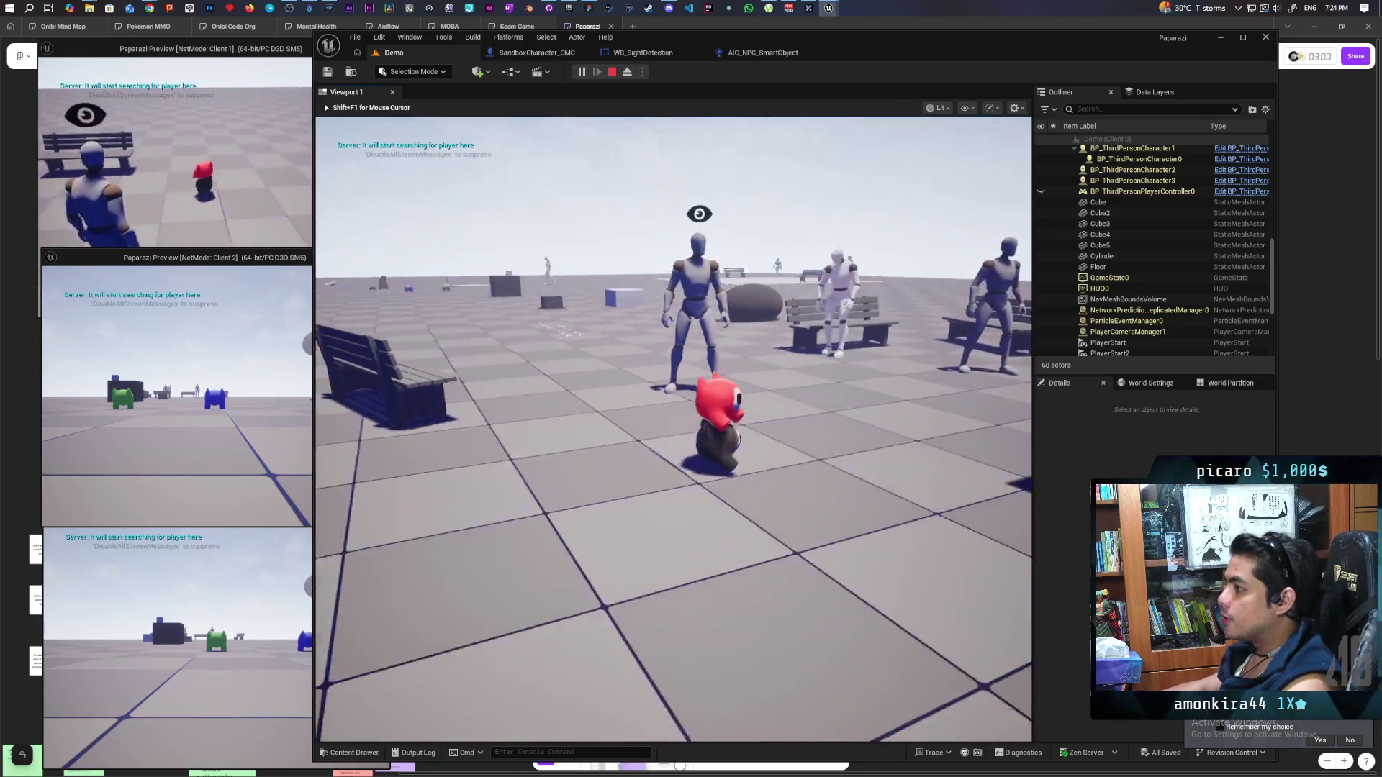
{"action": "key", "text": "alt+Tab"}
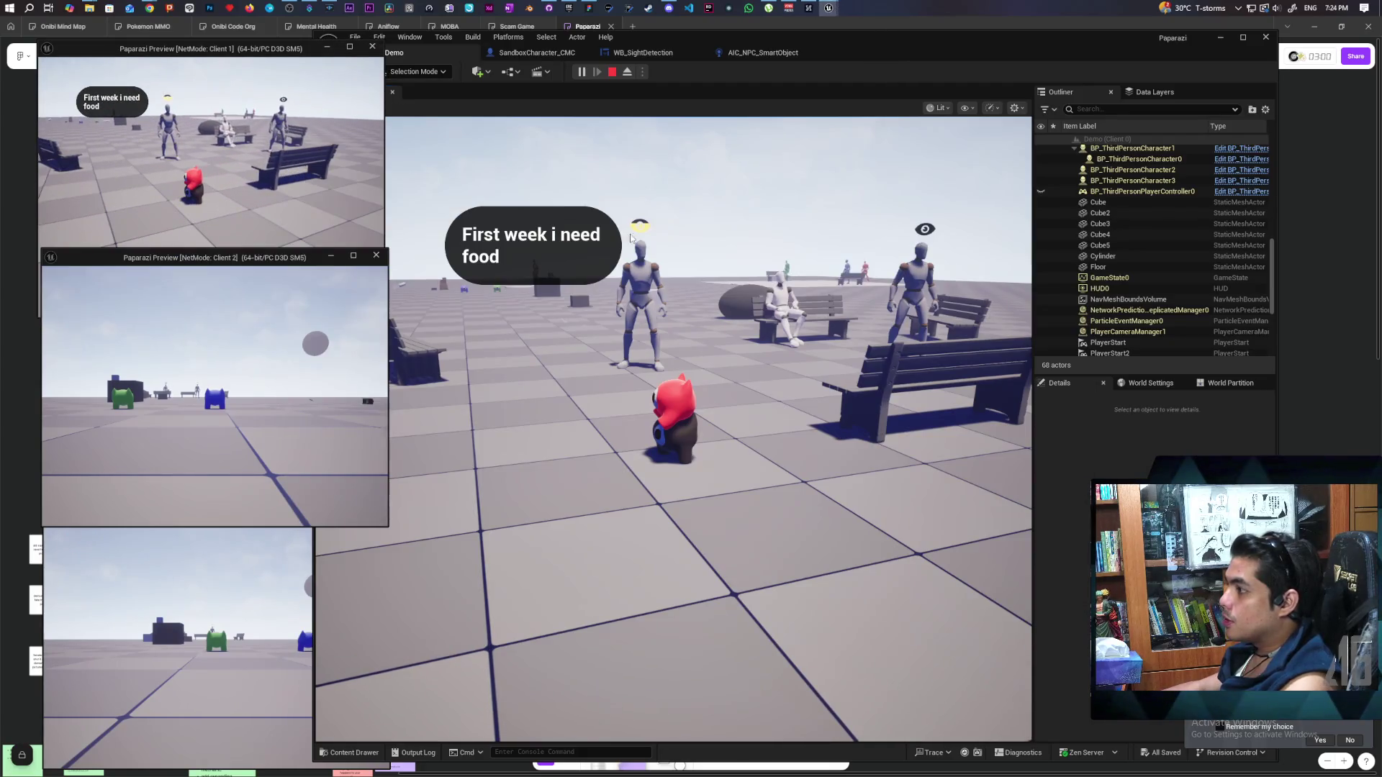
{"action": "key", "text": "alt+Tab"}
{"action": "left_click", "coordinate": [673, 432]}
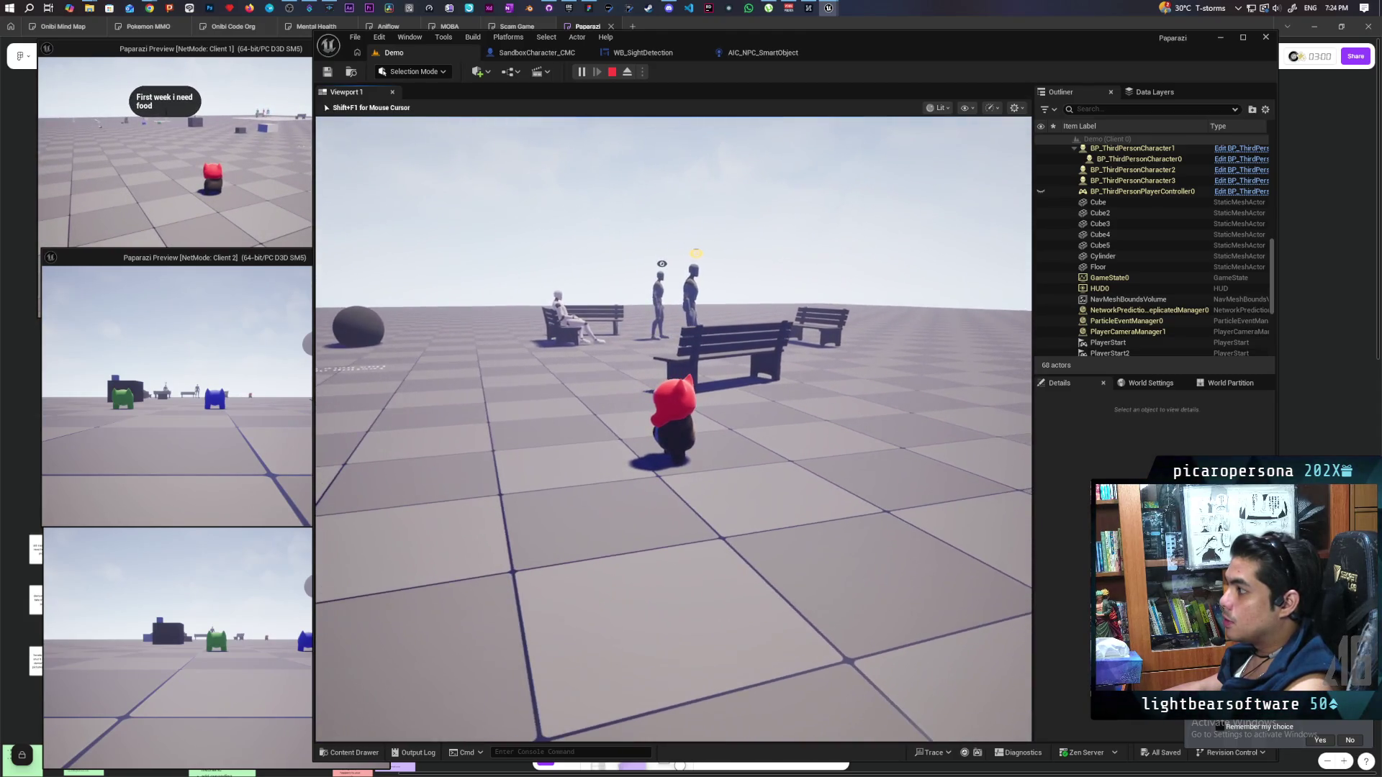
Turn the character around, walk back toward the bench and NPCs, then stop the play session
{"action": "key", "text": "s"}
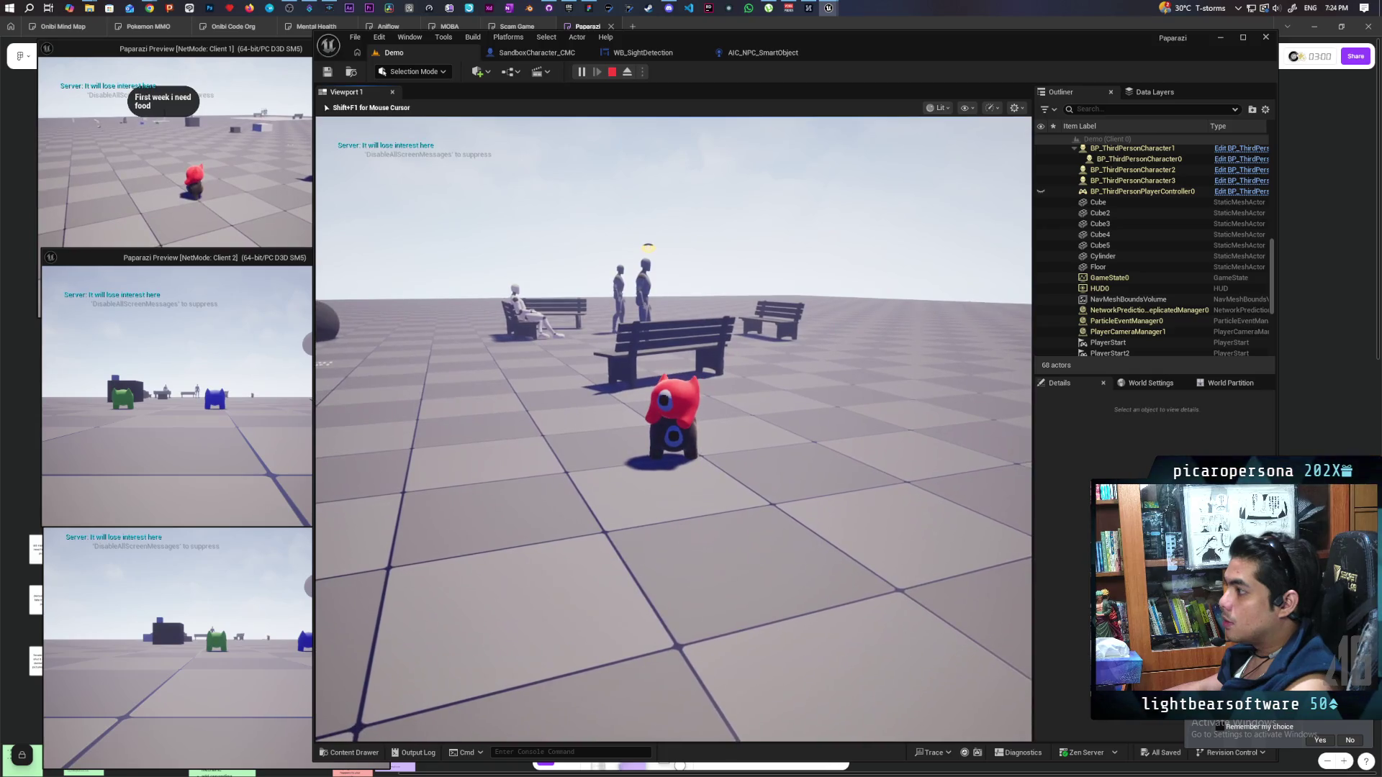
{"action": "key", "text": "d"}
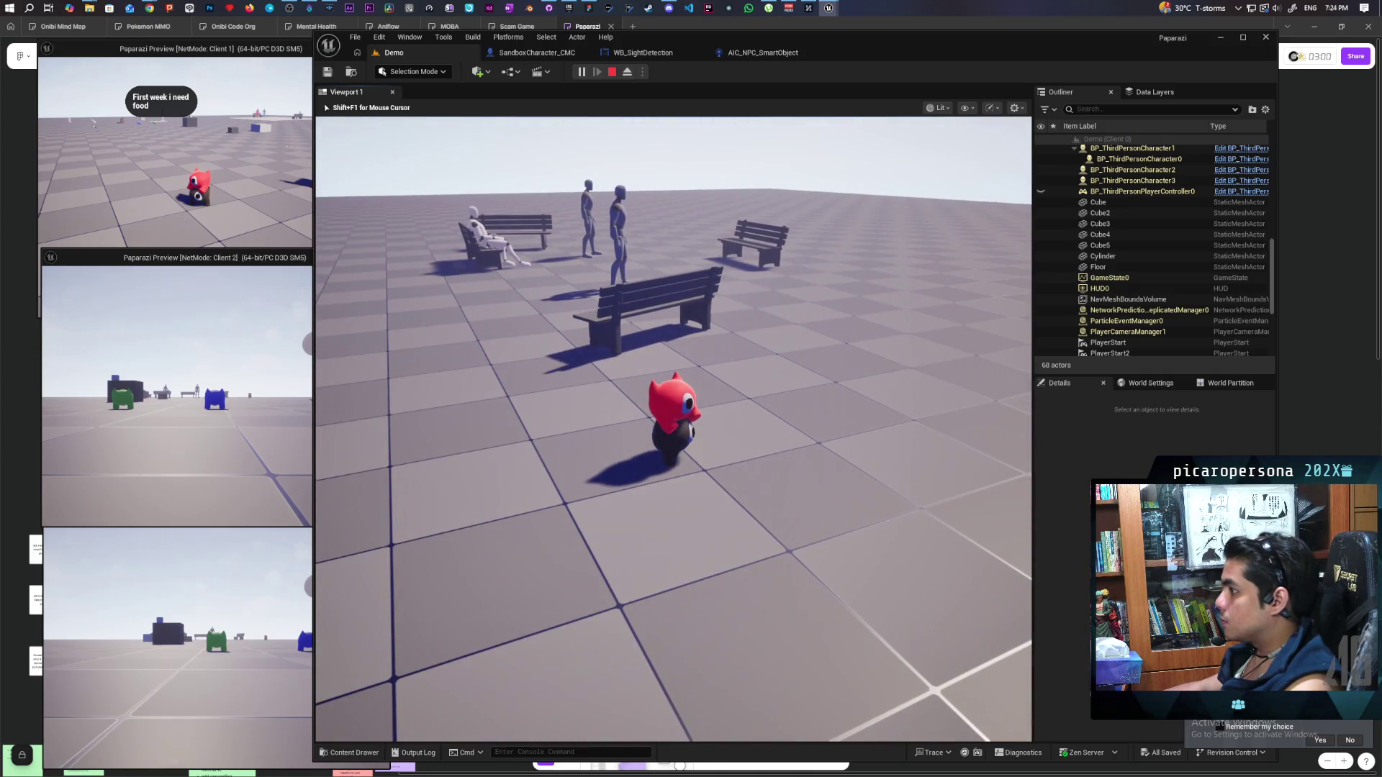
{"action": "key", "text": "w"}
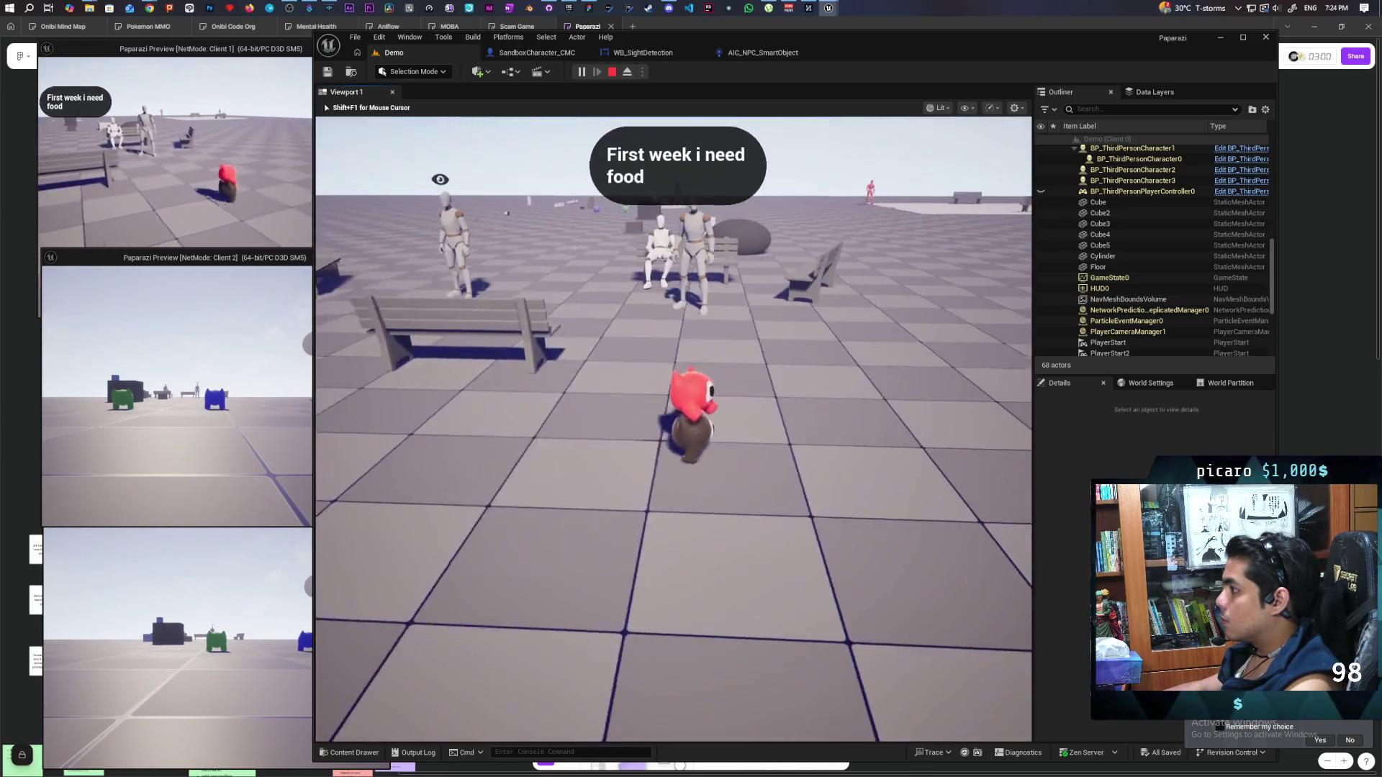
{"action": "key", "text": "w"}
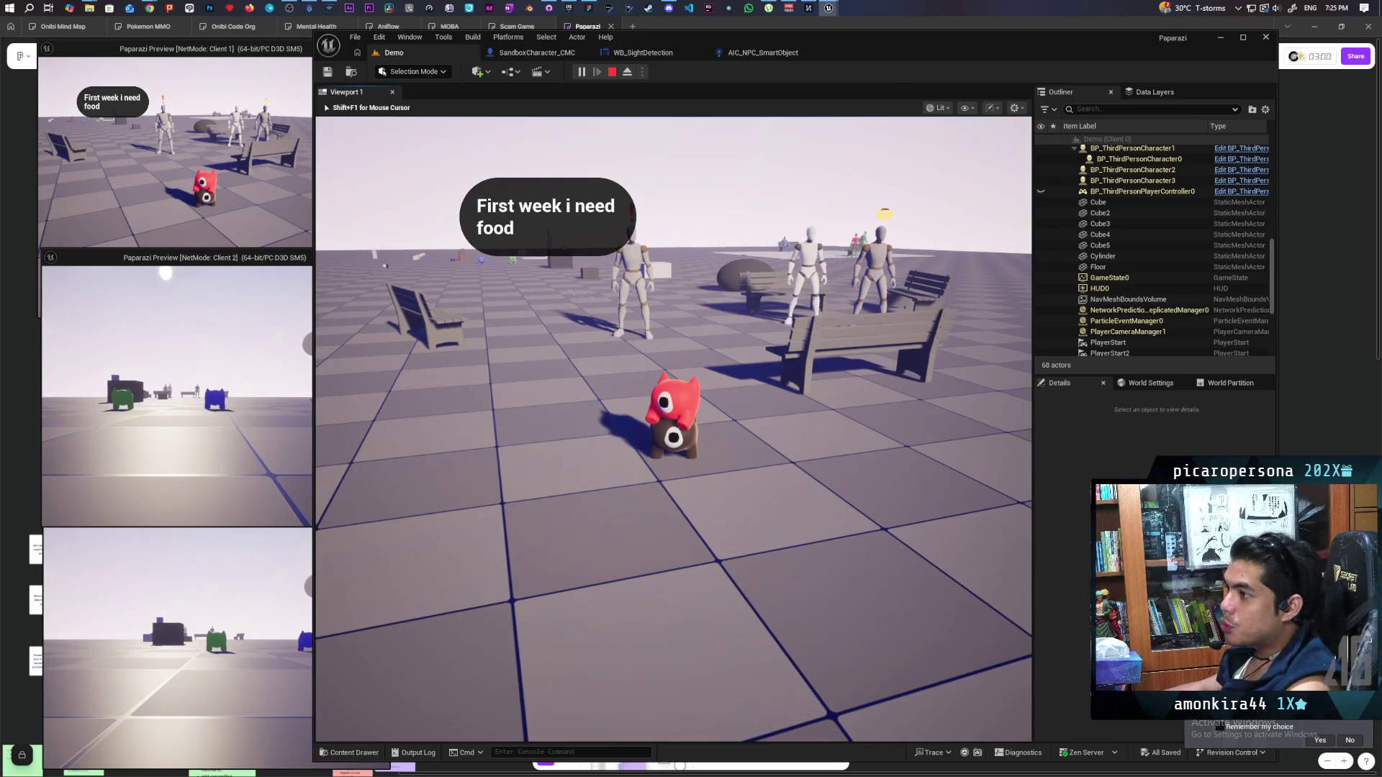
{"action": "key", "text": "Escape"}
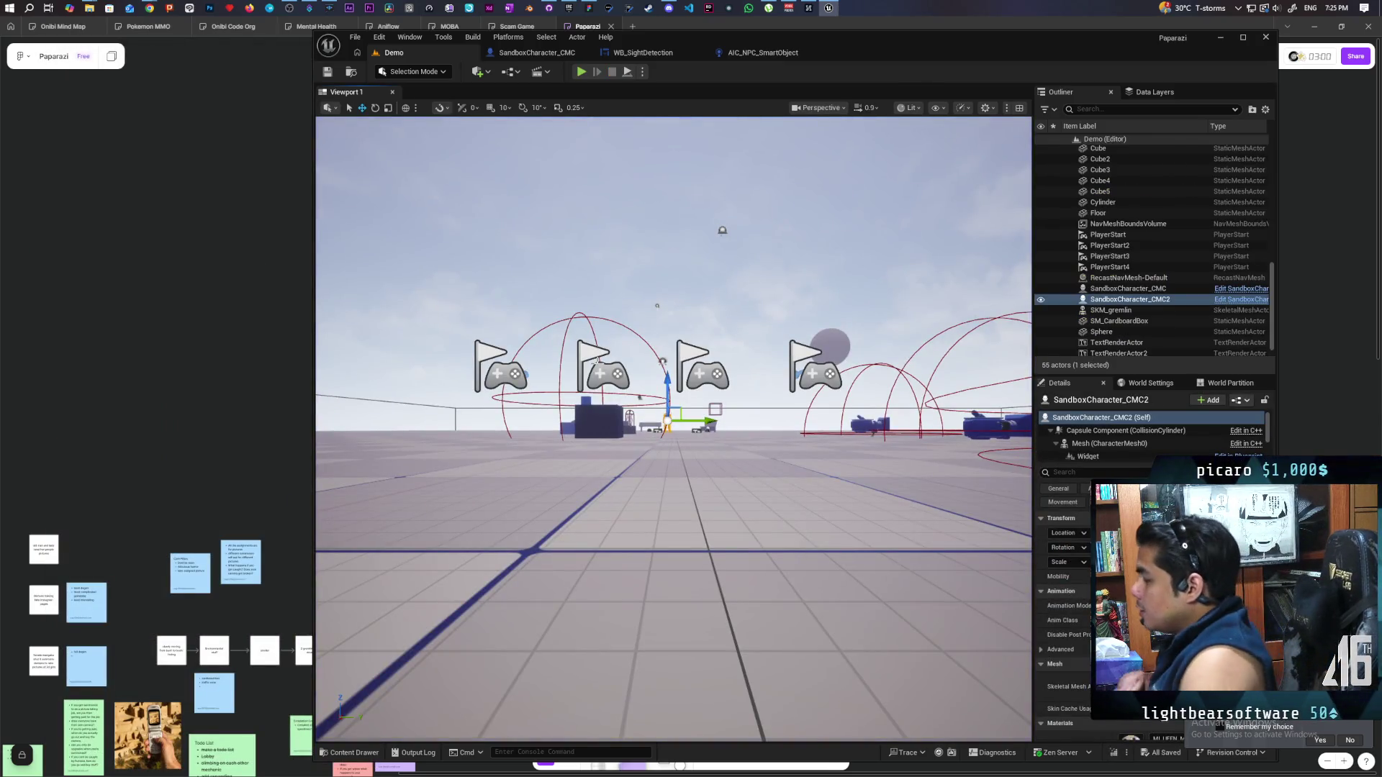
Bring up the AIC_NPC_SmartObject event graph and pan to its lower node groups
{"action": "left_click", "coordinate": [762, 57]}
{"action": "scroll", "coordinate": [777, 281], "scroll_direction": "down", "scroll_amount": 3}
{"action": "scroll", "coordinate": [722, 355], "scroll_direction": "up", "scroll_amount": 2}
{"action": "scroll", "coordinate": [727, 364], "scroll_direction": "up", "scroll_amount": 3}
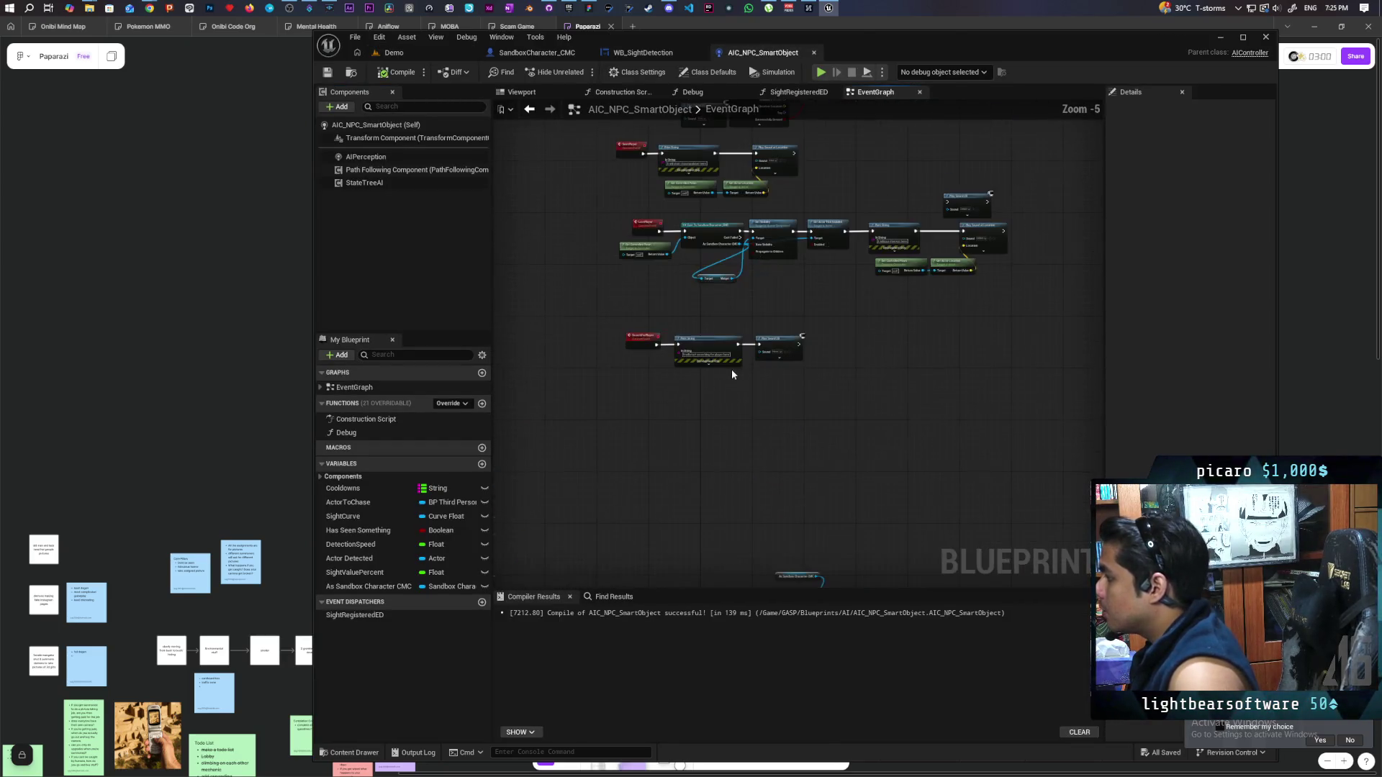
{"action": "scroll", "coordinate": [717, 370], "scroll_direction": "down", "scroll_amount": 3}
{"action": "left_click_drag", "start_coordinate": [714, 348], "coordinate": [780, 207]}
{"action": "scroll", "coordinate": [591, 224], "scroll_direction": "down", "scroll_amount": 1}
Move the lower node groups and comment box up-right beside the rest, and save the blueprint
{"action": "mouse_move", "coordinate": [974, 349]}
{"action": "left_mouse_down"}
{"action": "mouse_move", "coordinate": [769, 346]}
{"action": "mouse_move", "coordinate": [916, 370]}
{"action": "left_mouse_up"}
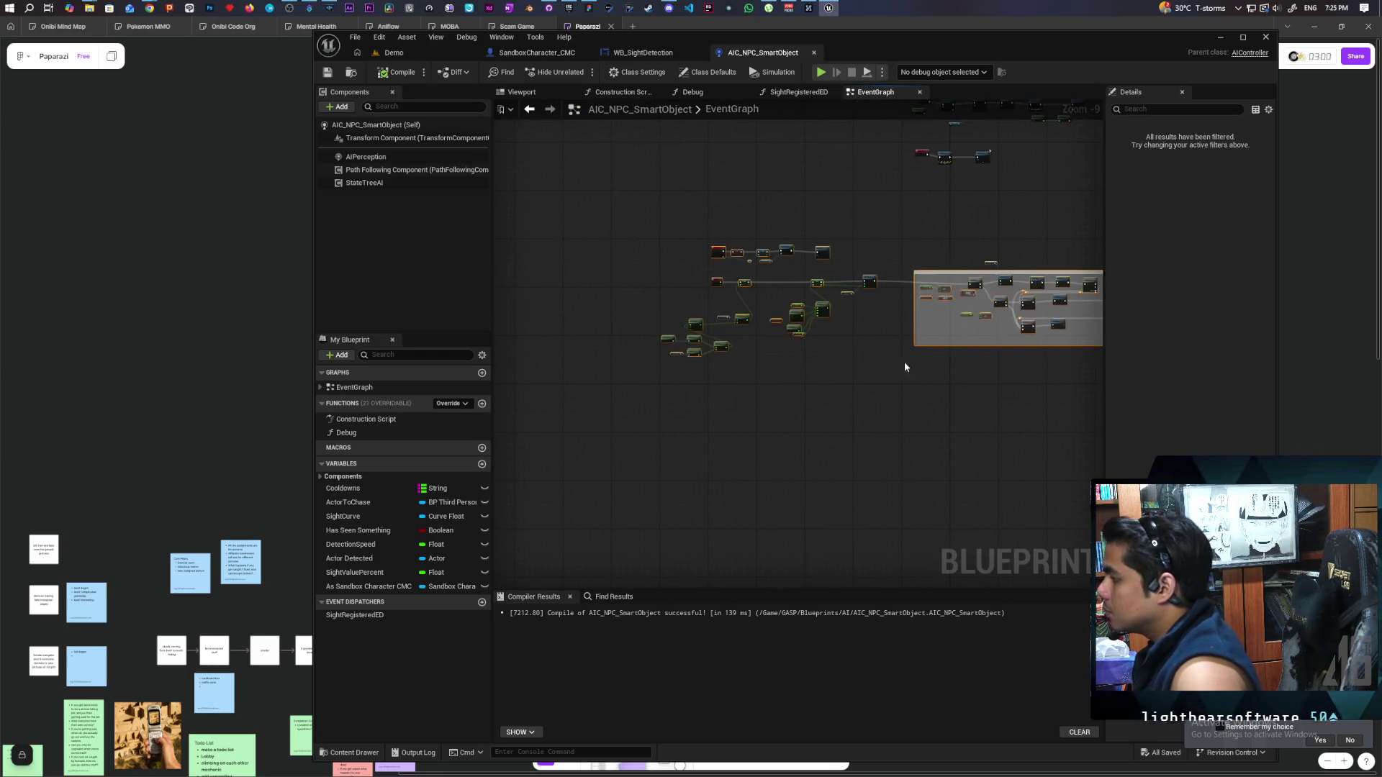
{"action": "left_click_drag", "start_coordinate": [718, 253], "coordinate": [921, 202]}
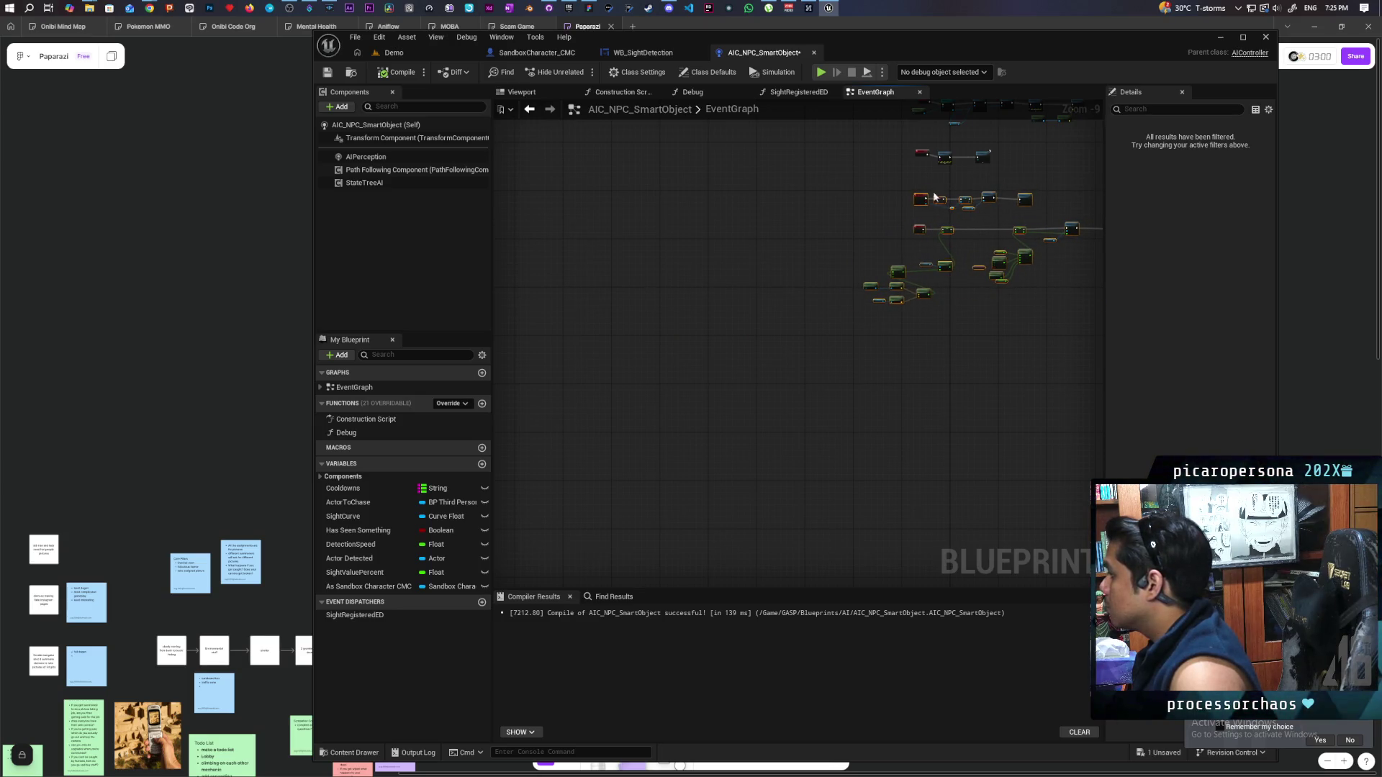
{"action": "scroll", "coordinate": [873, 331], "scroll_direction": "down", "scroll_amount": 2}
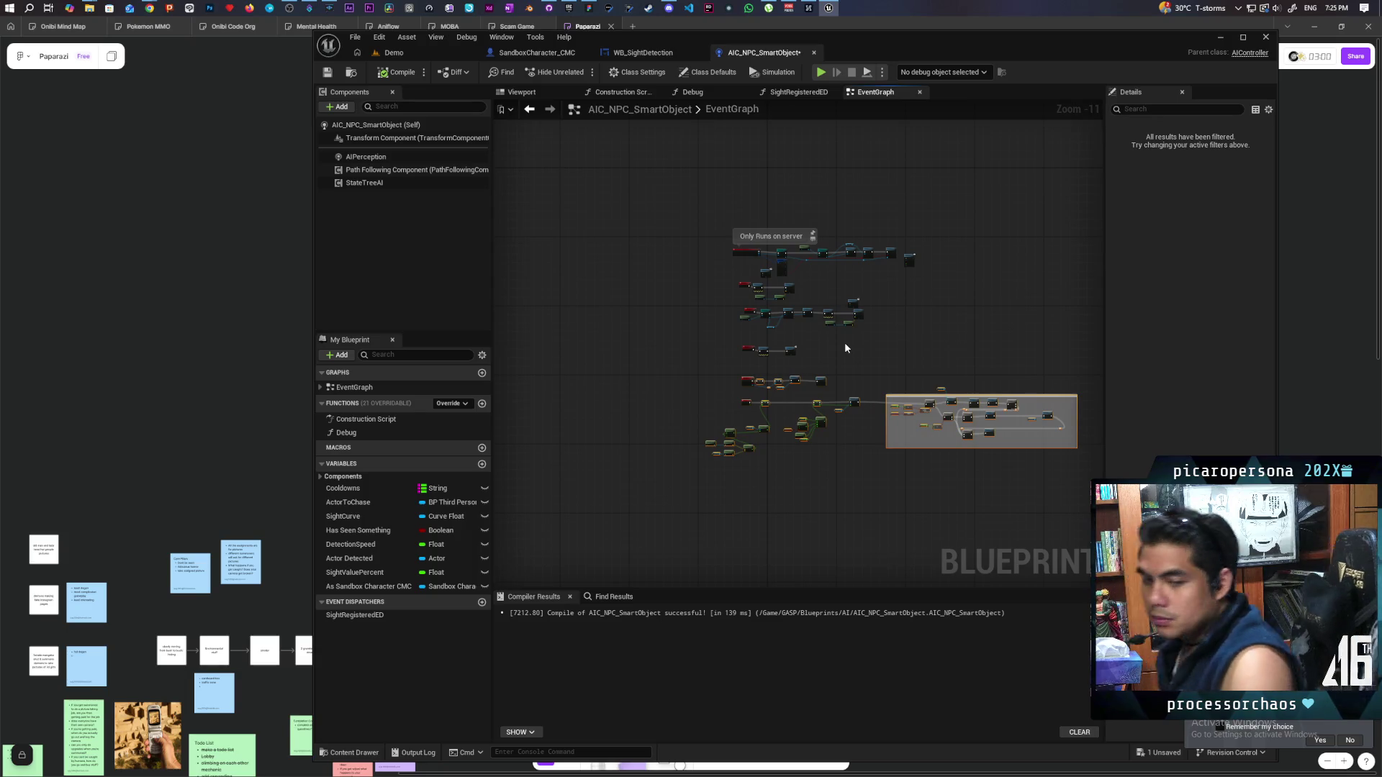
{"action": "left_click", "coordinate": [846, 348]}
{"action": "key", "text": "ctrl+s"}
{"action": "key", "text": "alt+Tab"}
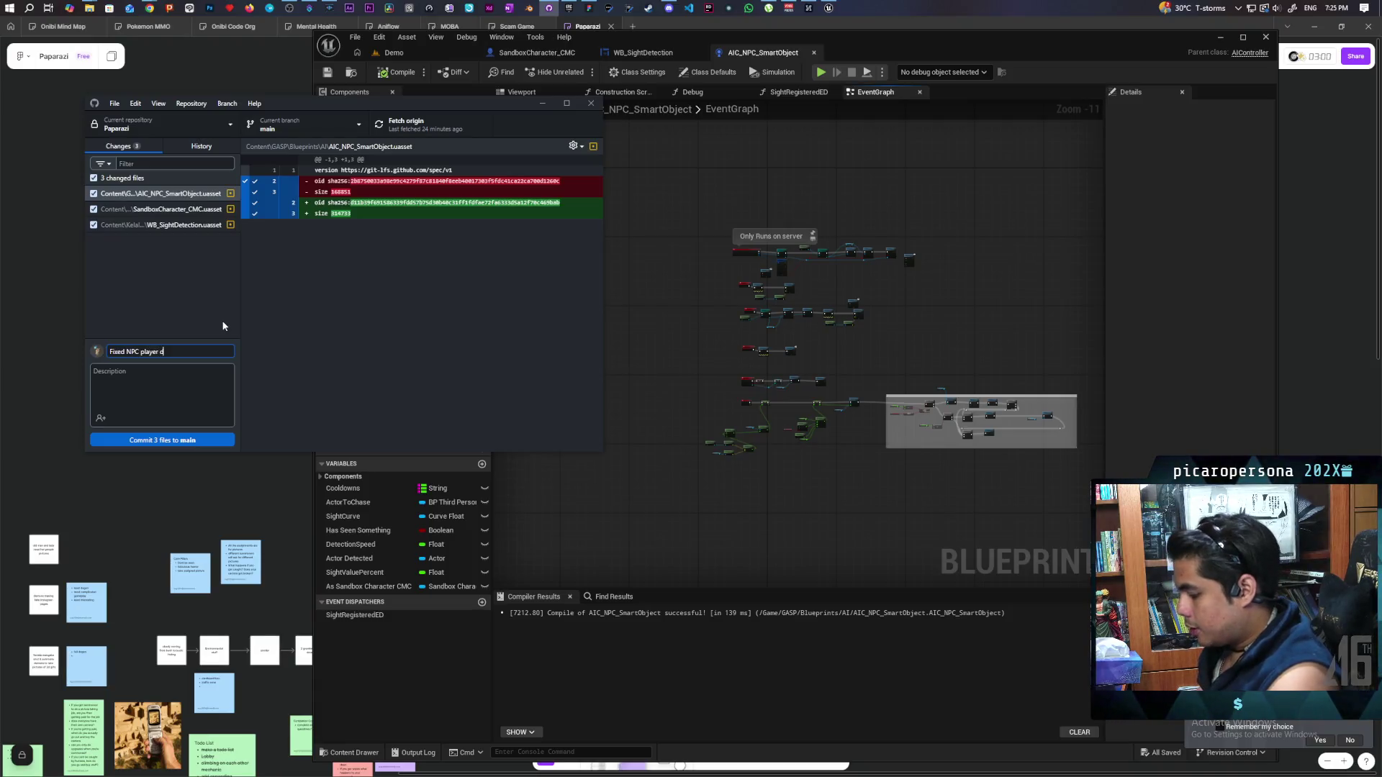
Commit the three changed files to main as 'Fixed NPC player detection', then return to the level
{"action": "left_click", "coordinate": [194, 438]}
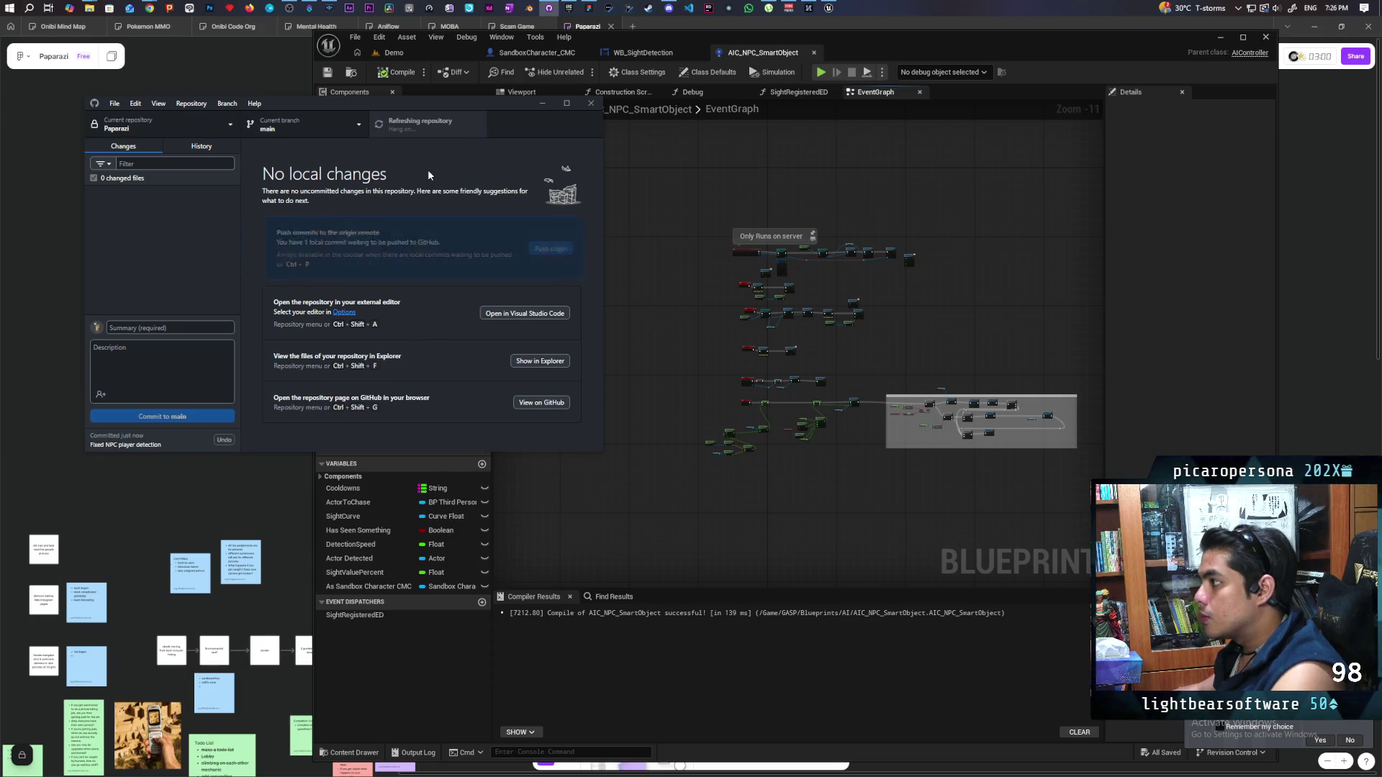
{"action": "left_click", "coordinate": [412, 51]}
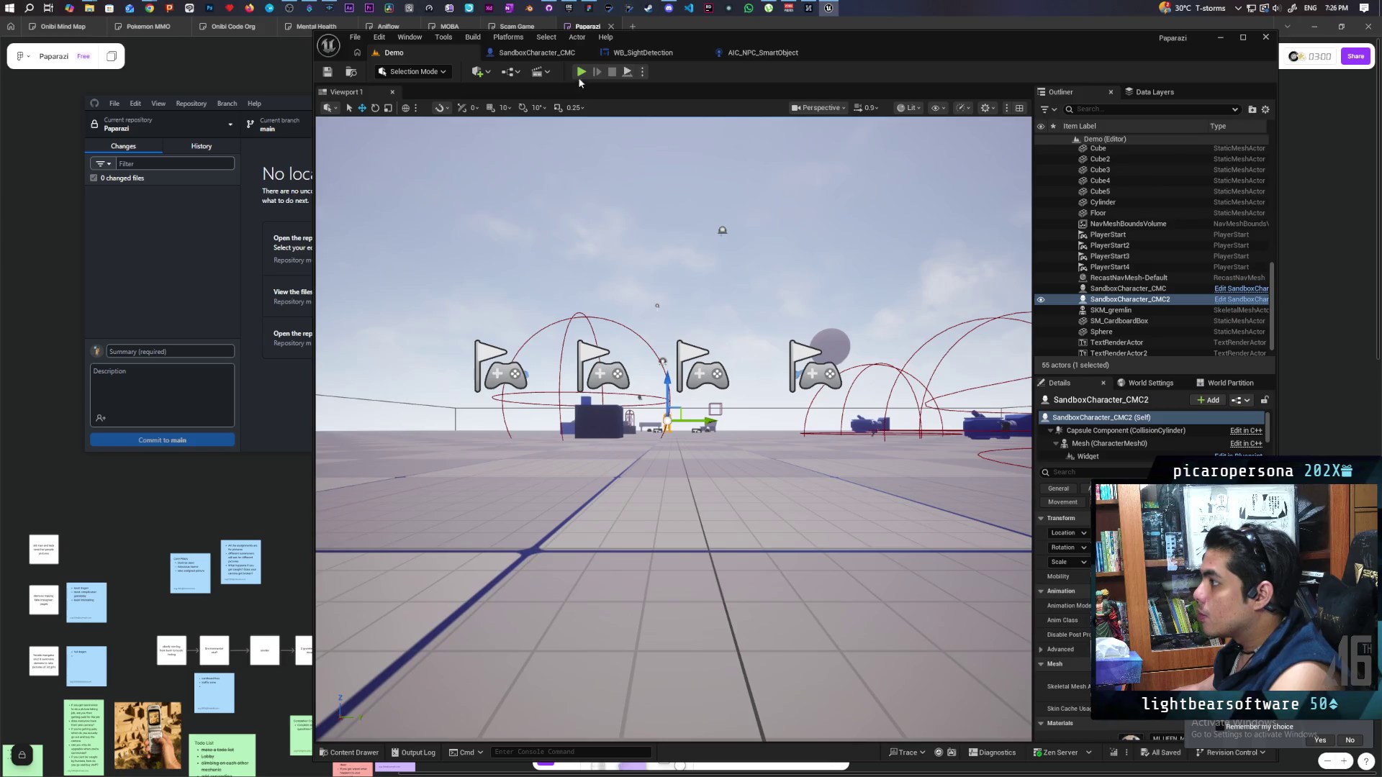
Start a three-client play test, walk past the benches and floor text toward the NPCs, then stop
{"action": "key", "text": "alt+p"}
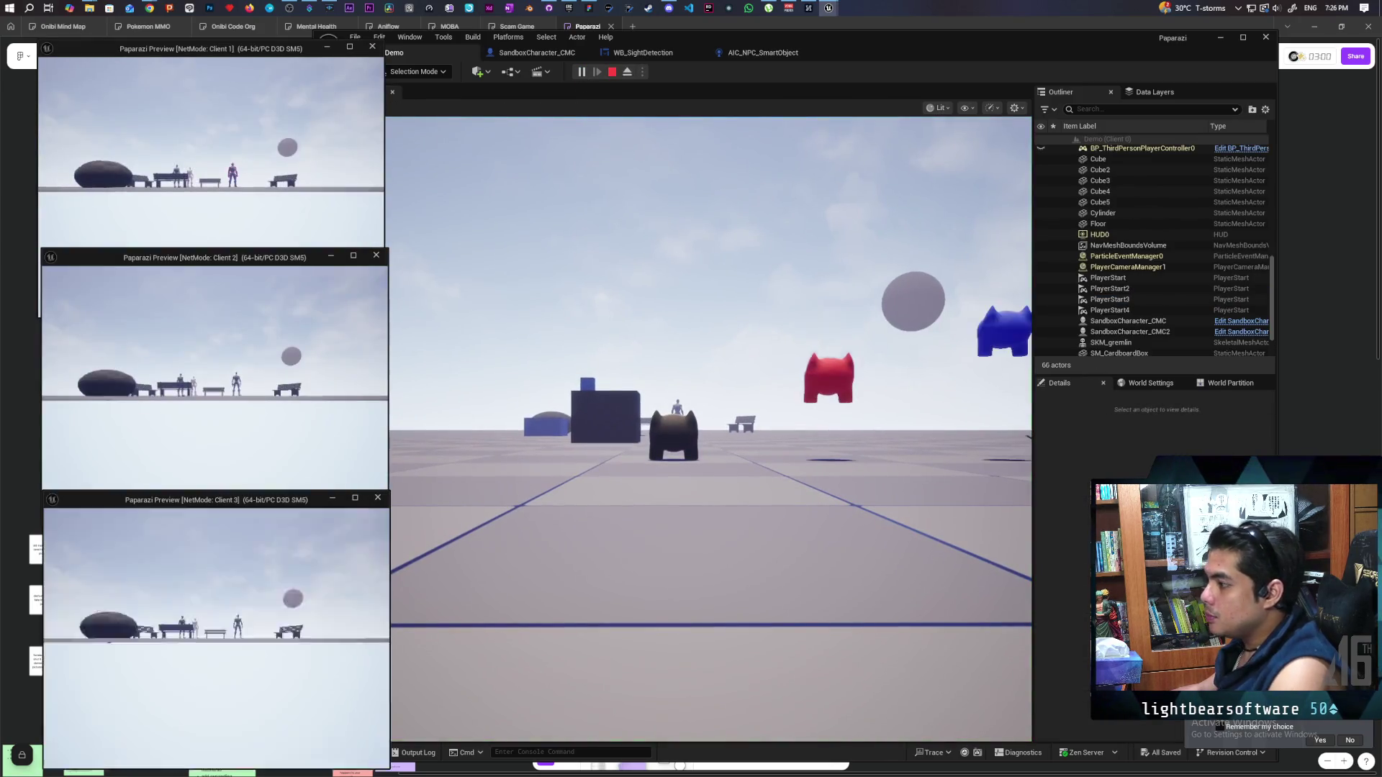
{"action": "left_click", "coordinate": [310, 223]}
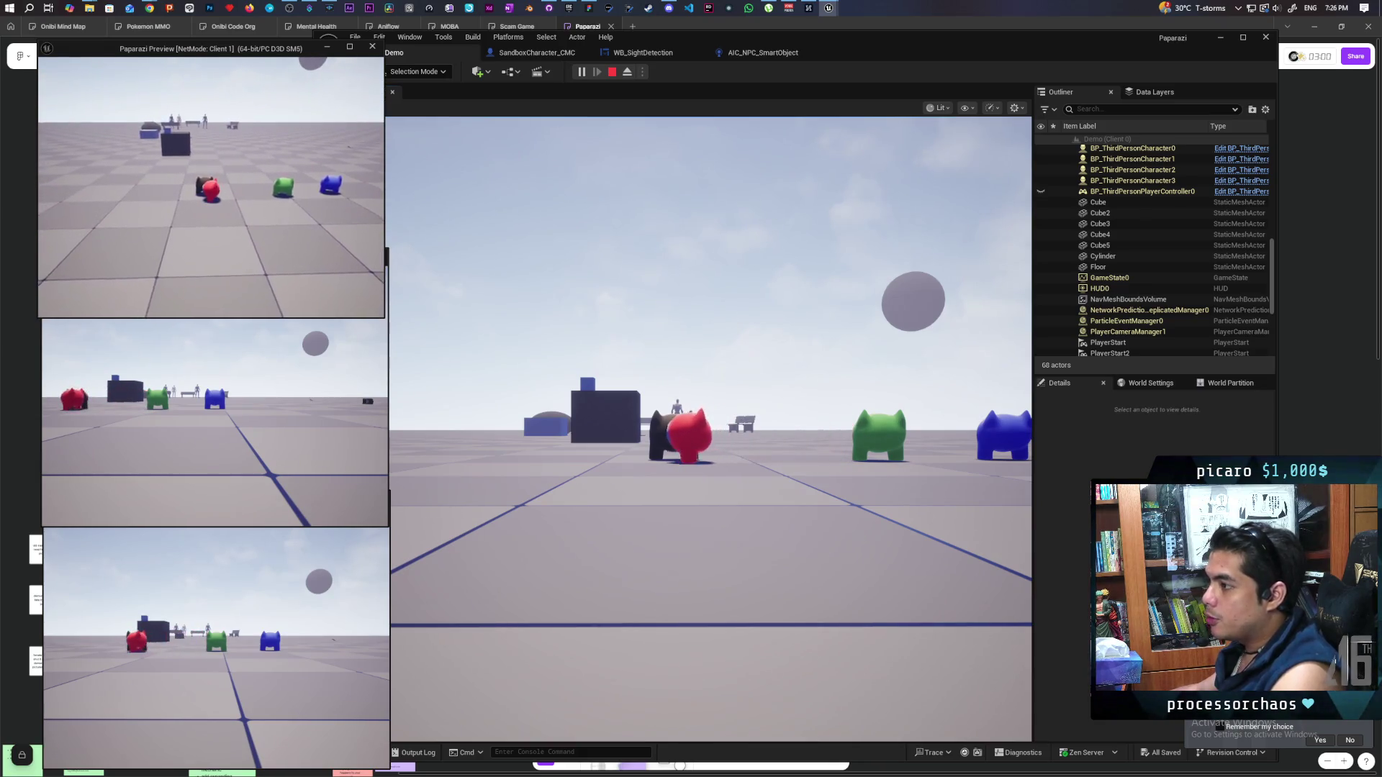
{"action": "left_click", "coordinate": [648, 359]}
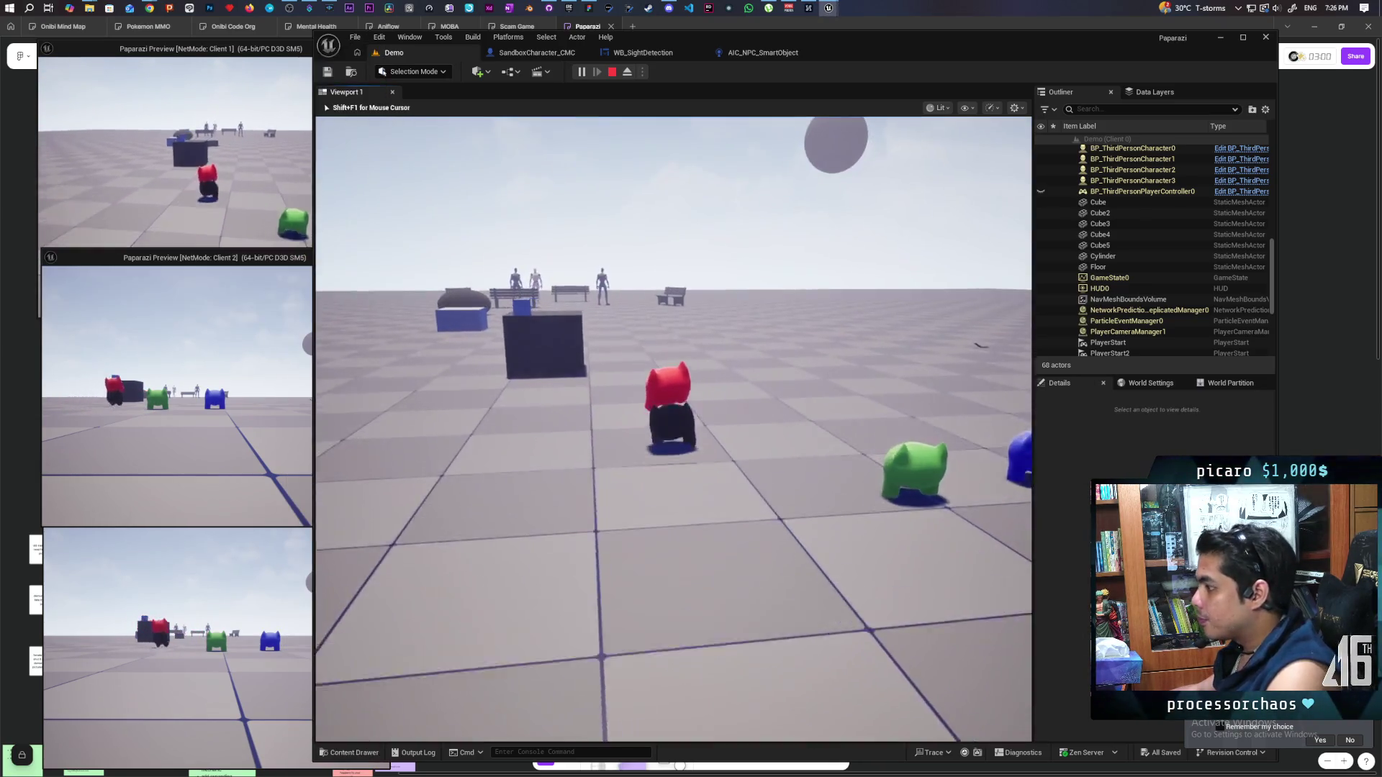
{"action": "key", "text": "w"}
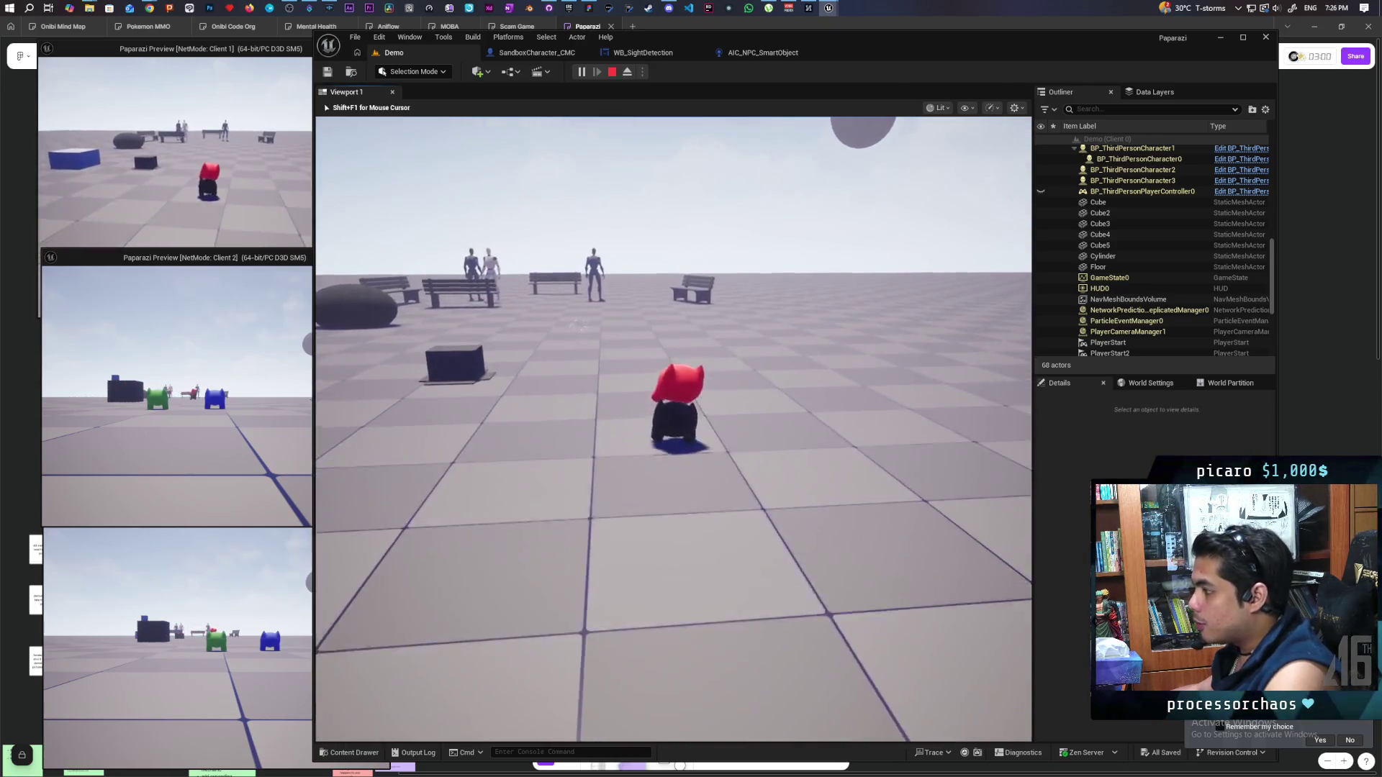
{"action": "key", "text": "w"}
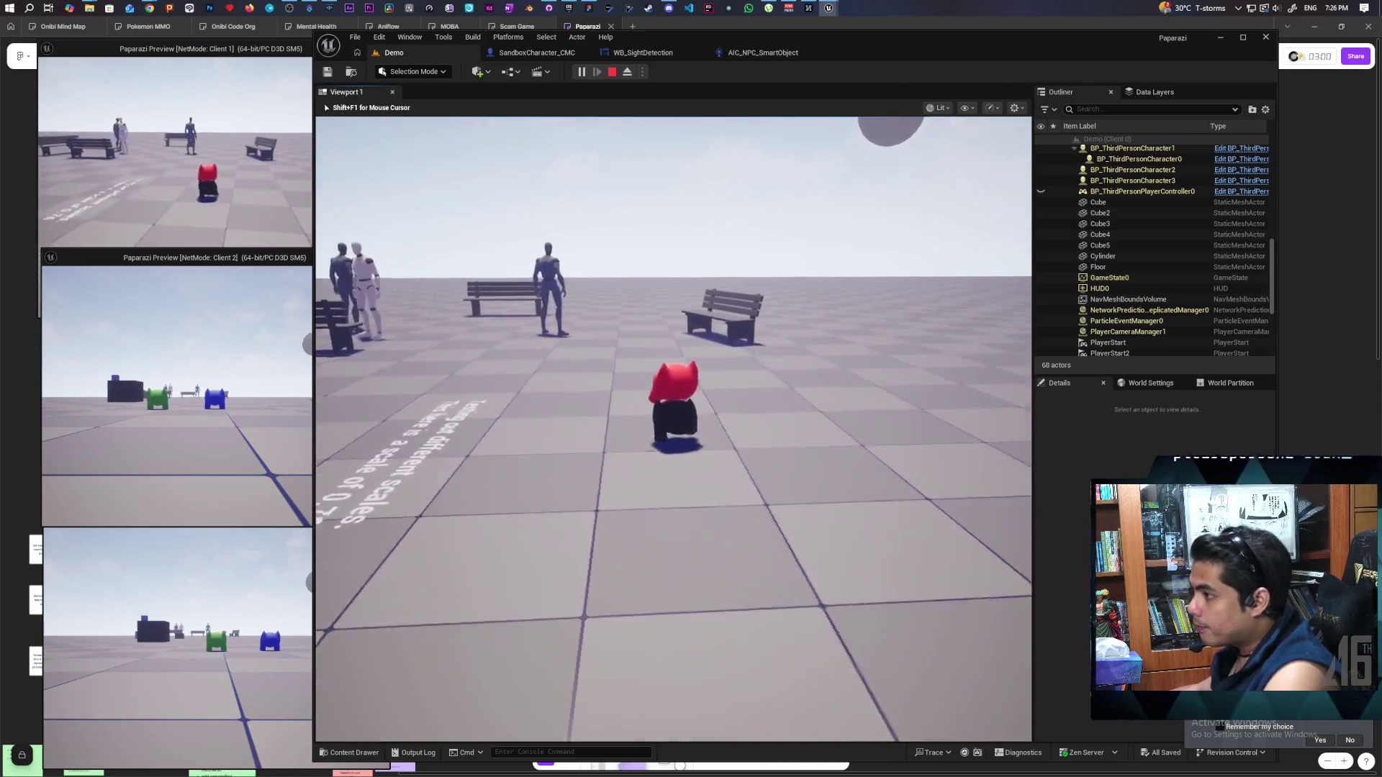
{"action": "key", "text": "w"}
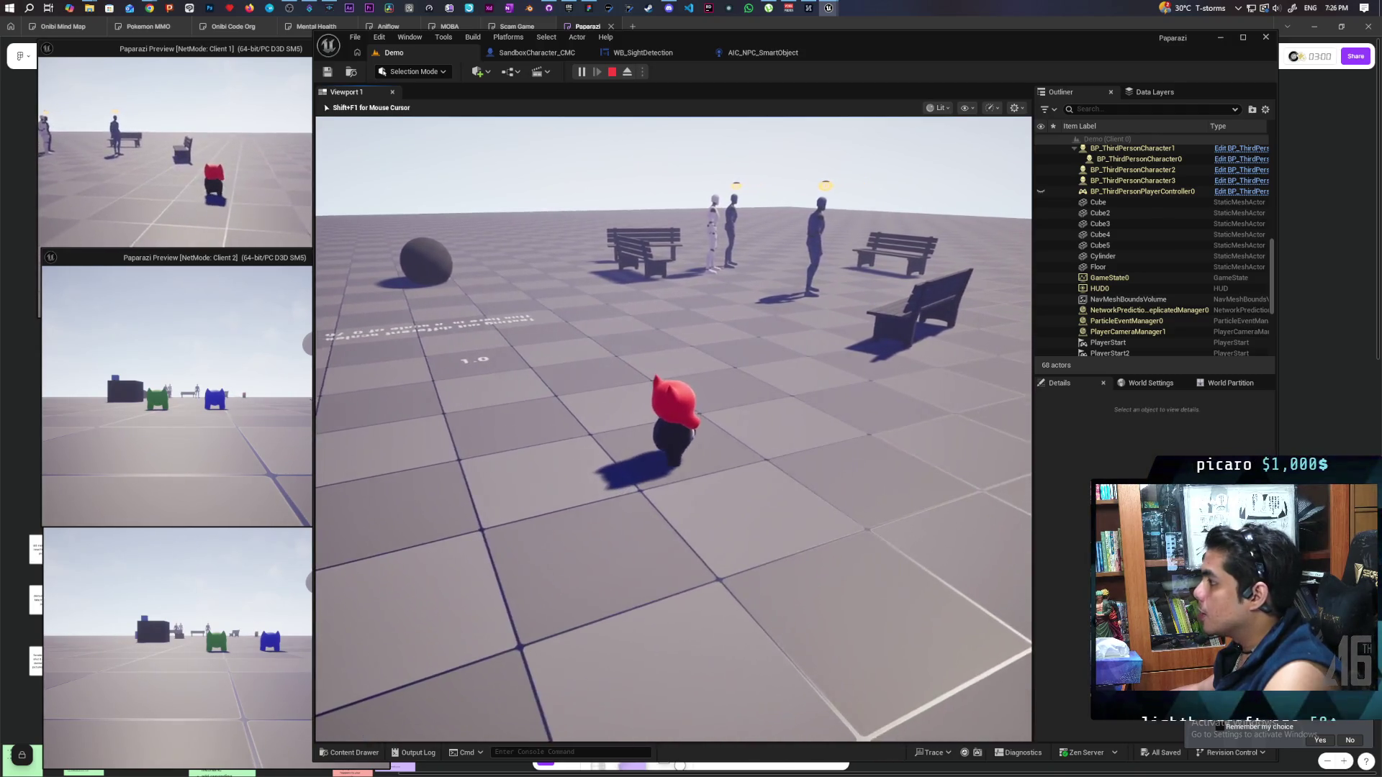
{"action": "key", "text": "Escape"}
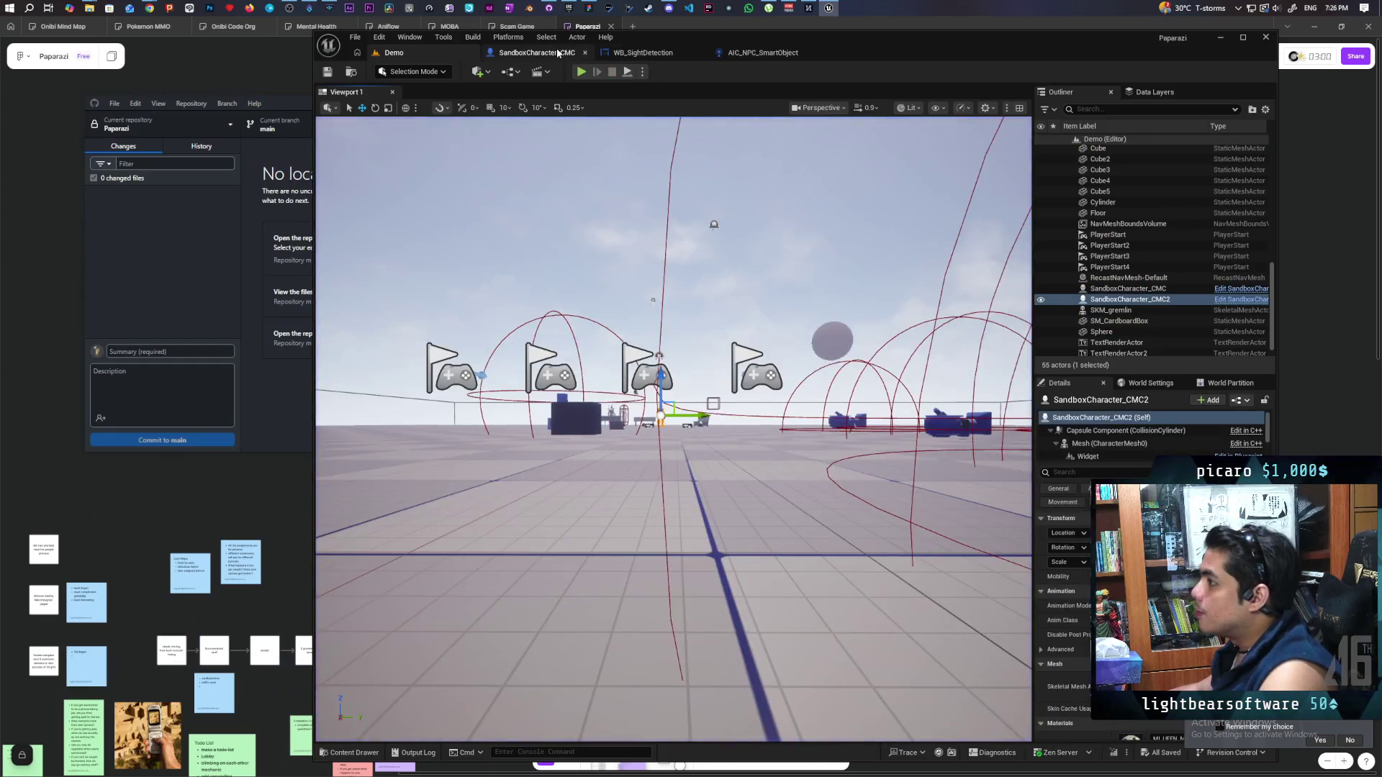
{"action": "left_click", "coordinate": [537, 52]}
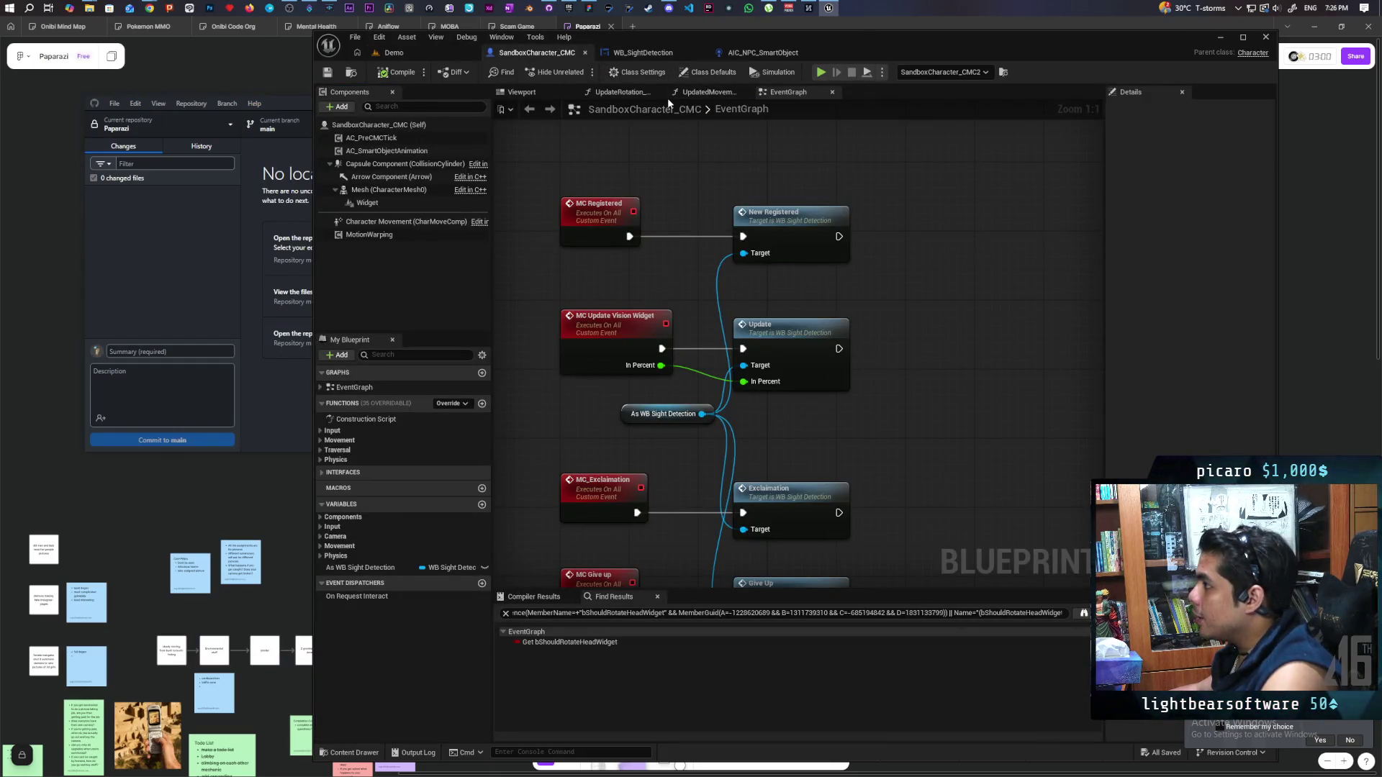
{"action": "left_click", "coordinate": [763, 52]}
{"action": "scroll", "coordinate": [786, 333], "scroll_direction": "up", "scroll_amount": 8}
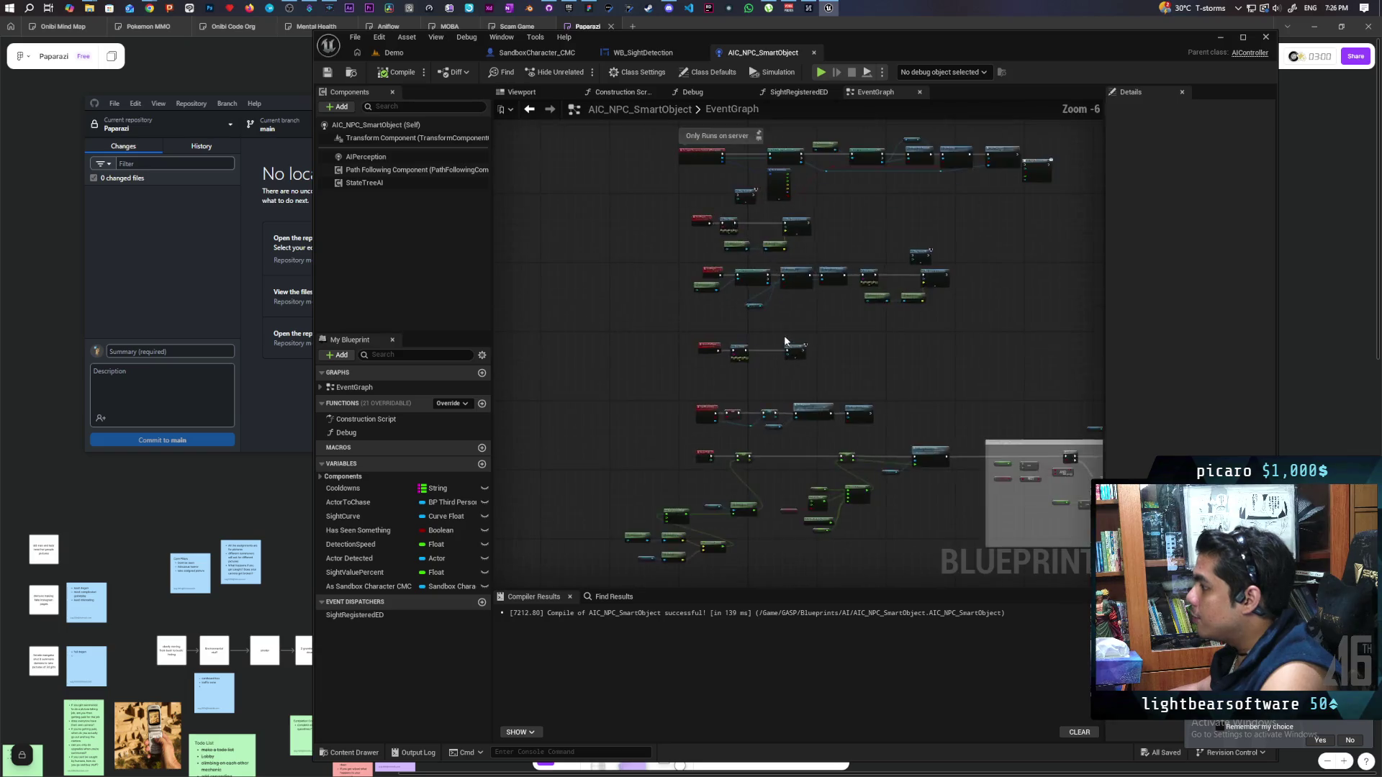
{"action": "left_click_drag", "start_coordinate": [519, 277], "coordinate": [918, 390]}
{"action": "scroll", "coordinate": [829, 362], "scroll_direction": "up", "scroll_amount": 1}
{"action": "mouse_move", "coordinate": [841, 316]}
{"action": "left_mouse_down"}
{"action": "mouse_move", "coordinate": [811, 441]}
{"action": "mouse_move", "coordinate": [883, 474]}
{"action": "left_mouse_up"}
{"action": "left_click_drag", "start_coordinate": [849, 408], "coordinate": [911, 375]}
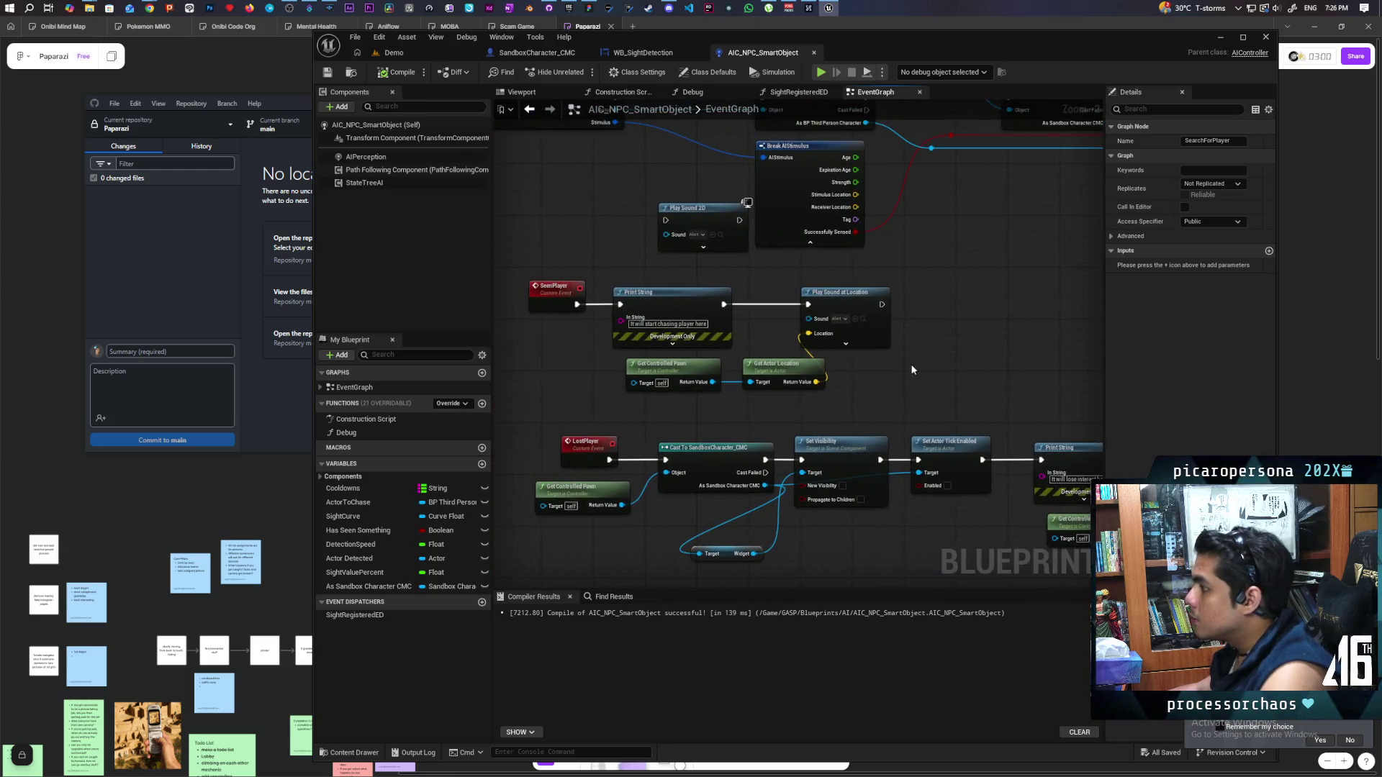
{"action": "mouse_move", "coordinate": [514, 286]}
{"action": "left_mouse_down"}
{"action": "mouse_move", "coordinate": [907, 389]}
{"action": "mouse_move", "coordinate": [918, 292]}
{"action": "left_mouse_up"}
{"action": "scroll", "coordinate": [908, 381], "scroll_direction": "down", "scroll_amount": 2}
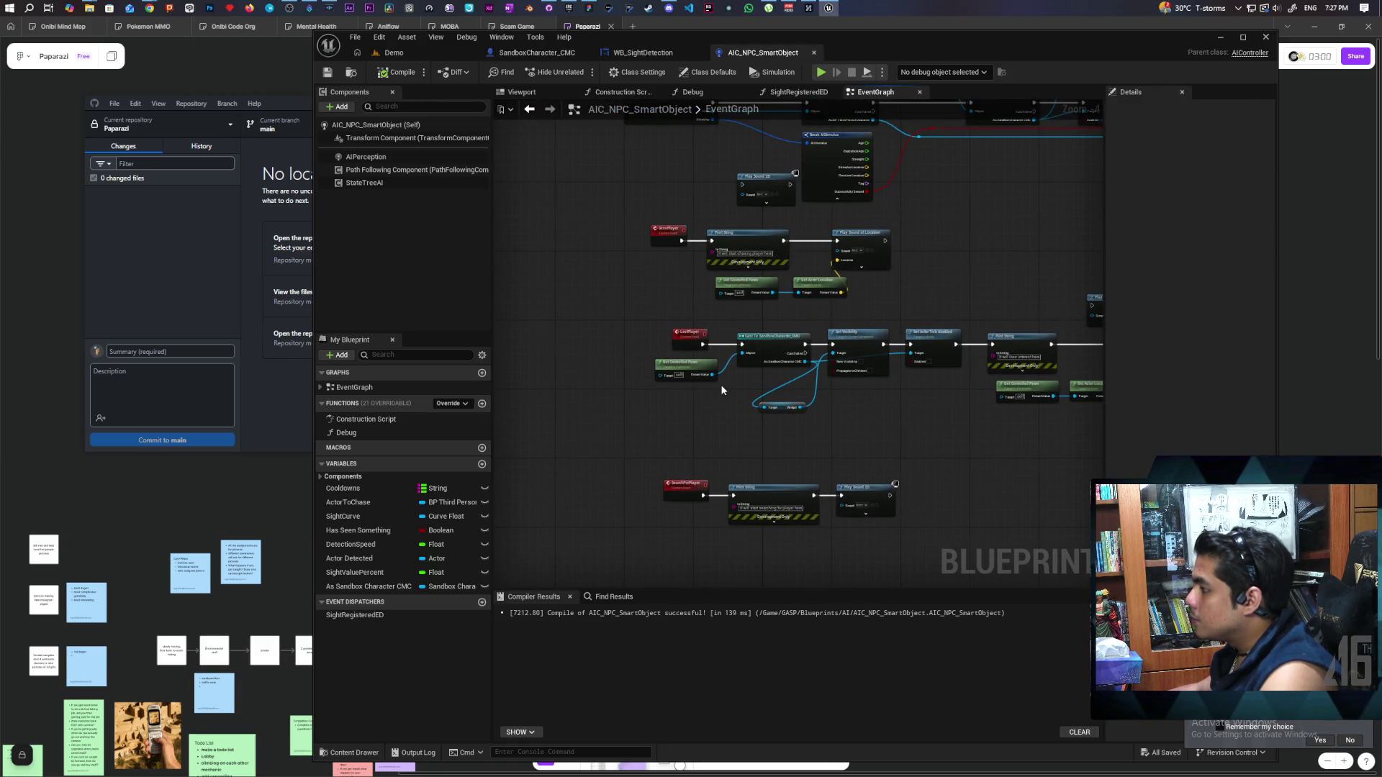
{"action": "scroll", "coordinate": [723, 378], "scroll_direction": "up", "scroll_amount": 2}
{"action": "mouse_move", "coordinate": [729, 371]}
{"action": "left_mouse_down"}
{"action": "mouse_move", "coordinate": [836, 386]}
{"action": "mouse_move", "coordinate": [875, 446]}
{"action": "mouse_move", "coordinate": [846, 341]}
{"action": "left_mouse_up"}
{"action": "scroll", "coordinate": [914, 360], "scroll_direction": "down", "scroll_amount": 5}
{"action": "scroll", "coordinate": [1009, 287], "scroll_direction": "up", "scroll_amount": 2}
{"action": "mouse_move", "coordinate": [1008, 287]}
{"action": "left_mouse_down"}
{"action": "mouse_move", "coordinate": [828, 468]}
{"action": "mouse_move", "coordinate": [799, 395]}
{"action": "mouse_move", "coordinate": [892, 483]}
{"action": "mouse_move", "coordinate": [898, 525]}
{"action": "left_mouse_up"}
{"action": "scroll", "coordinate": [848, 400], "scroll_direction": "up", "scroll_amount": 3}
{"action": "scroll", "coordinate": [827, 468], "scroll_direction": "down", "scroll_amount": 4}
{"action": "scroll", "coordinate": [798, 395], "scroll_direction": "up", "scroll_amount": 4}
{"action": "left_click_drag", "start_coordinate": [897, 333], "coordinate": [875, 390]}
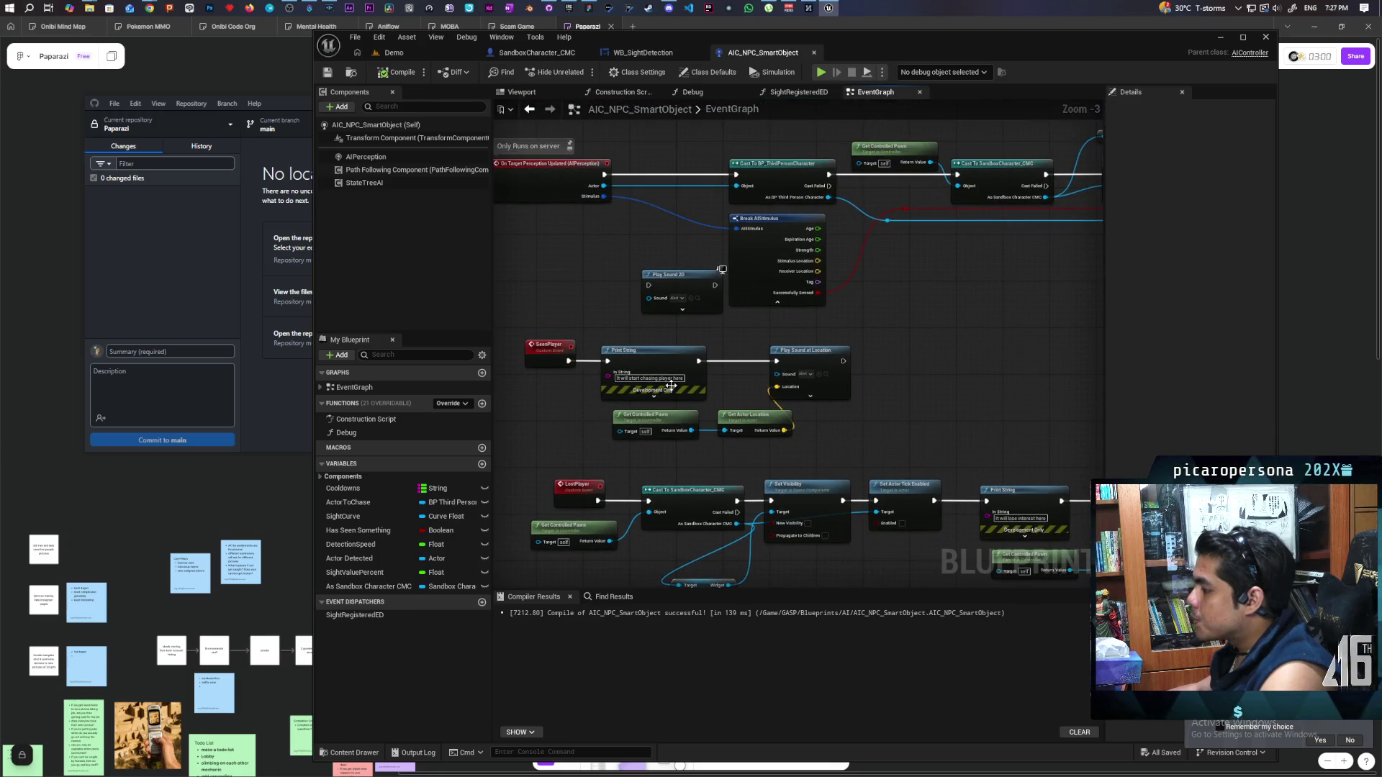
{"action": "scroll", "coordinate": [896, 397], "scroll_direction": "up", "scroll_amount": 1}
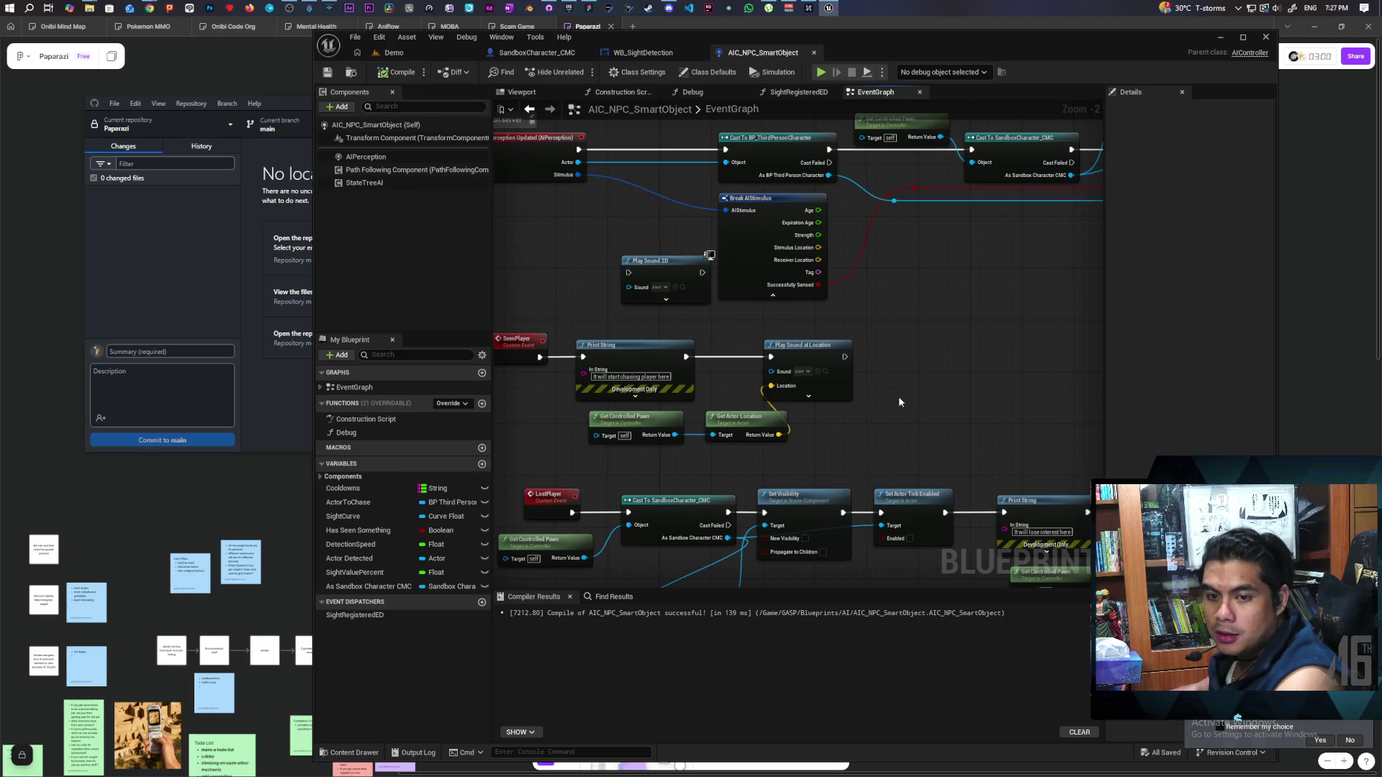
{"action": "mouse_move", "coordinate": [899, 399]}
{"action": "left_mouse_down"}
{"action": "mouse_move", "coordinate": [959, 380]}
{"action": "mouse_move", "coordinate": [959, 392]}
{"action": "left_mouse_up"}
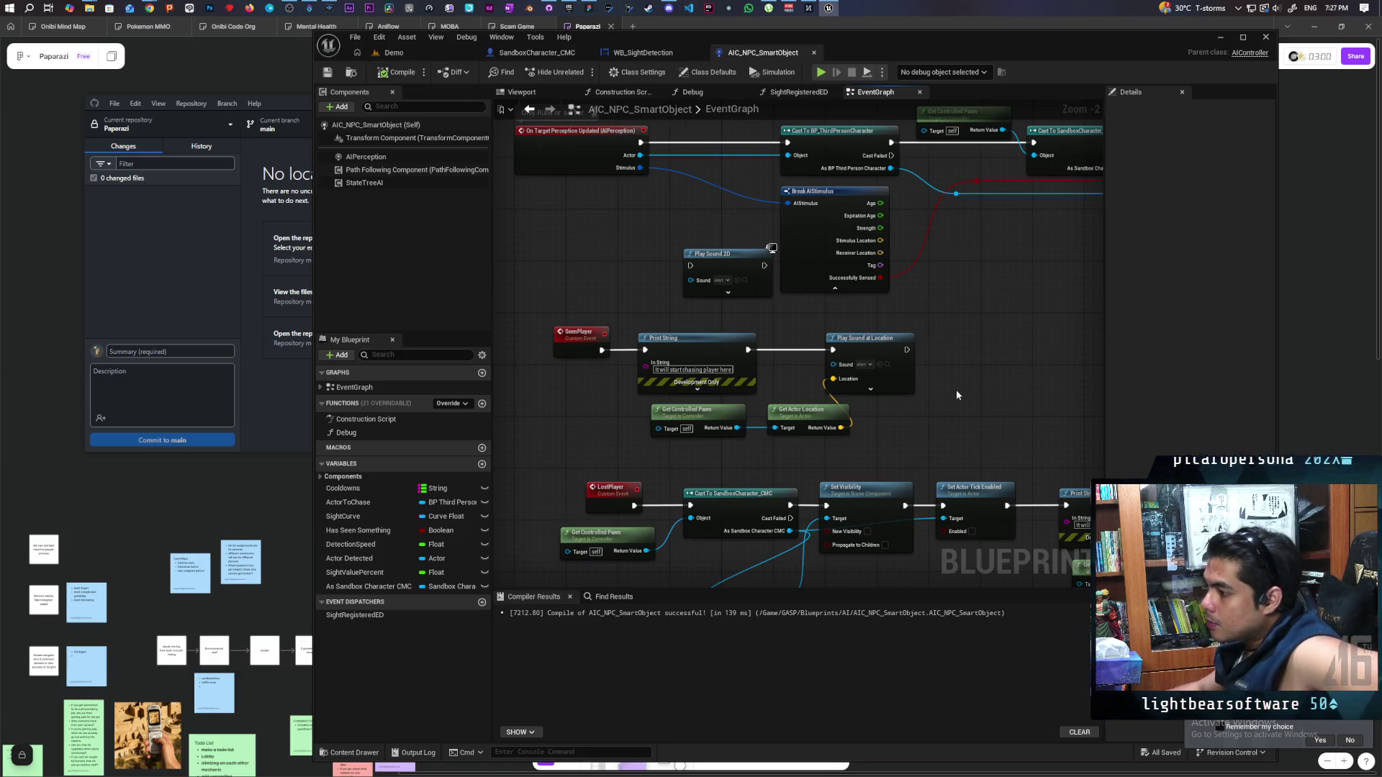
{"action": "scroll", "coordinate": [758, 383], "scroll_direction": "down", "scroll_amount": 4}
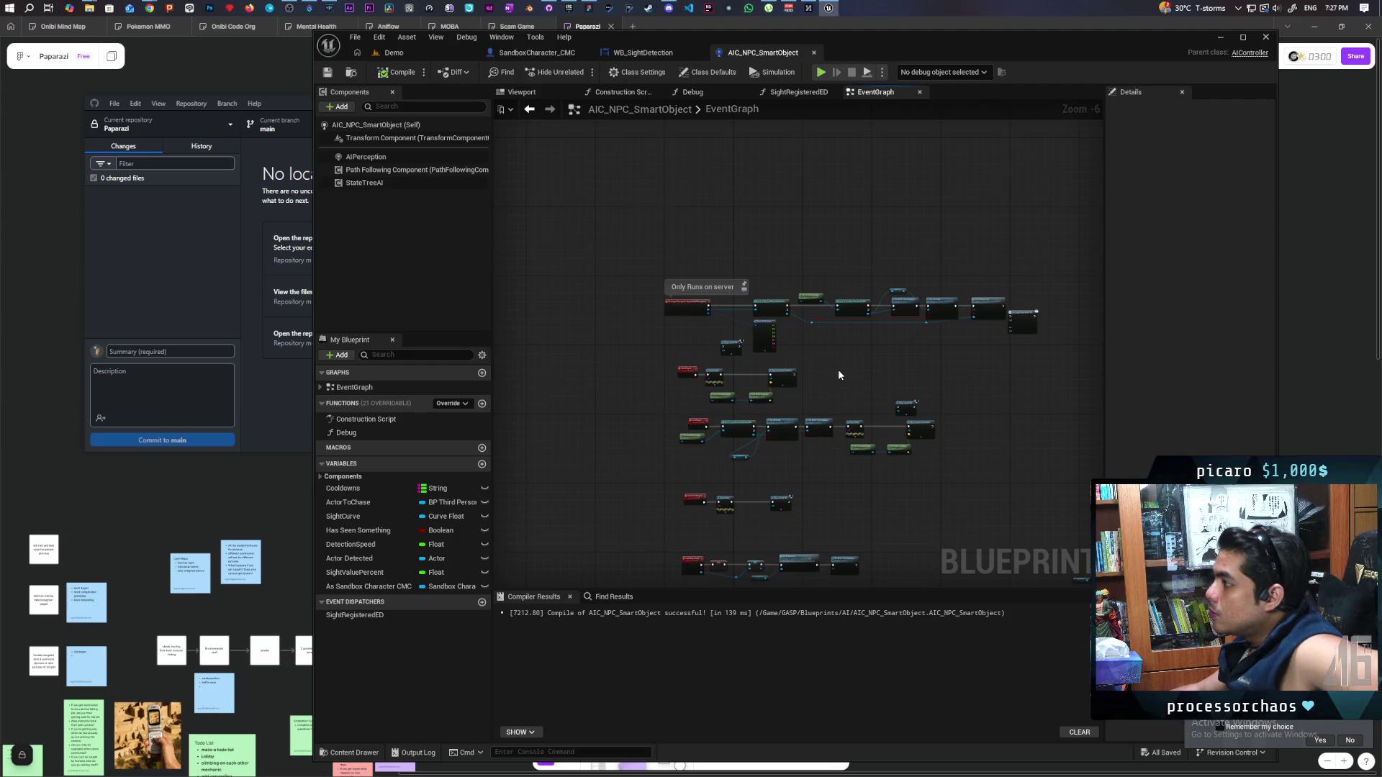
{"action": "scroll", "coordinate": [837, 370], "scroll_direction": "up", "scroll_amount": 4}
{"action": "left_click_drag", "start_coordinate": [899, 391], "coordinate": [930, 365]}
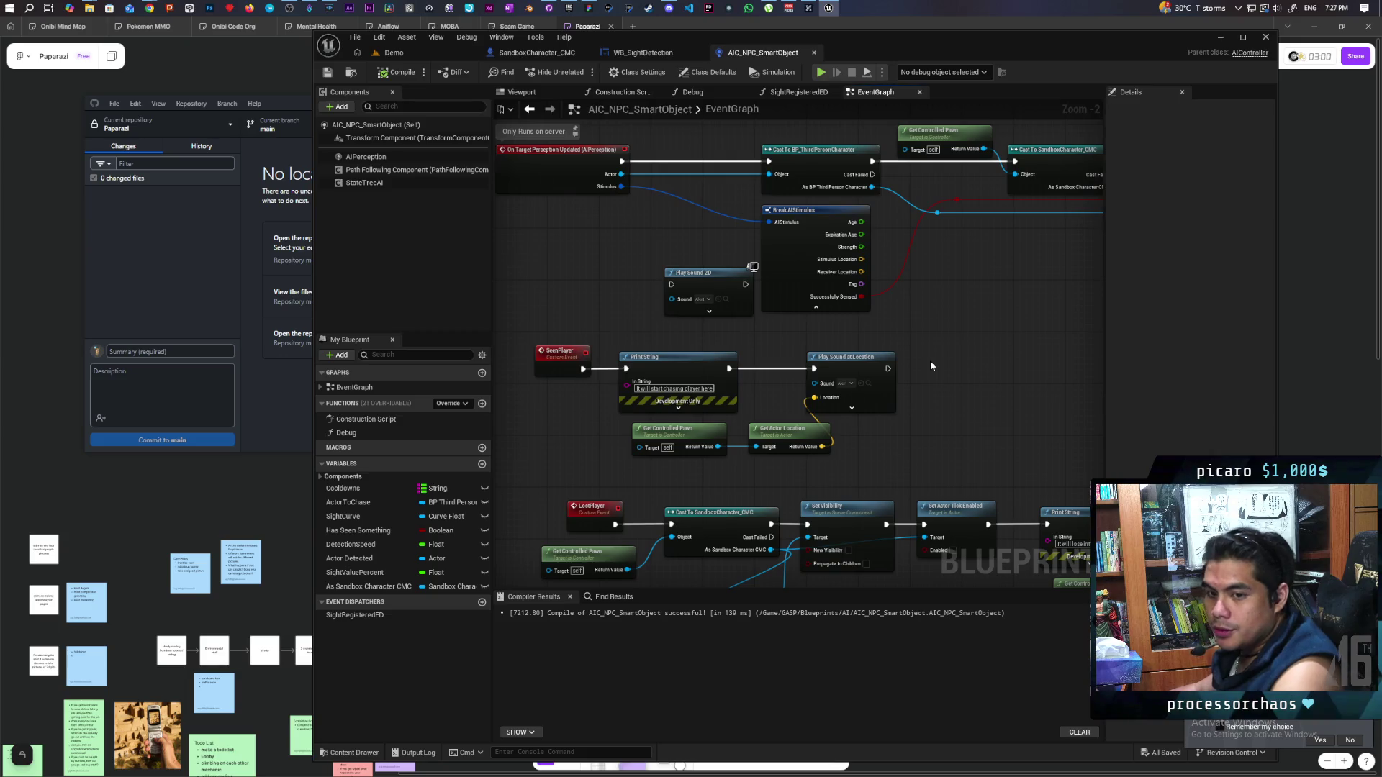
{"action": "mouse_move", "coordinate": [931, 331]}
{"action": "left_mouse_down"}
{"action": "mouse_move", "coordinate": [891, 384]}
{"action": "mouse_move", "coordinate": [725, 404]}
{"action": "mouse_move", "coordinate": [925, 324]}
{"action": "left_mouse_up"}
{"action": "scroll", "coordinate": [926, 324], "scroll_direction": "up", "scroll_amount": 2}
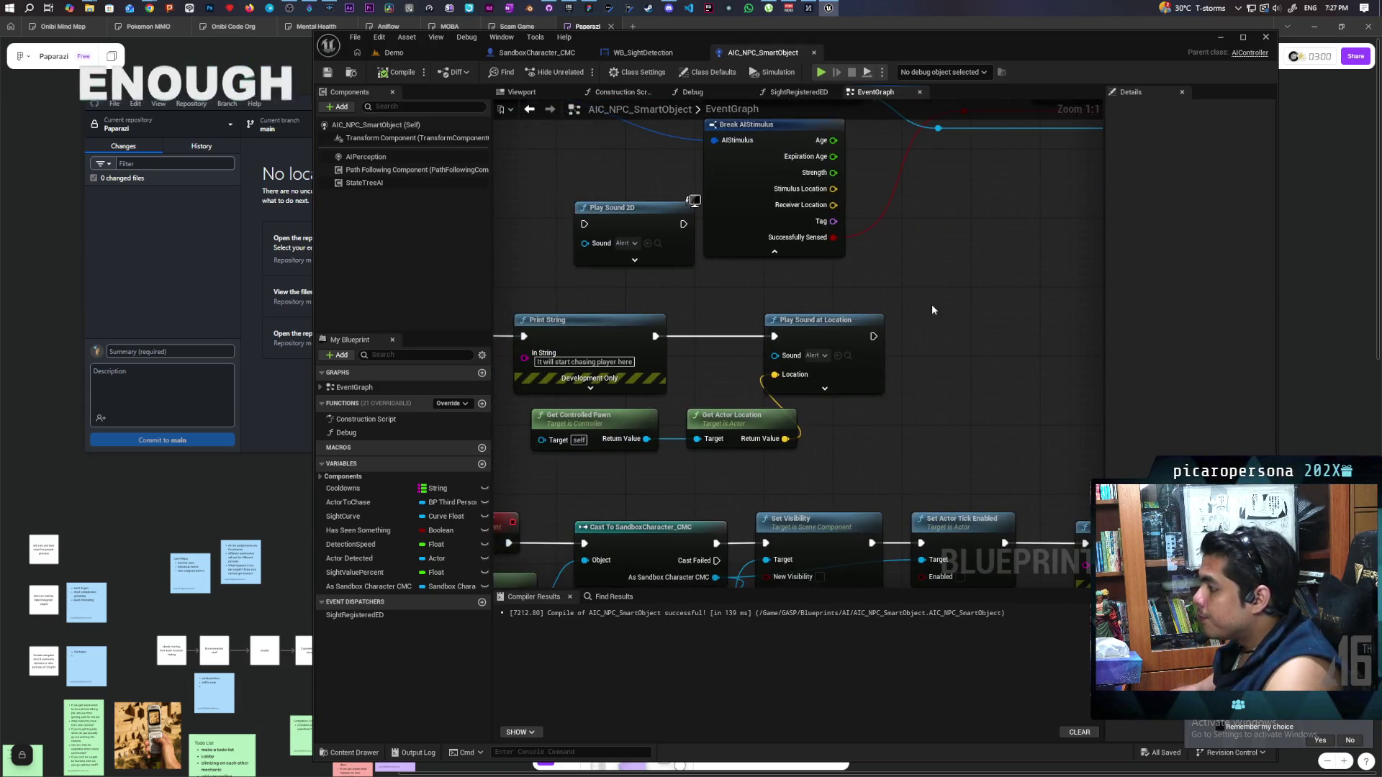
{"action": "mouse_move", "coordinate": [848, 430]}
{"action": "left_mouse_down"}
{"action": "mouse_move", "coordinate": [978, 422]}
{"action": "mouse_move", "coordinate": [962, 395]}
{"action": "left_mouse_up"}
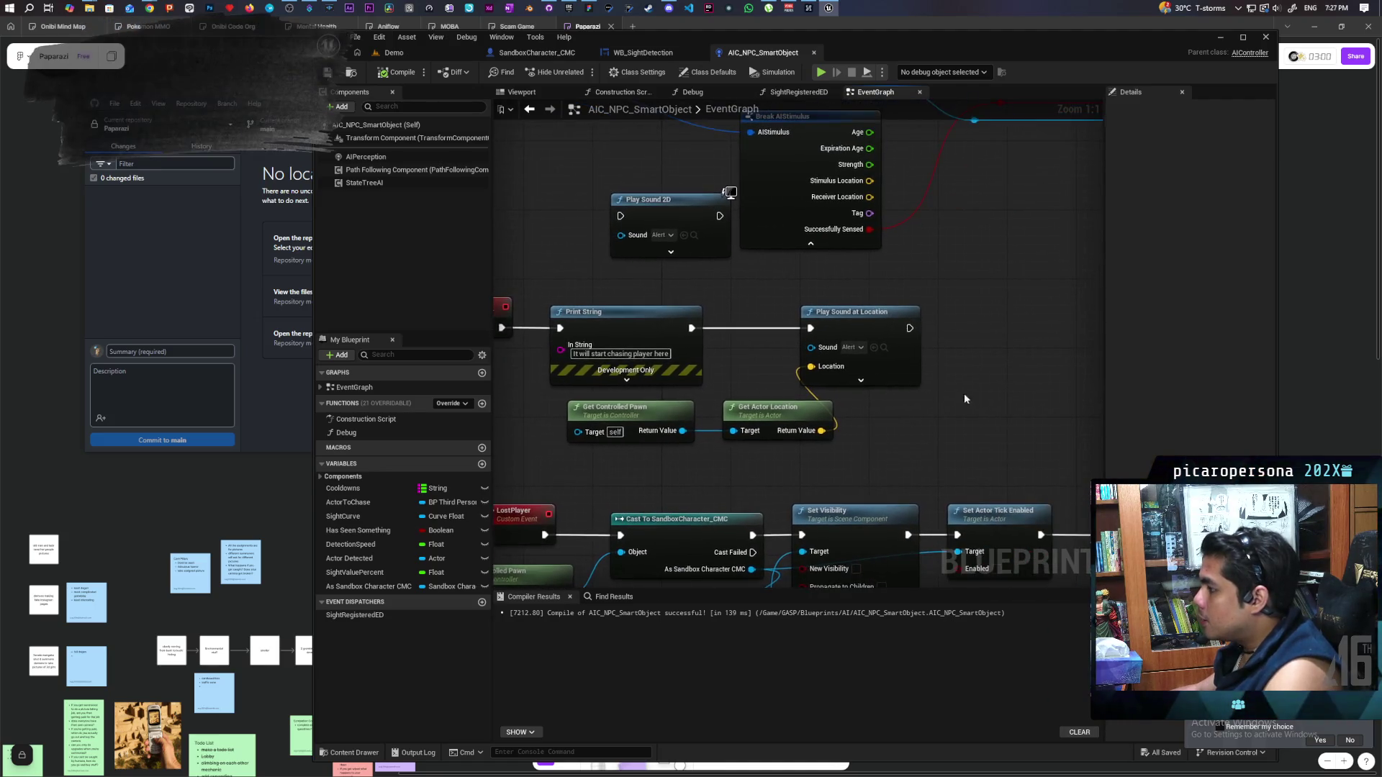
Add an AI MoveTo node chained after Play Sound at Location and position it to the right
{"action": "right_click", "coordinate": [986, 366]}
{"action": "type", "text": "ai"}
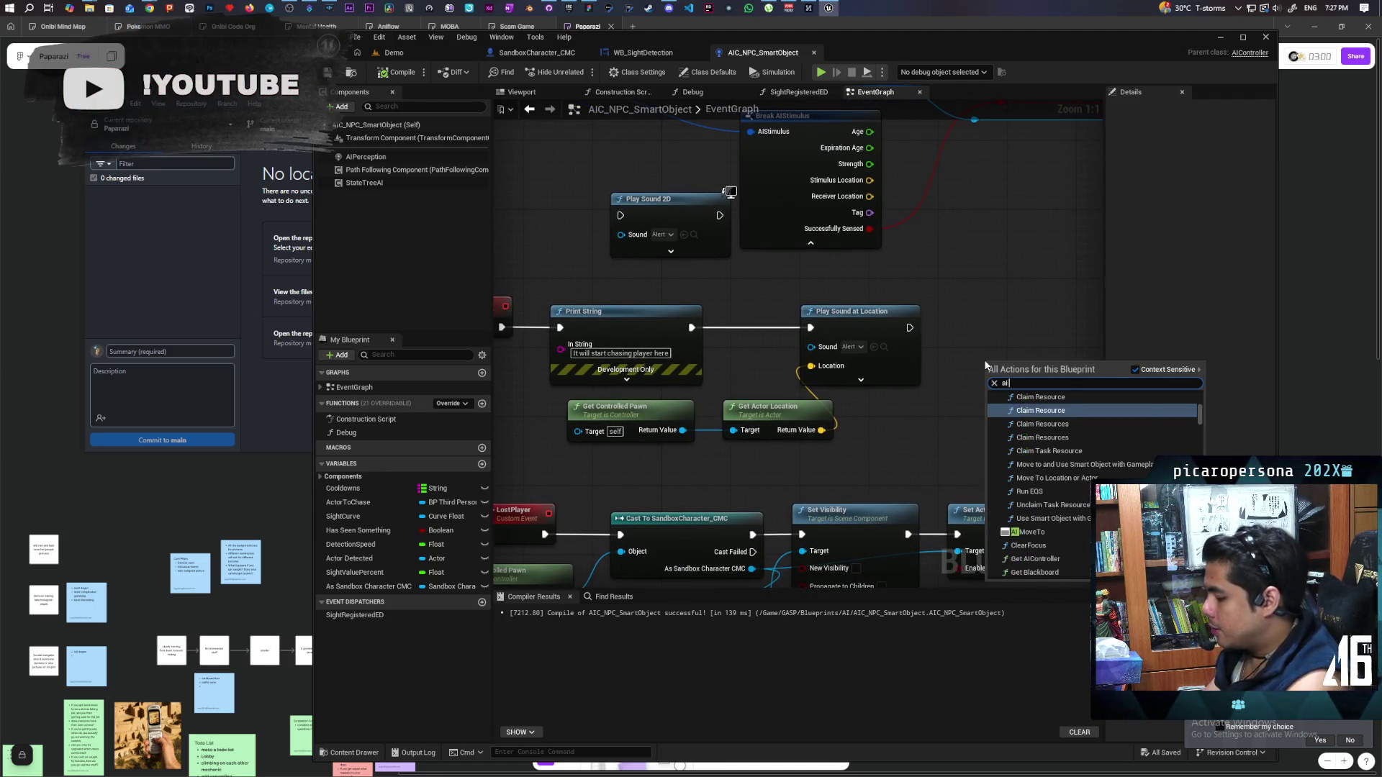
{"action": "type", "text": " move"}
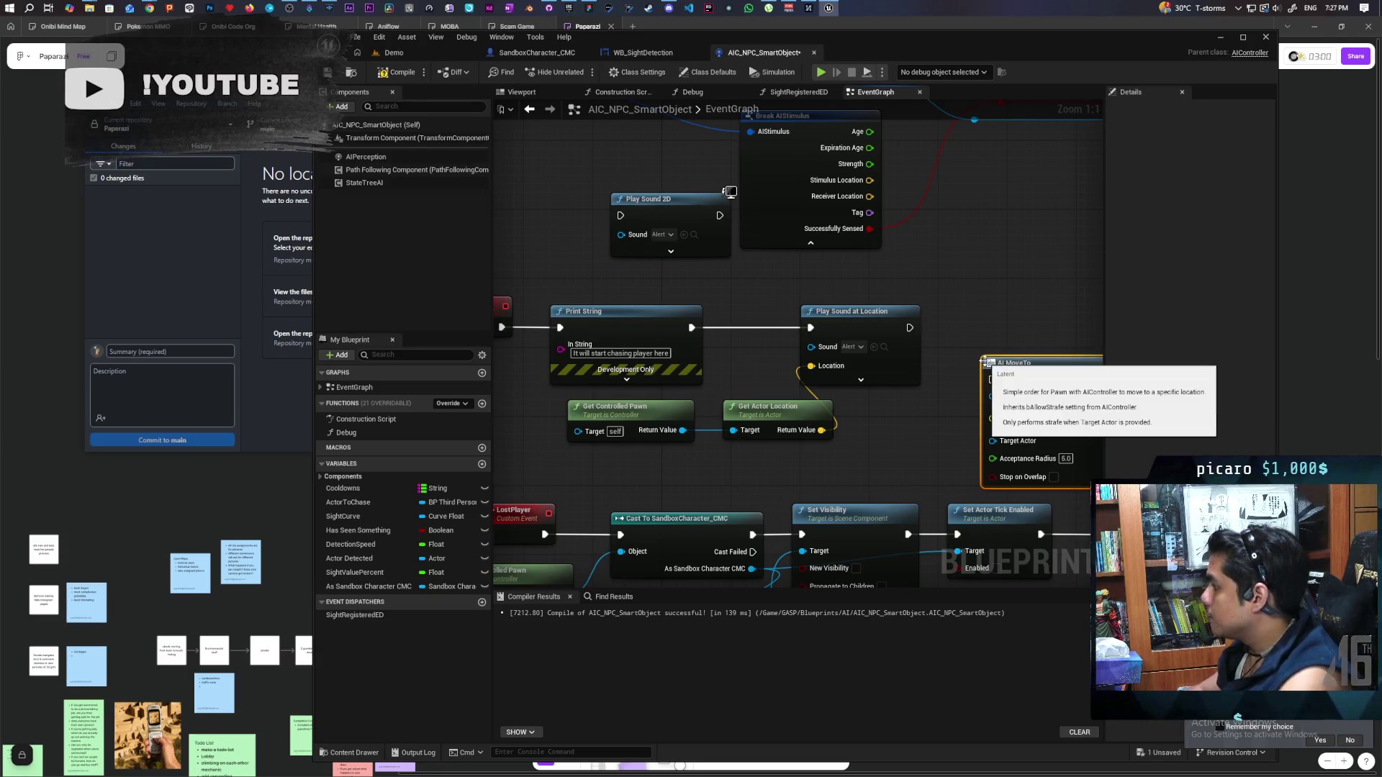
{"action": "left_click", "coordinate": [1028, 424]}
{"action": "left_click_drag", "start_coordinate": [957, 345], "coordinate": [953, 336]}
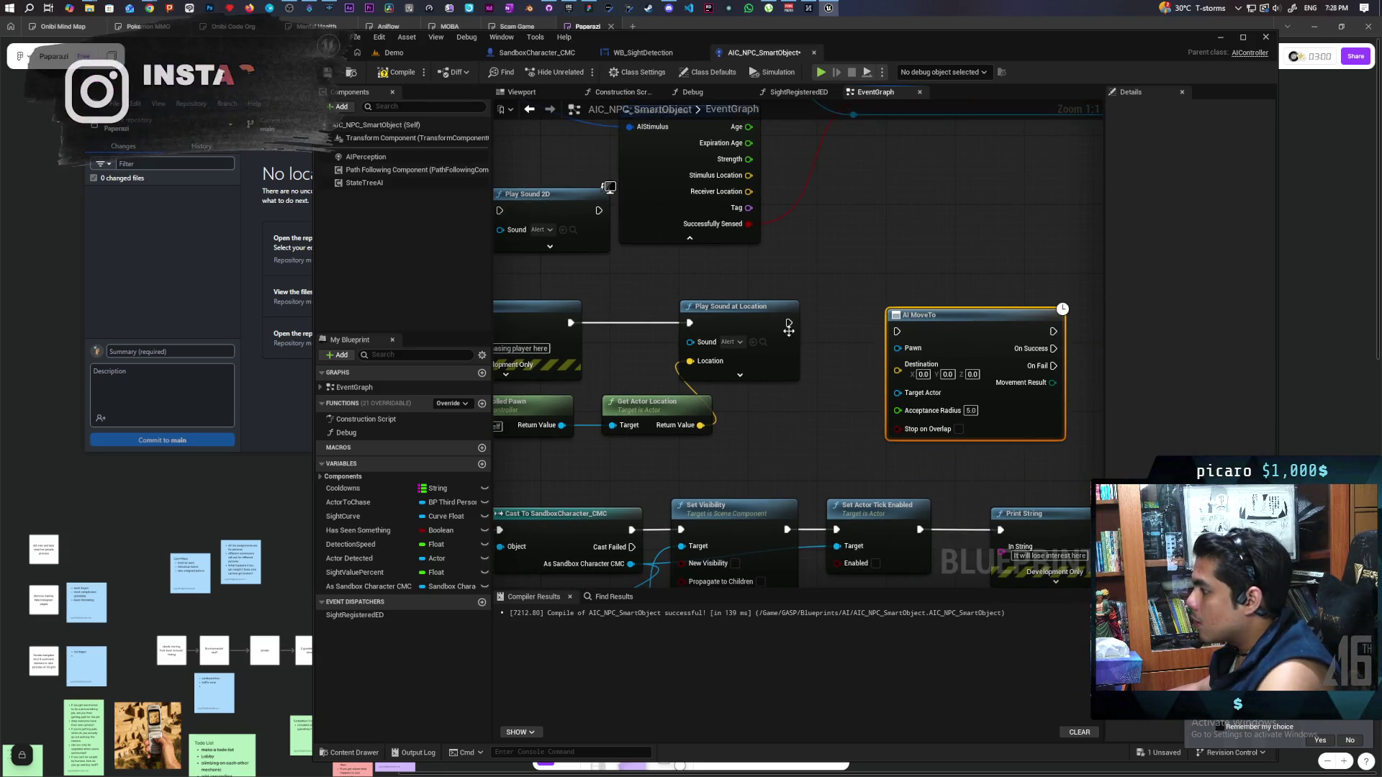
{"action": "left_click_drag", "start_coordinate": [788, 322], "coordinate": [897, 331]}
{"action": "left_click_drag", "start_coordinate": [982, 332], "coordinate": [1012, 322]}
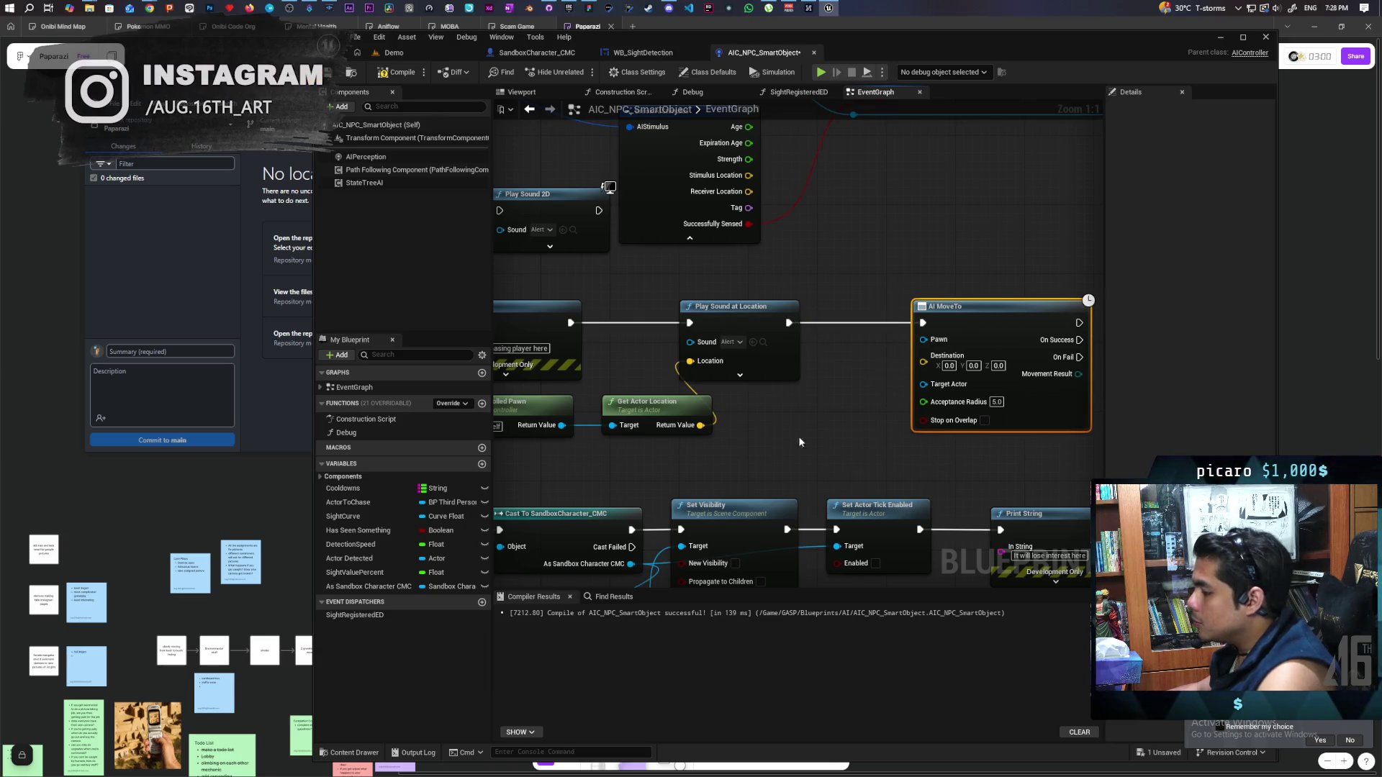
{"action": "left_click_drag", "start_coordinate": [783, 436], "coordinate": [670, 422]}
{"action": "left_click_drag", "start_coordinate": [862, 325], "coordinate": [931, 325]}
Feed an As Sandbox Character CMC getter into AI MoveTo's Pawn and ActorToChase into Target Actor
{"action": "left_click", "coordinate": [715, 378]}
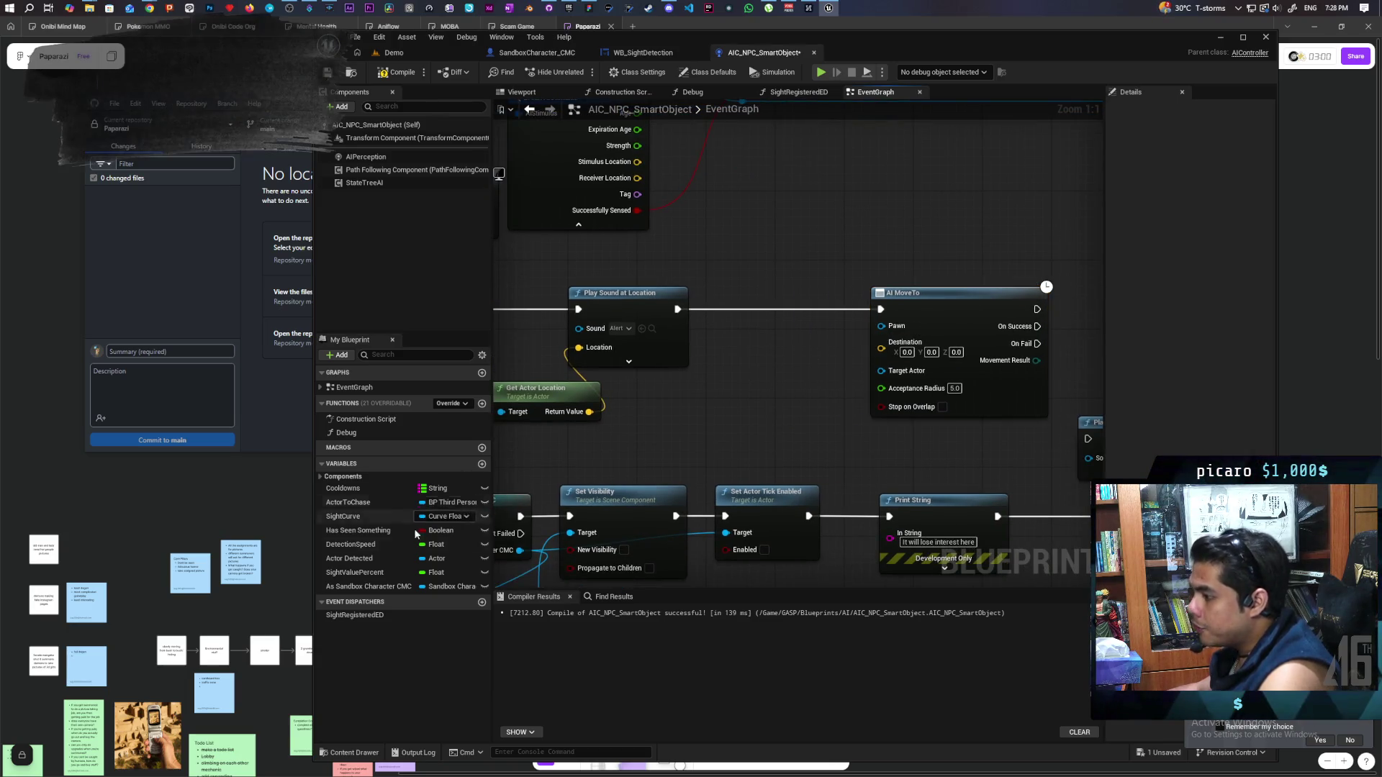
{"action": "left_click", "coordinate": [368, 586]}
{"action": "mouse_move", "coordinate": [748, 453]}
{"action": "left_mouse_down"}
{"action": "mouse_move", "coordinate": [881, 370]}
{"action": "mouse_move", "coordinate": [764, 408]}
{"action": "left_mouse_up"}
{"action": "left_click", "coordinate": [727, 373]}
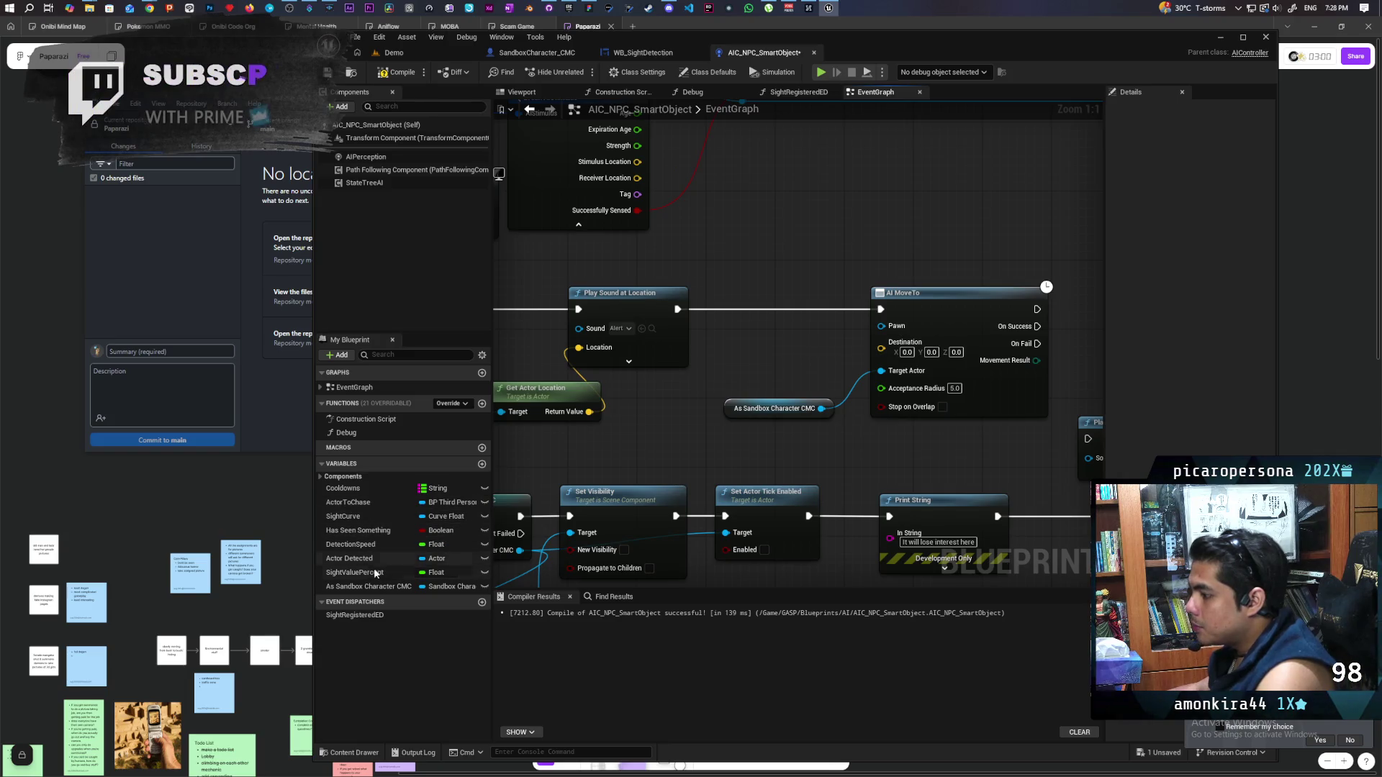
{"action": "left_click_drag", "start_coordinate": [820, 408], "coordinate": [881, 326]}
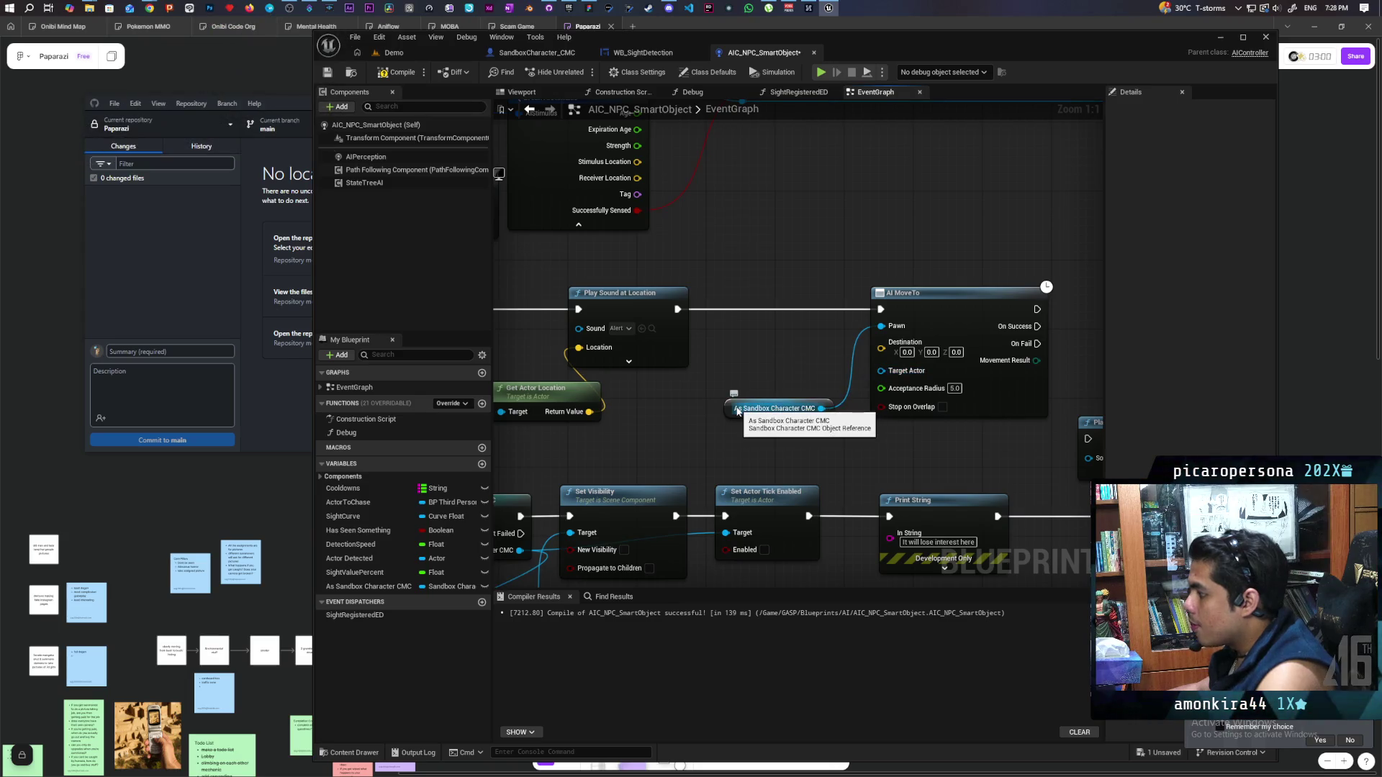
{"action": "left_click_drag", "start_coordinate": [731, 408], "coordinate": [740, 330]}
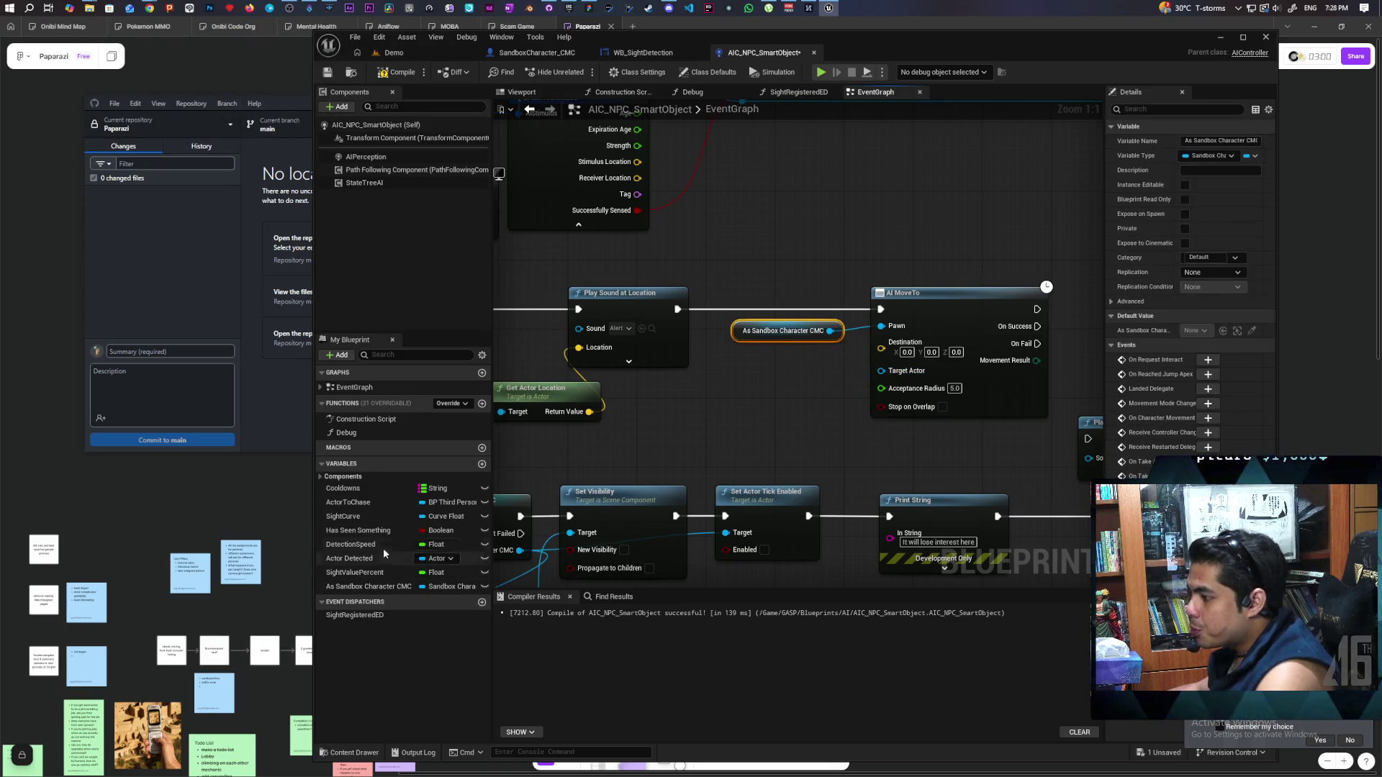
{"action": "mouse_move", "coordinate": [351, 503]}
{"action": "left_mouse_down"}
{"action": "mouse_move", "coordinate": [849, 430]}
{"action": "mouse_move", "coordinate": [892, 372]}
{"action": "left_mouse_up"}
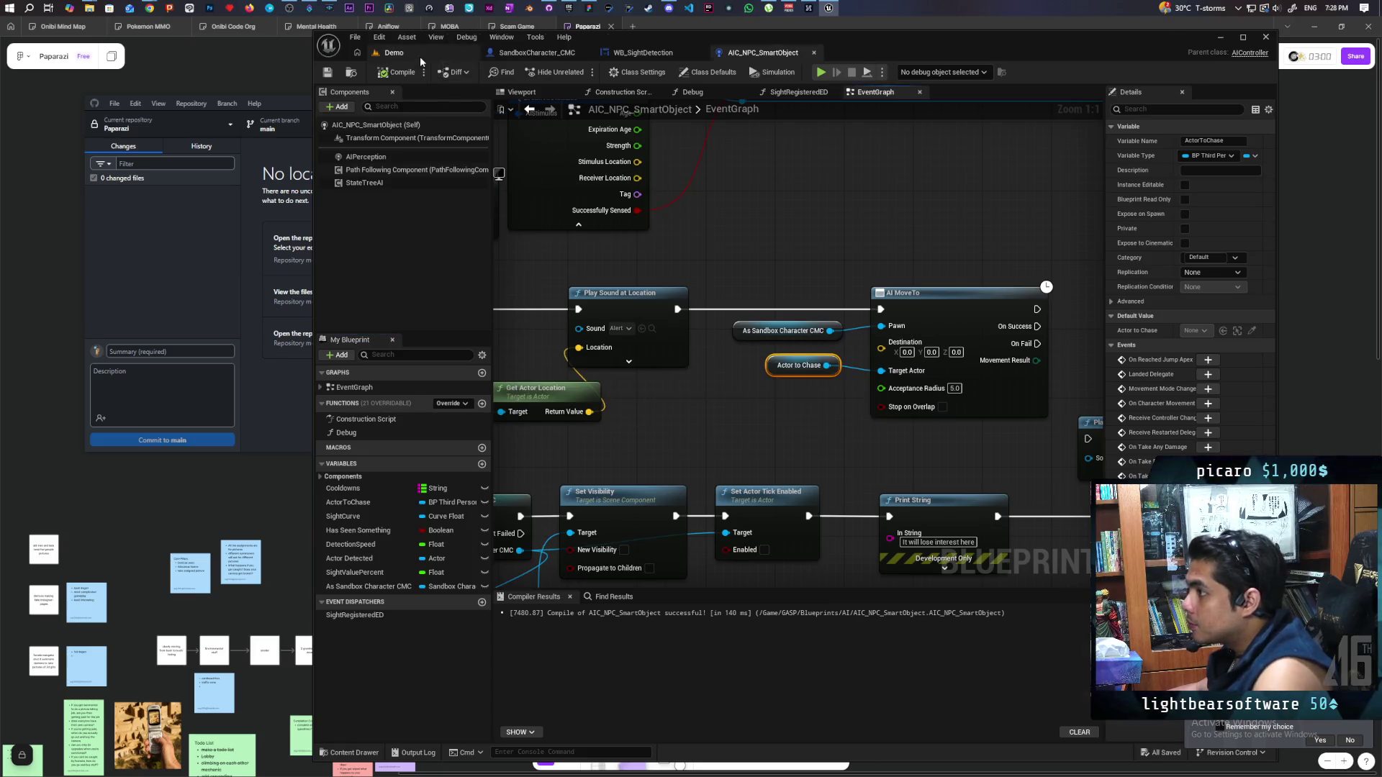
{"action": "left_click", "coordinate": [394, 52]}
Start a multiplayer session and jump the red character onto the green and black characters
{"action": "key", "text": "alt+p"}
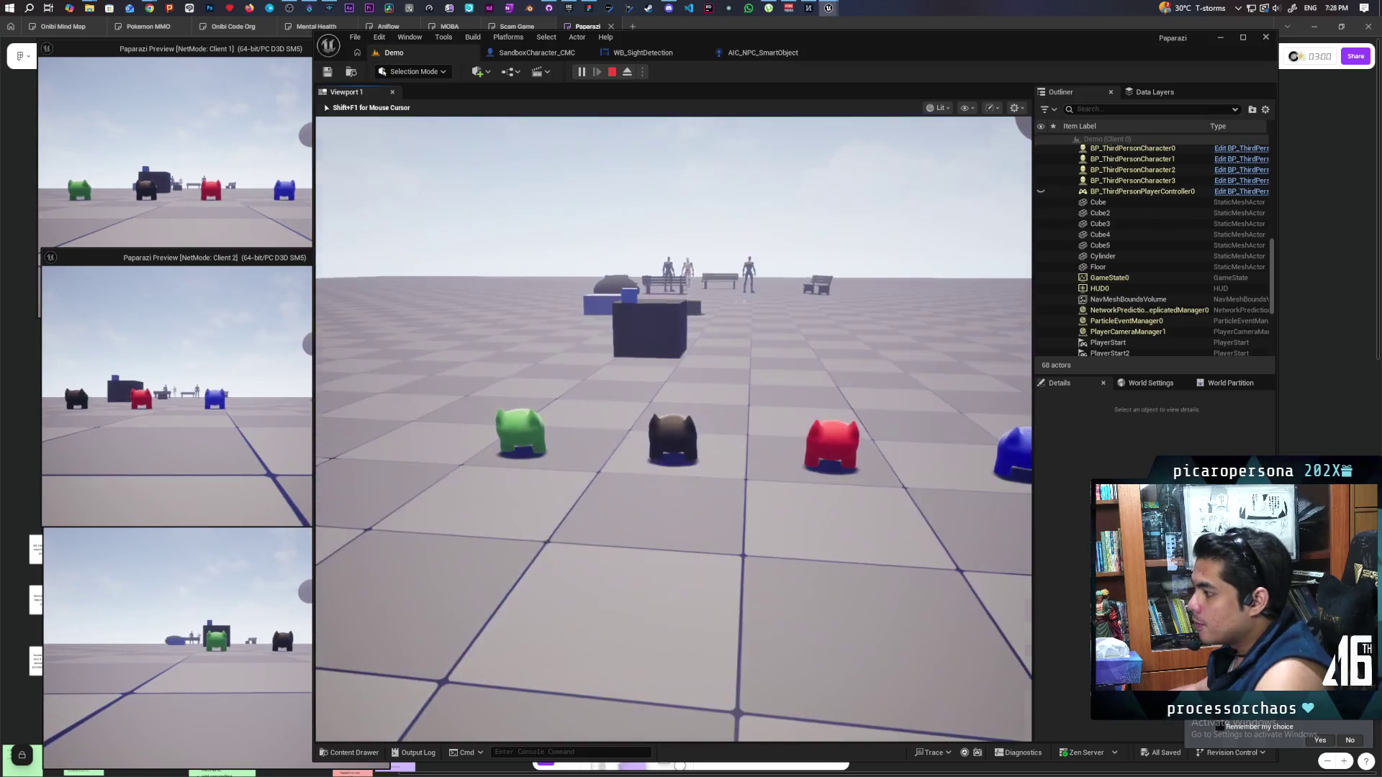
{"action": "key", "text": "s"}
{"action": "key", "text": "w"}
{"action": "key", "text": "space"}
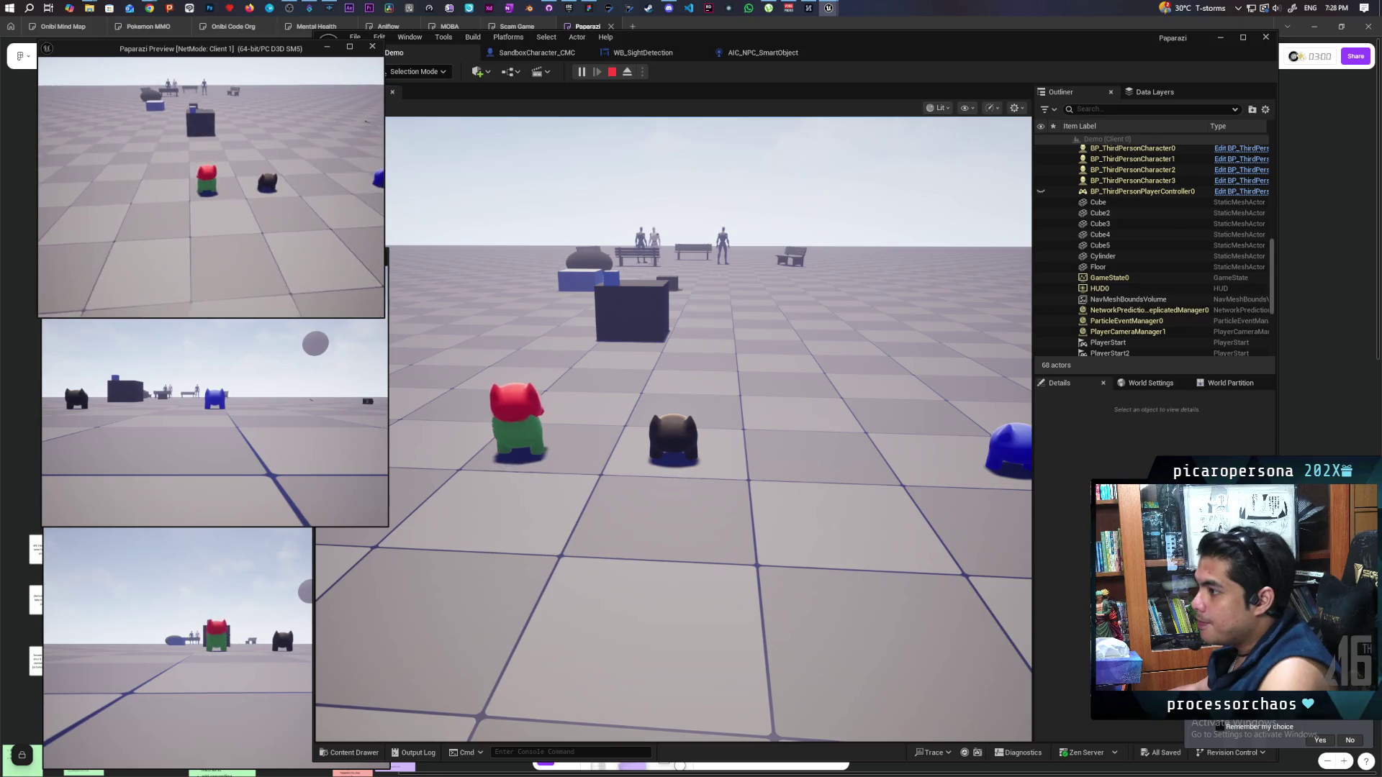
{"action": "key", "text": "s"}
{"action": "key", "text": "d"}
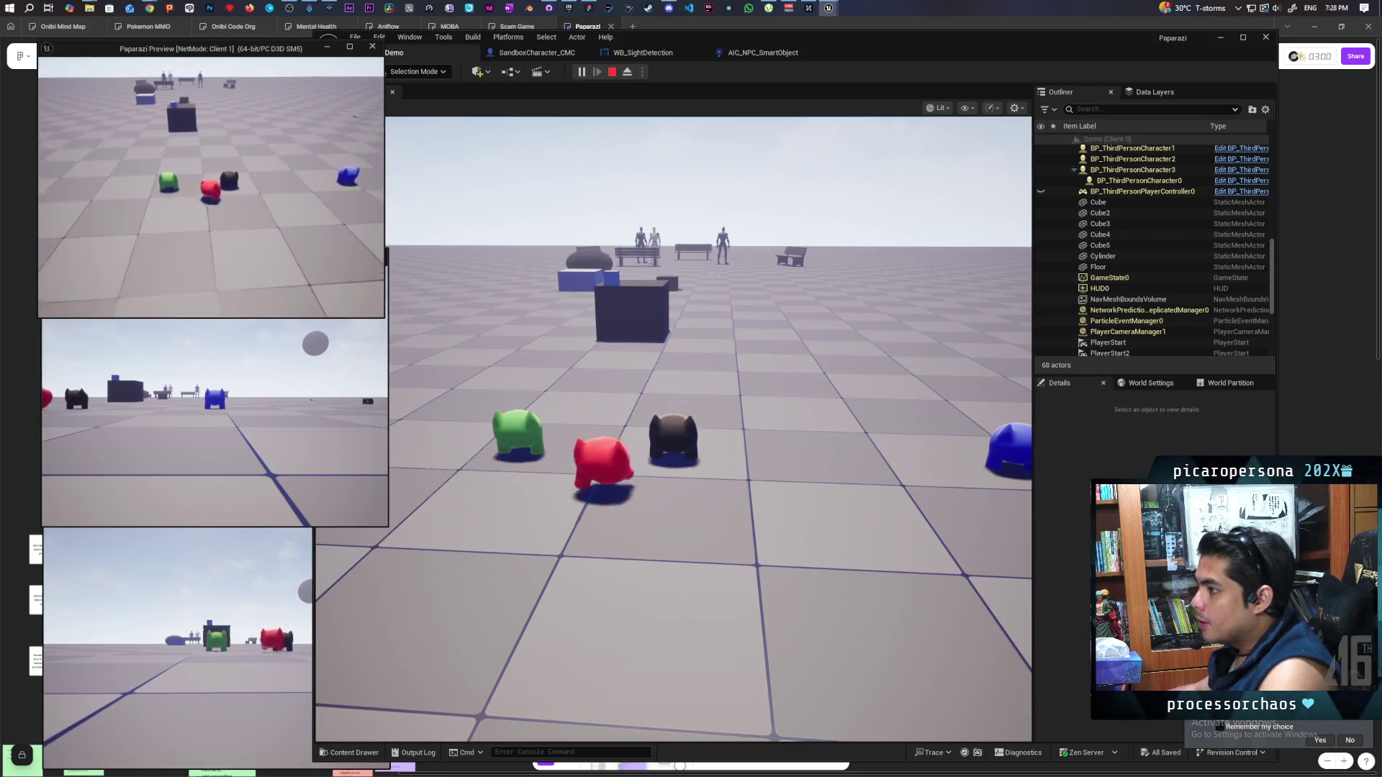
{"action": "key", "text": "space"}
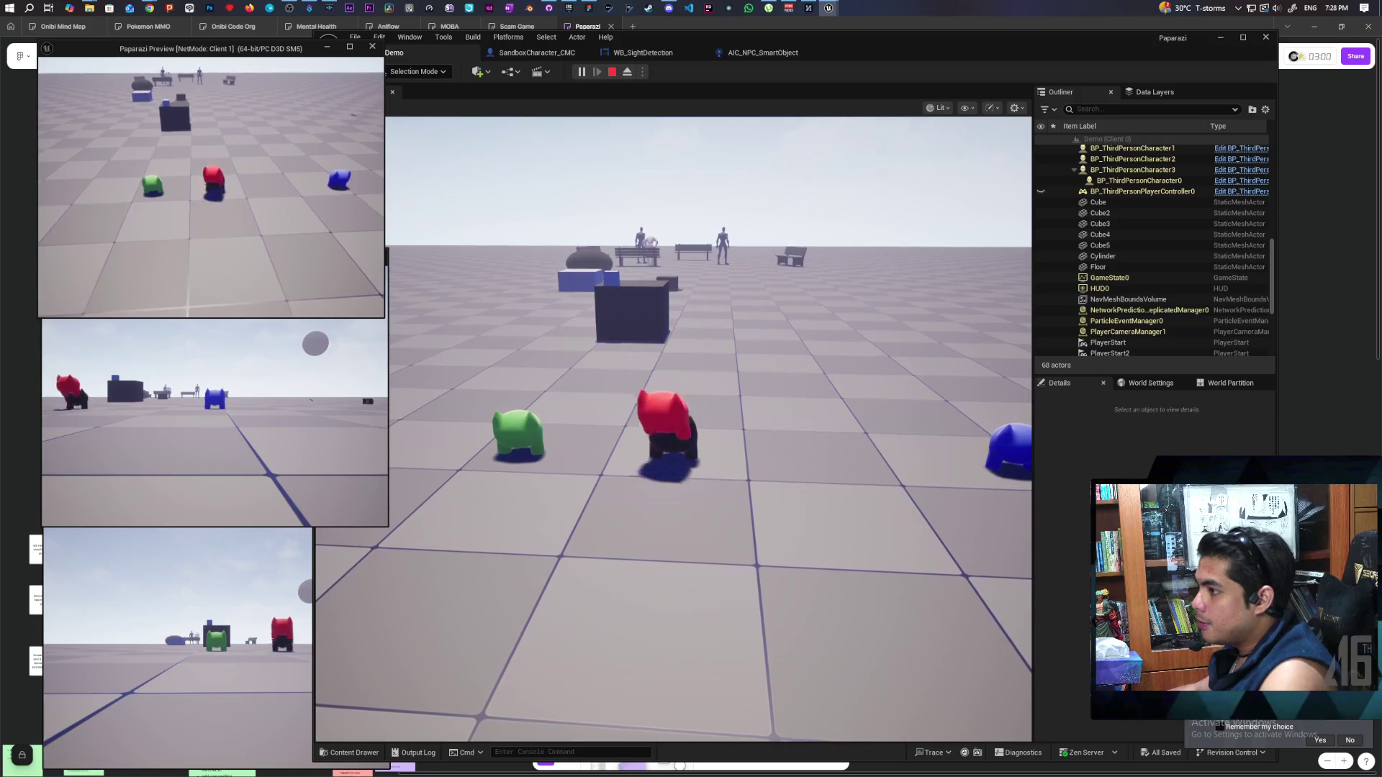
Run the red character past the benches up to the standing NPC, then stop the session
{"action": "key", "text": "alt+Tab"}
{"action": "key", "text": "w"}
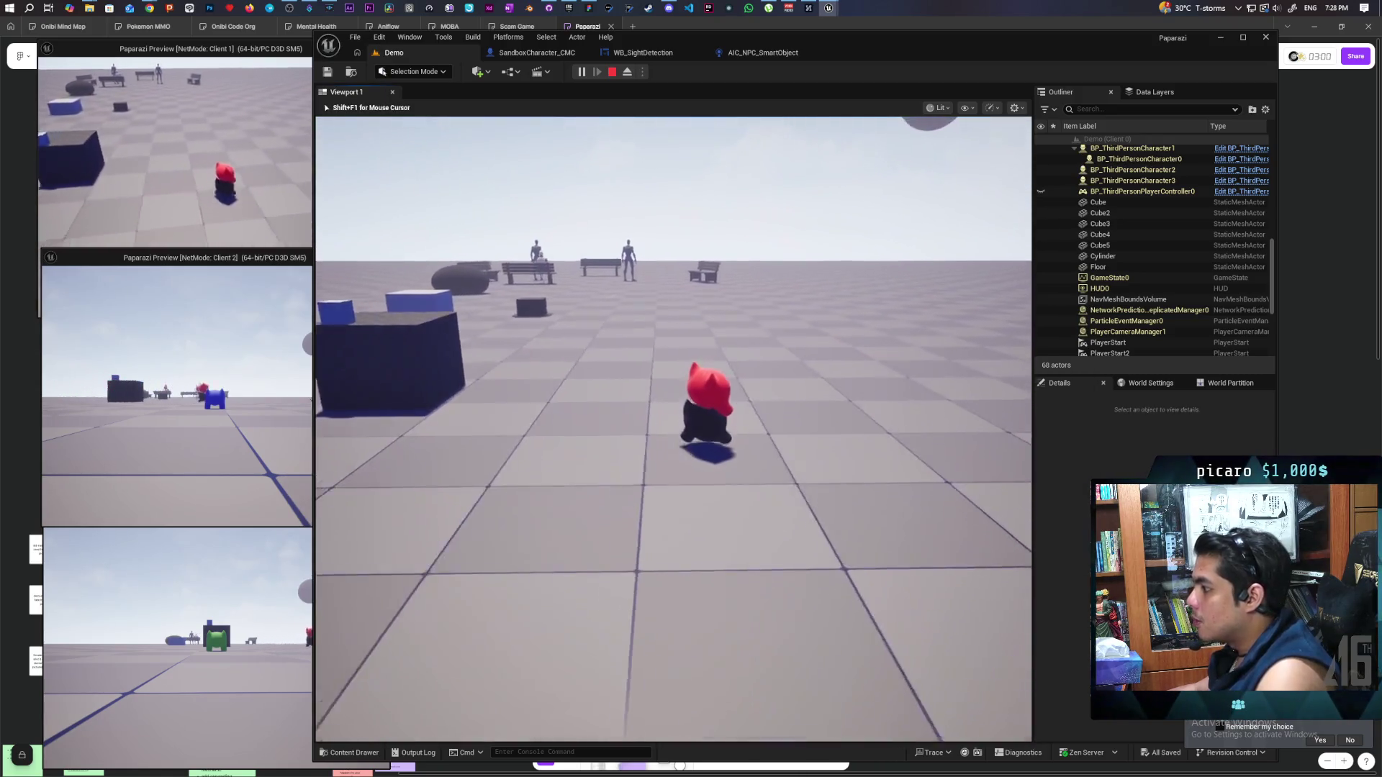
{"action": "key", "text": "w"}
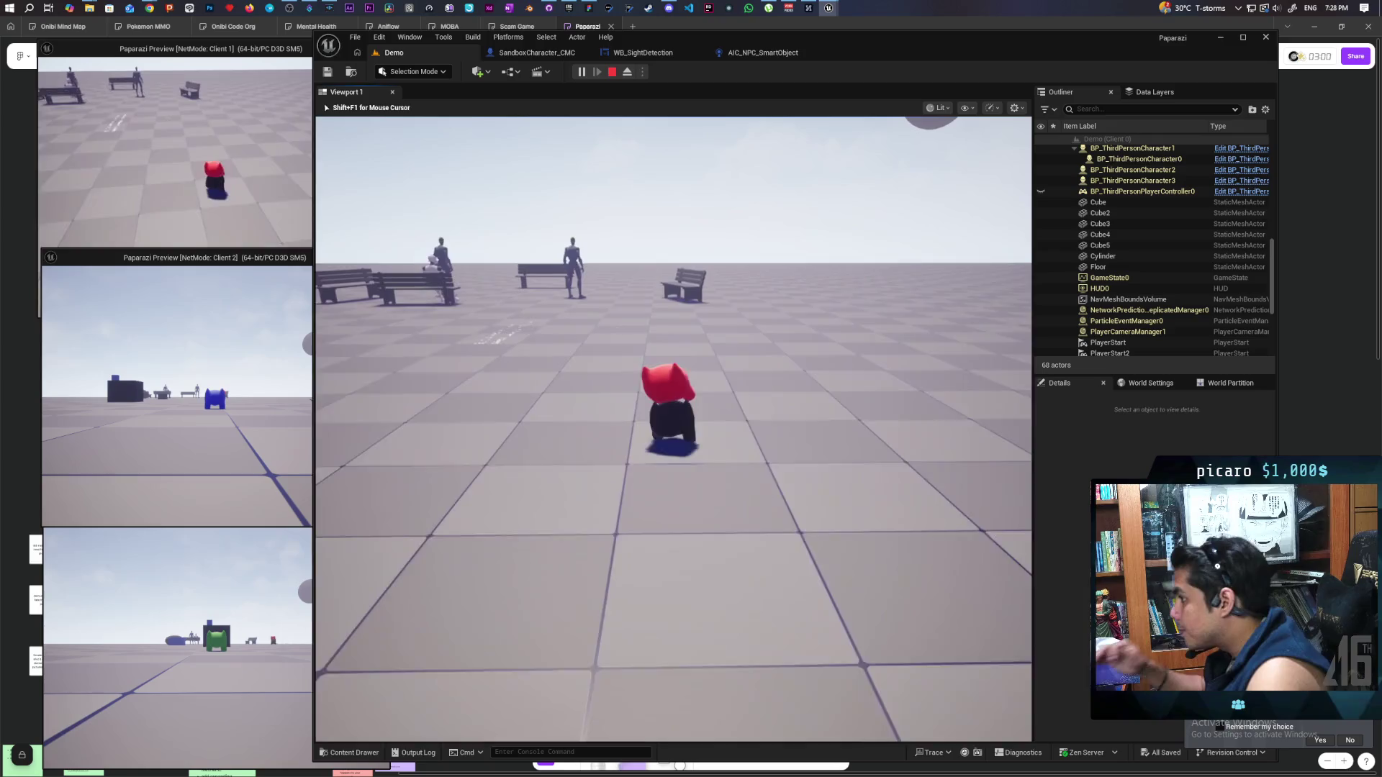
{"action": "key", "text": "w"}
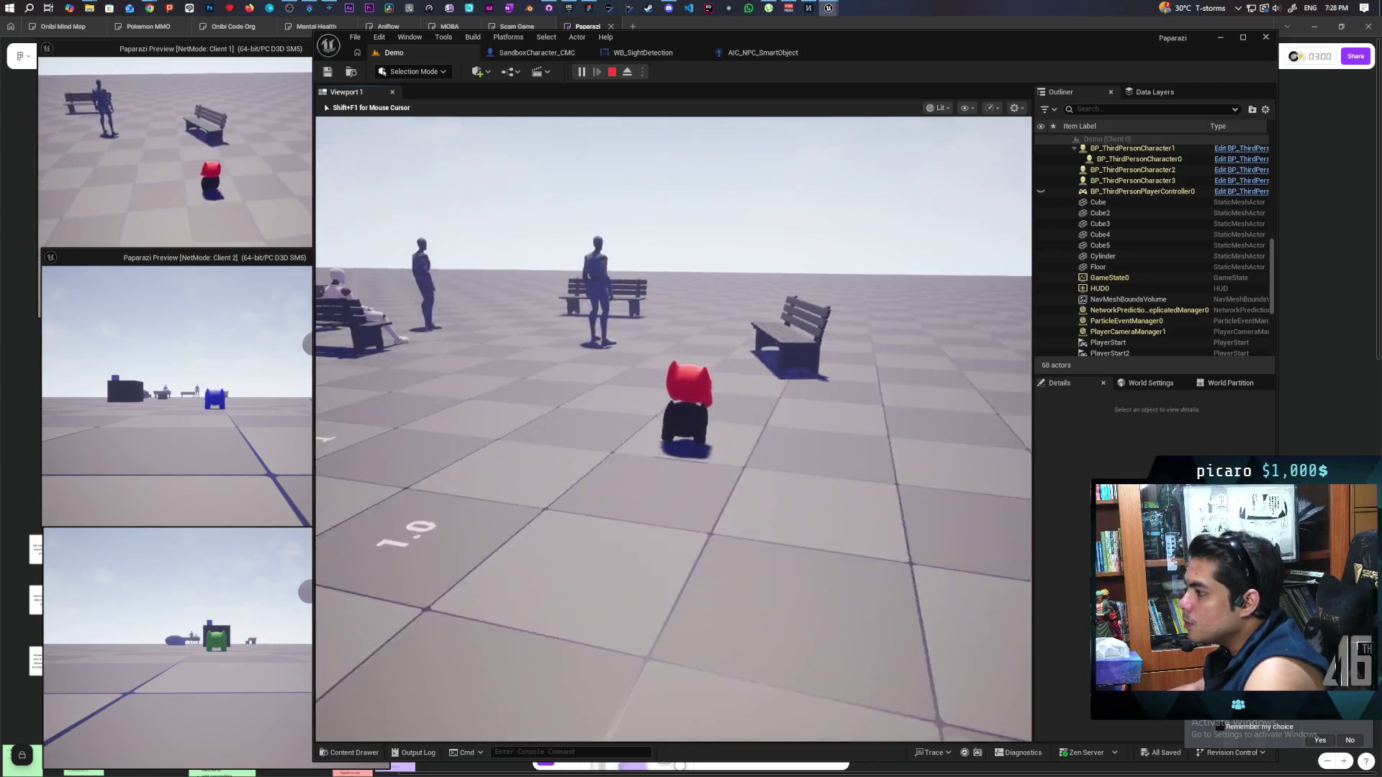
{"action": "key", "text": "w"}
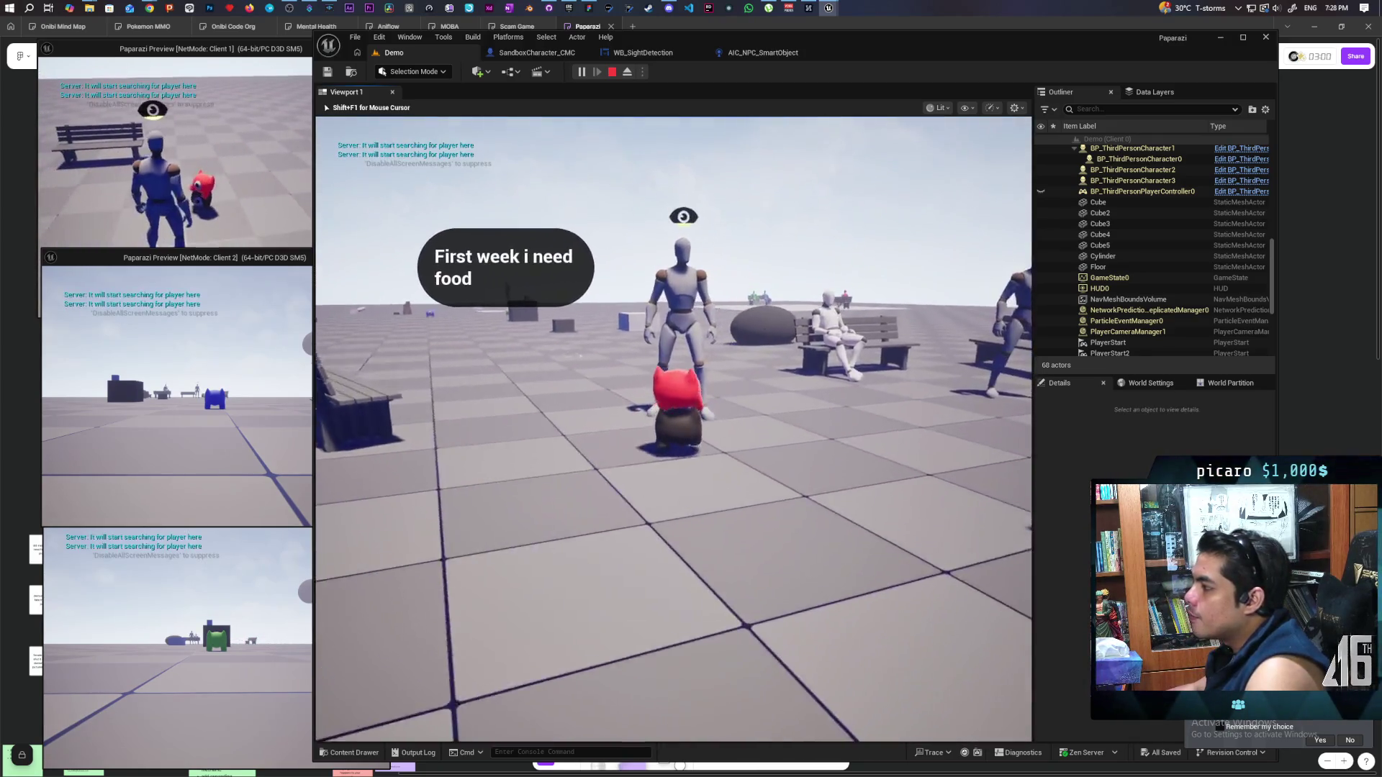
{"action": "key", "text": "a"}
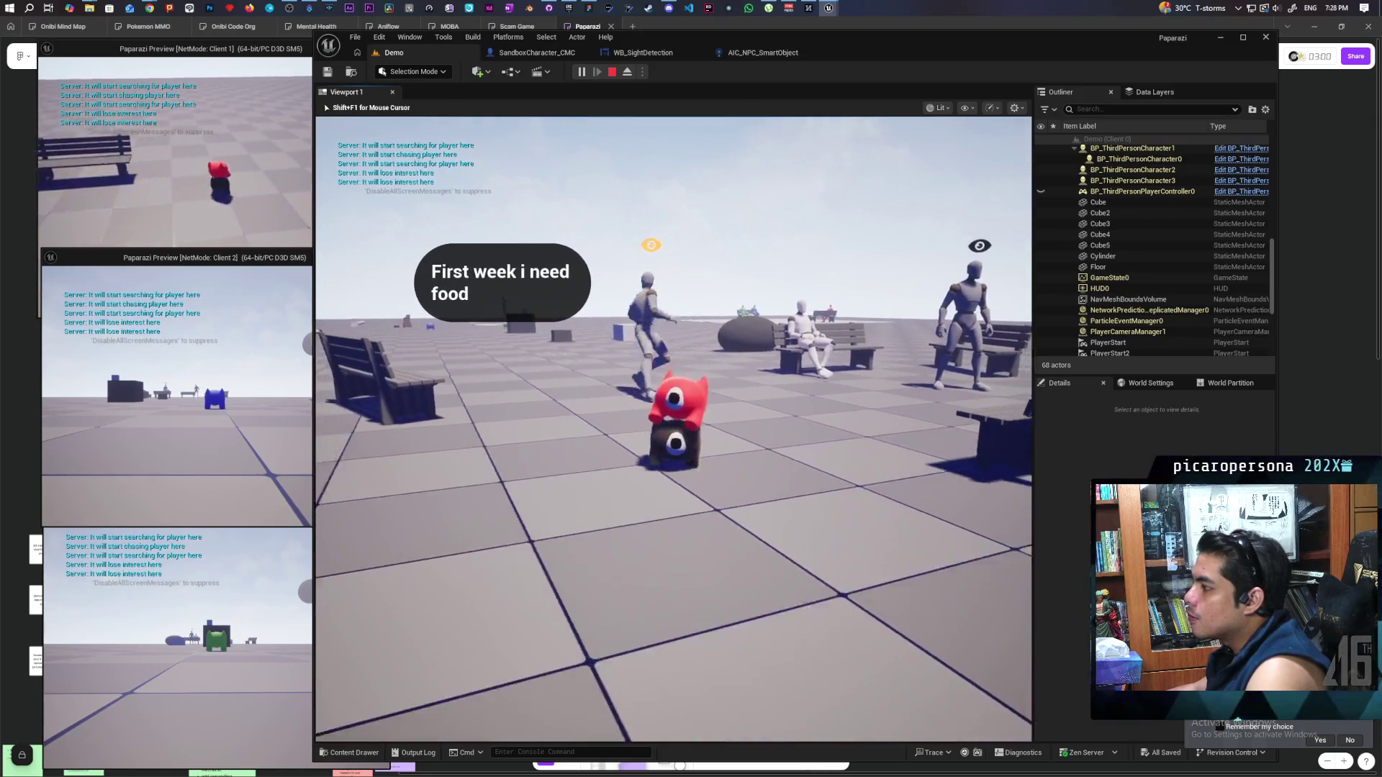
{"action": "key", "text": "w"}
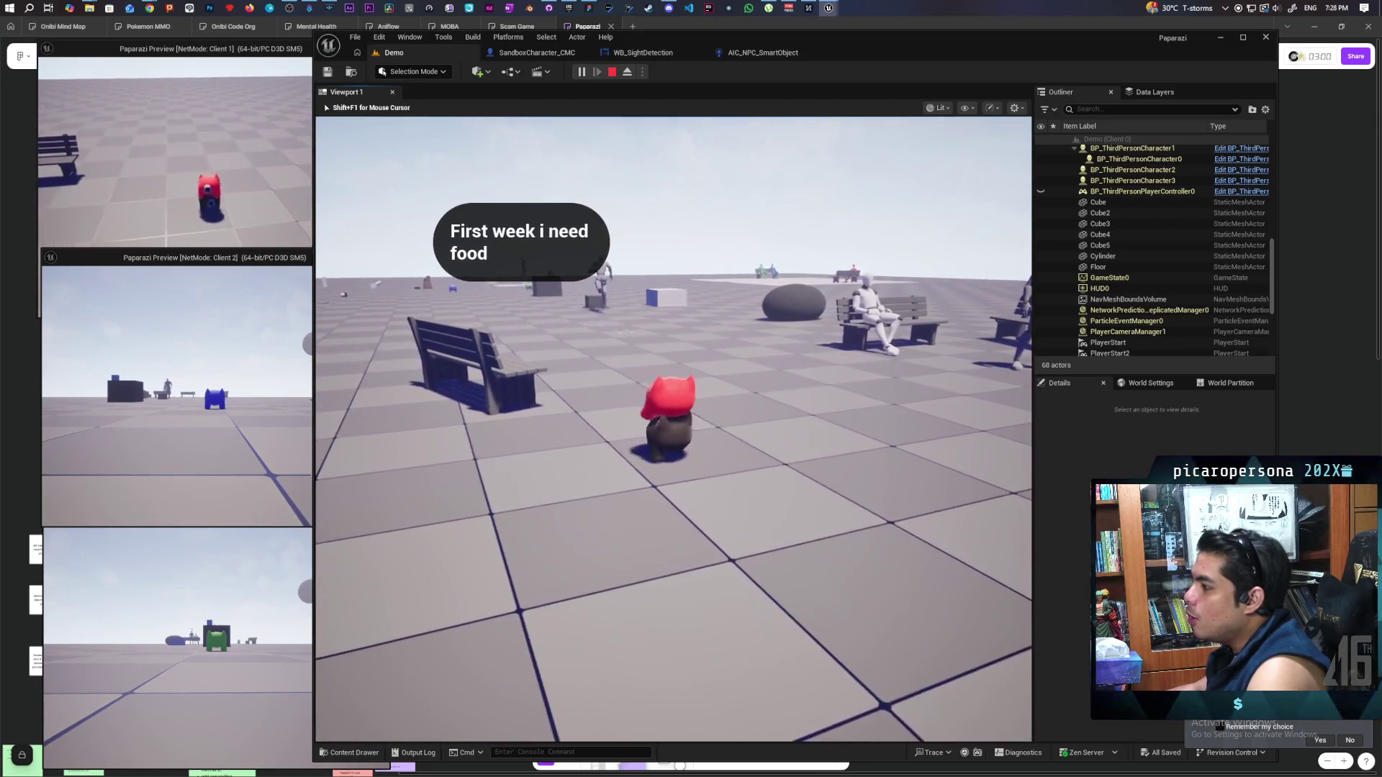
{"action": "key", "text": "w"}
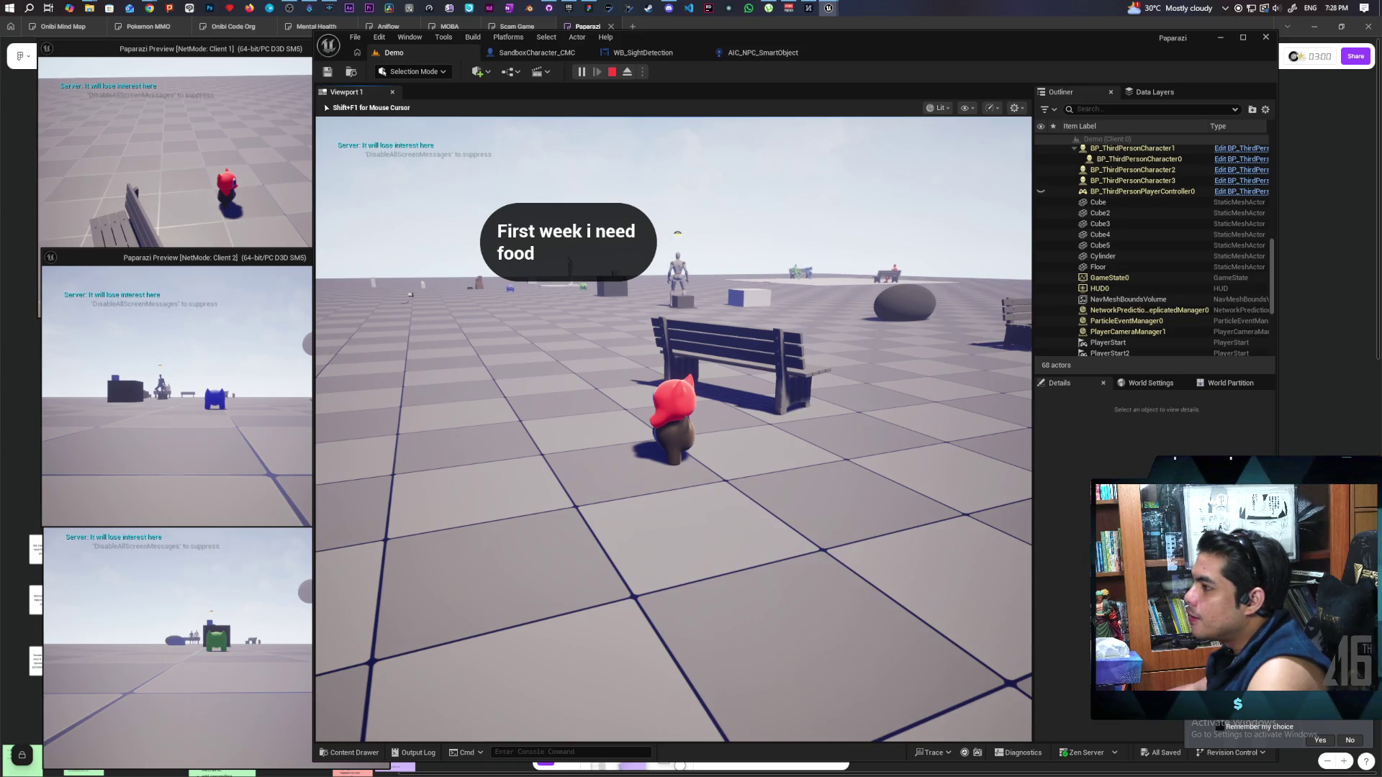
{"action": "key", "text": "shift+F1"}
{"action": "left_click", "coordinate": [612, 71]}
Back in AIC_NPC_SmartObject, lower the Actor to Chase node and bring Break AIStimulus into view
{"action": "left_click", "coordinate": [536, 52]}
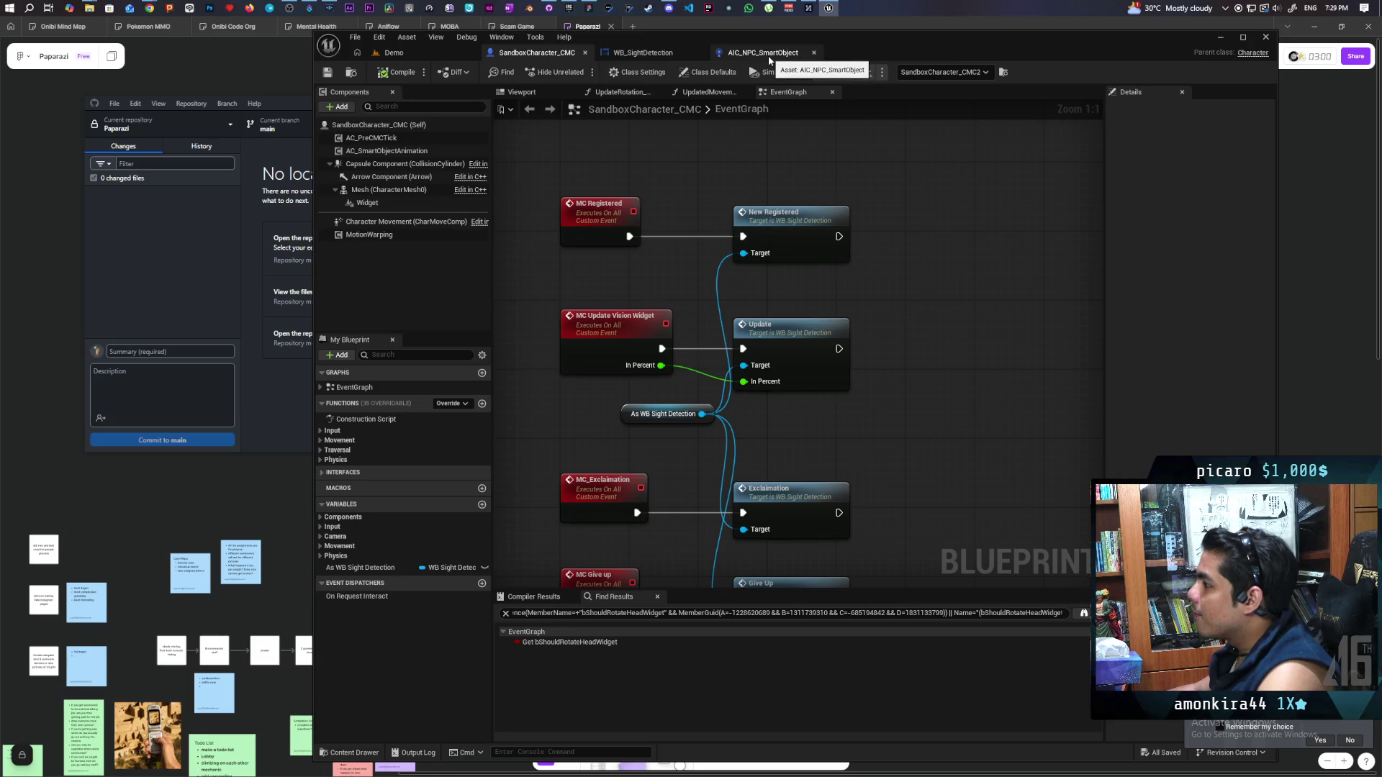
{"action": "left_click", "coordinate": [764, 53]}
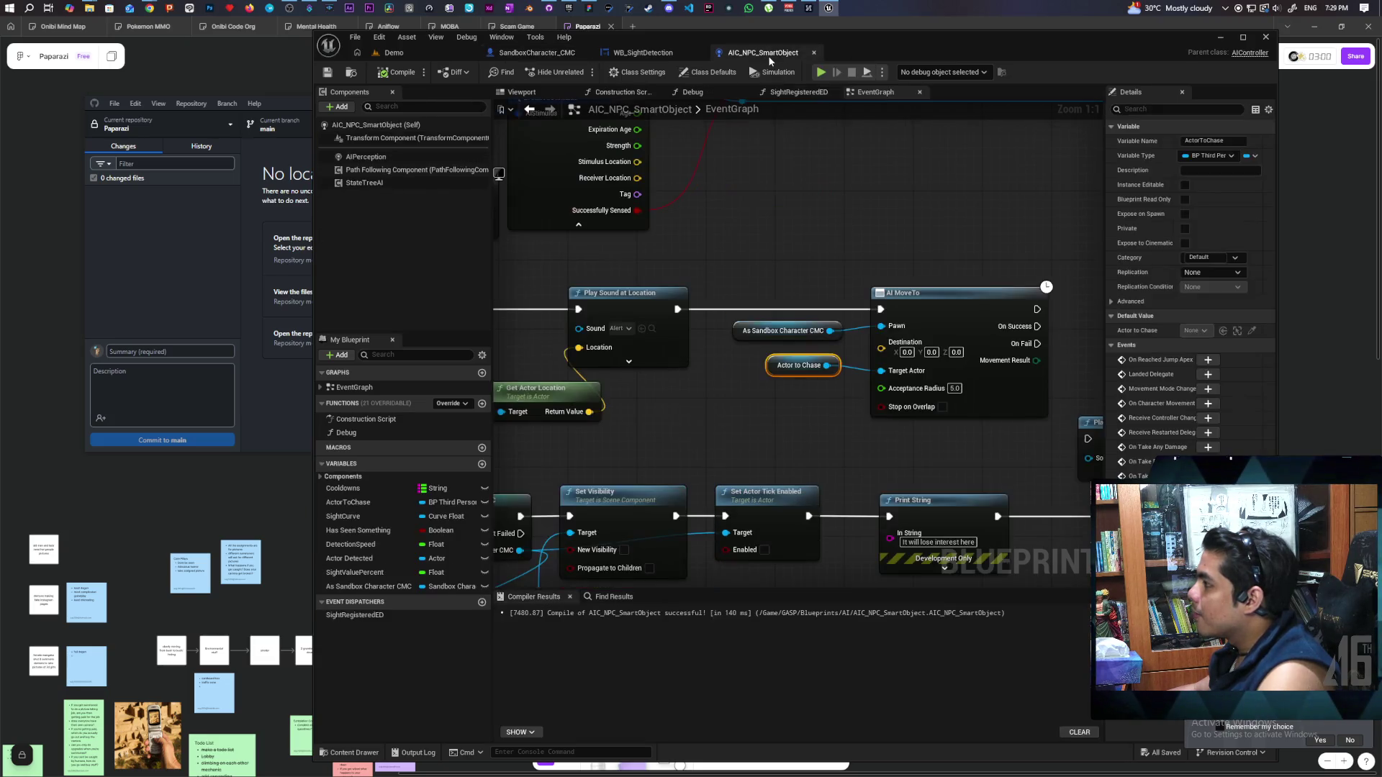
{"action": "scroll", "coordinate": [792, 227], "scroll_direction": "down", "scroll_amount": 5}
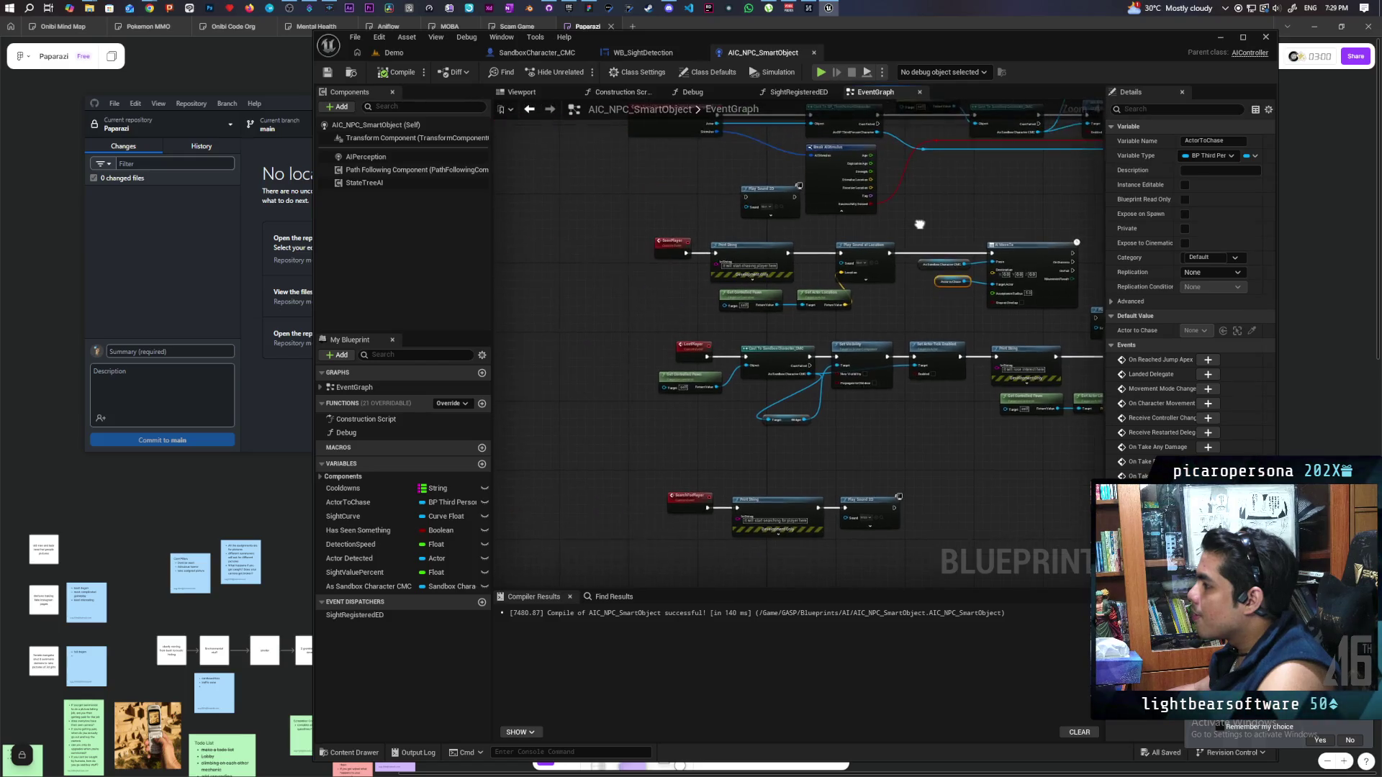
{"action": "scroll", "coordinate": [844, 240], "scroll_direction": "up", "scroll_amount": 2}
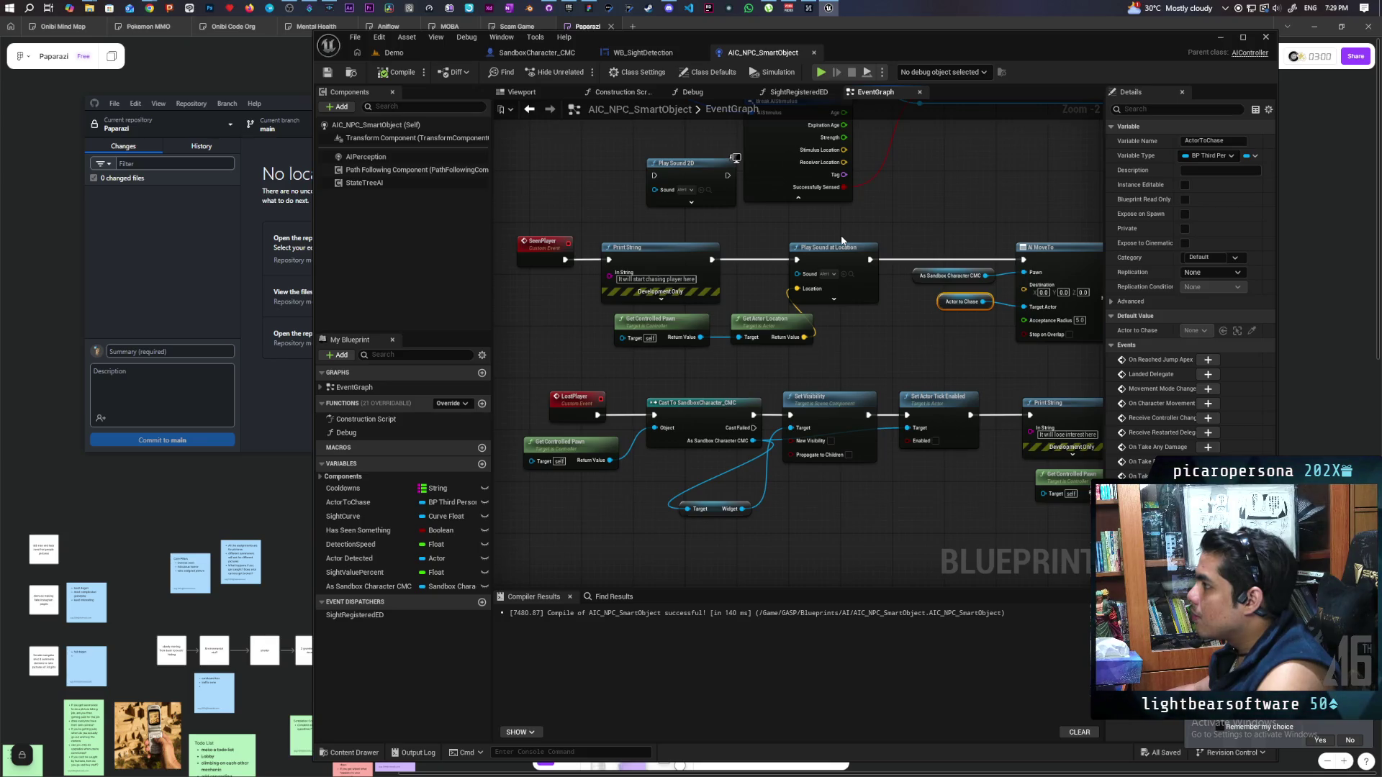
{"action": "scroll", "coordinate": [878, 346], "scroll_direction": "up", "scroll_amount": 1}
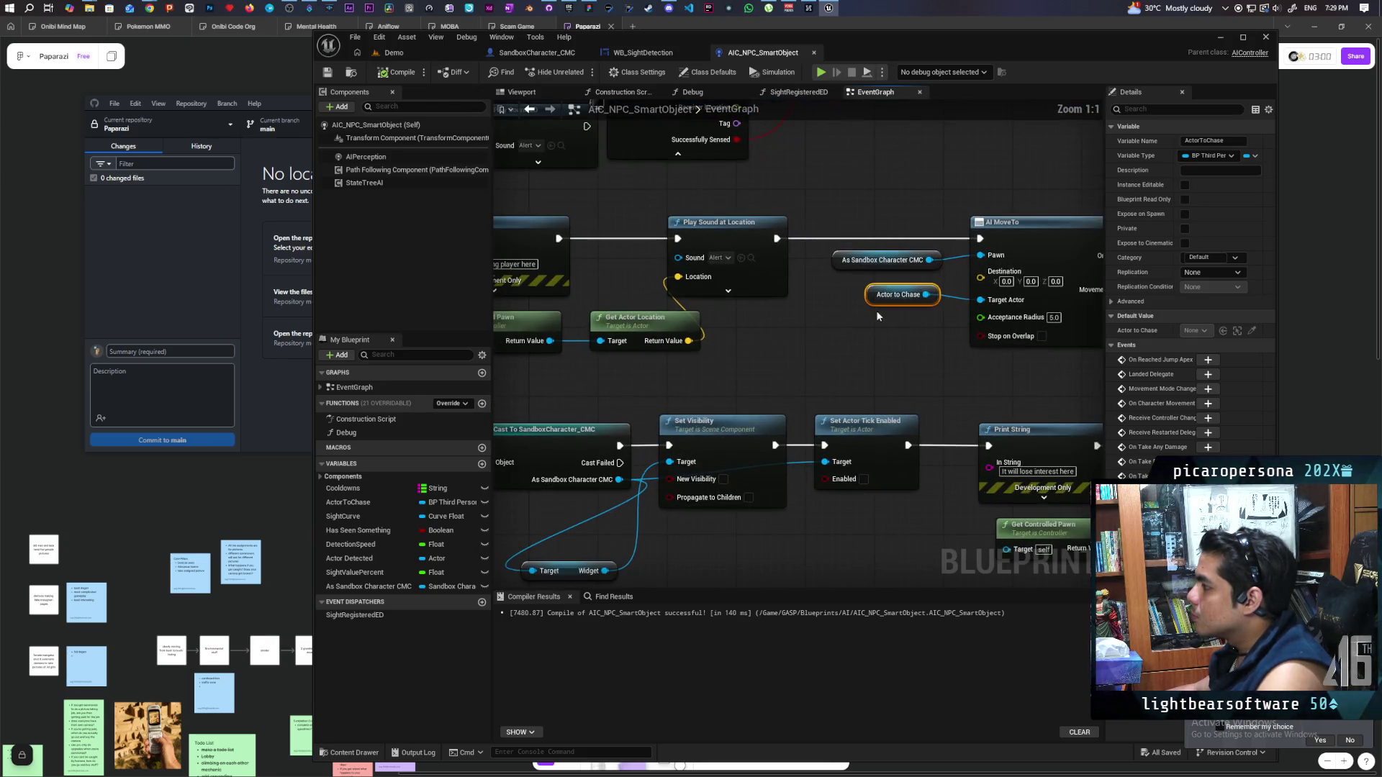
{"action": "left_click_drag", "start_coordinate": [903, 295], "coordinate": [895, 319]}
{"action": "scroll", "coordinate": [843, 334], "scroll_direction": "down", "scroll_amount": 3}
{"action": "scroll", "coordinate": [780, 285], "scroll_direction": "up", "scroll_amount": 2}
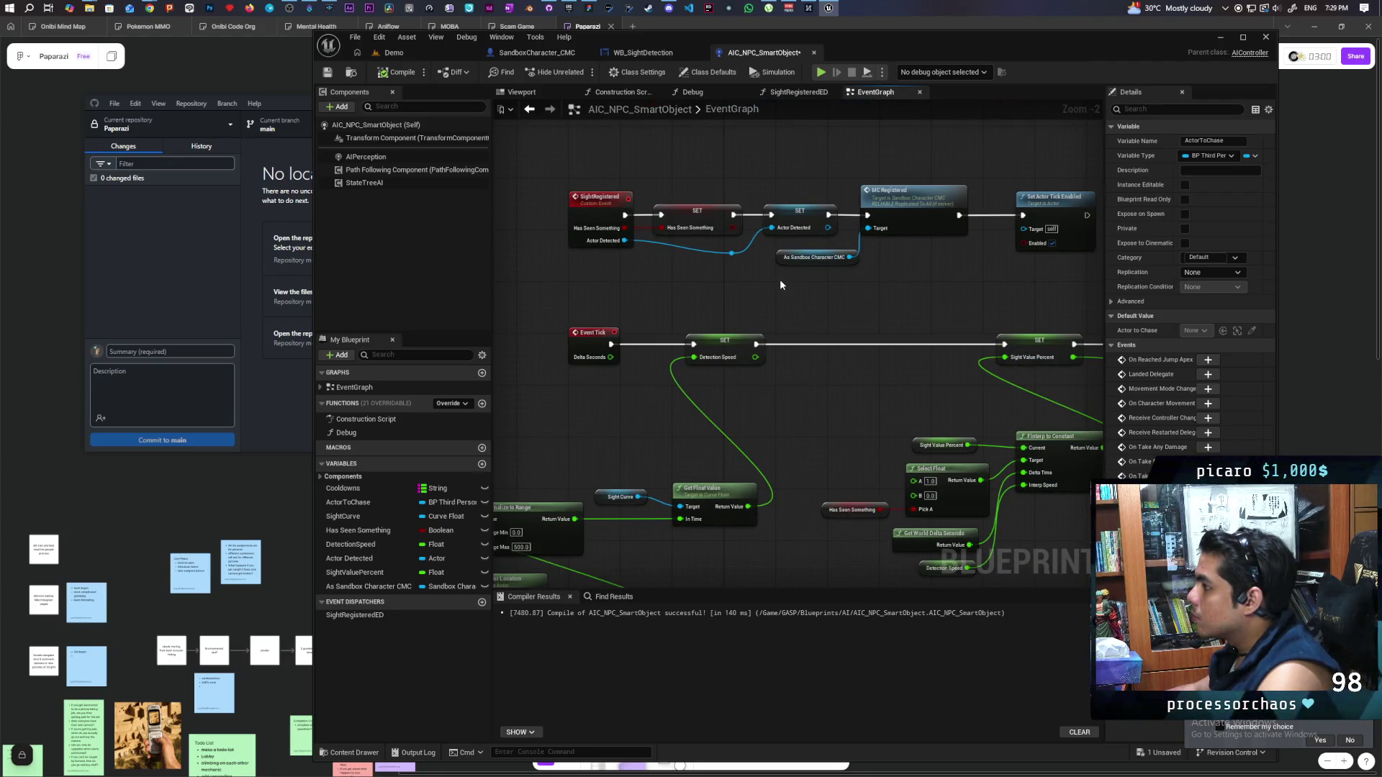
{"action": "scroll", "coordinate": [780, 281], "scroll_direction": "down", "scroll_amount": 4}
{"action": "scroll", "coordinate": [780, 279], "scroll_direction": "up", "scroll_amount": 2}
{"action": "left_click_drag", "start_coordinate": [781, 279], "coordinate": [796, 375]}
{"action": "scroll", "coordinate": [796, 376], "scroll_direction": "up", "scroll_amount": 3}
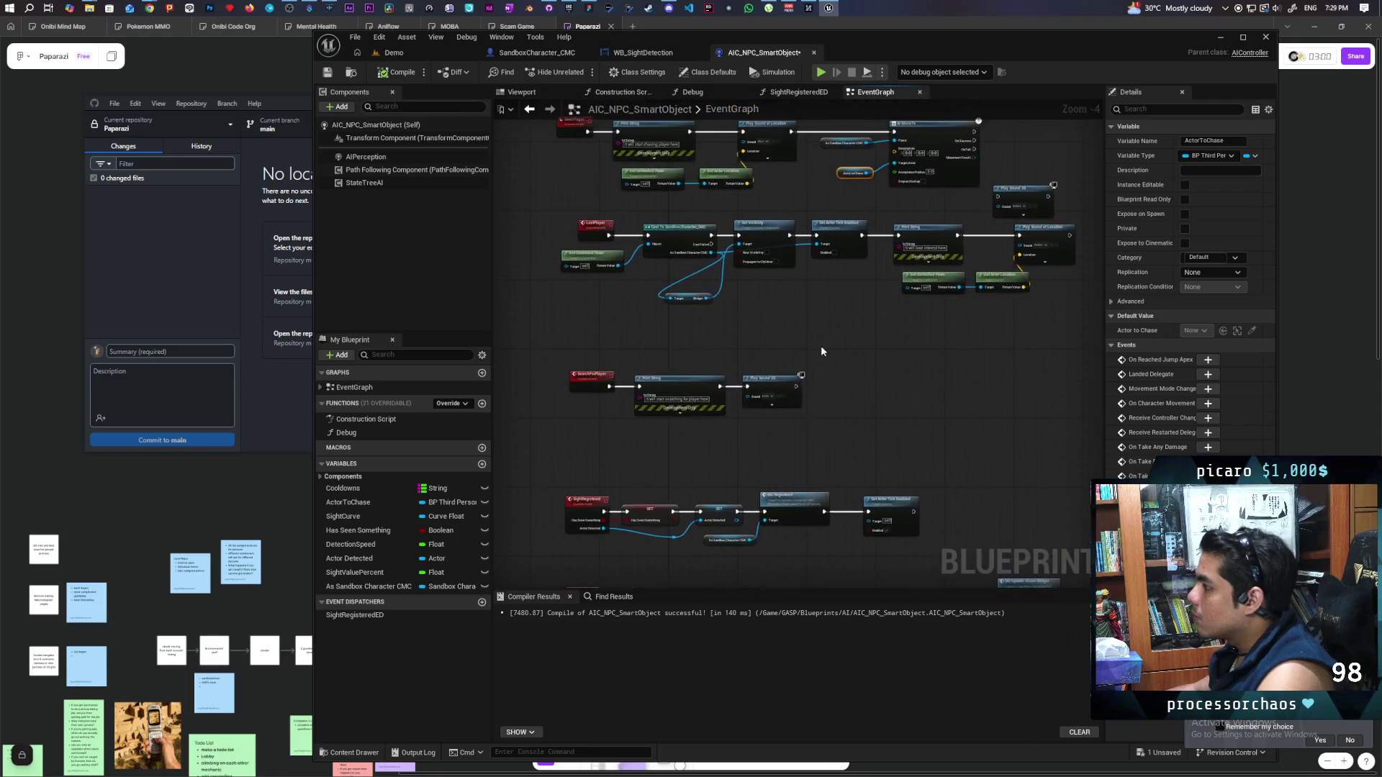
{"action": "left_click_drag", "start_coordinate": [804, 321], "coordinate": [755, 444]}
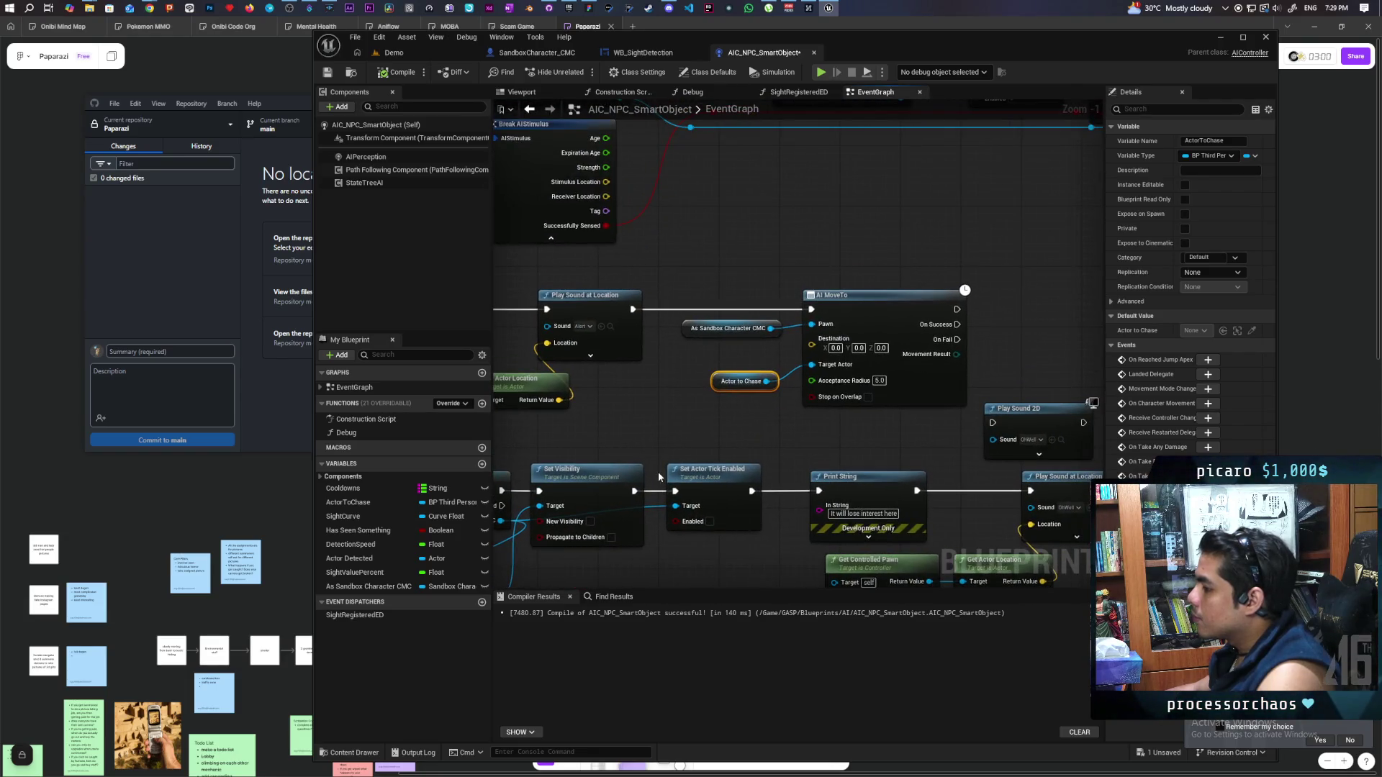
Wire an Actor Detected getter into AI MoveTo's Target Actor, delete Actor to Chase, compile and save
{"action": "left_click", "coordinate": [371, 559]}
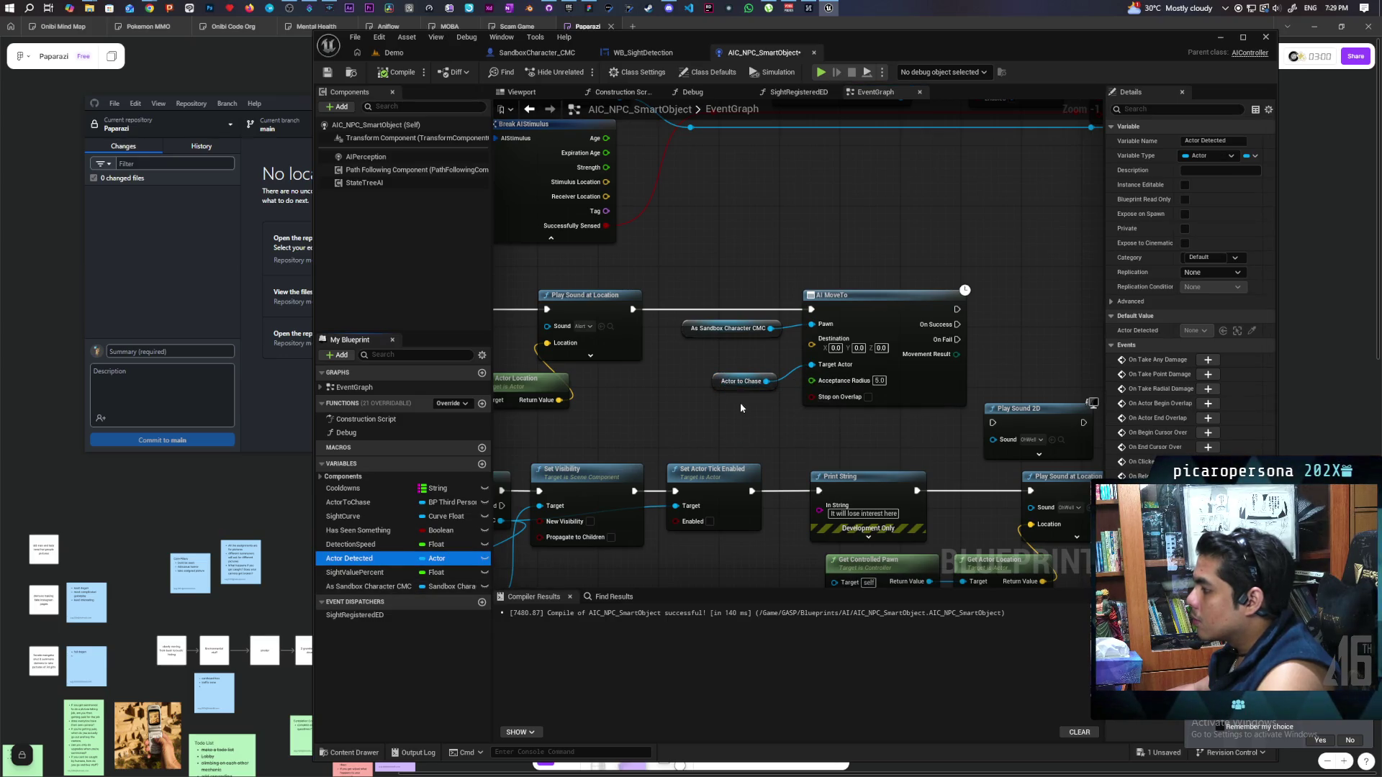
{"action": "mouse_move", "coordinate": [325, 563]}
{"action": "left_mouse_down"}
{"action": "mouse_move", "coordinate": [734, 424]}
{"action": "mouse_move", "coordinate": [812, 365]}
{"action": "left_mouse_up"}
{"action": "left_click", "coordinate": [738, 384]}
{"action": "key", "text": "Delete"}
{"action": "left_click", "coordinate": [400, 72]}
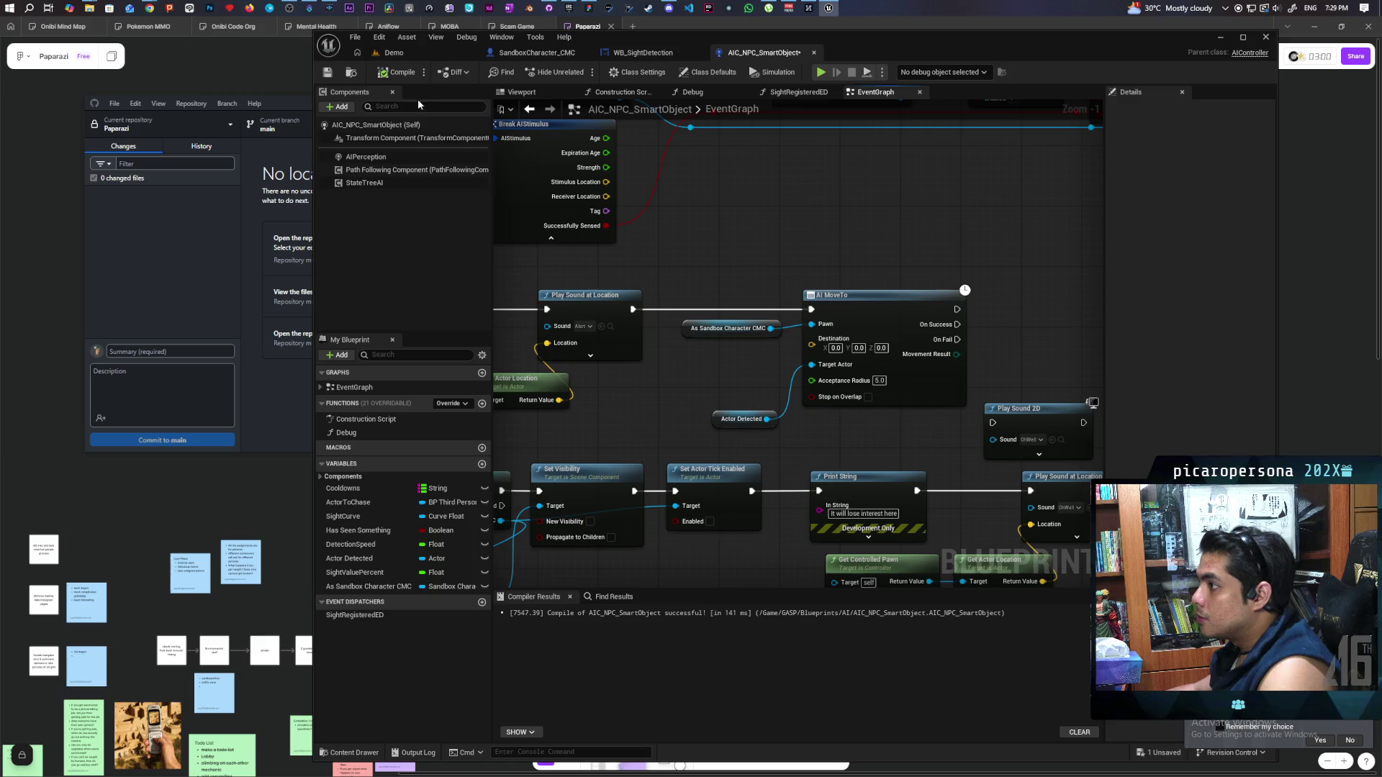
{"action": "key", "text": "ctrl+s"}
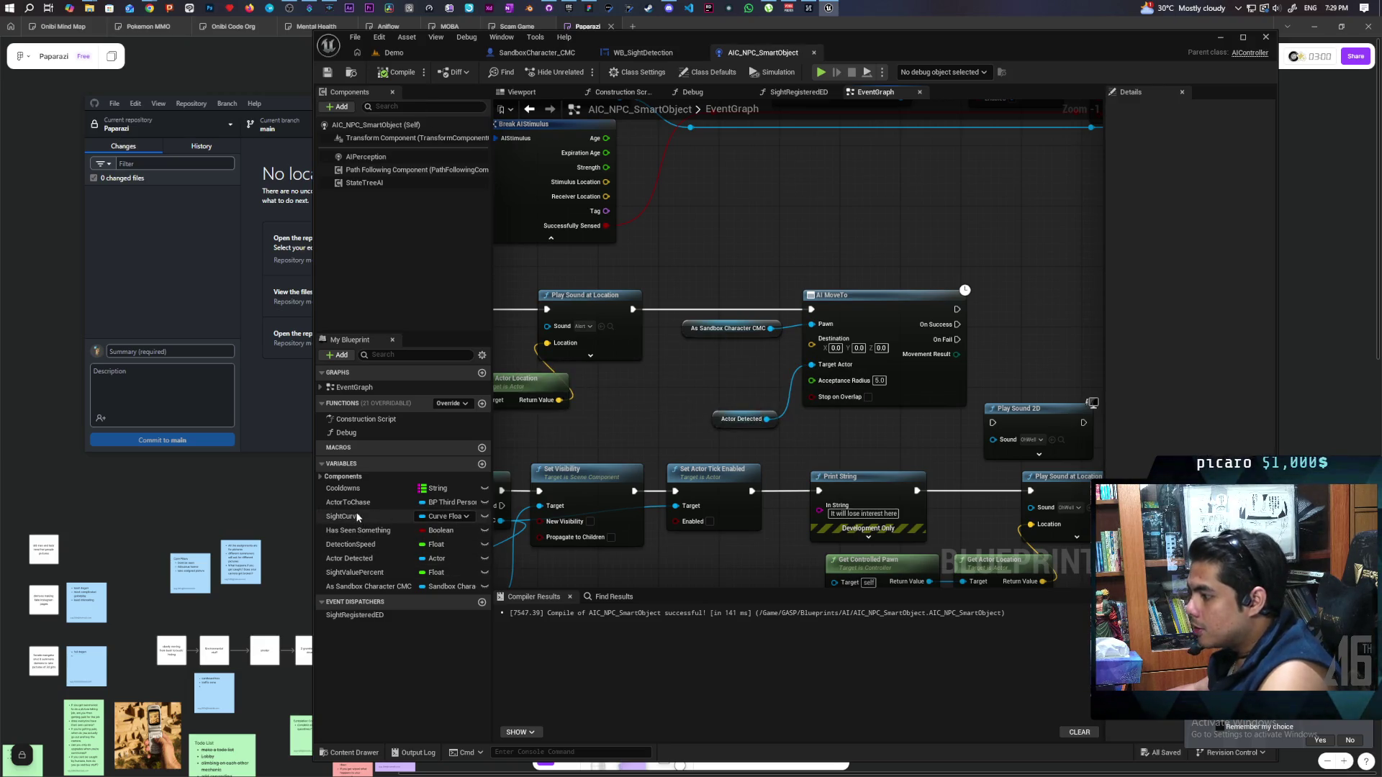
Find remaining references to ActorToChase, then start a multiplayer play session from the Demo level
{"action": "right_click", "coordinate": [358, 503]}
{"action": "mouse_move", "coordinate": [417, 542]}
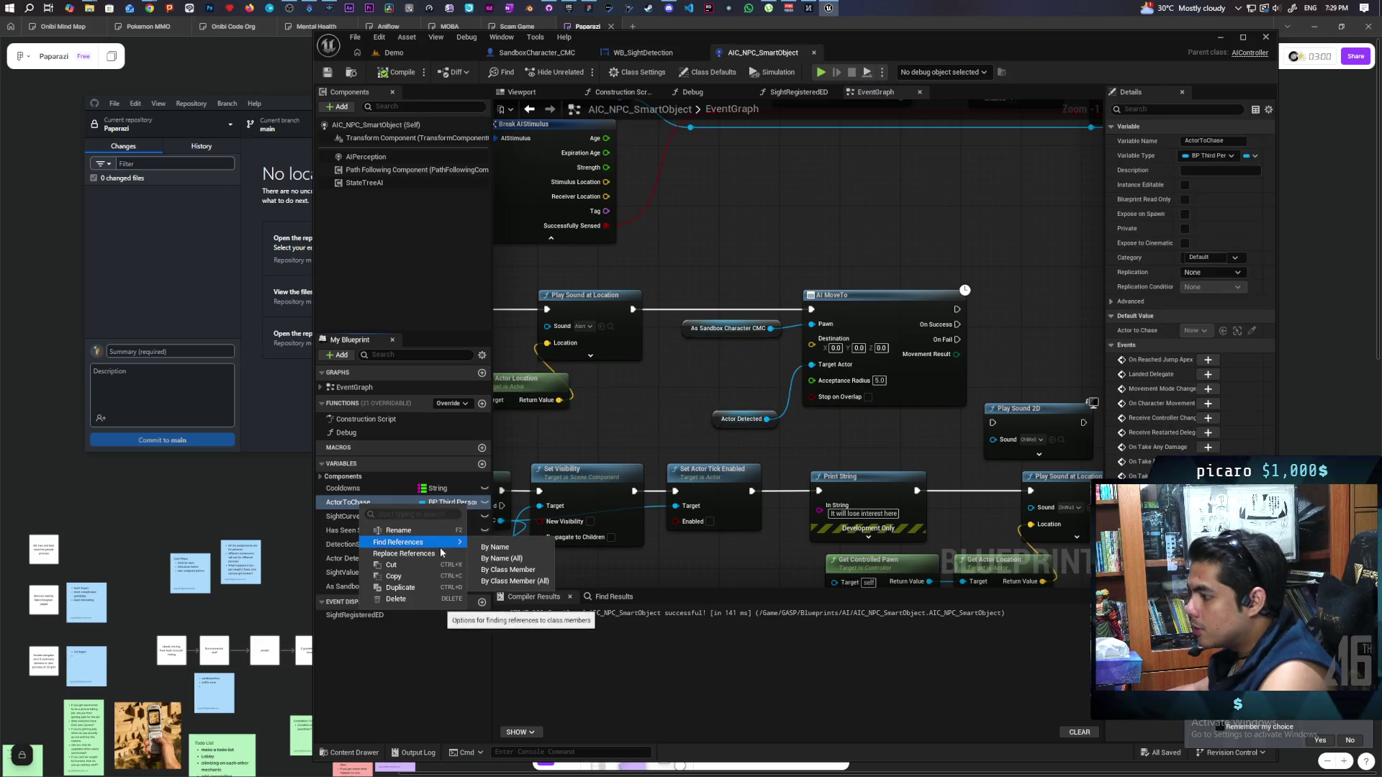
{"action": "left_click", "coordinate": [524, 569]}
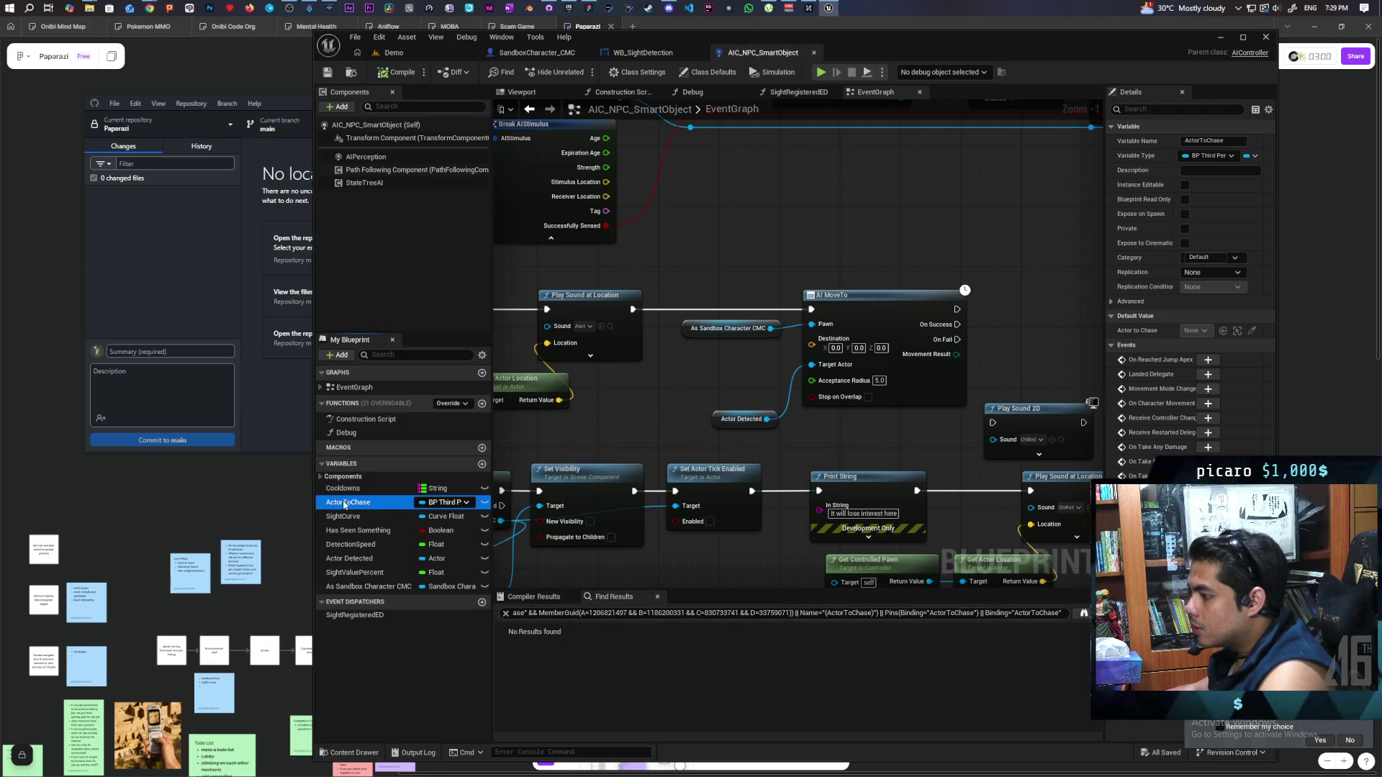
{"action": "left_click", "coordinate": [374, 489]}
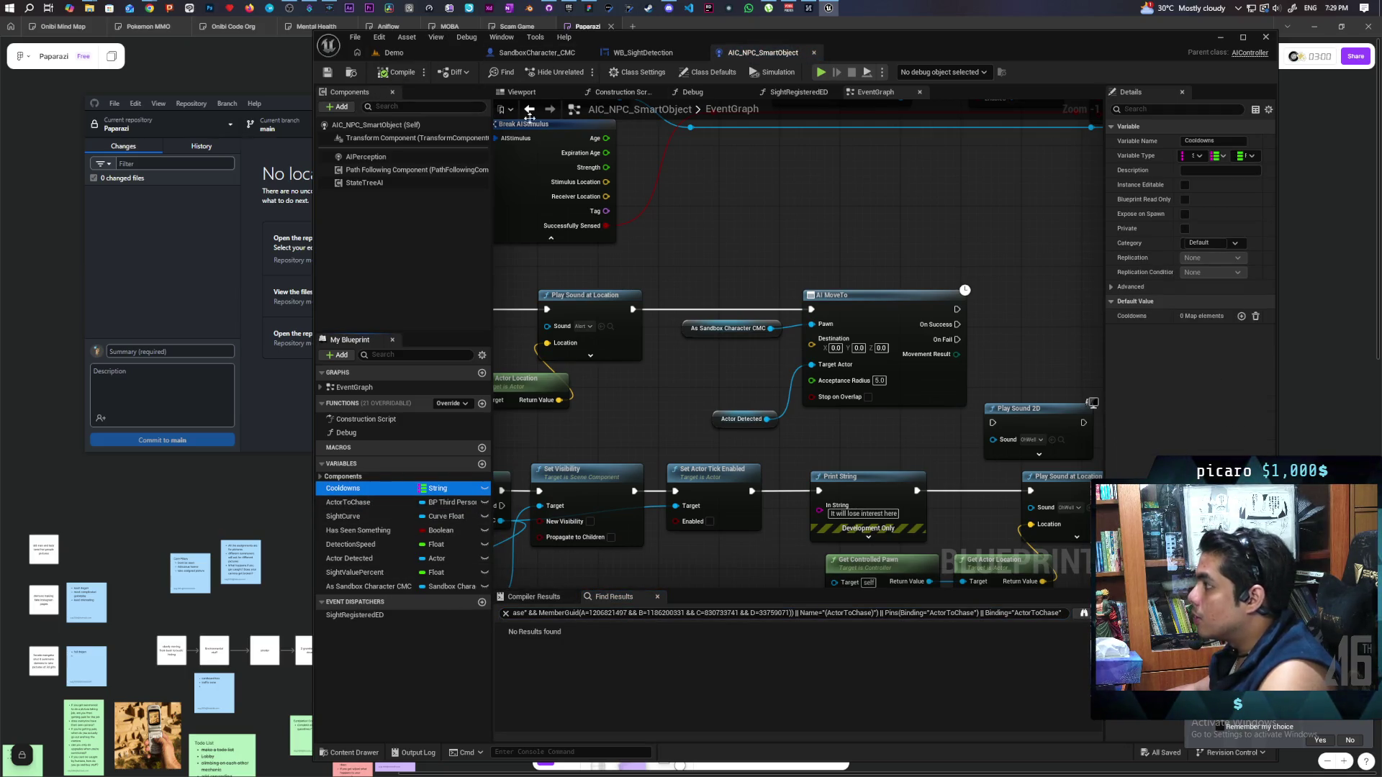
{"action": "left_click", "coordinate": [393, 53]}
{"action": "key", "text": "alt+p"}
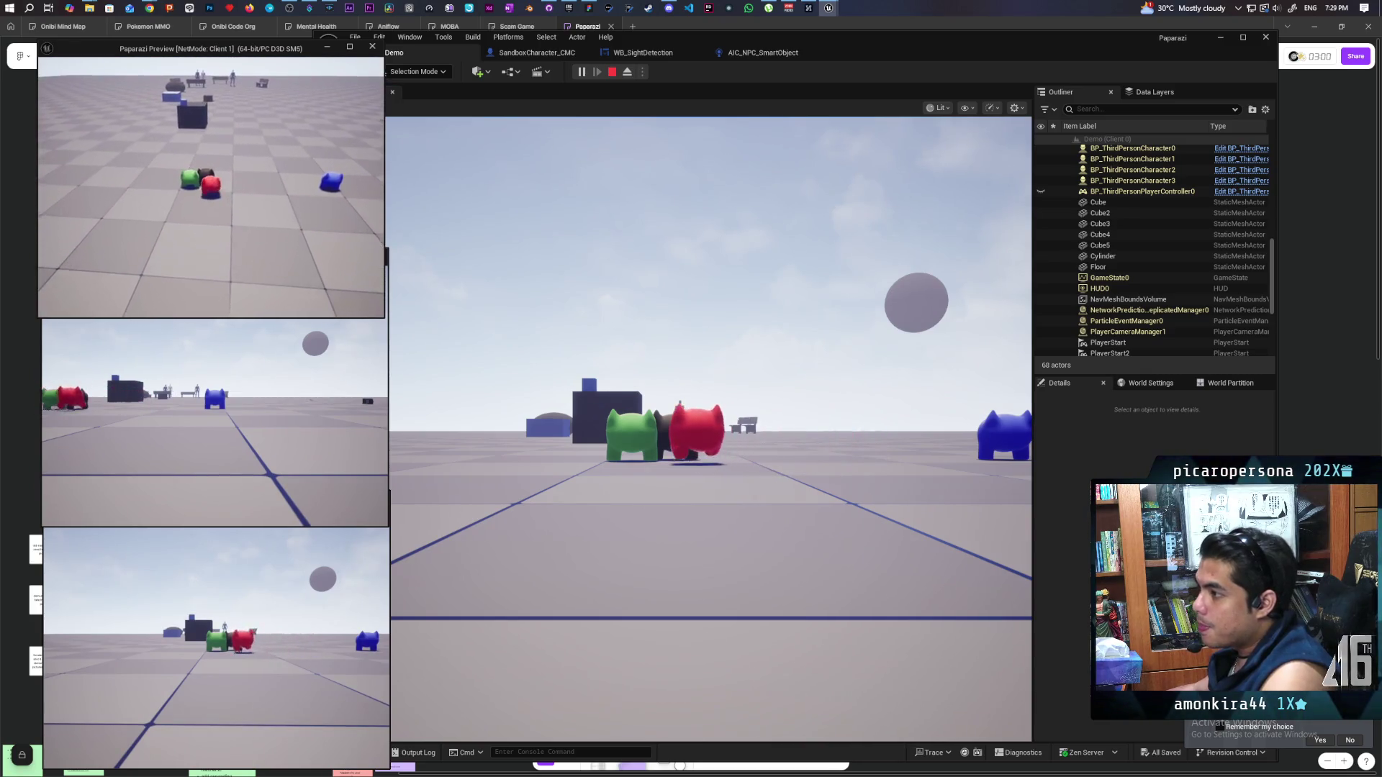
Walk the red character toward the NPCs until one spots it, then flee while it chases
{"action": "left_click", "coordinate": [506, 310]}
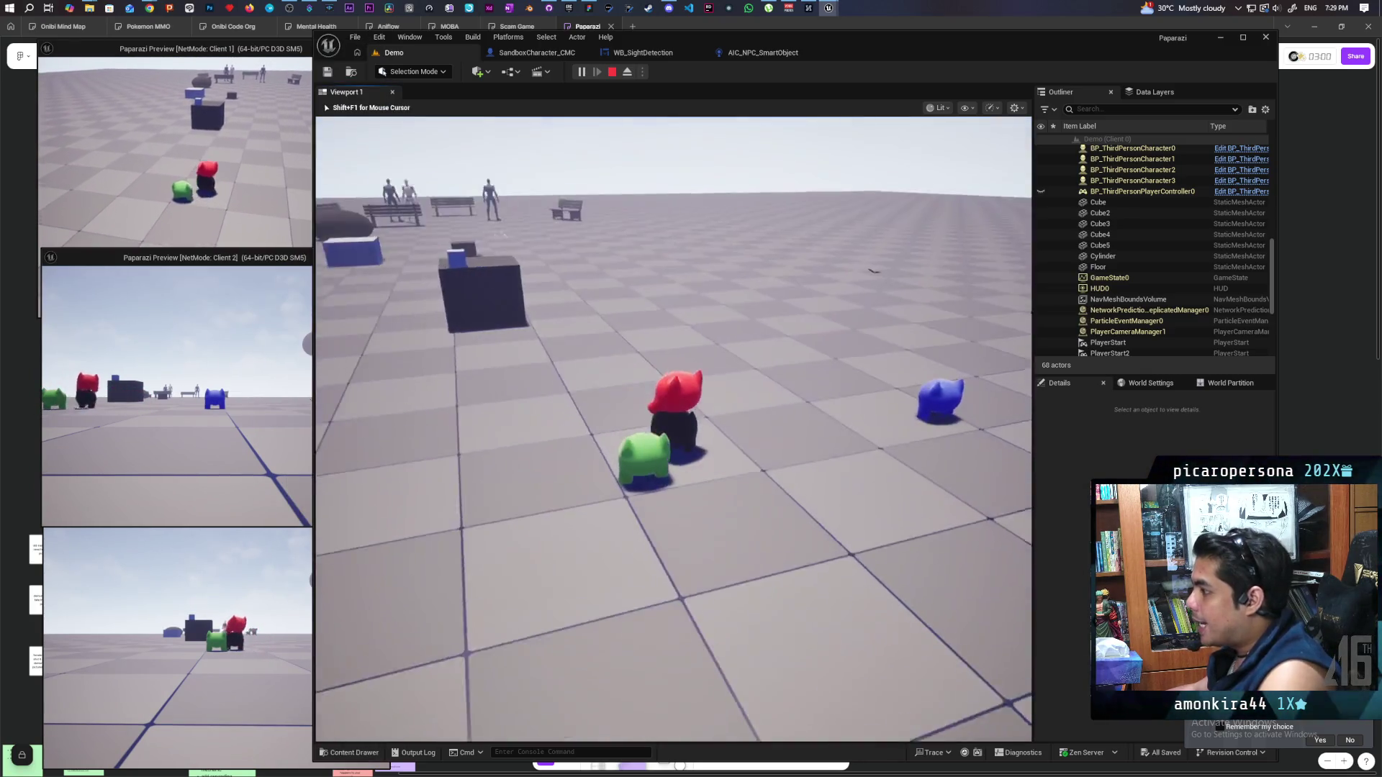
{"action": "key", "text": "w"}
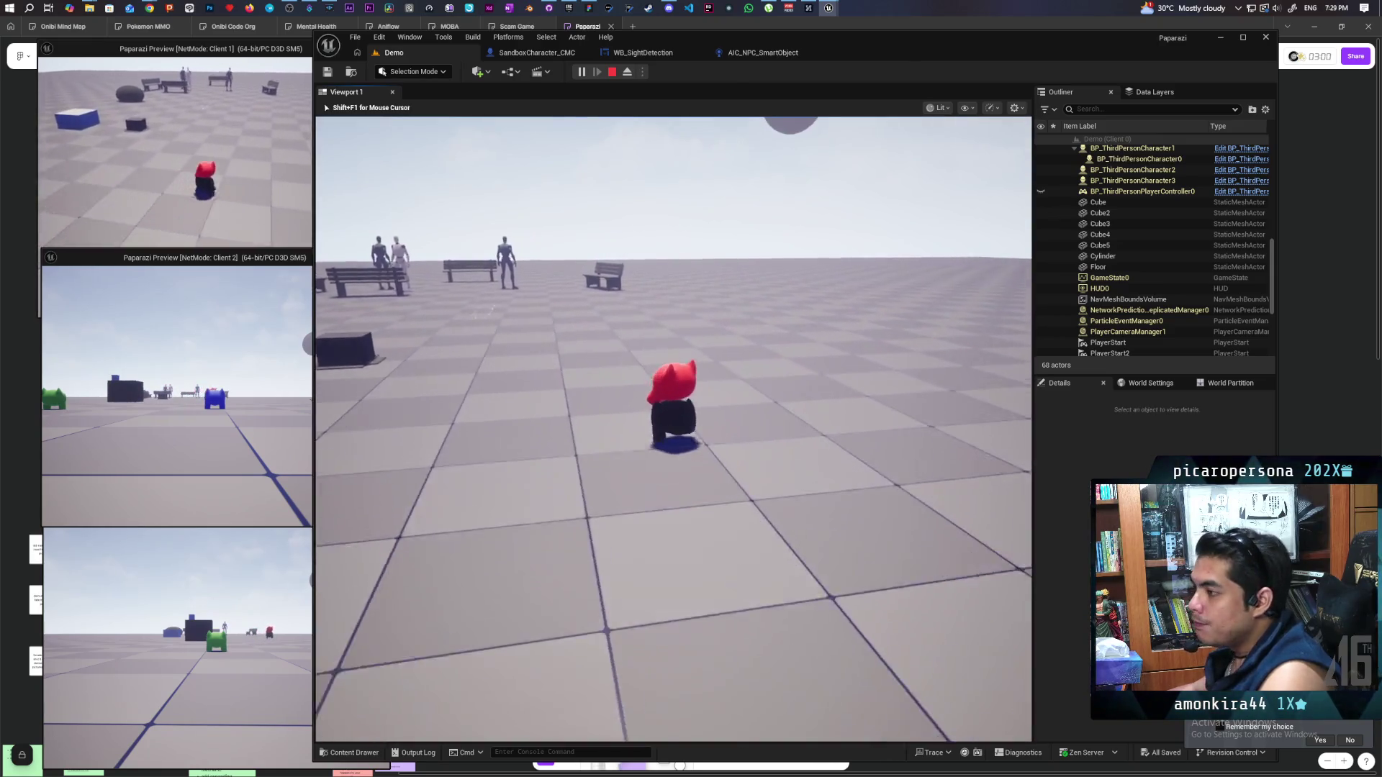
{"action": "key", "text": "w"}
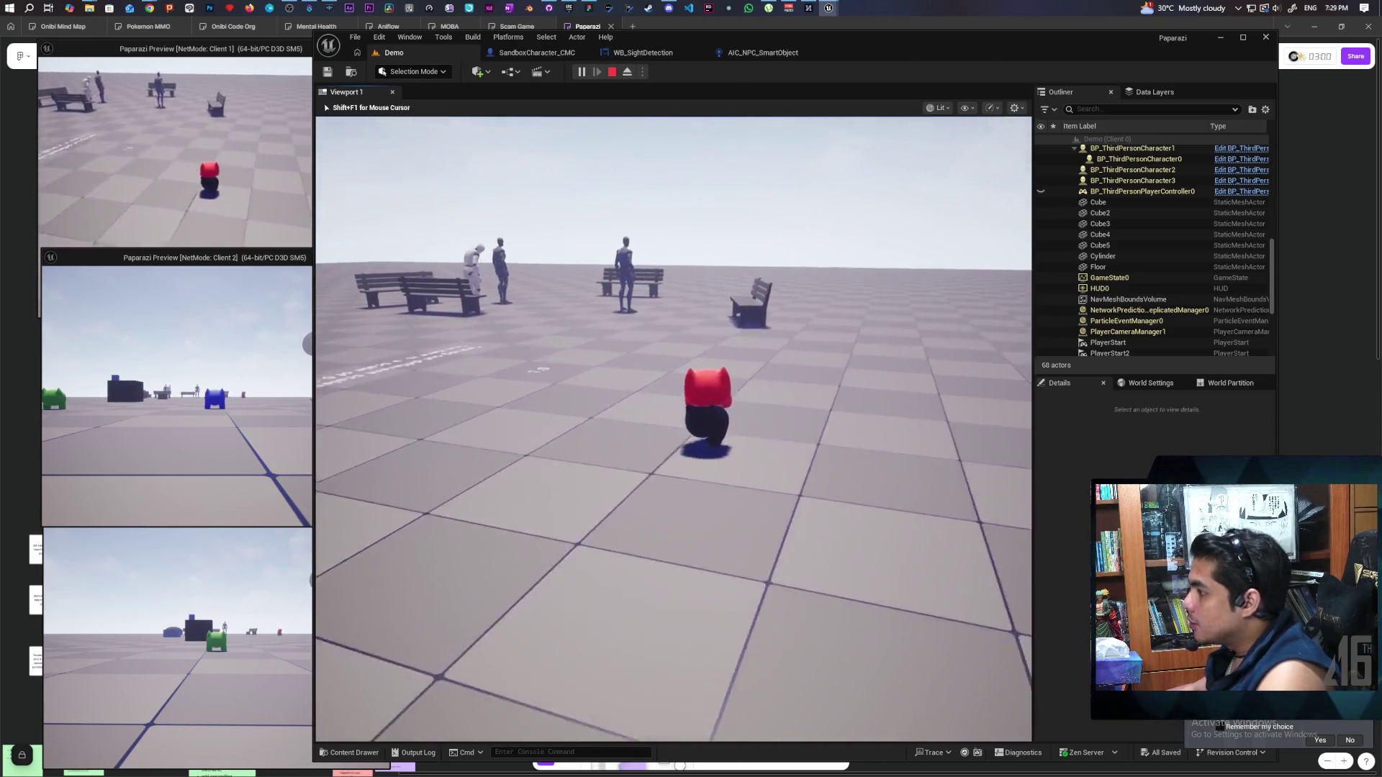
{"action": "key", "text": "w"}
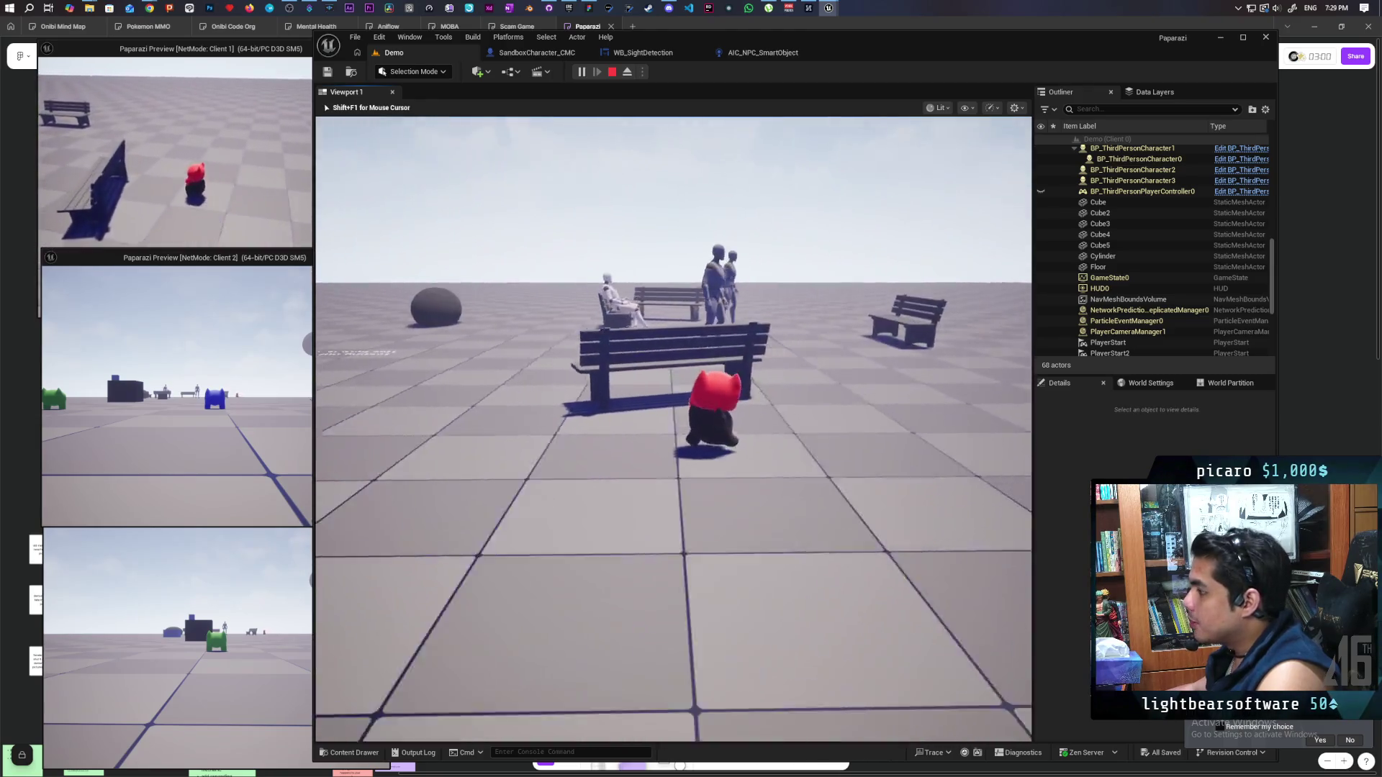
{"action": "key", "text": "w"}
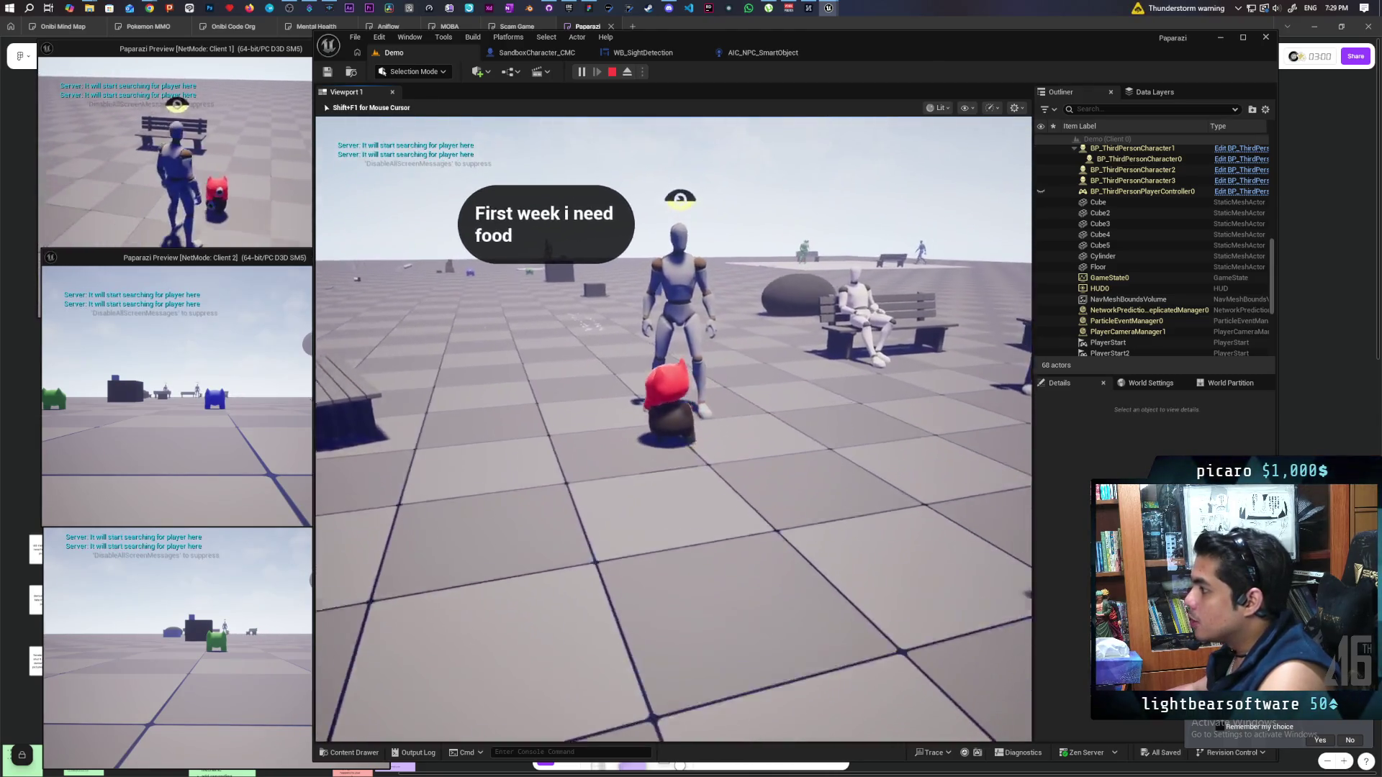
{"action": "key", "text": "w"}
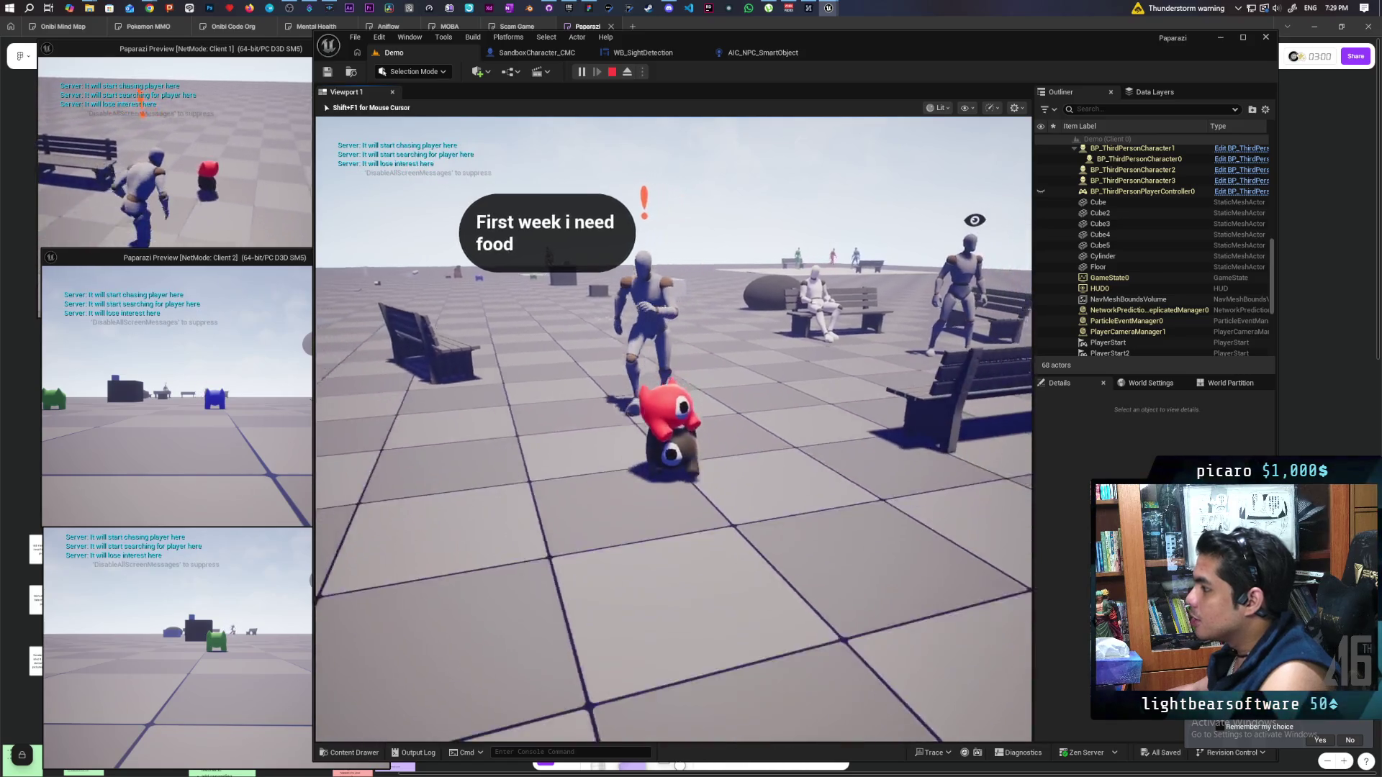
{"action": "key", "text": "w"}
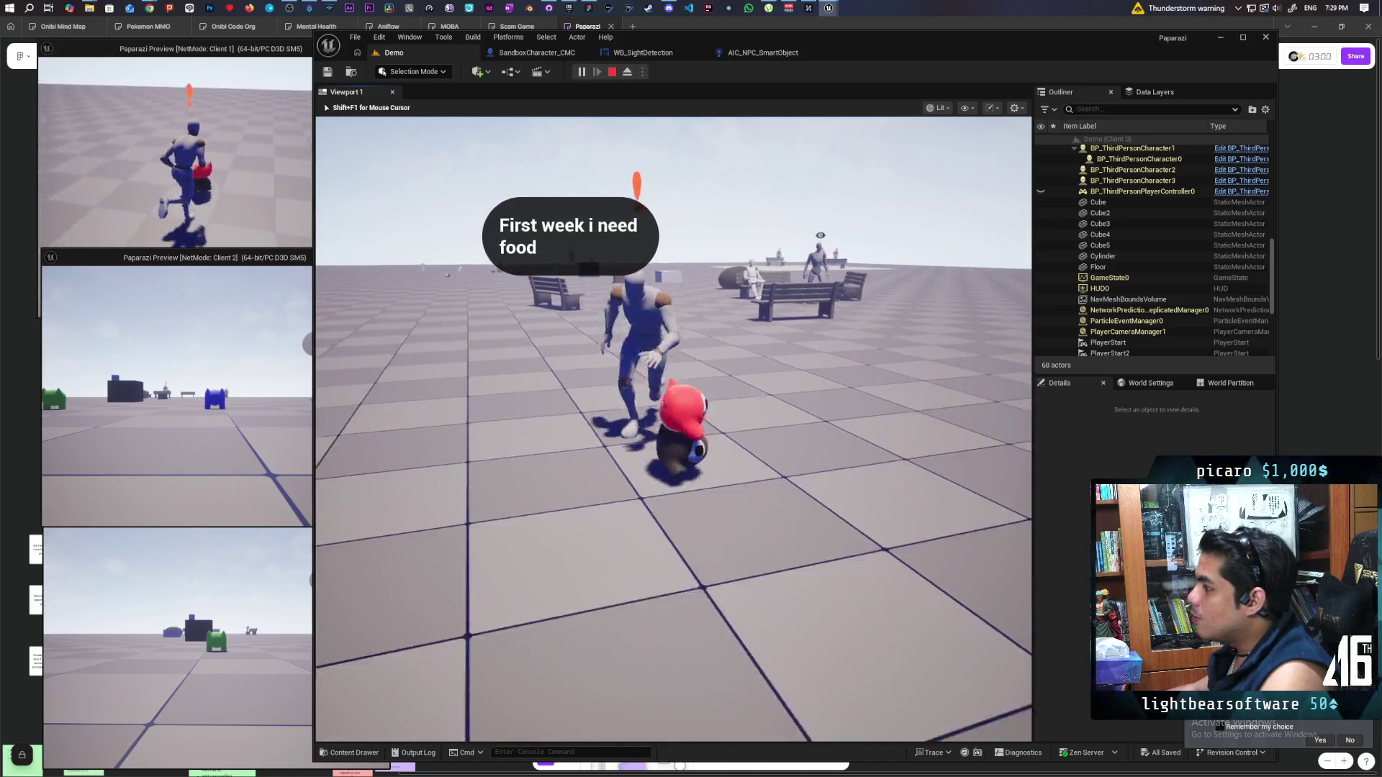
{"action": "key", "text": "w"}
{"action": "key", "text": "w"}
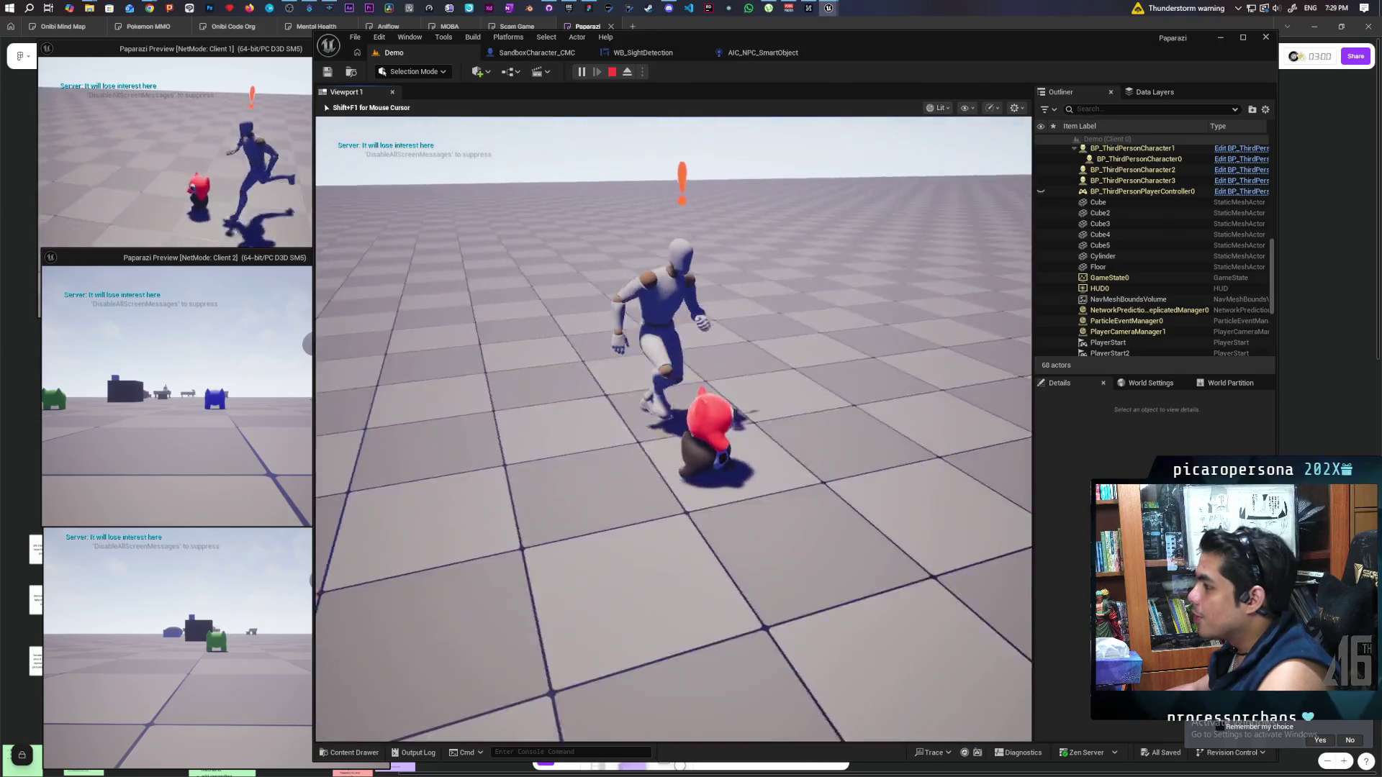
{"action": "key", "text": "w"}
{"action": "key", "text": "w"}
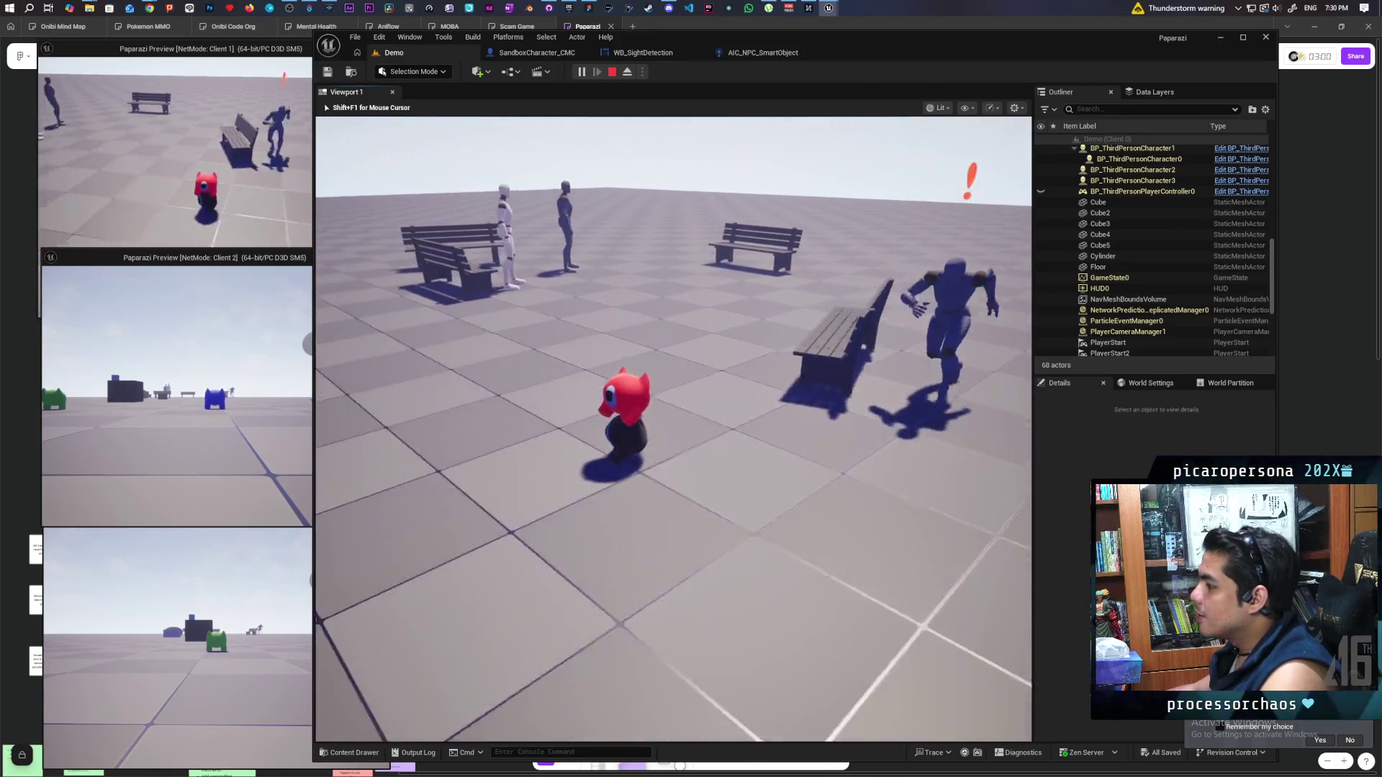
{"action": "key", "text": "w"}
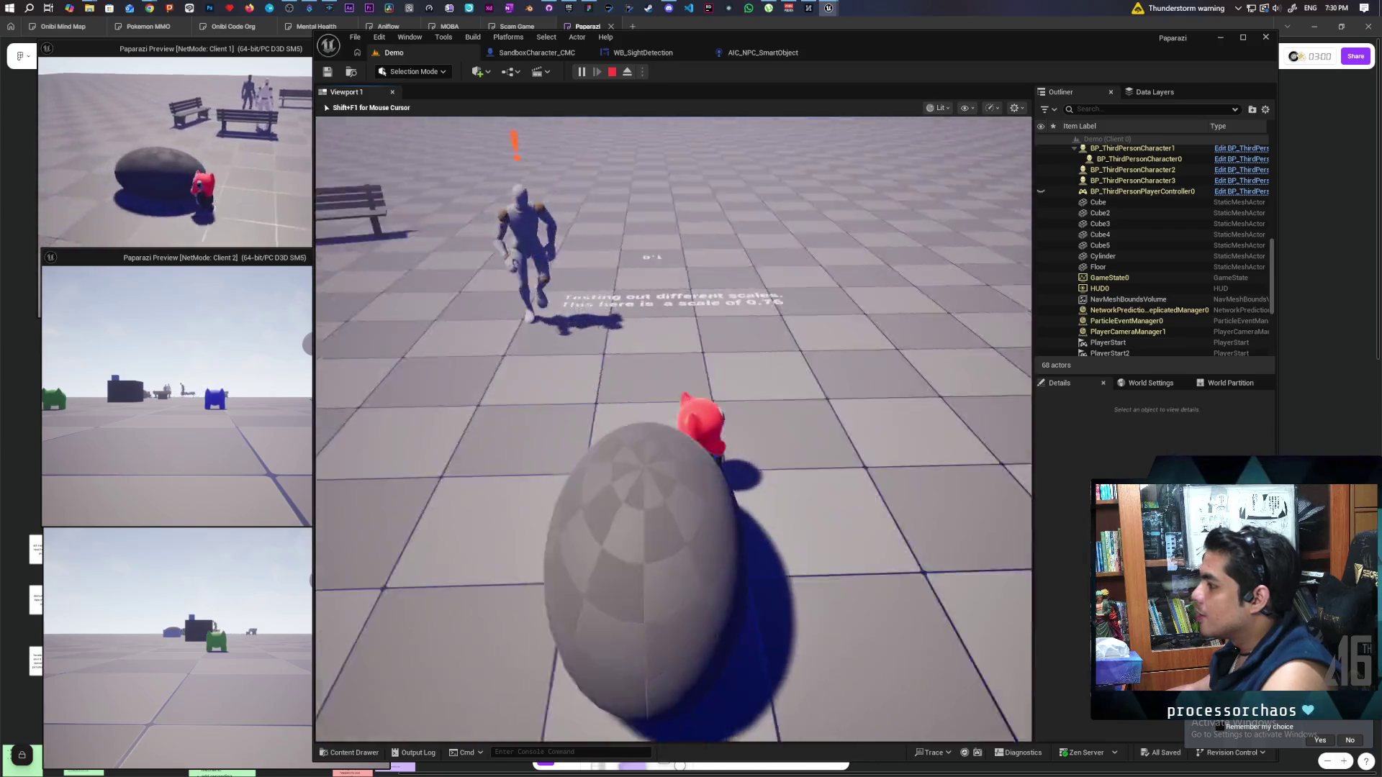
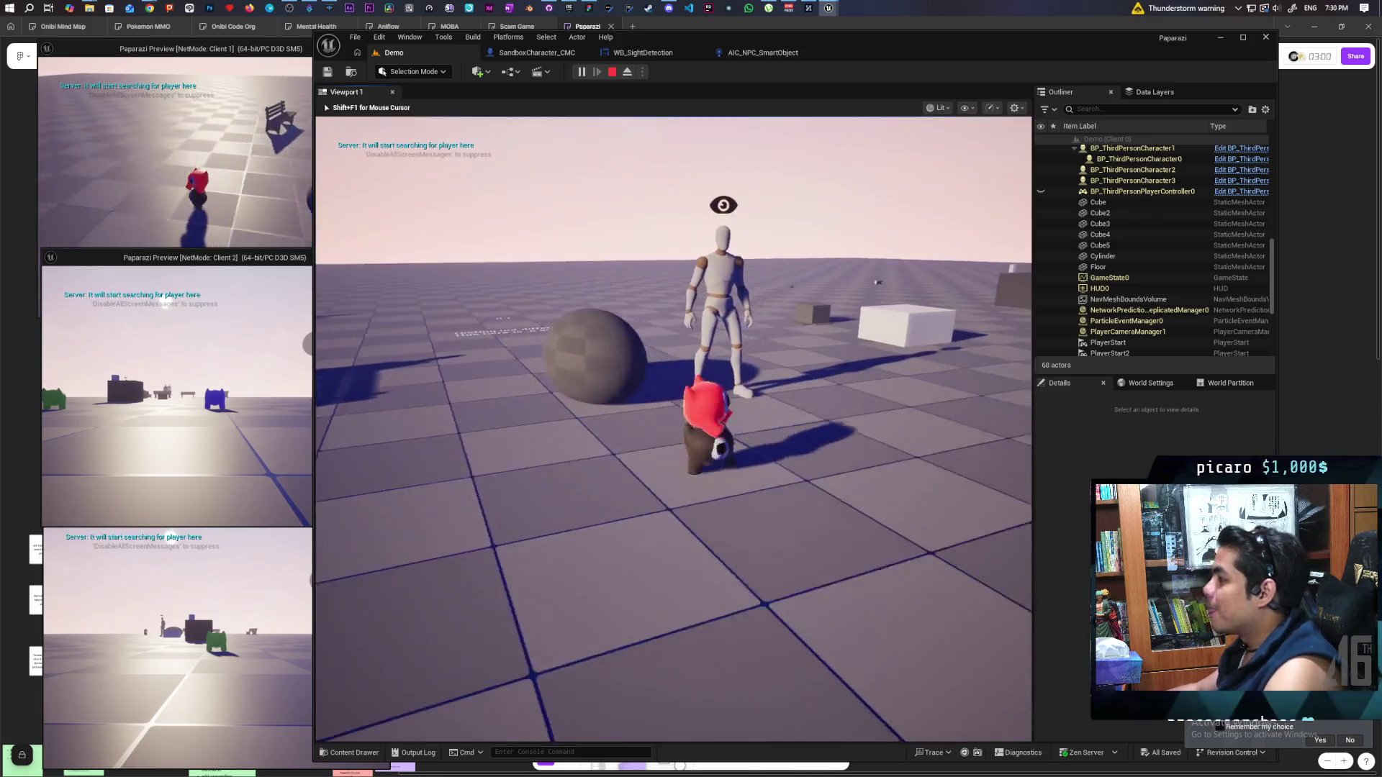
Walk the player toward the benches and past the watching NPCs, veering left
{"action": "key", "text": "s"}
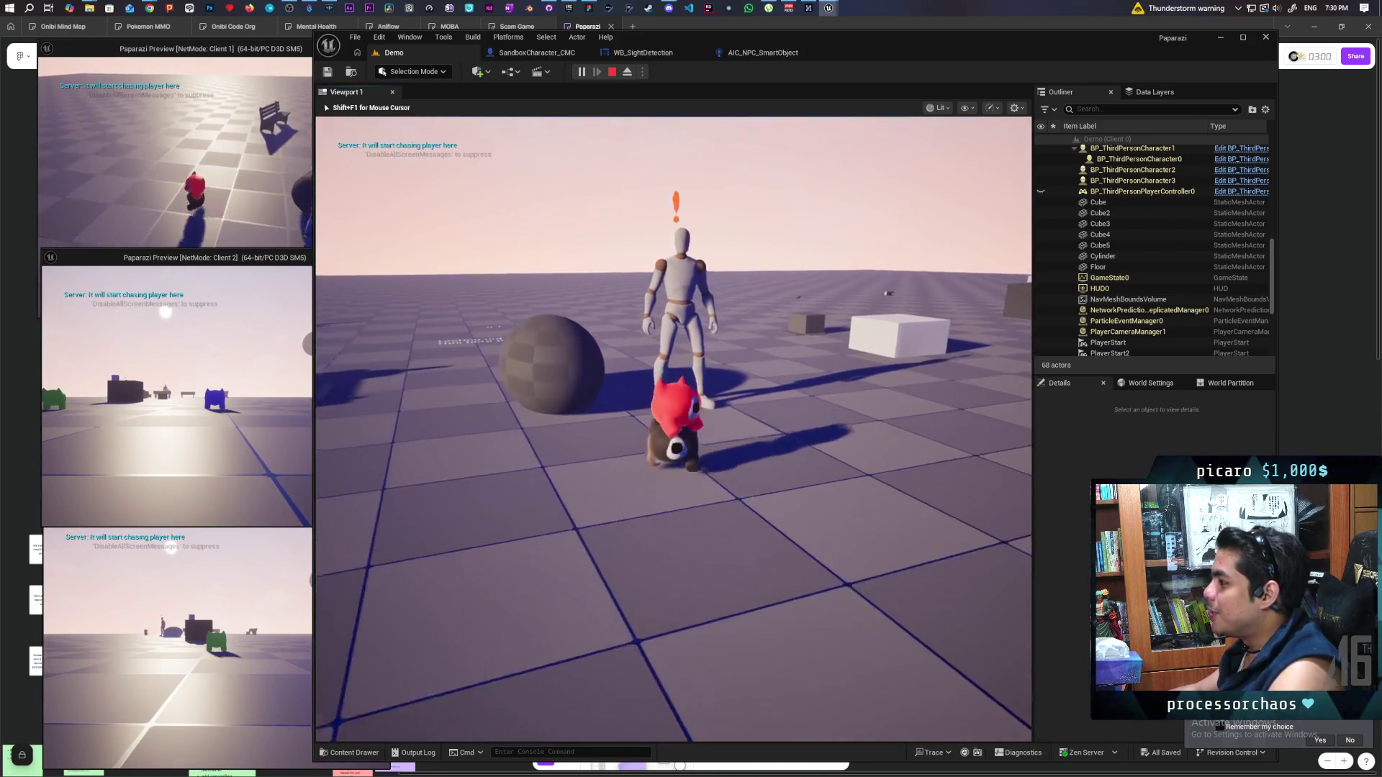
{"action": "key", "text": "w"}
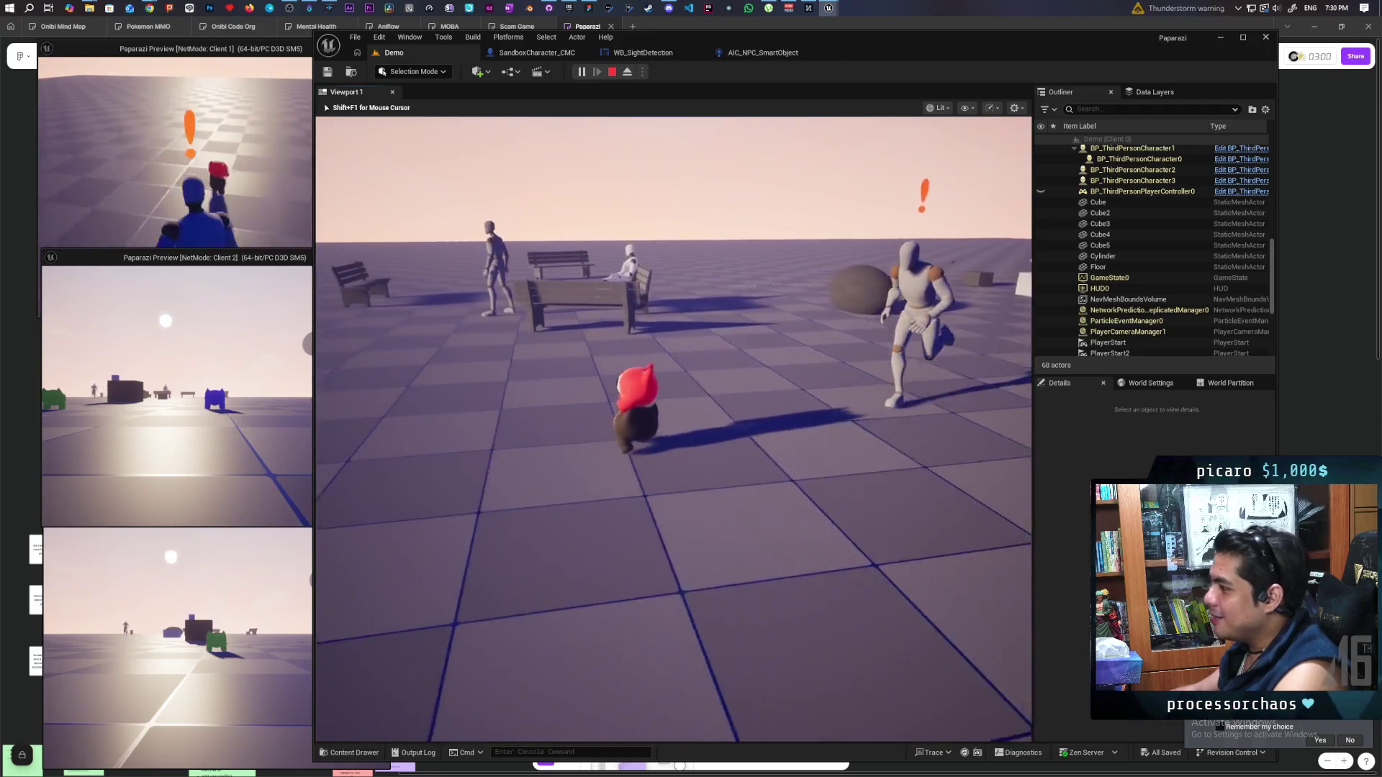
{"action": "key", "text": "w"}
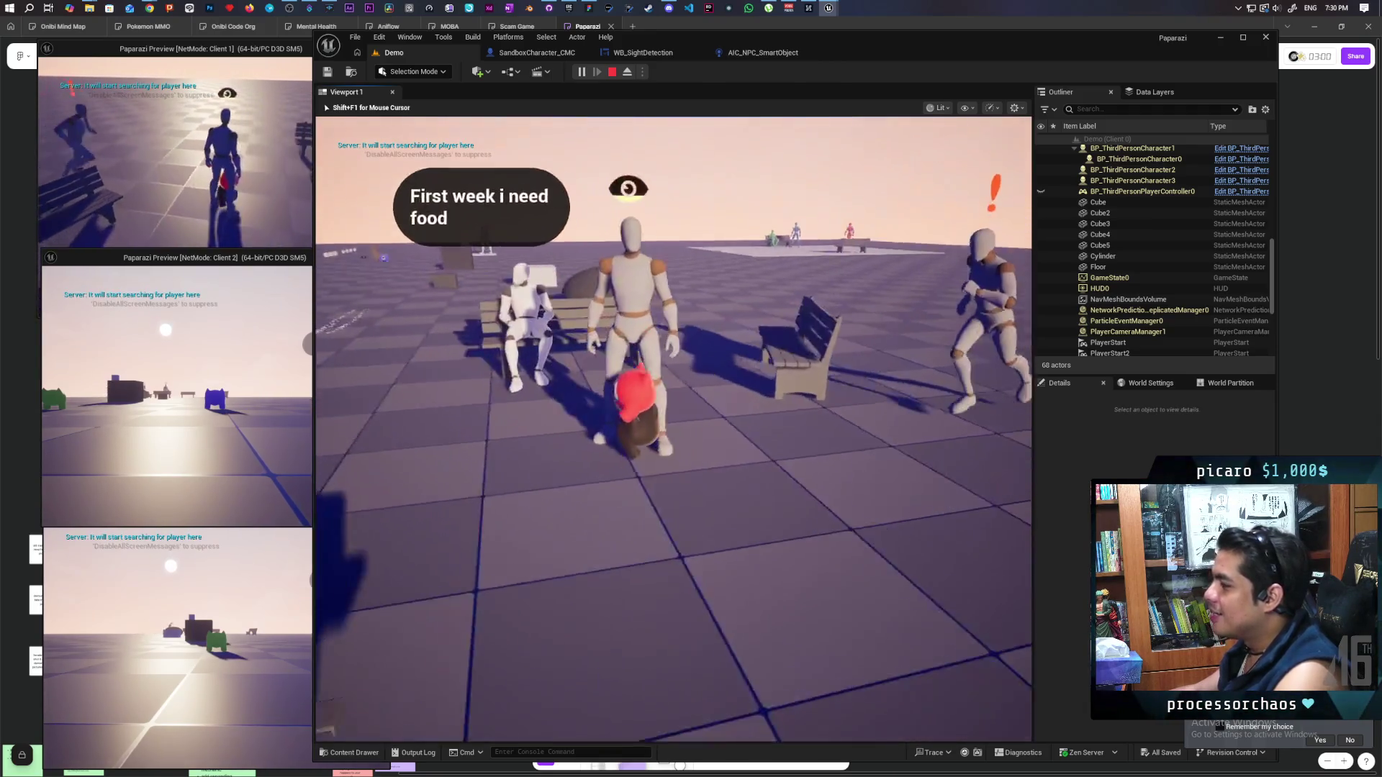
{"action": "key", "text": "w"}
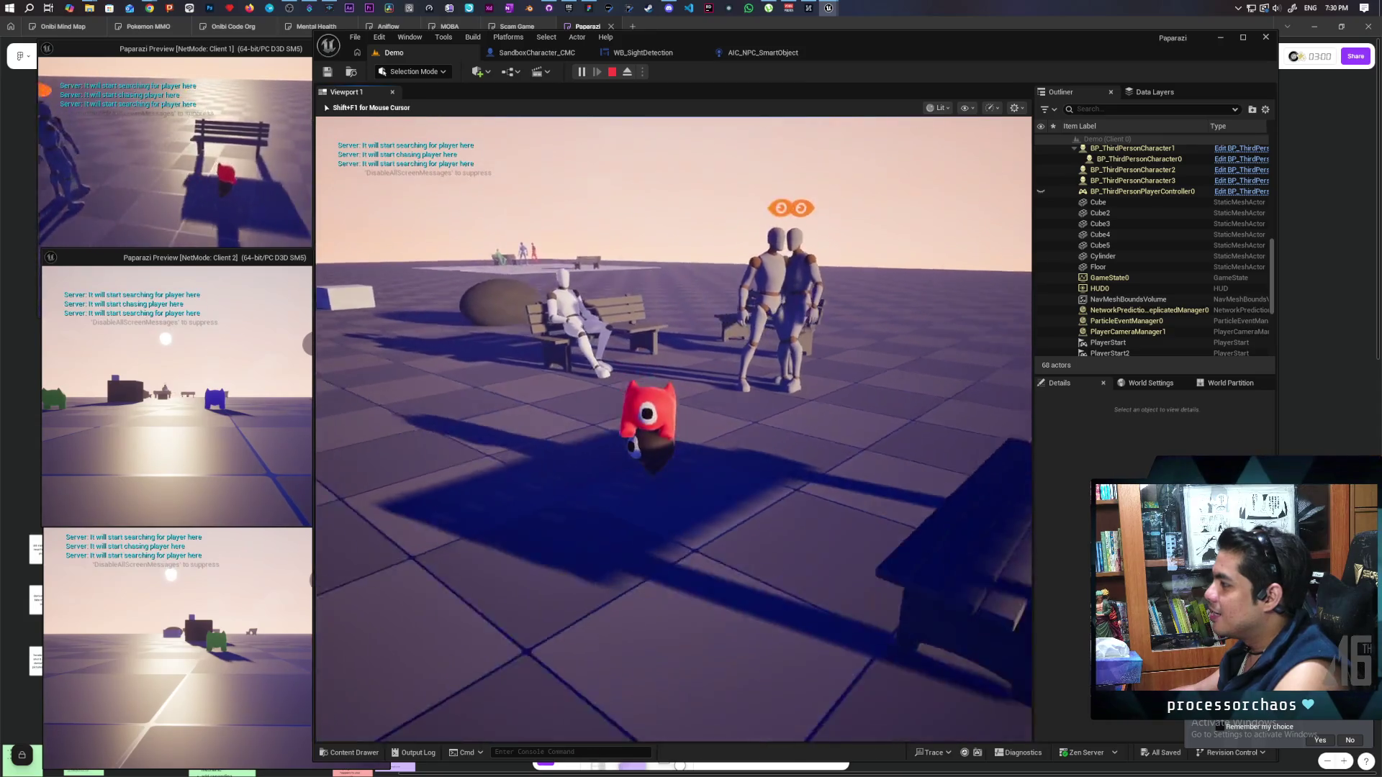
{"action": "key", "text": "w"}
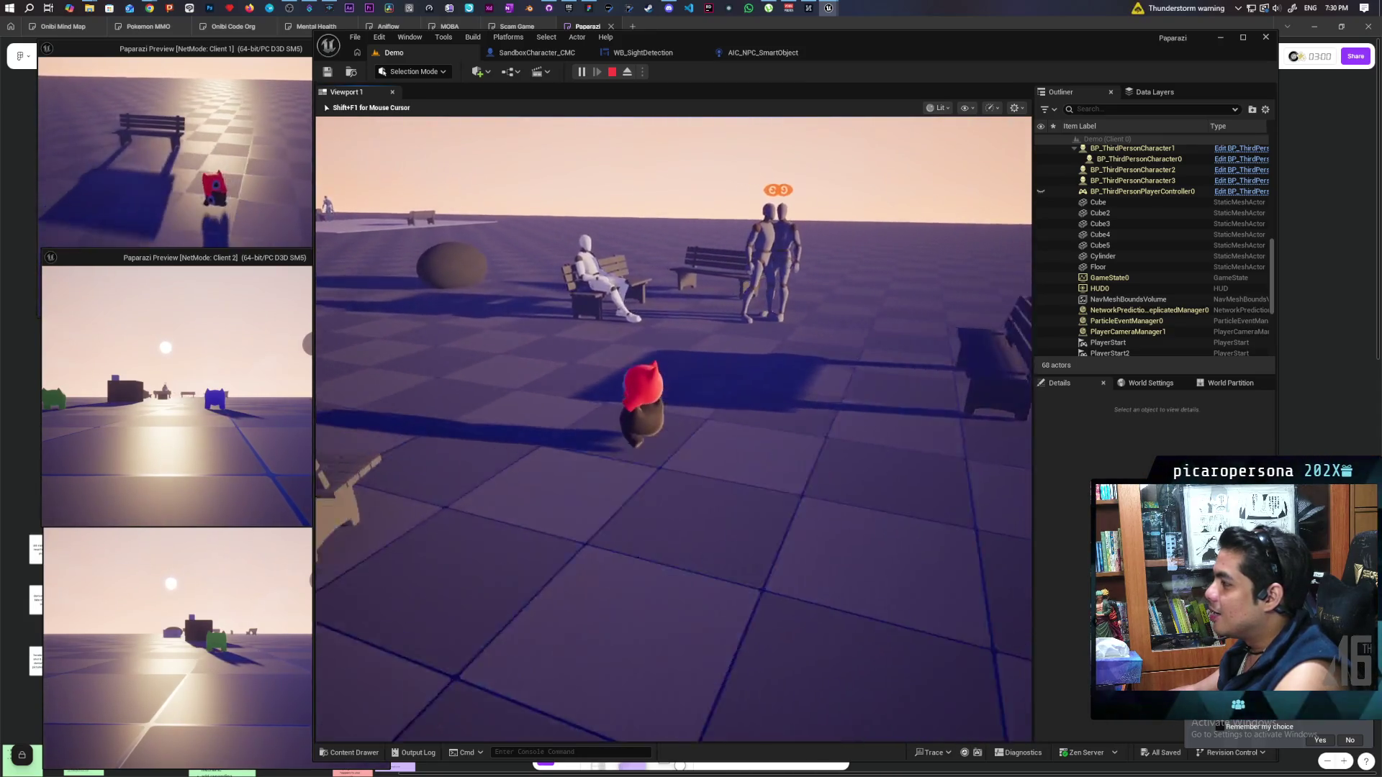
Circle the rock, walk back past the benches toward the NPCs, retreat, and stop play
{"action": "key", "text": "w"}
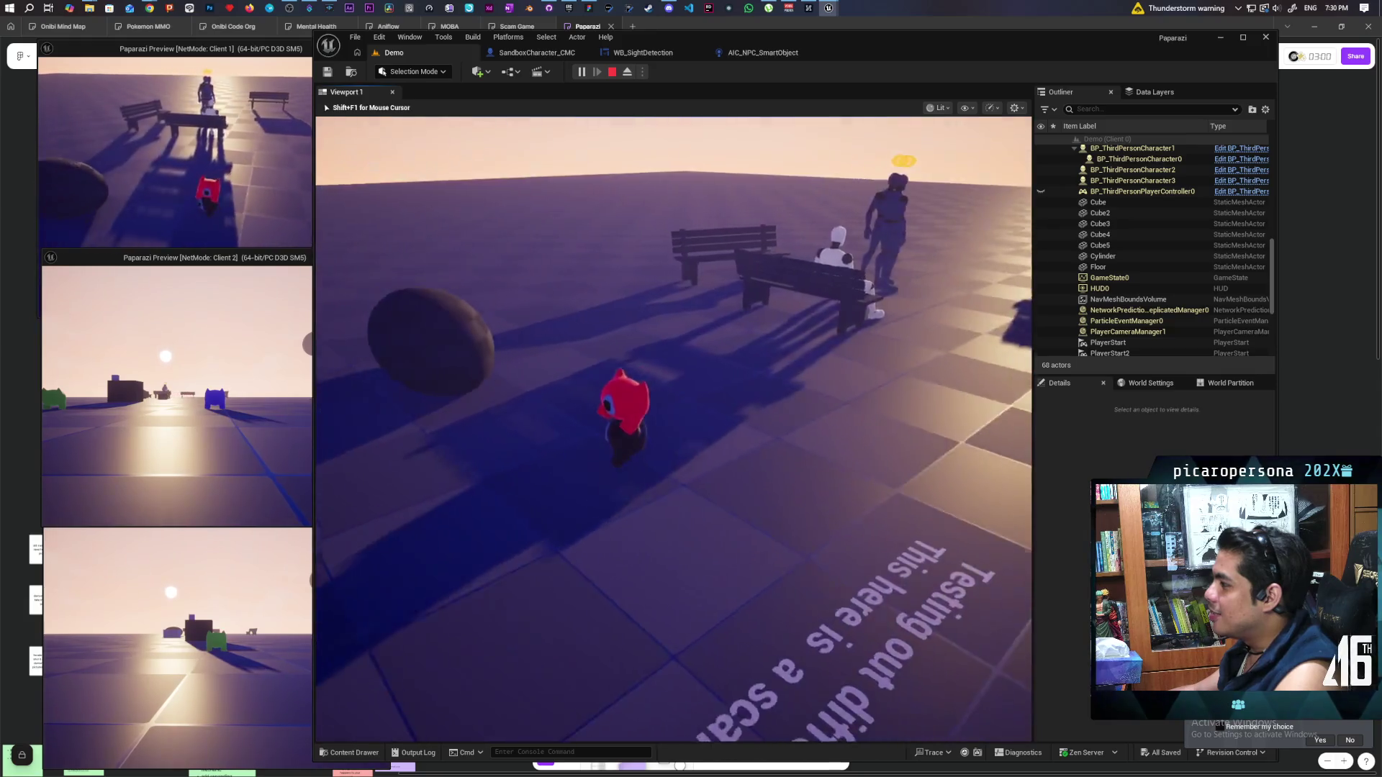
{"action": "key", "text": "w"}
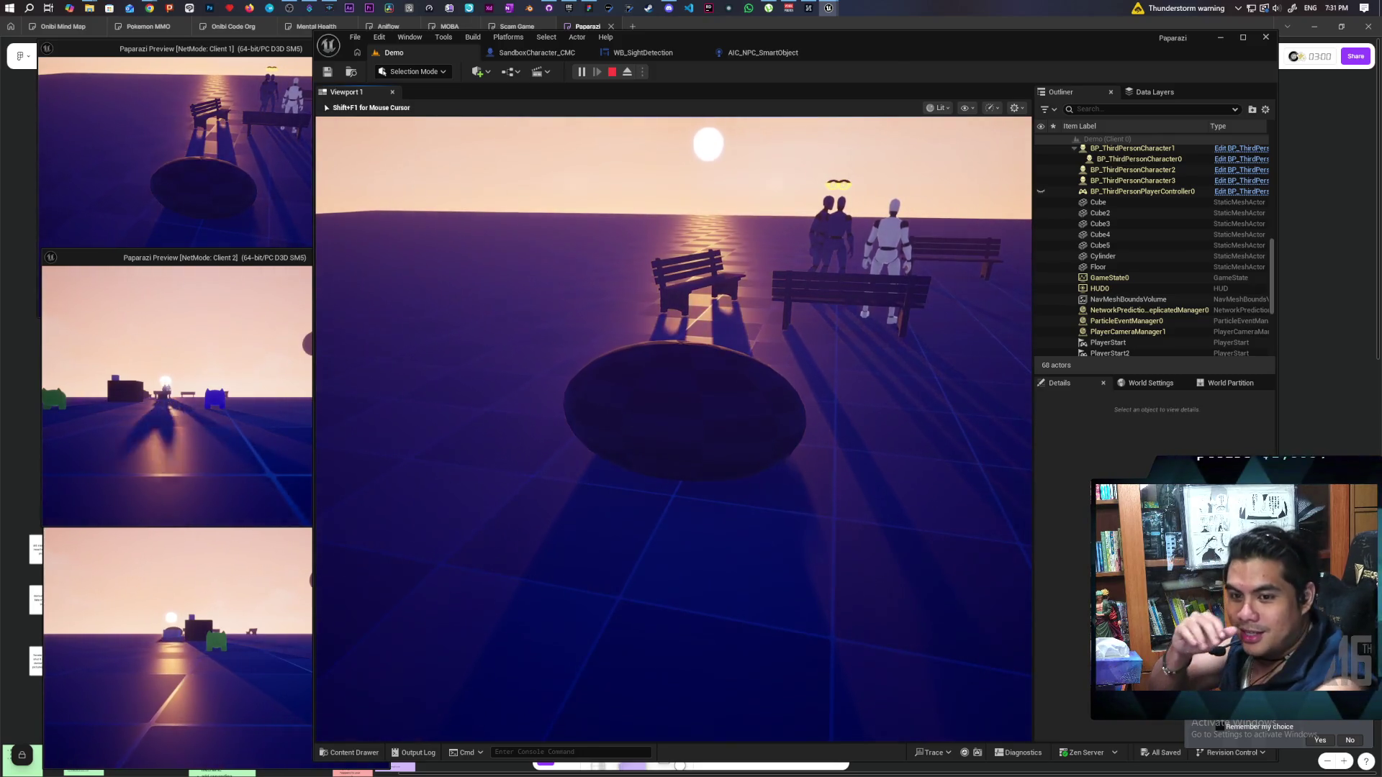
{"action": "key", "text": "w"}
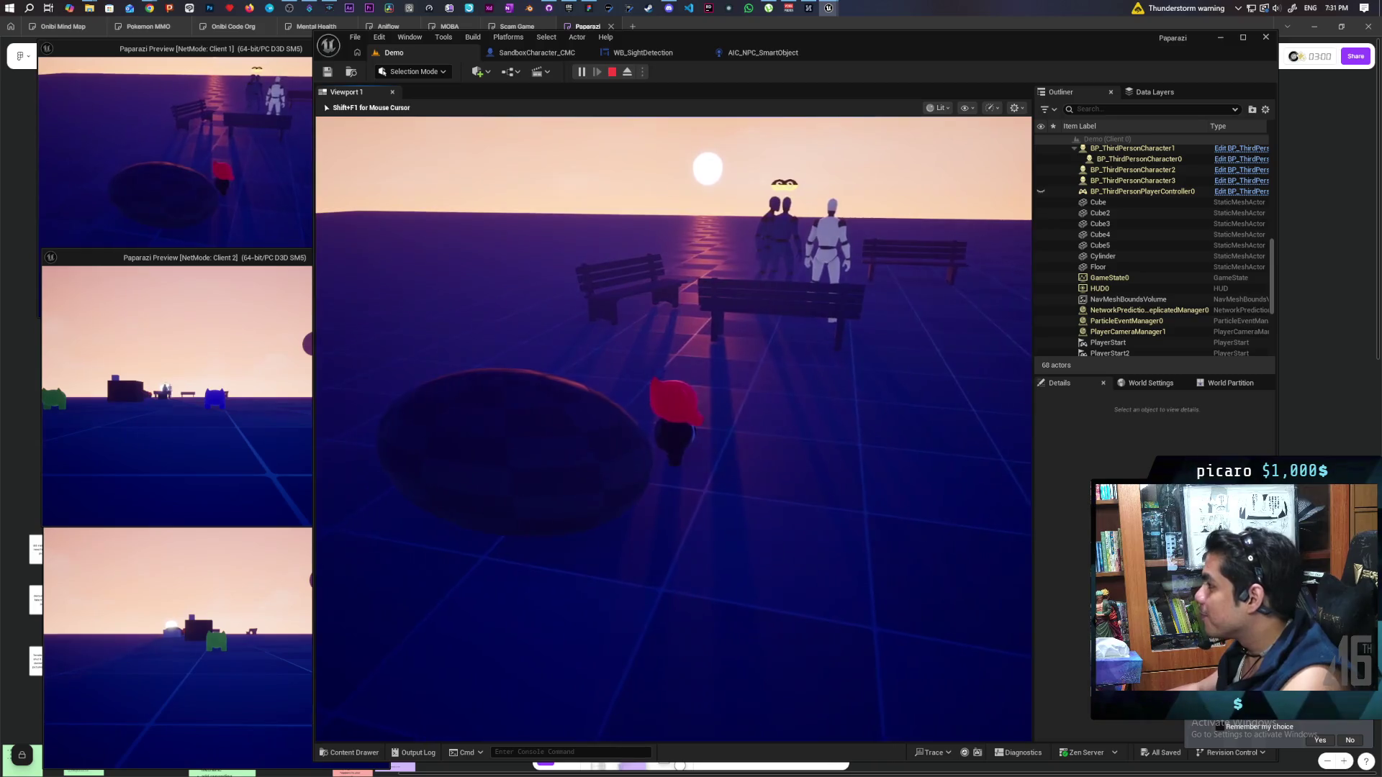
{"action": "key", "text": "w"}
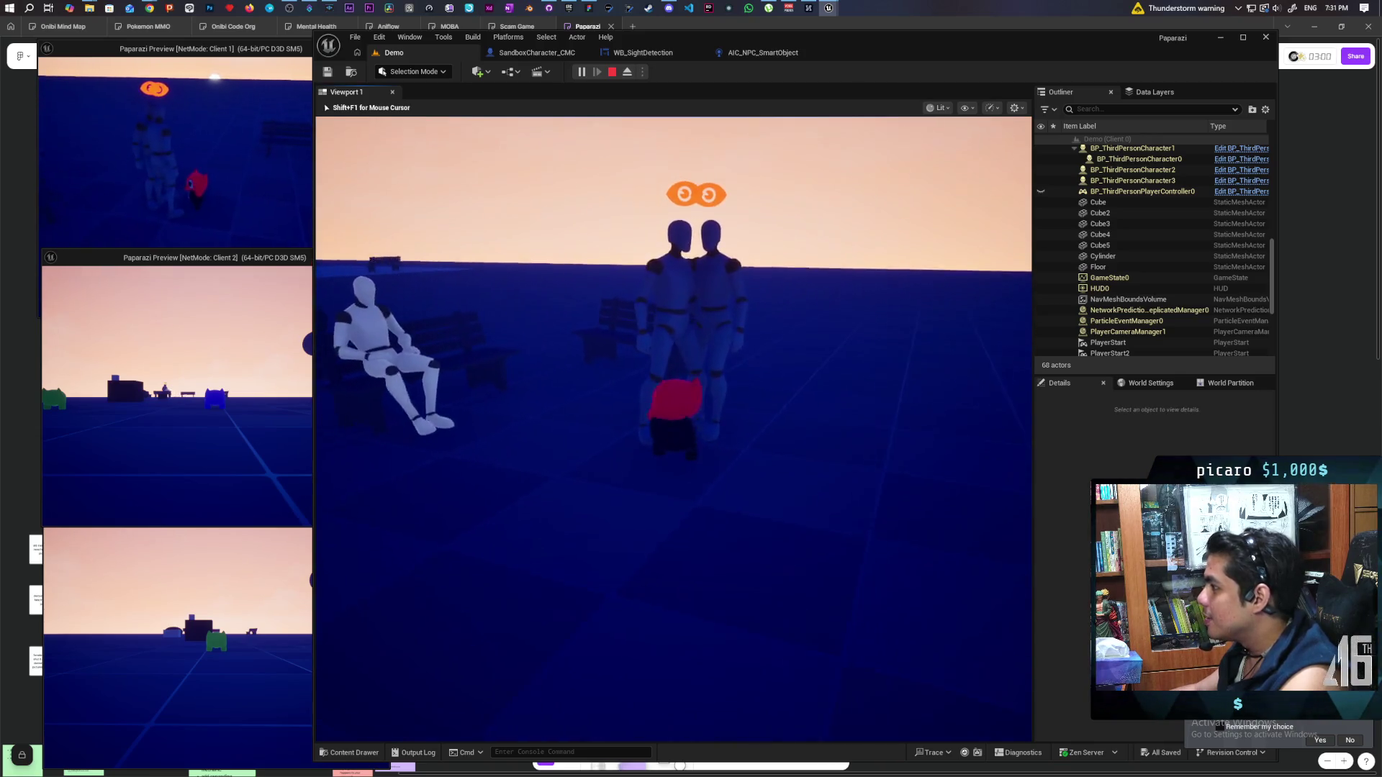
{"action": "key", "text": "s"}
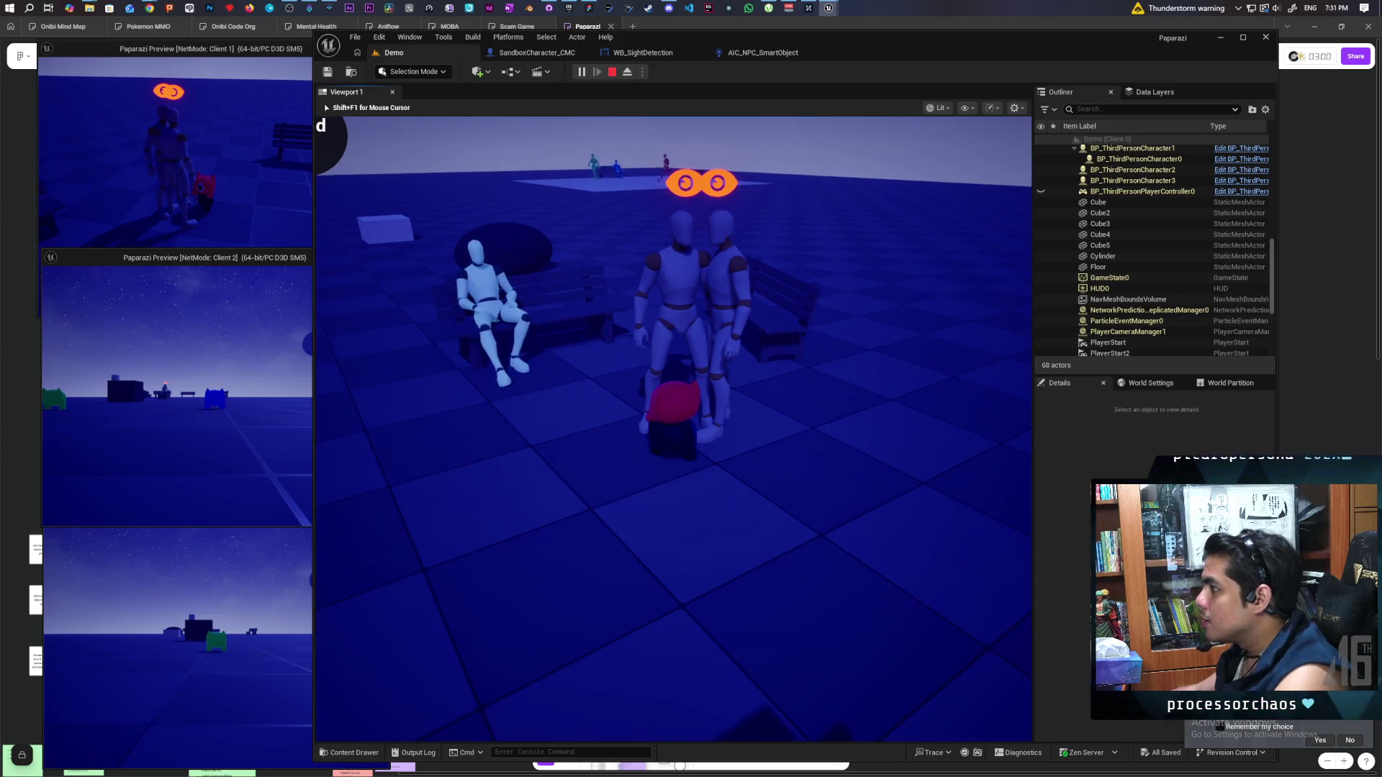
{"action": "key", "text": "Escape"}
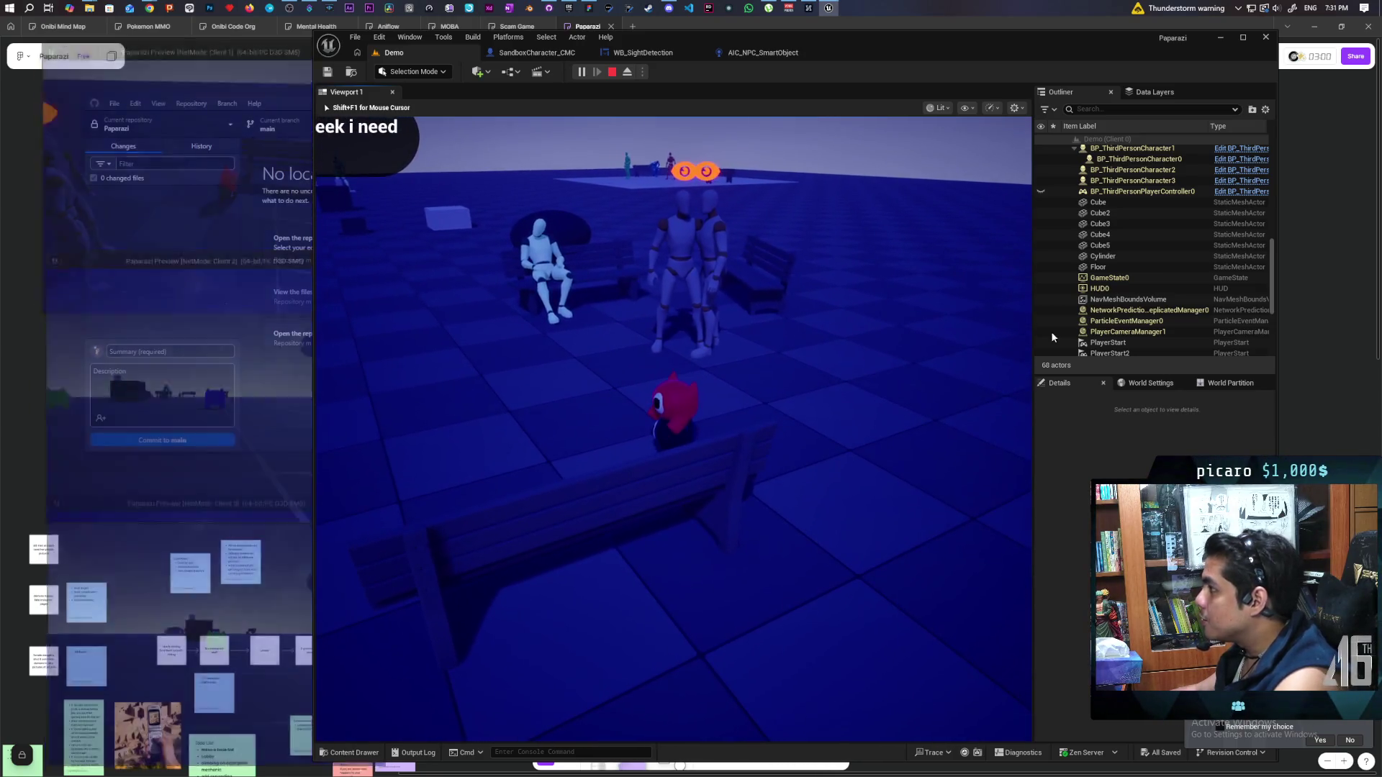
In the AIC_NPC_SmartObject EventGraph, inspect the Seen Player node and its branch logic
{"action": "left_click", "coordinate": [756, 55]}
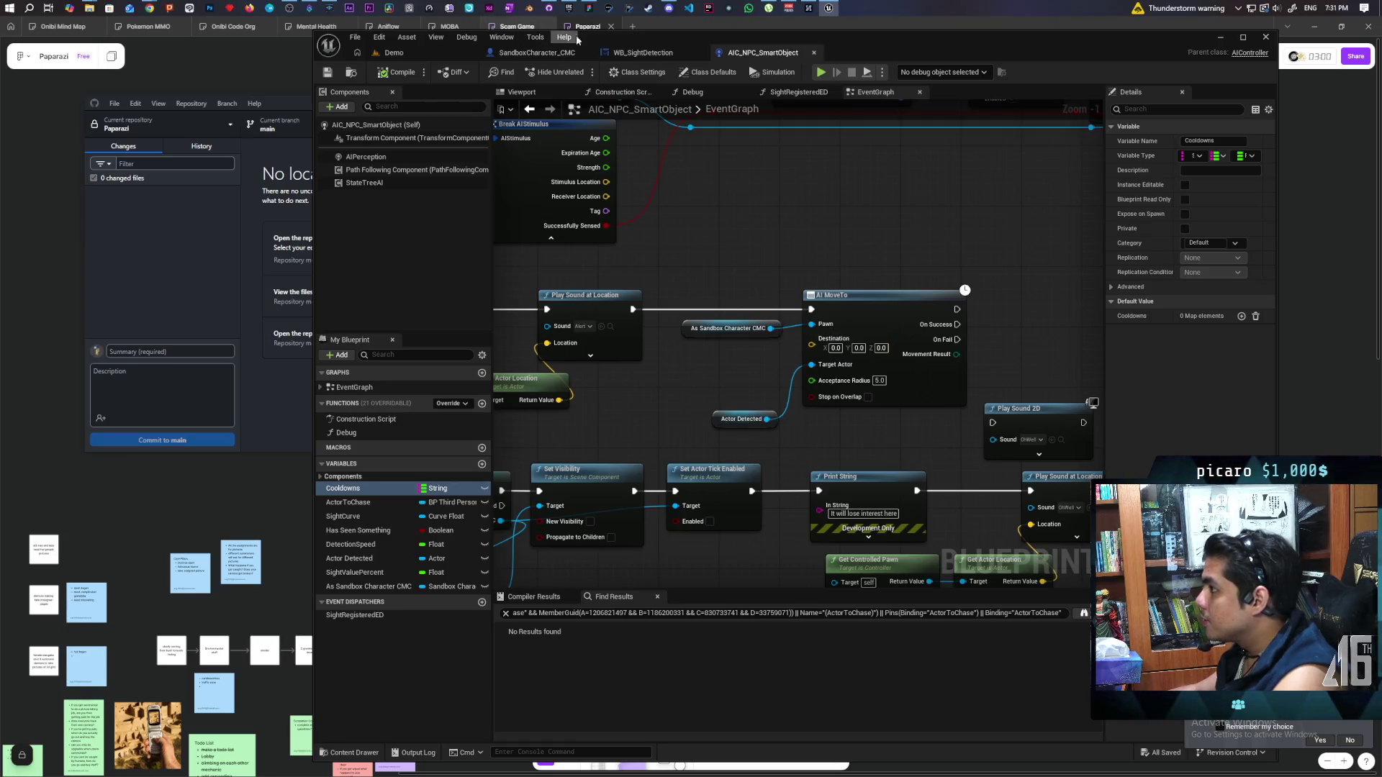
{"action": "left_click", "coordinate": [536, 52]}
{"action": "left_click", "coordinate": [763, 52]}
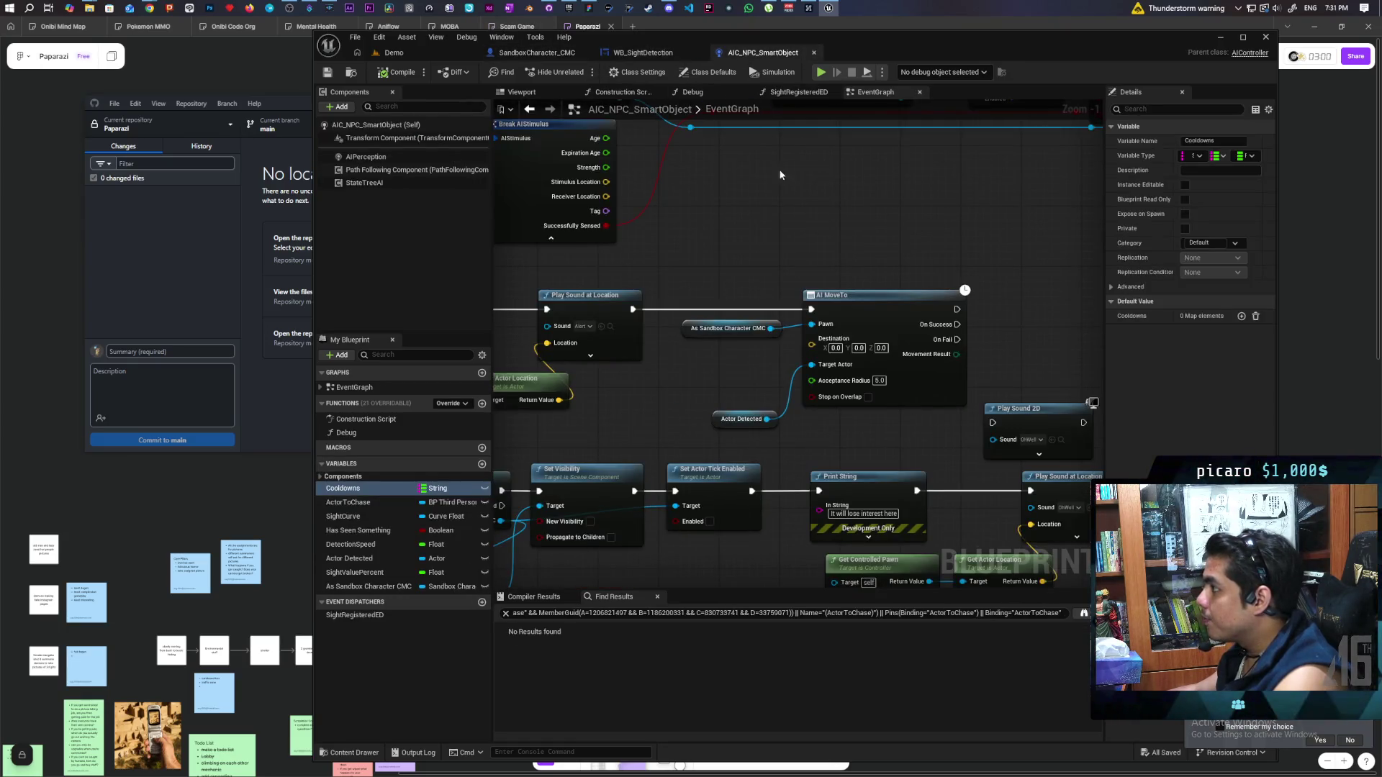
{"action": "scroll", "coordinate": [791, 201], "scroll_direction": "down", "scroll_amount": 4}
{"action": "scroll", "coordinate": [743, 142], "scroll_direction": "up", "scroll_amount": 2}
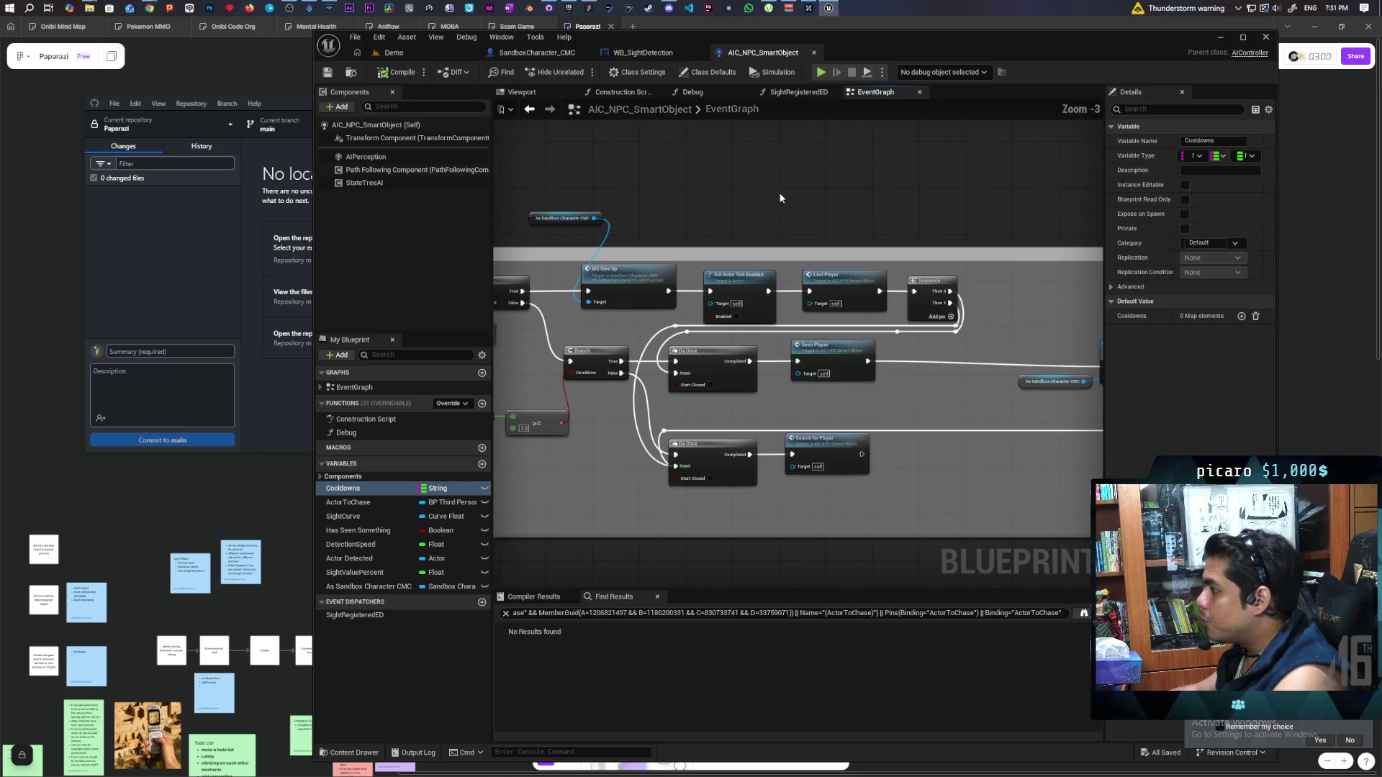
{"action": "left_click", "coordinate": [792, 317]}
{"action": "left_click_drag", "start_coordinate": [746, 377], "coordinate": [920, 371]}
{"action": "scroll", "coordinate": [732, 419], "scroll_direction": "up", "scroll_amount": 2}
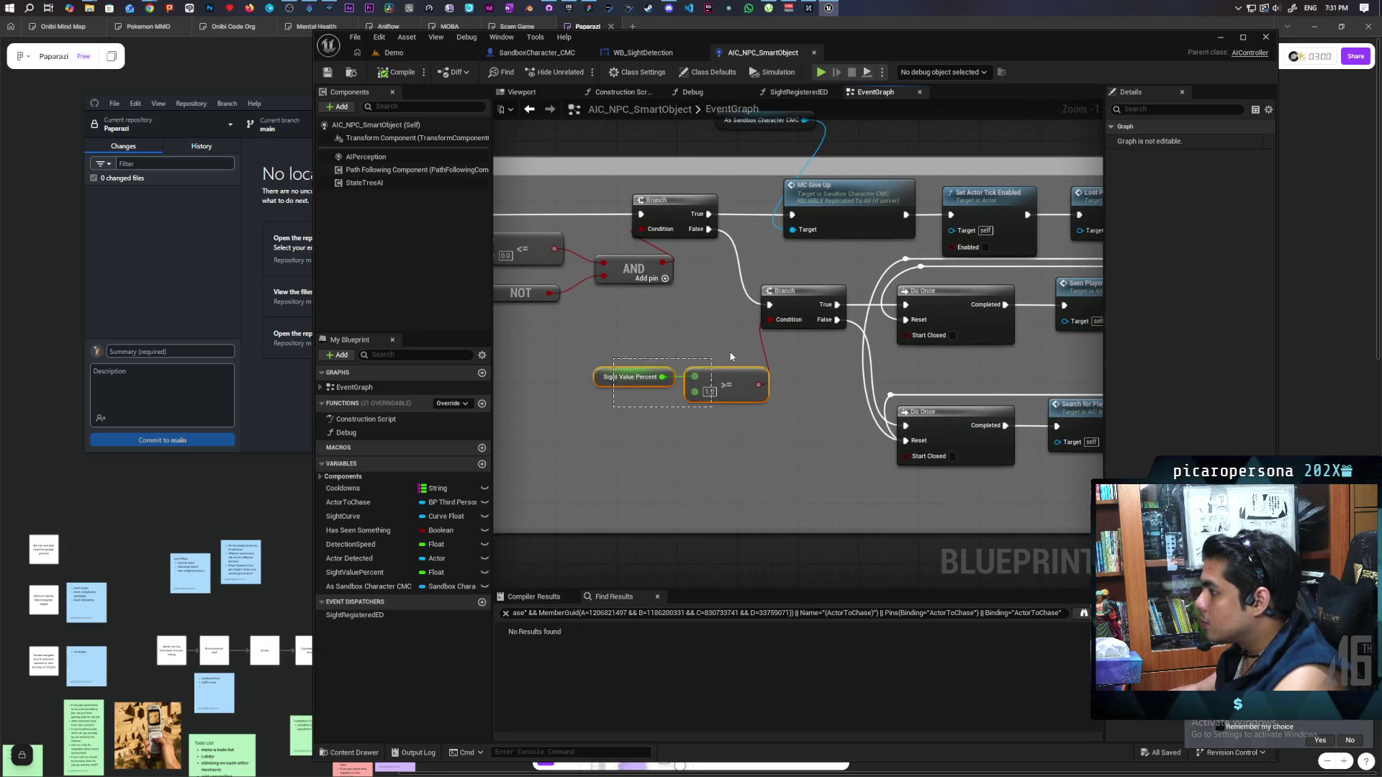
Examine the Sight Value Percent >= check and the sight interpolation nodes
{"action": "left_click_drag", "start_coordinate": [733, 354], "coordinate": [734, 356]}
{"action": "scroll", "coordinate": [716, 413], "scroll_direction": "down", "scroll_amount": 3}
{"action": "left_click_drag", "start_coordinate": [620, 392], "coordinate": [985, 389]}
{"action": "scroll", "coordinate": [748, 389], "scroll_direction": "up", "scroll_amount": 1}
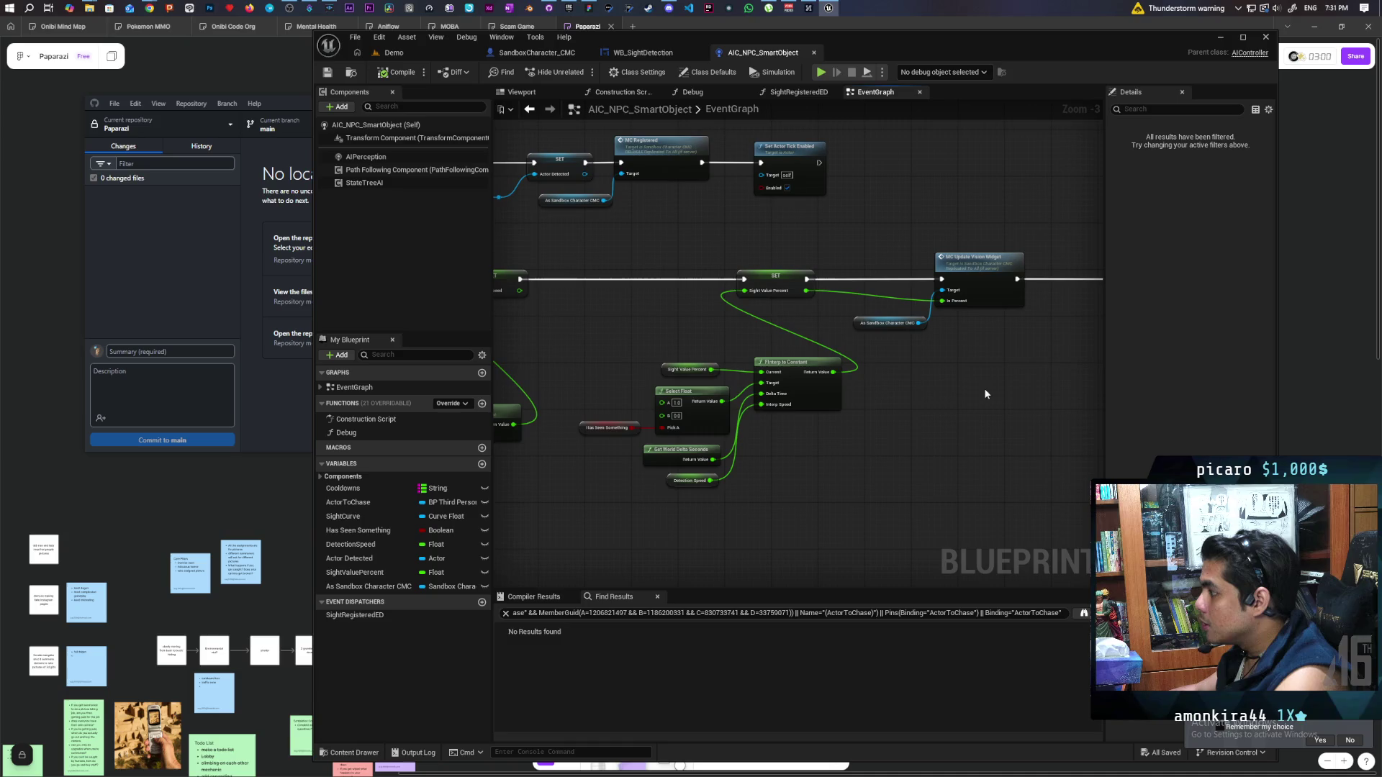
{"action": "scroll", "coordinate": [800, 445], "scroll_direction": "up", "scroll_amount": 4}
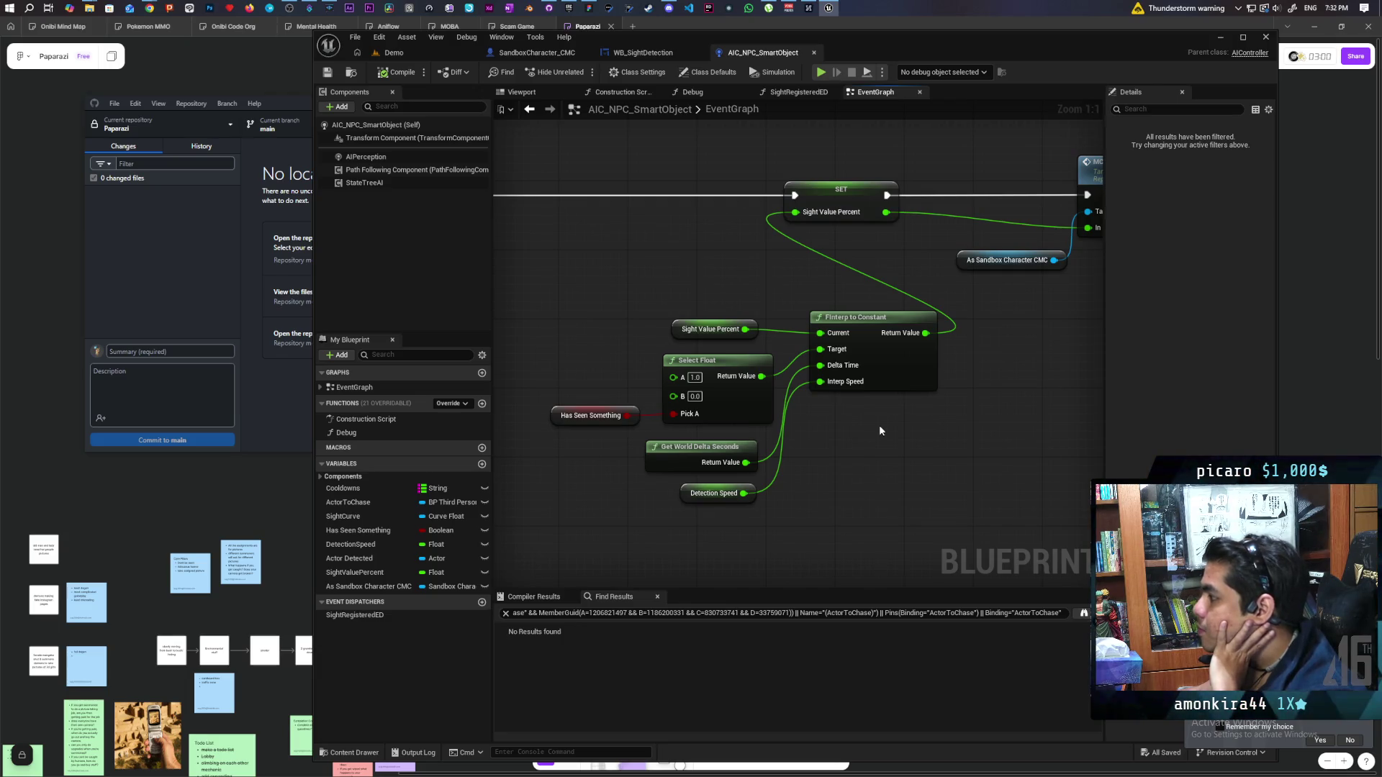
{"action": "scroll", "coordinate": [887, 405], "scroll_direction": "down", "scroll_amount": 3}
{"action": "scroll", "coordinate": [886, 404], "scroll_direction": "up", "scroll_amount": 2}
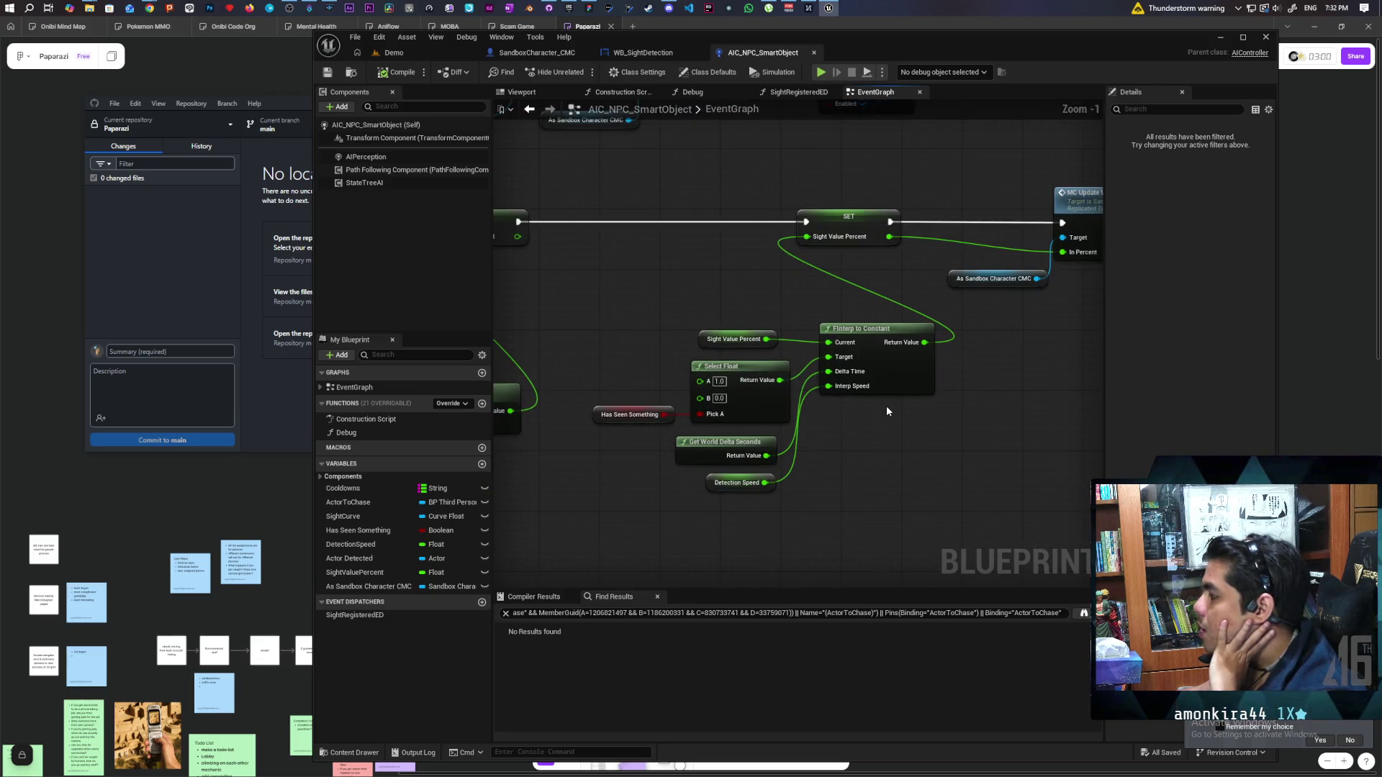
{"action": "scroll", "coordinate": [887, 411], "scroll_direction": "up", "scroll_amount": 1}
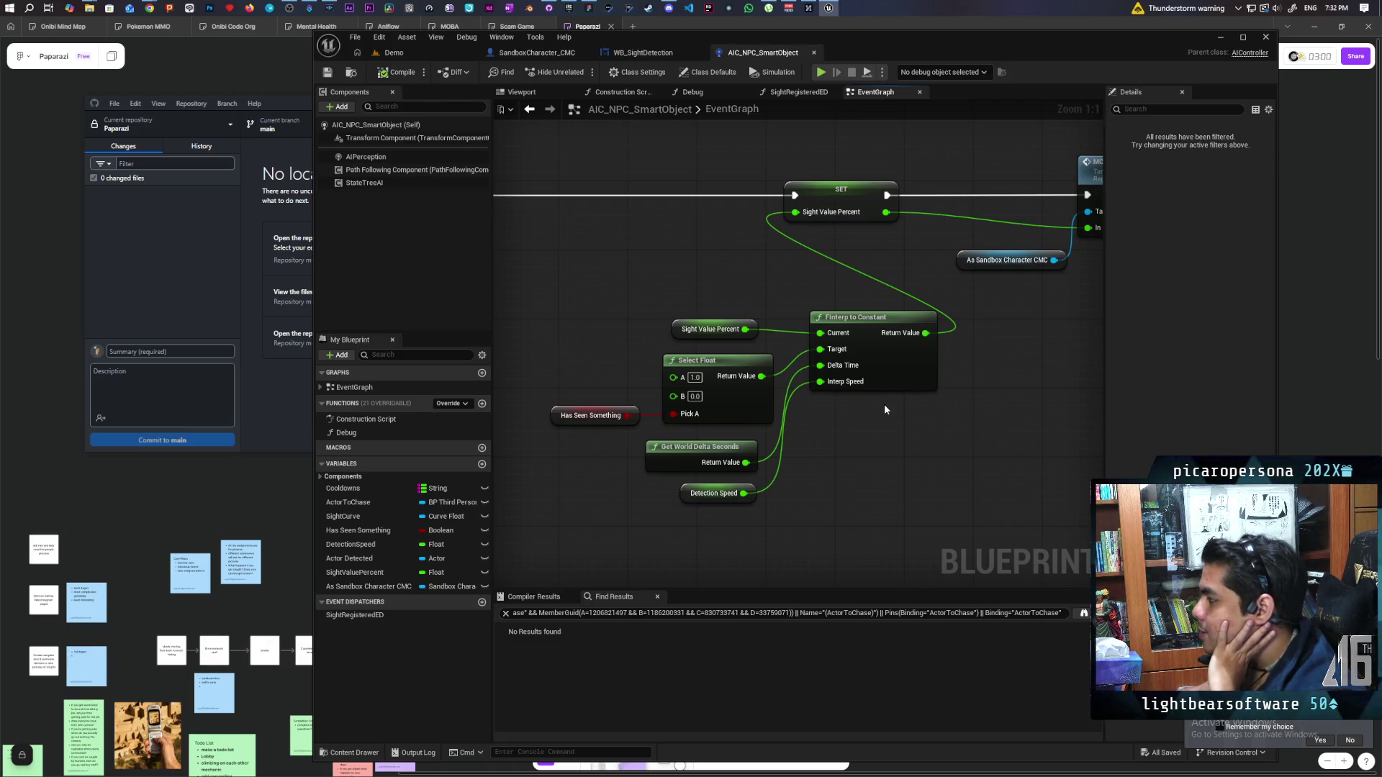
{"action": "scroll", "coordinate": [887, 416], "scroll_direction": "down", "scroll_amount": 2}
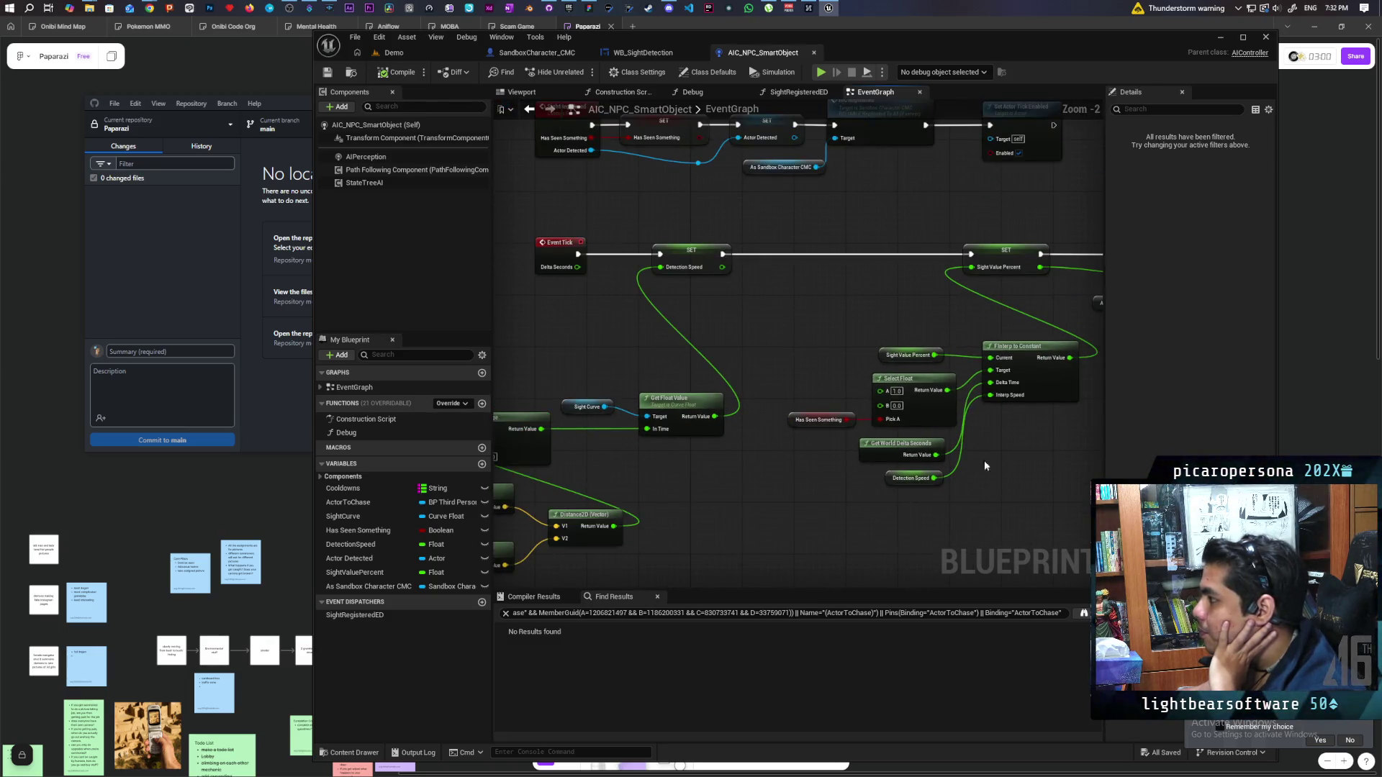
{"action": "scroll", "coordinate": [855, 460], "scroll_direction": "up", "scroll_amount": 1}
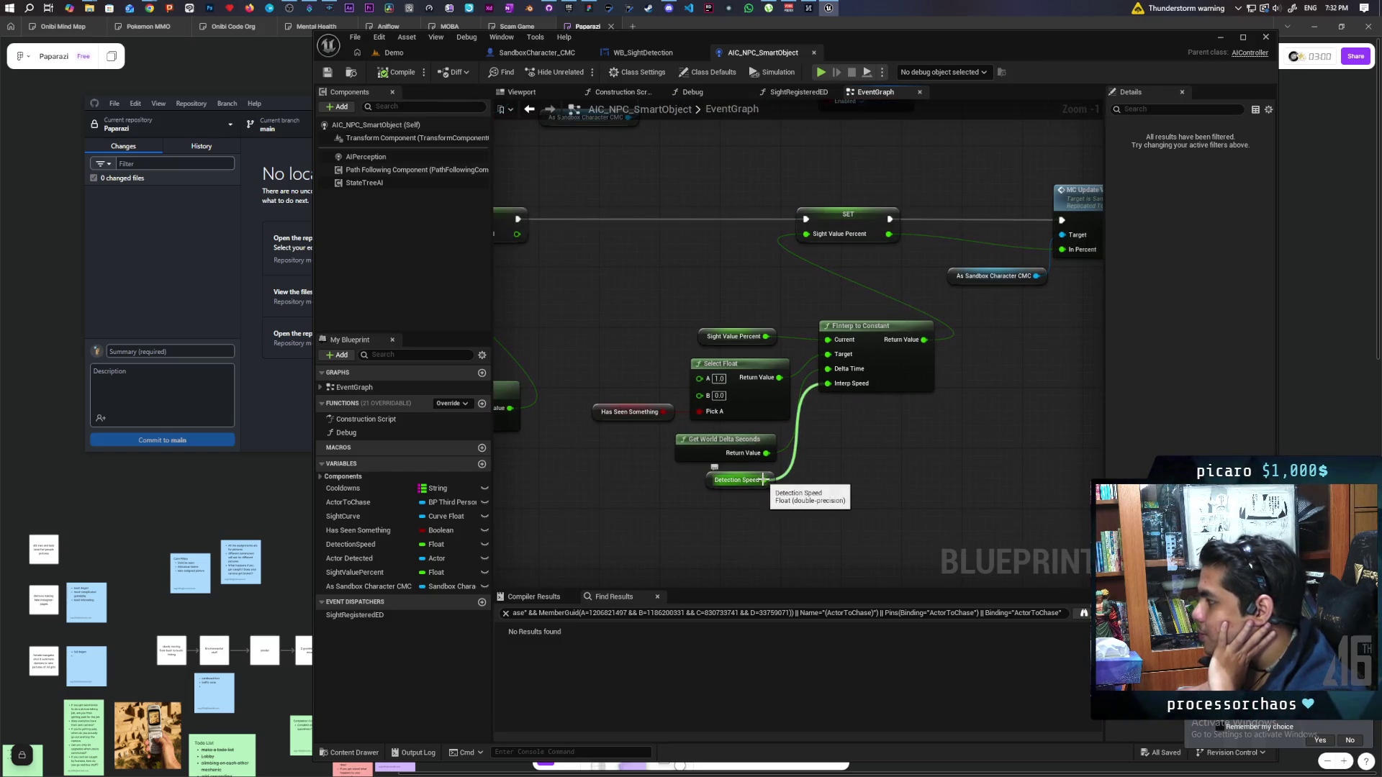
Review the Normalize to Range, Distance2D, FInterp to Constant and Evaluate Sight Detection nodes, then return to Demo
{"action": "mouse_move", "coordinate": [763, 480]}
{"action": "left_mouse_down"}
{"action": "mouse_move", "coordinate": [986, 447]}
{"action": "mouse_move", "coordinate": [956, 435]}
{"action": "mouse_move", "coordinate": [988, 426]}
{"action": "left_mouse_up"}
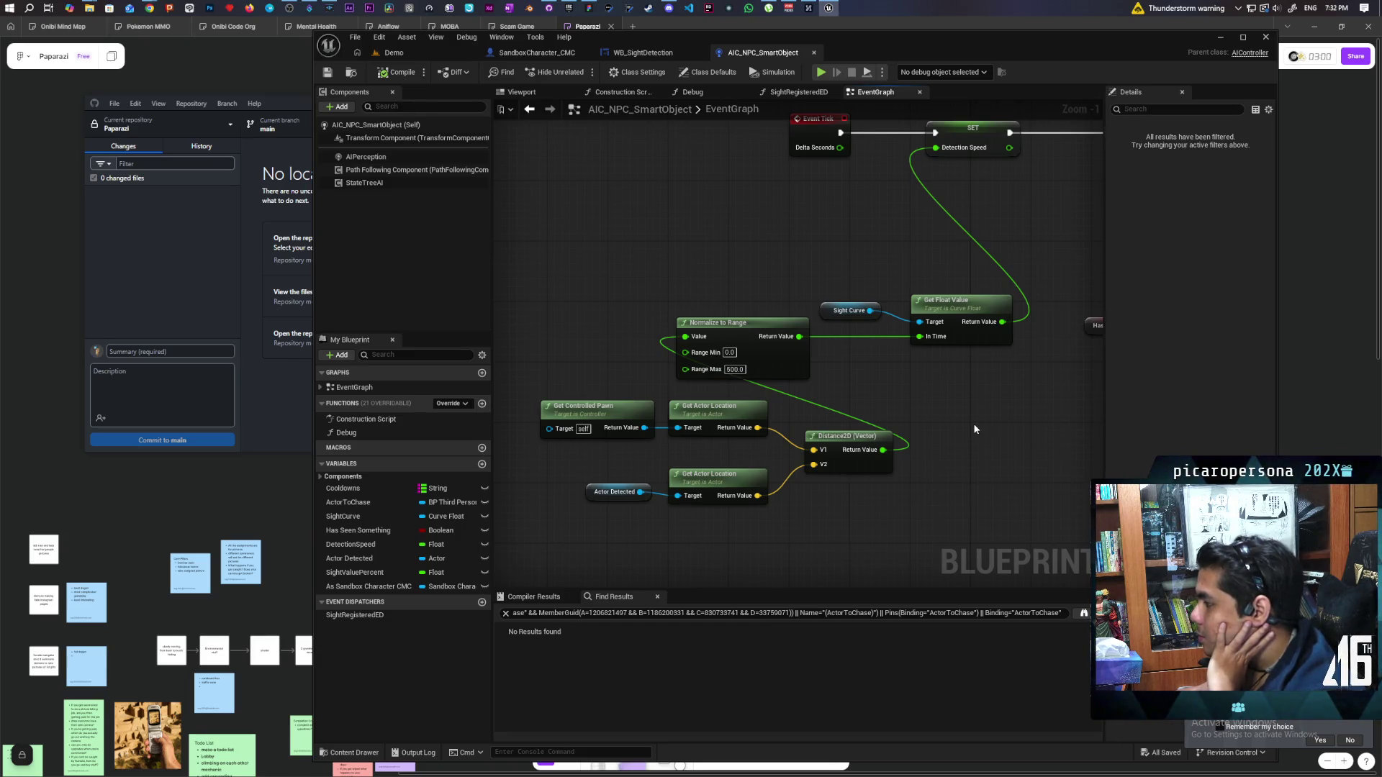
{"action": "mouse_move", "coordinate": [974, 429]}
{"action": "left_mouse_down"}
{"action": "mouse_move", "coordinate": [984, 406]}
{"action": "mouse_move", "coordinate": [924, 448]}
{"action": "left_mouse_up"}
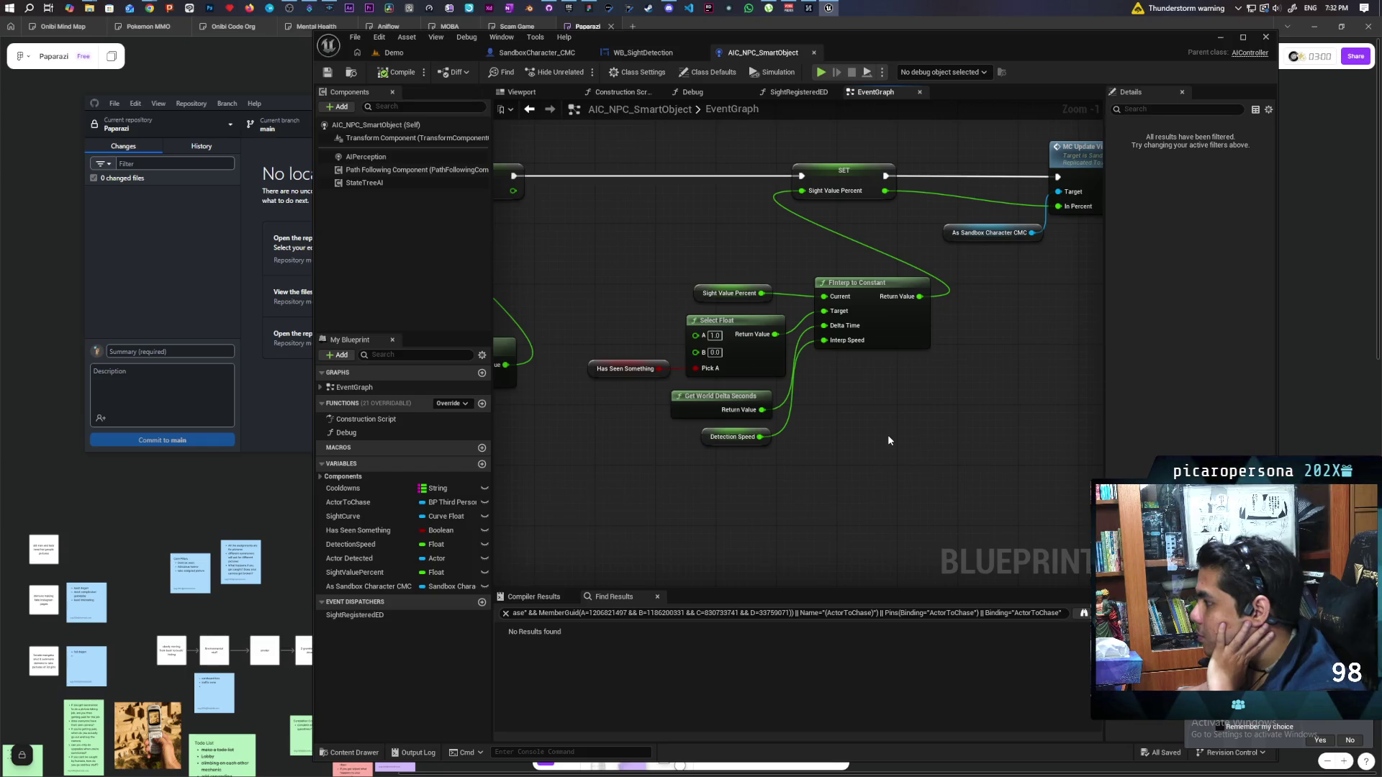
{"action": "scroll", "coordinate": [789, 464], "scroll_direction": "down", "scroll_amount": 4}
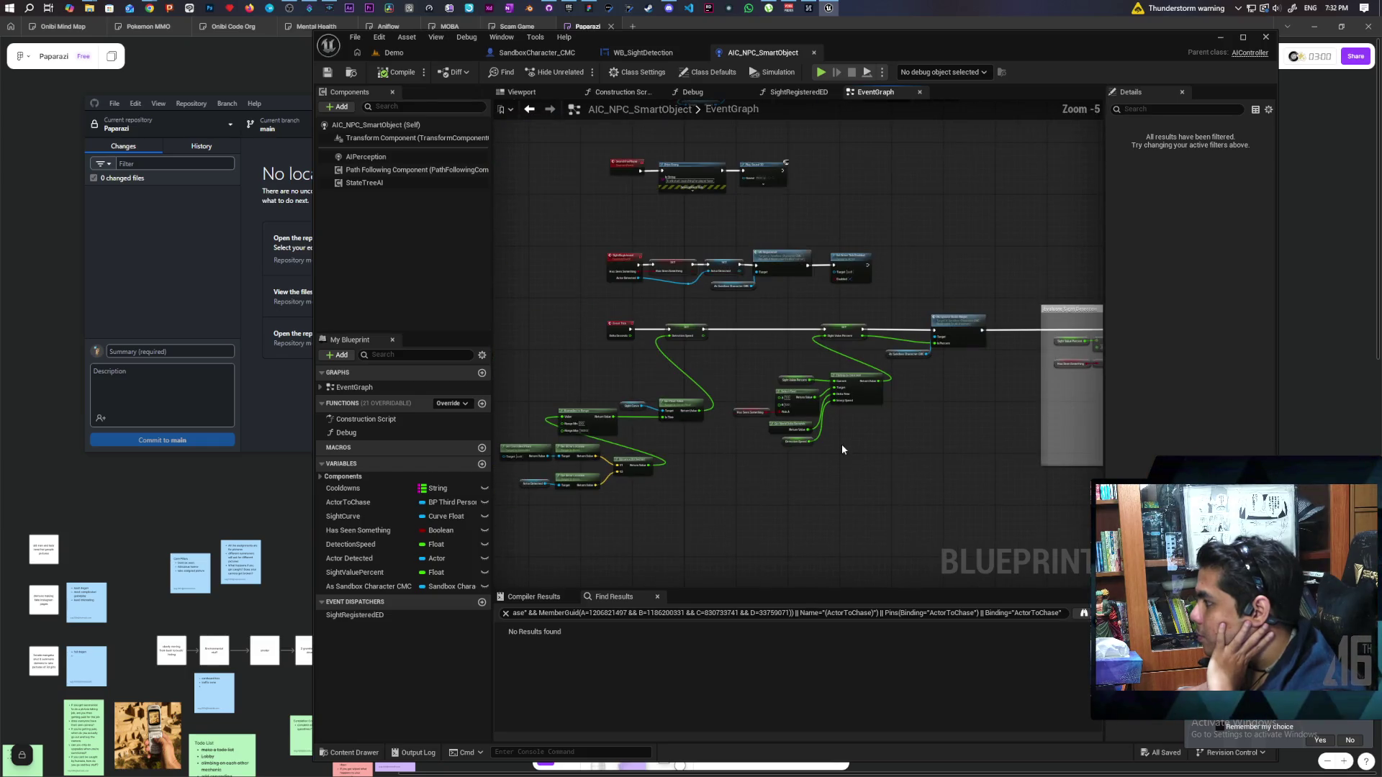
{"action": "scroll", "coordinate": [881, 465], "scroll_direction": "up", "scroll_amount": 1}
{"action": "left_click_drag", "start_coordinate": [900, 472], "coordinate": [747, 455]}
{"action": "left_click", "coordinate": [396, 53]}
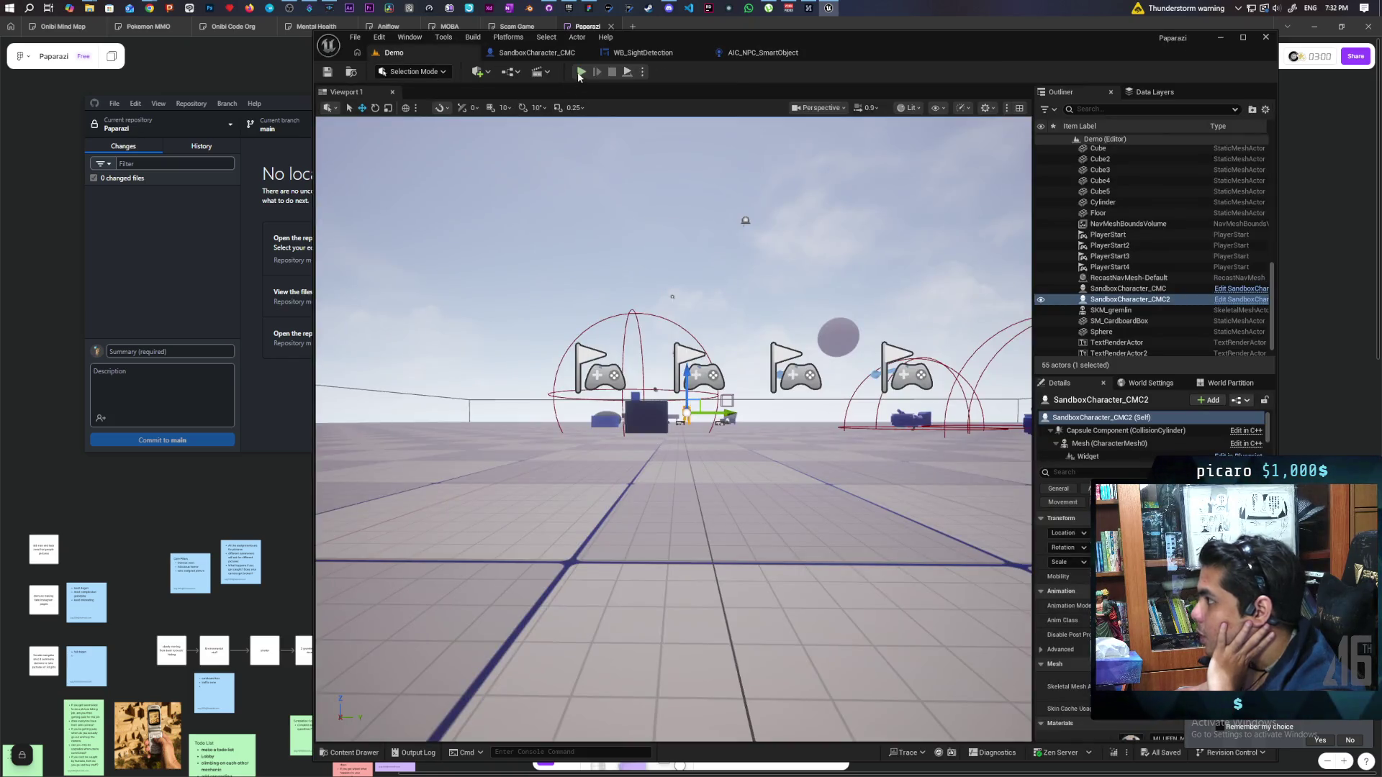
Start a three-client play session and walk the player toward the benches until the mannequin NPC spots it
{"action": "key", "text": "alt+p"}
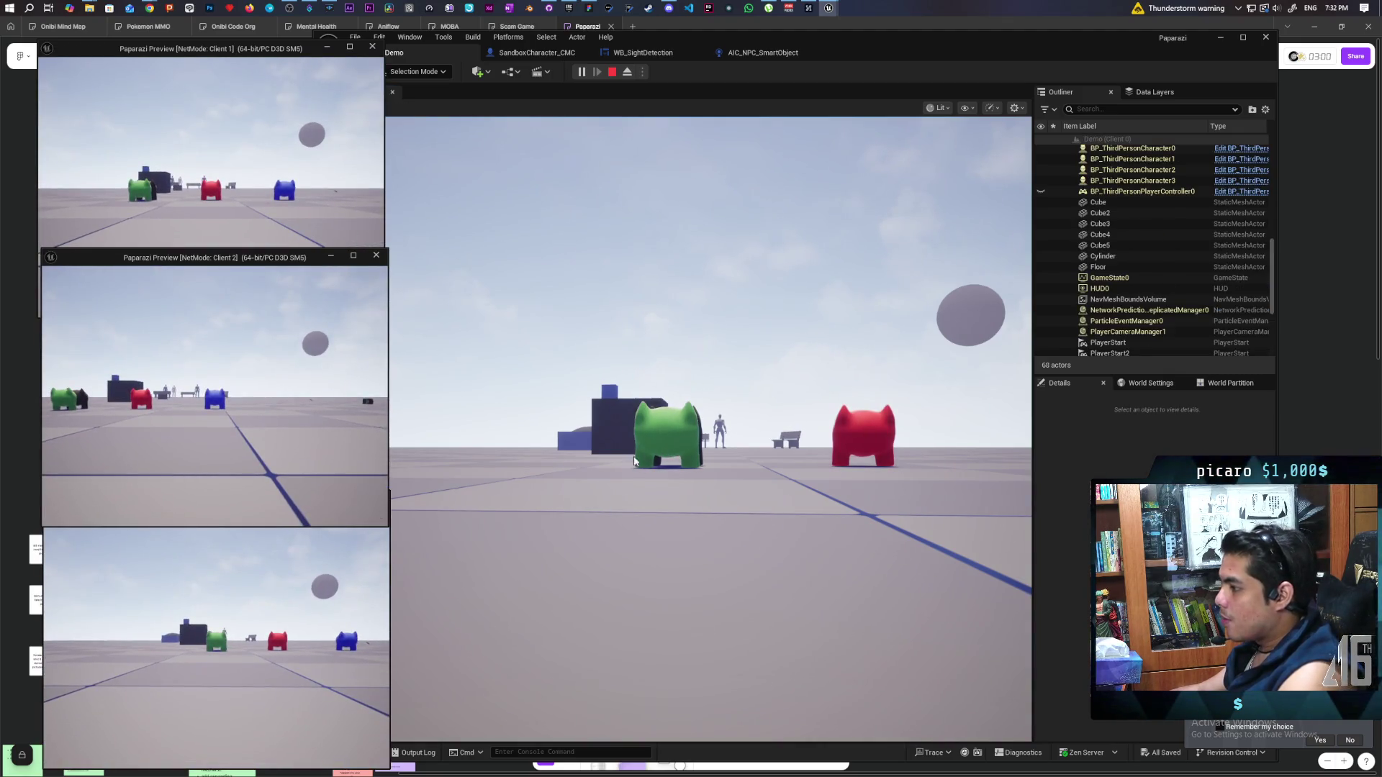
{"action": "left_click", "coordinate": [274, 215]}
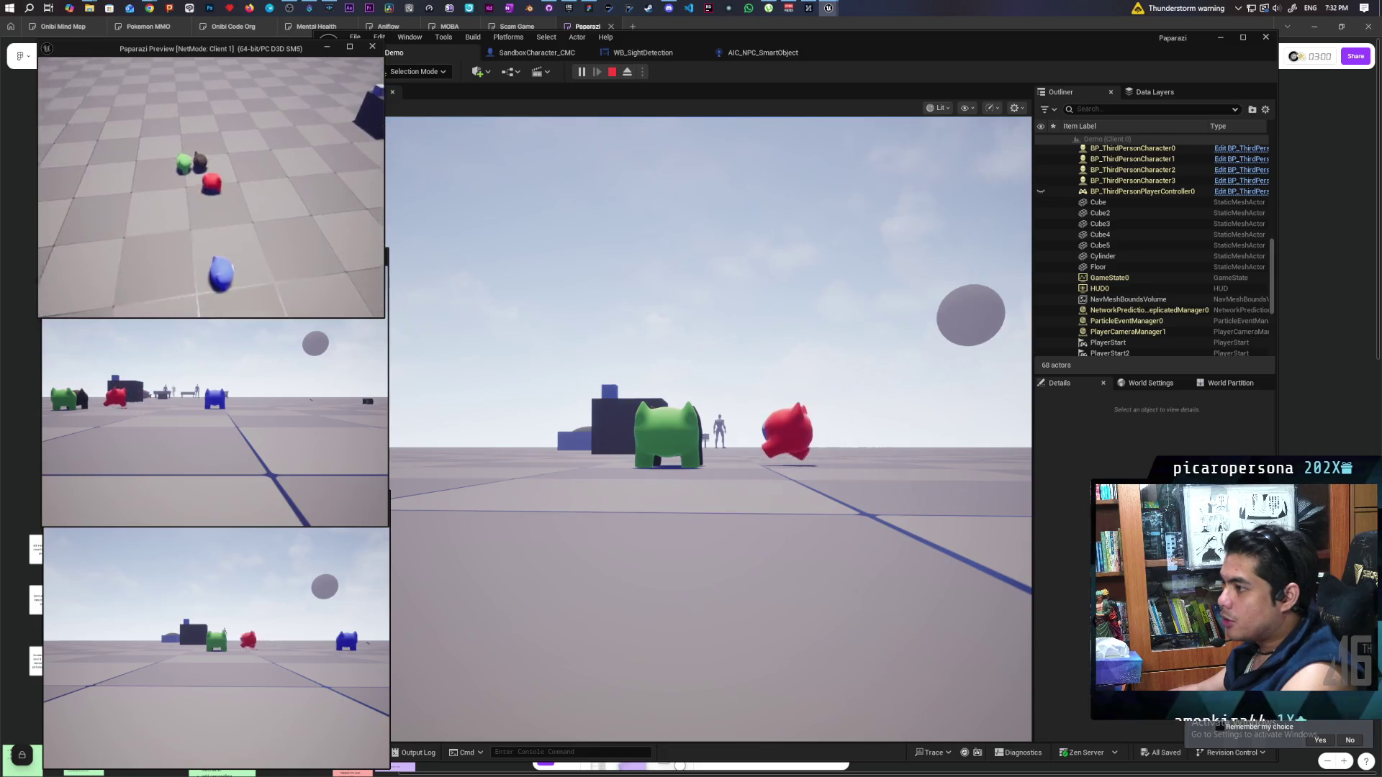
{"action": "key", "text": "alt+Tab"}
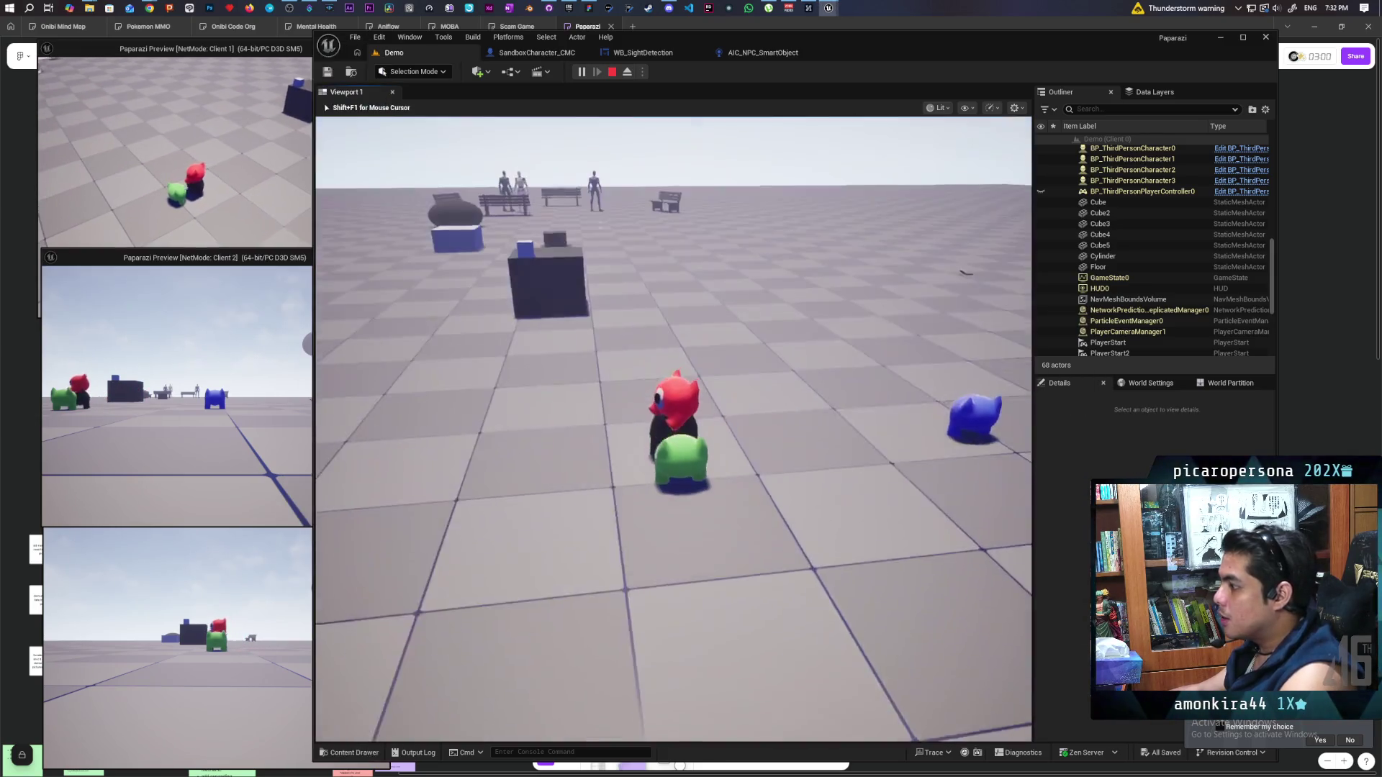
{"action": "key", "text": "w"}
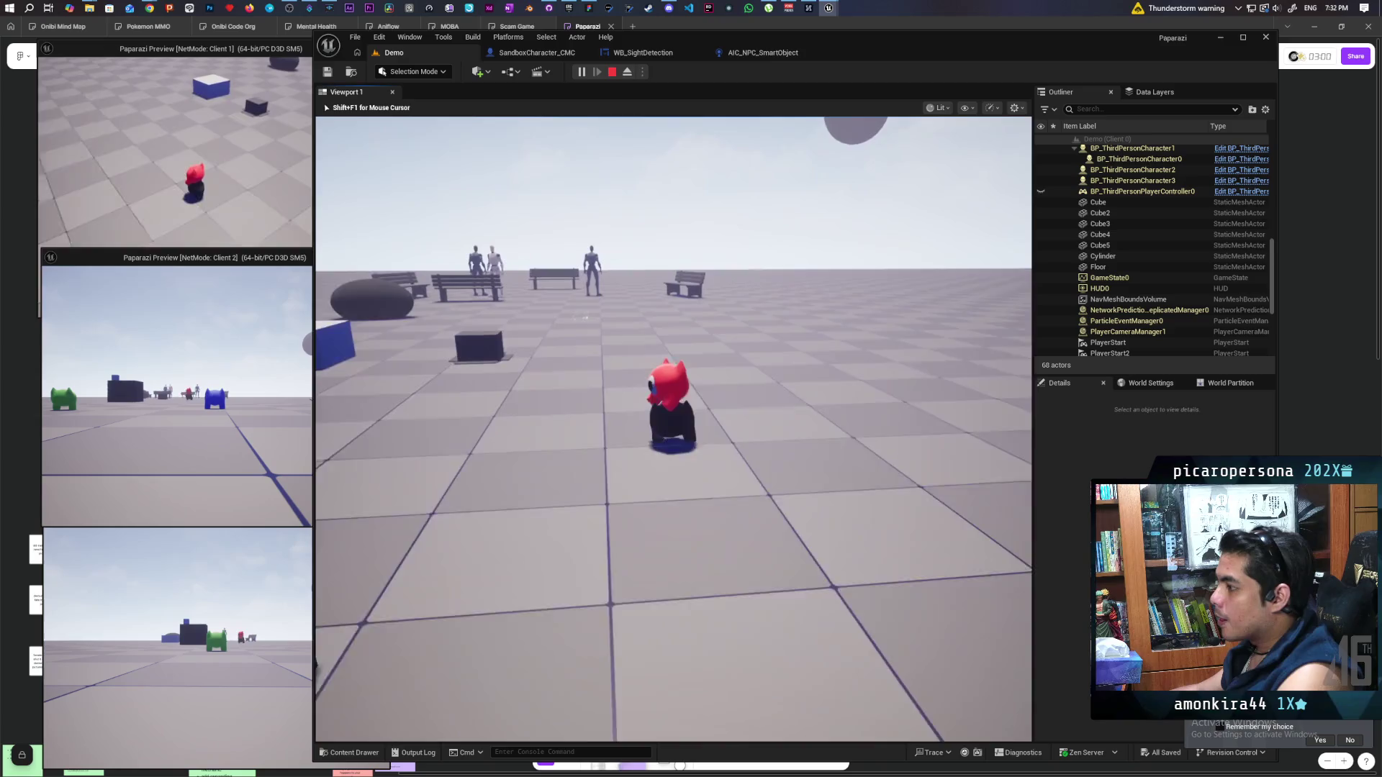
{"action": "key", "text": "w"}
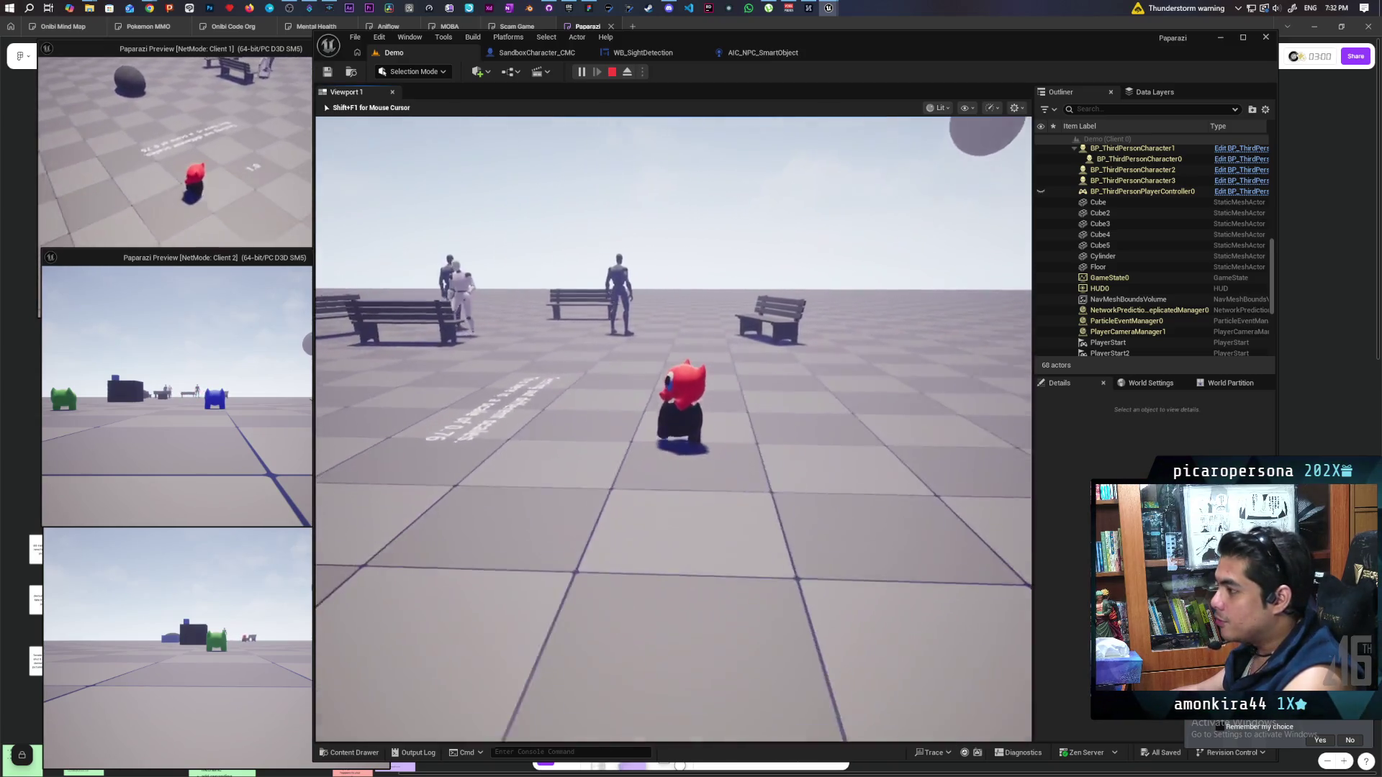
{"action": "key", "text": "w"}
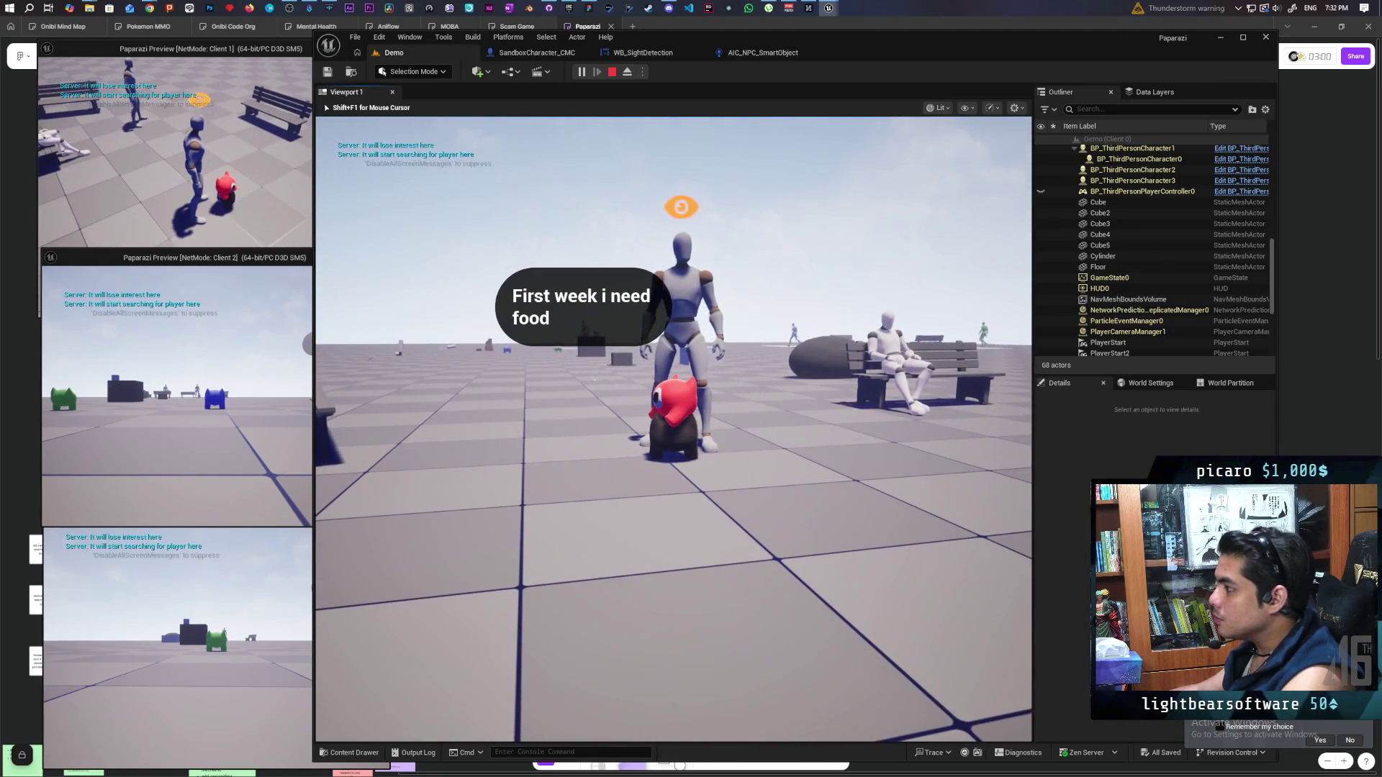
{"action": "key", "text": "w"}
{"action": "key", "text": "w"}
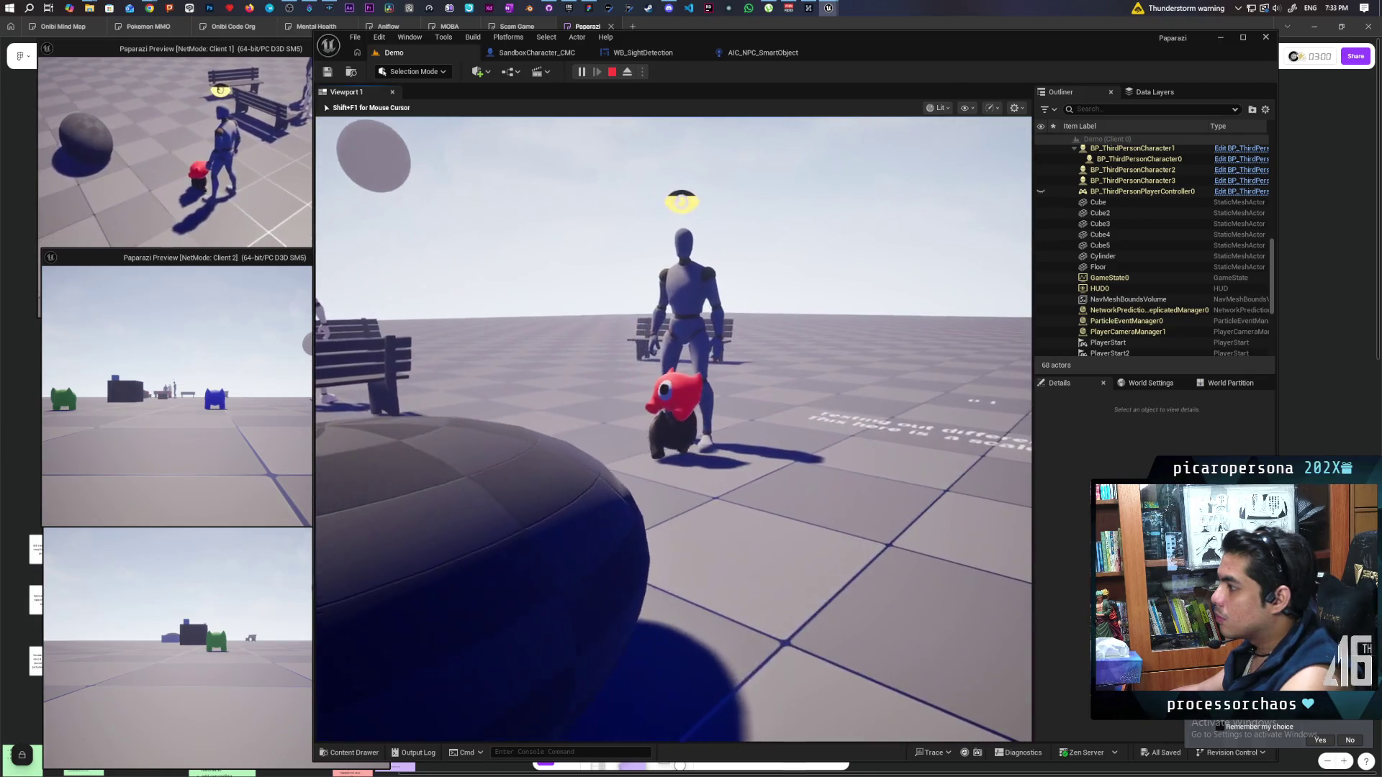
Walk the red character away from the rock, back toward the mannequin NPC, then eject with F8
{"action": "key", "text": "s"}
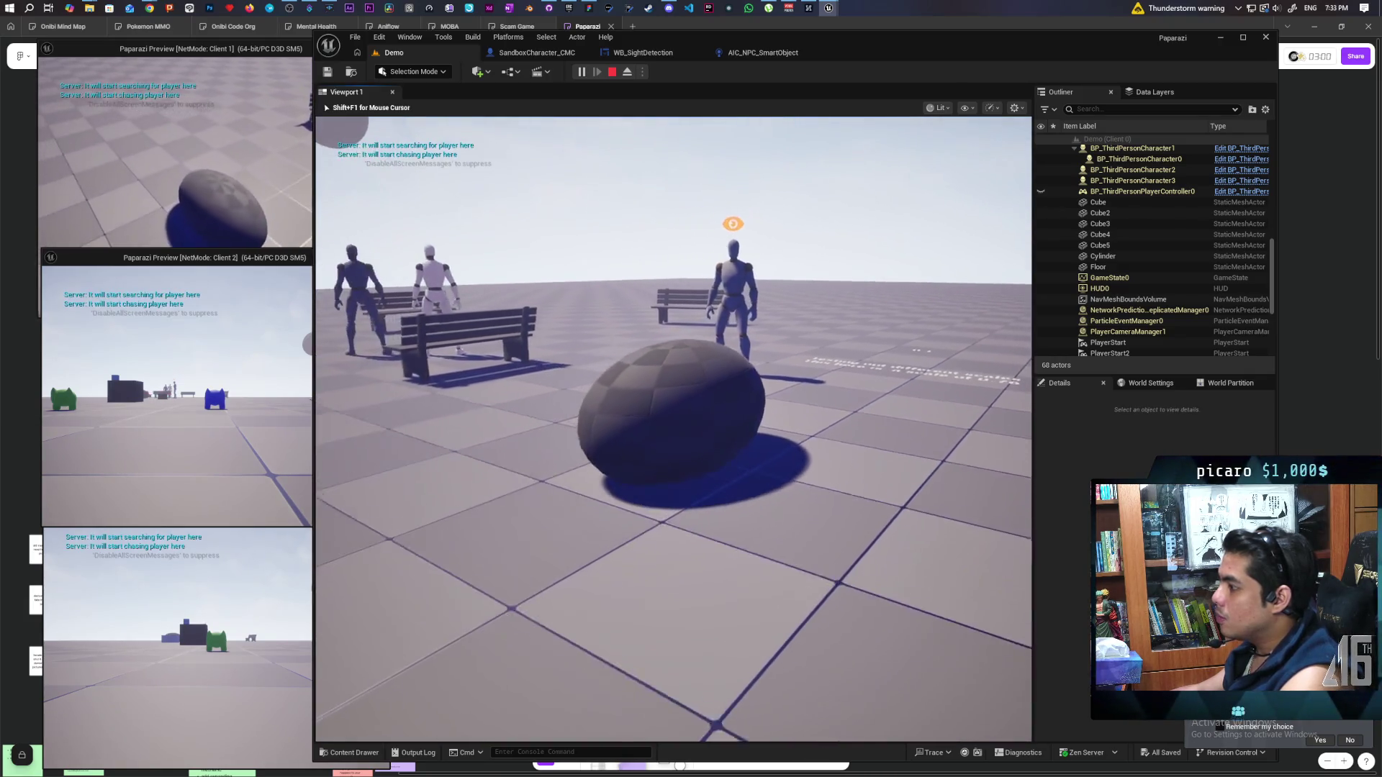
{"action": "key", "text": "s"}
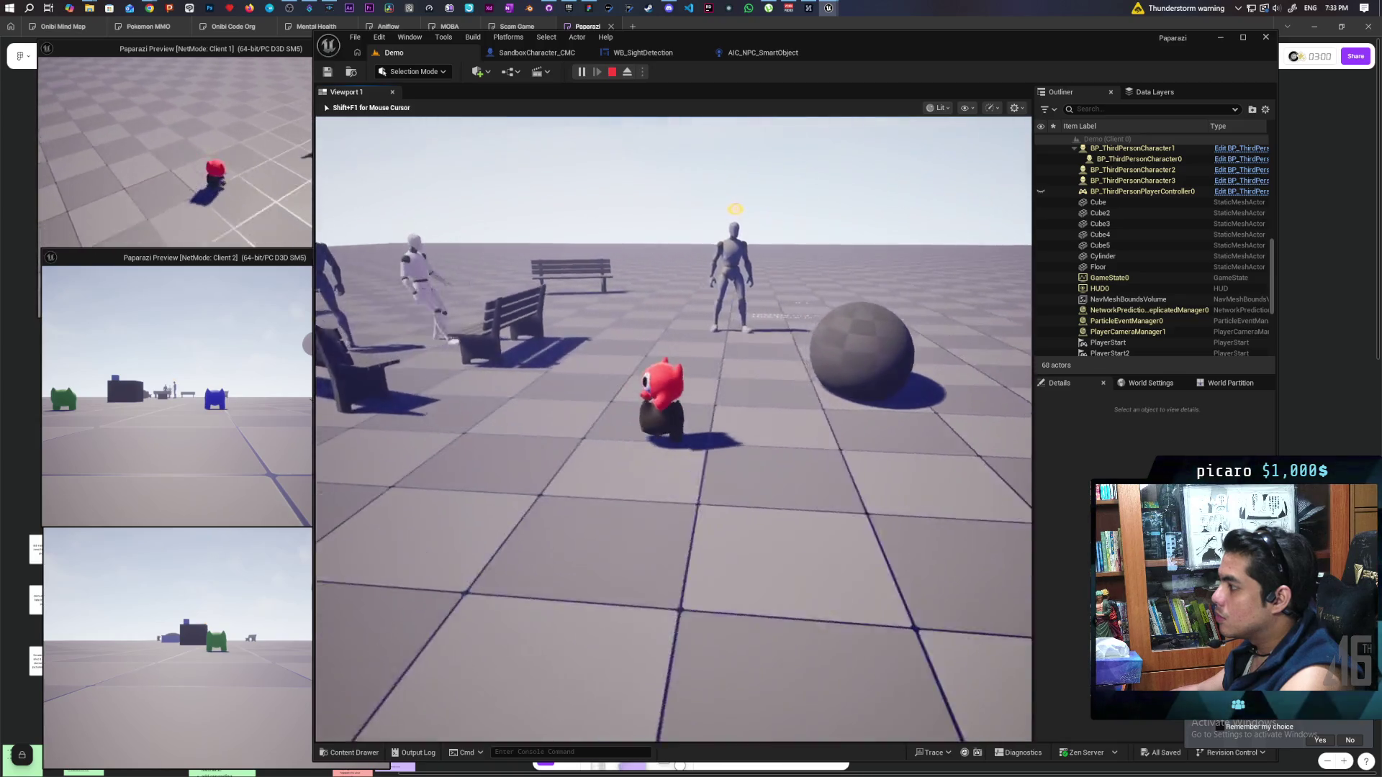
{"action": "key", "text": "w"}
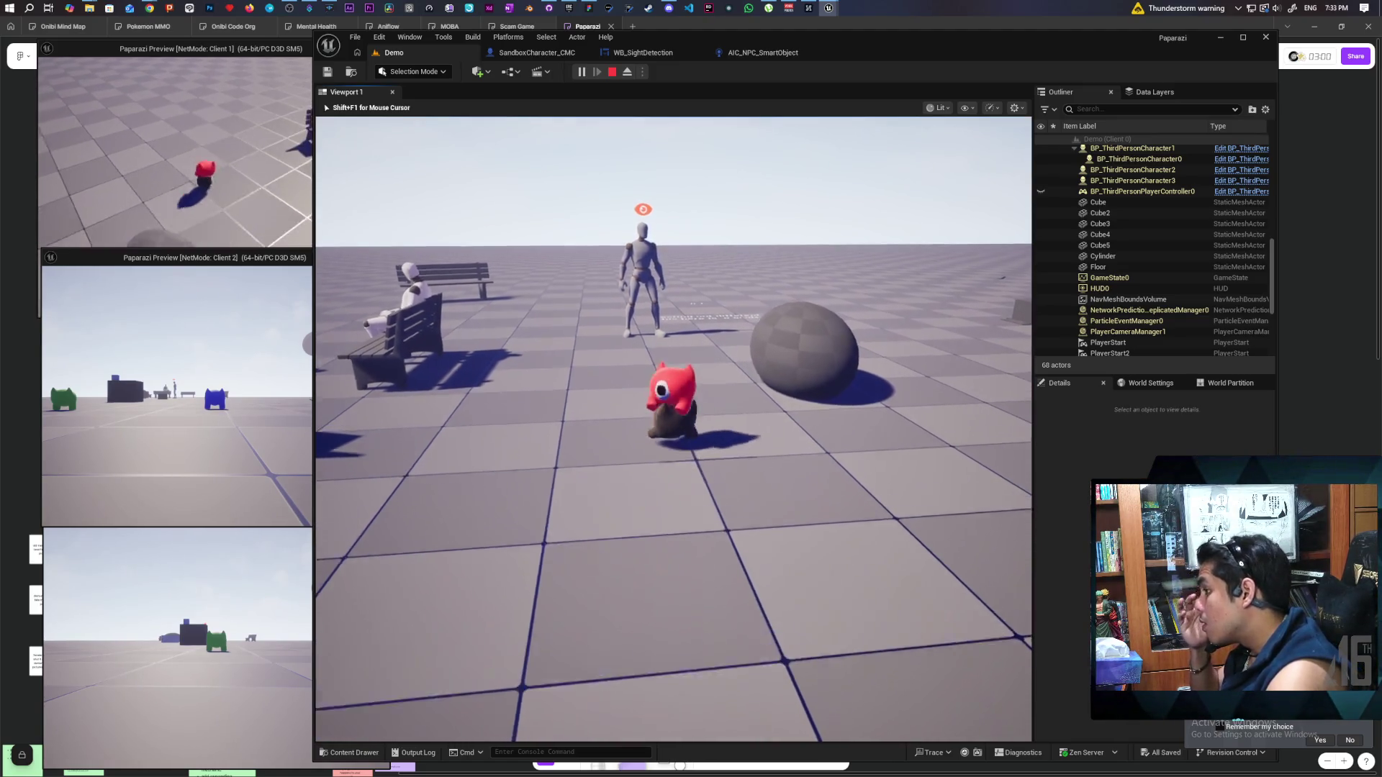
{"action": "key", "text": "w"}
{"action": "key", "text": "w"}
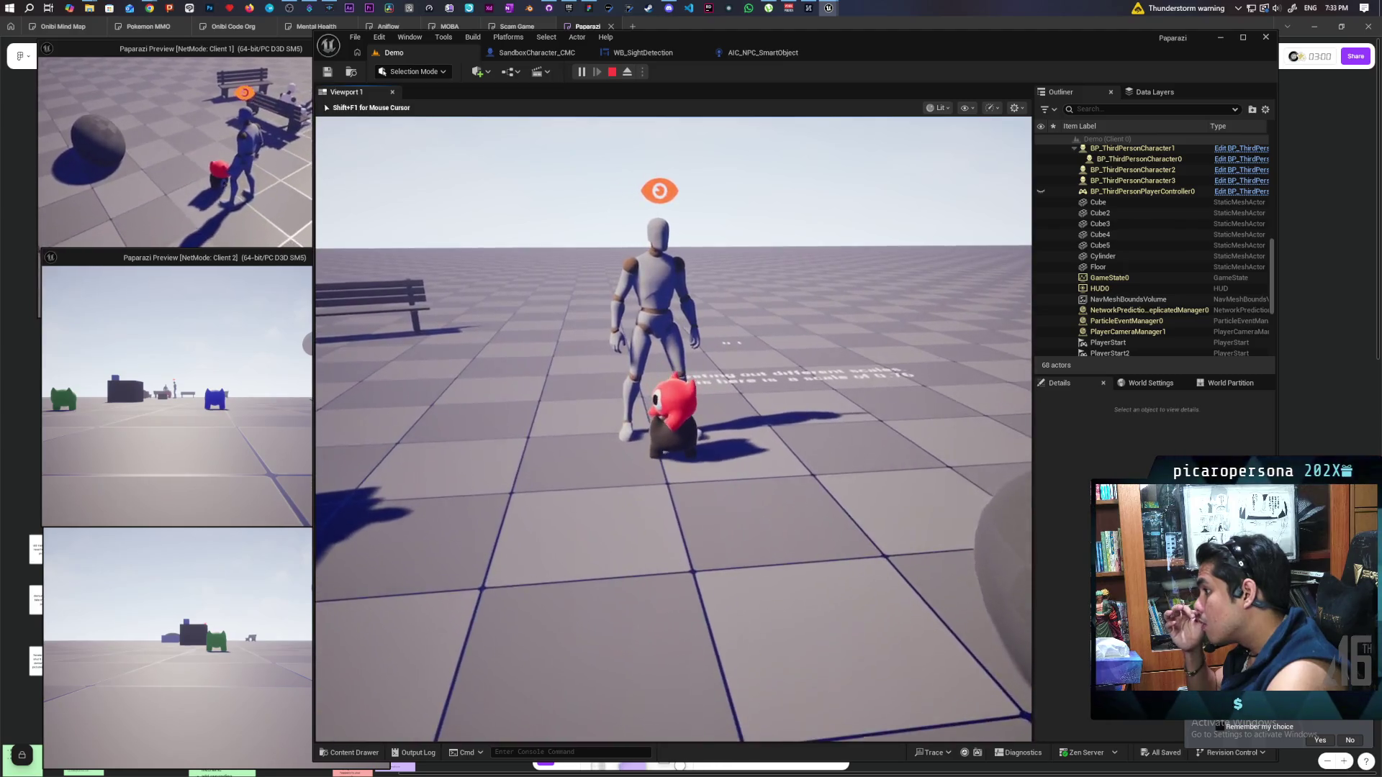
{"action": "key", "text": "w"}
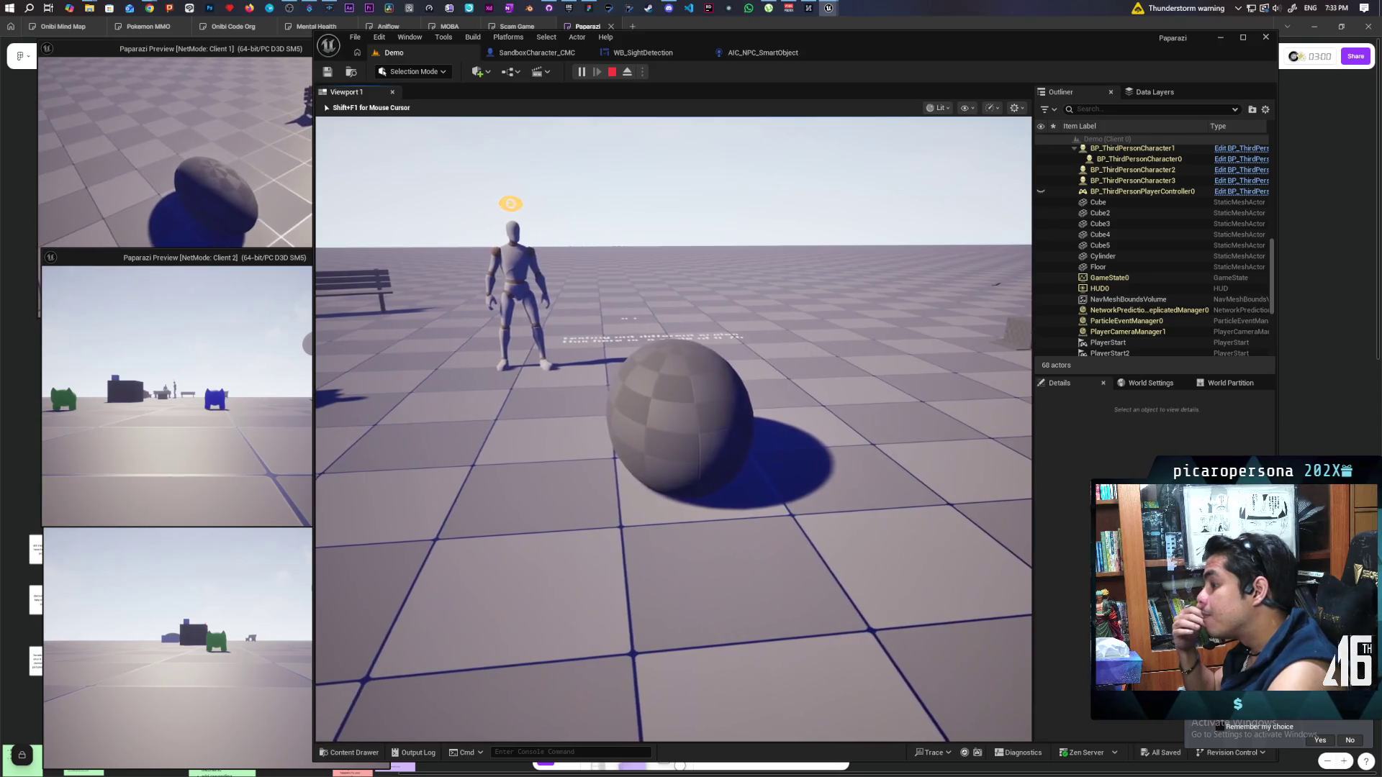
{"action": "key", "text": "a"}
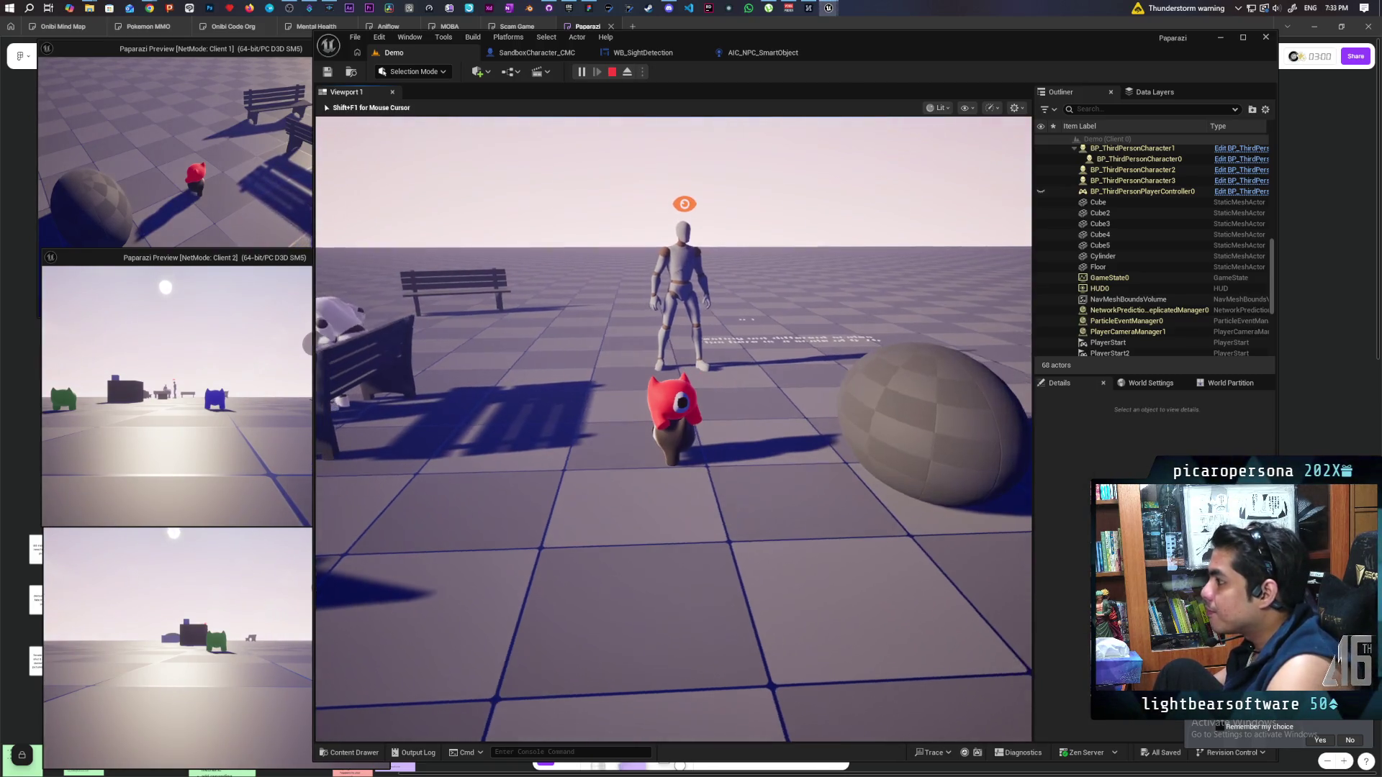
{"action": "key", "text": "F8"}
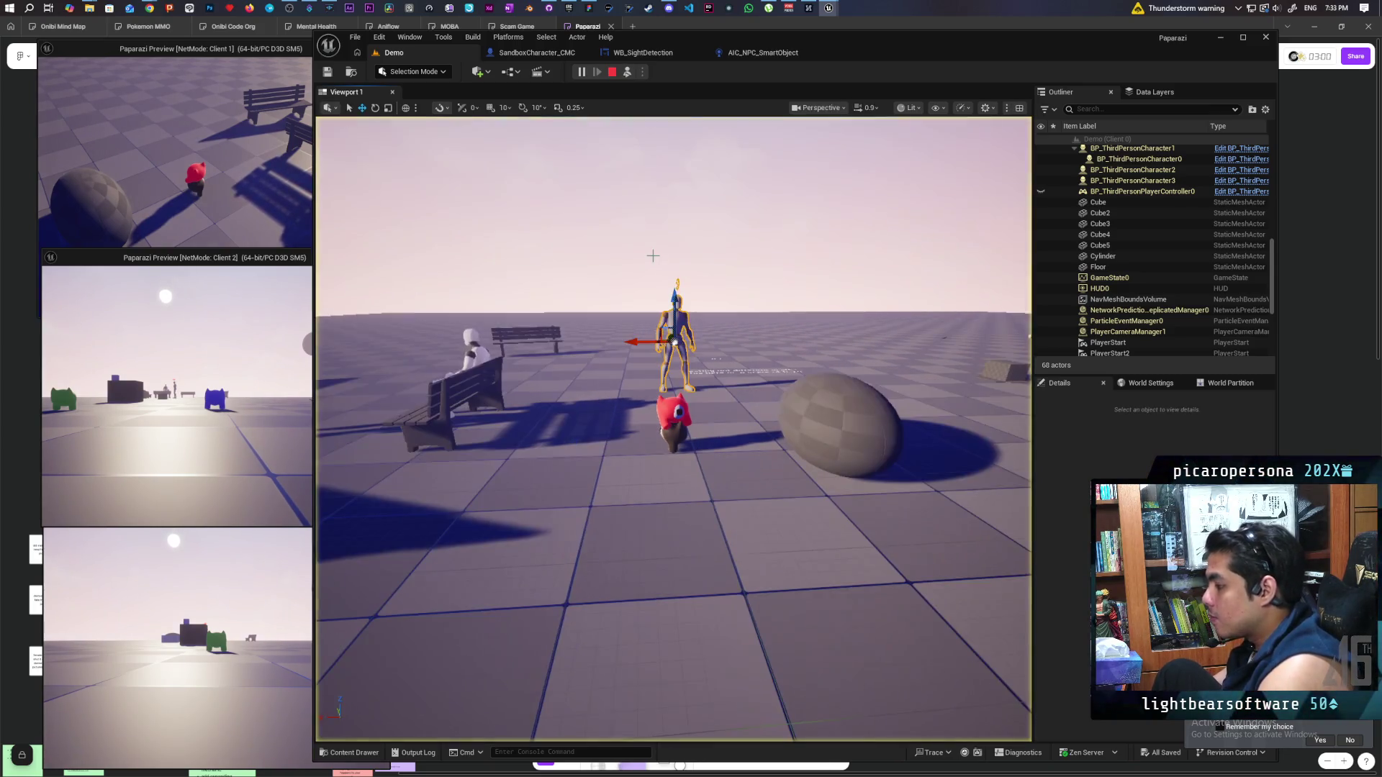
Focus the red player and debug the server's first NPC controller instance in the event graph
{"action": "double_click", "coordinate": [673, 410]}
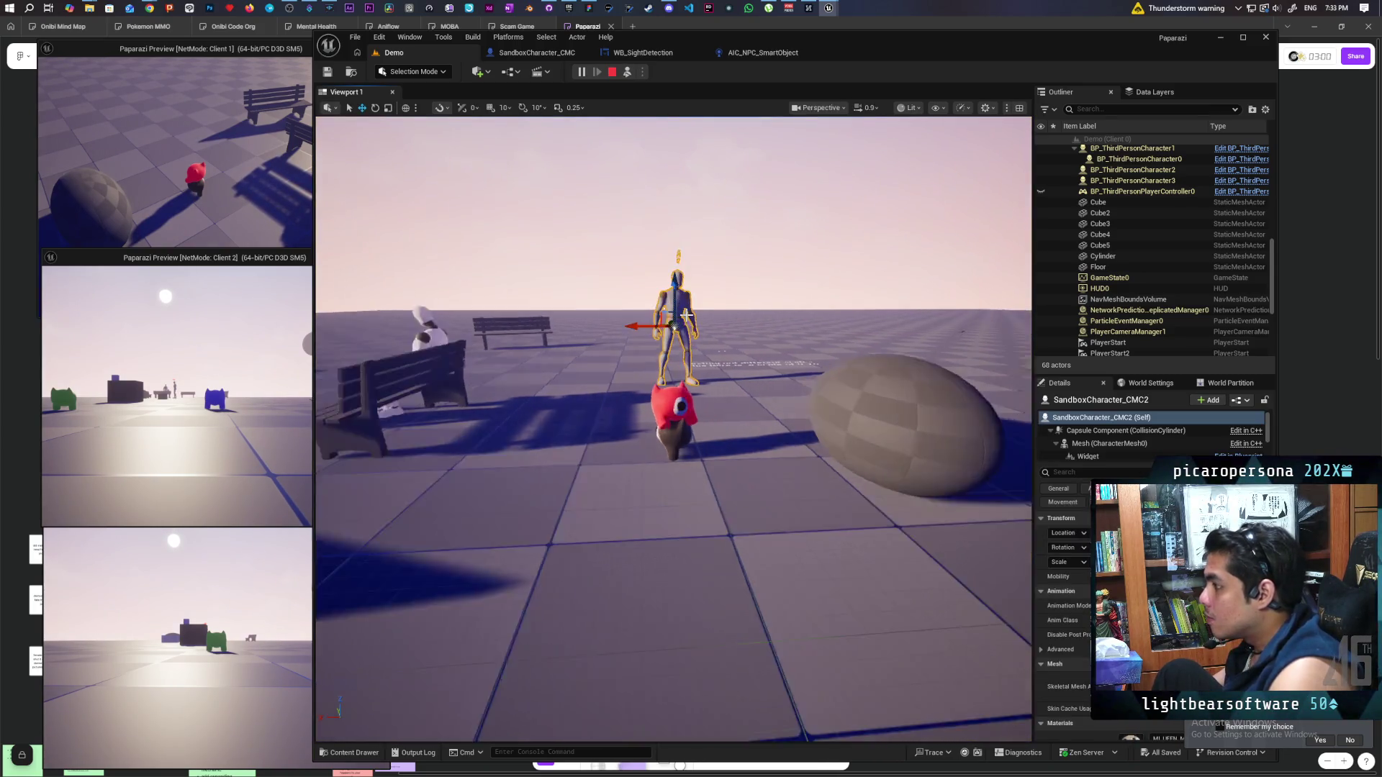
{"action": "left_click", "coordinate": [757, 54]}
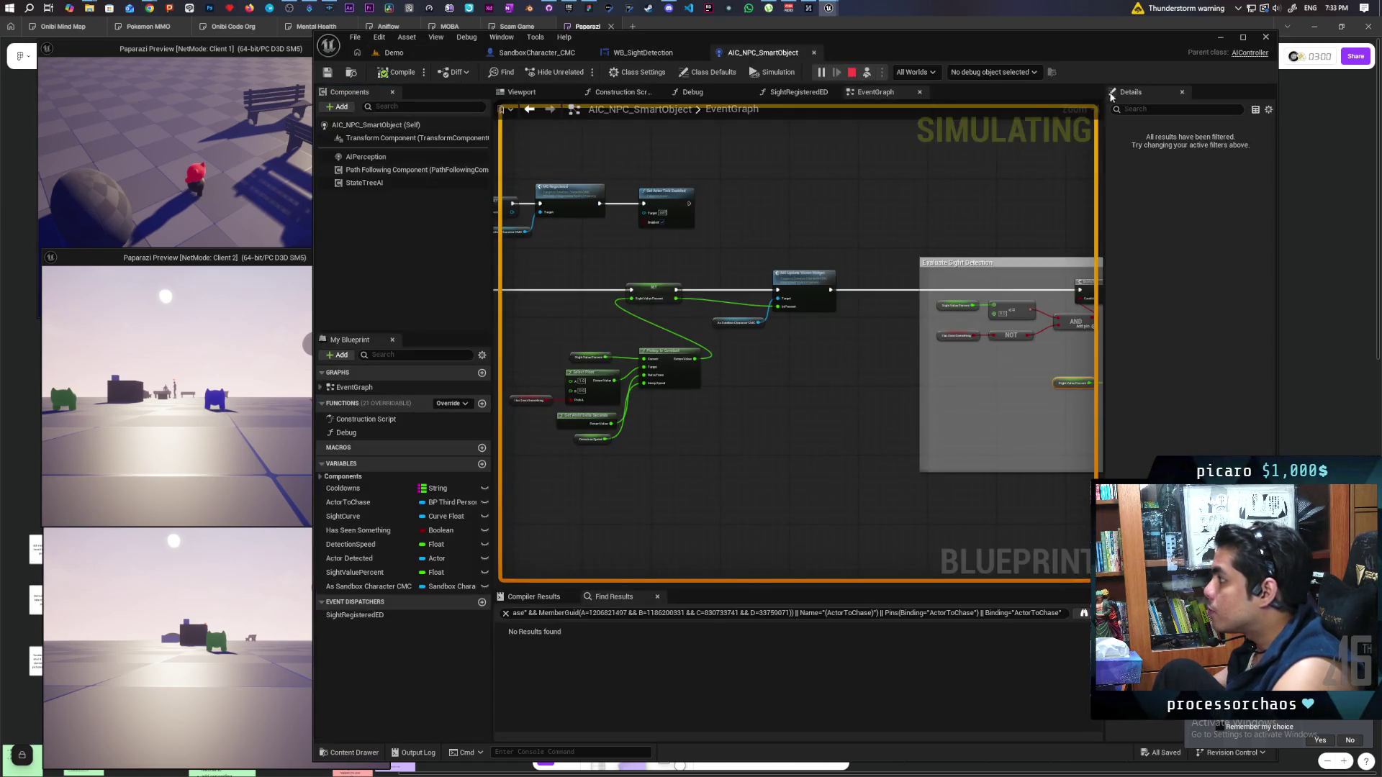
{"action": "left_click", "coordinate": [1016, 75]}
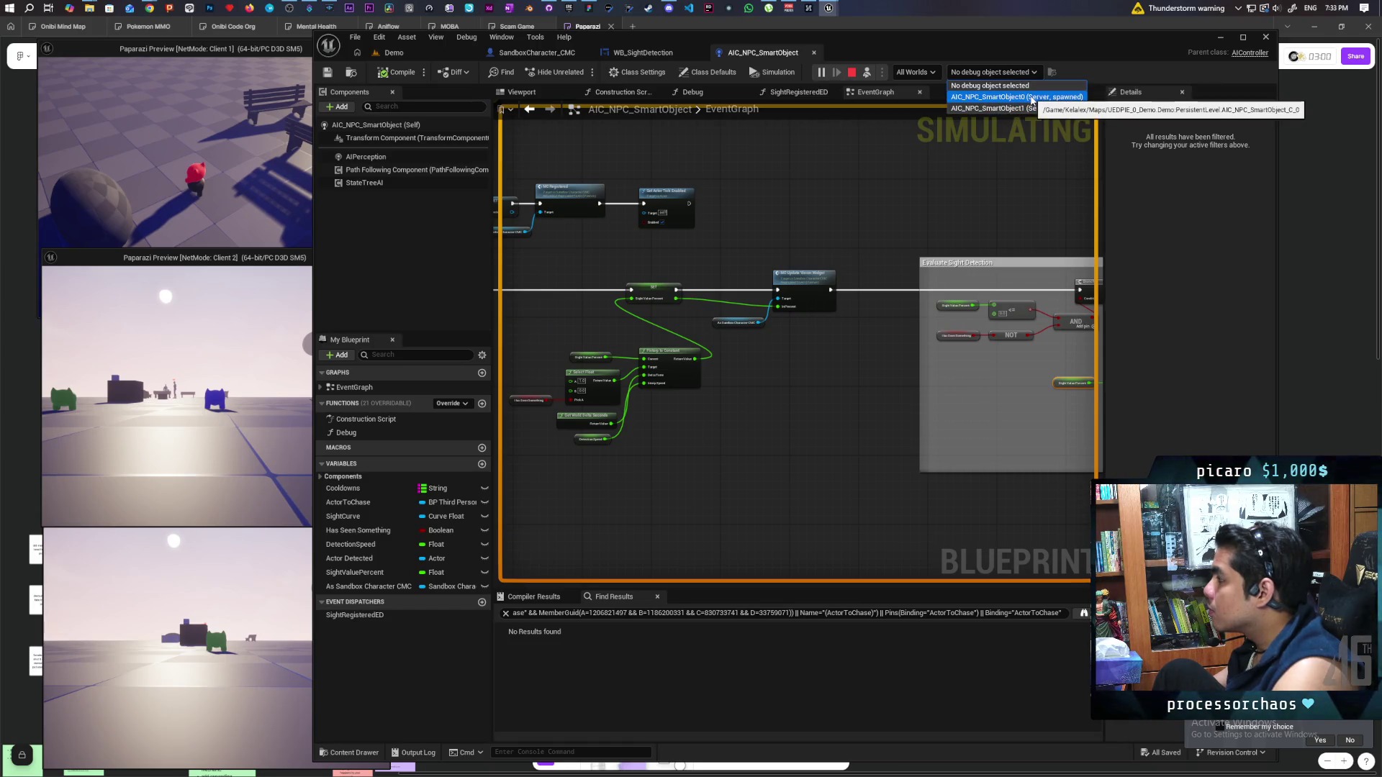
{"action": "left_click", "coordinate": [1032, 97]}
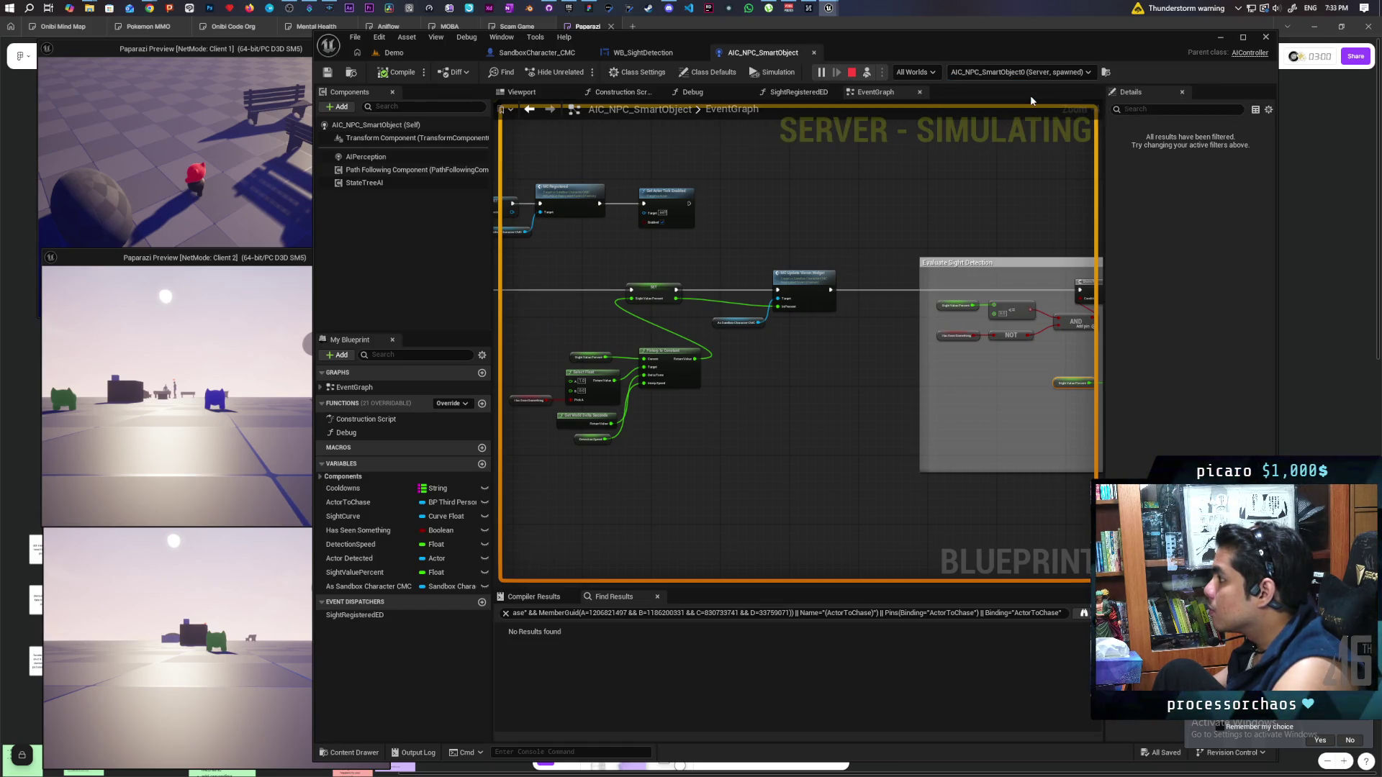
{"action": "scroll", "coordinate": [845, 195], "scroll_direction": "down", "scroll_amount": 5}
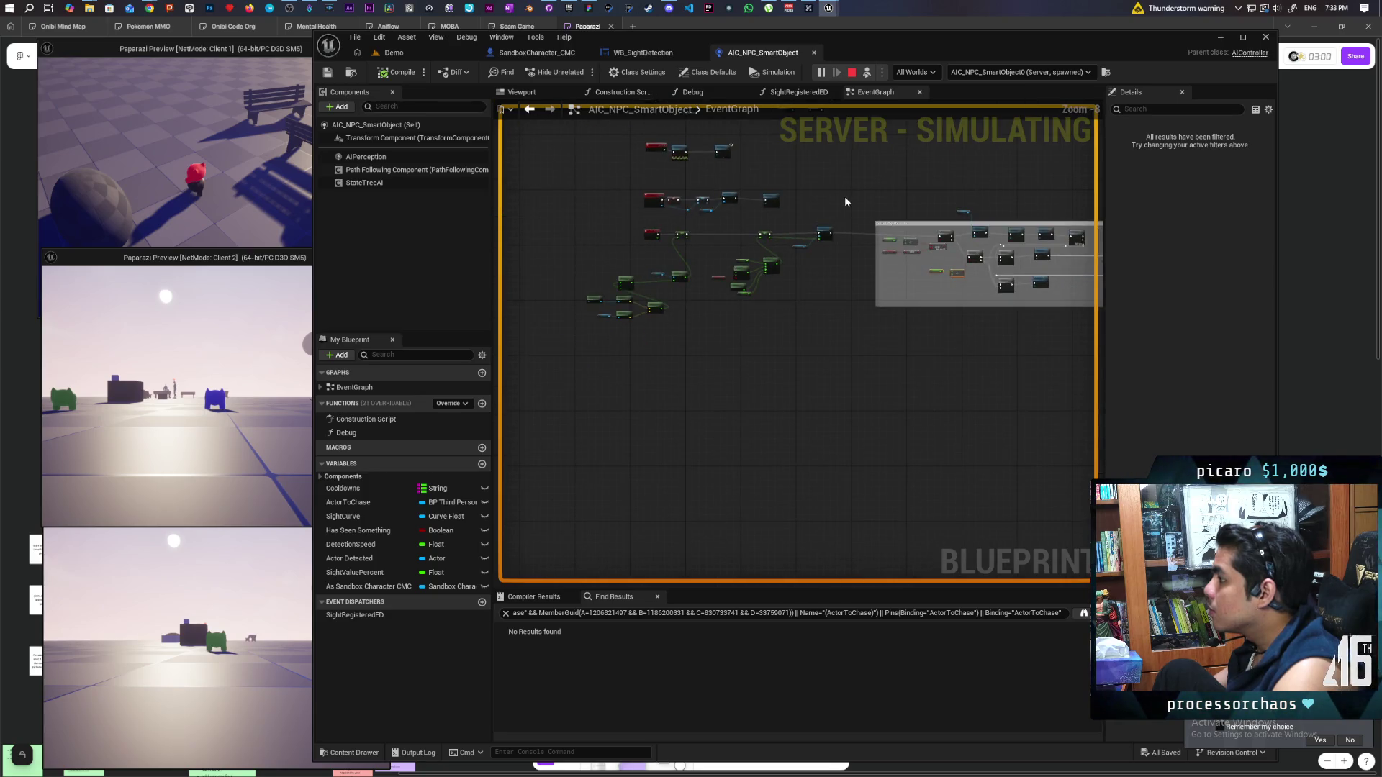
{"action": "scroll", "coordinate": [857, 205], "scroll_direction": "down", "scroll_amount": 1}
{"action": "left_click_drag", "start_coordinate": [857, 205], "coordinate": [726, 347]}
{"action": "scroll", "coordinate": [718, 273], "scroll_direction": "up", "scroll_amount": 2}
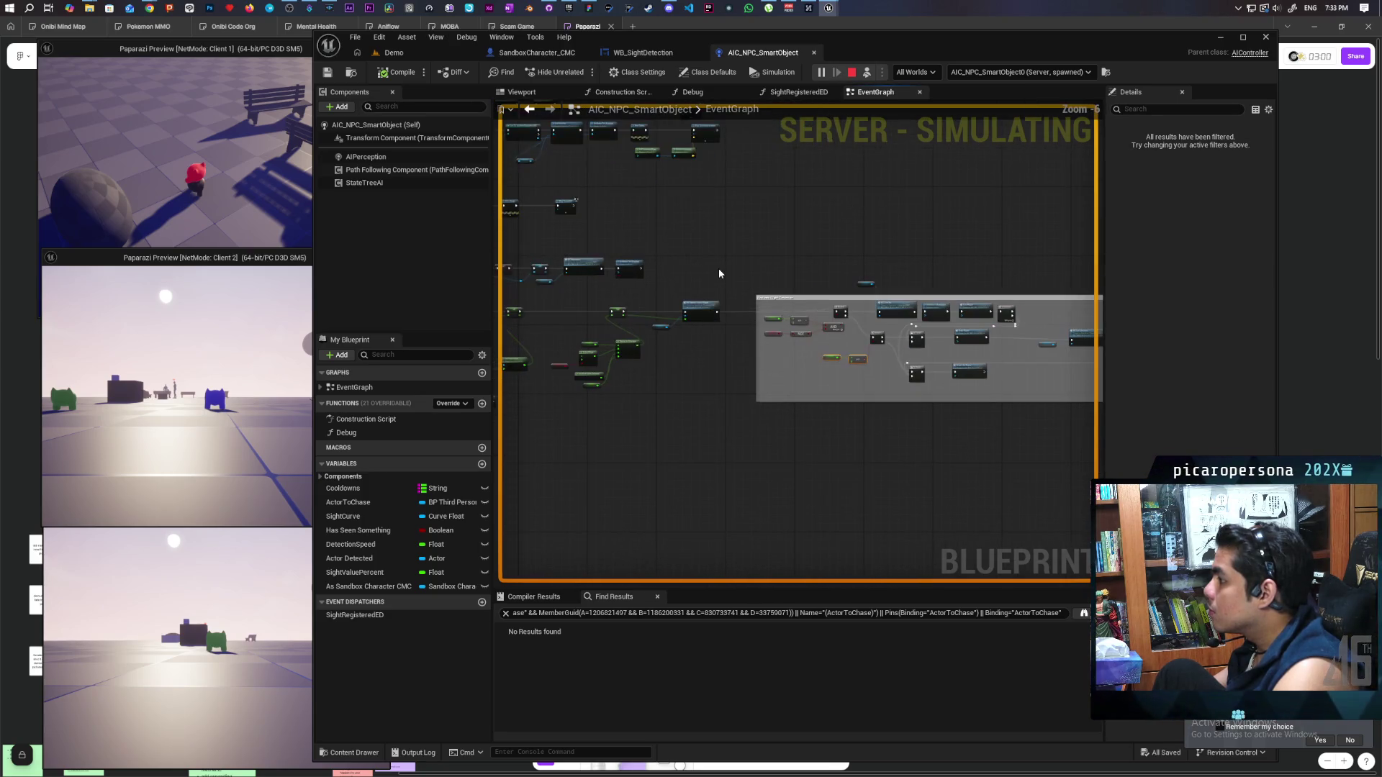
Switch debugging to the second NPC controller and pan through the sight, exclamation, chase and AND/NOT nodes
{"action": "left_click", "coordinate": [1018, 72]}
{"action": "left_click", "coordinate": [972, 108]}
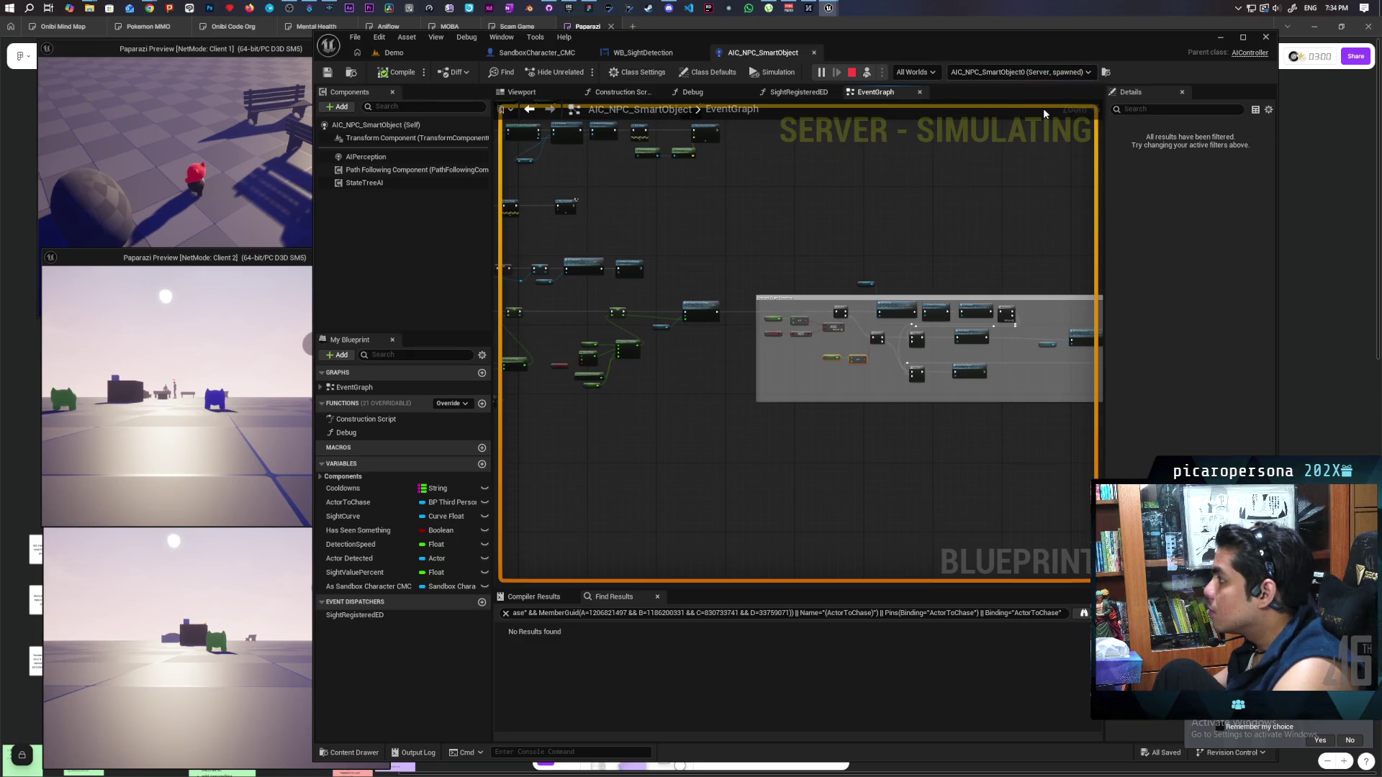
{"action": "scroll", "coordinate": [757, 245], "scroll_direction": "up", "scroll_amount": 5}
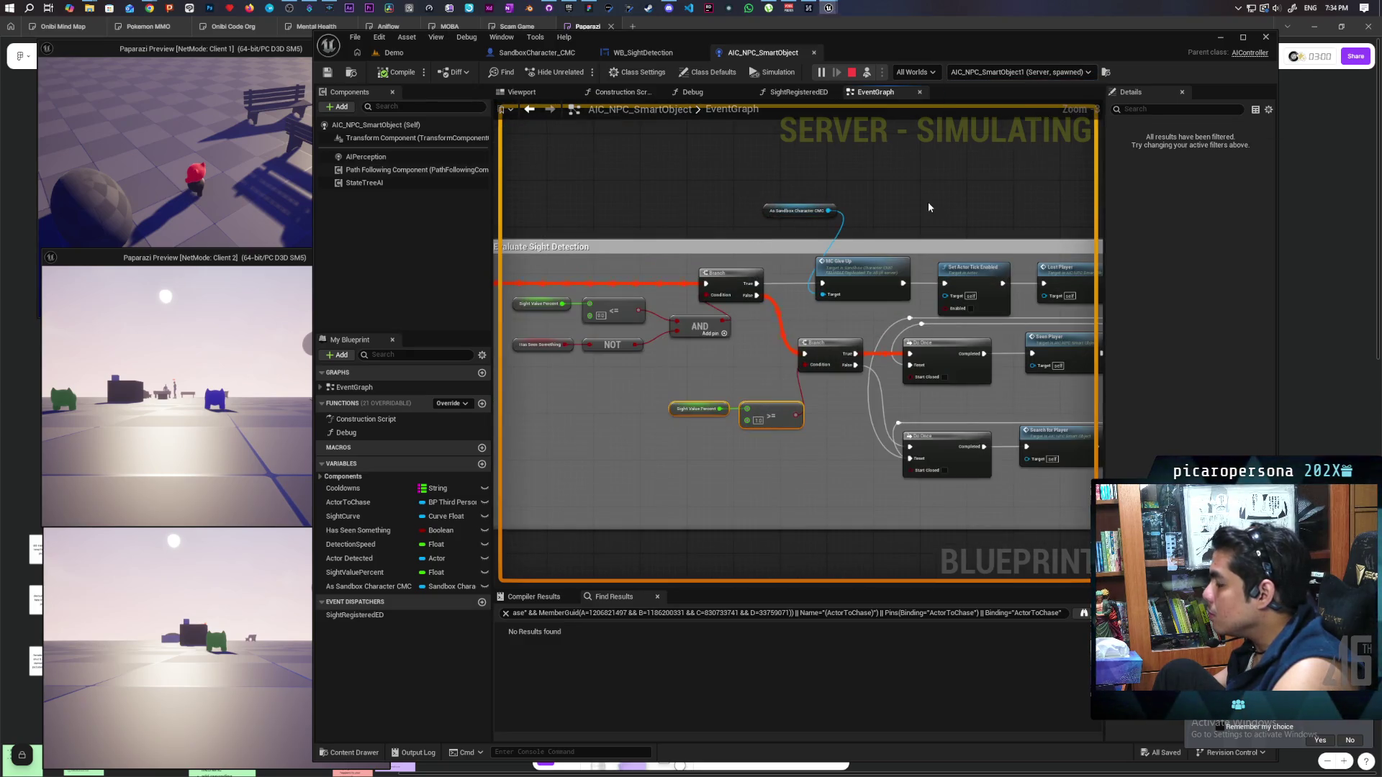
{"action": "mouse_move", "coordinate": [905, 204]}
{"action": "left_mouse_down"}
{"action": "mouse_move", "coordinate": [867, 175]}
{"action": "mouse_move", "coordinate": [696, 183]}
{"action": "mouse_move", "coordinate": [817, 172]}
{"action": "mouse_move", "coordinate": [700, 171]}
{"action": "left_mouse_up"}
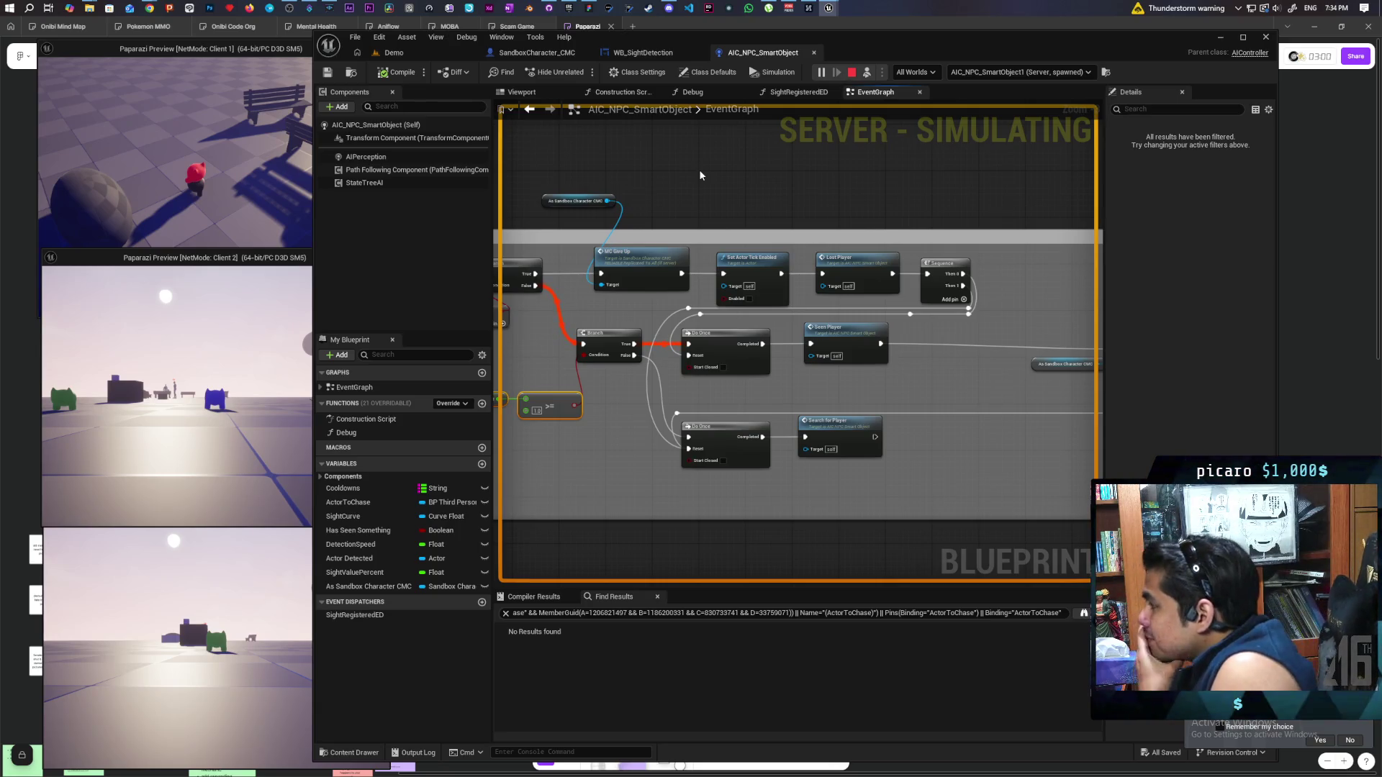
{"action": "mouse_move", "coordinate": [700, 175]}
{"action": "left_mouse_down"}
{"action": "mouse_move", "coordinate": [721, 185]}
{"action": "mouse_move", "coordinate": [645, 188]}
{"action": "mouse_move", "coordinate": [436, 133]}
{"action": "mouse_move", "coordinate": [666, 129]}
{"action": "mouse_move", "coordinate": [701, 149]}
{"action": "left_mouse_up"}
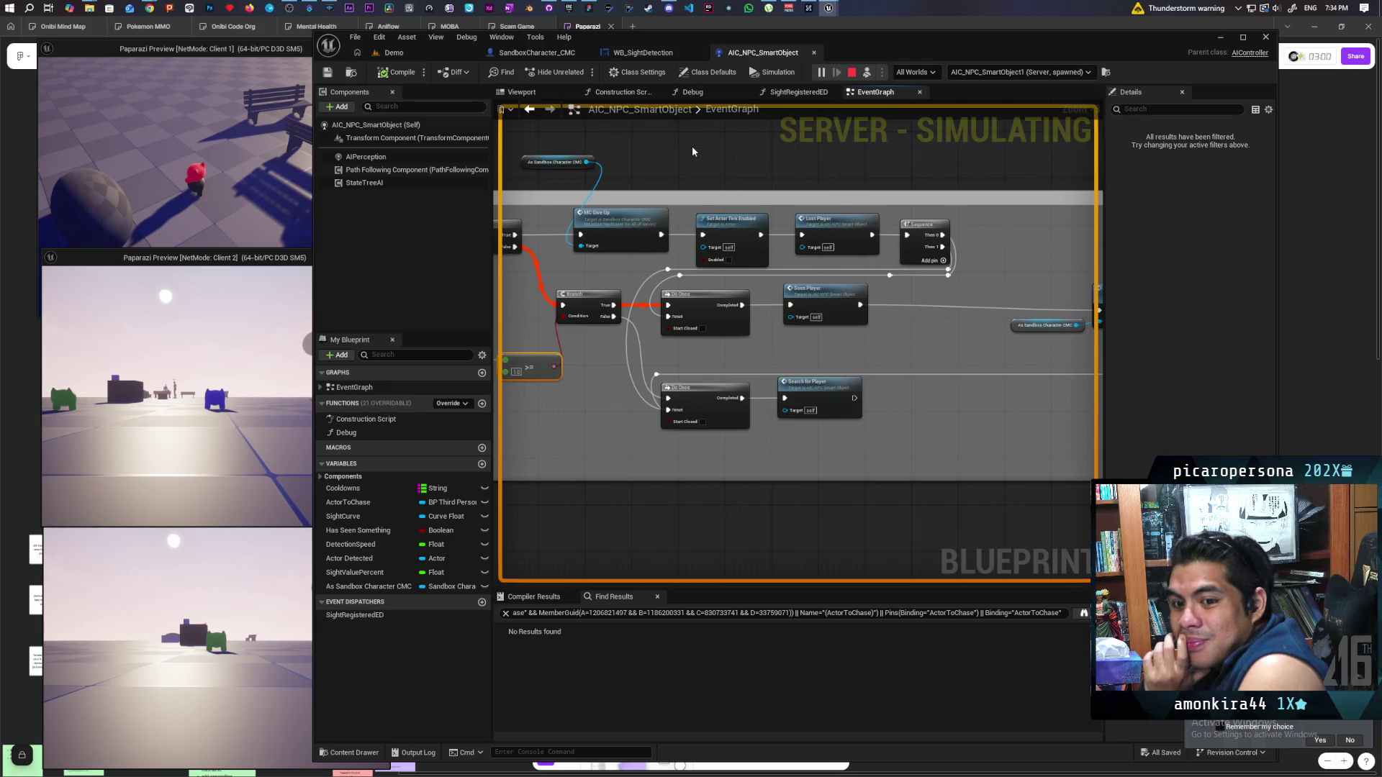
{"action": "left_click_drag", "start_coordinate": [623, 333], "coordinate": [794, 308]}
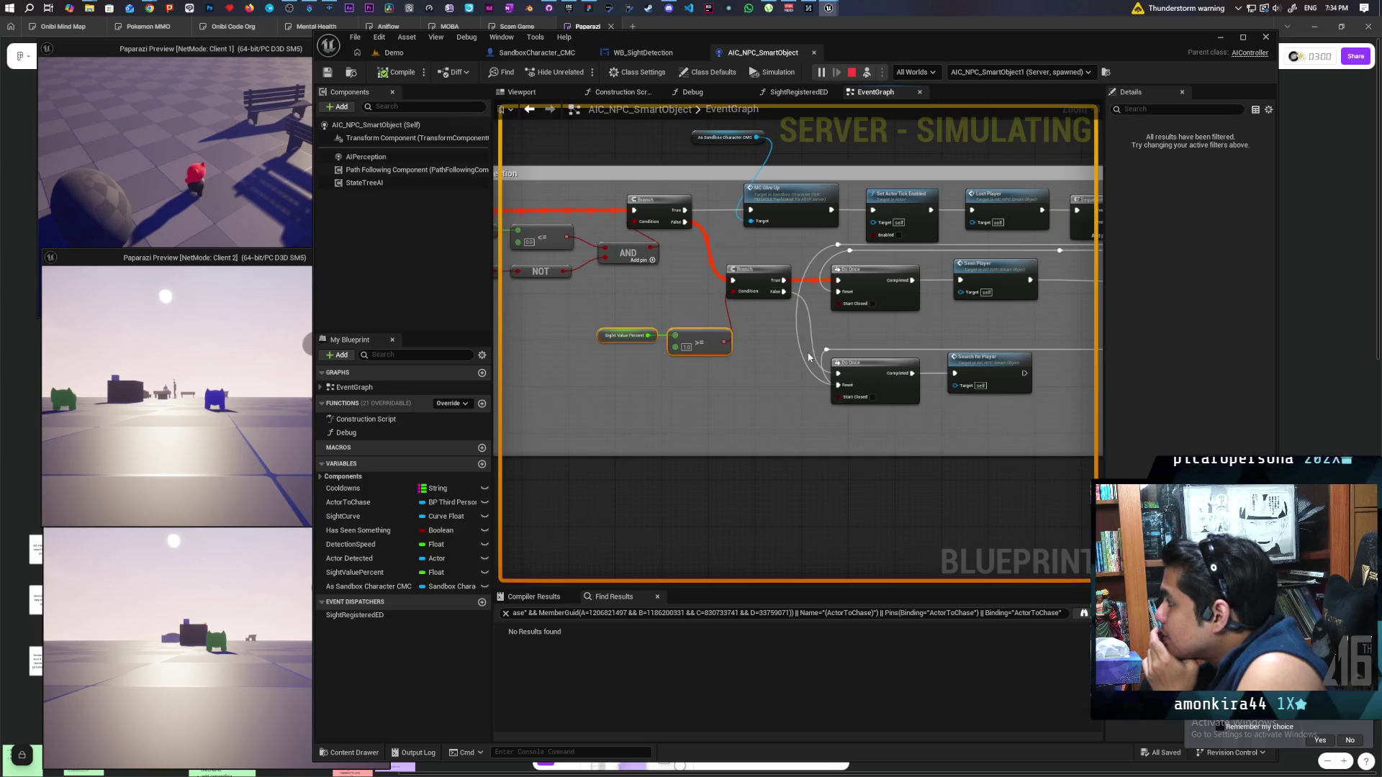
{"action": "left_click_drag", "start_coordinate": [913, 348], "coordinate": [788, 358]}
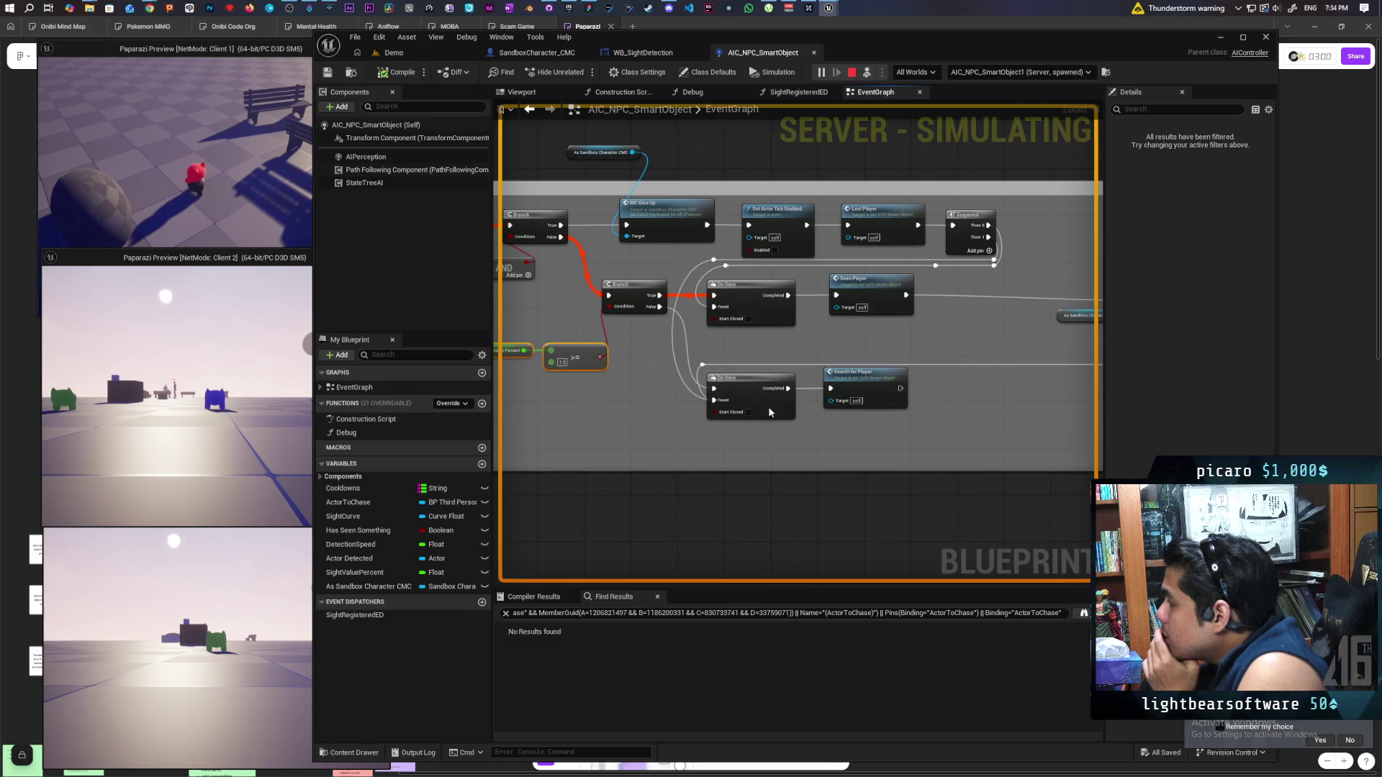
{"action": "left_click_drag", "start_coordinate": [627, 432], "coordinate": [756, 418]}
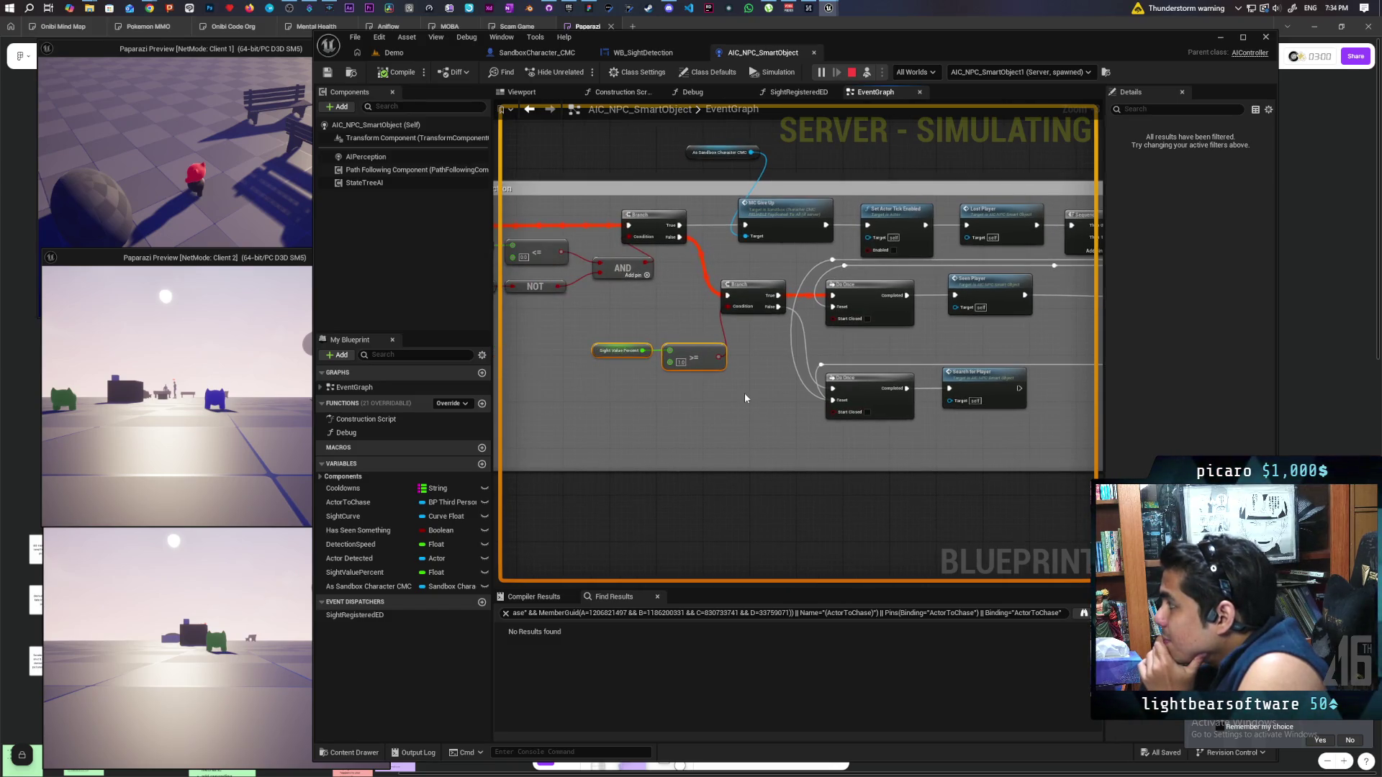
{"action": "mouse_move", "coordinate": [745, 395]}
{"action": "left_mouse_down"}
{"action": "mouse_move", "coordinate": [725, 401]}
{"action": "mouse_move", "coordinate": [784, 401]}
{"action": "left_mouse_up"}
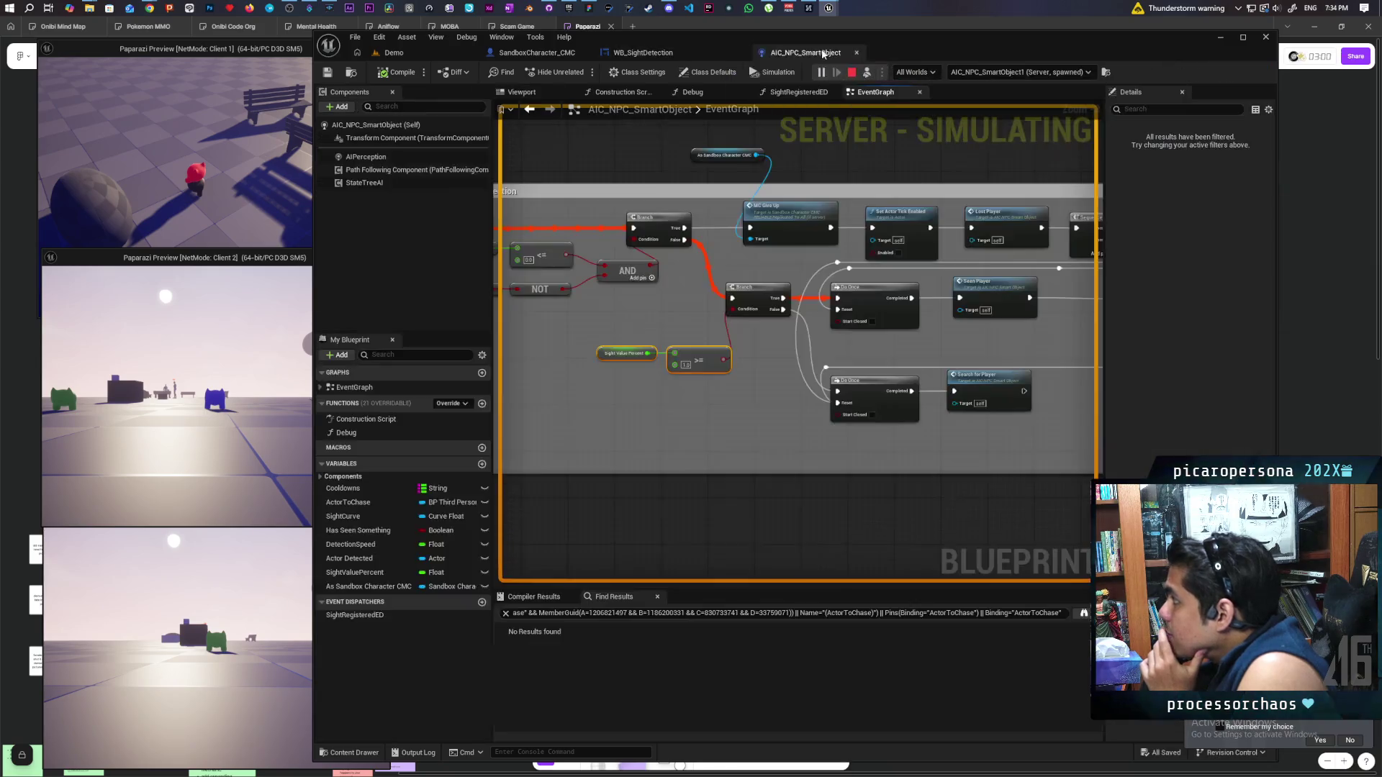
Undock the AIC_NPC_SmartObject blueprint into a floating window and enlarge it taller and wider
{"action": "left_click_drag", "start_coordinate": [763, 53], "coordinate": [822, 104]}
{"action": "left_click_drag", "start_coordinate": [838, 440], "coordinate": [900, 708]}
{"action": "left_click_drag", "start_coordinate": [1191, 371], "coordinate": [1365, 374]}
{"action": "mouse_move", "coordinate": [1024, 419]}
{"action": "scroll", "coordinate": [1024, 419], "scroll_direction": "up", "scroll_amount": 1}
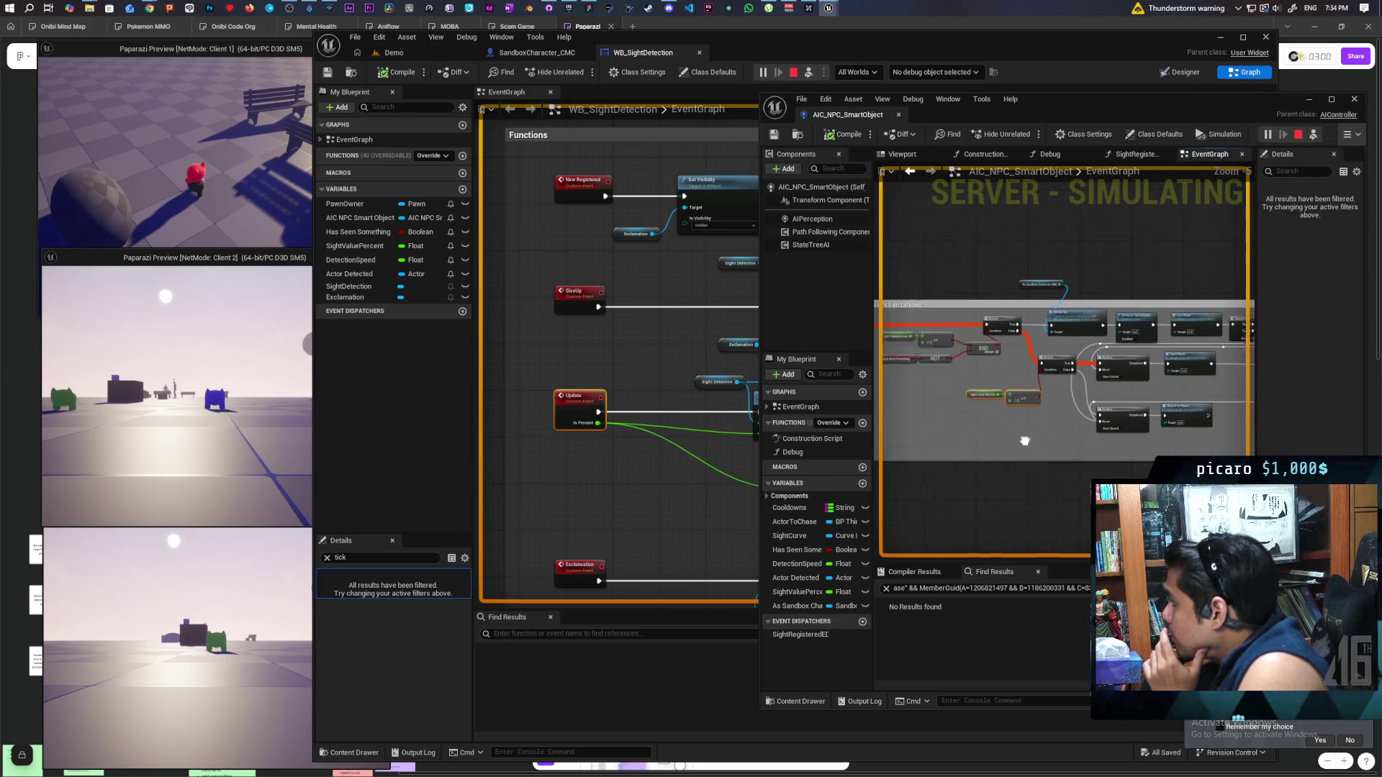
In the Demo level, select the floor and sky, then possess the player character in the game view
{"action": "left_click", "coordinate": [393, 53]}
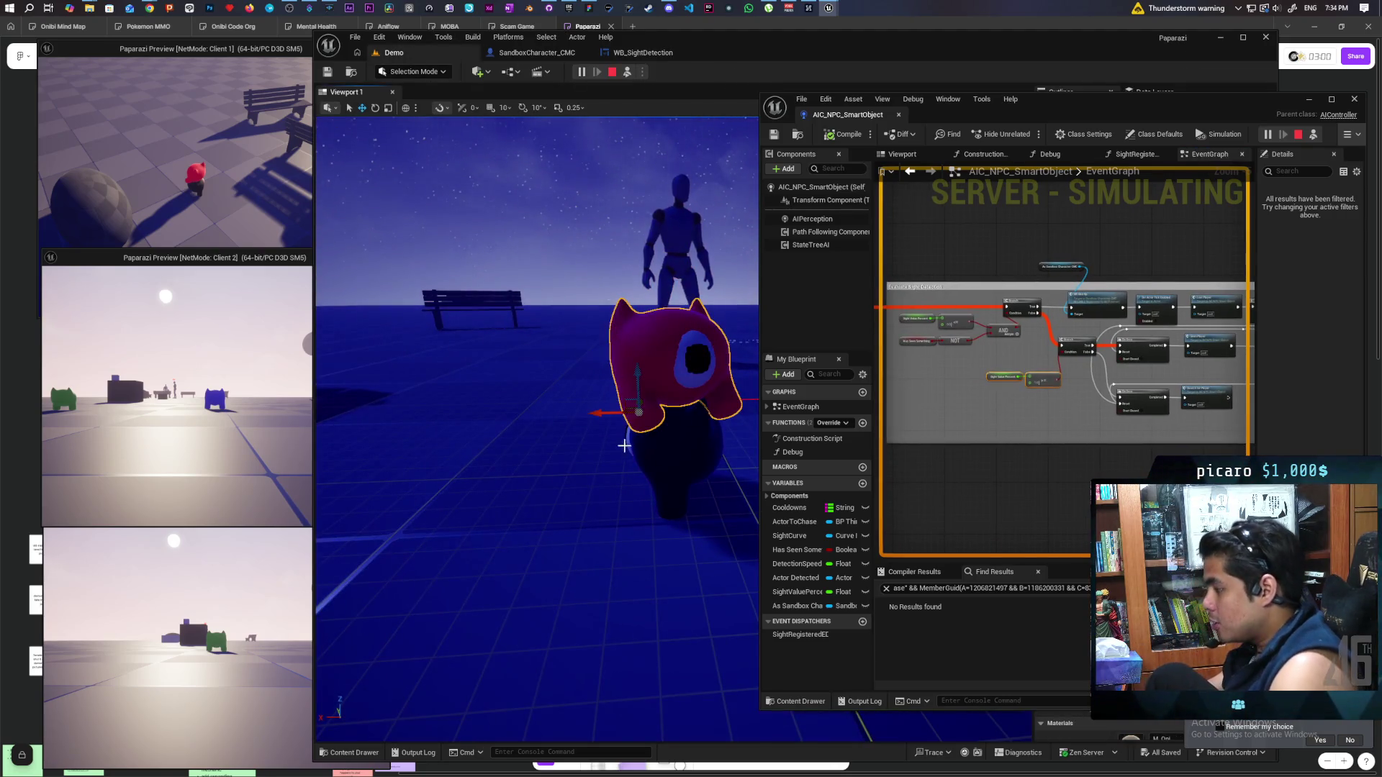
{"action": "left_click", "coordinate": [592, 492]}
{"action": "left_click", "coordinate": [579, 232]}
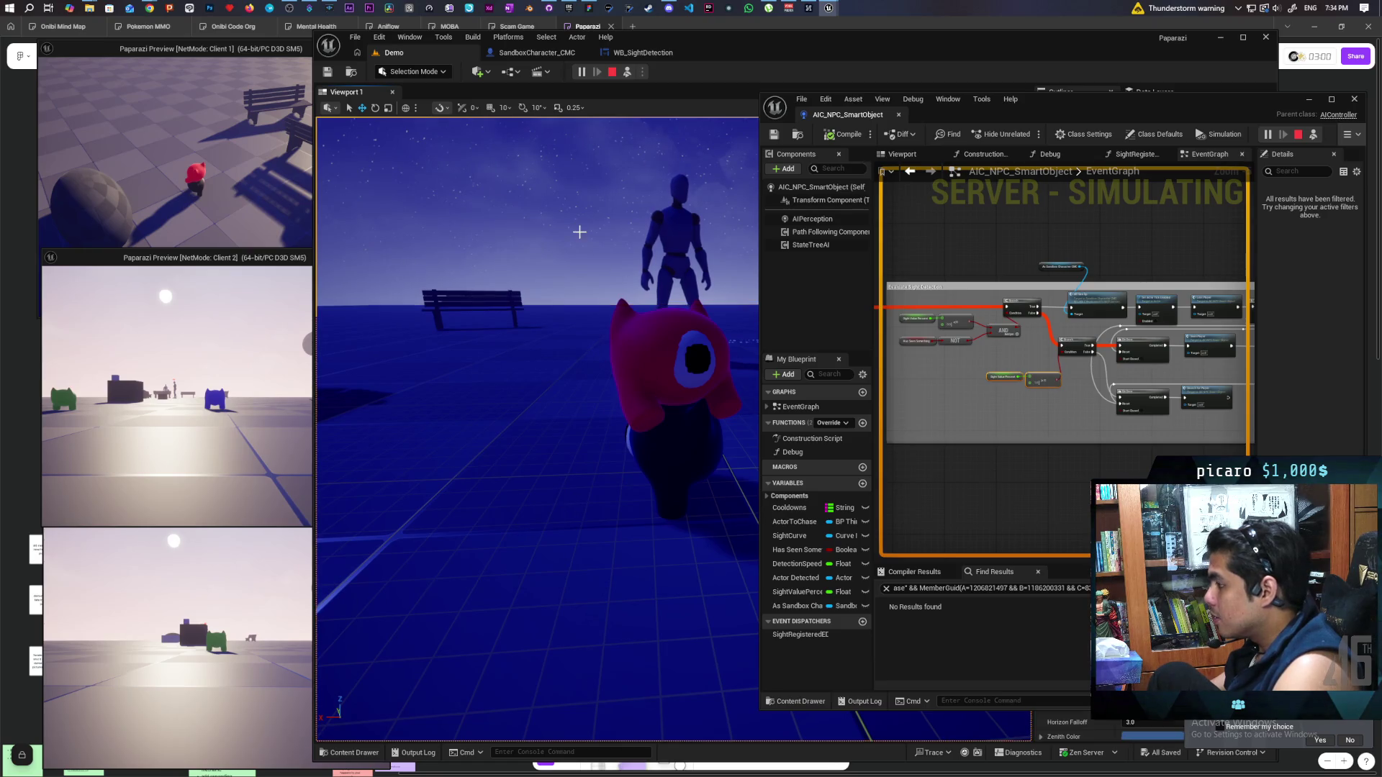
{"action": "left_click", "coordinate": [627, 72]}
{"action": "left_click", "coordinate": [672, 395]}
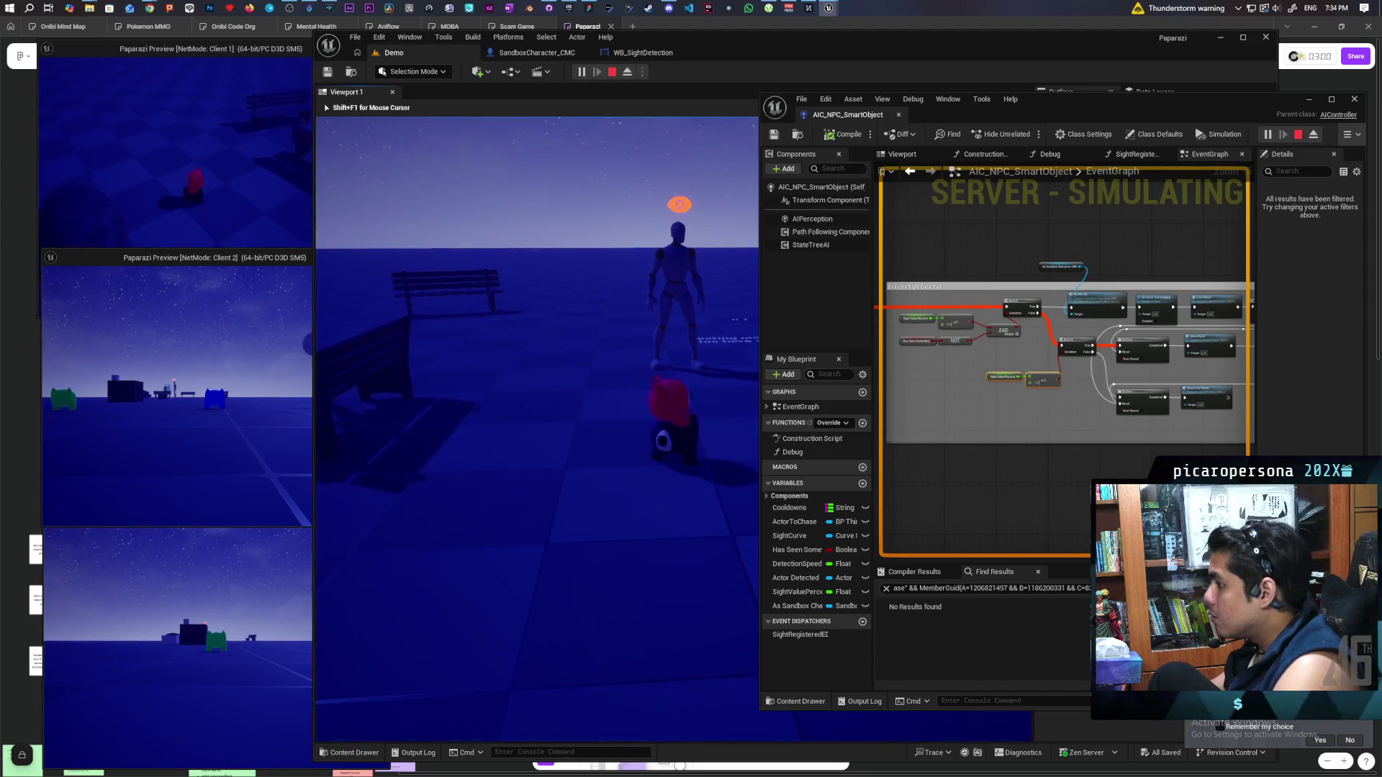
Walk the character toward the sphere, out from behind it, and back toward the camera
{"action": "key", "text": "w"}
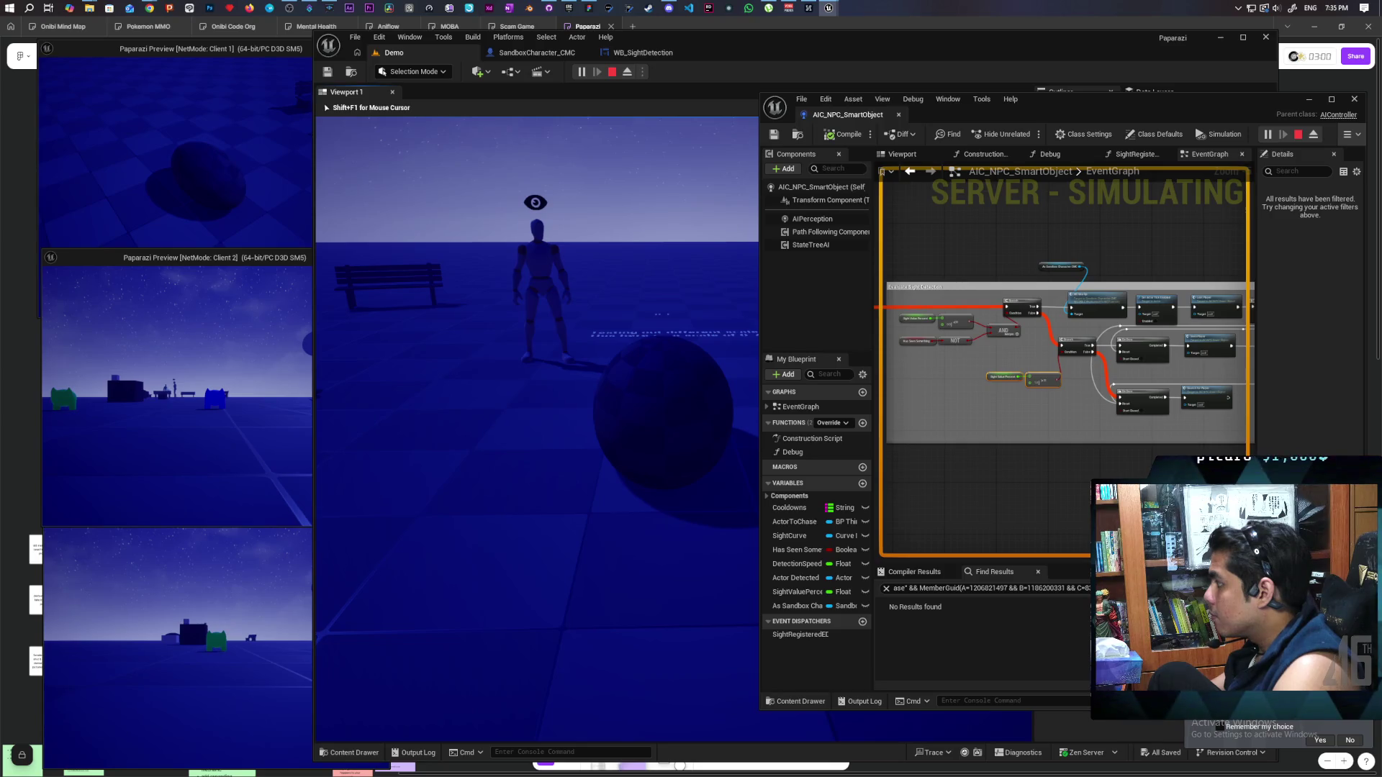
{"action": "key", "text": "a"}
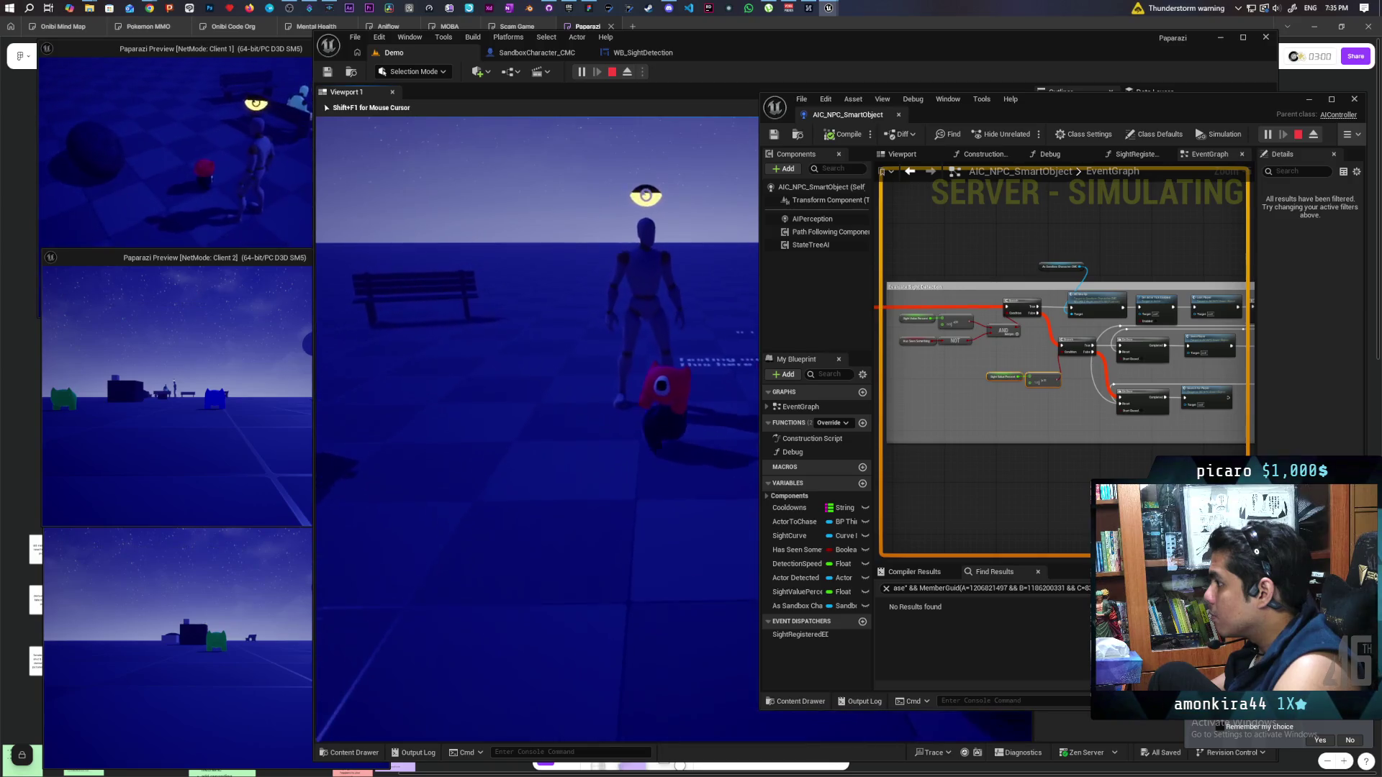
{"action": "key", "text": "s"}
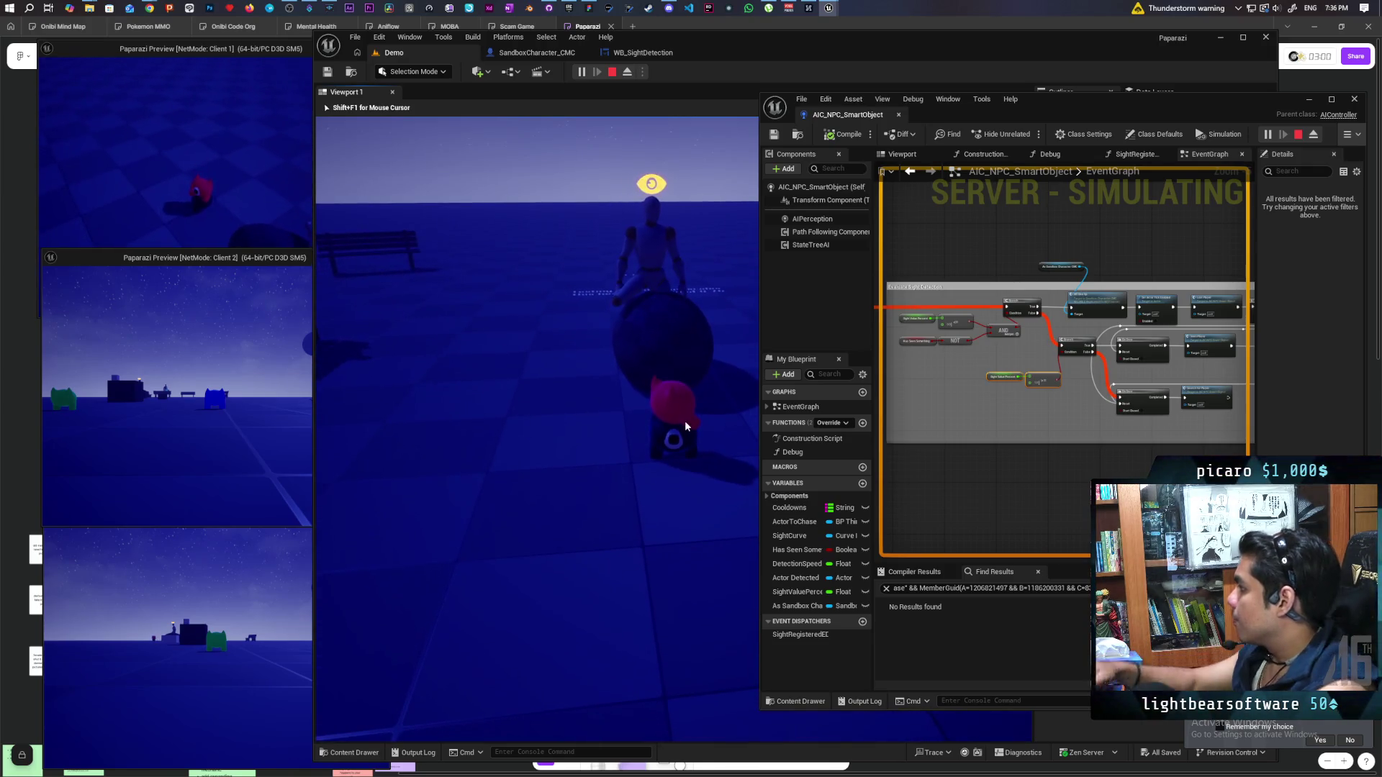
Stop play and insert a new Sequence node on the Branch False output
{"action": "key", "text": "Escape"}
{"action": "scroll", "coordinate": [1110, 409], "scroll_direction": "up", "scroll_amount": 4}
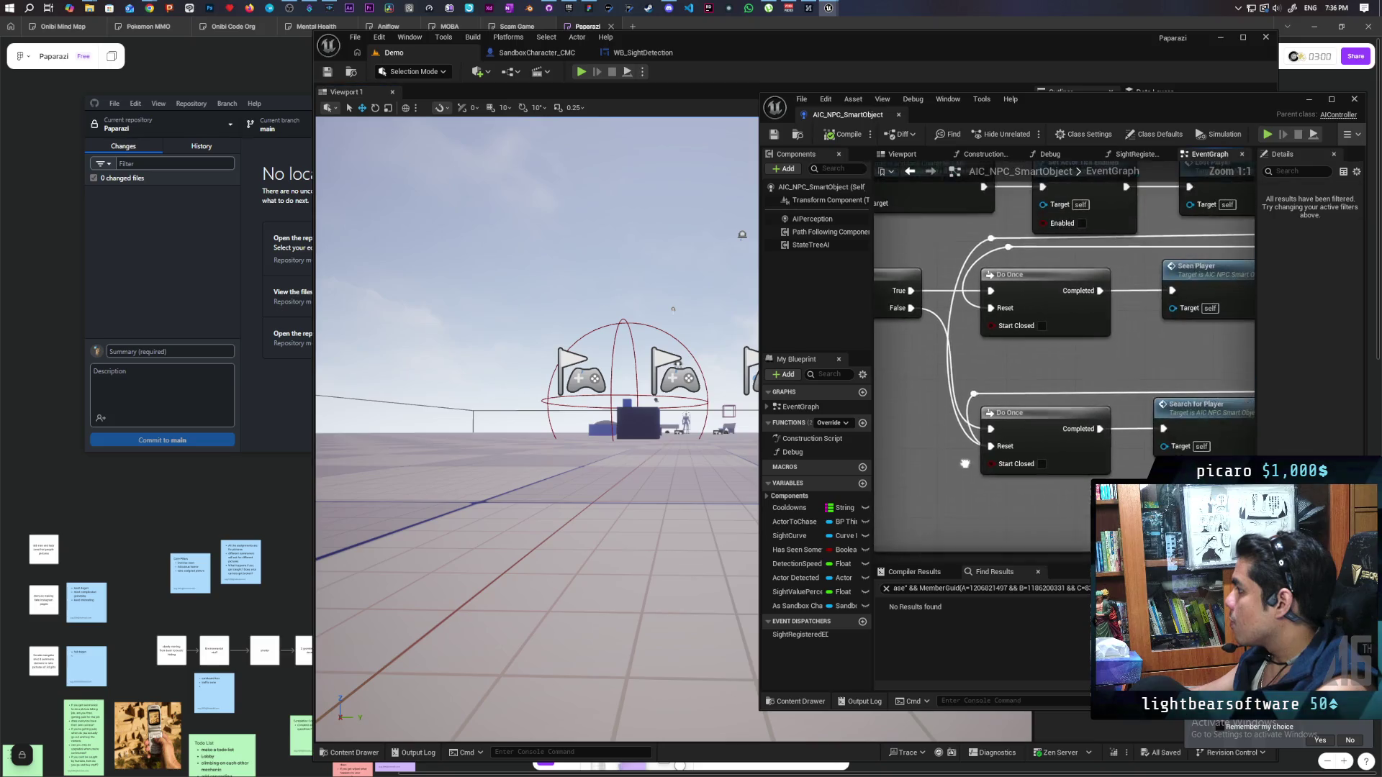
{"action": "left_click_drag", "start_coordinate": [979, 317], "coordinate": [979, 307]}
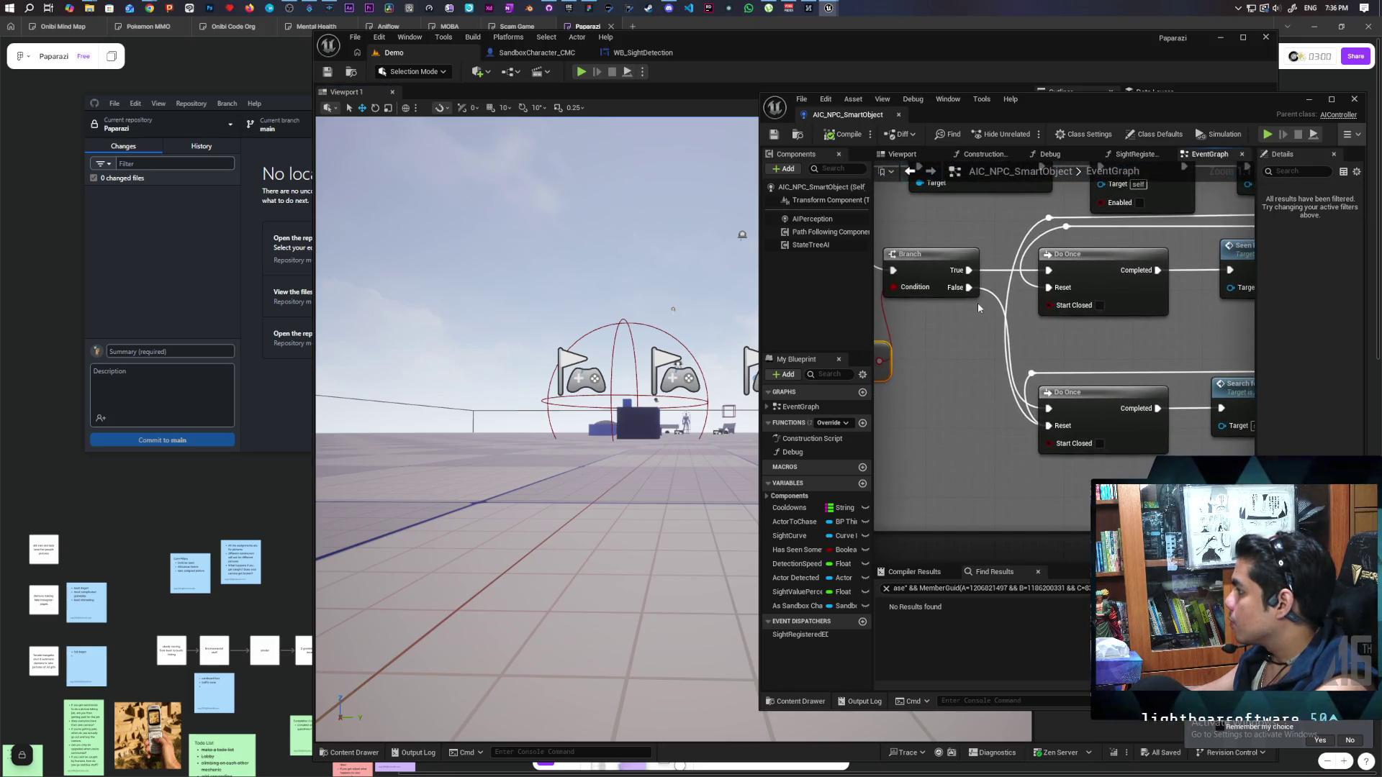
{"action": "left_click", "coordinate": [962, 355]}
{"action": "left_click_drag", "start_coordinate": [968, 287], "coordinate": [972, 379]}
{"action": "mouse_move", "coordinate": [976, 403]}
{"action": "left_mouse_down"}
{"action": "mouse_move", "coordinate": [957, 425]}
{"action": "mouse_move", "coordinate": [1048, 408]}
{"action": "mouse_move", "coordinate": [991, 385]}
{"action": "left_mouse_up"}
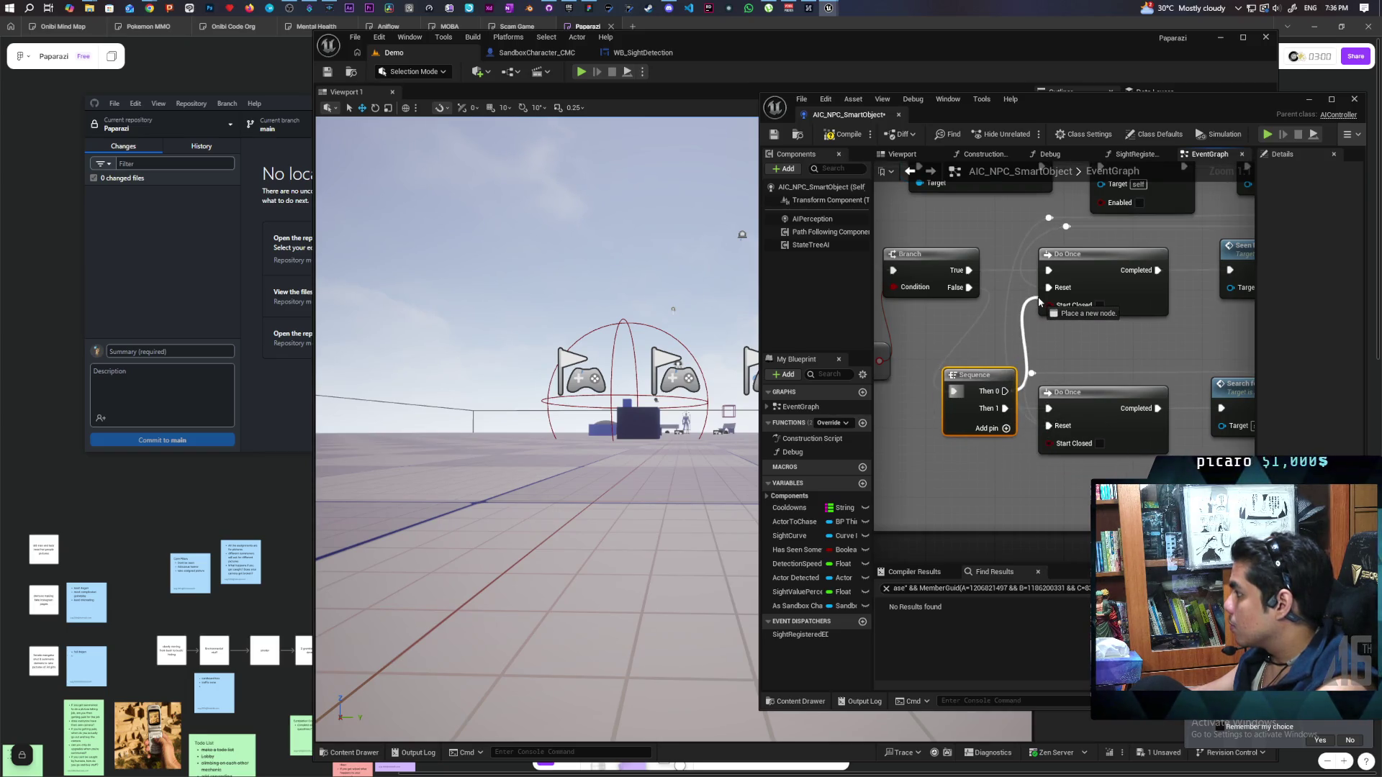
Wire Sequence Then 0 to the upper Do Once reset, save the blueprint, and start a play test
{"action": "left_click", "coordinate": [994, 338]}
{"action": "left_click_drag", "start_coordinate": [1004, 390], "coordinate": [1049, 287]}
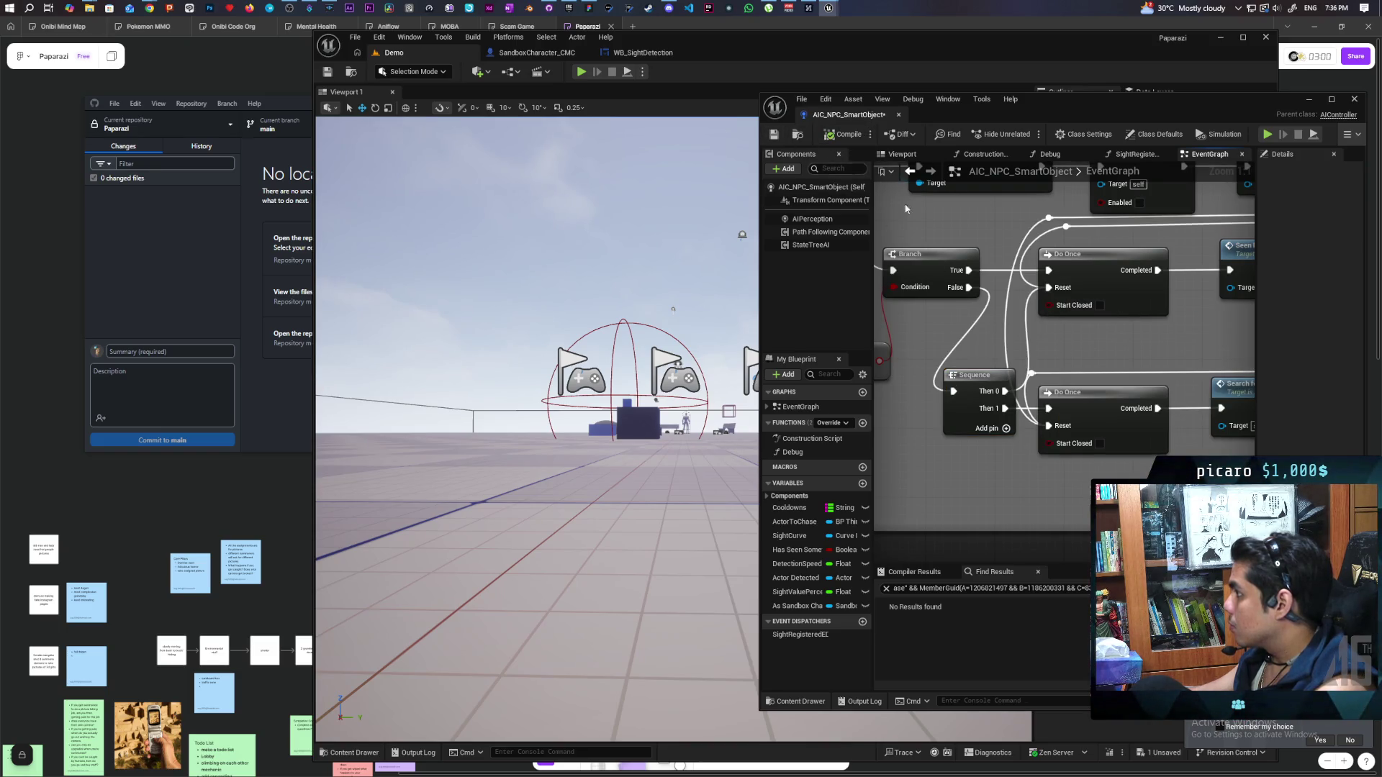
{"action": "left_click", "coordinate": [776, 137]}
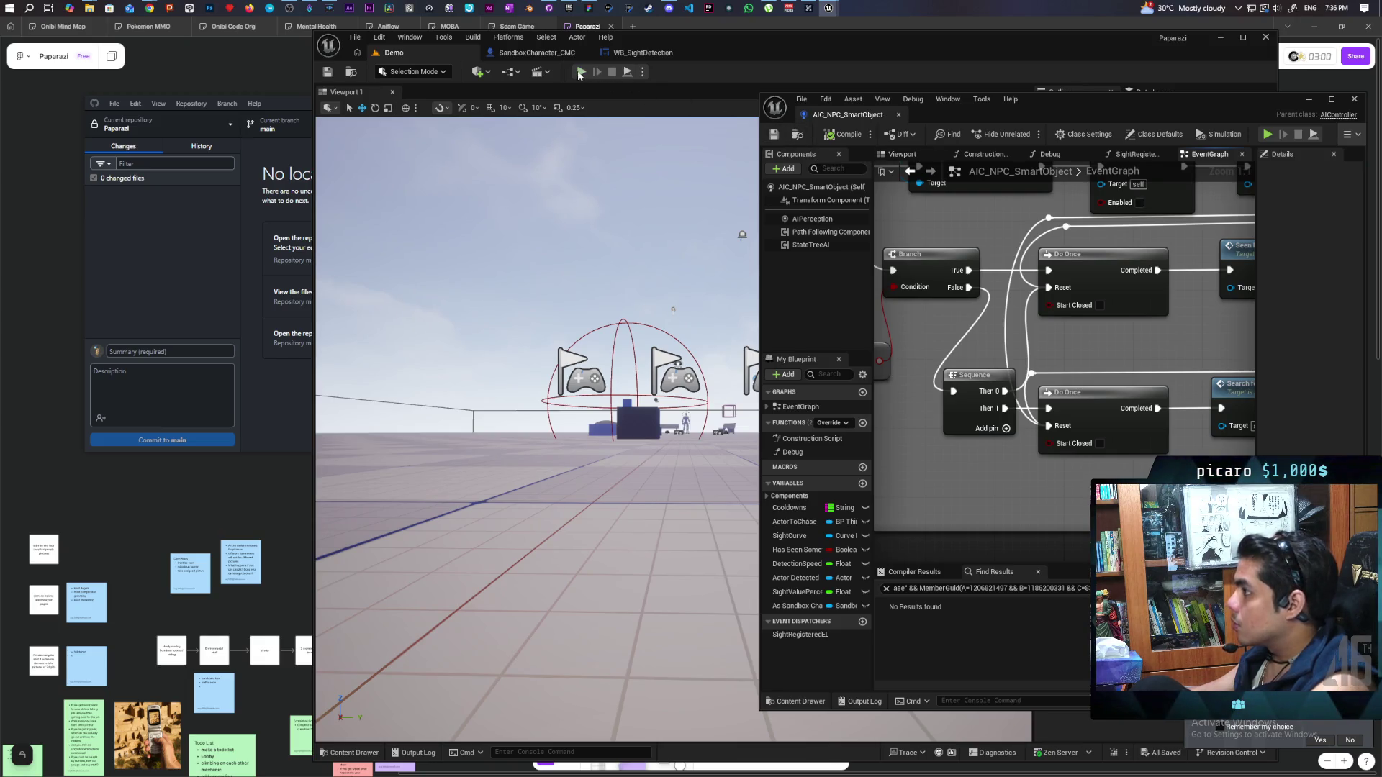
{"action": "key", "text": "alt+p"}
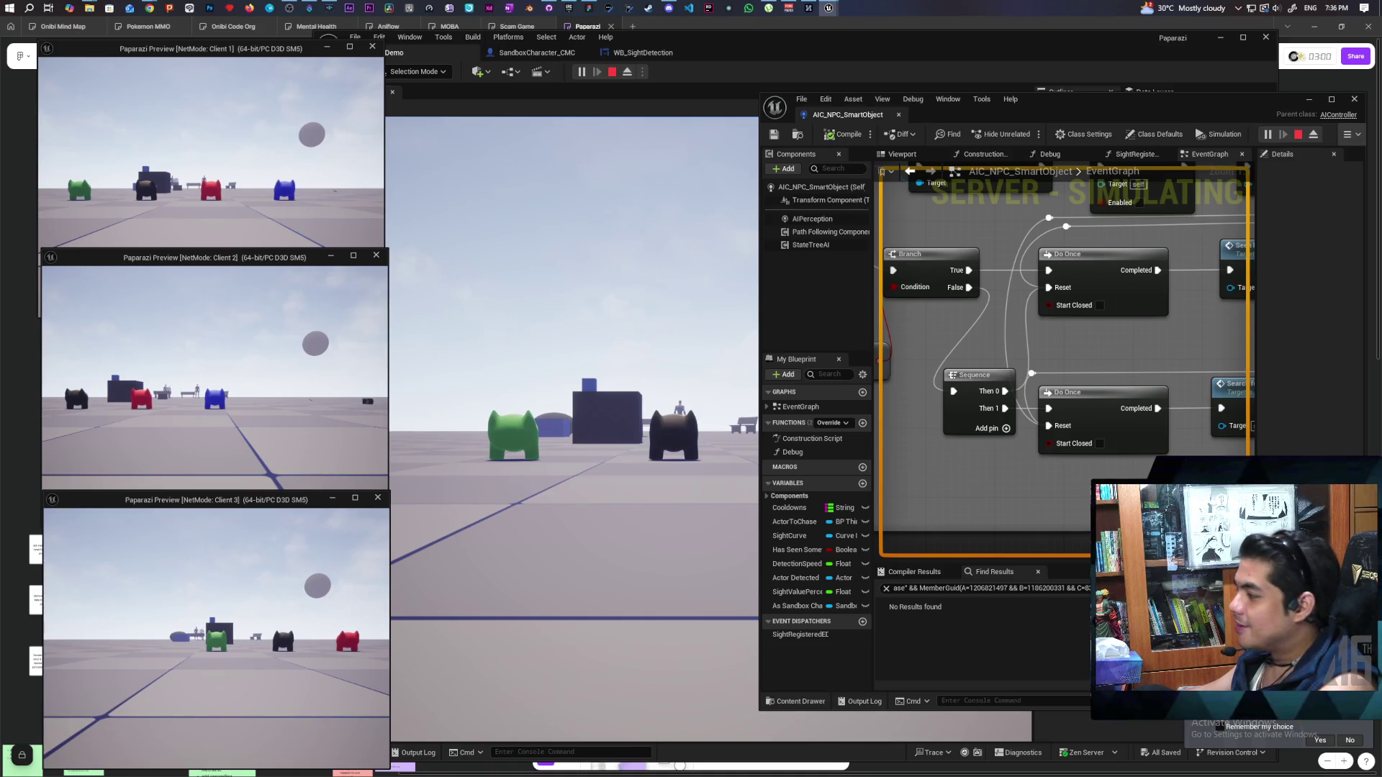
Bring the Client 2 and Client 1 previews forward, then walk the player toward the benches and mannequin NPC
{"action": "left_click", "coordinate": [384, 410]}
{"action": "left_click", "coordinate": [323, 216]}
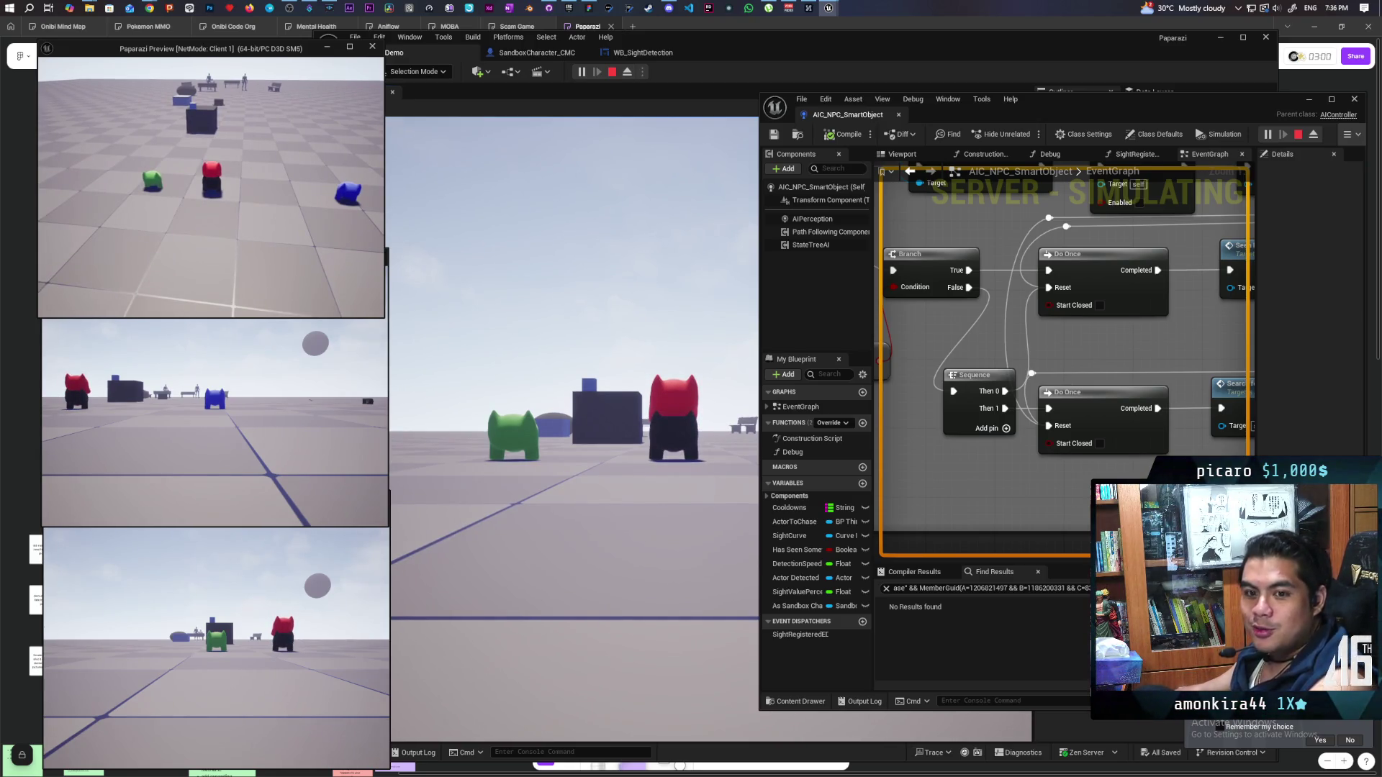
{"action": "left_click", "coordinate": [576, 359]}
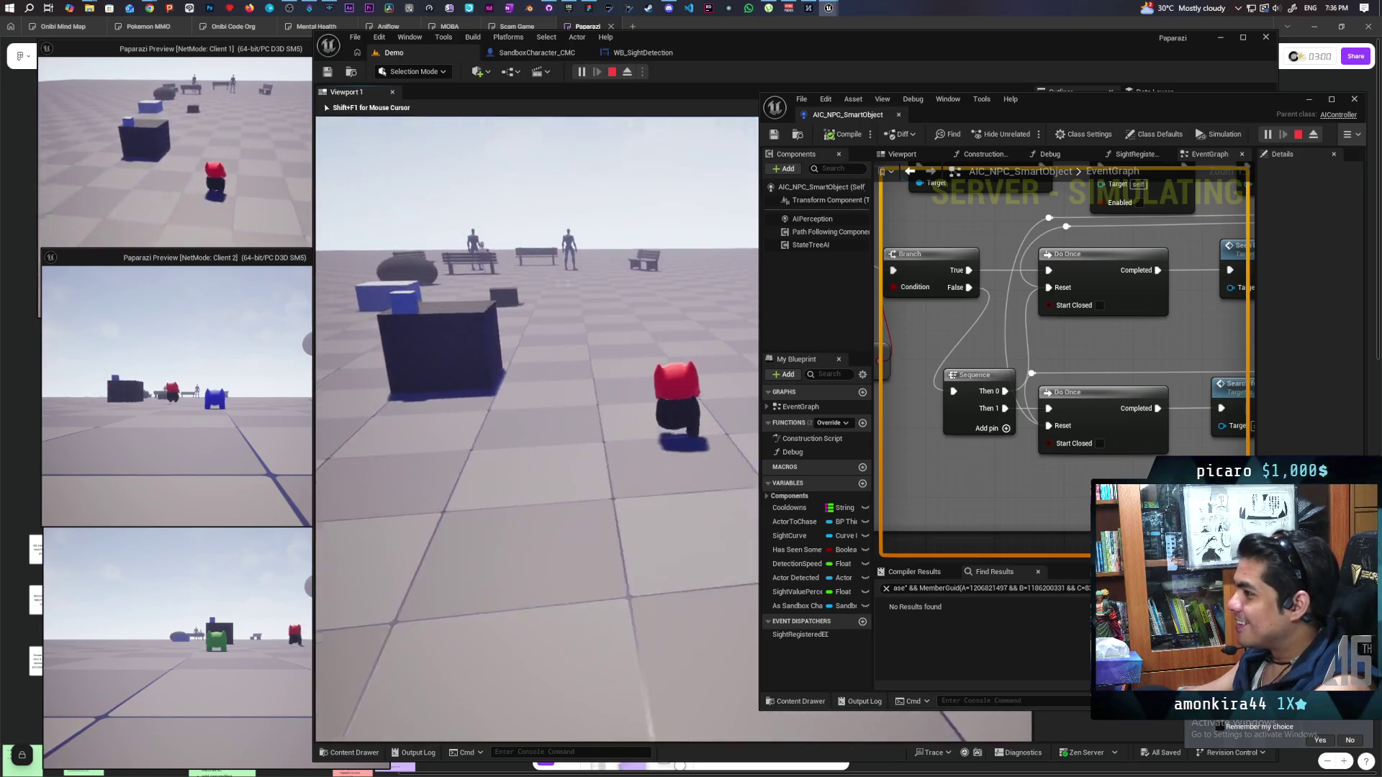
{"action": "key", "text": "w"}
{"action": "key", "text": "w"}
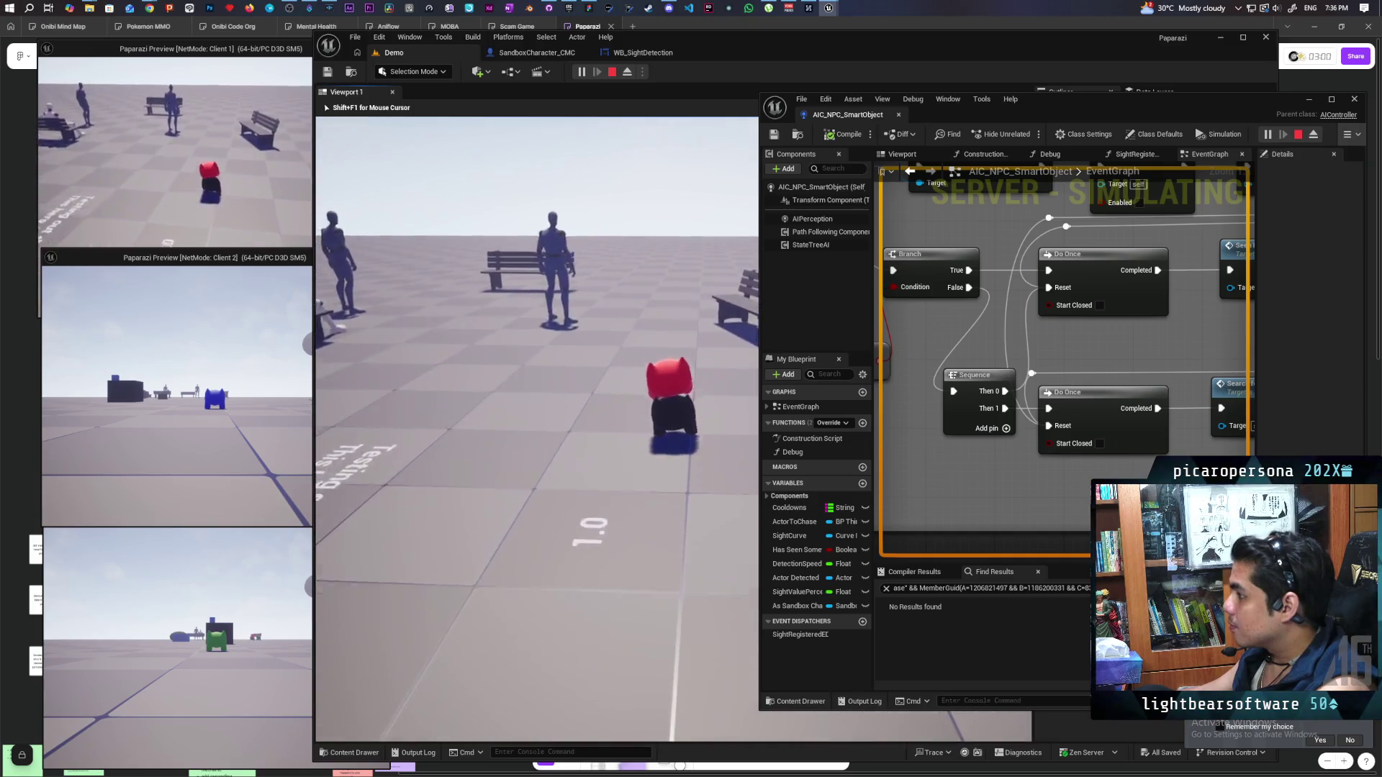
{"action": "key", "text": "w"}
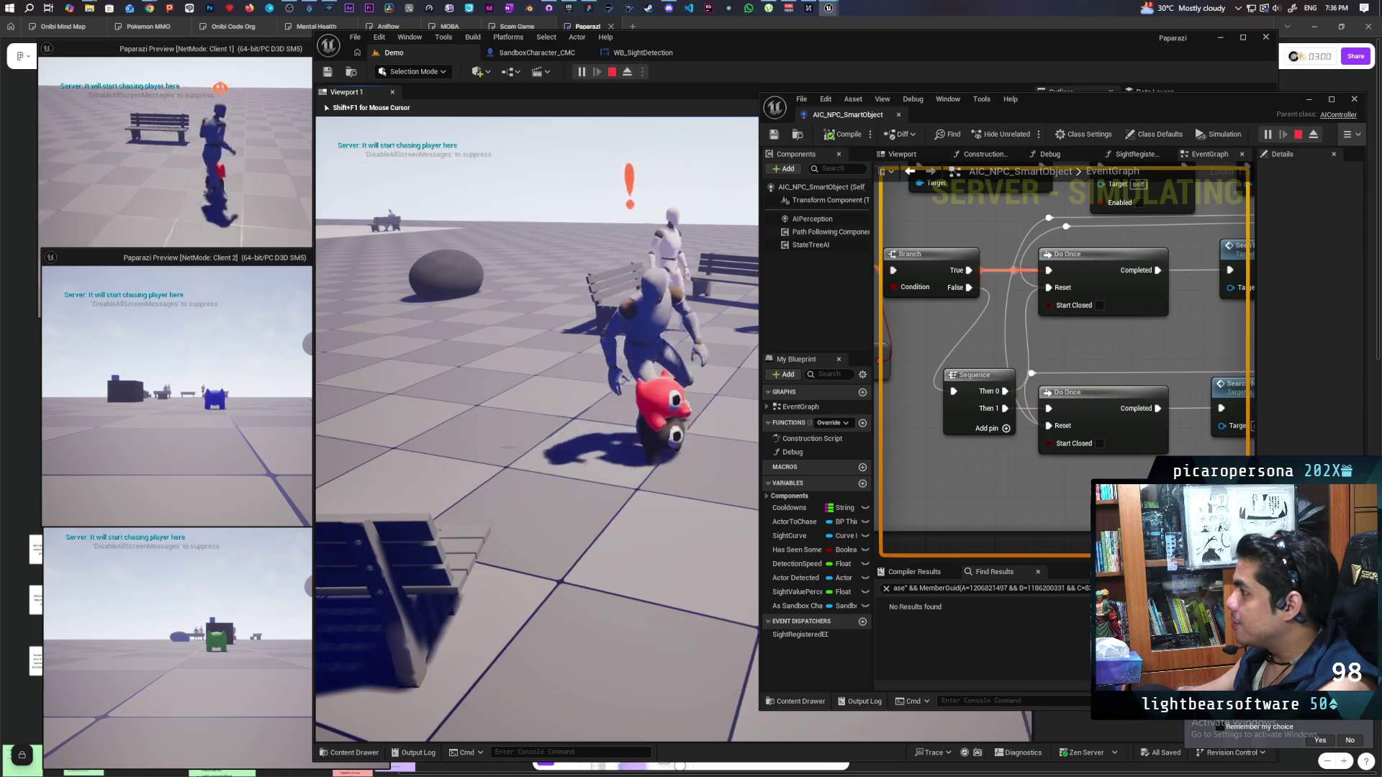
Move the player out of and back into the NPC's view, approach and retreat, then stop play
{"action": "key", "text": "w"}
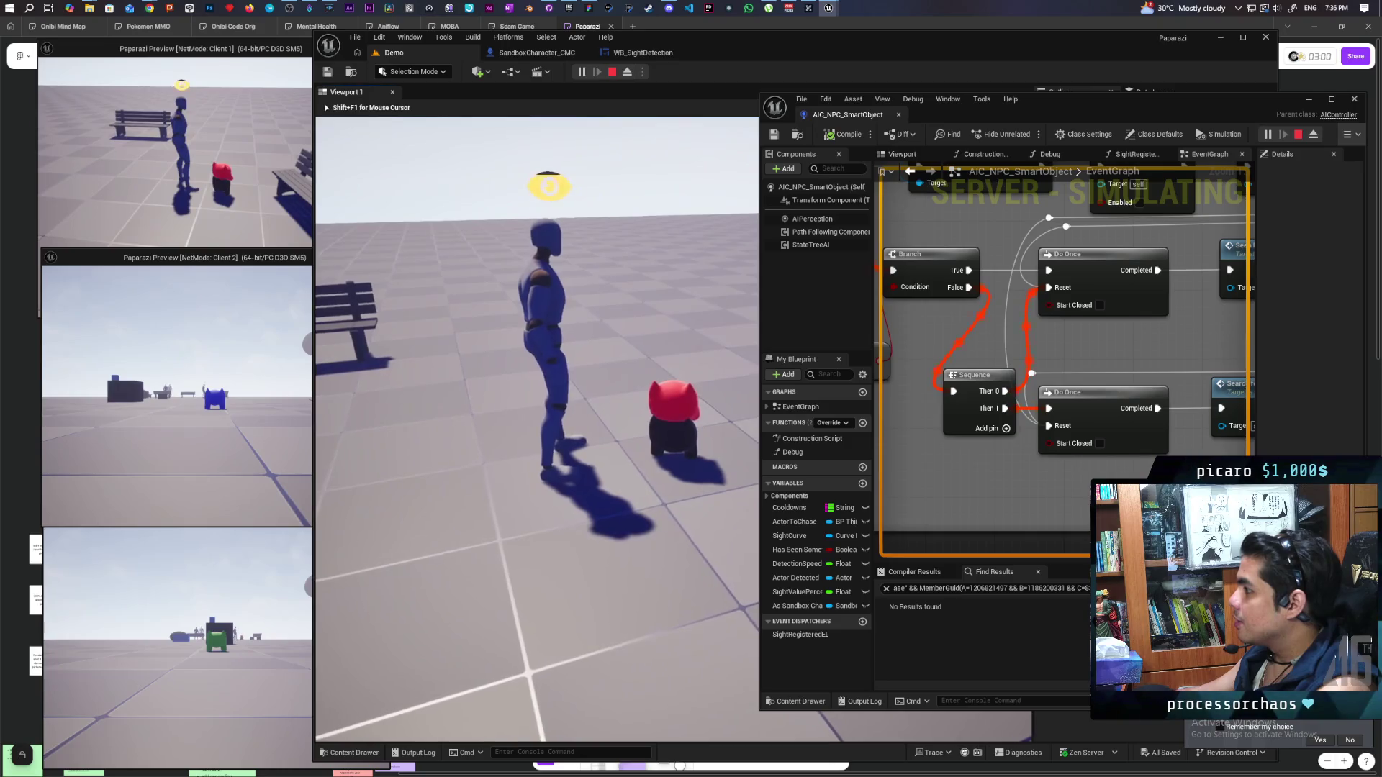
{"action": "key", "text": "s"}
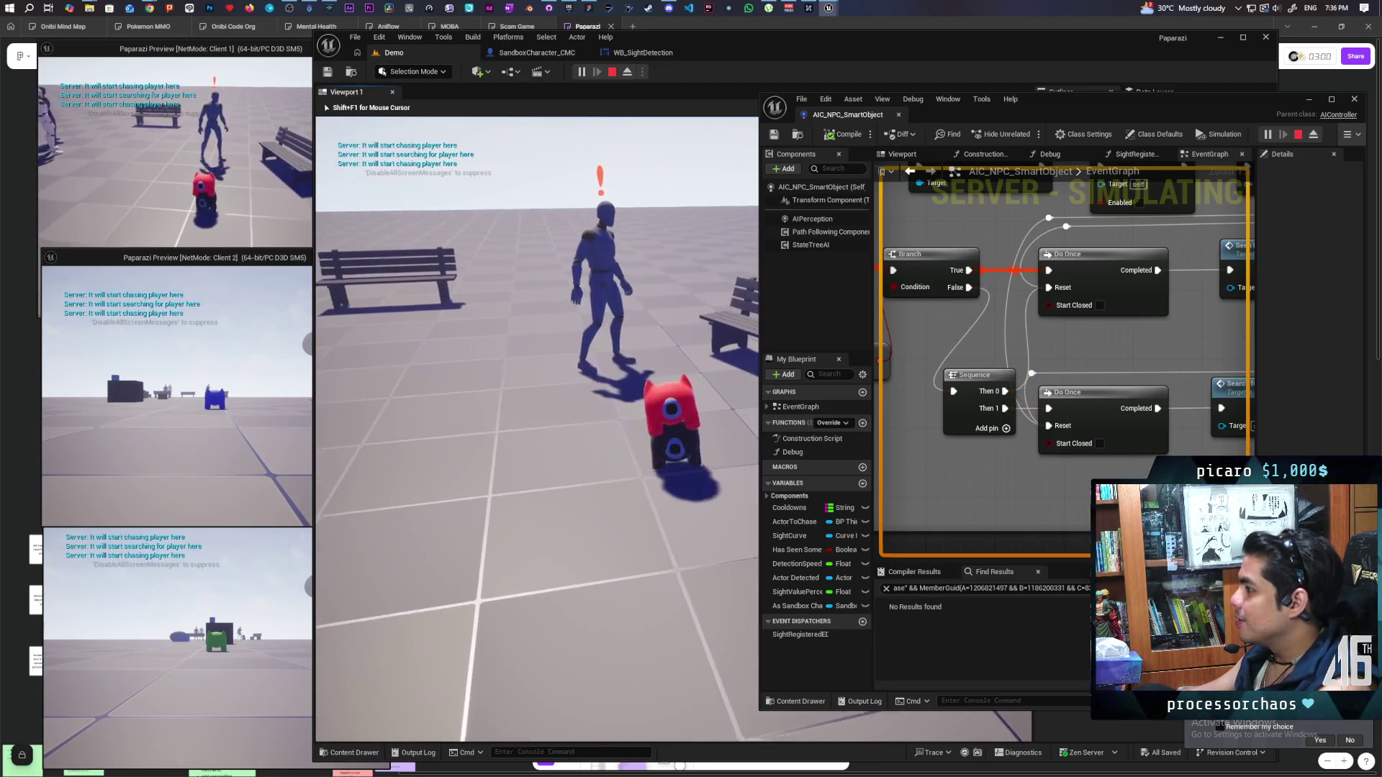
{"action": "key", "text": "w"}
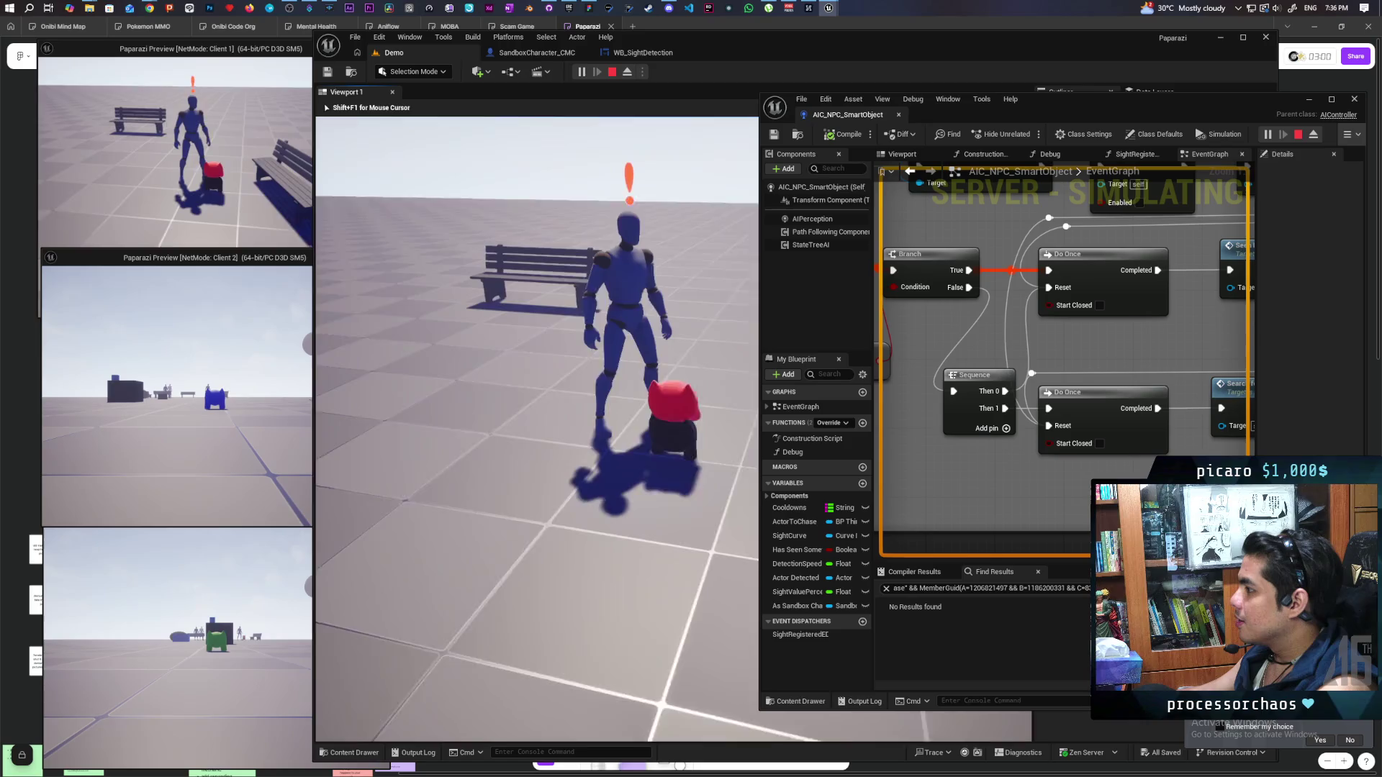
{"action": "key", "text": "s"}
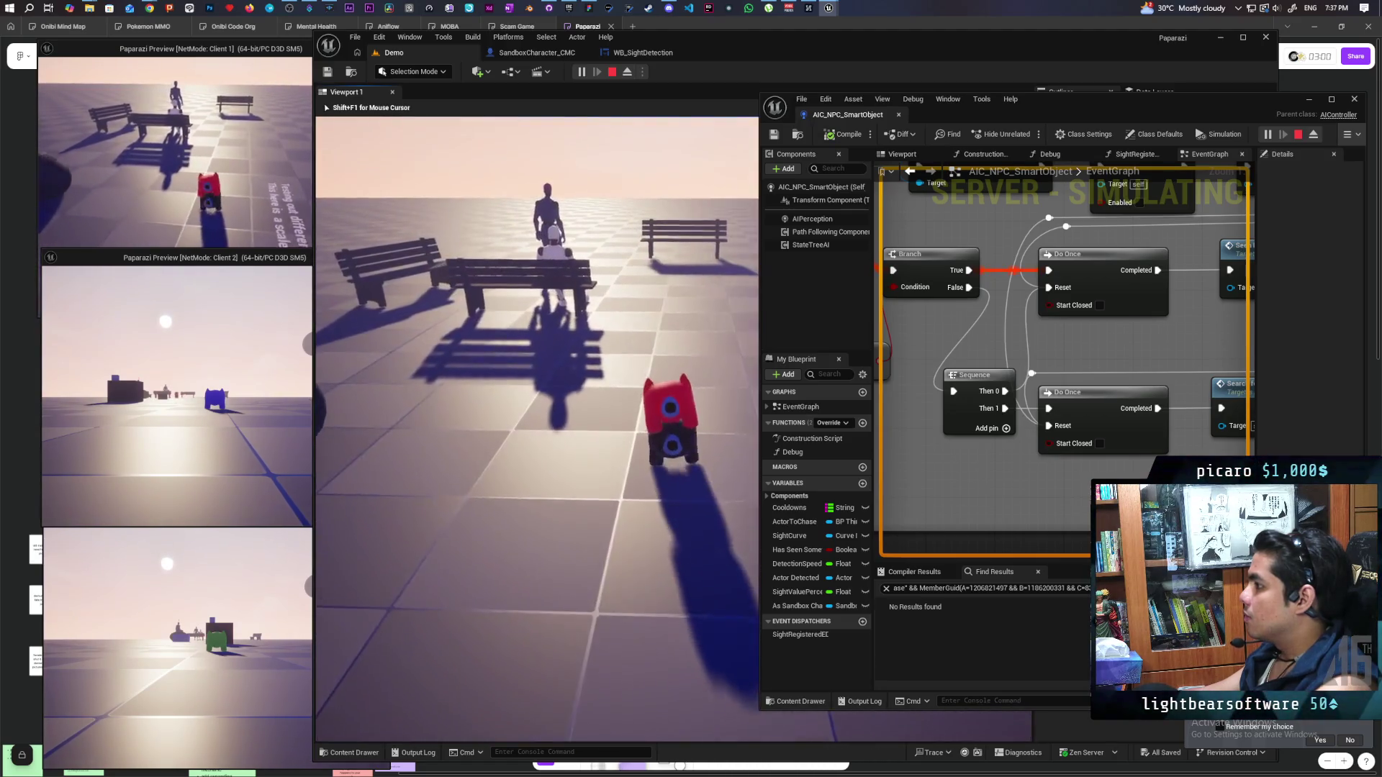
{"action": "key", "text": "Escape"}
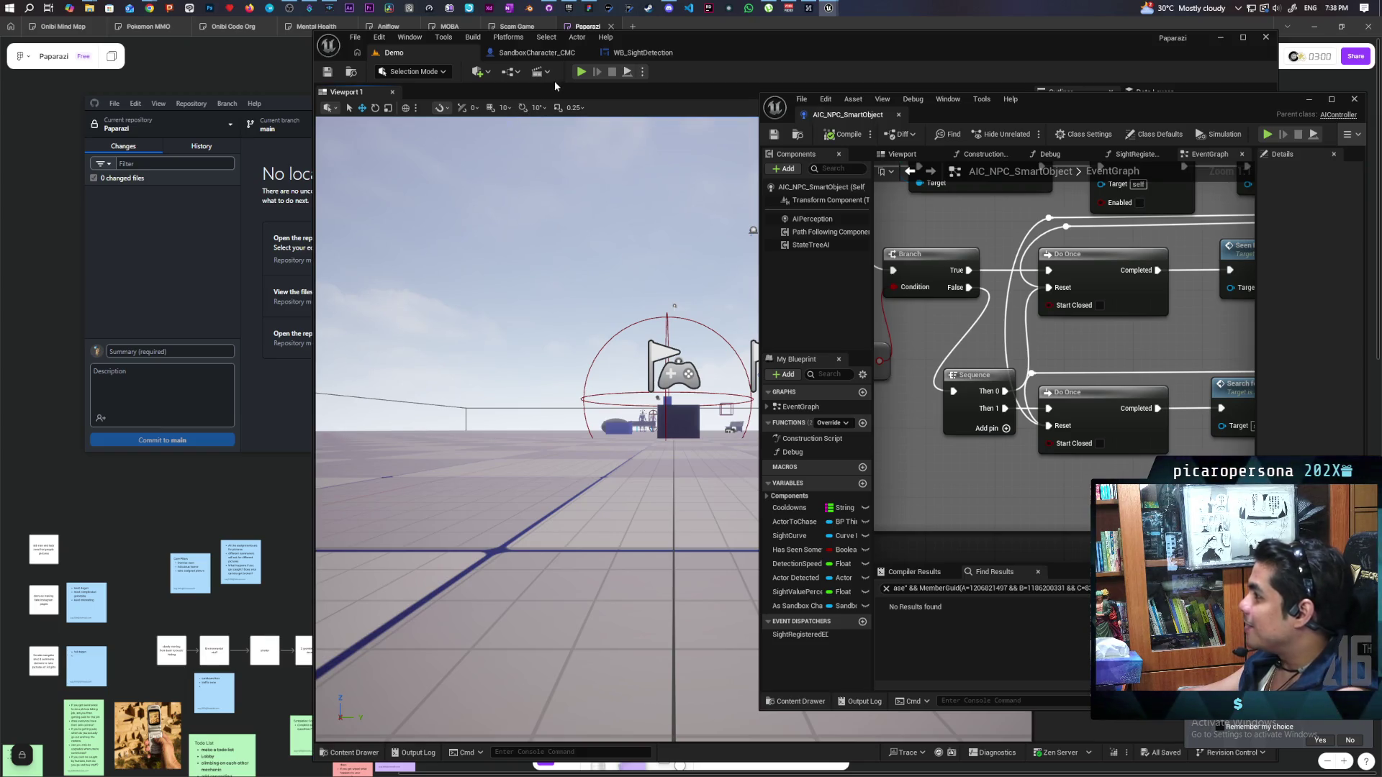
Move the blueprint window aside, tidy the Sequence node, and reconnect Branch False to the lower Do Once
{"action": "mouse_move", "coordinate": [1300, 111]}
{"action": "left_mouse_down"}
{"action": "mouse_move", "coordinate": [1174, 130]}
{"action": "mouse_move", "coordinate": [1135, 111]}
{"action": "left_mouse_up"}
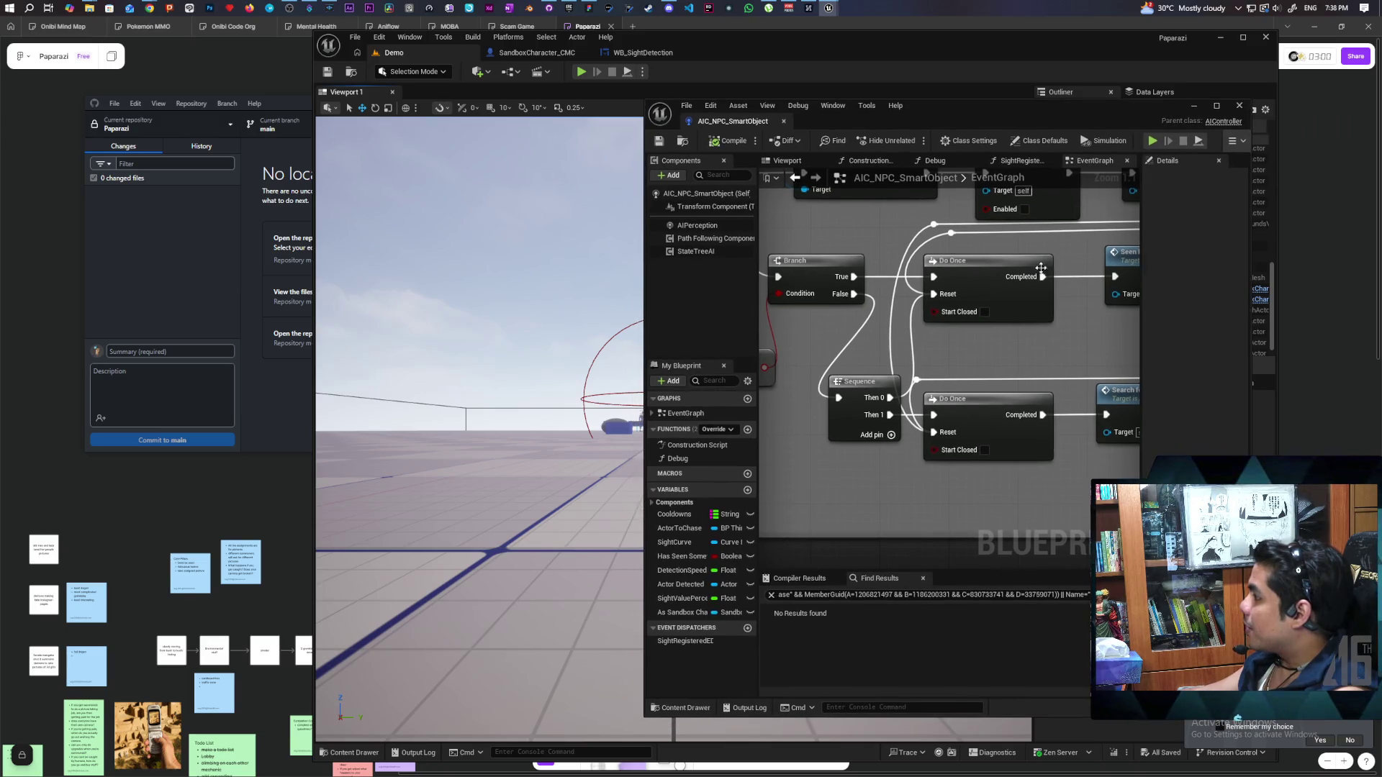
{"action": "left_click_drag", "start_coordinate": [1003, 355], "coordinate": [956, 346]}
{"action": "mouse_move", "coordinate": [807, 389]}
{"action": "left_mouse_down"}
{"action": "mouse_move", "coordinate": [804, 371]}
{"action": "mouse_move", "coordinate": [790, 380]}
{"action": "left_mouse_up"}
{"action": "mouse_move", "coordinate": [926, 341]}
{"action": "left_mouse_down"}
{"action": "mouse_move", "coordinate": [1055, 318]}
{"action": "mouse_move", "coordinate": [1087, 375]}
{"action": "mouse_move", "coordinate": [873, 365]}
{"action": "mouse_move", "coordinate": [898, 367]}
{"action": "mouse_move", "coordinate": [891, 392]}
{"action": "mouse_move", "coordinate": [818, 367]}
{"action": "mouse_move", "coordinate": [1088, 358]}
{"action": "mouse_move", "coordinate": [904, 355]}
{"action": "mouse_move", "coordinate": [1139, 299]}
{"action": "left_mouse_up"}
{"action": "scroll", "coordinate": [904, 355], "scroll_direction": "down", "scroll_amount": 2}
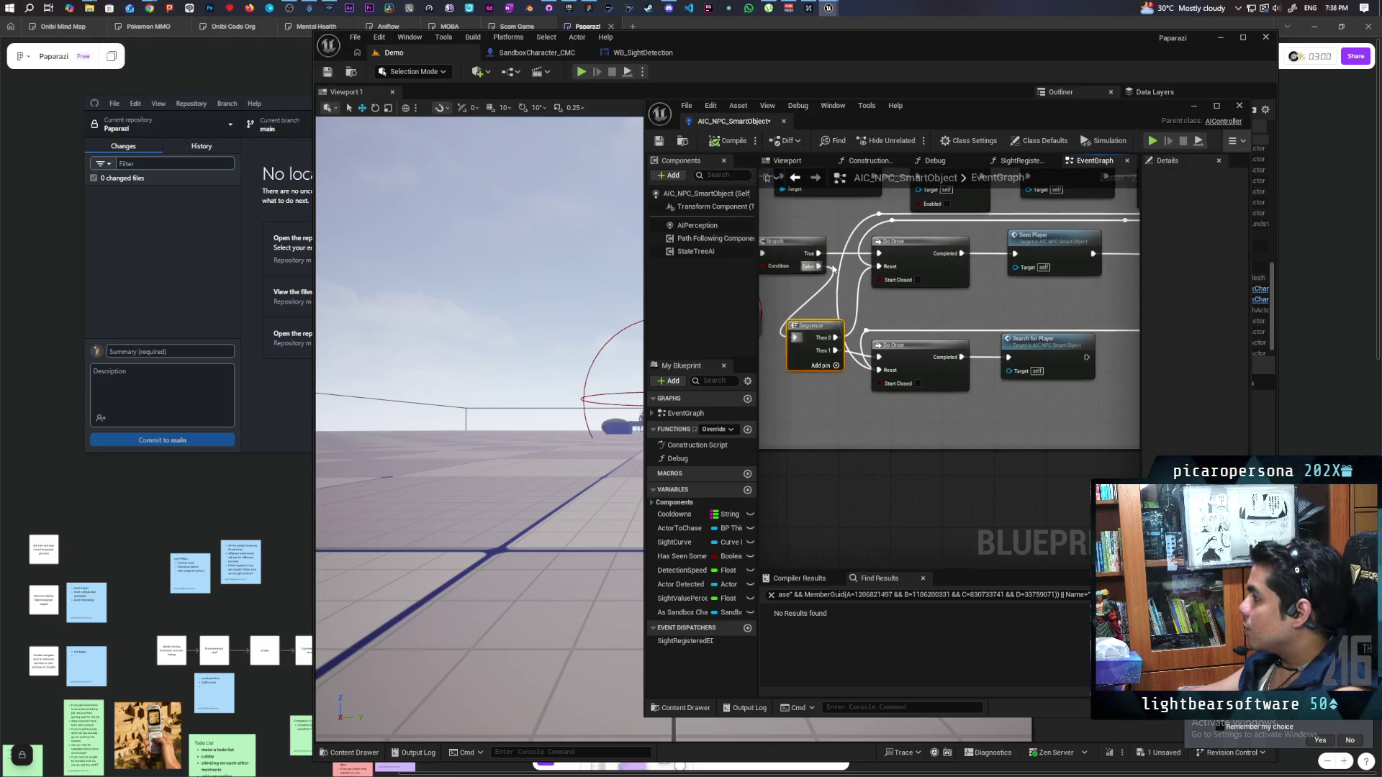
{"action": "left_click_drag", "start_coordinate": [794, 336], "coordinate": [879, 357]}
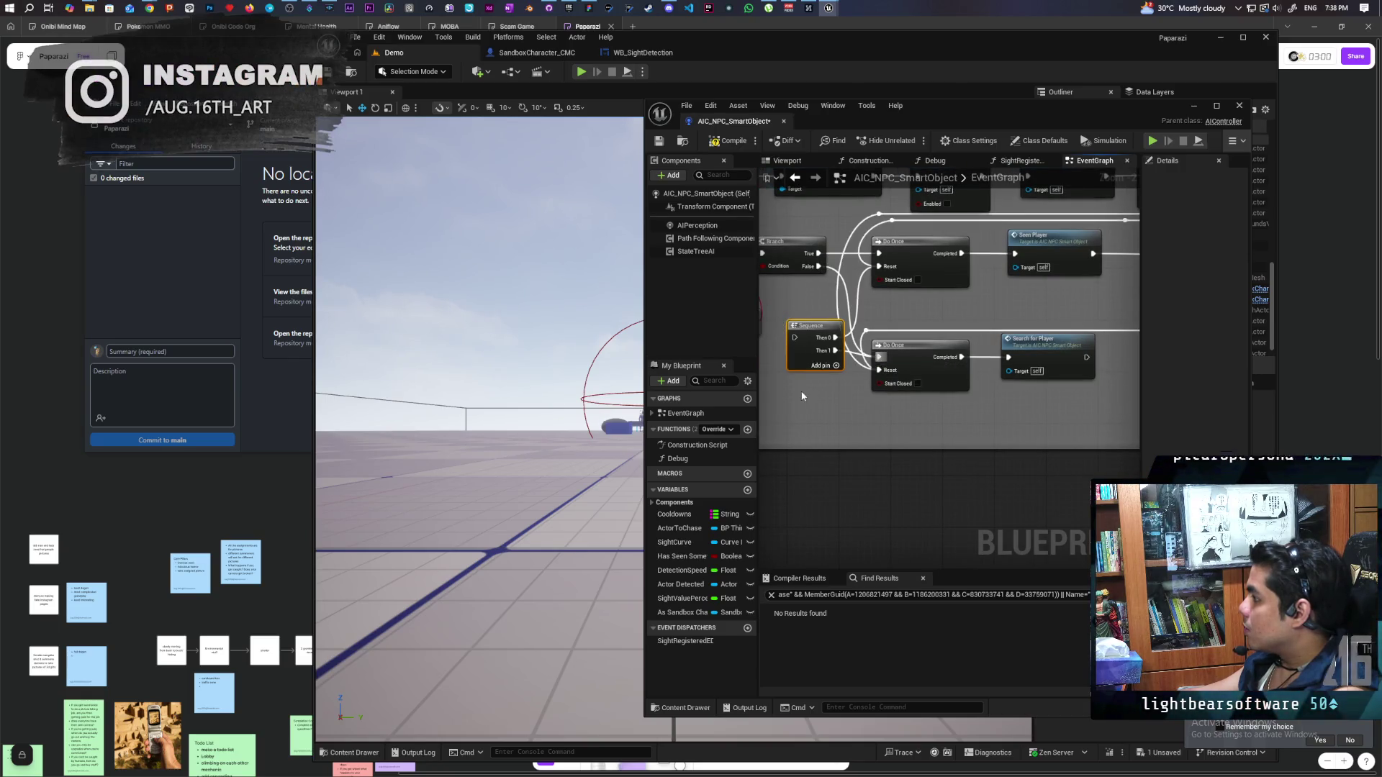
Reposition the MC Exclamation node, compile and save with Ctrl+S, and move the window back right
{"action": "left_click_drag", "start_coordinate": [819, 394], "coordinate": [855, 251]}
{"action": "mouse_move", "coordinate": [1083, 270]}
{"action": "left_mouse_down"}
{"action": "mouse_move", "coordinate": [1062, 256]}
{"action": "mouse_move", "coordinate": [1081, 375]}
{"action": "mouse_move", "coordinate": [828, 310]}
{"action": "mouse_move", "coordinate": [923, 331]}
{"action": "mouse_move", "coordinate": [834, 294]}
{"action": "left_mouse_up"}
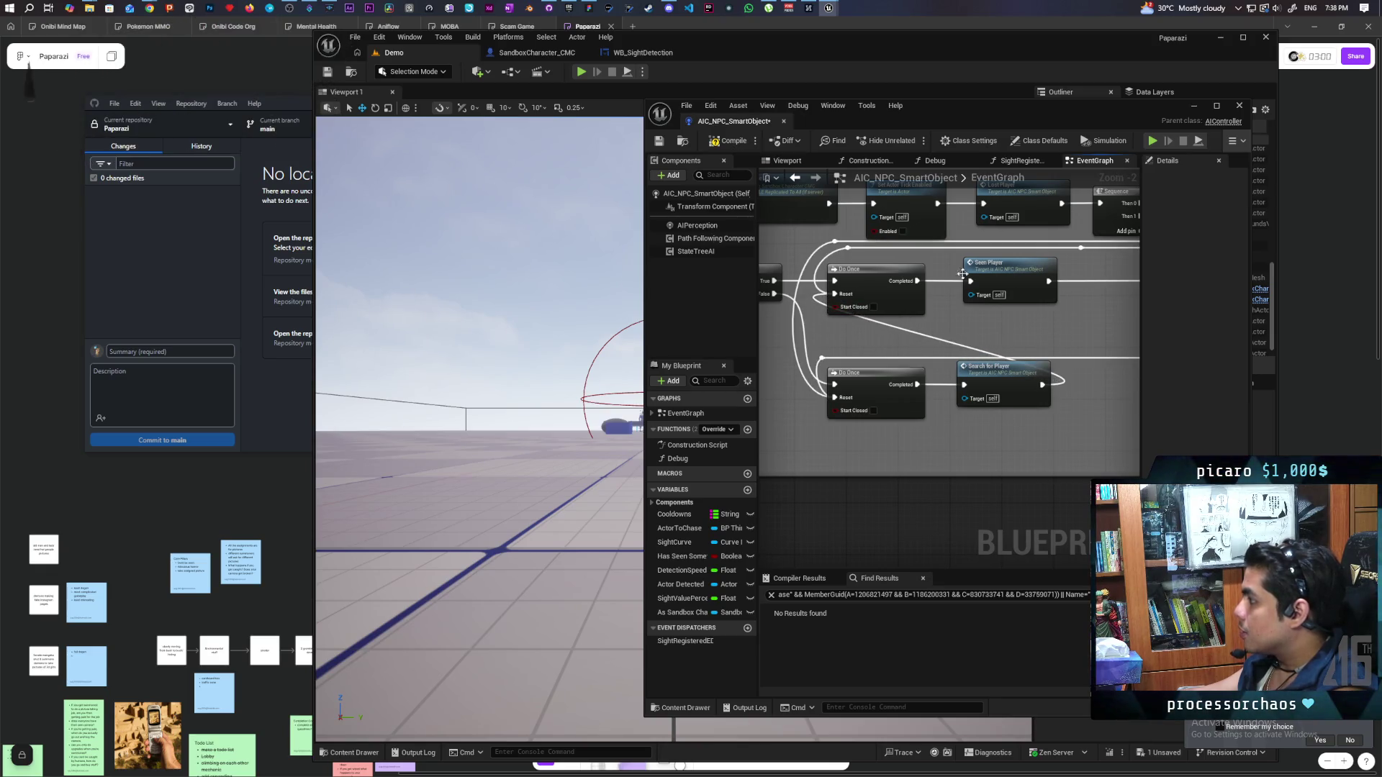
{"action": "key", "text": "ctrl+s"}
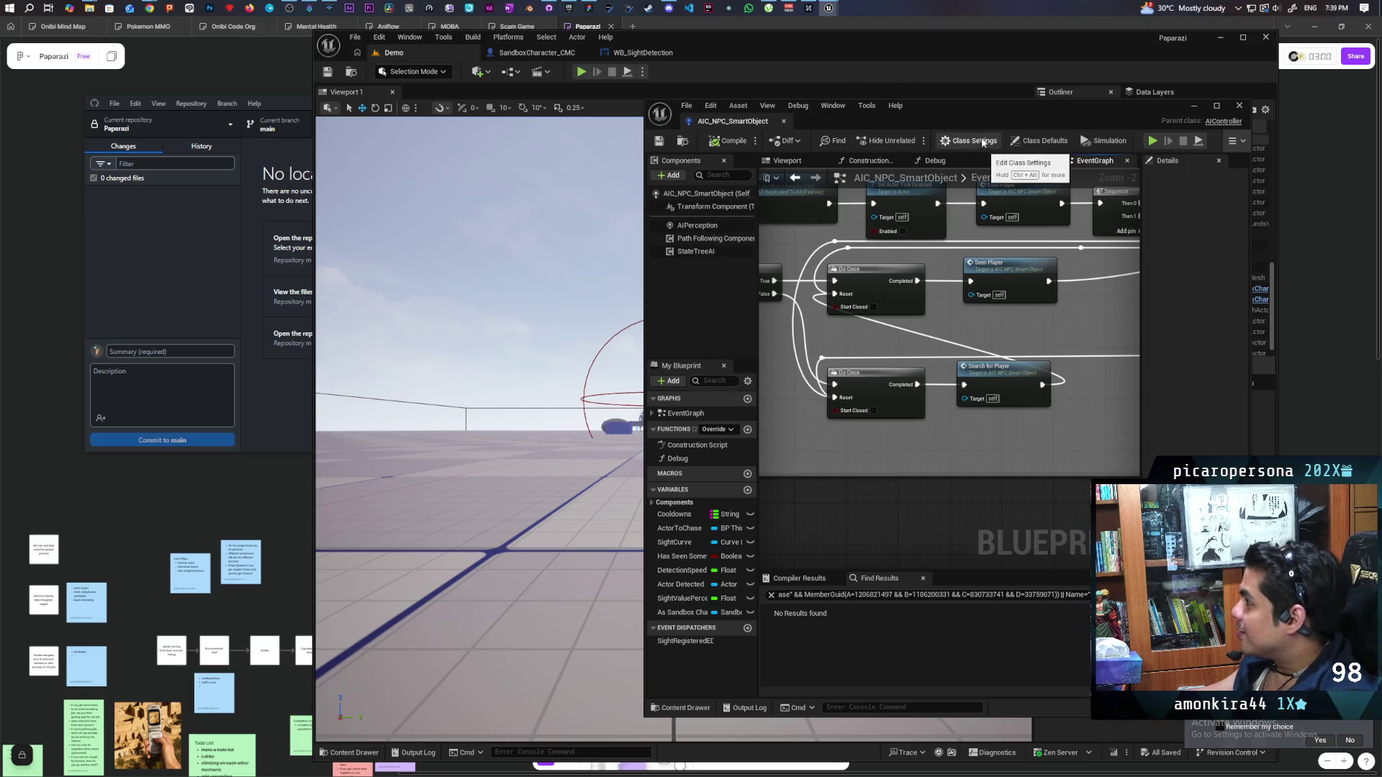
{"action": "left_click_drag", "start_coordinate": [1030, 115], "coordinate": [1134, 95]}
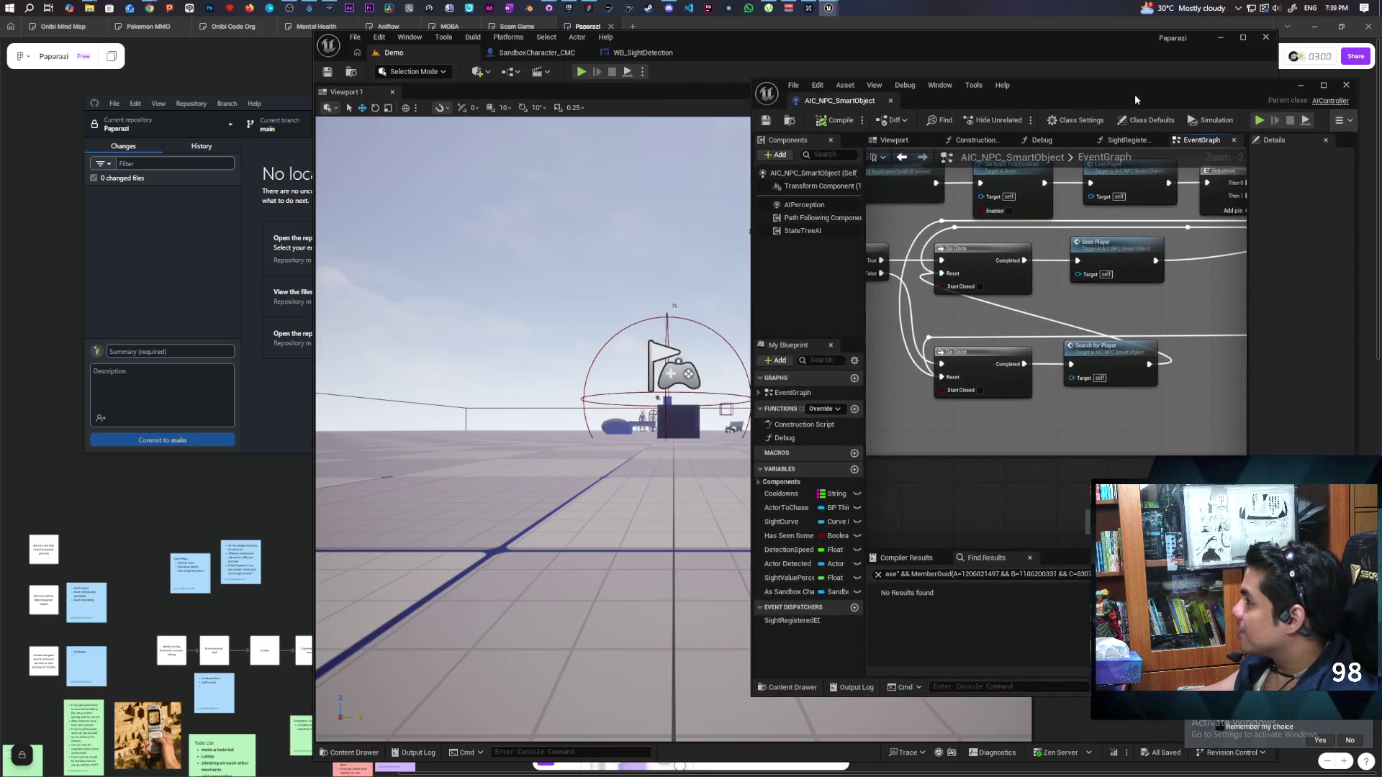
Start a new play test and walk the player toward the bench mannequins until an NPC chases
{"action": "left_click", "coordinate": [580, 71]}
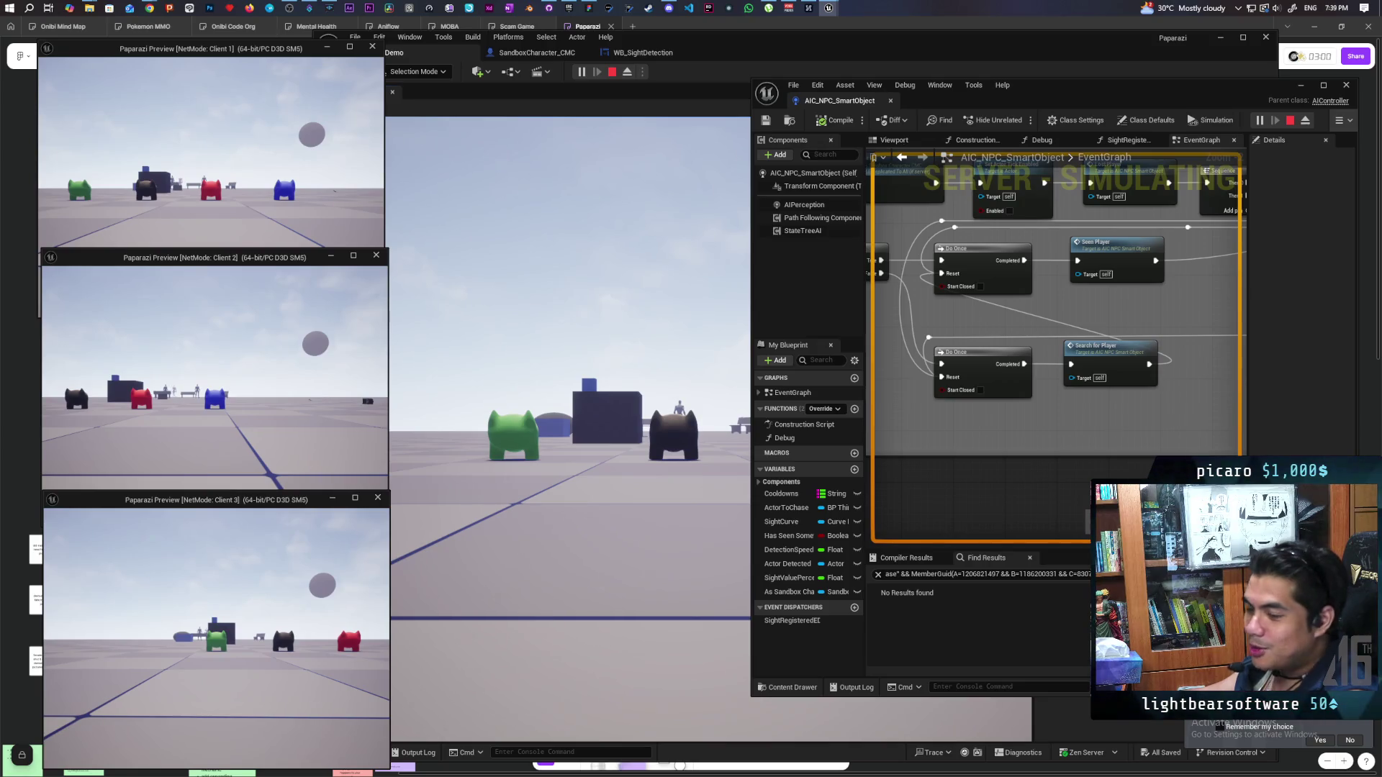
{"action": "key", "text": "alt+Tab"}
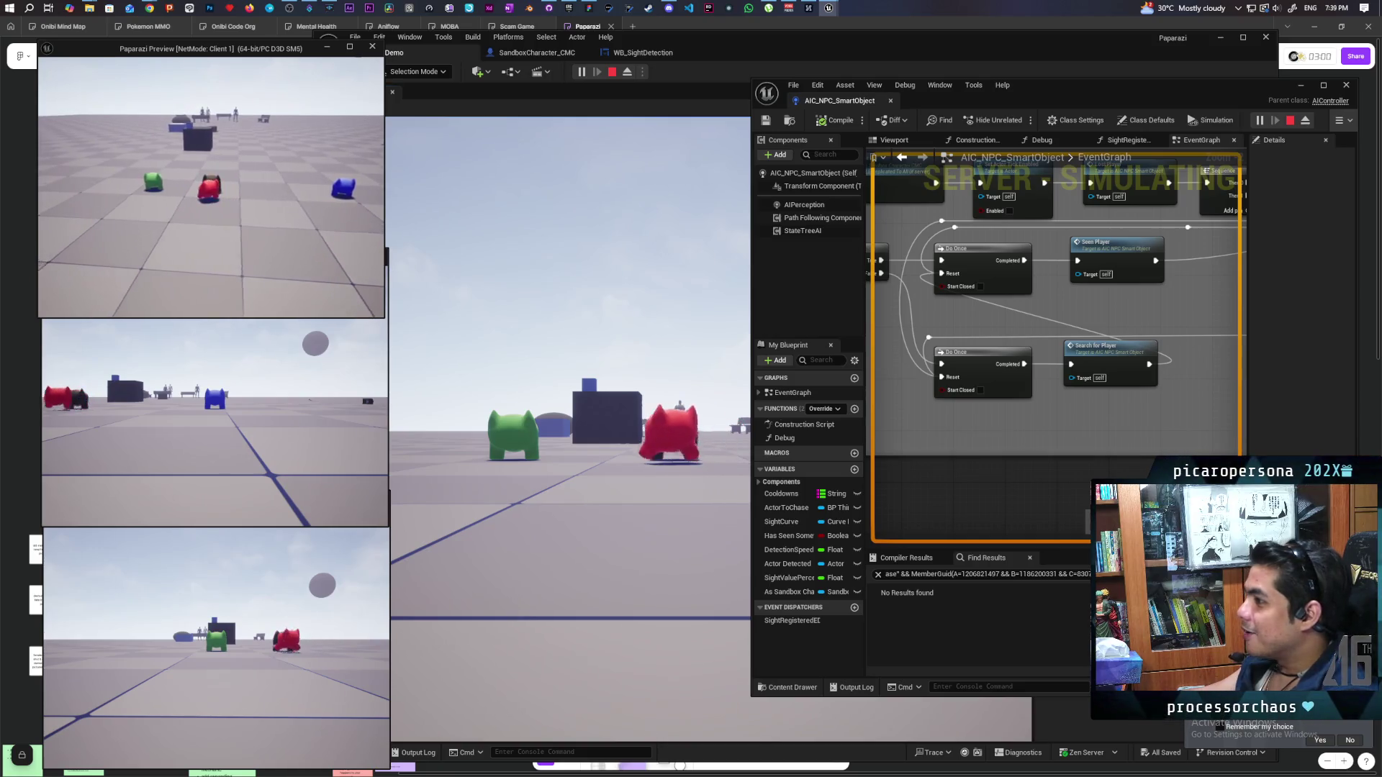
{"action": "key", "text": "alt+Tab"}
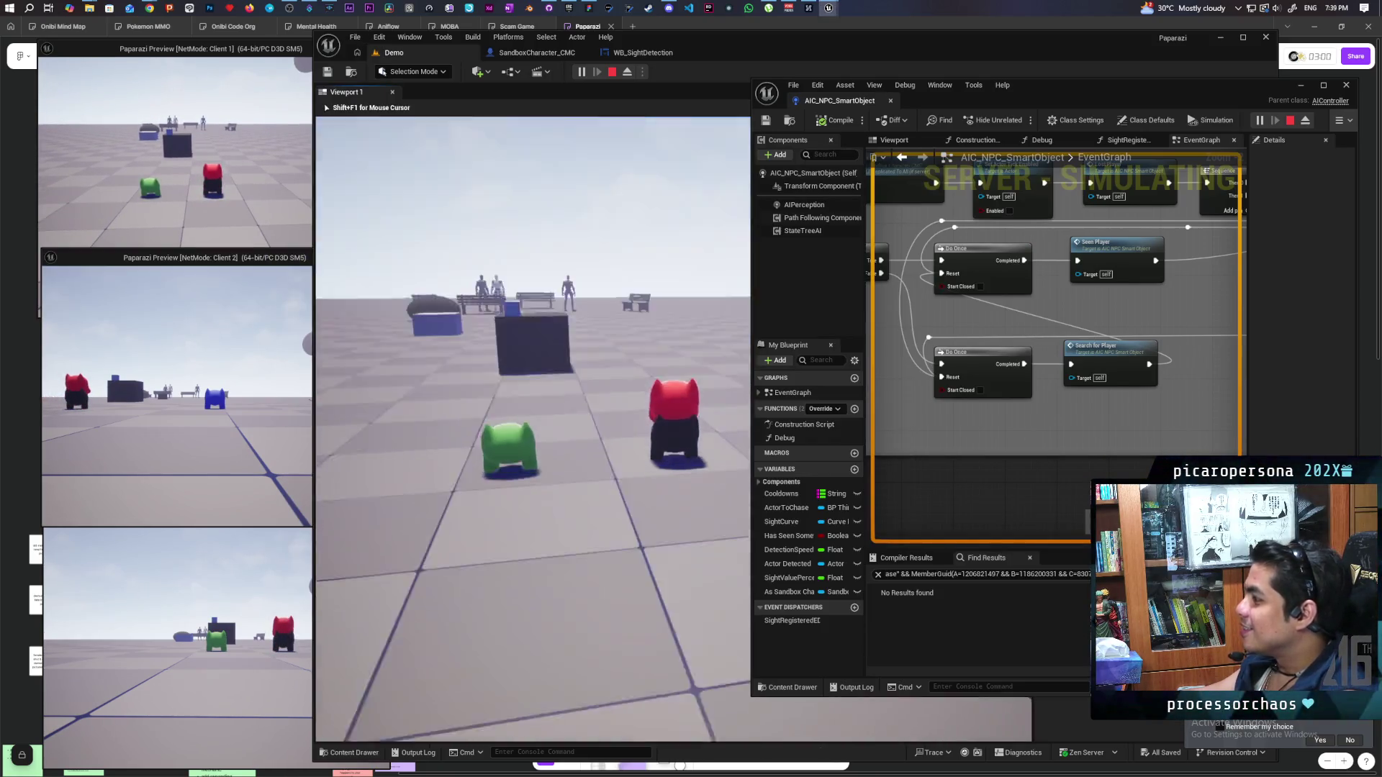
{"action": "key", "text": "w"}
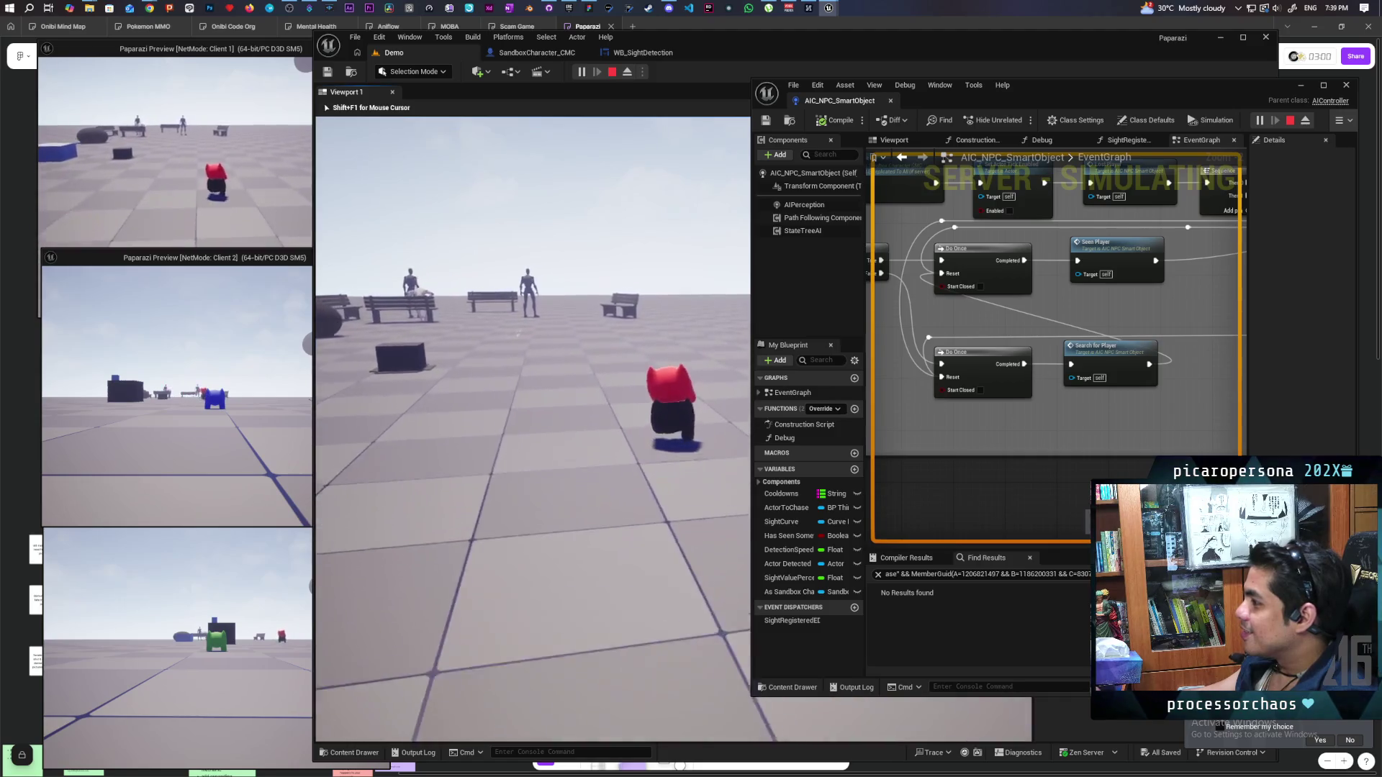
{"action": "key", "text": "w"}
{"action": "key", "text": "w"}
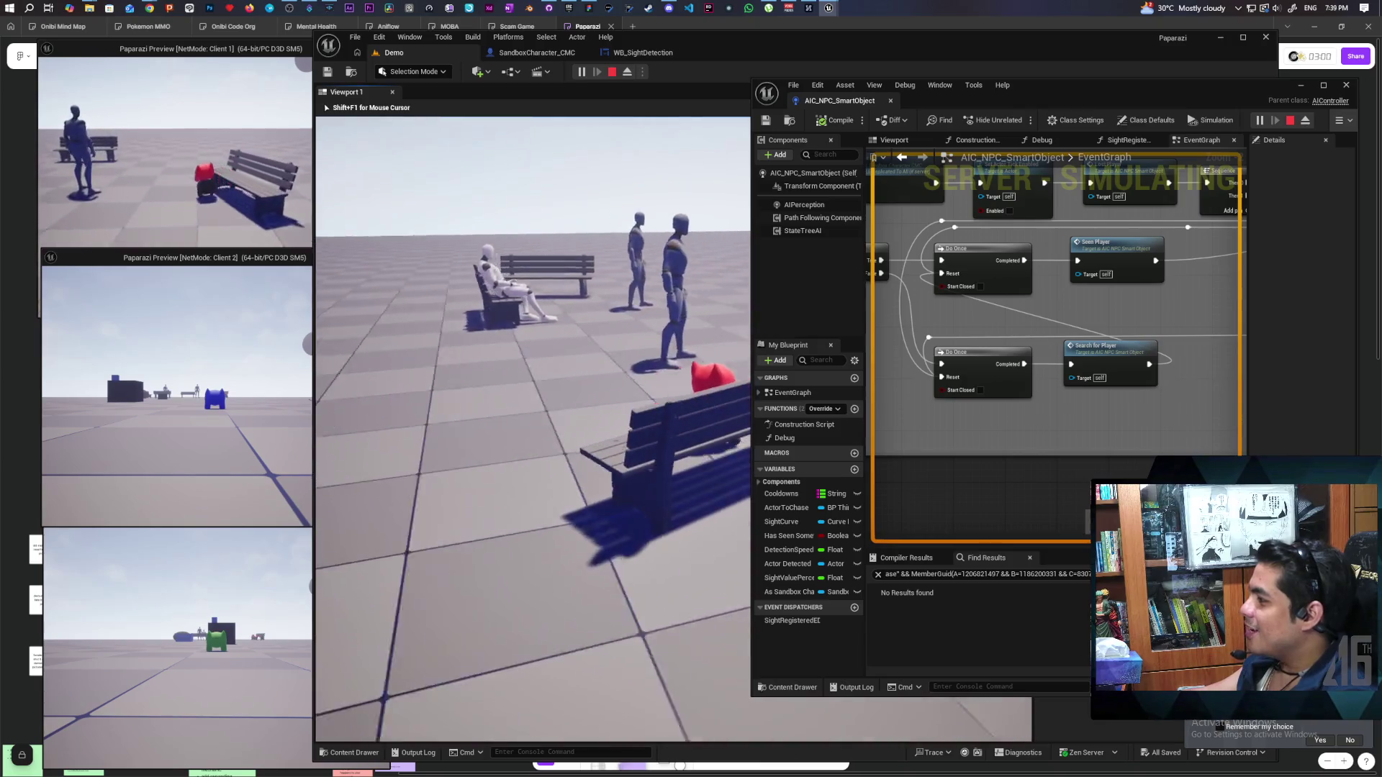
{"action": "key", "text": "w"}
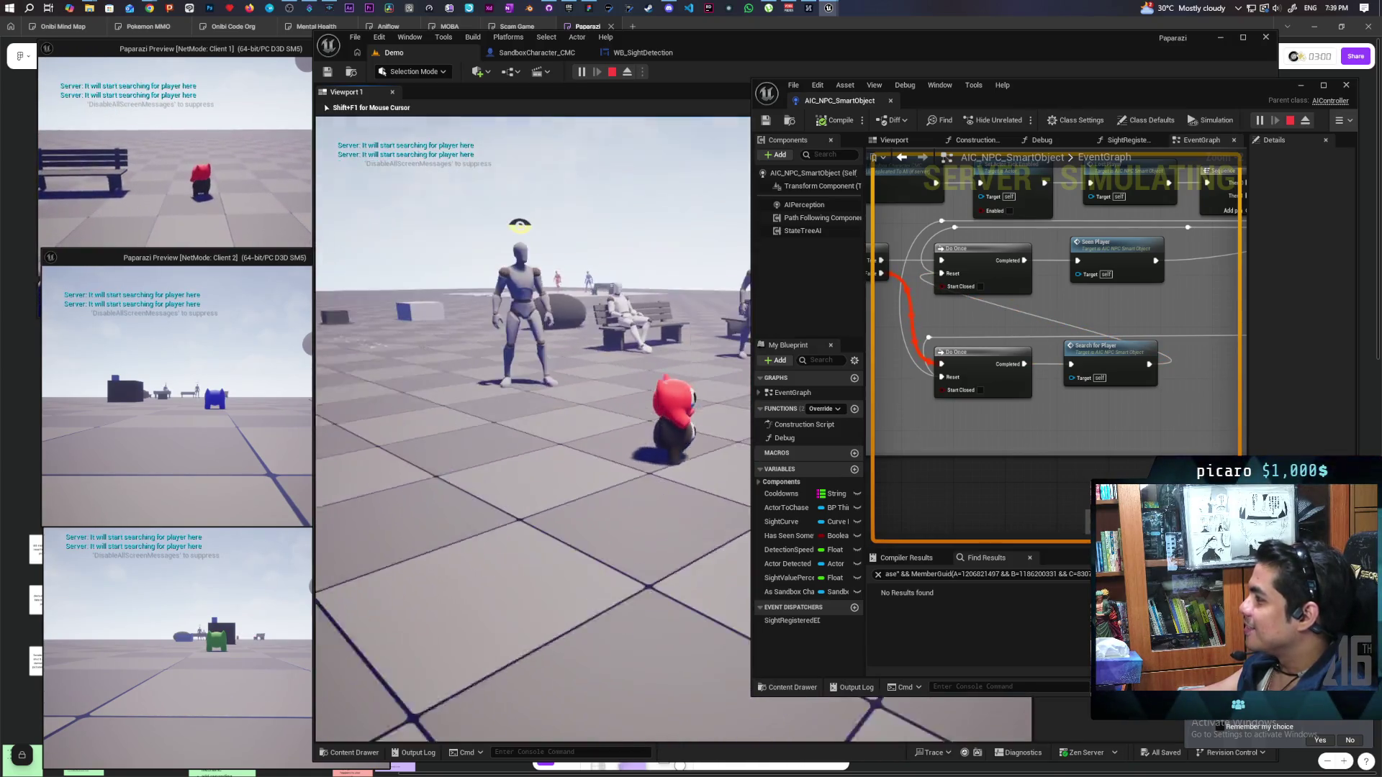
{"action": "key", "text": "w"}
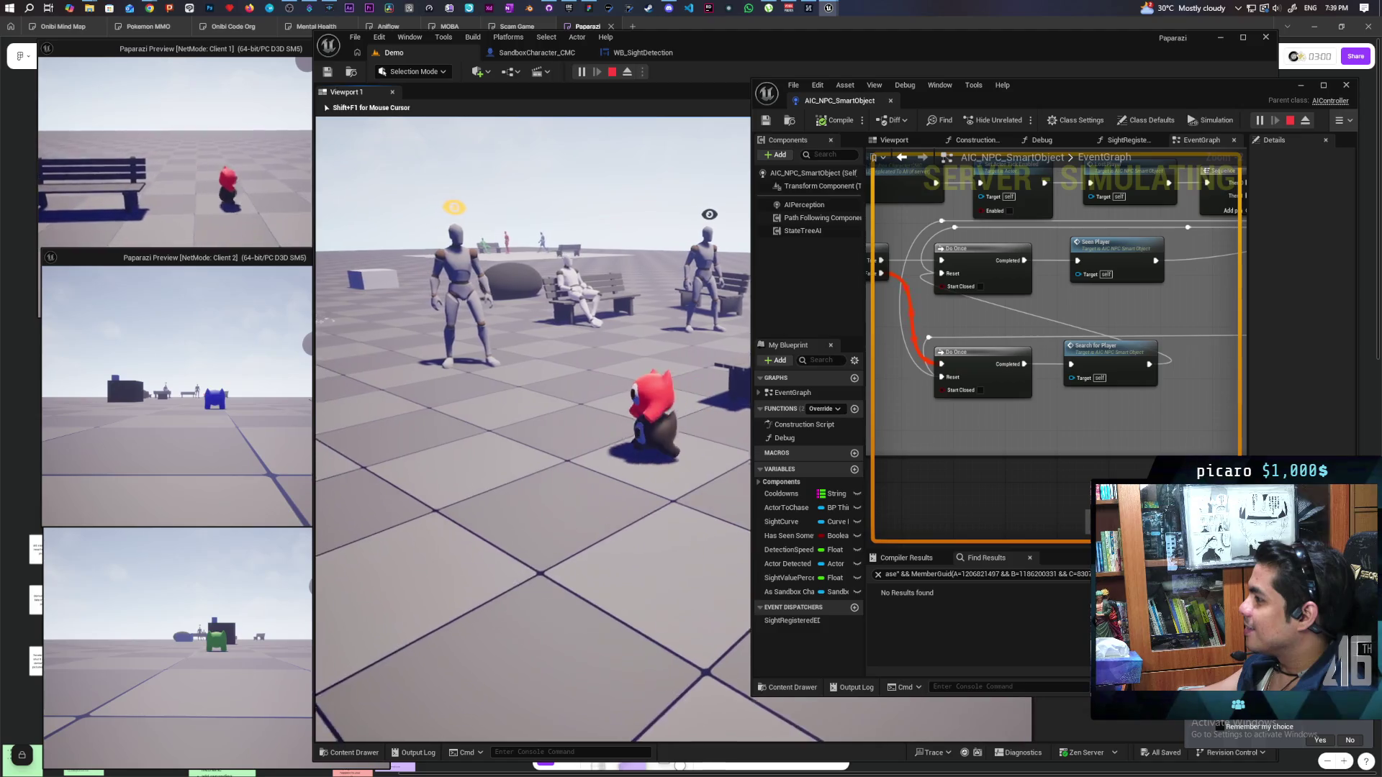
{"action": "key", "text": "w"}
{"action": "key", "text": "w"}
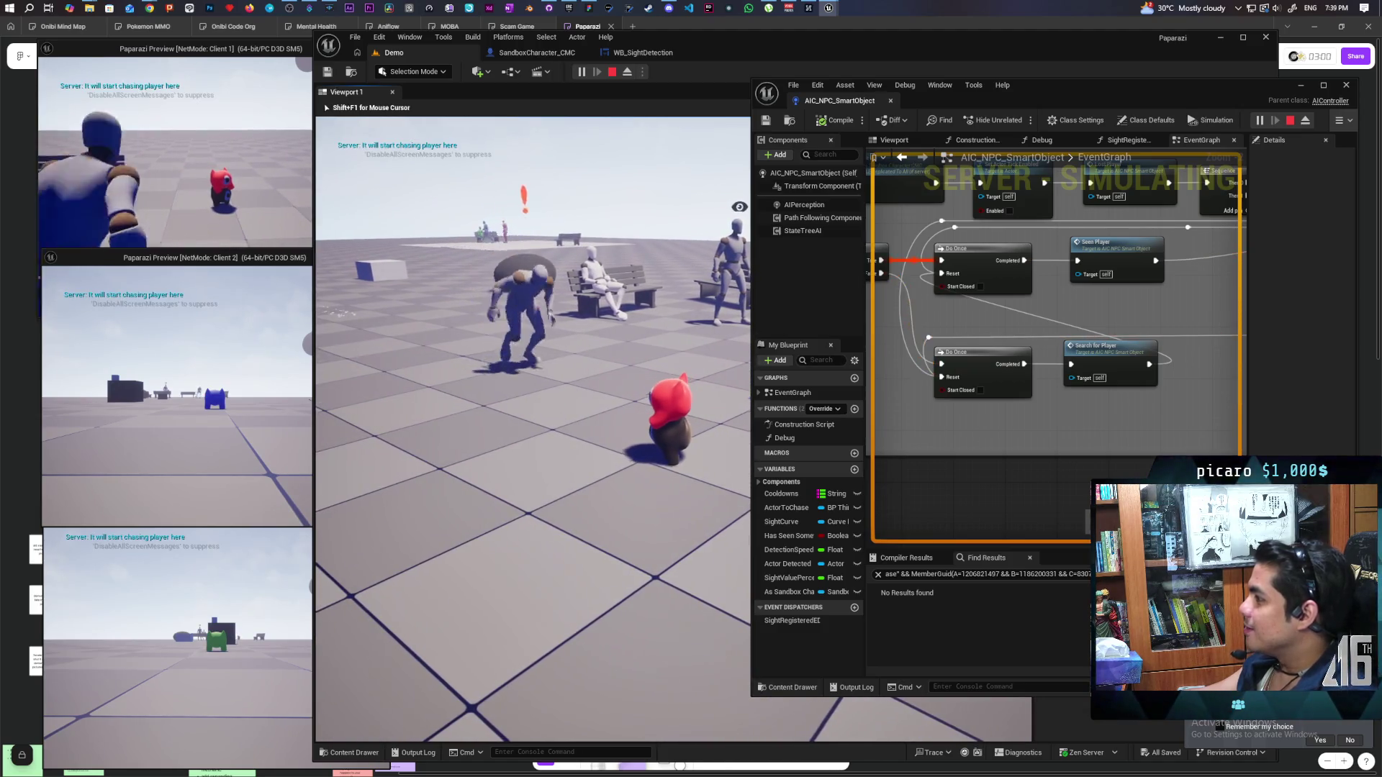
{"action": "key", "text": "w"}
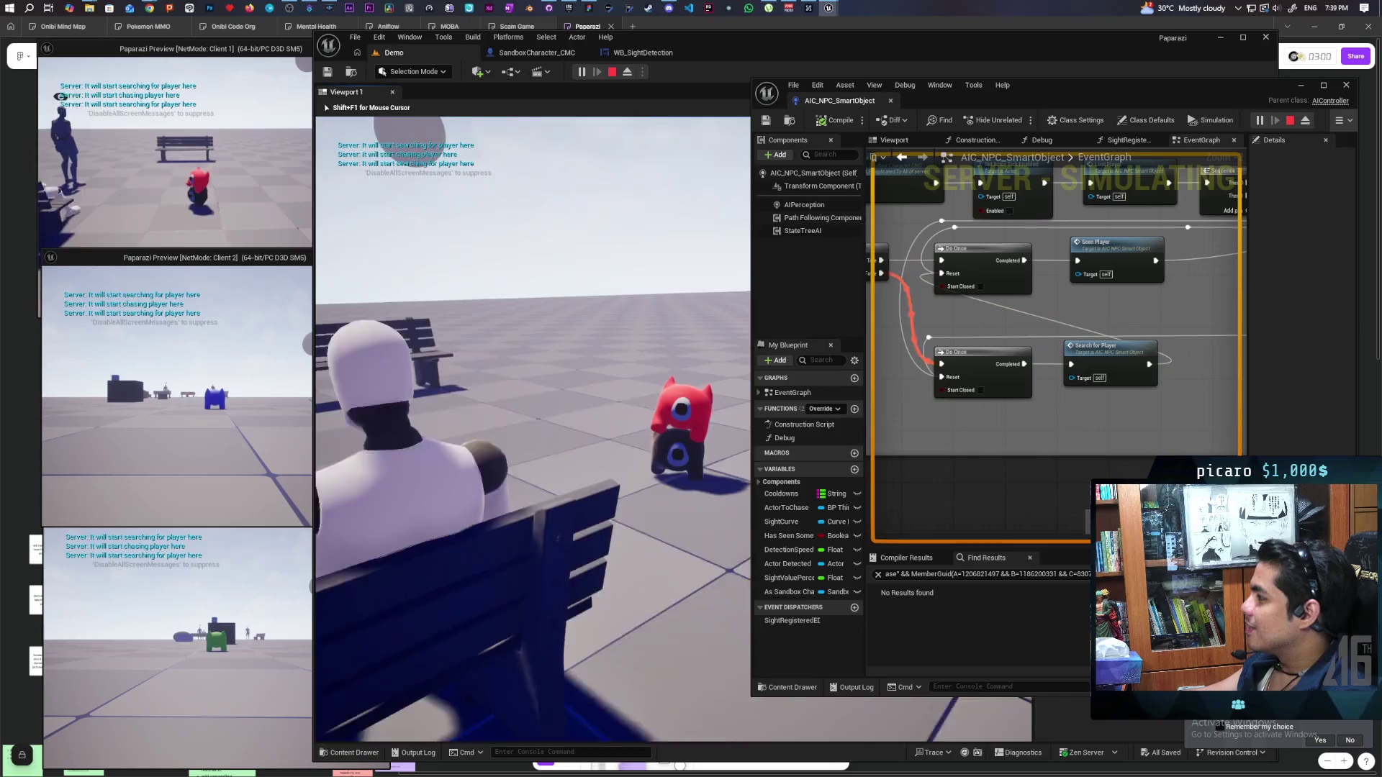
{"action": "key", "text": "w"}
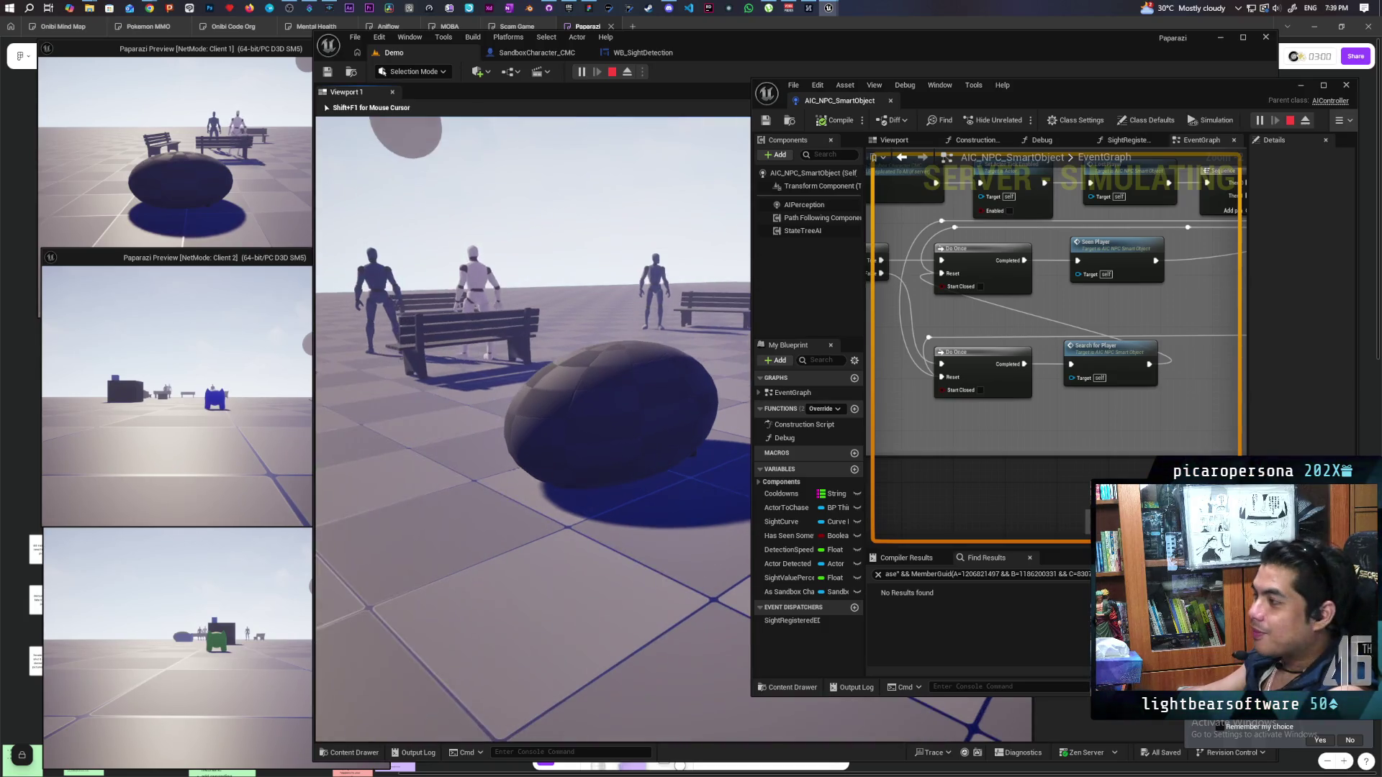
Repeatedly walk the player into and away from the bench NPCs' sight to trigger chasing and searching
{"action": "key", "text": "w"}
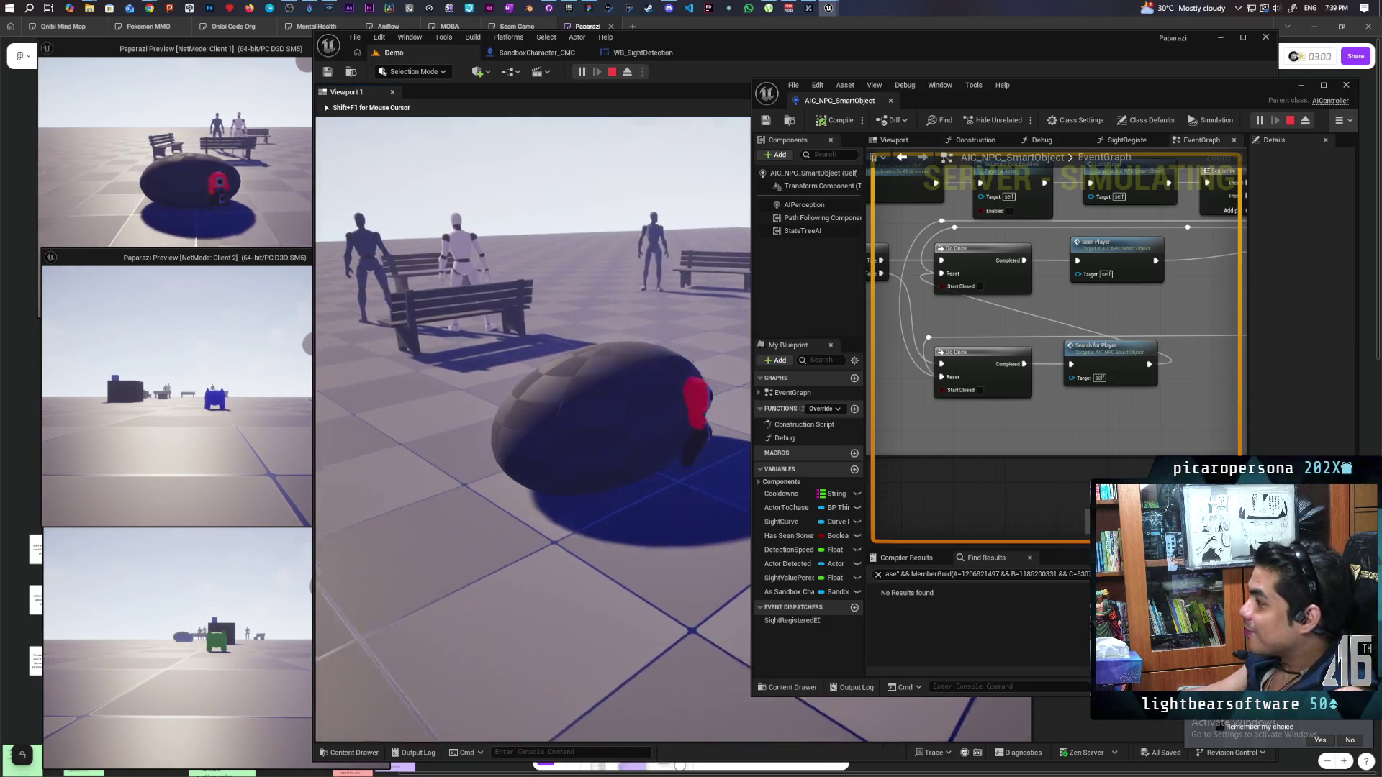
{"action": "key", "text": "w"}
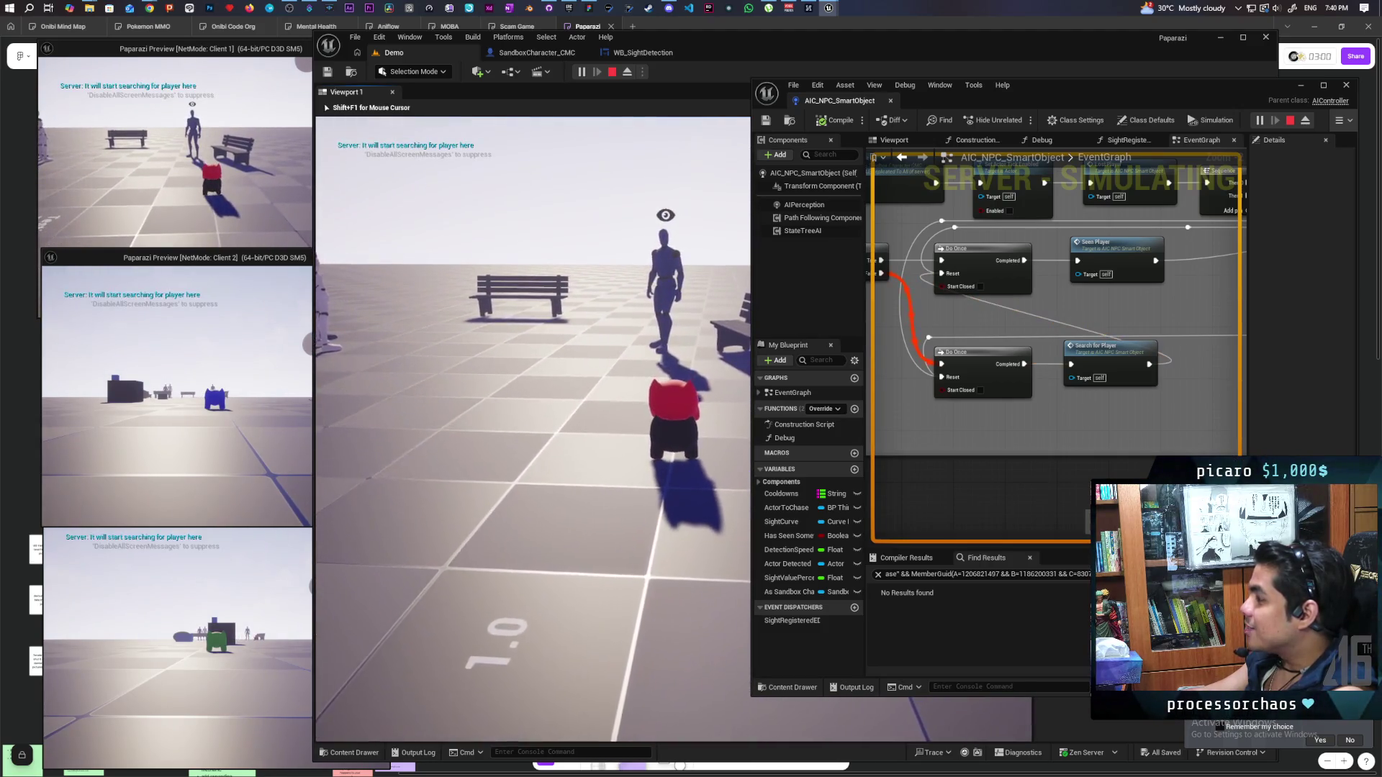
{"action": "key", "text": "s"}
{"action": "key", "text": "d"}
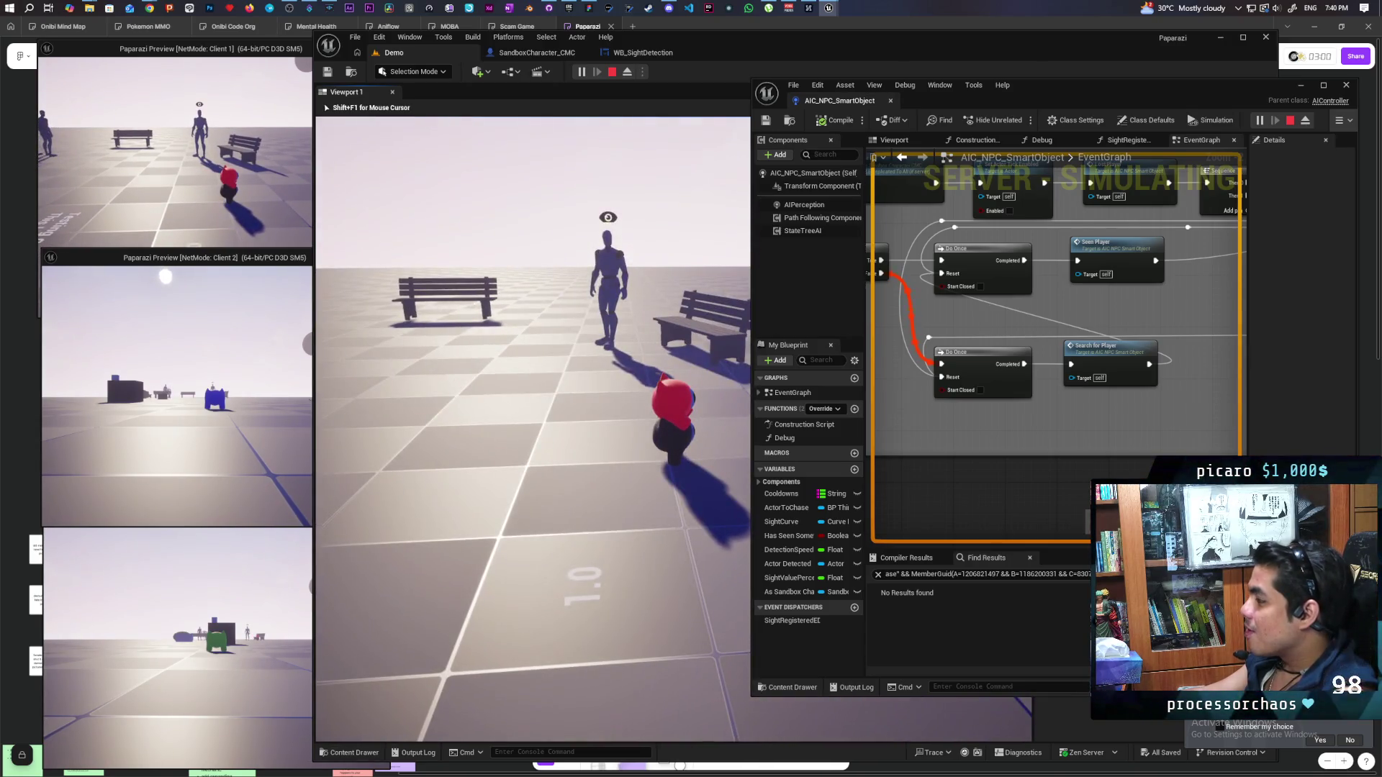
{"action": "key", "text": "w"}
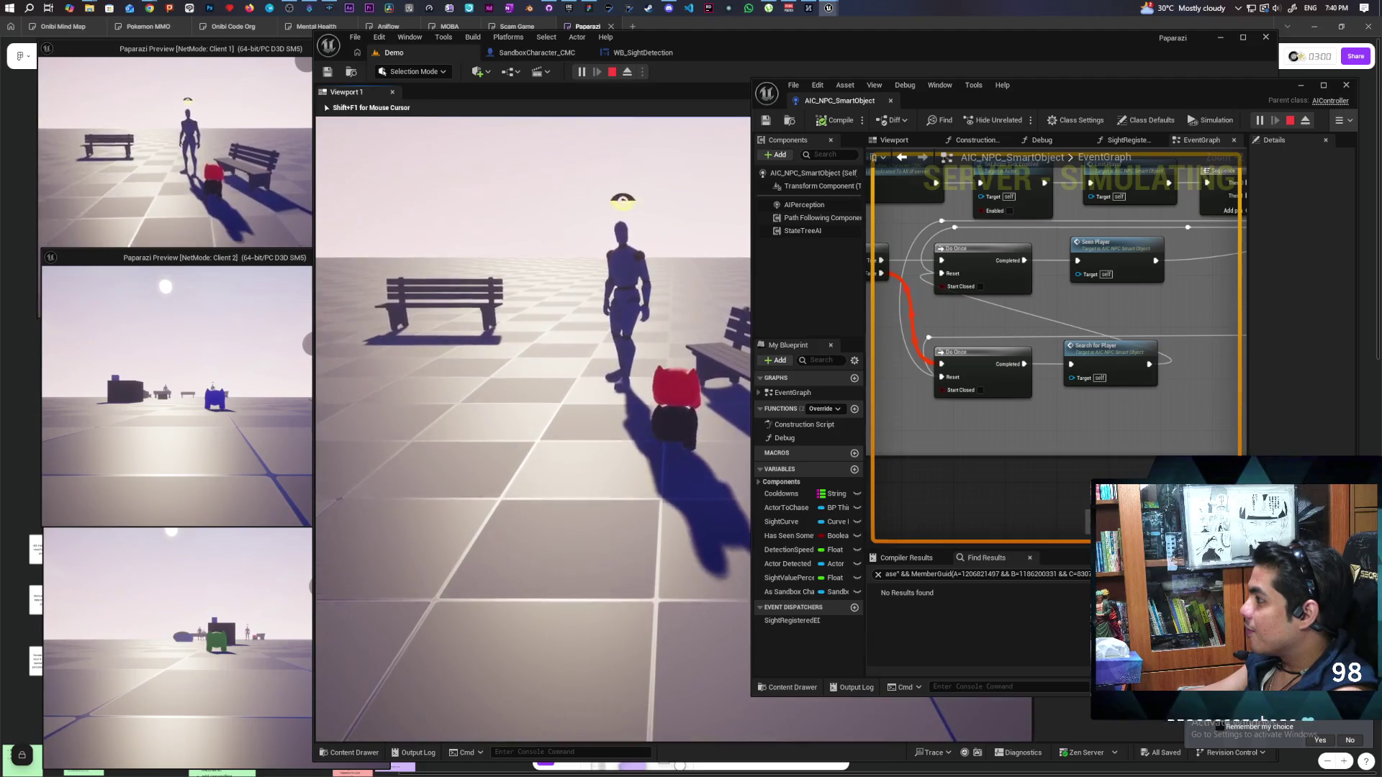
{"action": "key", "text": "a"}
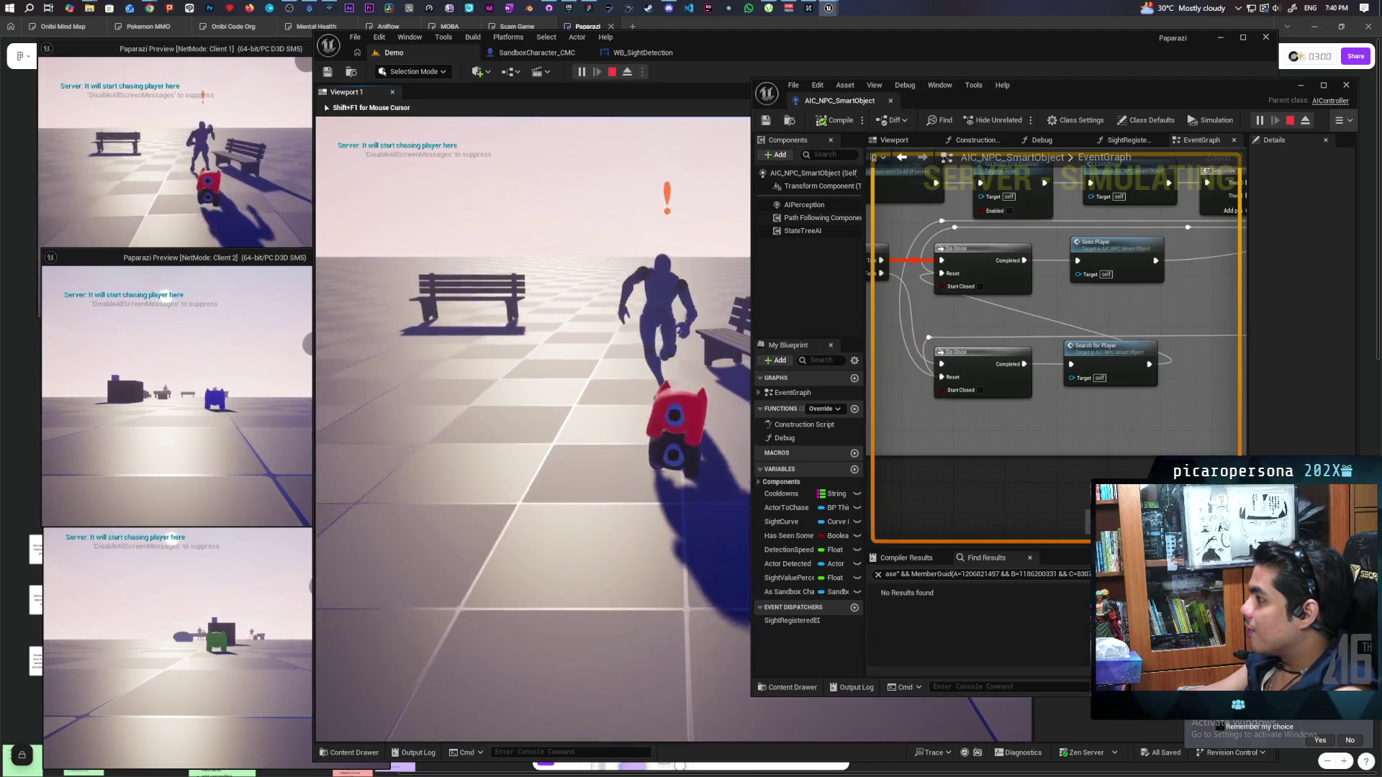
{"action": "key", "text": "w"}
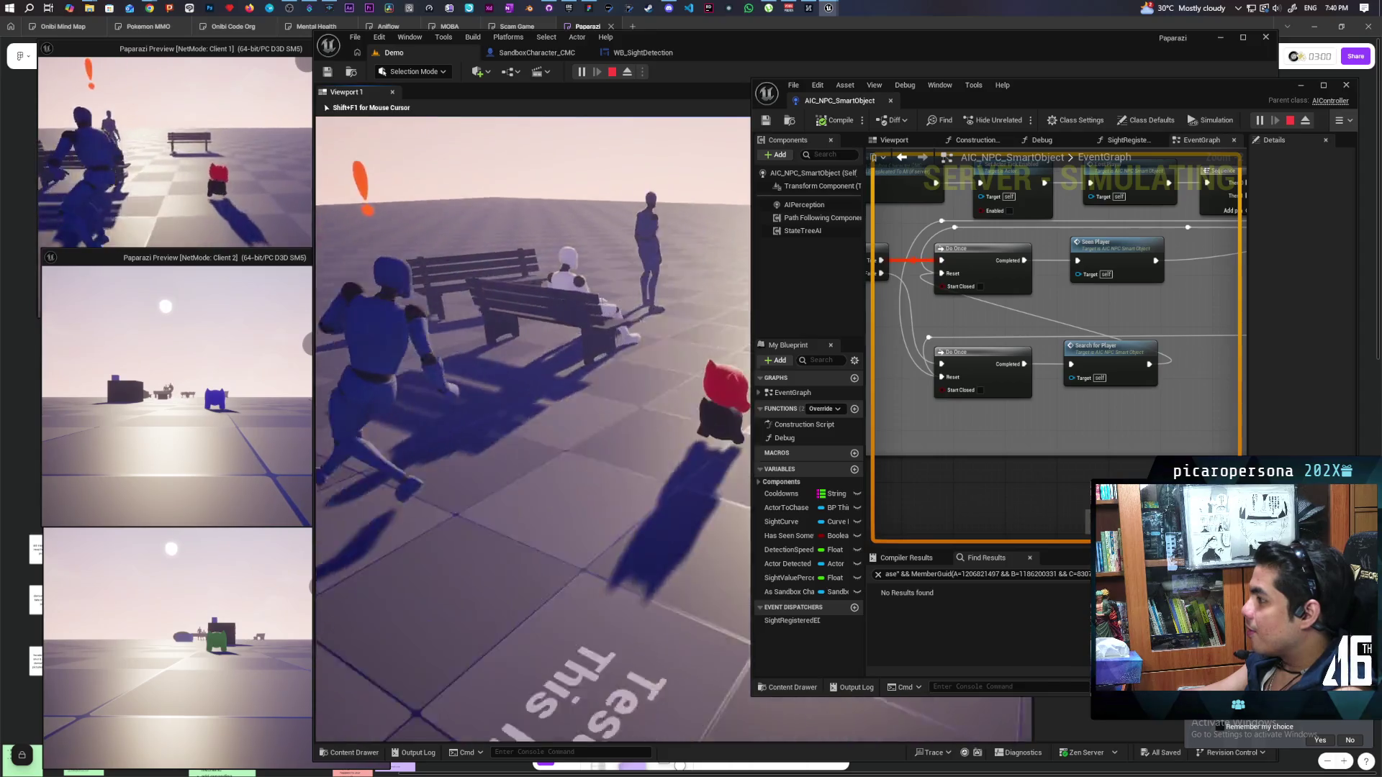
{"action": "key", "text": "w"}
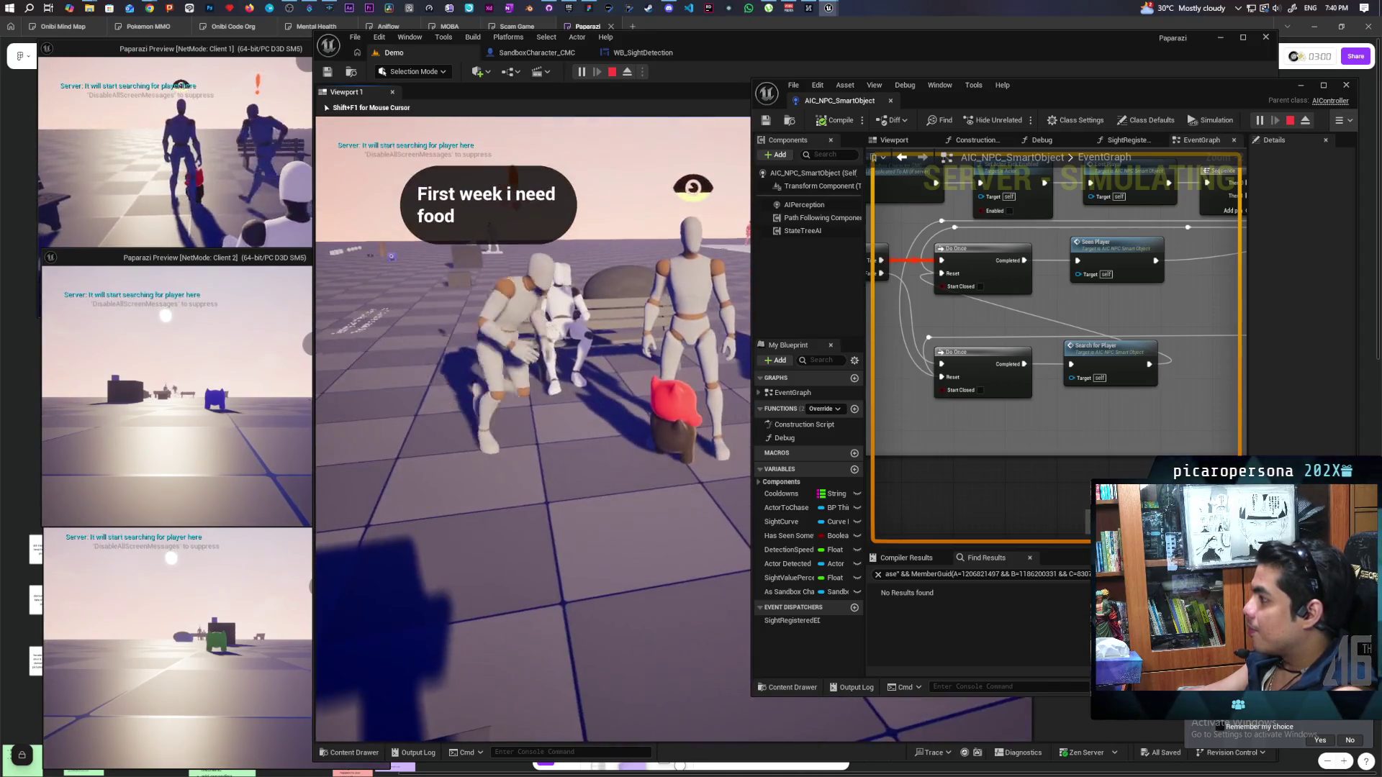
{"action": "key", "text": "s"}
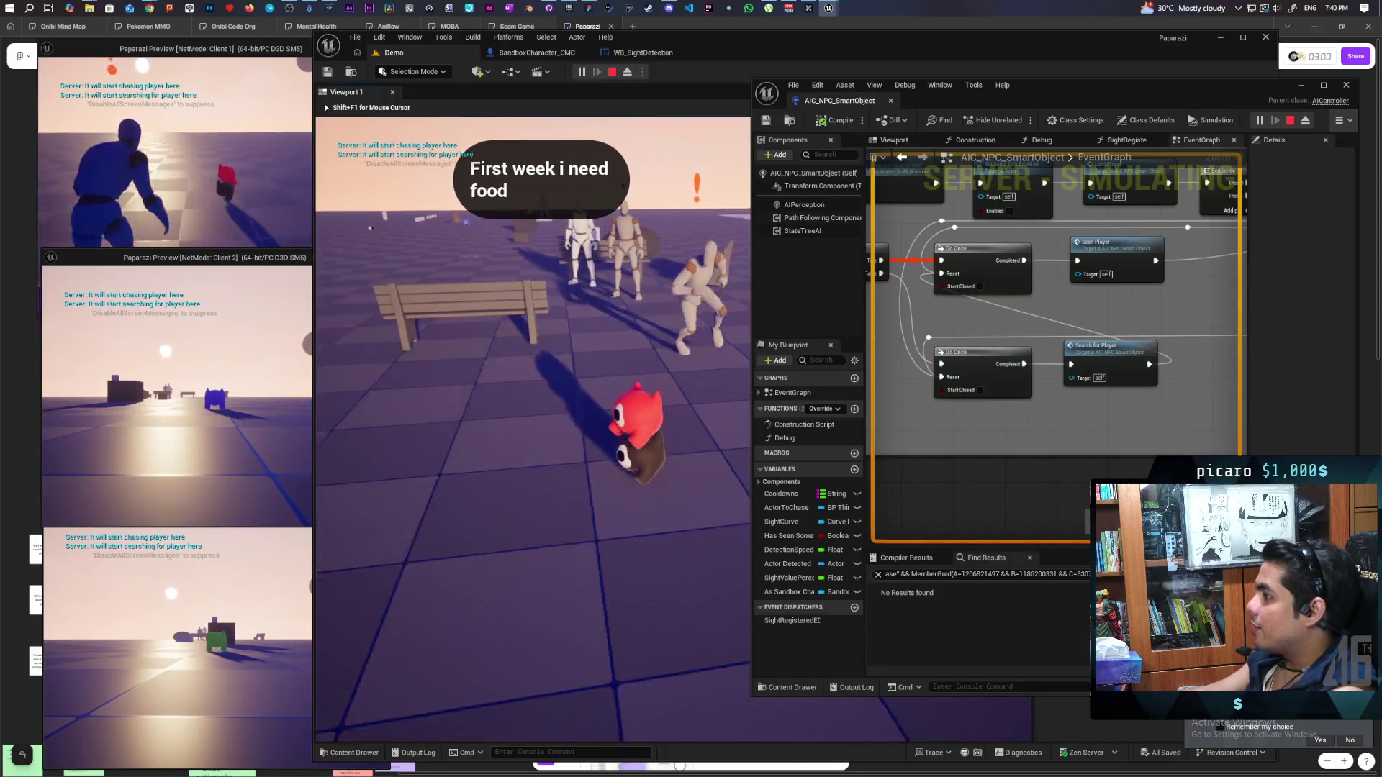
{"action": "key", "text": "s"}
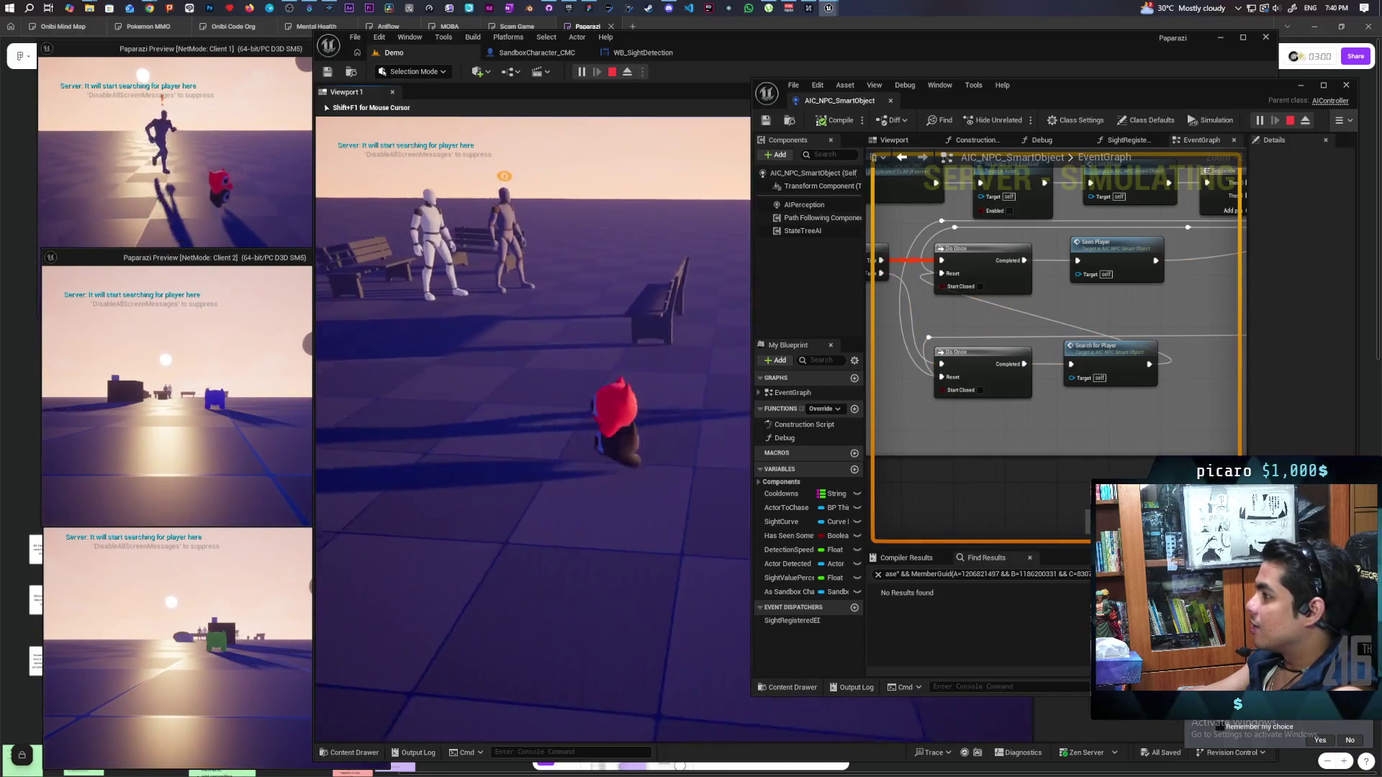
{"action": "key", "text": "w"}
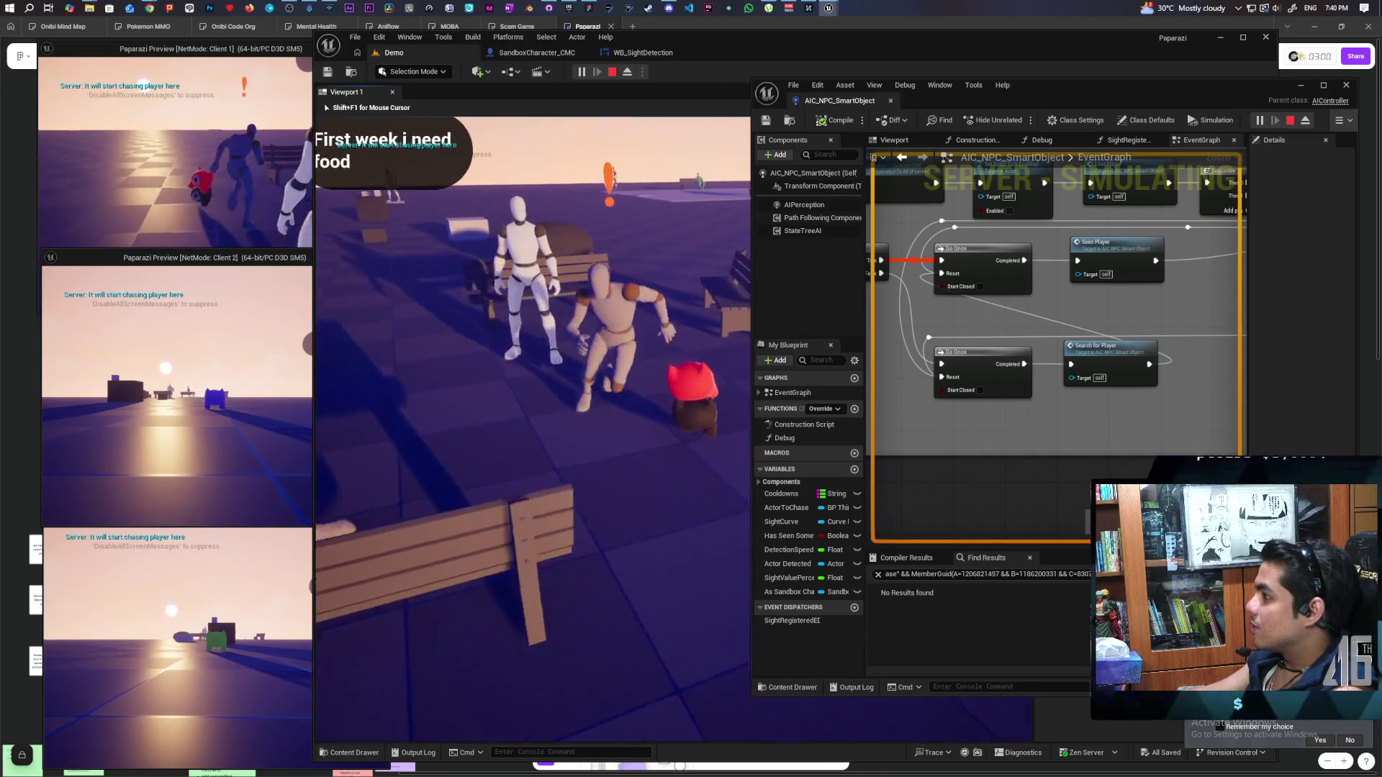
{"action": "key", "text": "s"}
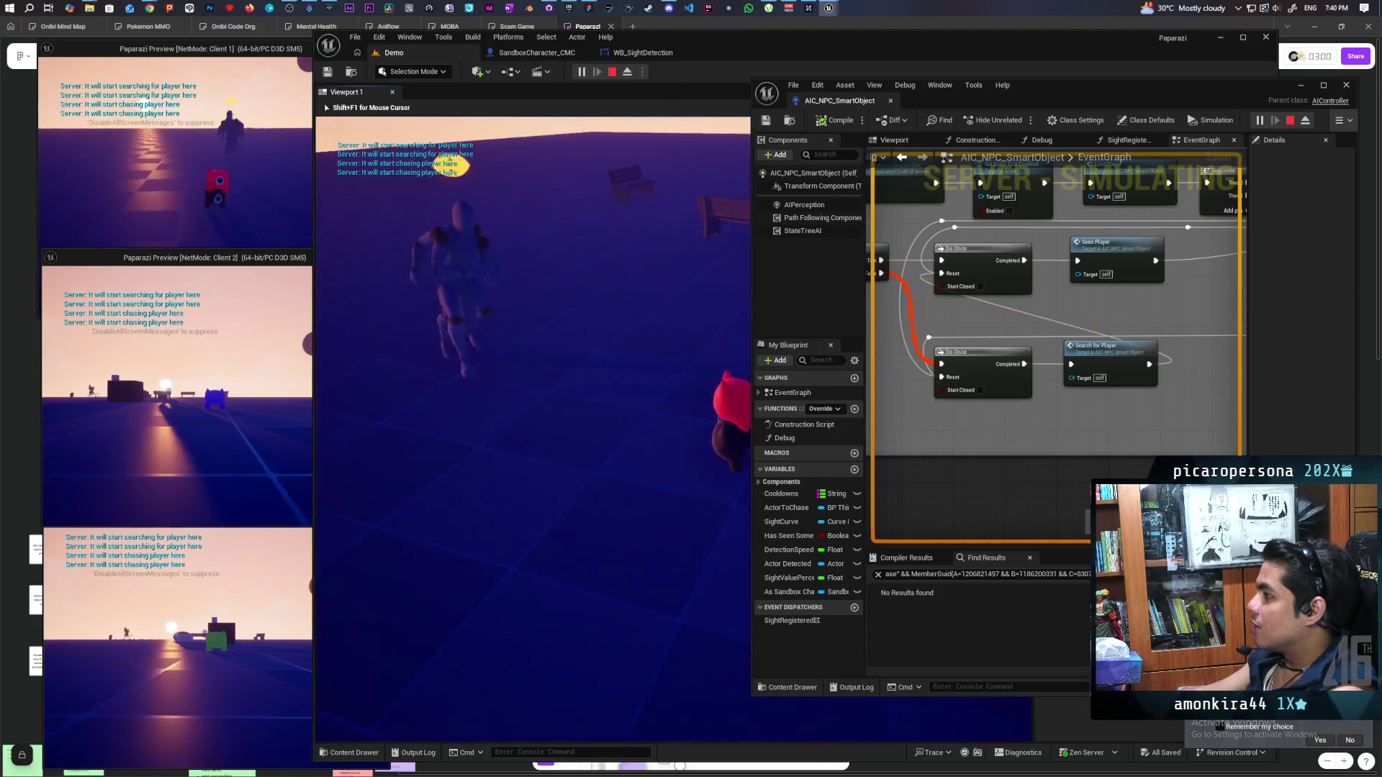
{"action": "key", "text": "s"}
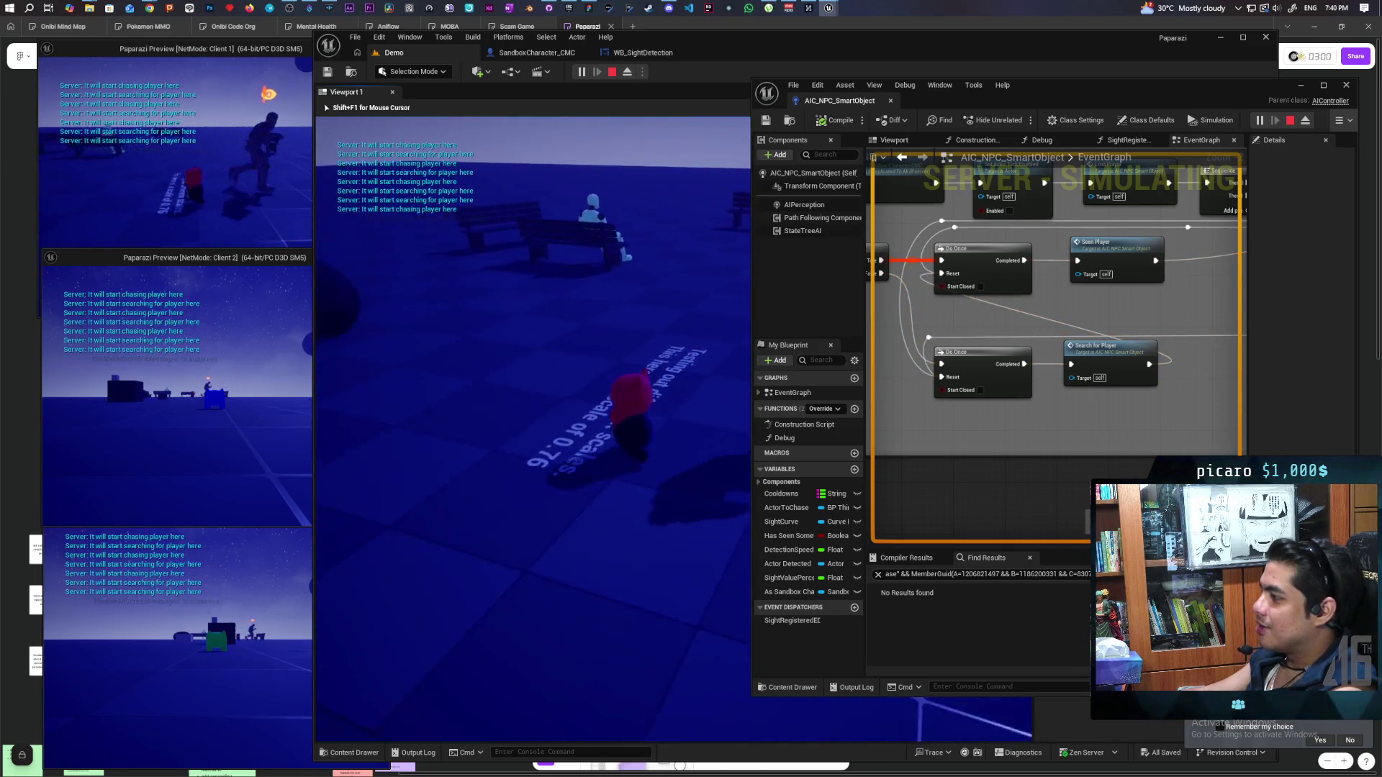
Stop the Play-In-Editor session with Esc so the Demo level editor returns
{"action": "key", "text": "Escape"}
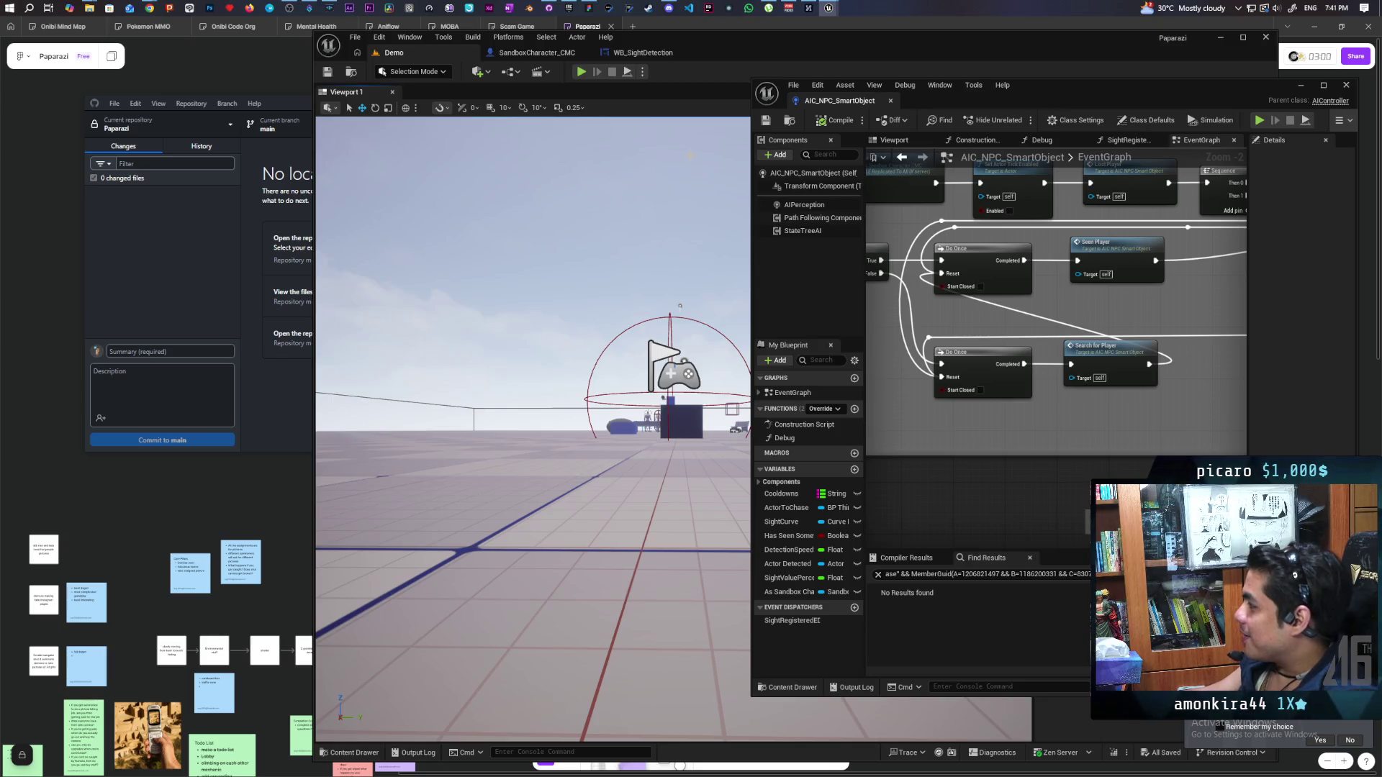
Maximize the AIC_NPC_SmartObject Blueprint editor and zoom into the Evaluate Sight Detection nodes
{"action": "double_click", "coordinate": [1053, 91]}
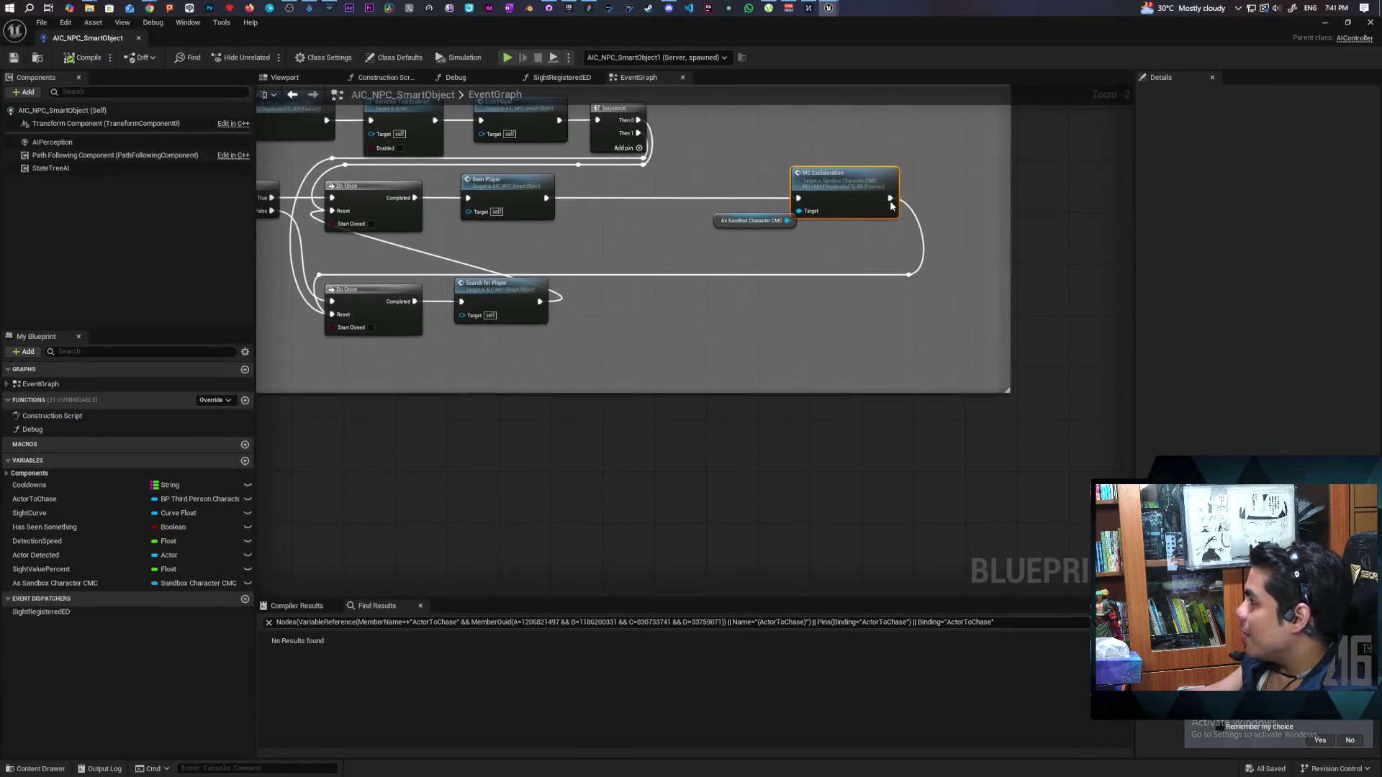
{"action": "scroll", "coordinate": [638, 462], "scroll_direction": "down", "scroll_amount": 3}
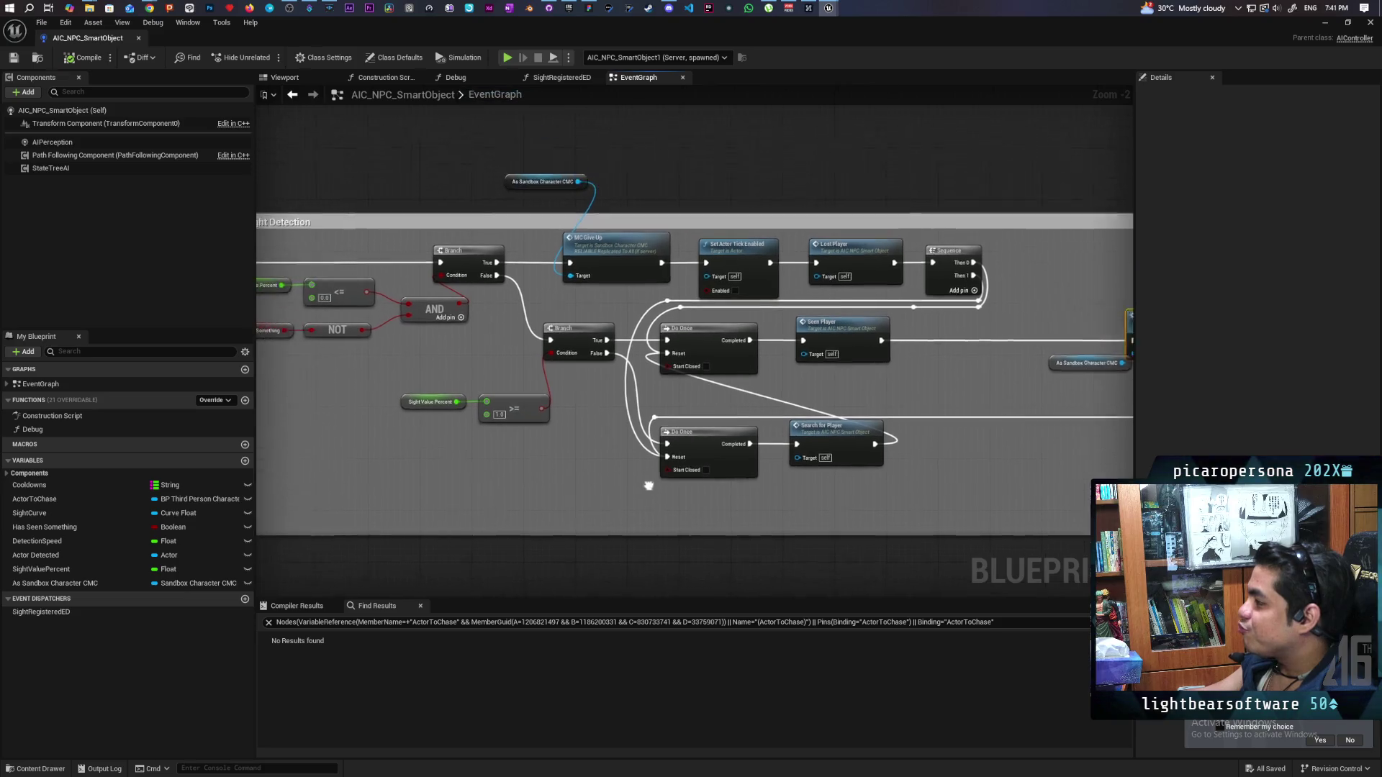
{"action": "scroll", "coordinate": [589, 436], "scroll_direction": "up", "scroll_amount": 3}
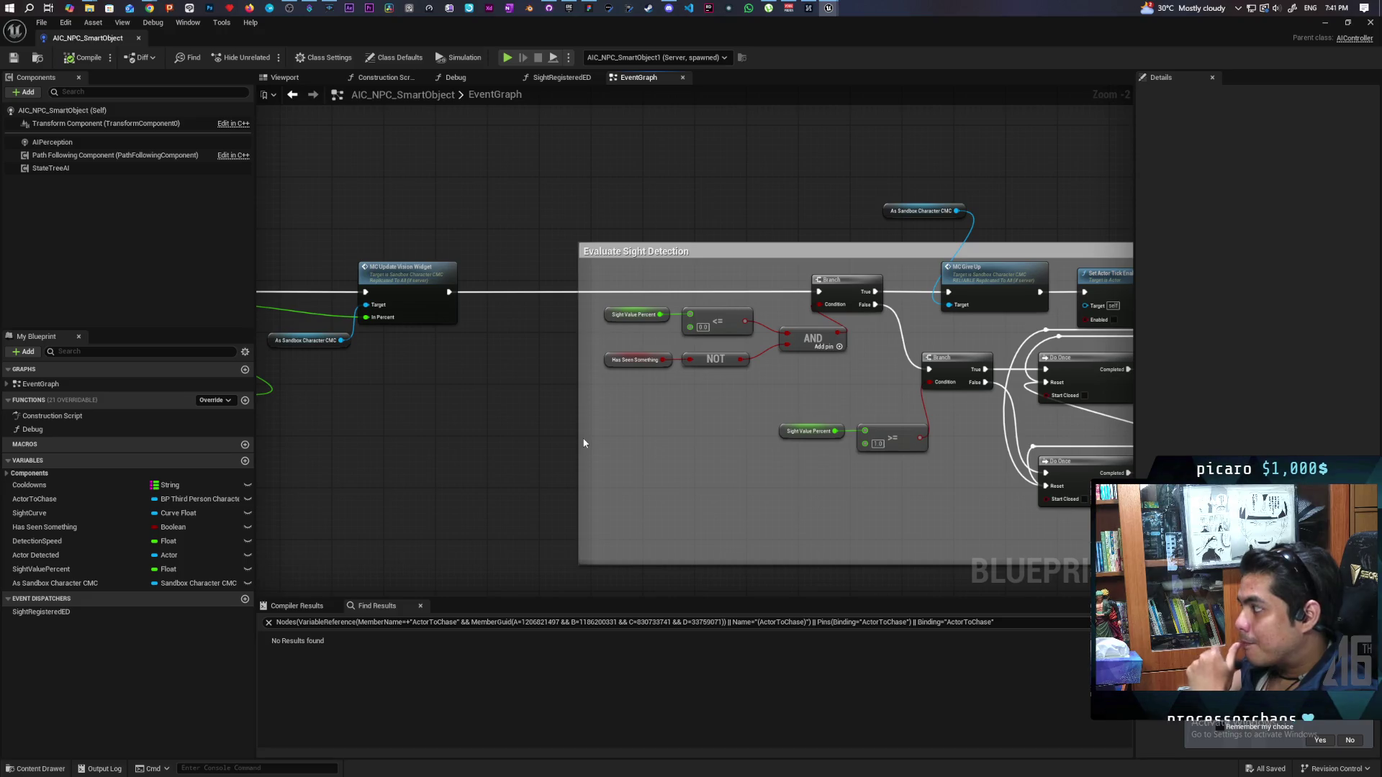
{"action": "left_click_drag", "start_coordinate": [840, 414], "coordinate": [663, 436]}
{"action": "scroll", "coordinate": [664, 437], "scroll_direction": "up", "scroll_amount": 1}
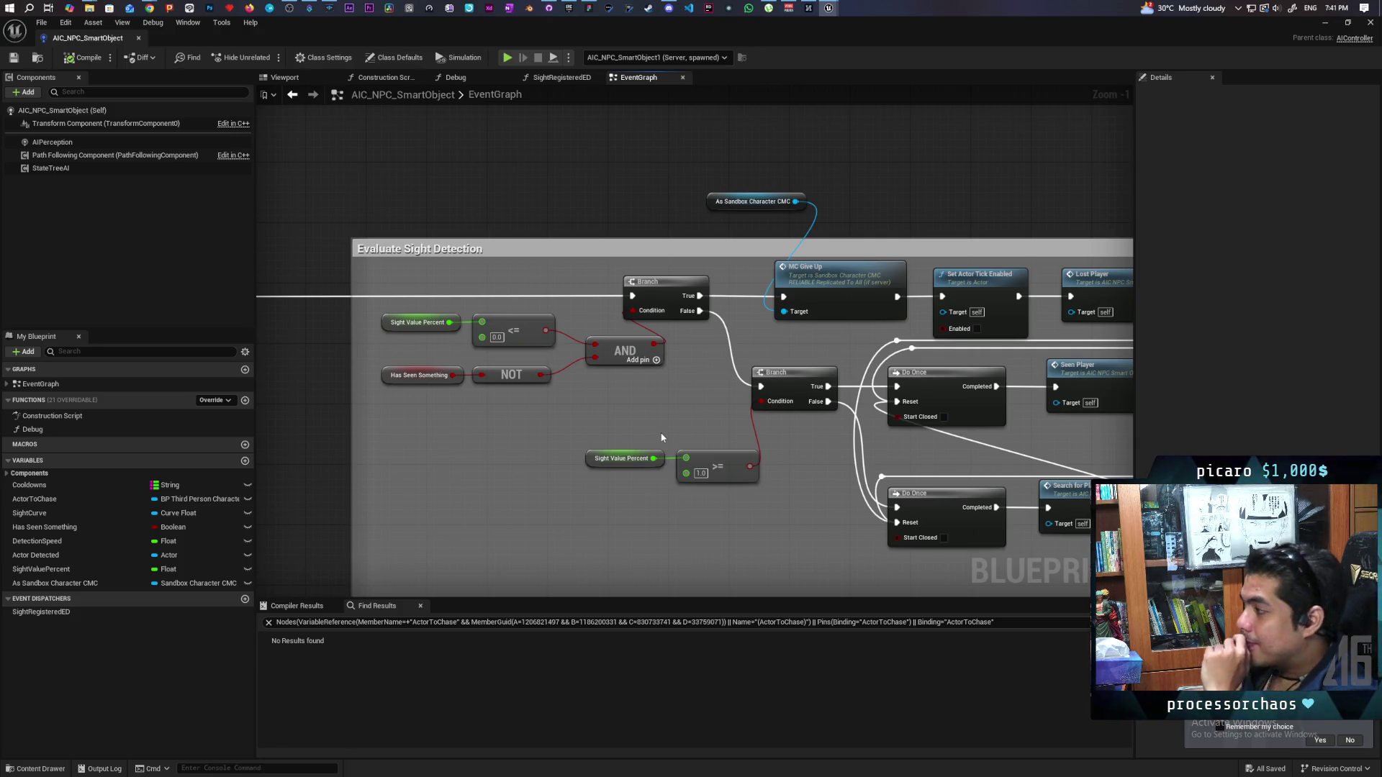
{"action": "left_click_drag", "start_coordinate": [656, 433], "coordinate": [522, 427]}
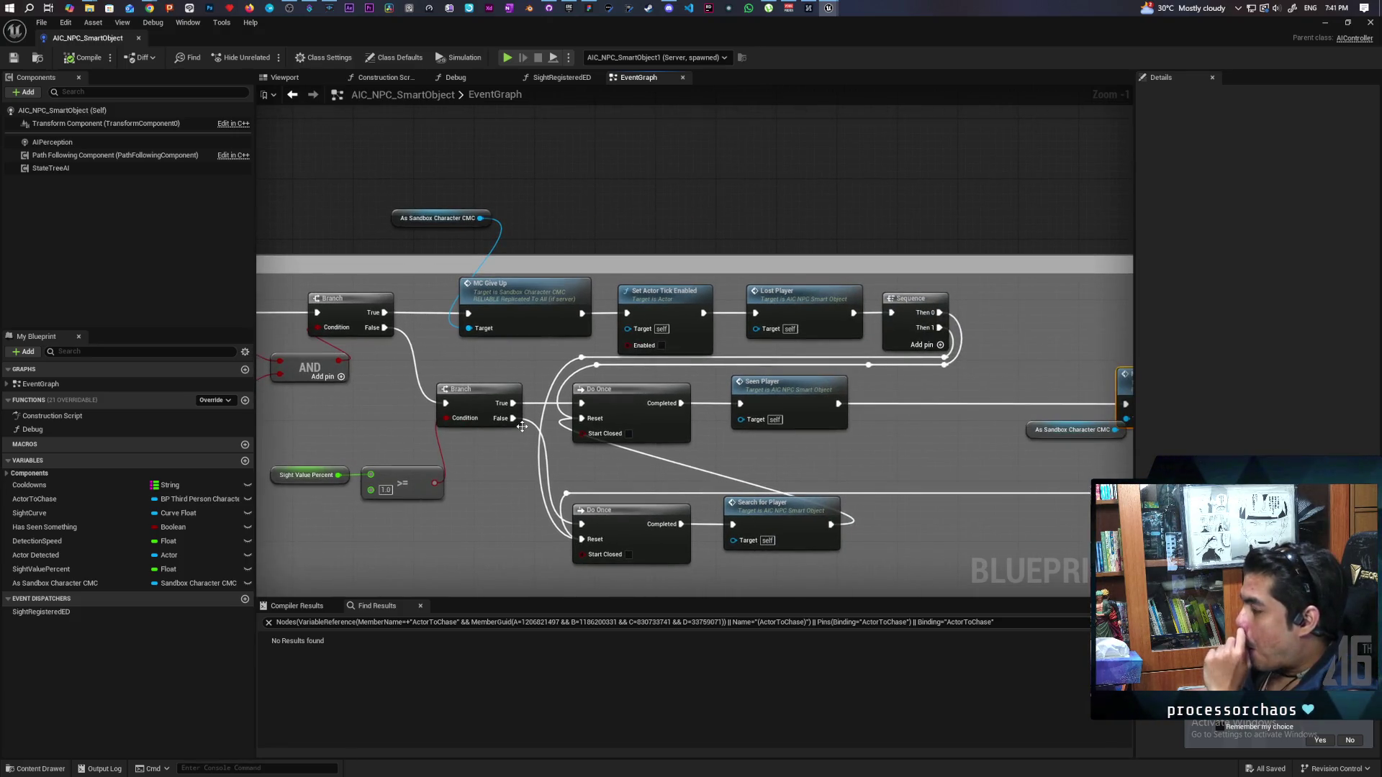
Frame the whole Evaluate Sight Detection comment and marquee-select the Sight Value Percent and <= nodes
{"action": "mouse_move", "coordinate": [436, 442]}
{"action": "left_mouse_down"}
{"action": "mouse_move", "coordinate": [536, 410]}
{"action": "mouse_move", "coordinate": [934, 388]}
{"action": "mouse_move", "coordinate": [544, 474]}
{"action": "left_mouse_up"}
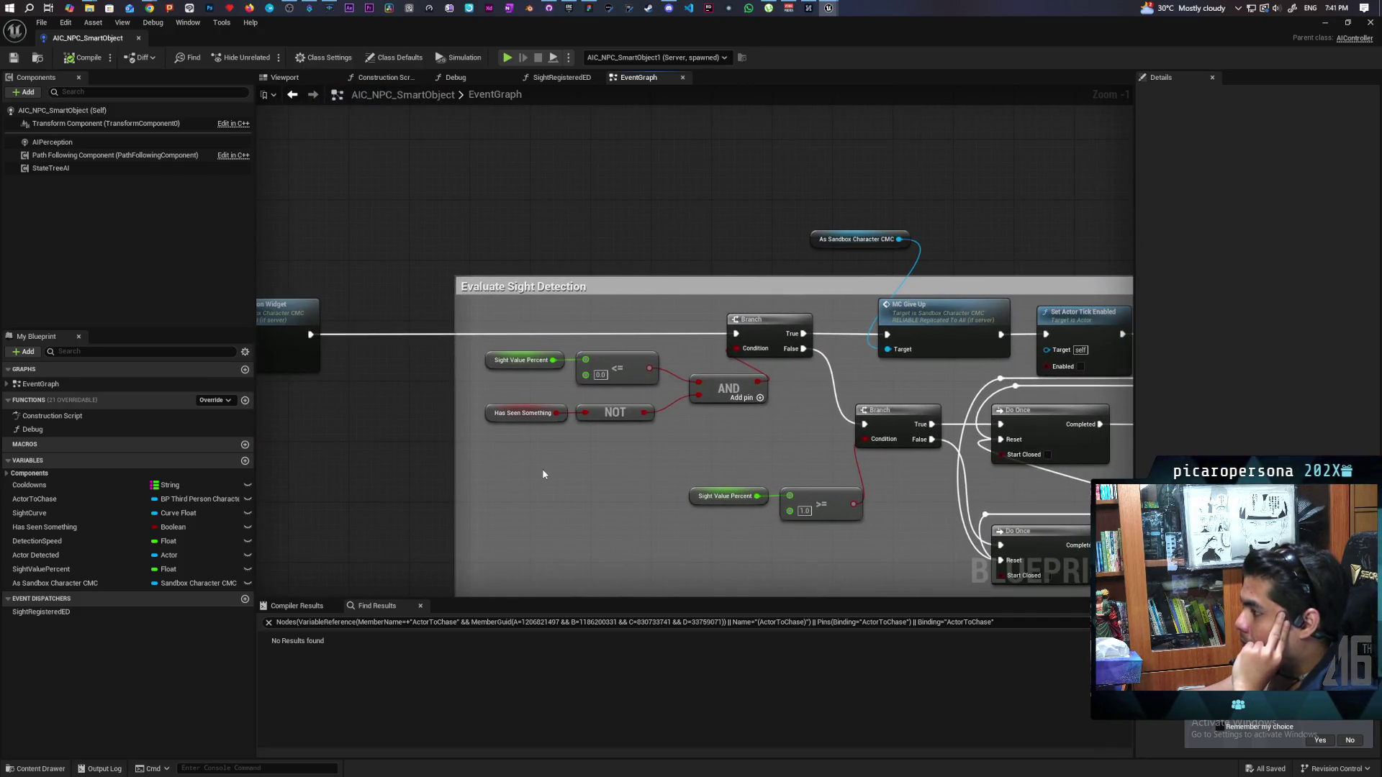
{"action": "scroll", "coordinate": [534, 469], "scroll_direction": "down", "scroll_amount": 2}
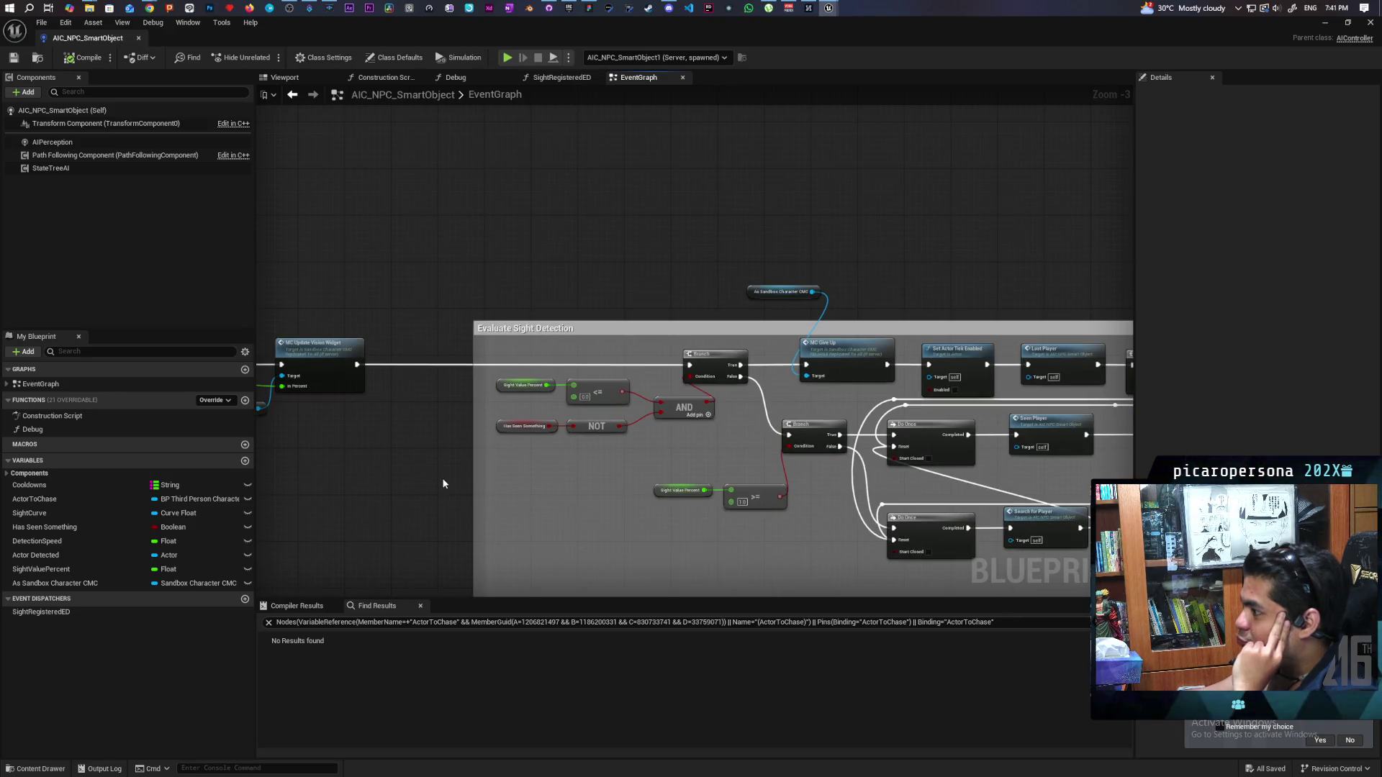
{"action": "mouse_move", "coordinate": [443, 484]}
{"action": "left_mouse_down"}
{"action": "mouse_move", "coordinate": [817, 410]}
{"action": "mouse_move", "coordinate": [626, 431]}
{"action": "mouse_move", "coordinate": [636, 425]}
{"action": "left_mouse_up"}
{"action": "scroll", "coordinate": [637, 425], "scroll_direction": "up", "scroll_amount": 3}
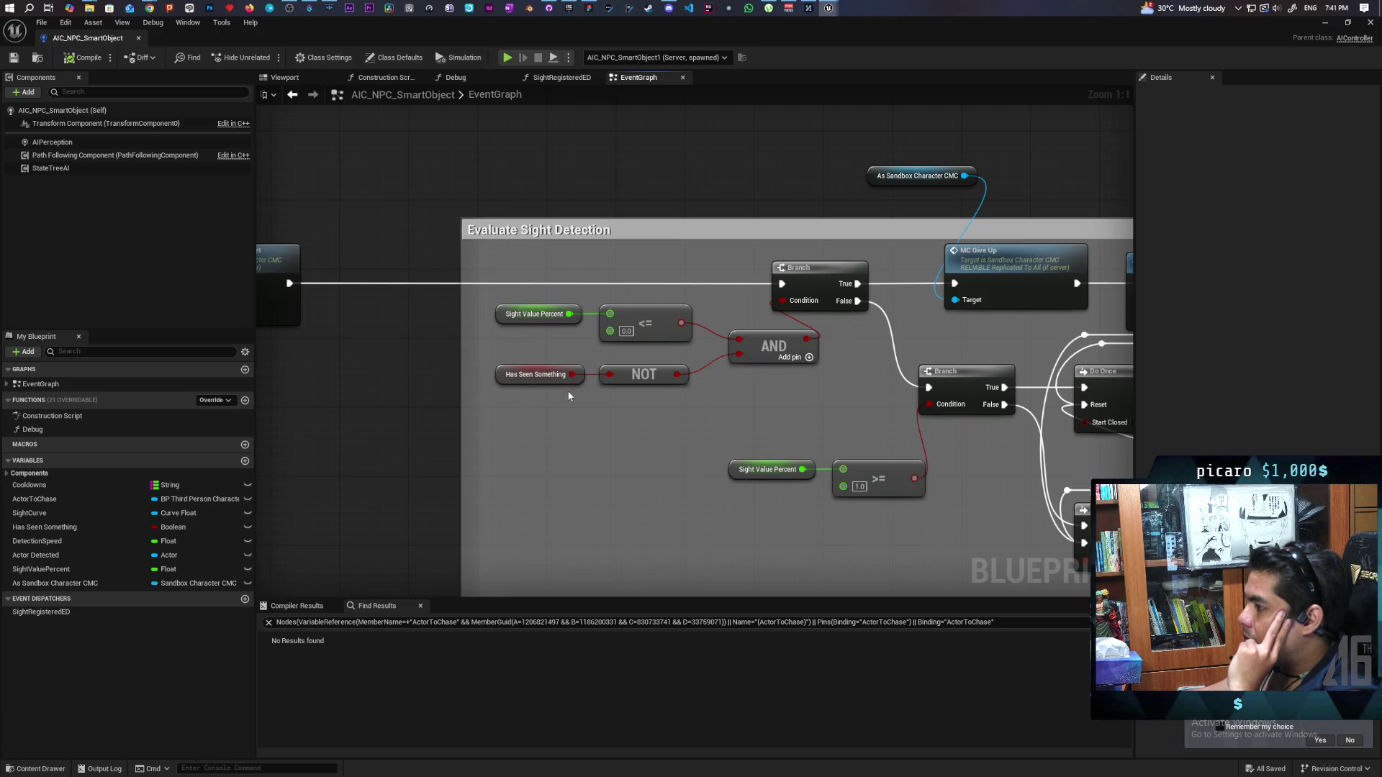
{"action": "left_click_drag", "start_coordinate": [519, 336], "coordinate": [677, 303]}
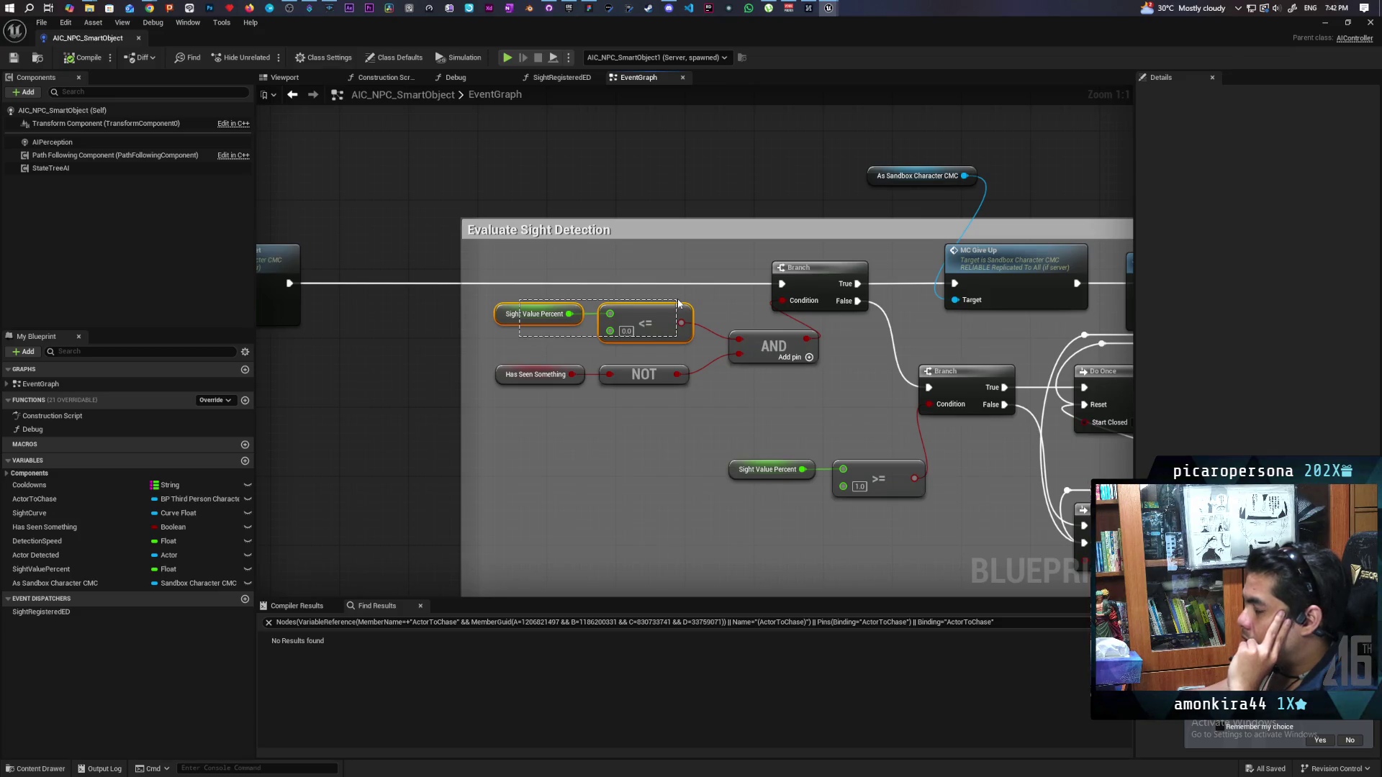
{"action": "left_click_drag", "start_coordinate": [677, 303], "coordinate": [678, 303]}
Marquee-select the <=, NOT and AND comparison nodes to inspect them
{"action": "left_click_drag", "start_coordinate": [538, 344], "coordinate": [682, 310]}
{"action": "left_click", "coordinate": [573, 413]}
{"action": "left_click_drag", "start_coordinate": [591, 394], "coordinate": [828, 306]}
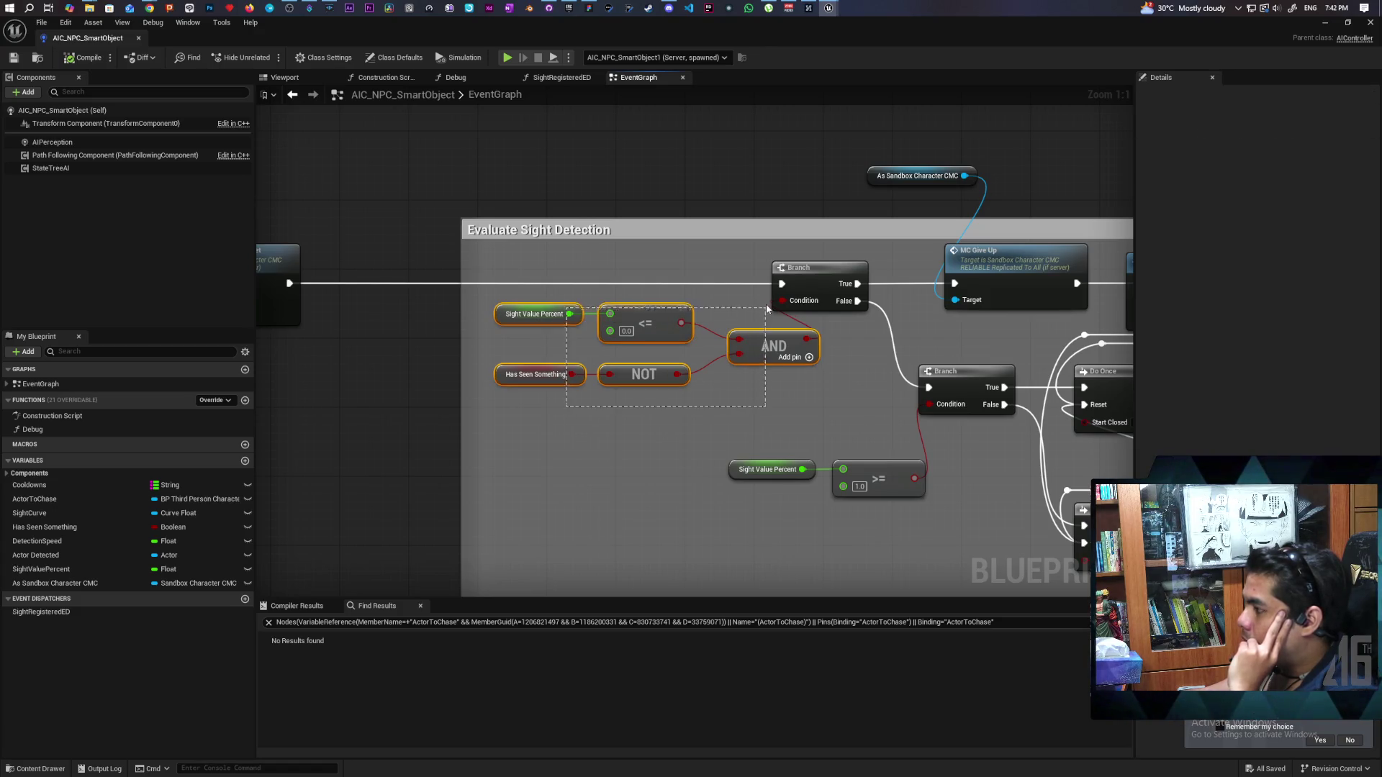
{"action": "left_click_drag", "start_coordinate": [834, 363], "coordinate": [492, 449]}
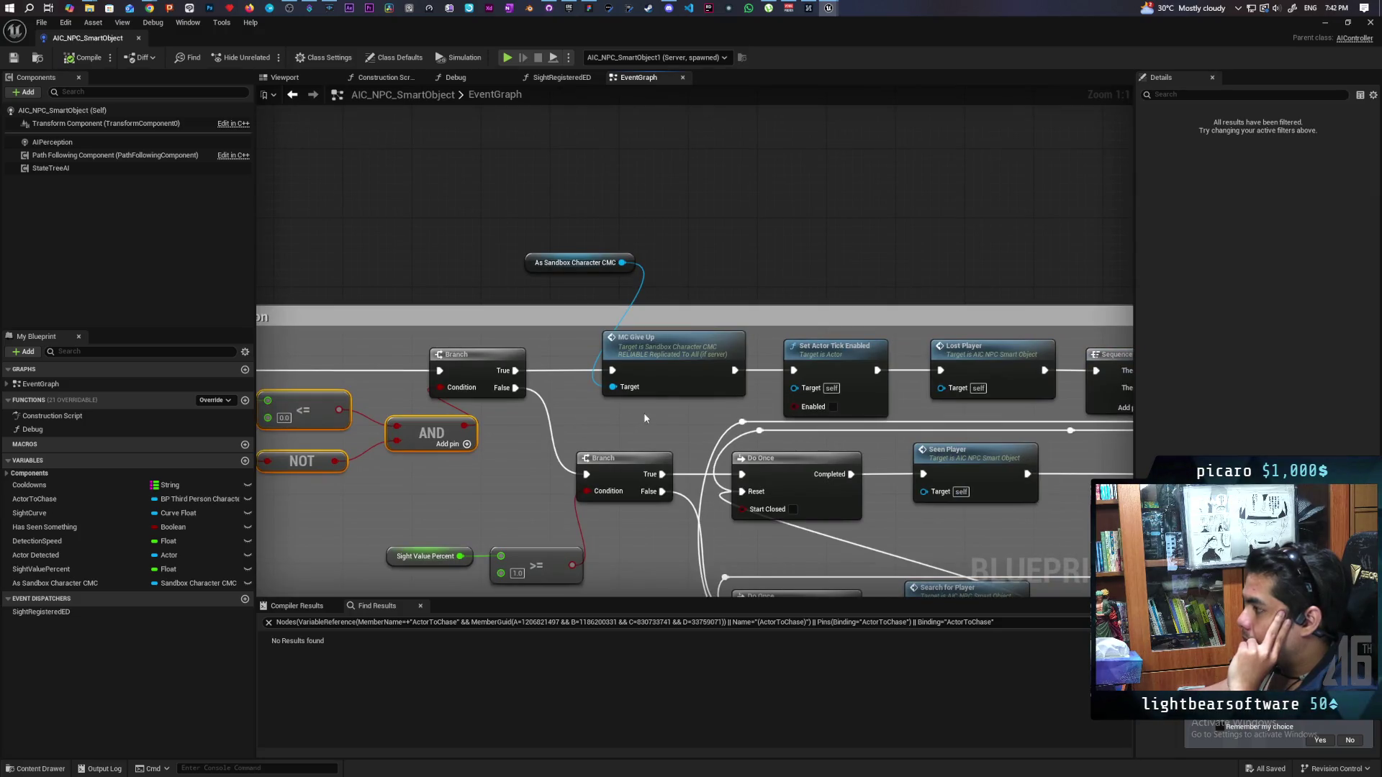
{"action": "left_click_drag", "start_coordinate": [667, 425], "coordinate": [510, 372]}
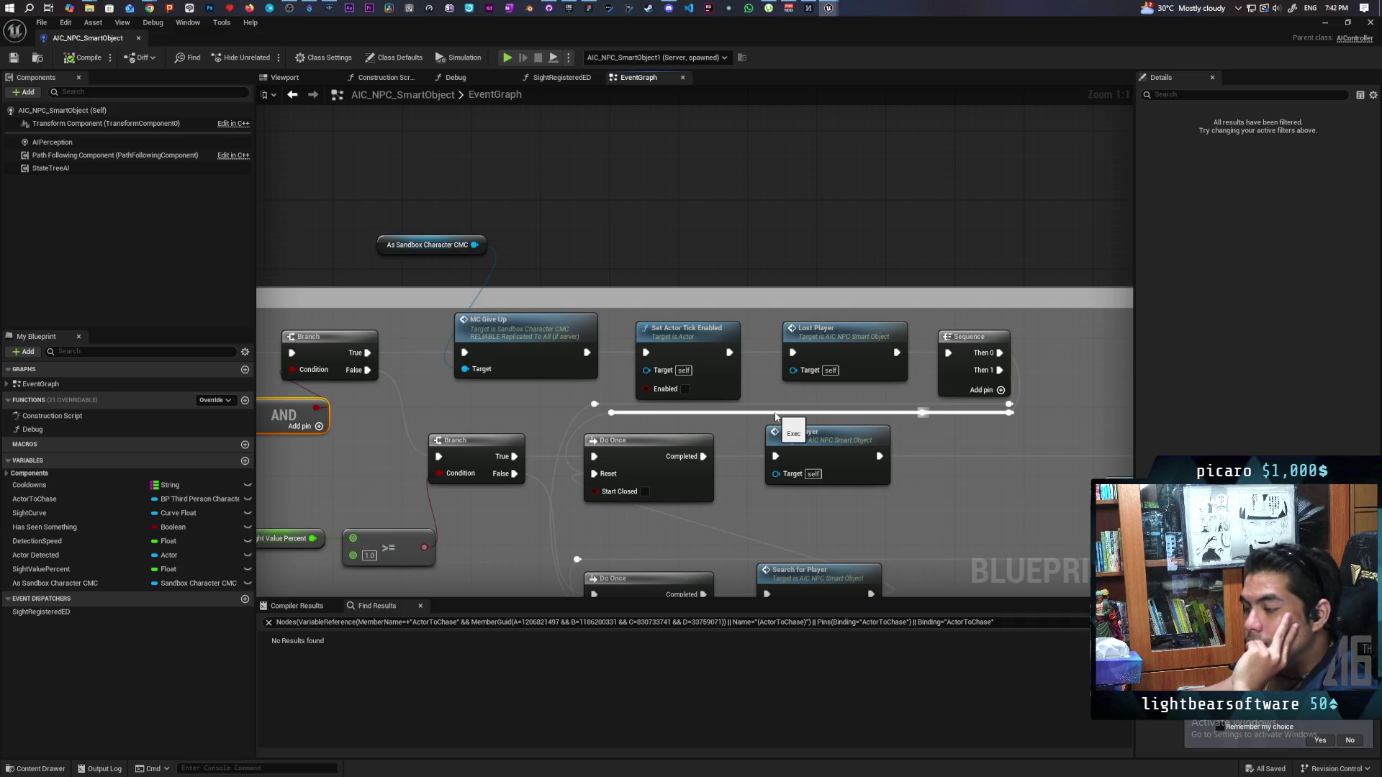
Nudge the As Sandbox Character CMC getter above MC Give Up slightly left
{"action": "mouse_move", "coordinate": [389, 453]}
{"action": "left_mouse_down"}
{"action": "mouse_move", "coordinate": [646, 417]}
{"action": "mouse_move", "coordinate": [458, 434]}
{"action": "left_mouse_up"}
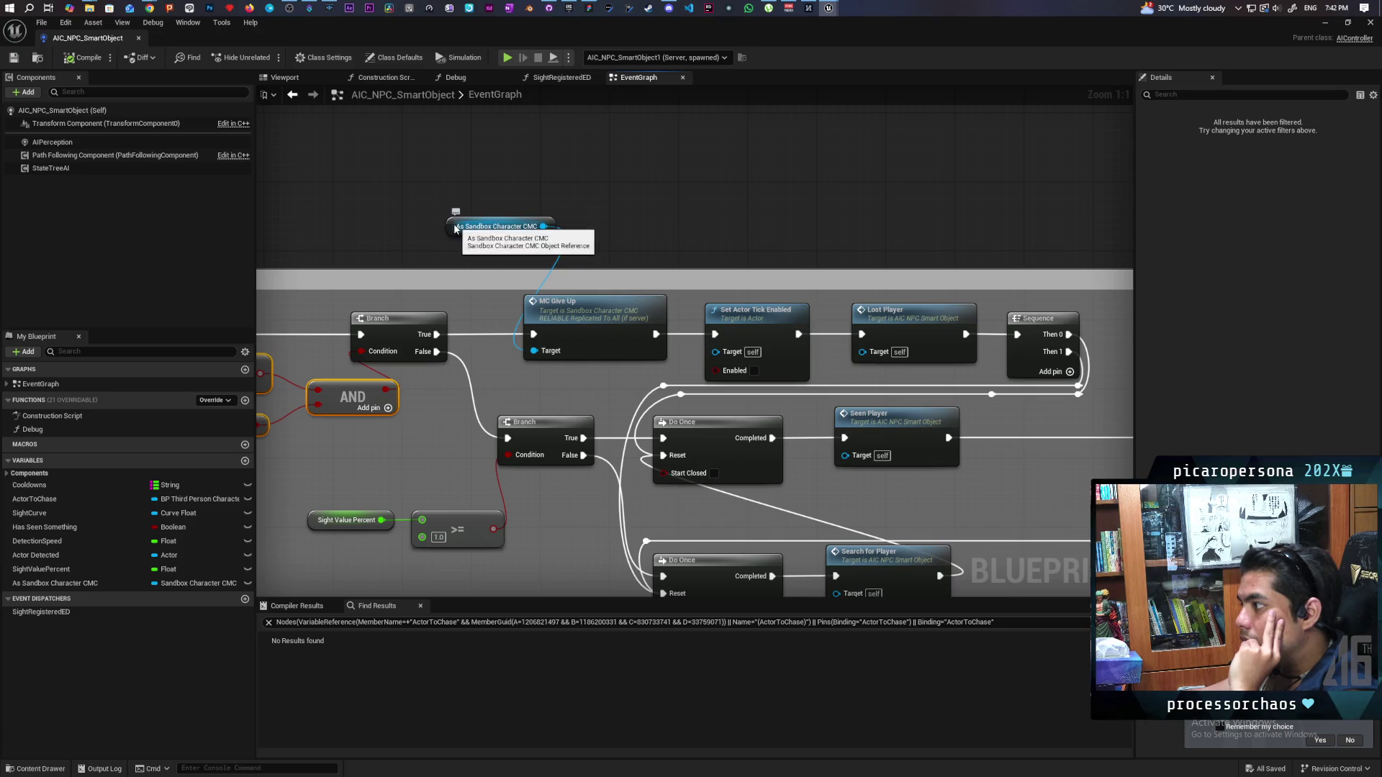
{"action": "left_click_drag", "start_coordinate": [451, 227], "coordinate": [397, 229]}
{"action": "left_click_drag", "start_coordinate": [426, 428], "coordinate": [605, 387]}
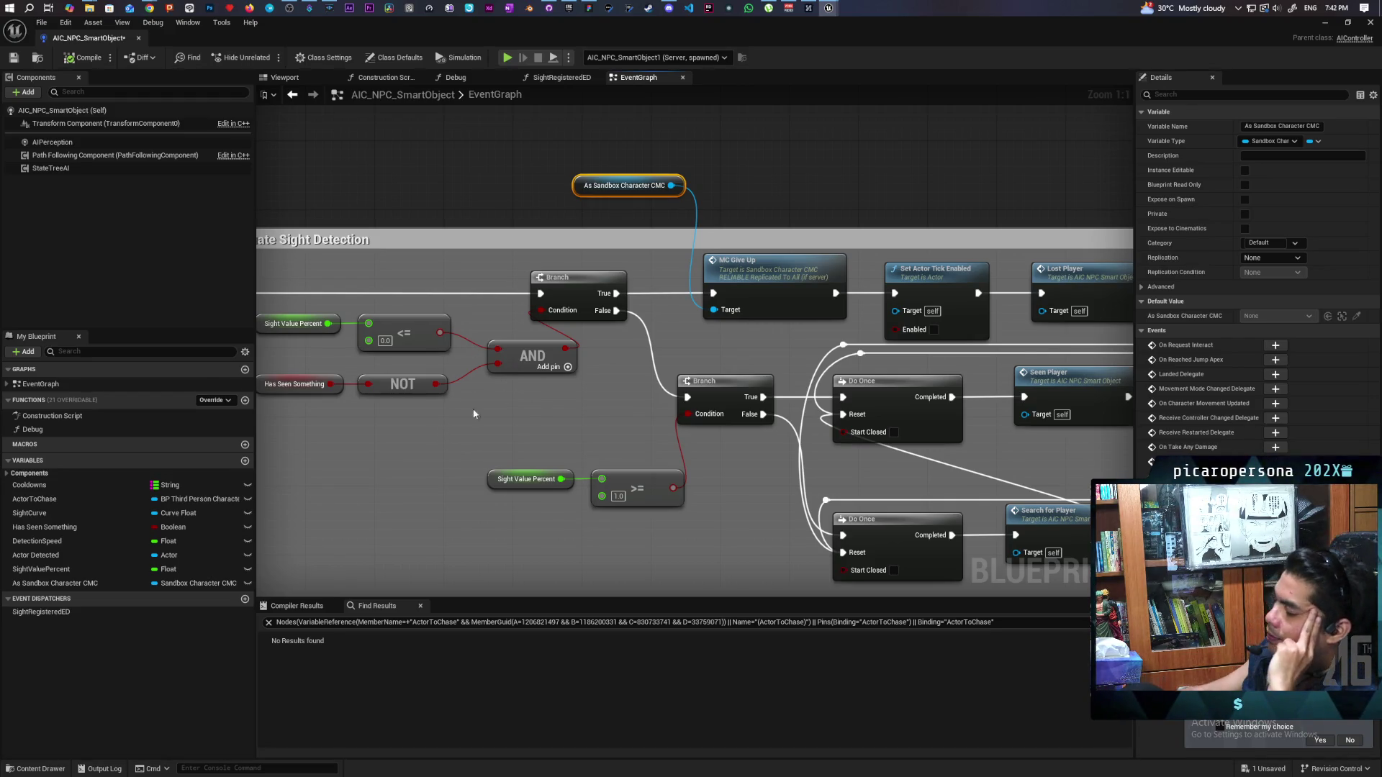
Drag MC Exclamation, its As Sandbox Character CMC getter and the reroute node left toward Seen Player
{"action": "scroll", "coordinate": [454, 420], "scroll_direction": "down", "scroll_amount": 5}
{"action": "mouse_move", "coordinate": [454, 420]}
{"action": "left_mouse_down"}
{"action": "mouse_move", "coordinate": [715, 386]}
{"action": "mouse_move", "coordinate": [503, 381]}
{"action": "left_mouse_up"}
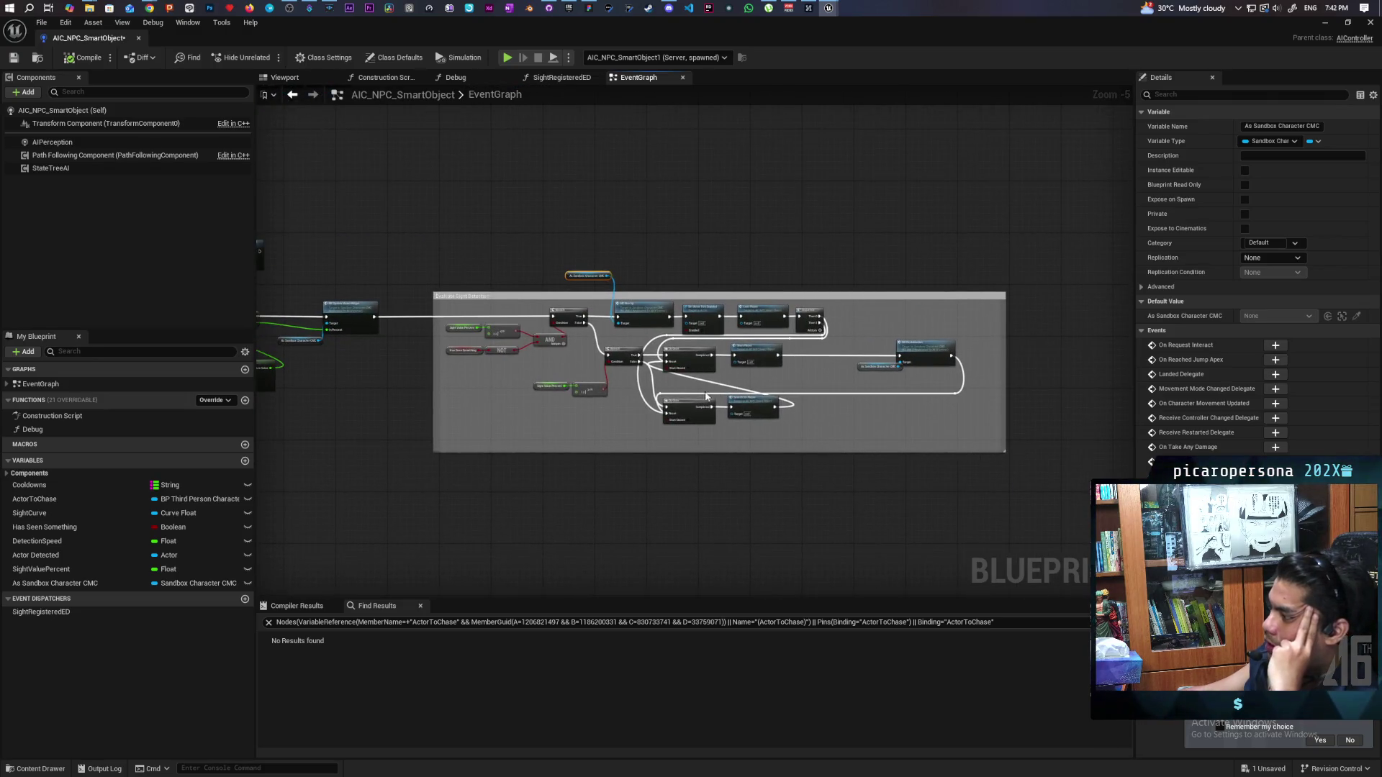
{"action": "scroll", "coordinate": [713, 392], "scroll_direction": "up", "scroll_amount": 3}
{"action": "scroll", "coordinate": [727, 381], "scroll_direction": "up", "scroll_amount": 1}
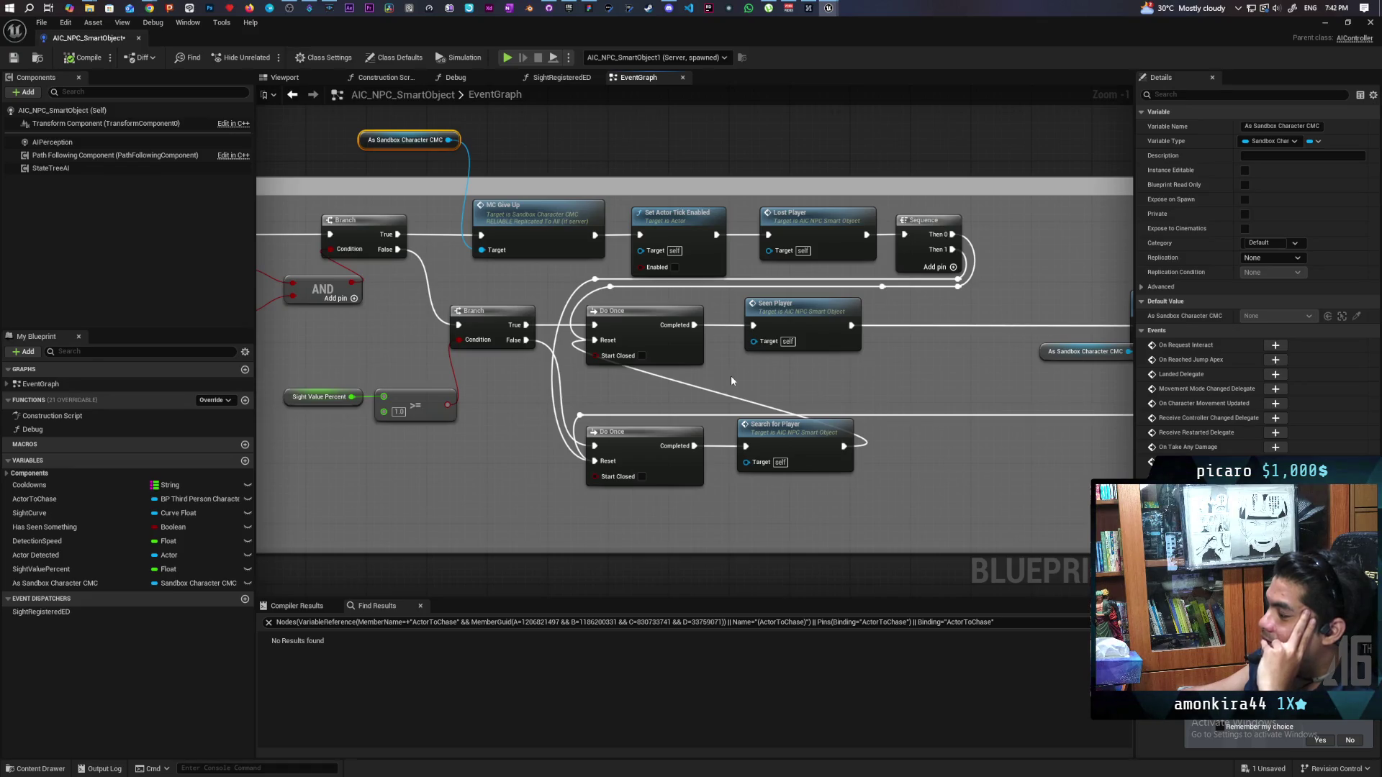
{"action": "left_click_drag", "start_coordinate": [726, 376], "coordinate": [491, 366]}
{"action": "left_click_drag", "start_coordinate": [860, 275], "coordinate": [1036, 411]}
{"action": "mouse_move", "coordinate": [972, 315]}
{"action": "left_mouse_down"}
{"action": "mouse_move", "coordinate": [775, 315]}
{"action": "mouse_move", "coordinate": [824, 308]}
{"action": "left_mouse_up"}
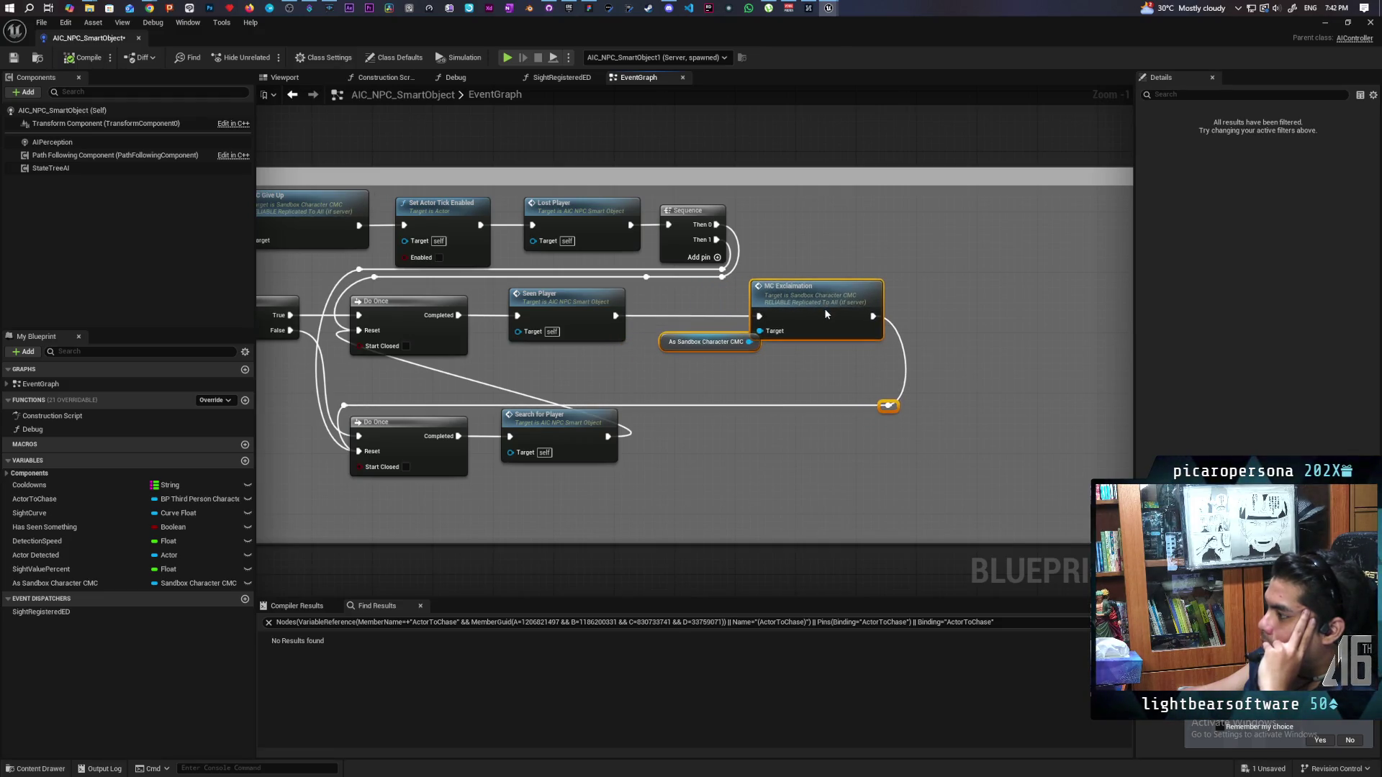
{"action": "scroll", "coordinate": [701, 469], "scroll_direction": "down", "scroll_amount": 4}
{"action": "scroll", "coordinate": [564, 431], "scroll_direction": "up", "scroll_amount": 2}
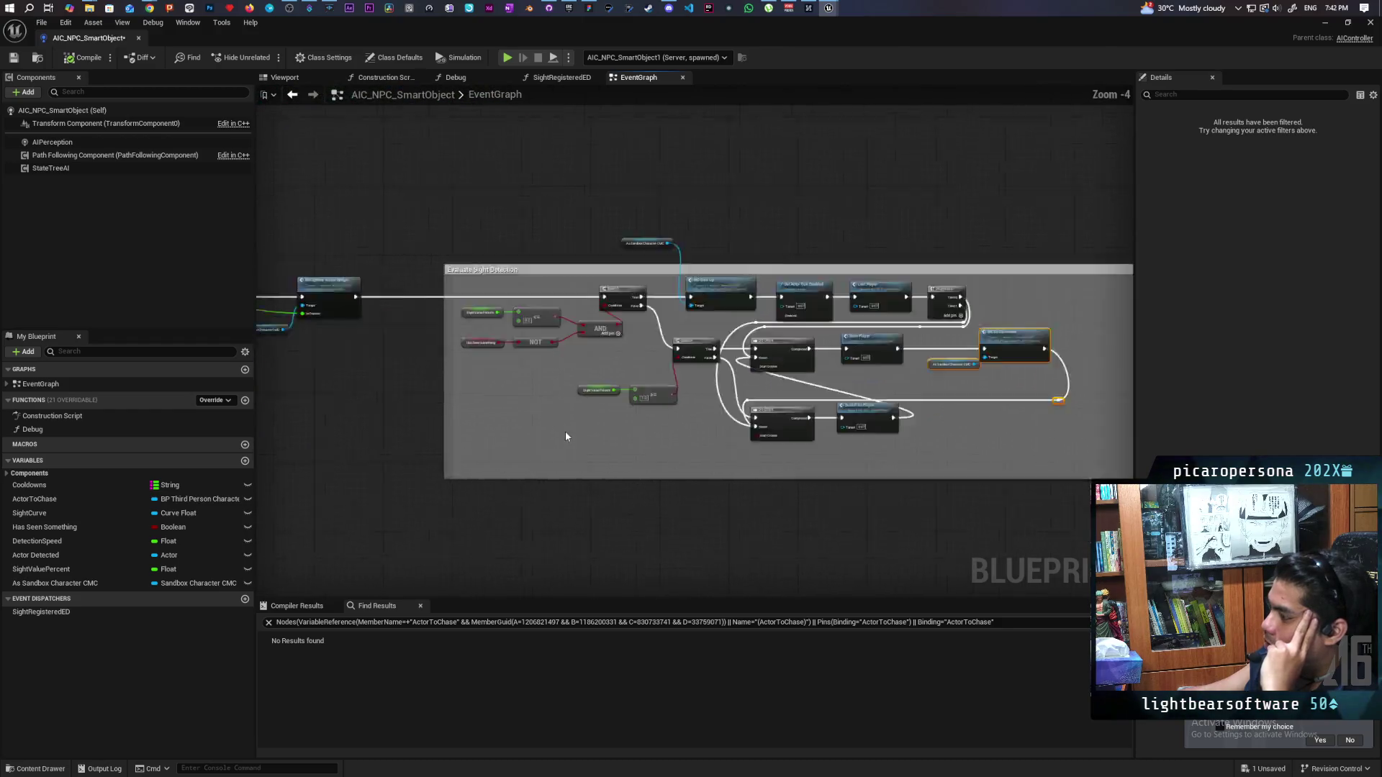
{"action": "scroll", "coordinate": [538, 434], "scroll_direction": "down", "scroll_amount": 2}
{"action": "left_click_drag", "start_coordinate": [538, 434], "coordinate": [978, 427]}
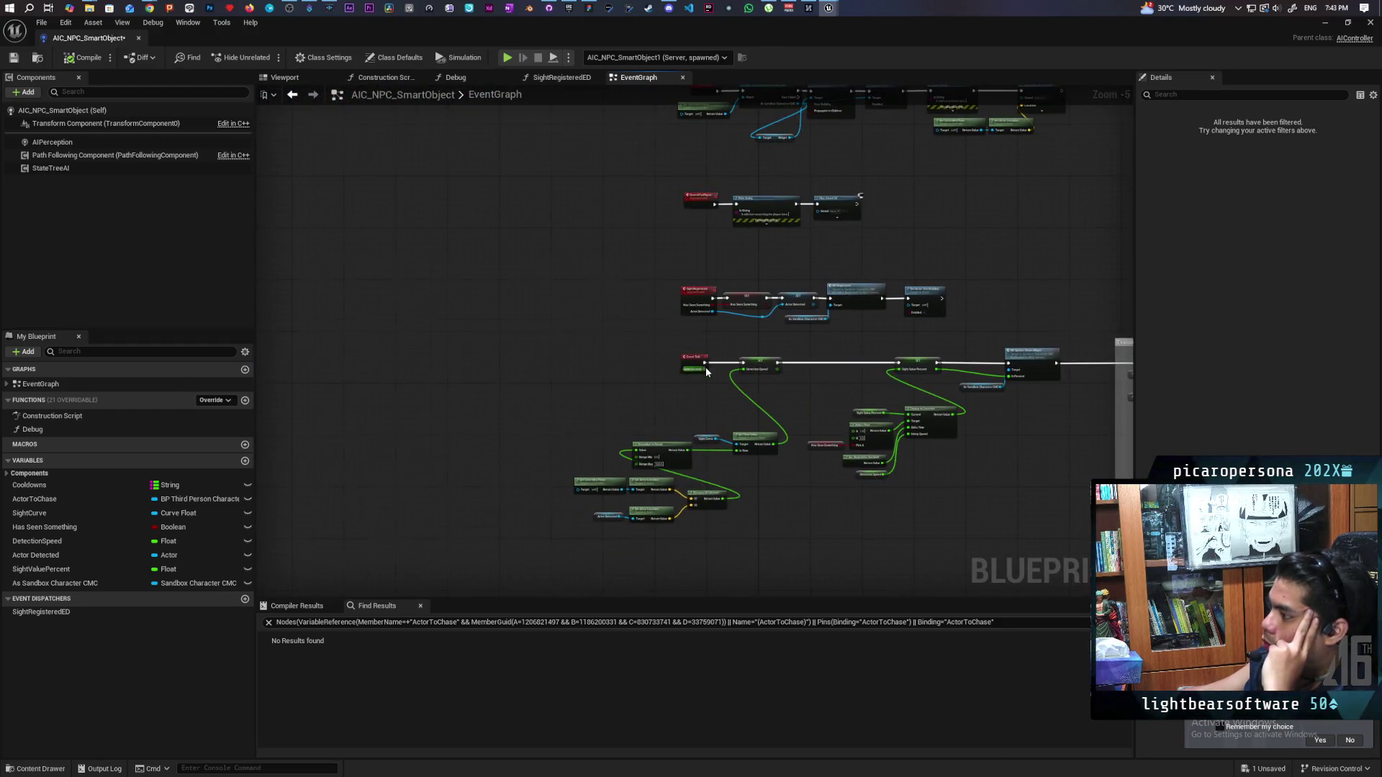
Inspect the sight value interpolation nodes and the Set Actor Tick Enabled node
{"action": "scroll", "coordinate": [705, 370], "scroll_direction": "up", "scroll_amount": 3}
{"action": "left_click_drag", "start_coordinate": [576, 248], "coordinate": [831, 502]}
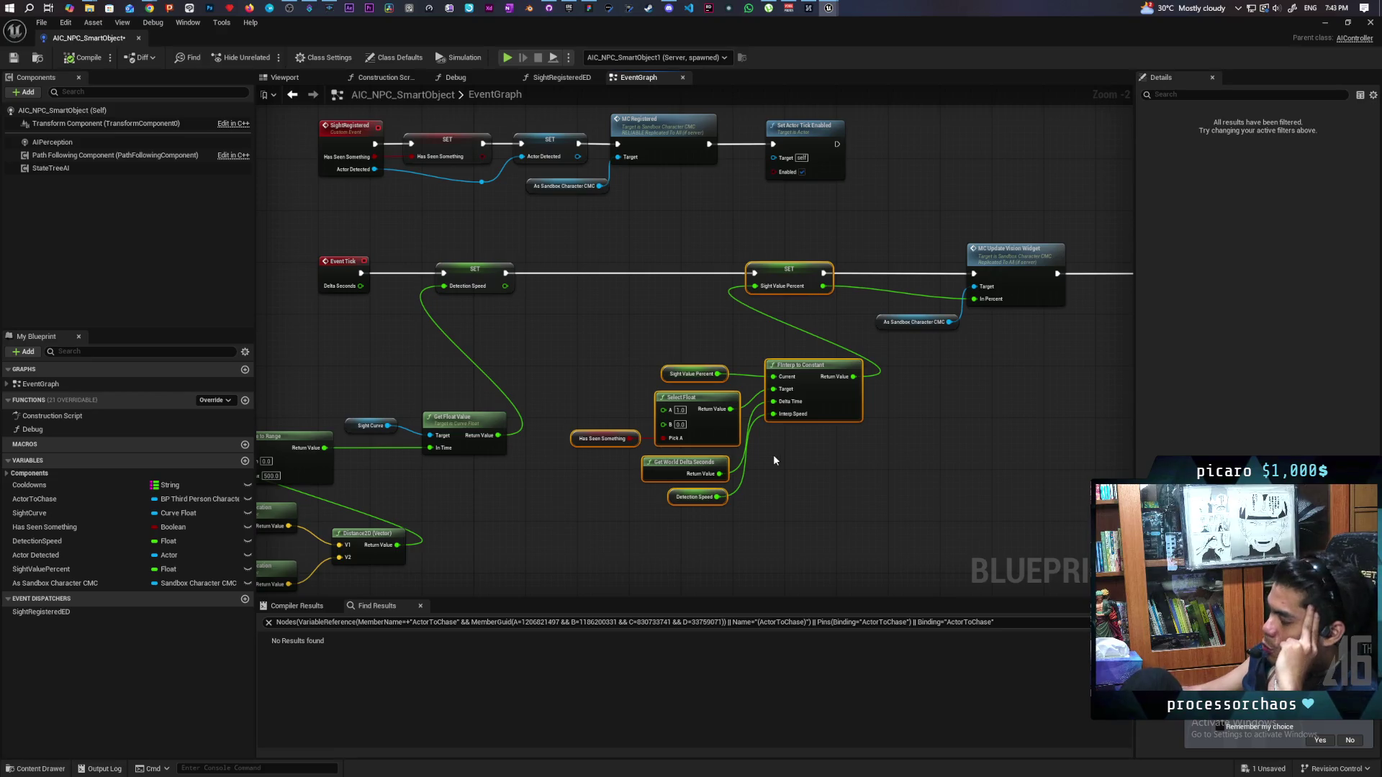
{"action": "mouse_move", "coordinate": [945, 458]}
{"action": "left_mouse_down"}
{"action": "mouse_move", "coordinate": [635, 456]}
{"action": "mouse_move", "coordinate": [427, 412]}
{"action": "mouse_move", "coordinate": [358, 429]}
{"action": "mouse_move", "coordinate": [425, 430]}
{"action": "left_mouse_up"}
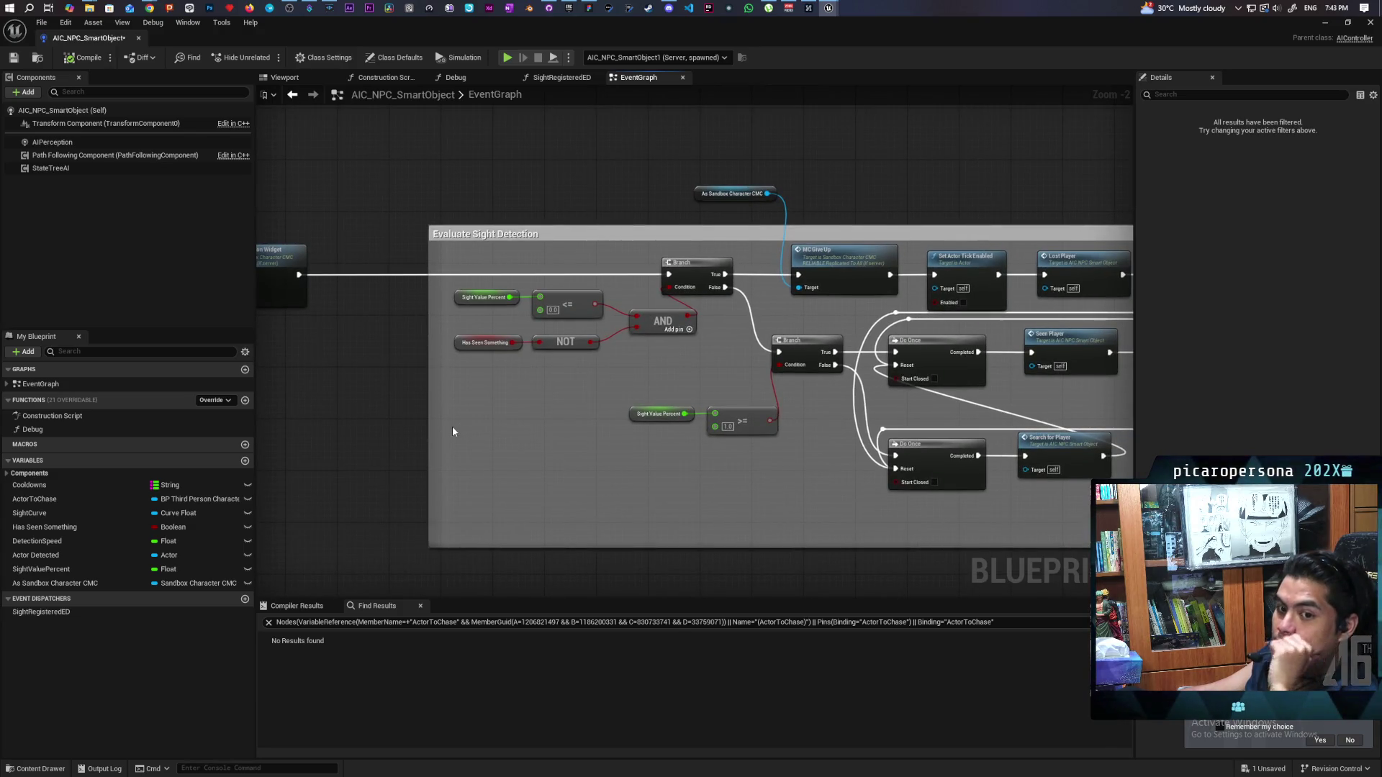
{"action": "mouse_move", "coordinate": [491, 416]}
{"action": "left_mouse_down"}
{"action": "mouse_move", "coordinate": [500, 455]}
{"action": "mouse_move", "coordinate": [365, 503]}
{"action": "mouse_move", "coordinate": [482, 380]}
{"action": "mouse_move", "coordinate": [577, 351]}
{"action": "mouse_move", "coordinate": [351, 376]}
{"action": "left_mouse_up"}
{"action": "left_click", "coordinate": [619, 397]}
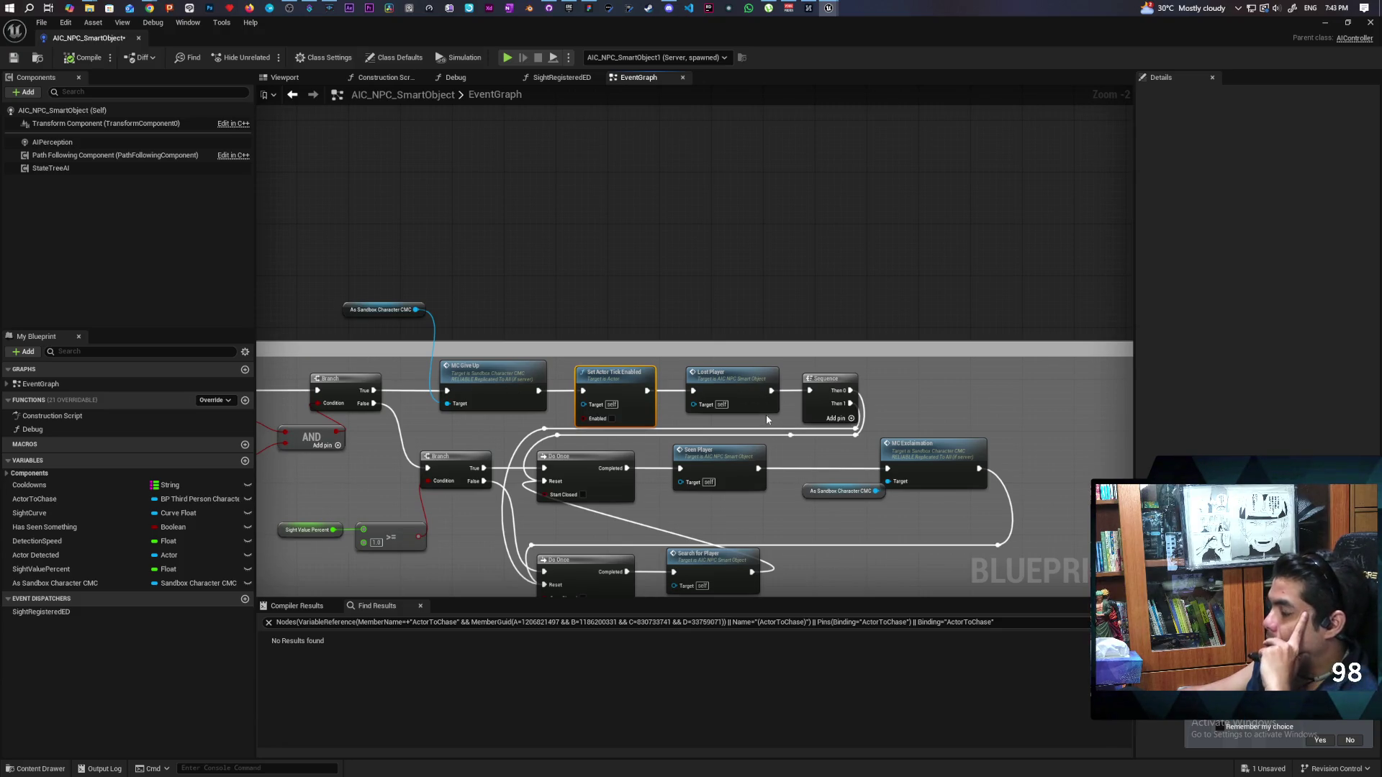
{"action": "left_click_drag", "start_coordinate": [623, 402], "coordinate": [847, 384]}
Select the AIPerception component to show its sense config settings in Details
{"action": "scroll", "coordinate": [847, 384], "scroll_direction": "up", "scroll_amount": 2}
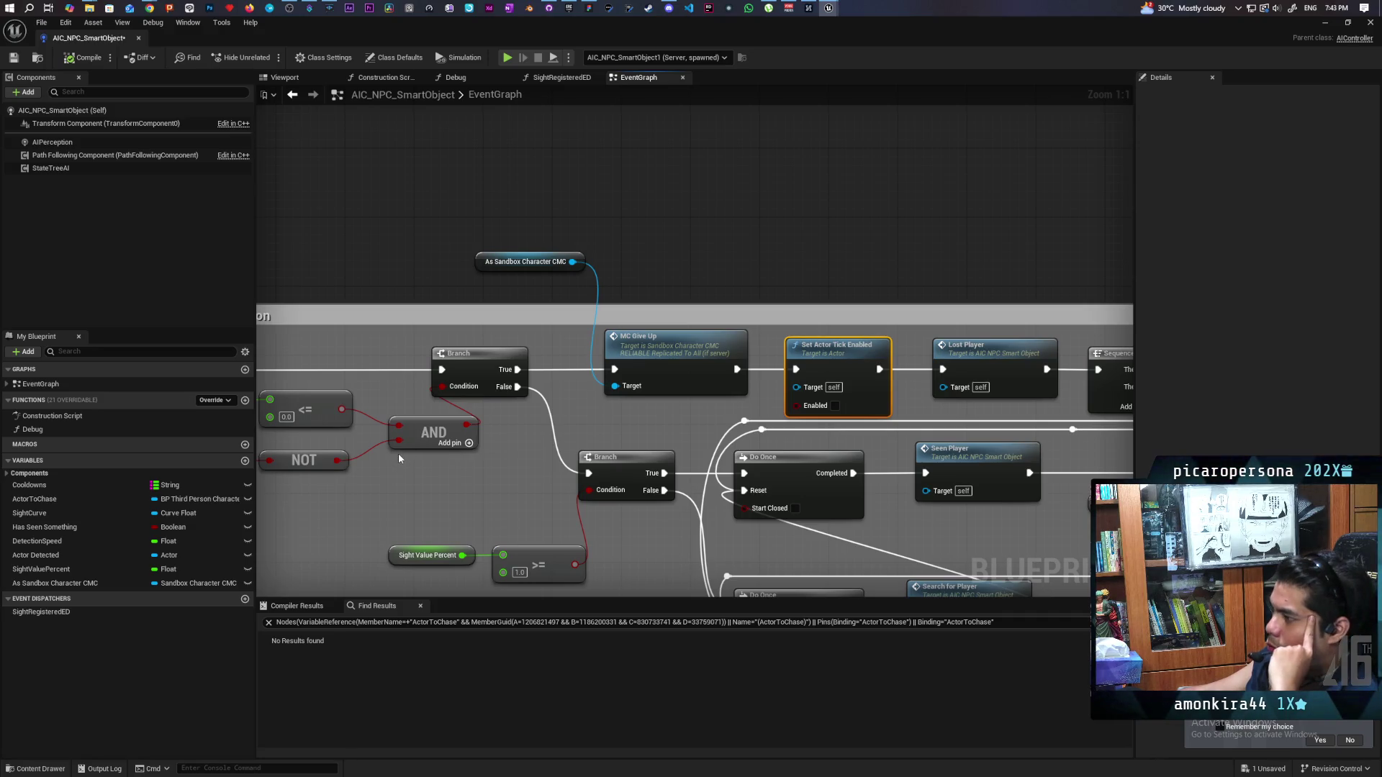
{"action": "scroll", "coordinate": [398, 452], "scroll_direction": "down", "scroll_amount": 3}
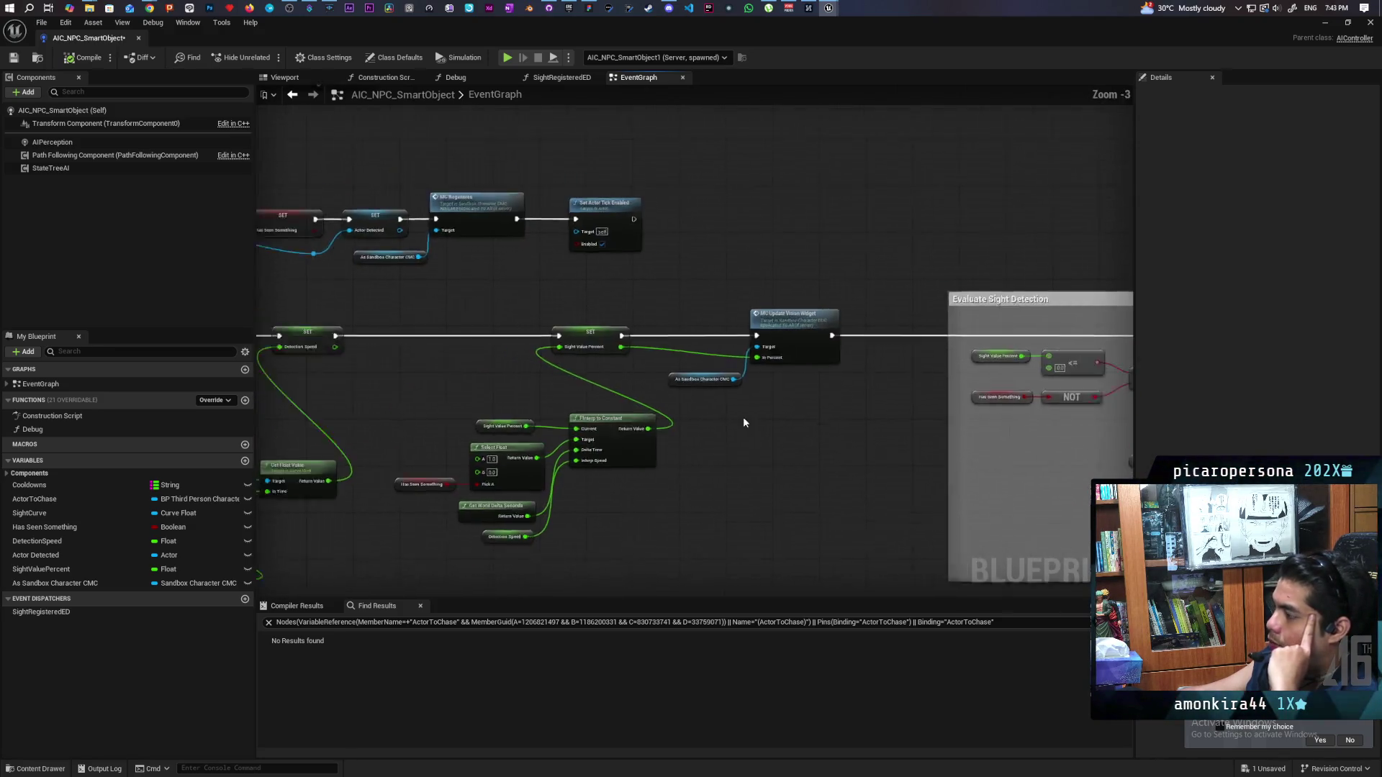
{"action": "scroll", "coordinate": [744, 422], "scroll_direction": "down", "scroll_amount": 2}
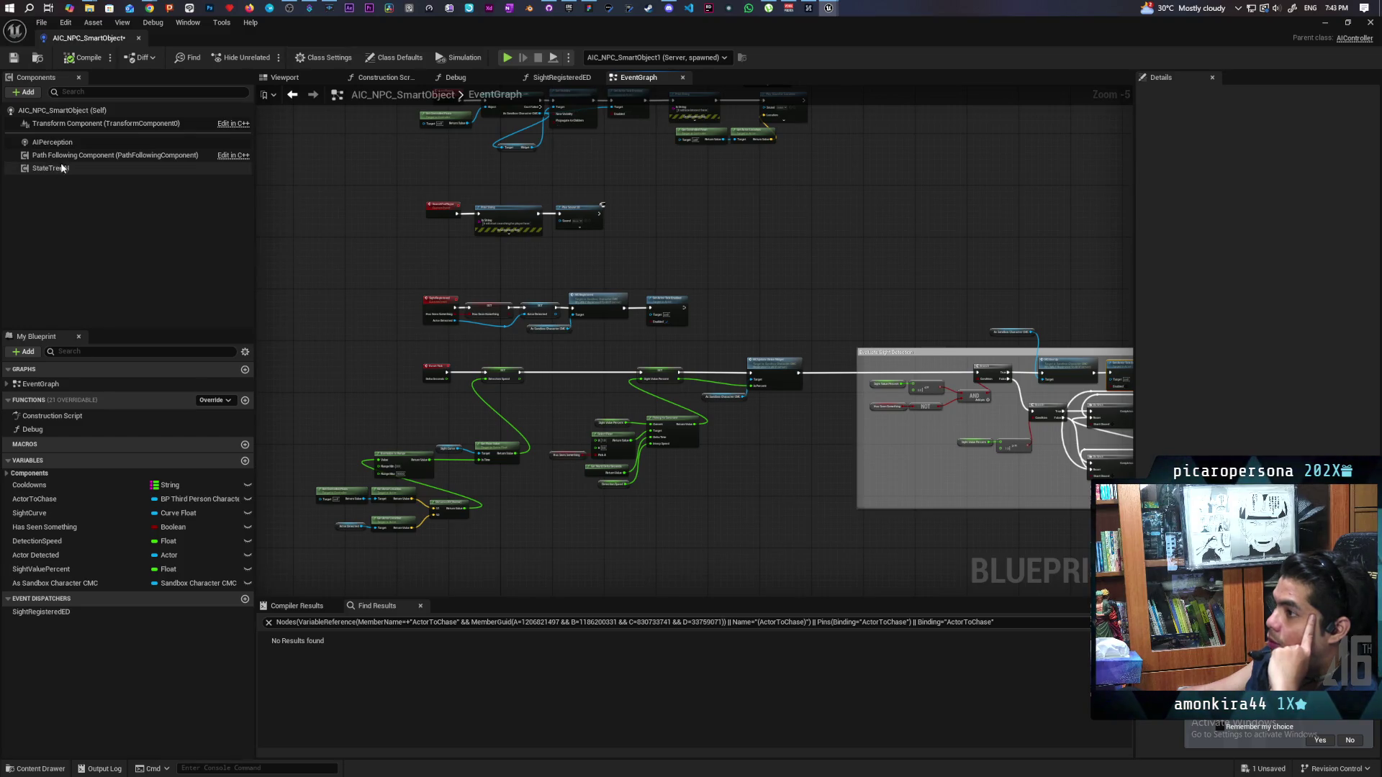
{"action": "scroll", "coordinate": [347, 351], "scroll_direction": "up", "scroll_amount": 4}
{"action": "scroll", "coordinate": [382, 370], "scroll_direction": "down", "scroll_amount": 4}
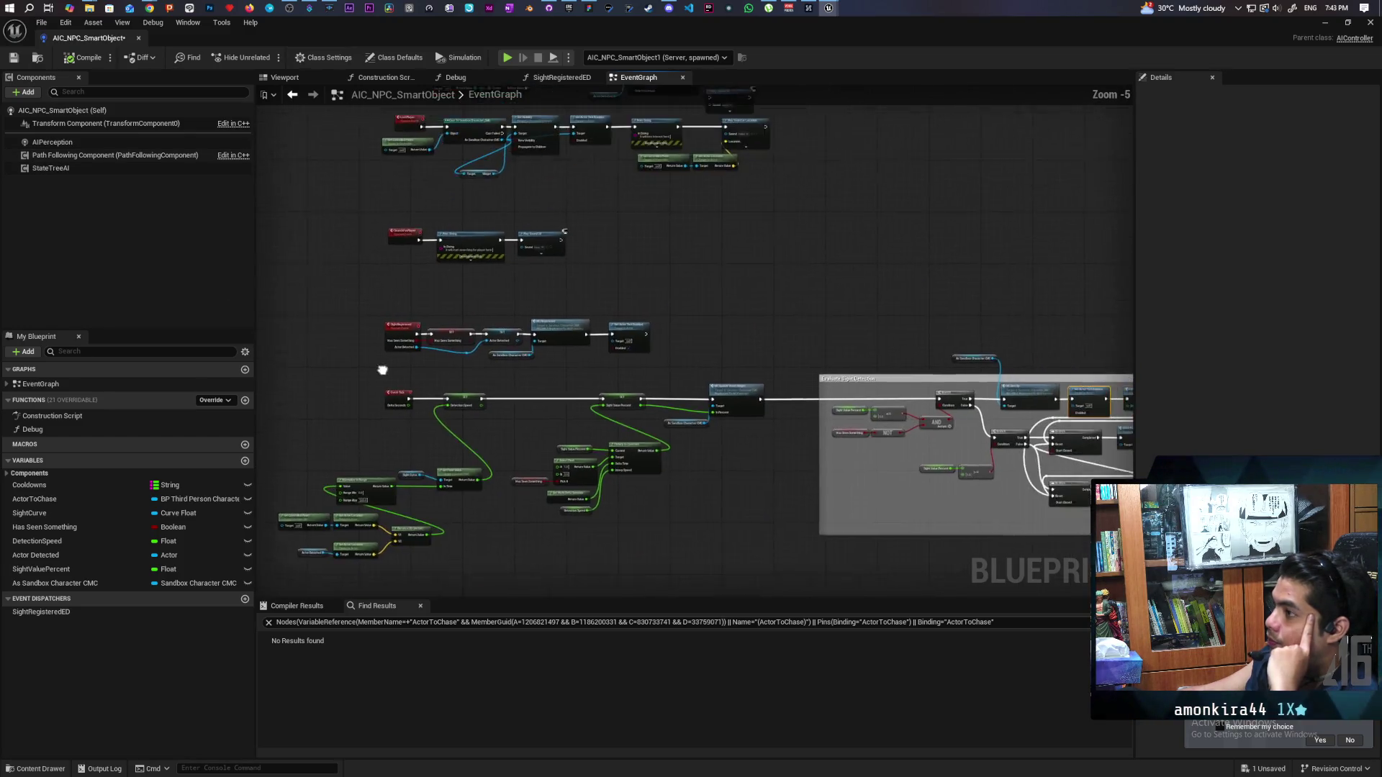
{"action": "left_click", "coordinate": [63, 143]}
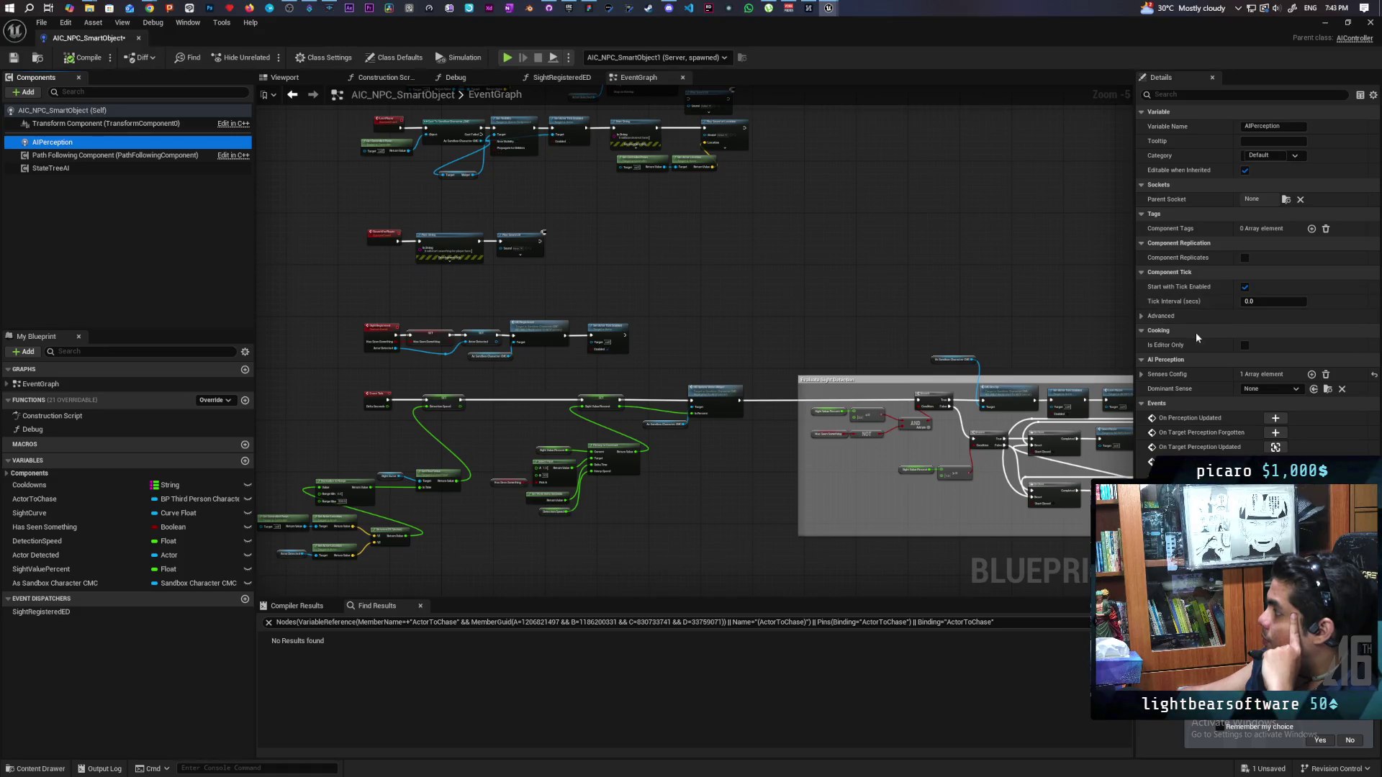
{"action": "mouse_move", "coordinate": [1171, 306]}
{"action": "scroll", "coordinate": [873, 395], "scroll_direction": "up", "scroll_amount": 2}
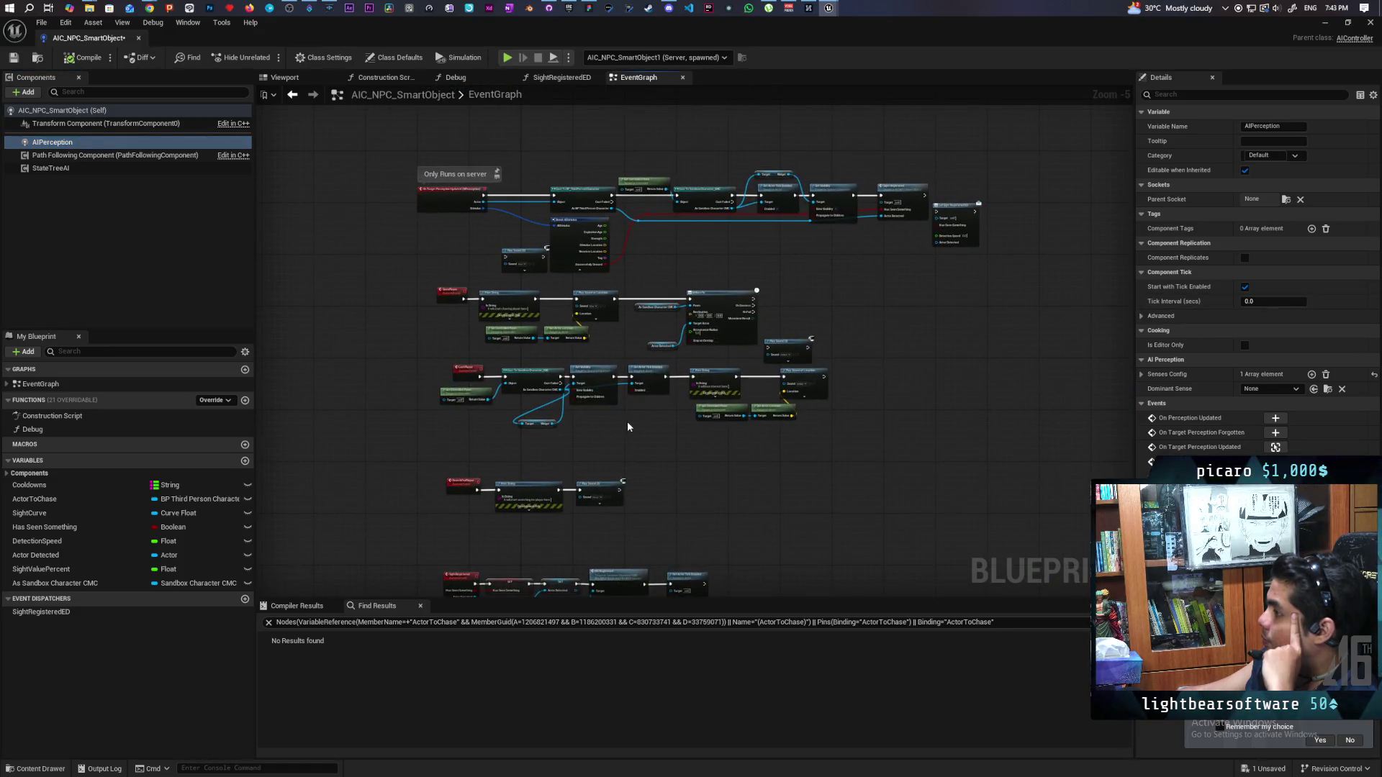
{"action": "scroll", "coordinate": [455, 256], "scroll_direction": "up", "scroll_amount": 1}
{"action": "left_click_drag", "start_coordinate": [456, 258], "coordinate": [456, 413]}
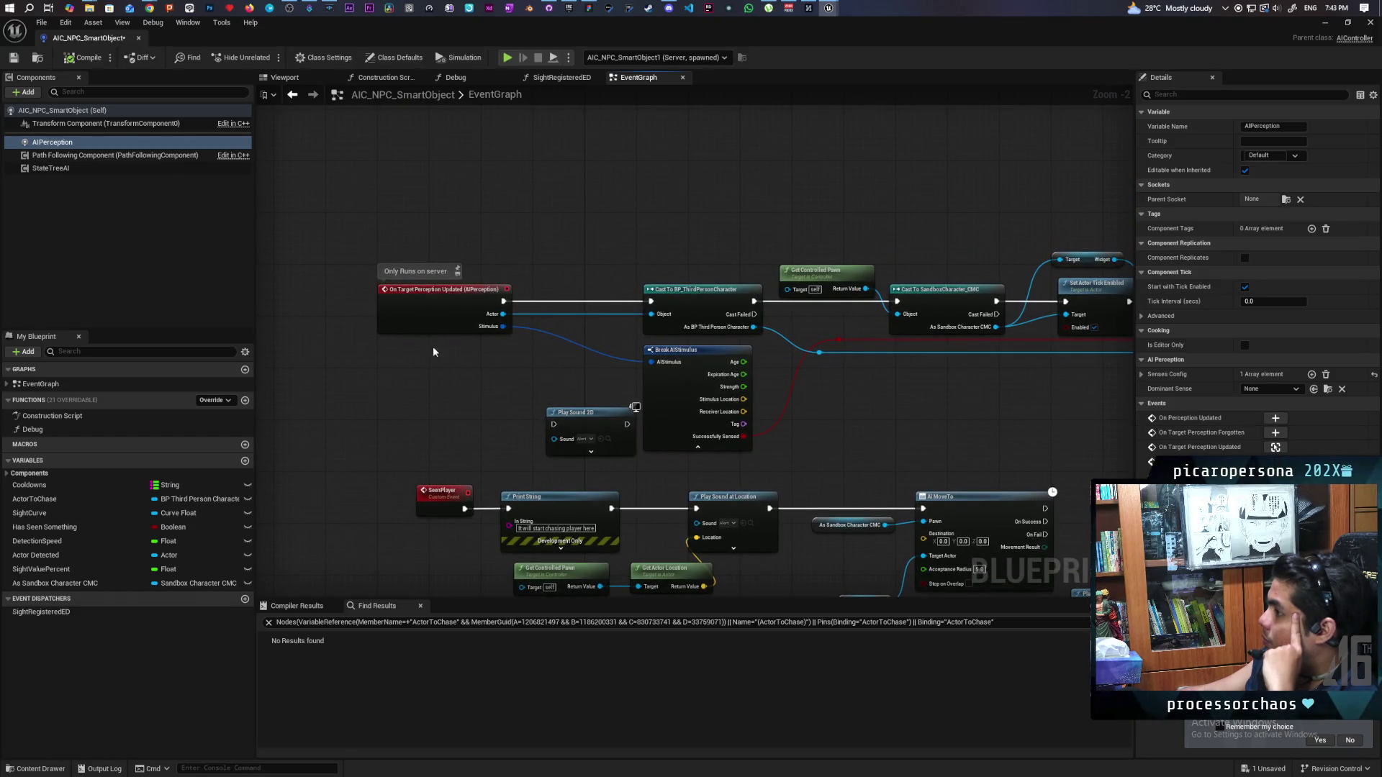
{"action": "scroll", "coordinate": [434, 355], "scroll_direction": "up", "scroll_amount": 2}
{"action": "mouse_move", "coordinate": [436, 305]}
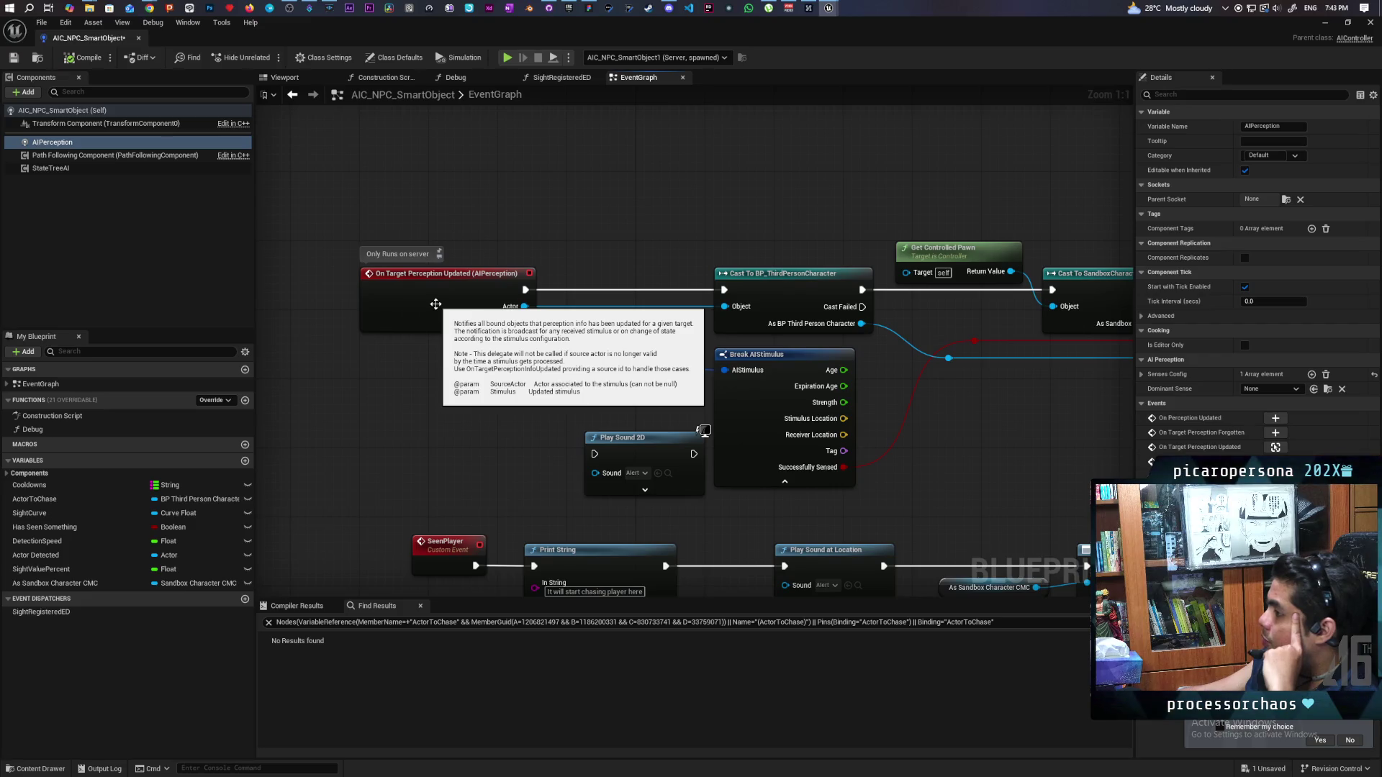
{"action": "left_click_drag", "start_coordinate": [538, 385], "coordinate": [432, 351]}
{"action": "scroll", "coordinate": [425, 343], "scroll_direction": "down", "scroll_amount": 4}
{"action": "left_click", "coordinate": [373, 352]}
{"action": "scroll", "coordinate": [378, 371], "scroll_direction": "down", "scroll_amount": 3}
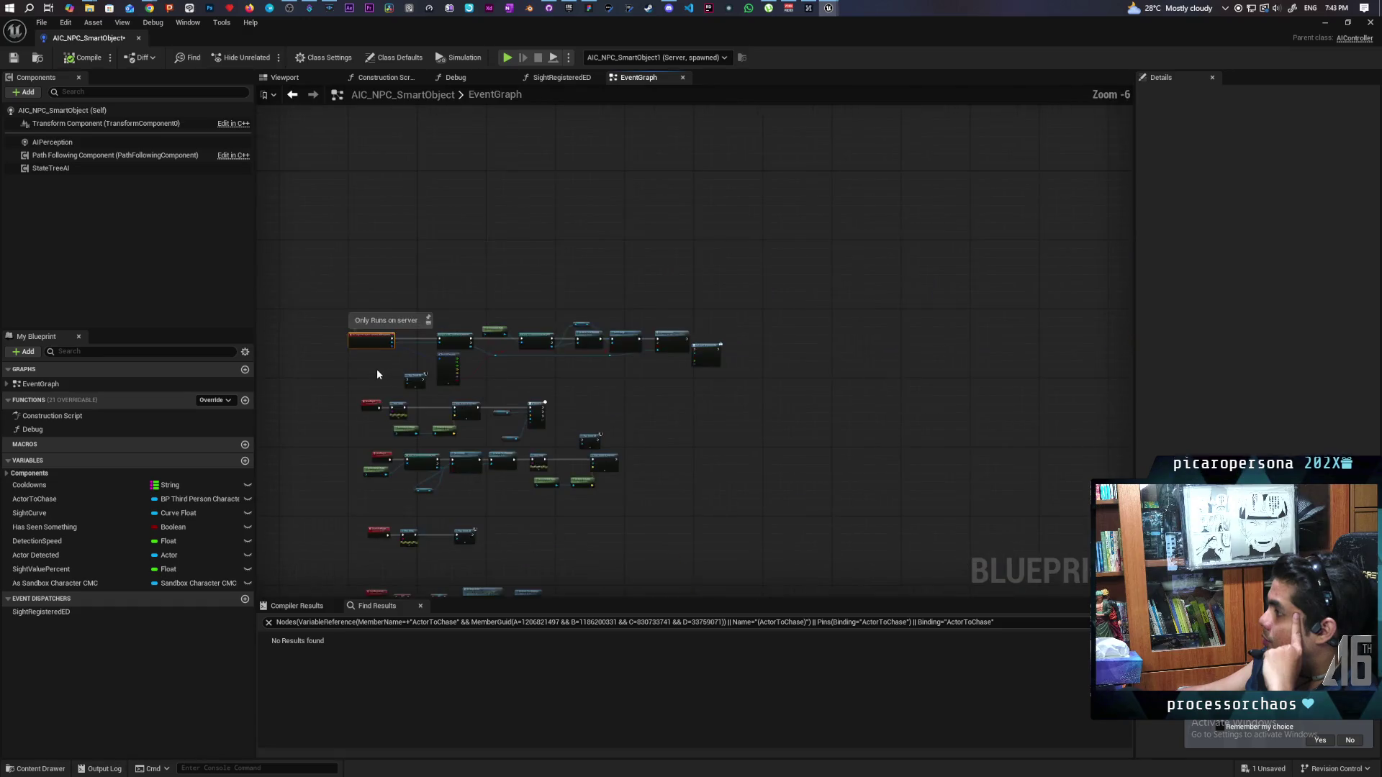
{"action": "scroll", "coordinate": [377, 369], "scroll_direction": "up", "scroll_amount": 3}
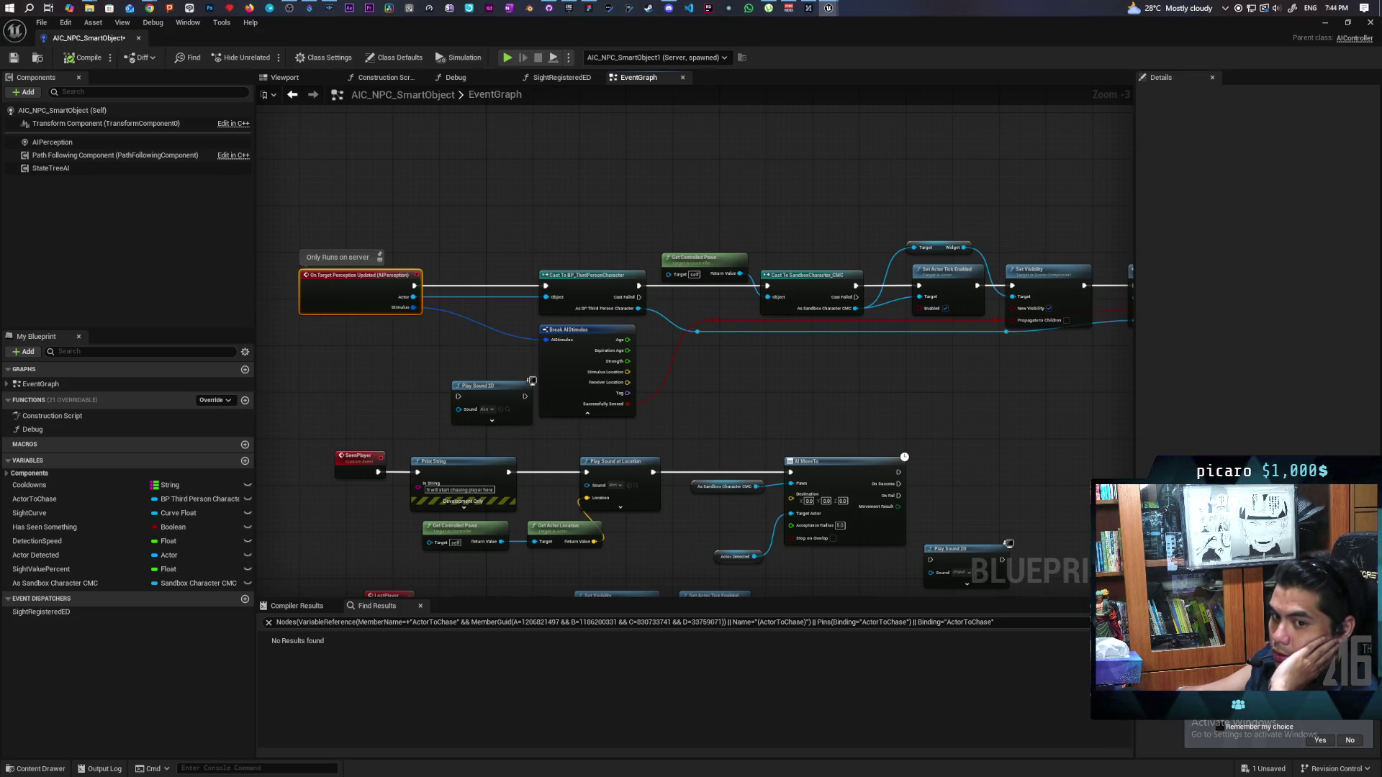
{"action": "scroll", "coordinate": [385, 390], "scroll_direction": "down", "scroll_amount": 4}
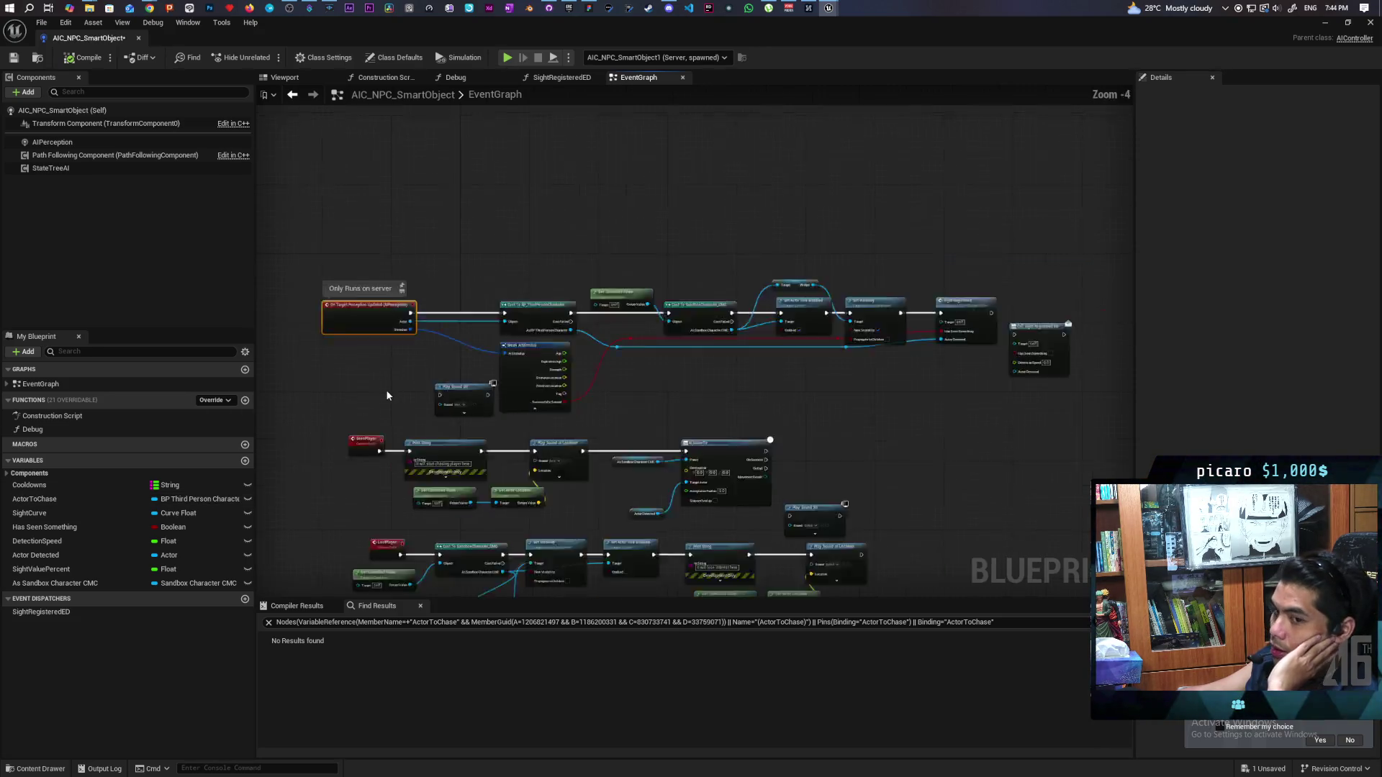
{"action": "scroll", "coordinate": [503, 314], "scroll_direction": "up", "scroll_amount": 5}
{"action": "left_click_drag", "start_coordinate": [503, 314], "coordinate": [535, 315]}
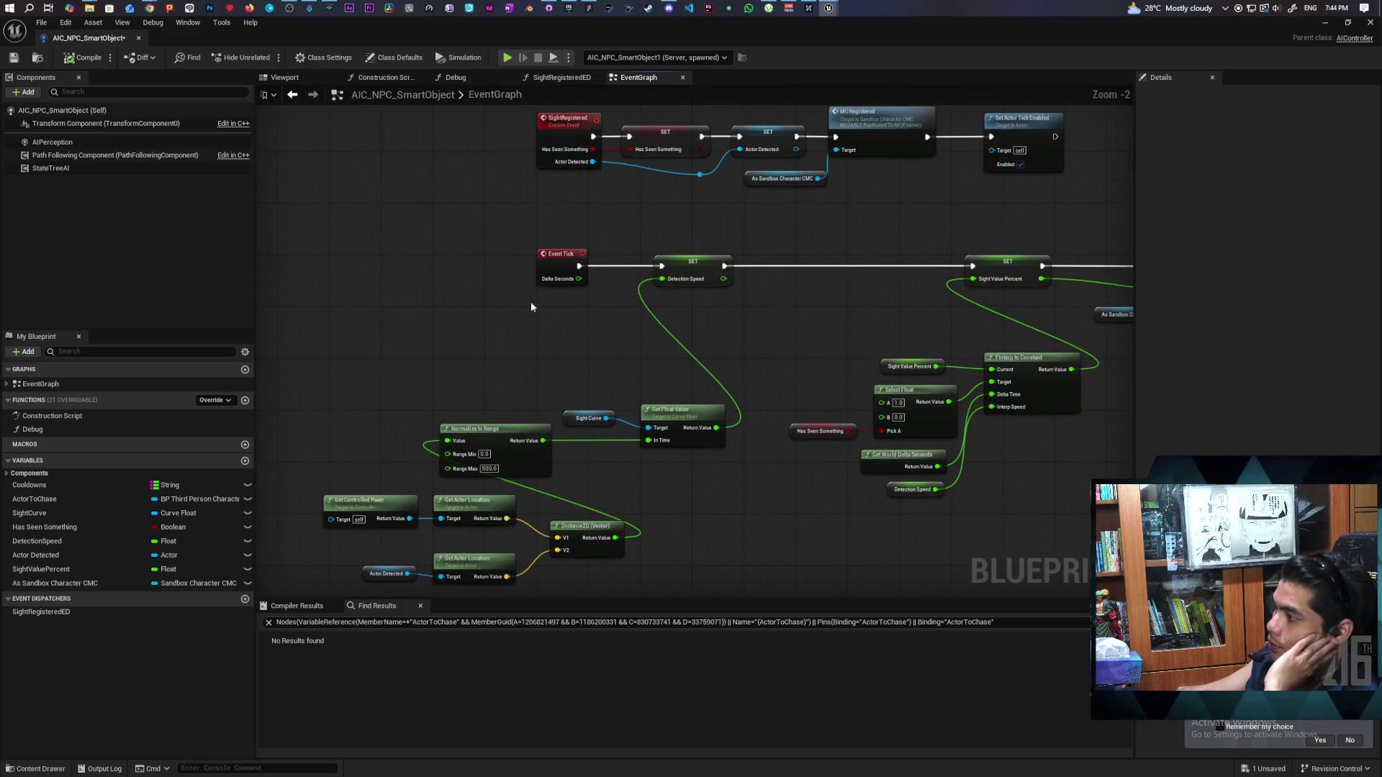
{"action": "mouse_move", "coordinate": [597, 354]}
{"action": "left_mouse_down"}
{"action": "mouse_move", "coordinate": [583, 318]}
{"action": "mouse_move", "coordinate": [516, 305]}
{"action": "mouse_move", "coordinate": [561, 342]}
{"action": "mouse_move", "coordinate": [346, 339]}
{"action": "left_mouse_up"}
{"action": "left_click", "coordinate": [507, 278]}
{"action": "mouse_move", "coordinate": [431, 247]}
{"action": "left_mouse_down"}
{"action": "mouse_move", "coordinate": [744, 469]}
{"action": "mouse_move", "coordinate": [391, 485]}
{"action": "left_mouse_up"}
{"action": "left_click_drag", "start_coordinate": [1002, 286], "coordinate": [763, 240]}
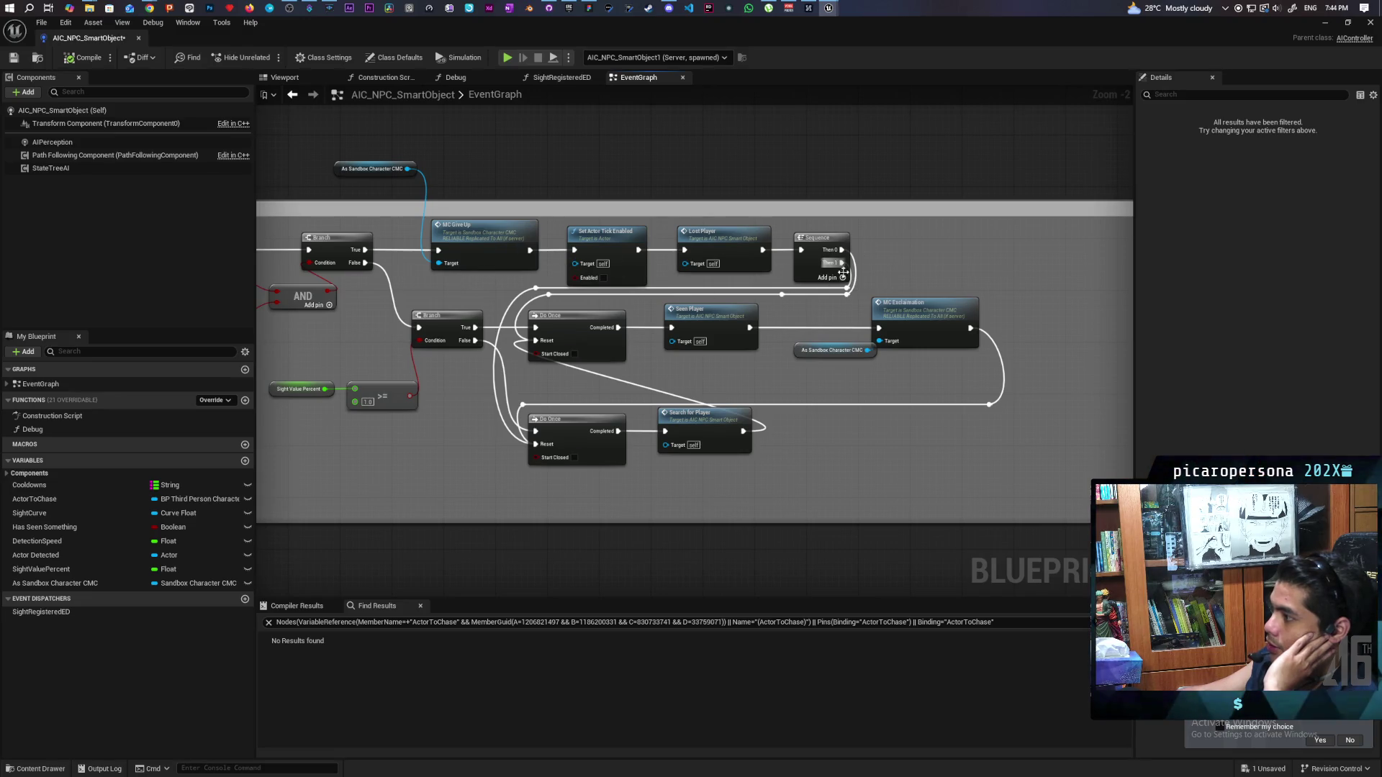
{"action": "left_click_drag", "start_coordinate": [491, 434], "coordinate": [758, 433]}
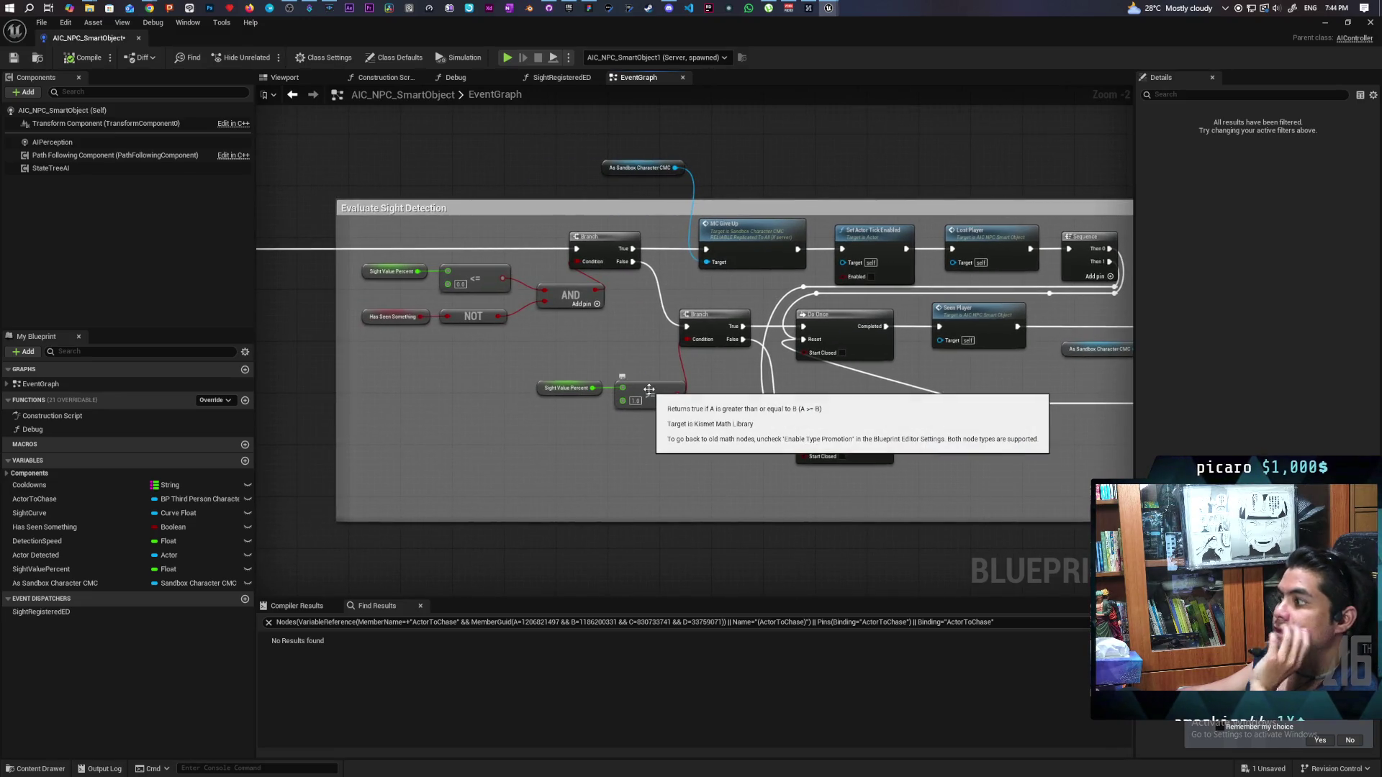
{"action": "left_click_drag", "start_coordinate": [682, 398], "coordinate": [508, 445]}
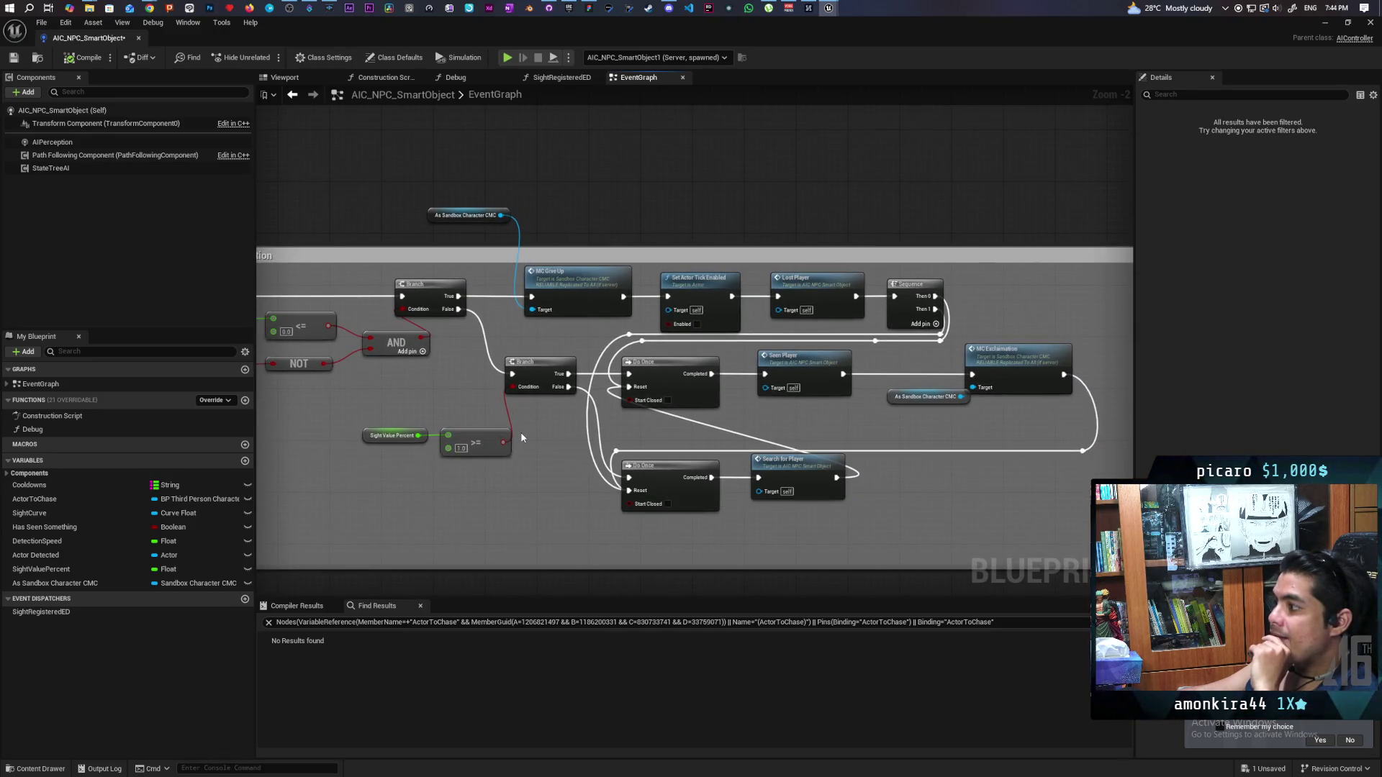
{"action": "scroll", "coordinate": [522, 437], "scroll_direction": "up", "scroll_amount": 2}
{"action": "left_click_drag", "start_coordinate": [519, 371], "coordinate": [627, 395]}
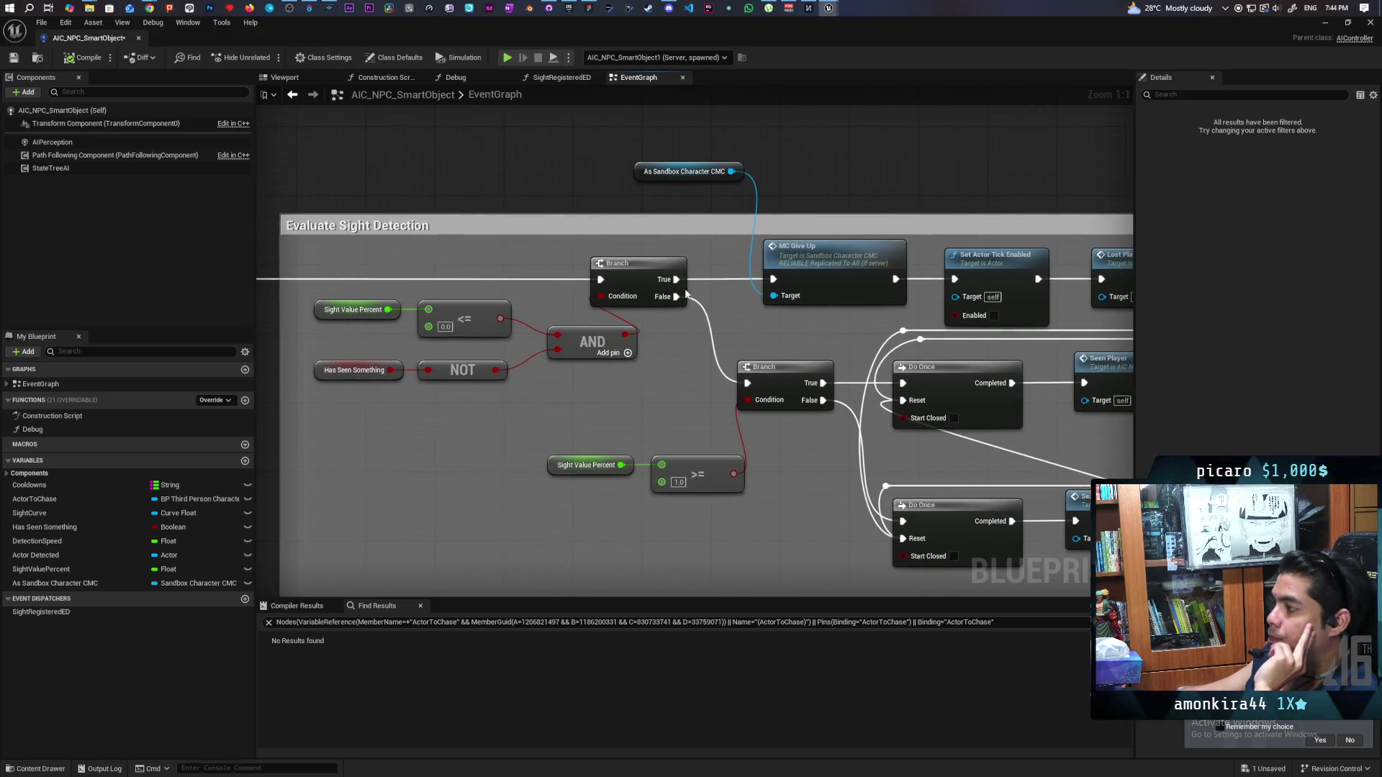
{"action": "left_click_drag", "start_coordinate": [695, 289], "coordinate": [698, 398]}
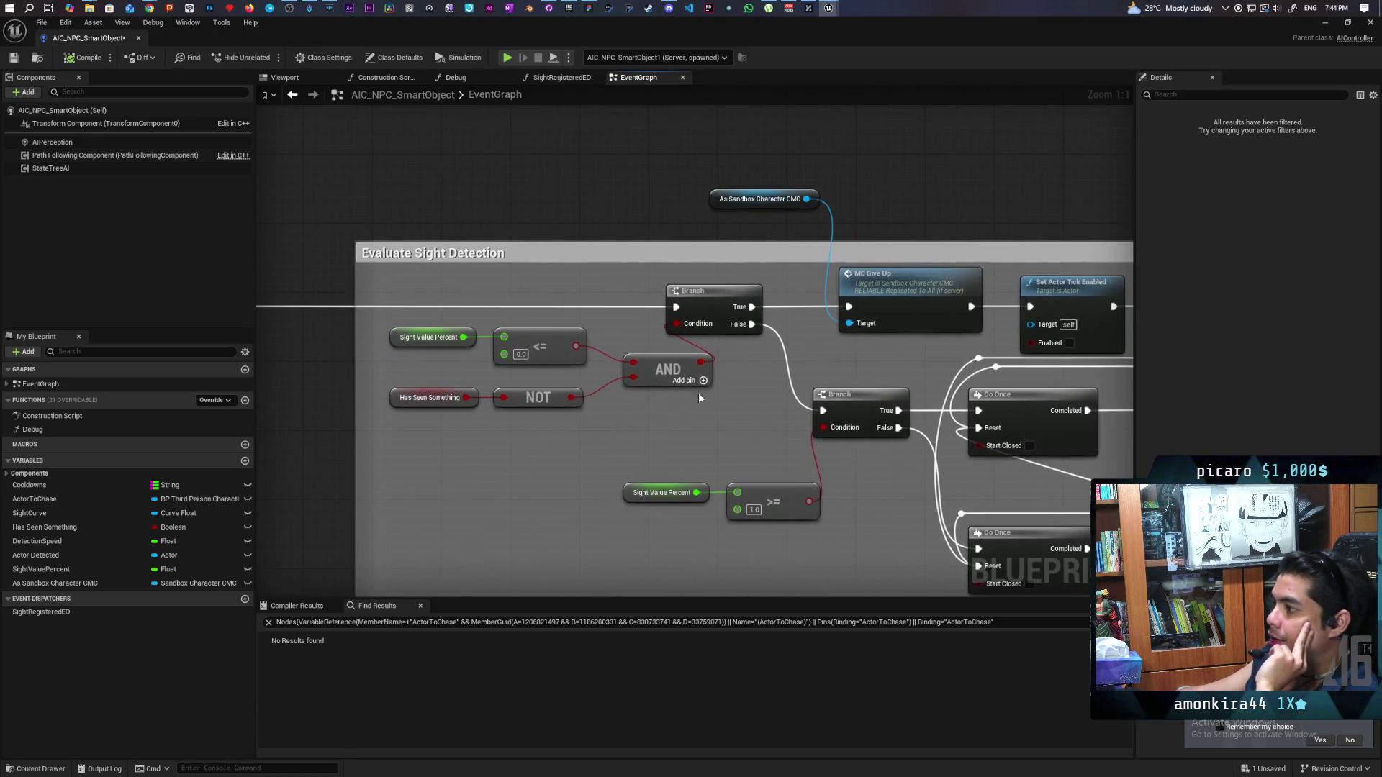
{"action": "left_click_drag", "start_coordinate": [405, 422], "coordinate": [702, 320]}
{"action": "left_click", "coordinate": [481, 438]}
{"action": "mouse_move", "coordinate": [401, 432]}
{"action": "left_mouse_down"}
{"action": "mouse_move", "coordinate": [612, 385]}
{"action": "mouse_move", "coordinate": [731, 286]}
{"action": "left_mouse_up"}
{"action": "left_click", "coordinate": [534, 454]}
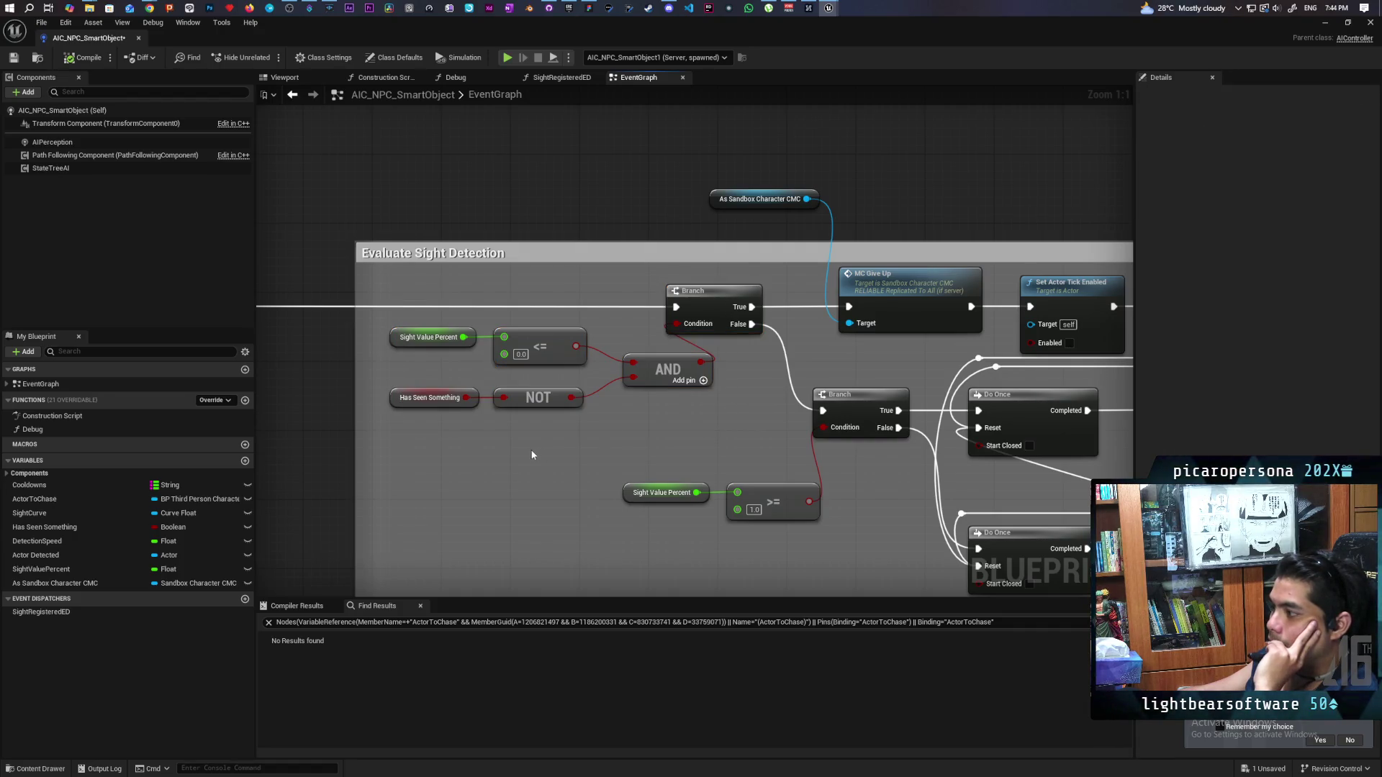
{"action": "left_click_drag", "start_coordinate": [397, 439], "coordinate": [656, 380]}
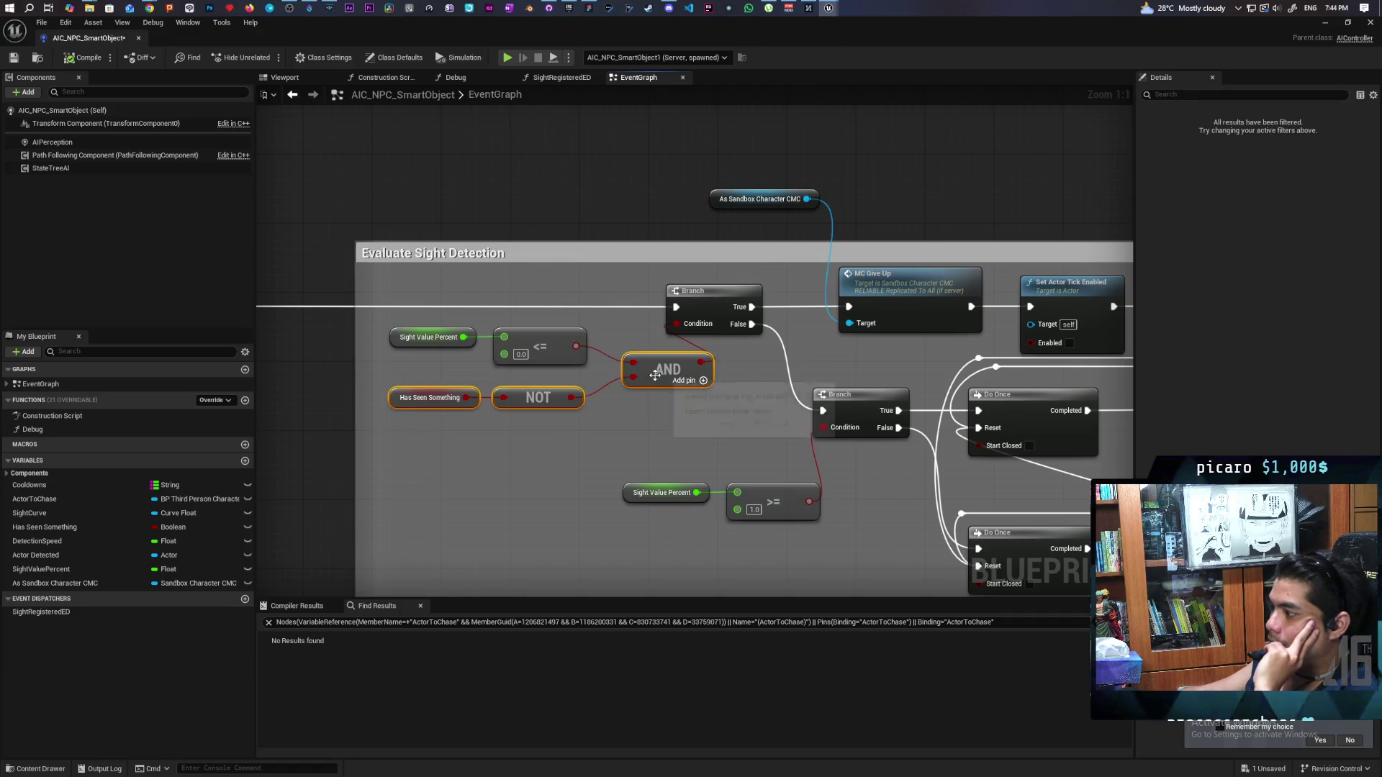
{"action": "left_click", "coordinate": [613, 414]}
{"action": "left_click_drag", "start_coordinate": [446, 375], "coordinate": [560, 328]}
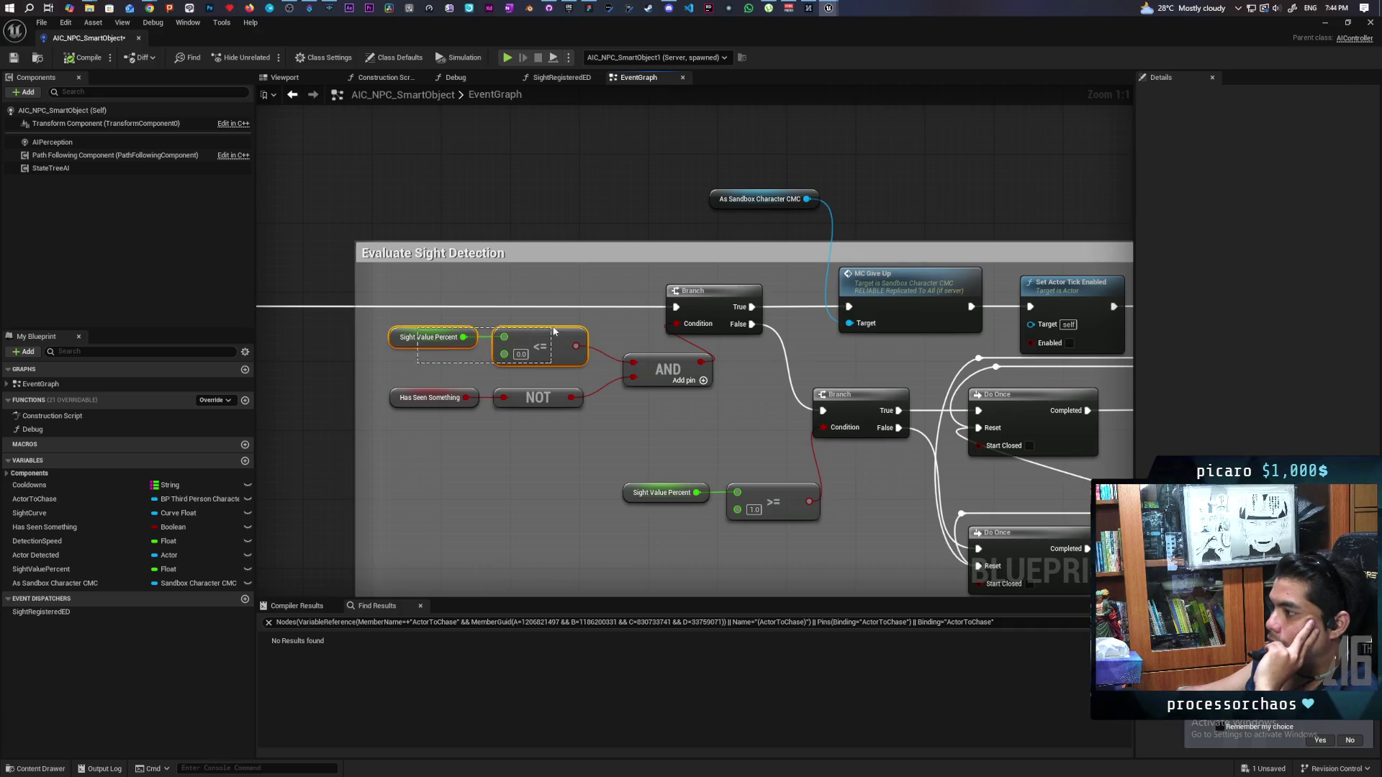
{"action": "mouse_move", "coordinate": [421, 325]}
{"action": "left_mouse_down"}
{"action": "mouse_move", "coordinate": [569, 431]}
{"action": "mouse_move", "coordinate": [525, 437]}
{"action": "left_mouse_up"}
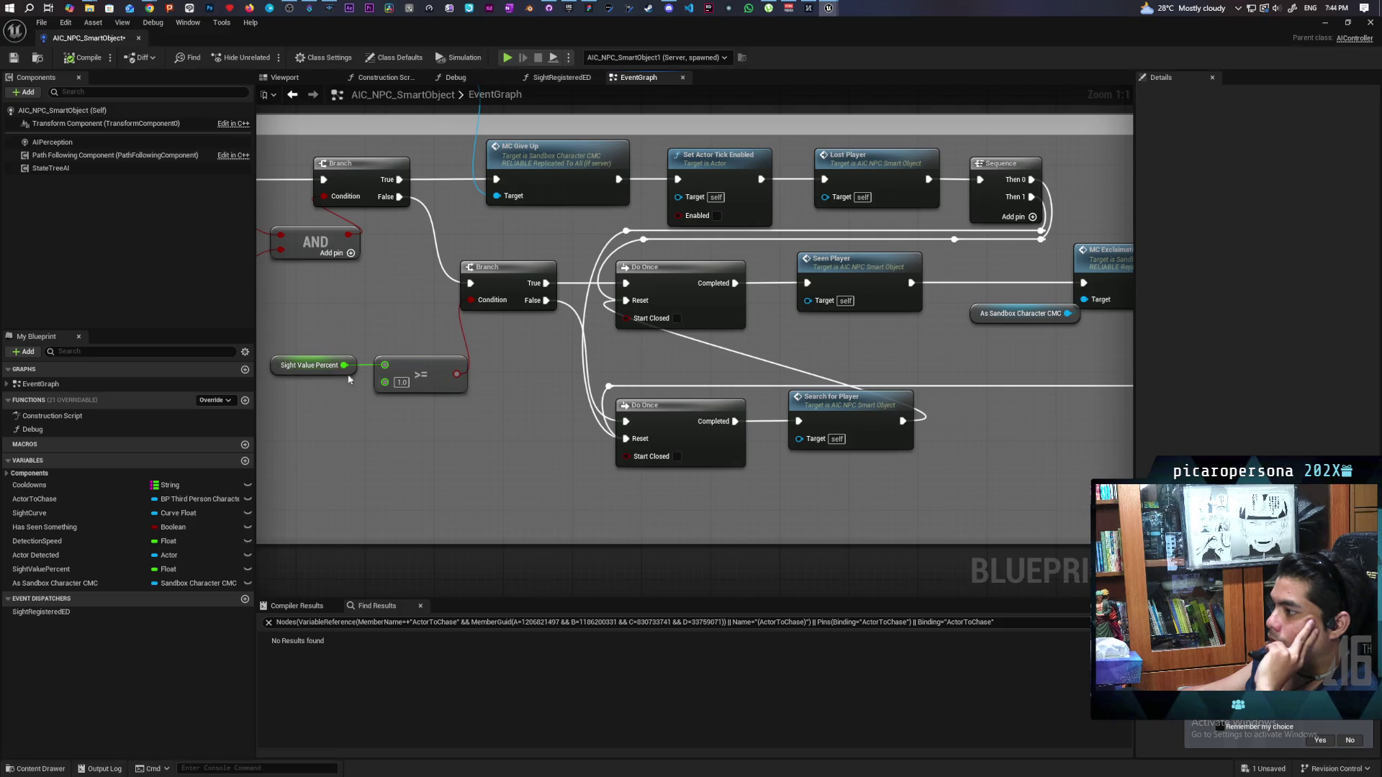
{"action": "mouse_move", "coordinate": [400, 424]}
{"action": "left_mouse_down"}
{"action": "mouse_move", "coordinate": [897, 429]}
{"action": "mouse_move", "coordinate": [849, 471]}
{"action": "mouse_move", "coordinate": [913, 441]}
{"action": "mouse_move", "coordinate": [1082, 413]}
{"action": "mouse_move", "coordinate": [1070, 401]}
{"action": "mouse_move", "coordinate": [744, 462]}
{"action": "left_mouse_up"}
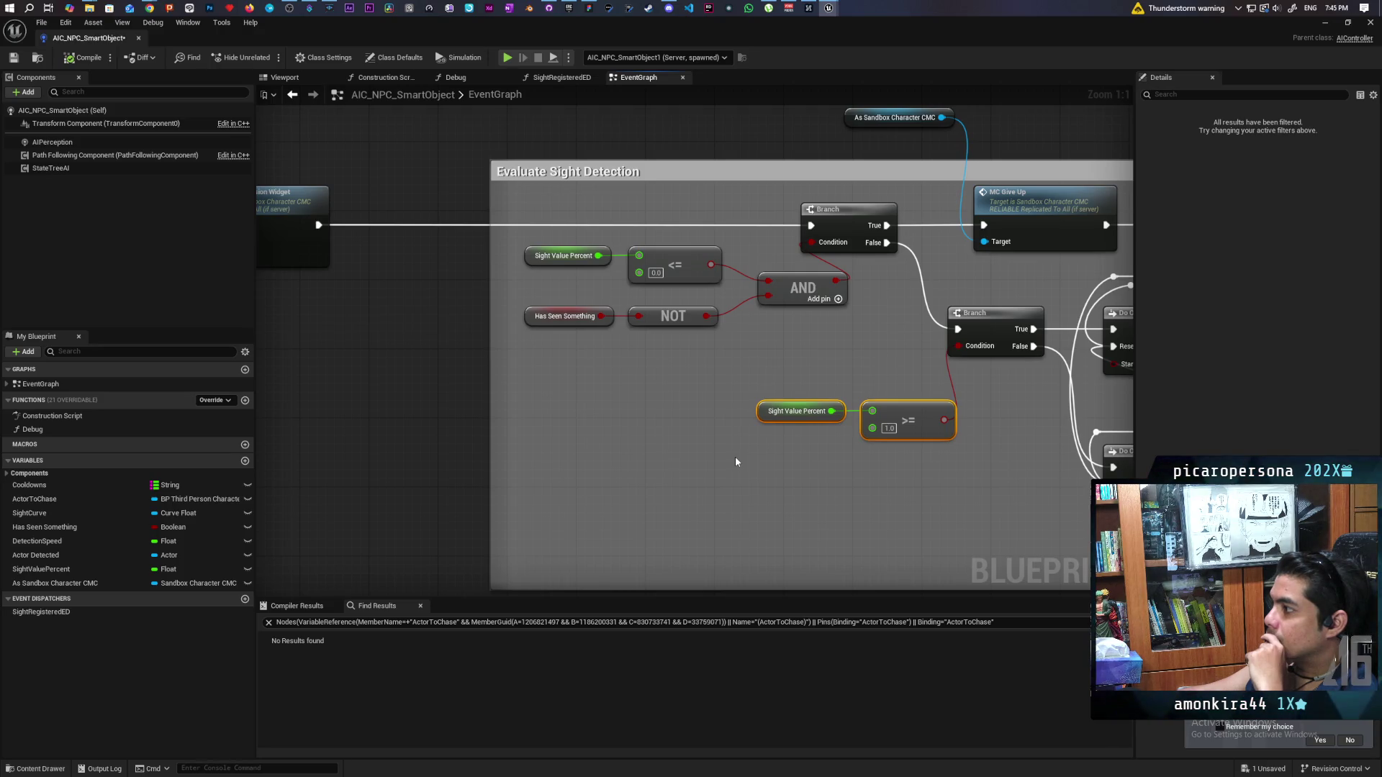
{"action": "left_click_drag", "start_coordinate": [735, 461], "coordinate": [397, 481]}
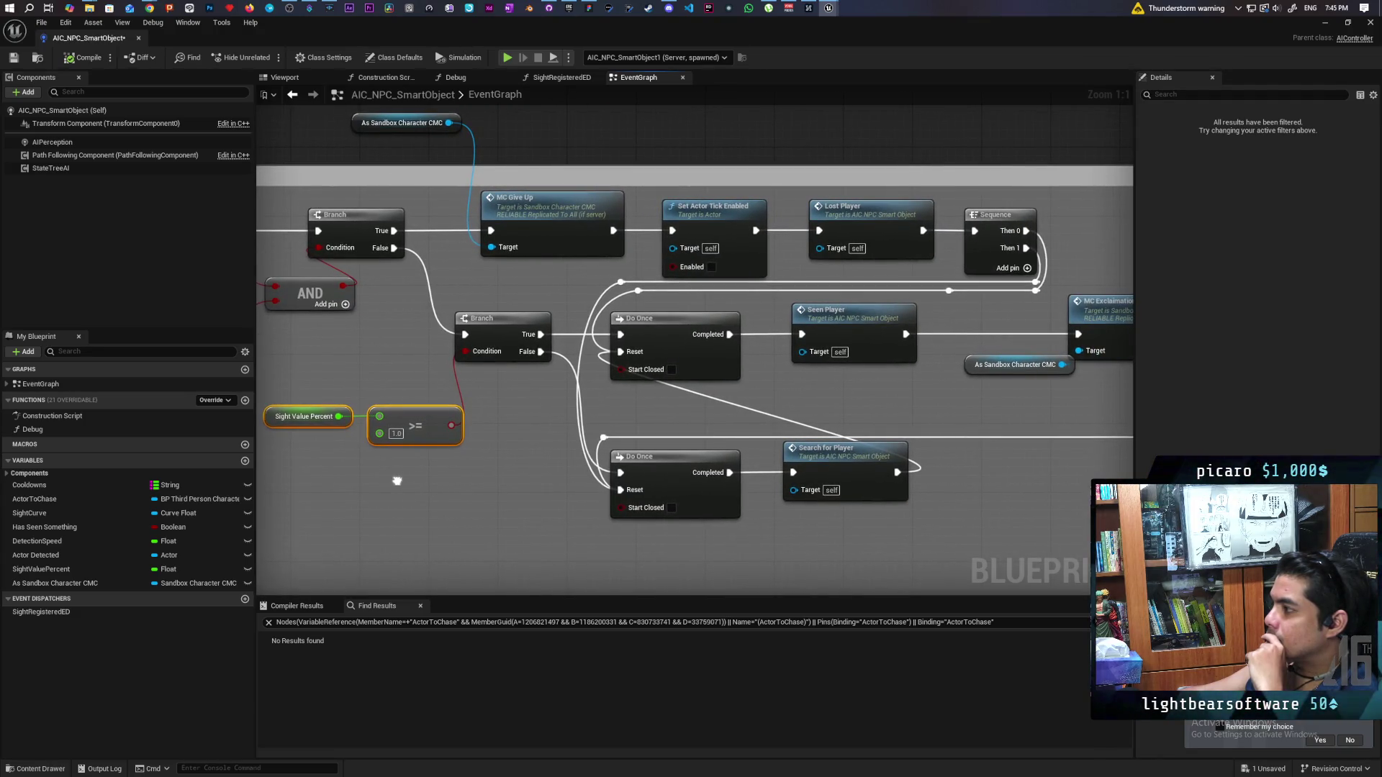
{"action": "left_click", "coordinate": [822, 476]}
{"action": "left_click_drag", "start_coordinate": [534, 558], "coordinate": [949, 444]}
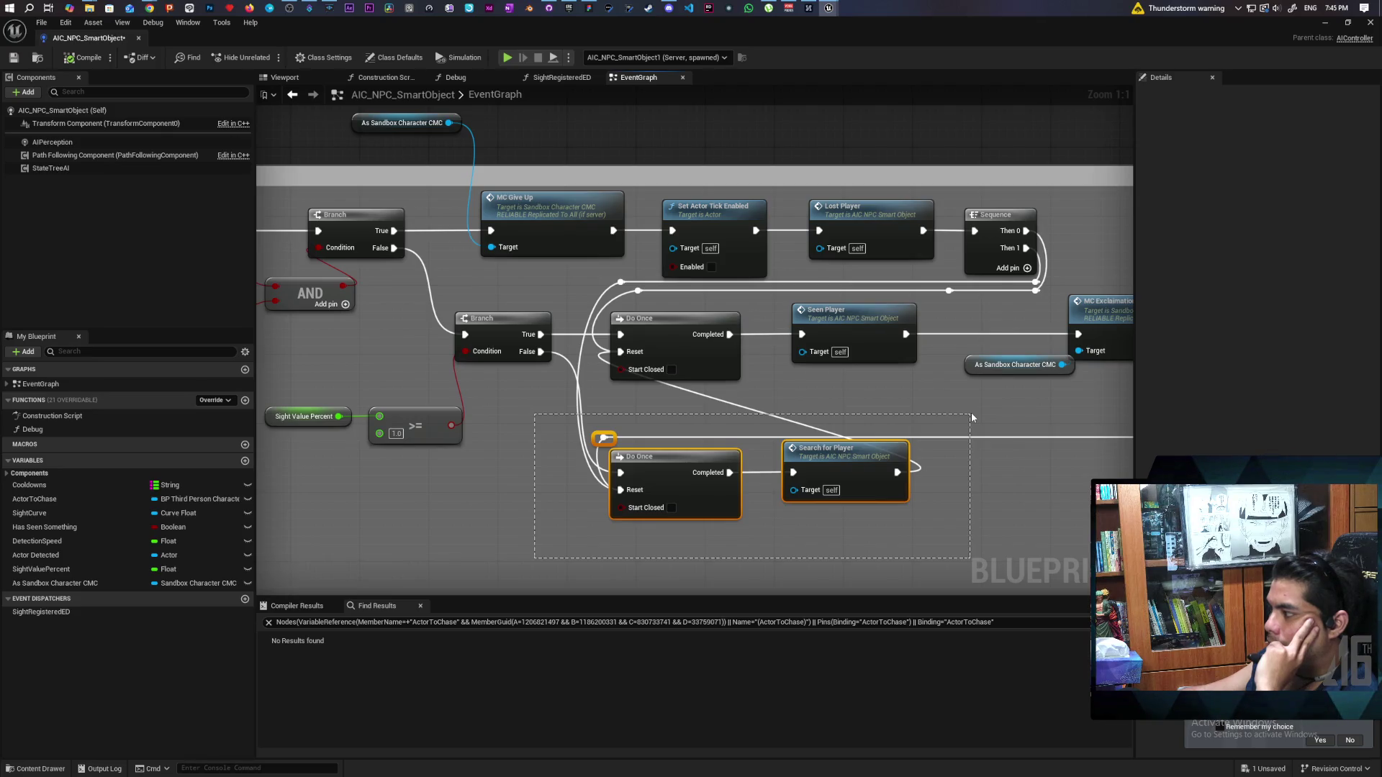
{"action": "left_click", "coordinate": [493, 477]}
{"action": "left_click_drag", "start_coordinate": [490, 482], "coordinate": [588, 472]}
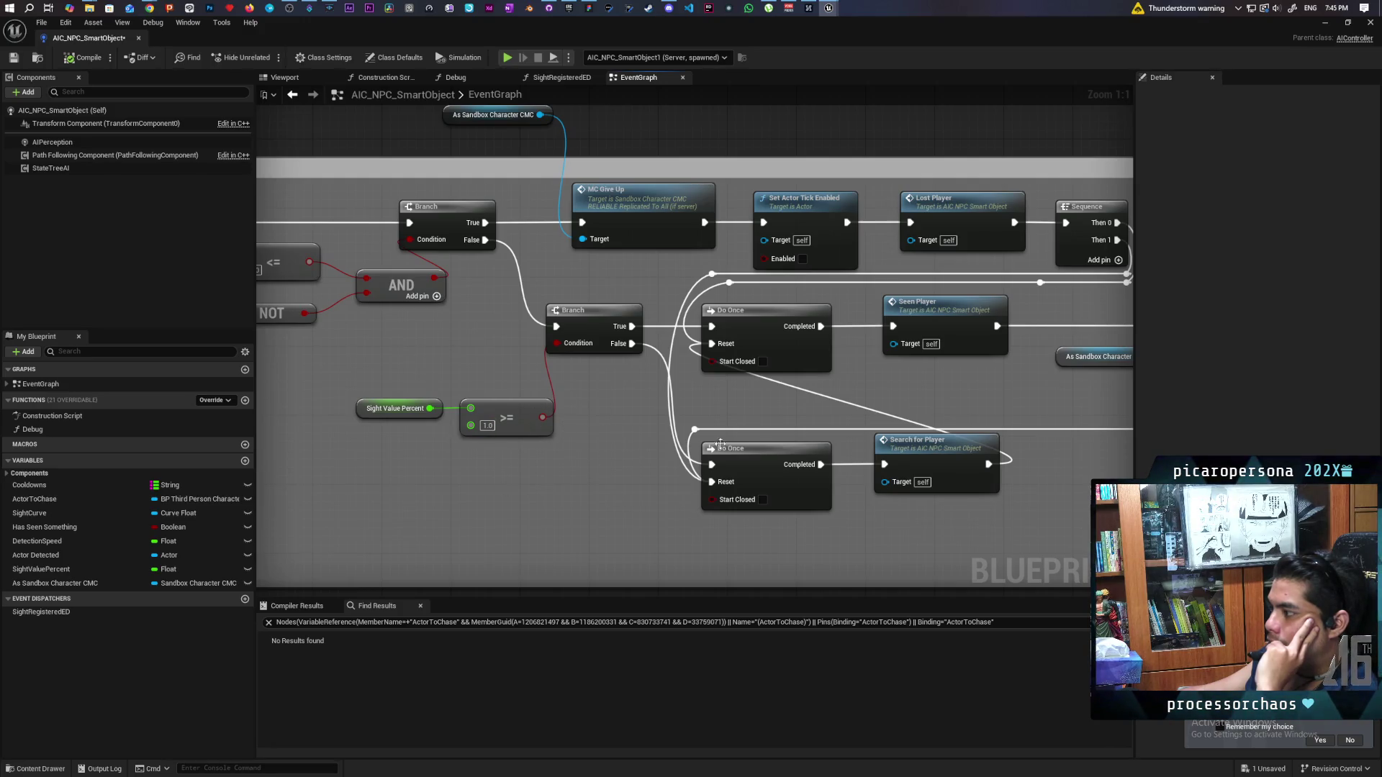
{"action": "left_click_drag", "start_coordinate": [378, 437], "coordinate": [522, 451]}
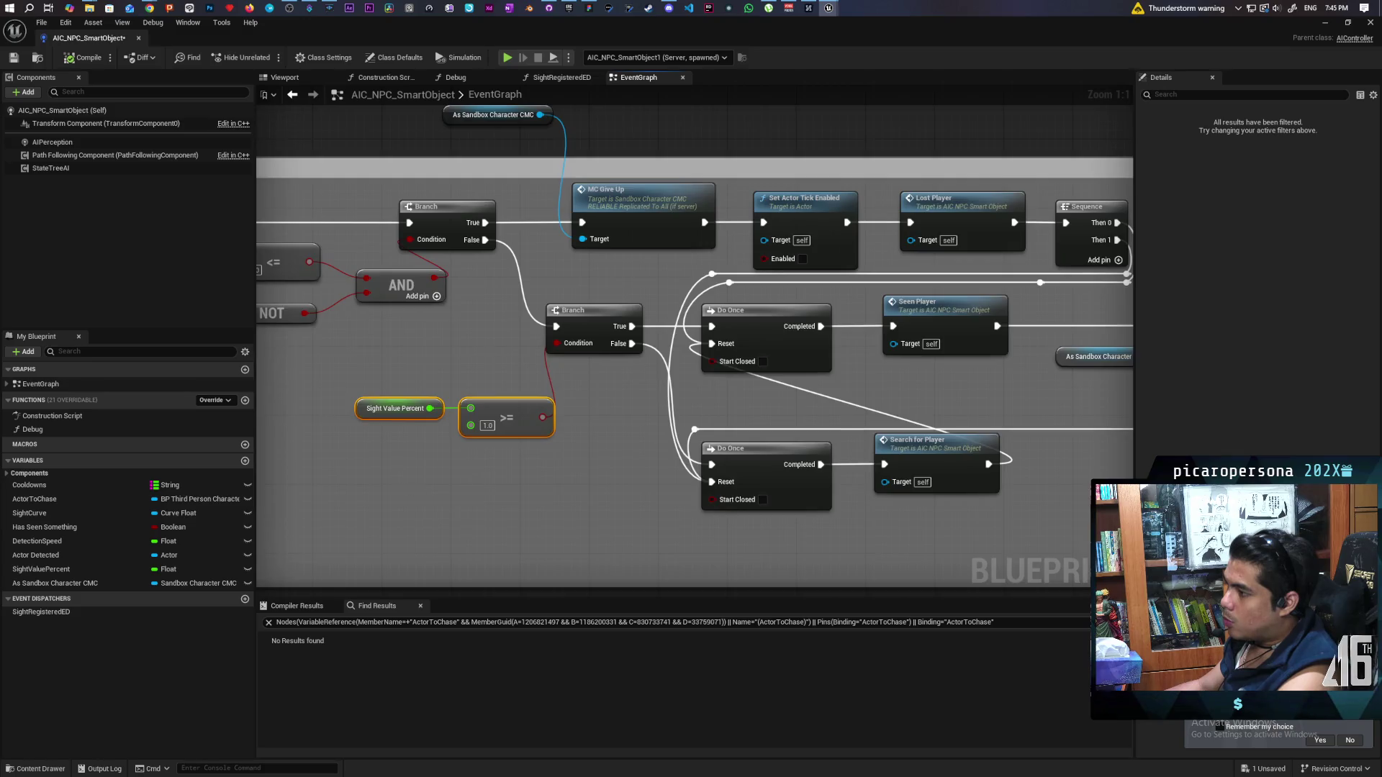
{"action": "left_click_drag", "start_coordinate": [402, 489], "coordinate": [569, 480]}
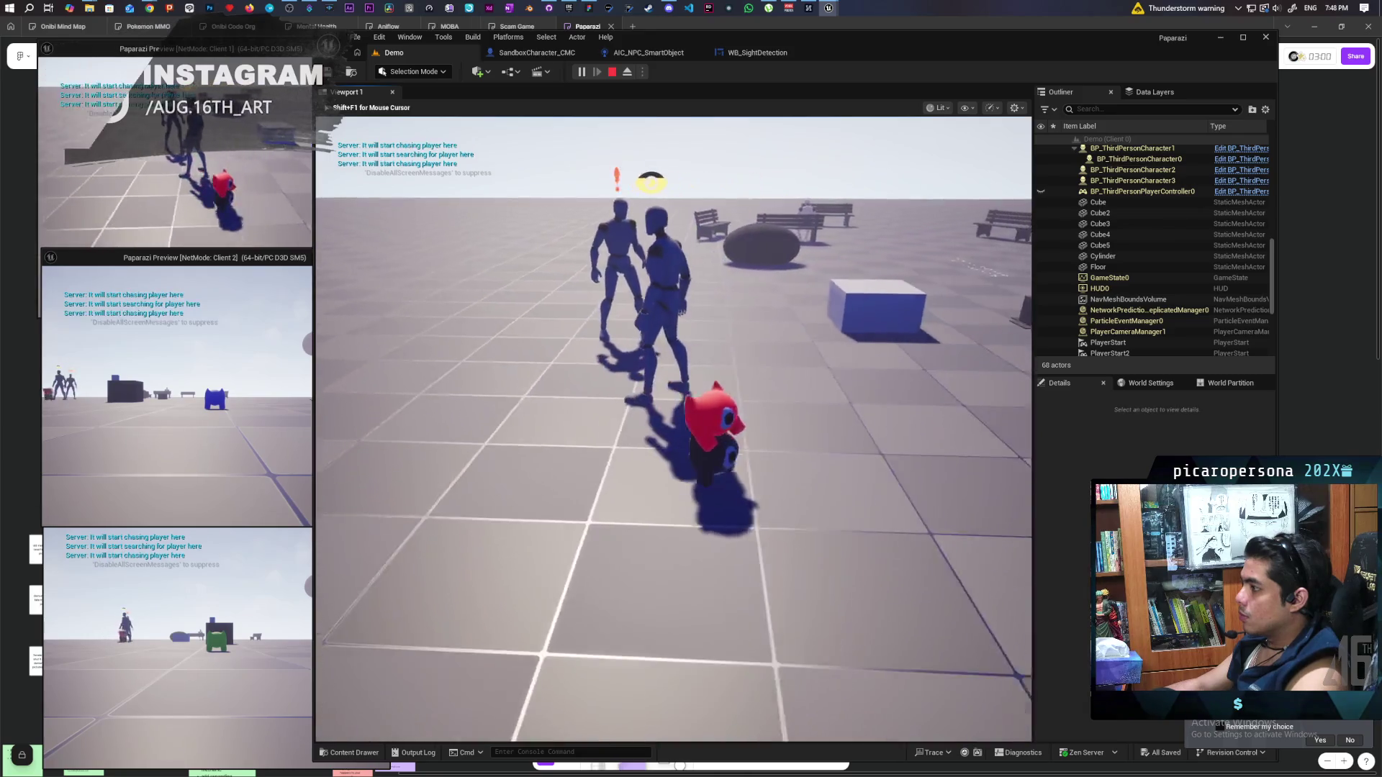
Release the mouse with Shift+F1, stop the playtest, and open the SandboxCharacter_CMC event graph
{"action": "key", "text": "shift+F1"}
{"action": "key", "text": "Escape"}
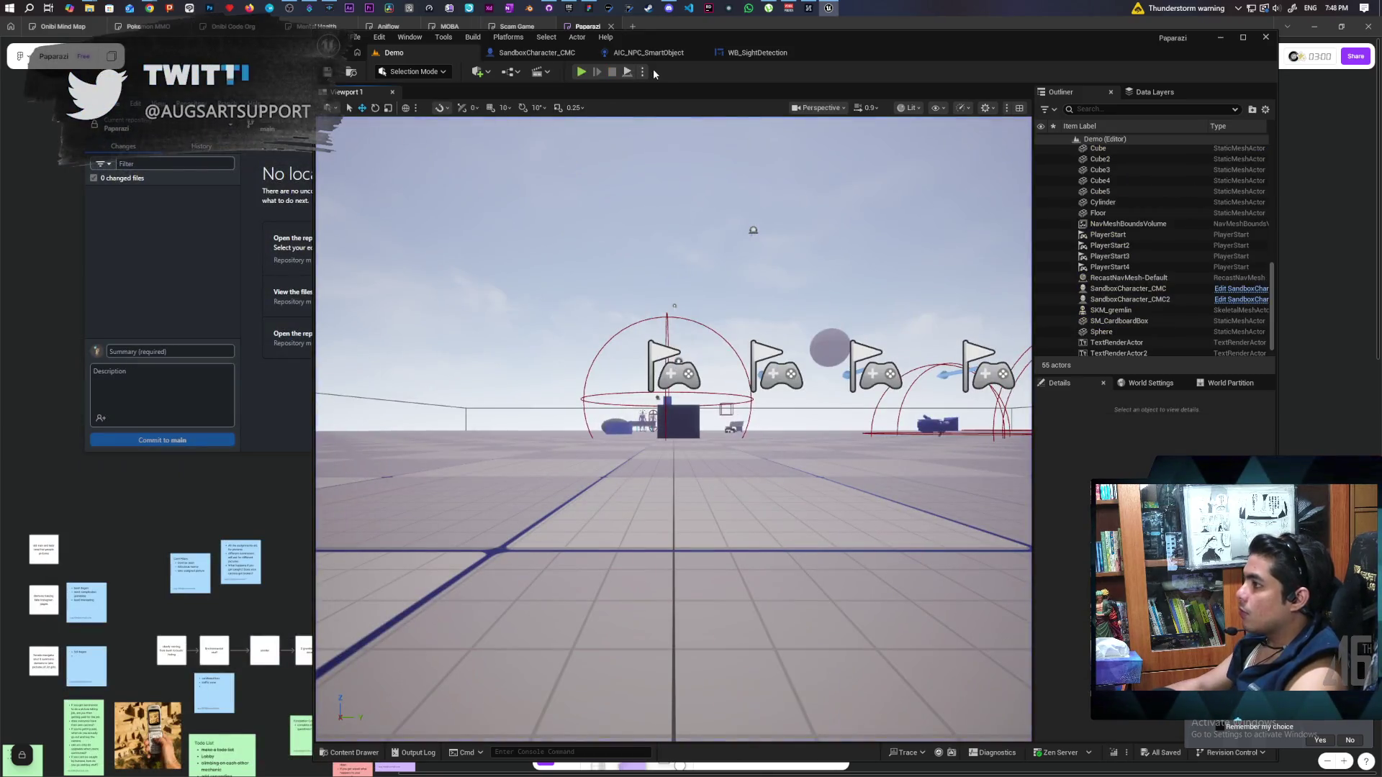
{"action": "left_click", "coordinate": [648, 53]}
{"action": "left_click", "coordinate": [513, 52]}
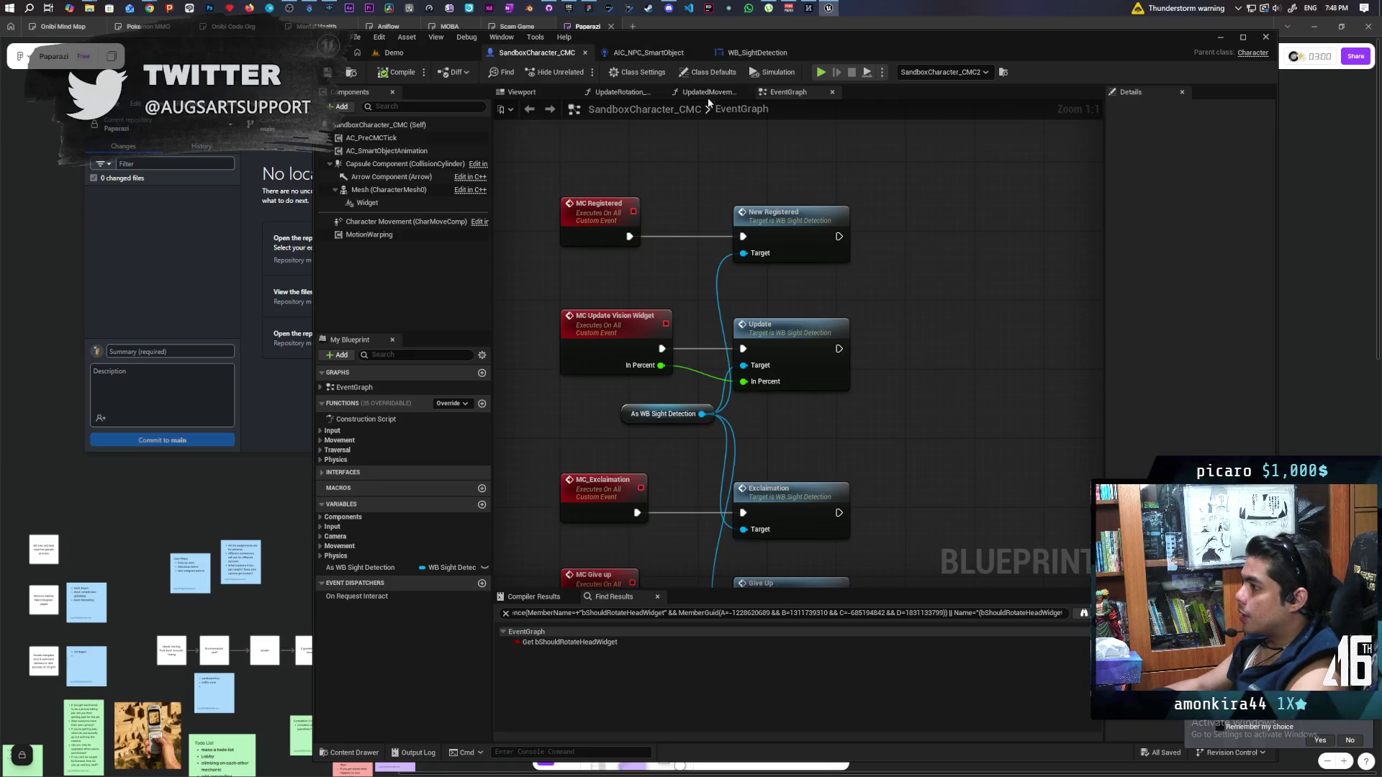
Check the WB_SightDetection and SandboxCharacter_CMC graphs, then return to the AIC_NPC_SmartObject event graph
{"action": "left_click", "coordinate": [757, 53]}
{"action": "scroll", "coordinate": [864, 256], "scroll_direction": "down", "scroll_amount": 7}
{"action": "scroll", "coordinate": [864, 257], "scroll_direction": "up", "scroll_amount": 4}
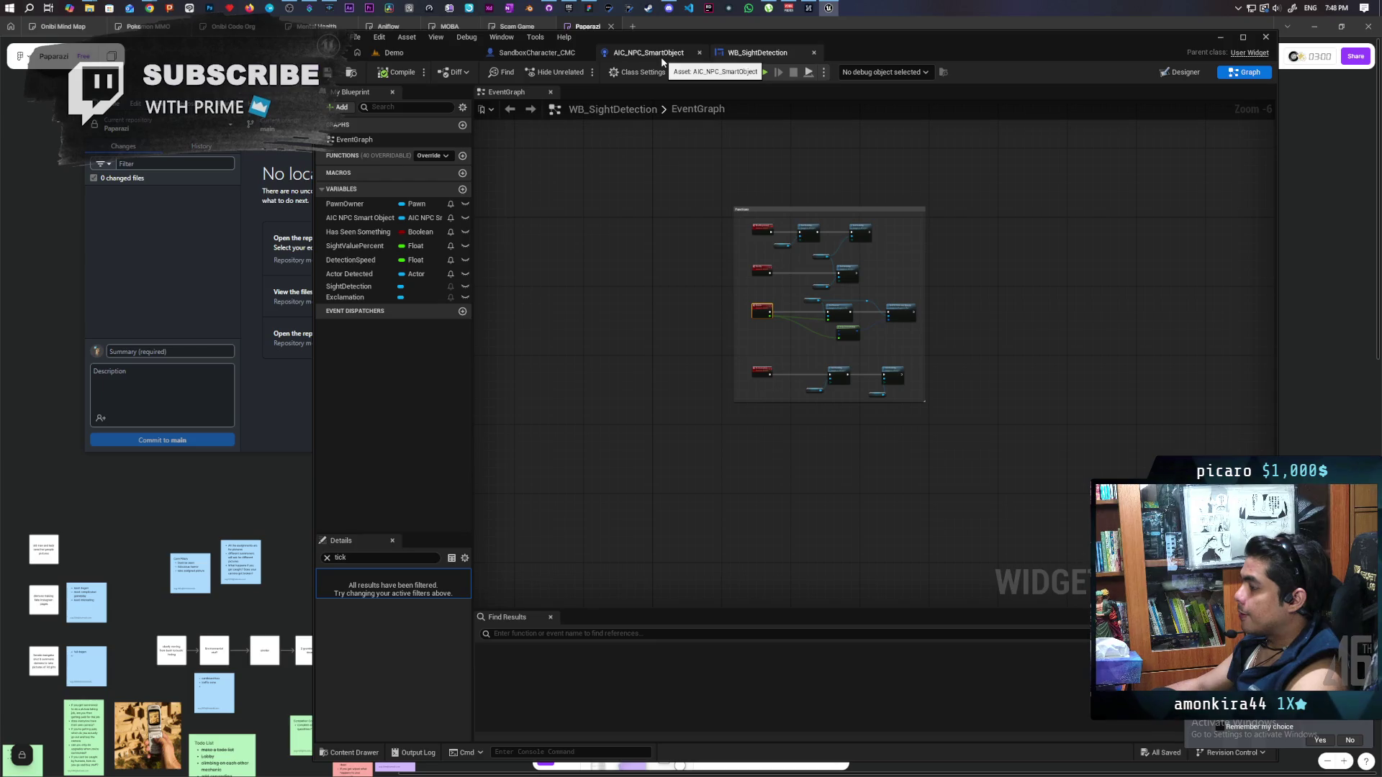
{"action": "left_click", "coordinate": [549, 57]}
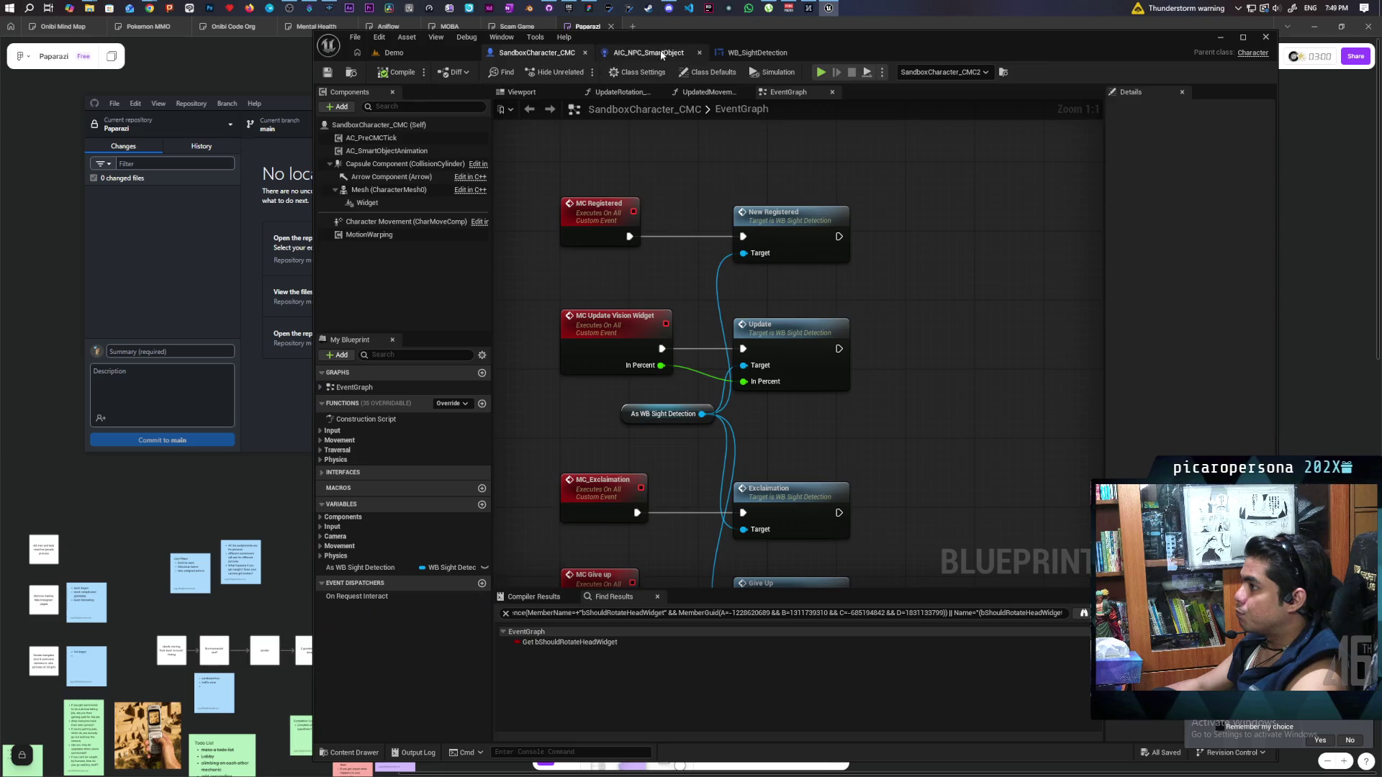
{"action": "left_click", "coordinate": [647, 53]}
{"action": "scroll", "coordinate": [733, 311], "scroll_direction": "down", "scroll_amount": 2}
{"action": "left_click_drag", "start_coordinate": [684, 241], "coordinate": [996, 274]}
{"action": "scroll", "coordinate": [875, 347], "scroll_direction": "up", "scroll_amount": 2}
{"action": "scroll", "coordinate": [873, 342], "scroll_direction": "up", "scroll_amount": 2}
{"action": "scroll", "coordinate": [900, 361], "scroll_direction": "down", "scroll_amount": 3}
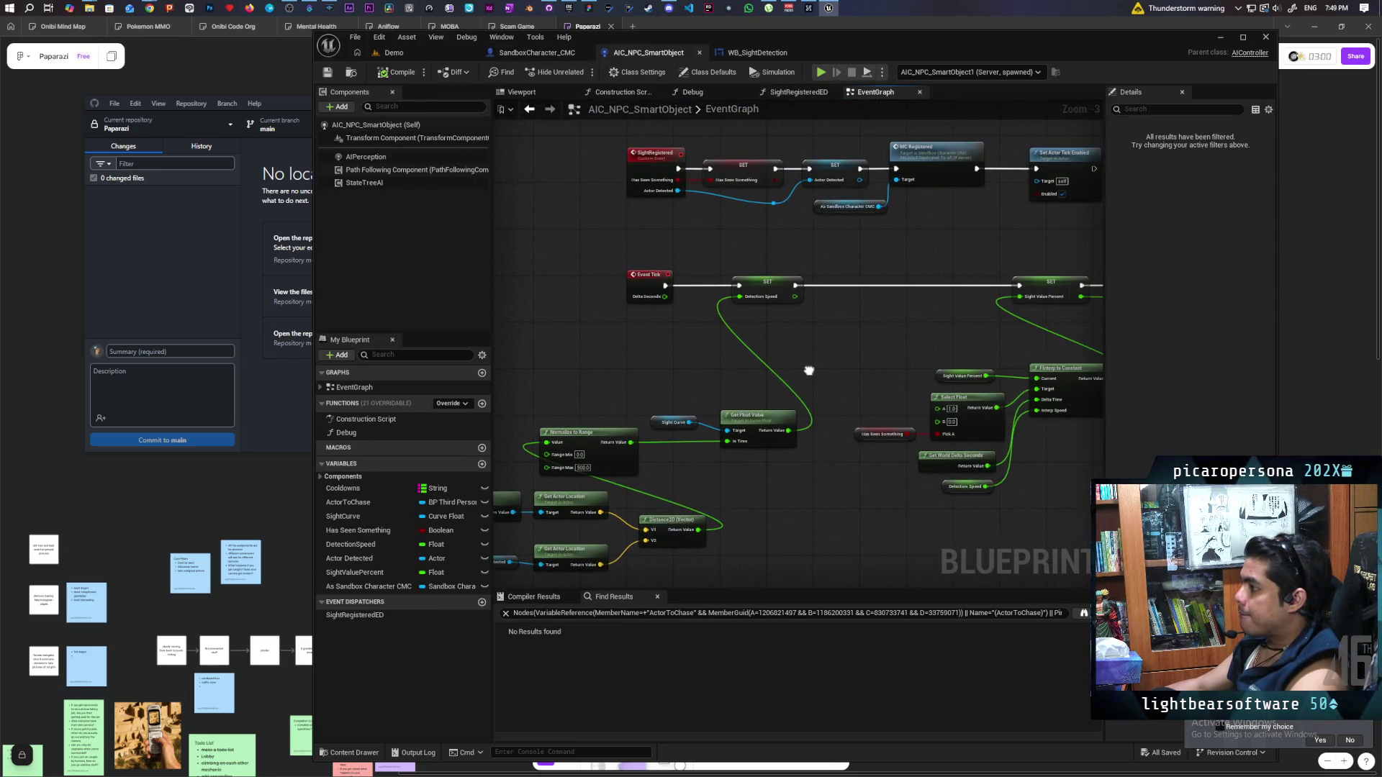
Delete the Call Sight Registered ED node and the SightRegisteredED event dispatcher
{"action": "scroll", "coordinate": [809, 368], "scroll_direction": "up", "scroll_amount": 1}
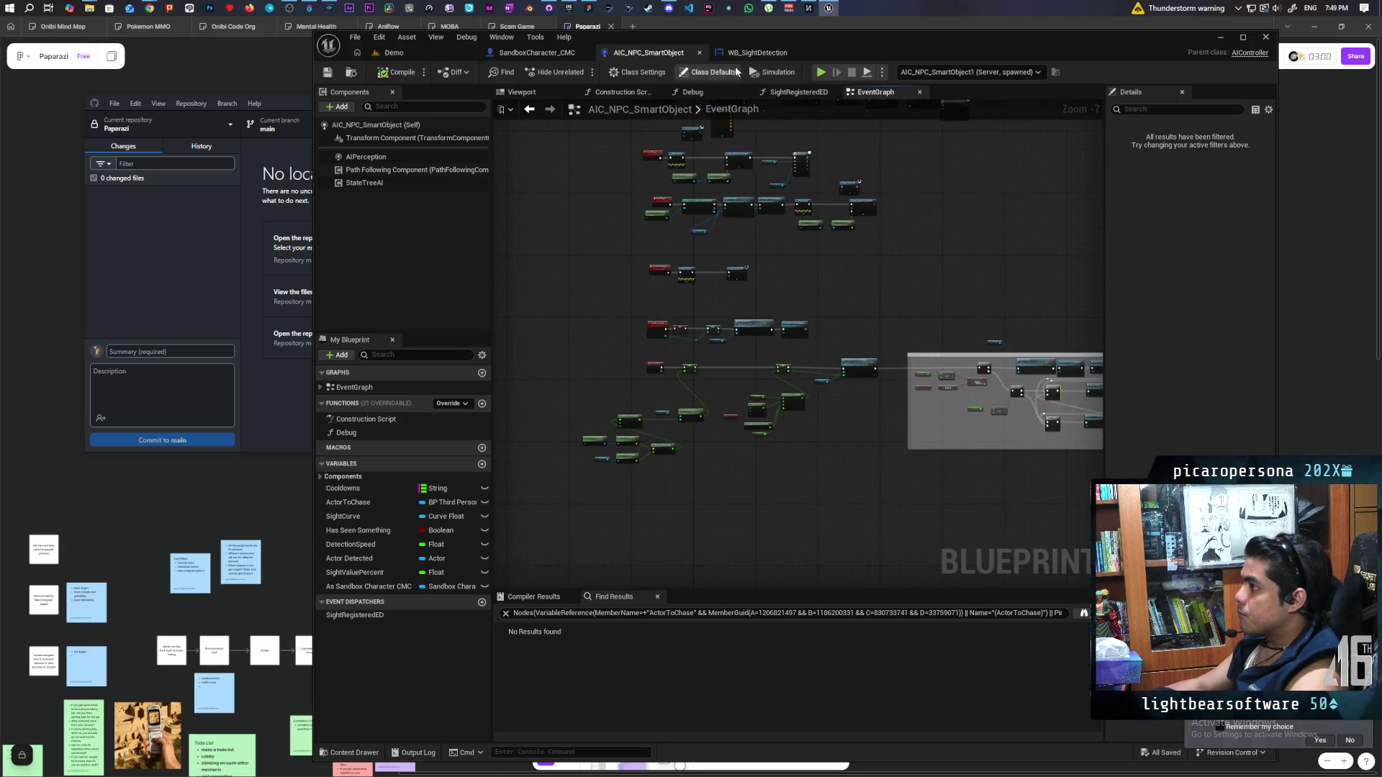
{"action": "left_click", "coordinate": [735, 54]}
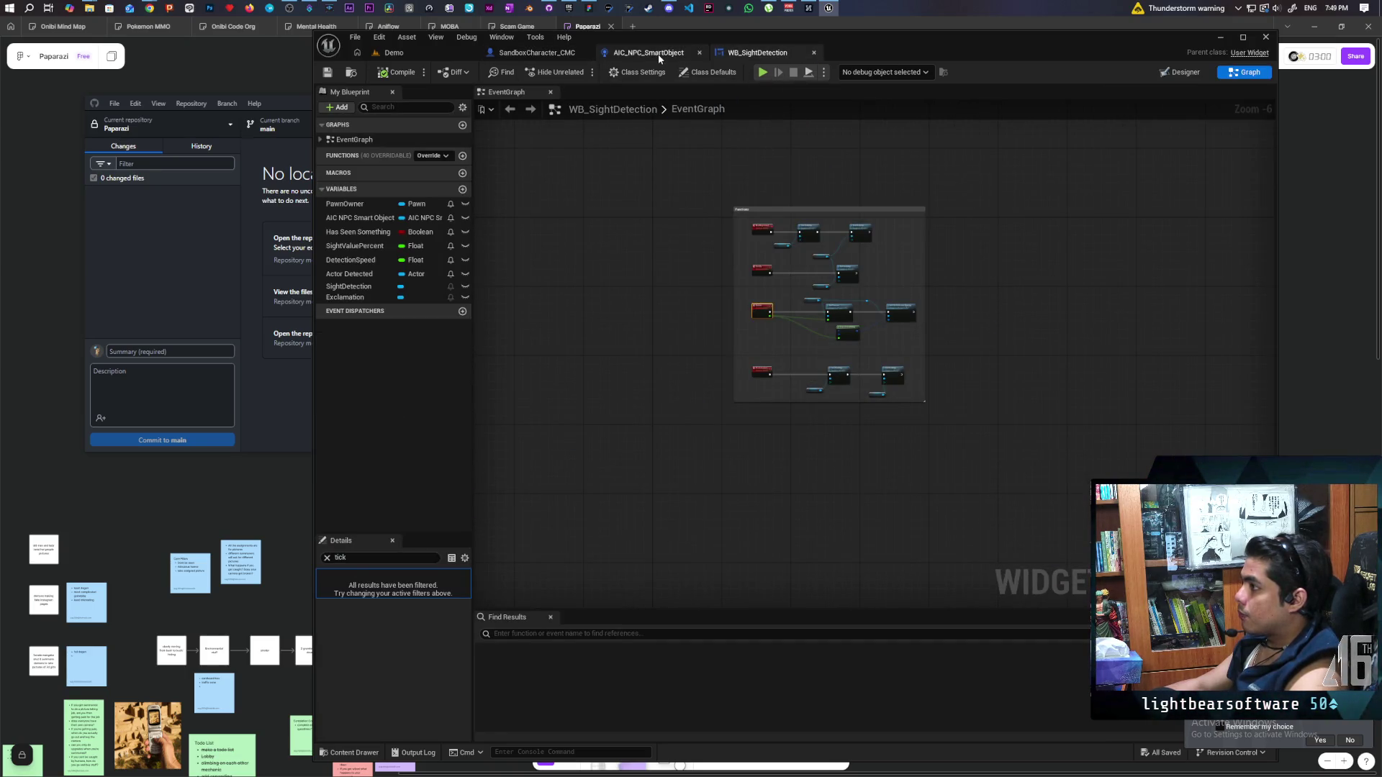
{"action": "left_click", "coordinate": [658, 54]}
{"action": "scroll", "coordinate": [845, 301], "scroll_direction": "up", "scroll_amount": 4}
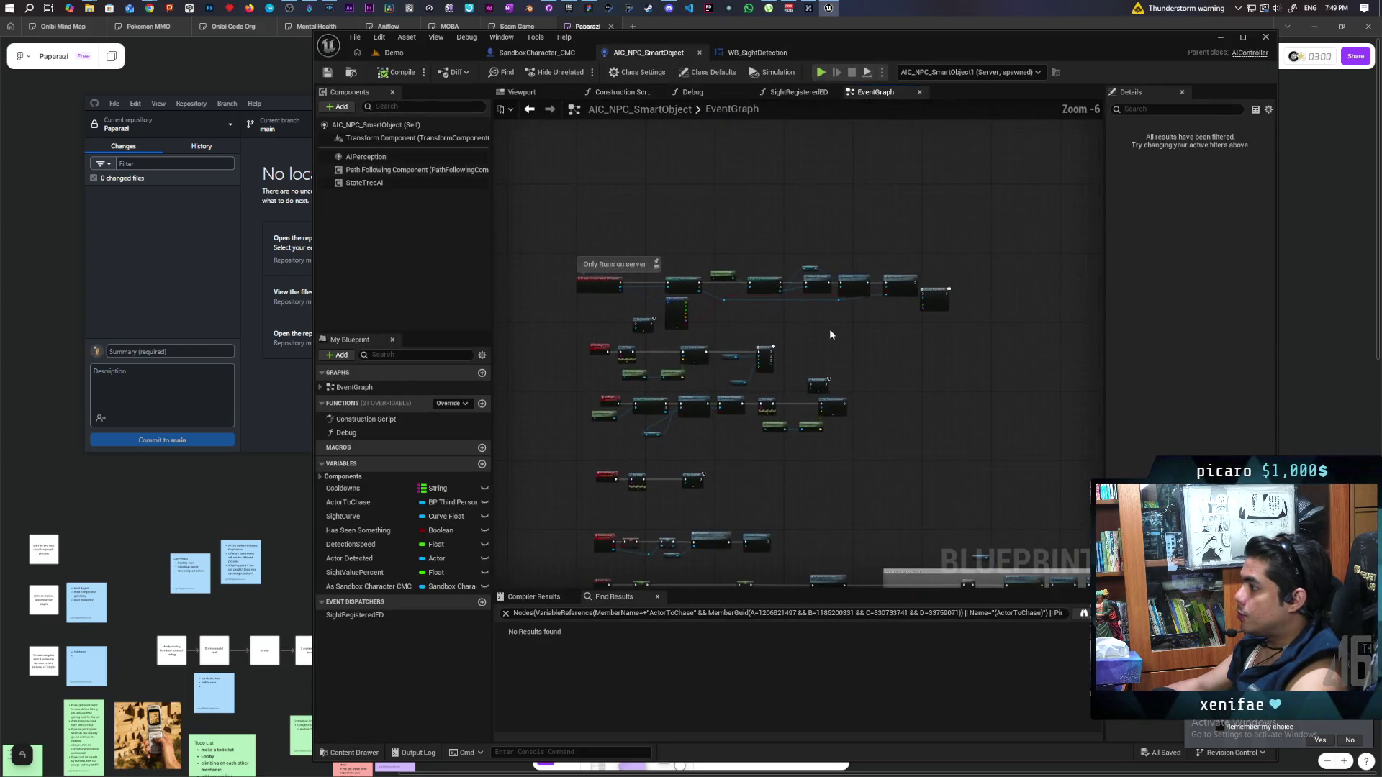
{"action": "scroll", "coordinate": [842, 424], "scroll_direction": "up", "scroll_amount": 2}
{"action": "left_click_drag", "start_coordinate": [1055, 216], "coordinate": [907, 443]}
{"action": "key", "text": "Delete"}
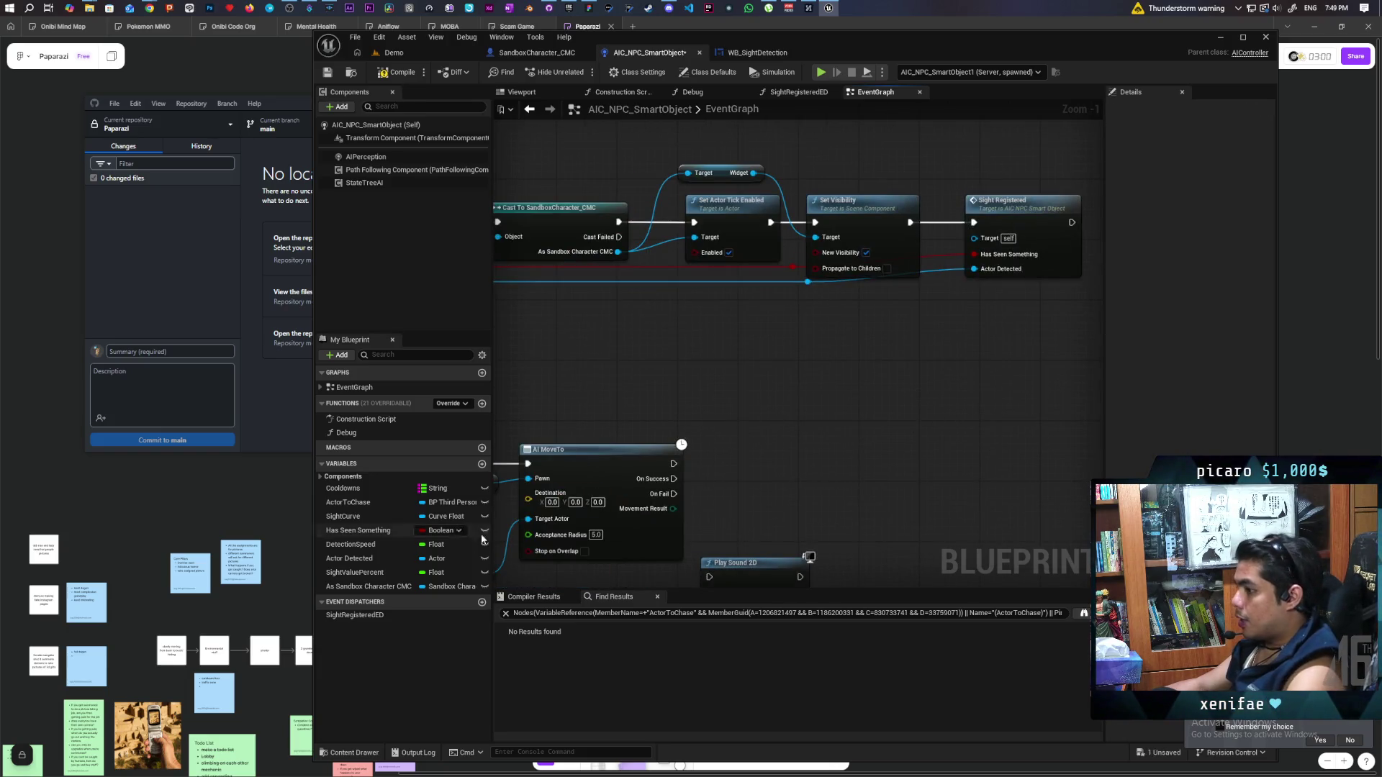
{"action": "left_click", "coordinate": [354, 615]}
{"action": "key", "text": "Delete"}
Frame the Sight Registered node chain and select its call node
{"action": "scroll", "coordinate": [756, 383], "scroll_direction": "down", "scroll_amount": 3}
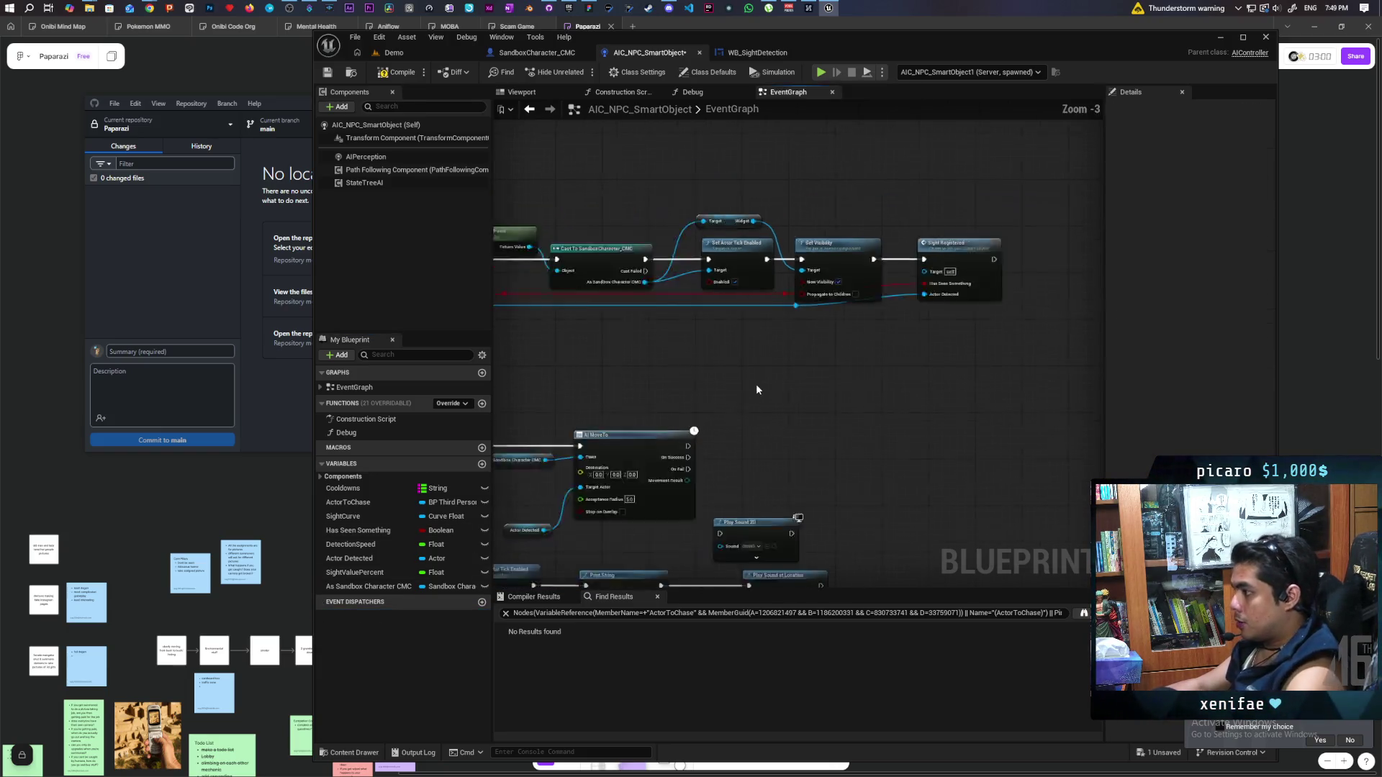
{"action": "scroll", "coordinate": [830, 381], "scroll_direction": "up", "scroll_amount": 3}
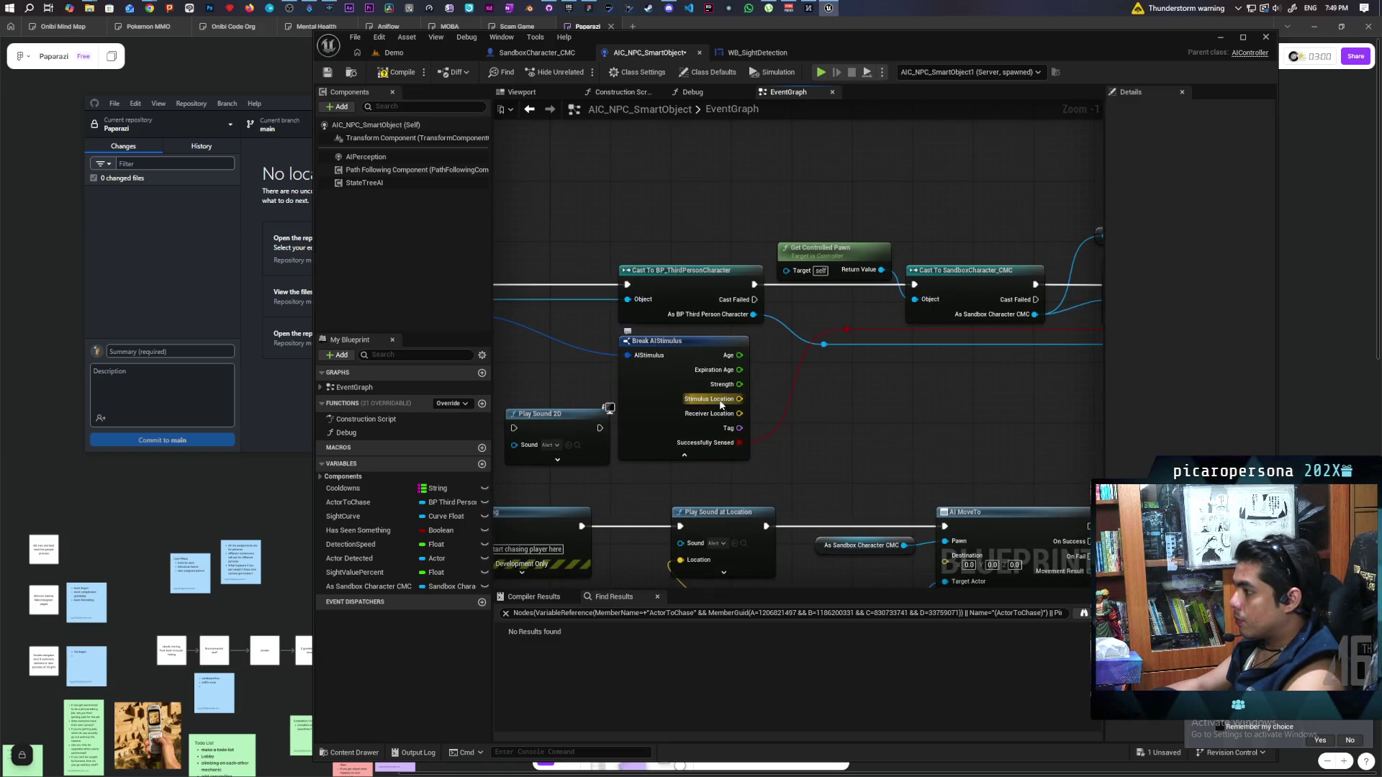
{"action": "key", "text": "1"}
{"action": "left_click", "coordinate": [892, 345]}
{"action": "scroll", "coordinate": [924, 316], "scroll_direction": "down", "scroll_amount": 1}
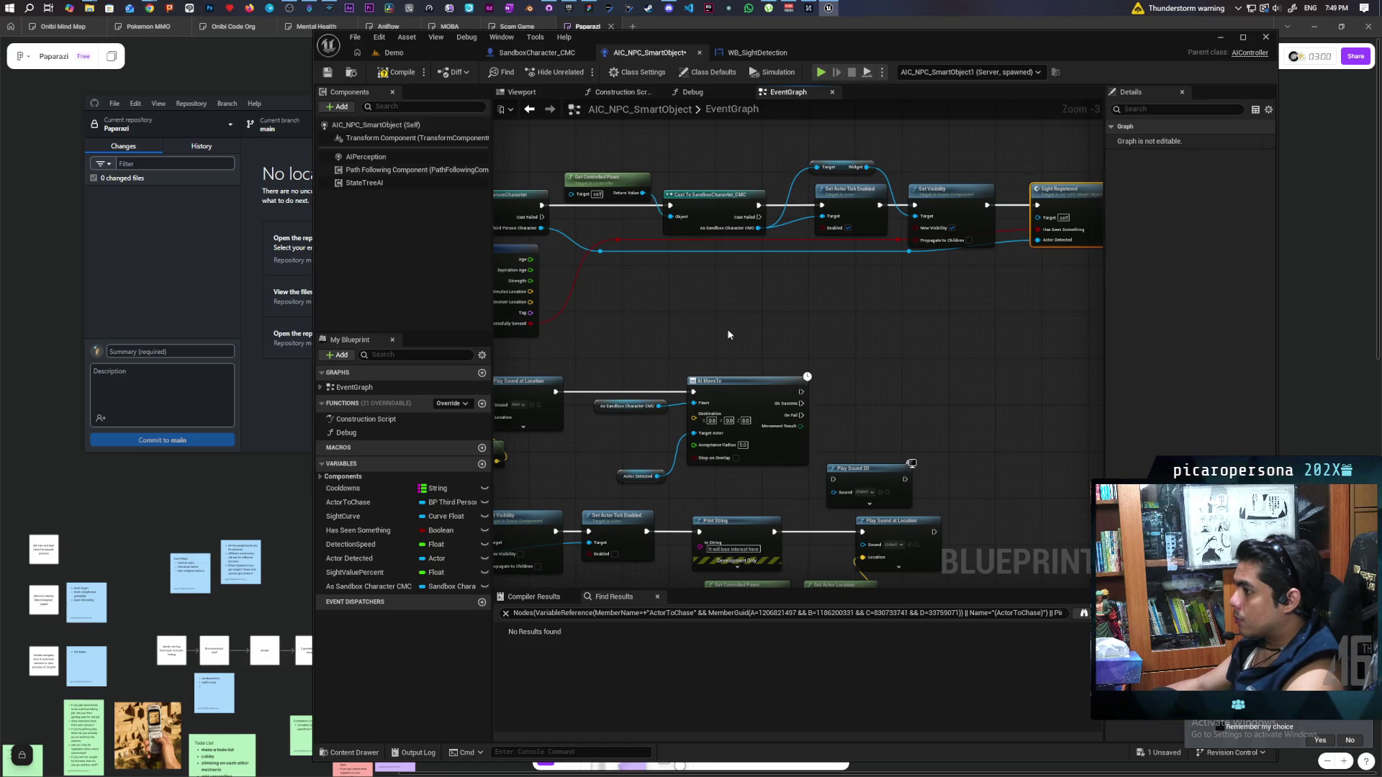
{"action": "scroll", "coordinate": [671, 348], "scroll_direction": "down", "scroll_amount": 3}
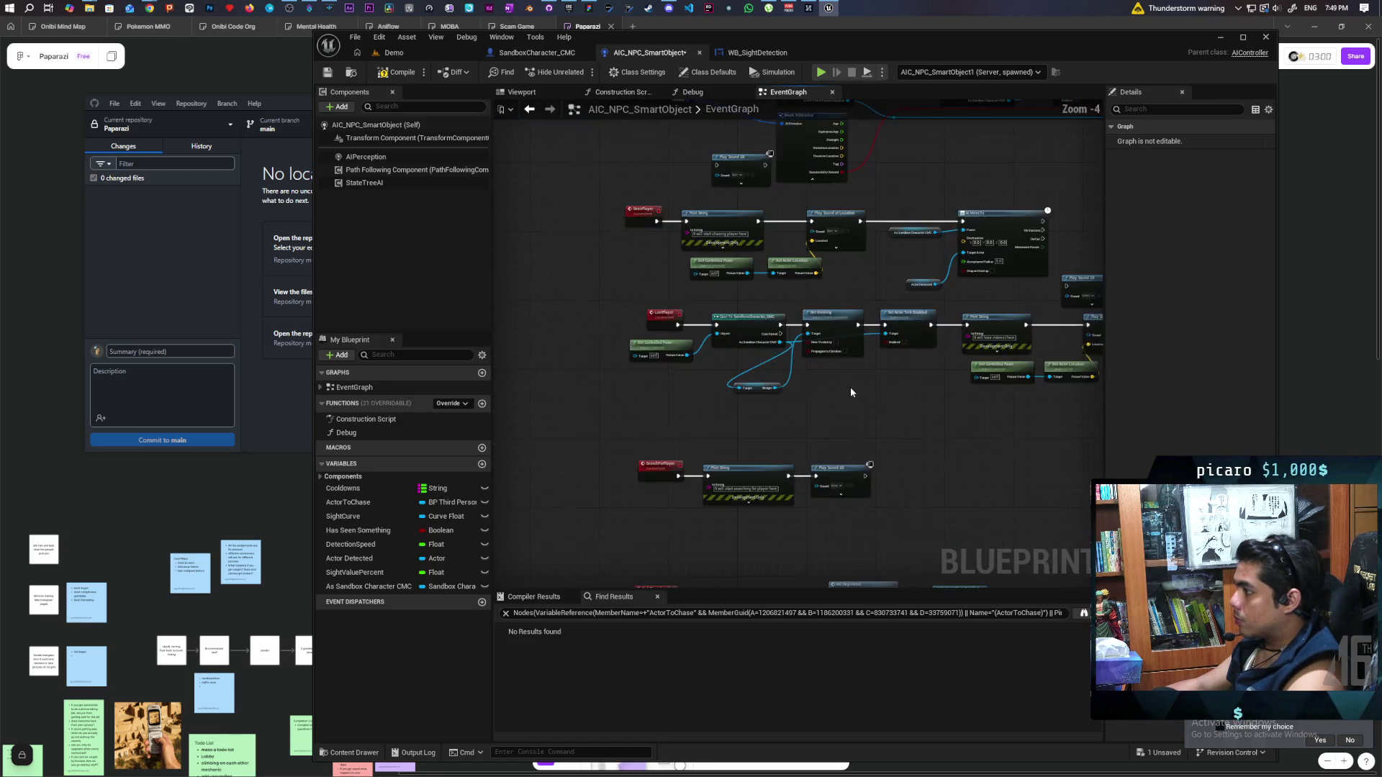
{"action": "left_click_drag", "start_coordinate": [891, 423], "coordinate": [919, 273]}
Reframe the SightRegistered event chain and leave only MC Registered selected
{"action": "scroll", "coordinate": [839, 393], "scroll_direction": "up", "scroll_amount": 3}
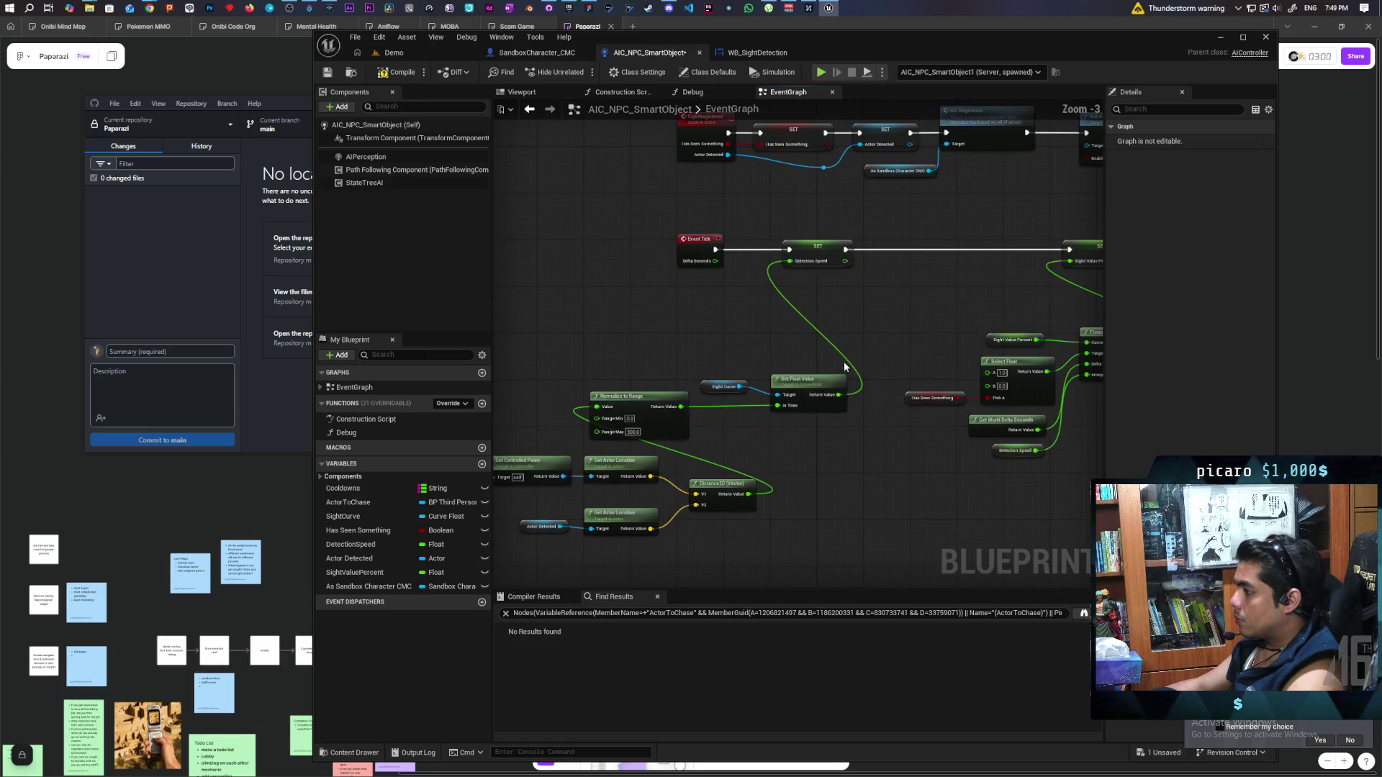
{"action": "scroll", "coordinate": [863, 336], "scroll_direction": "down", "scroll_amount": 3}
{"action": "scroll", "coordinate": [883, 395], "scroll_direction": "up", "scroll_amount": 2}
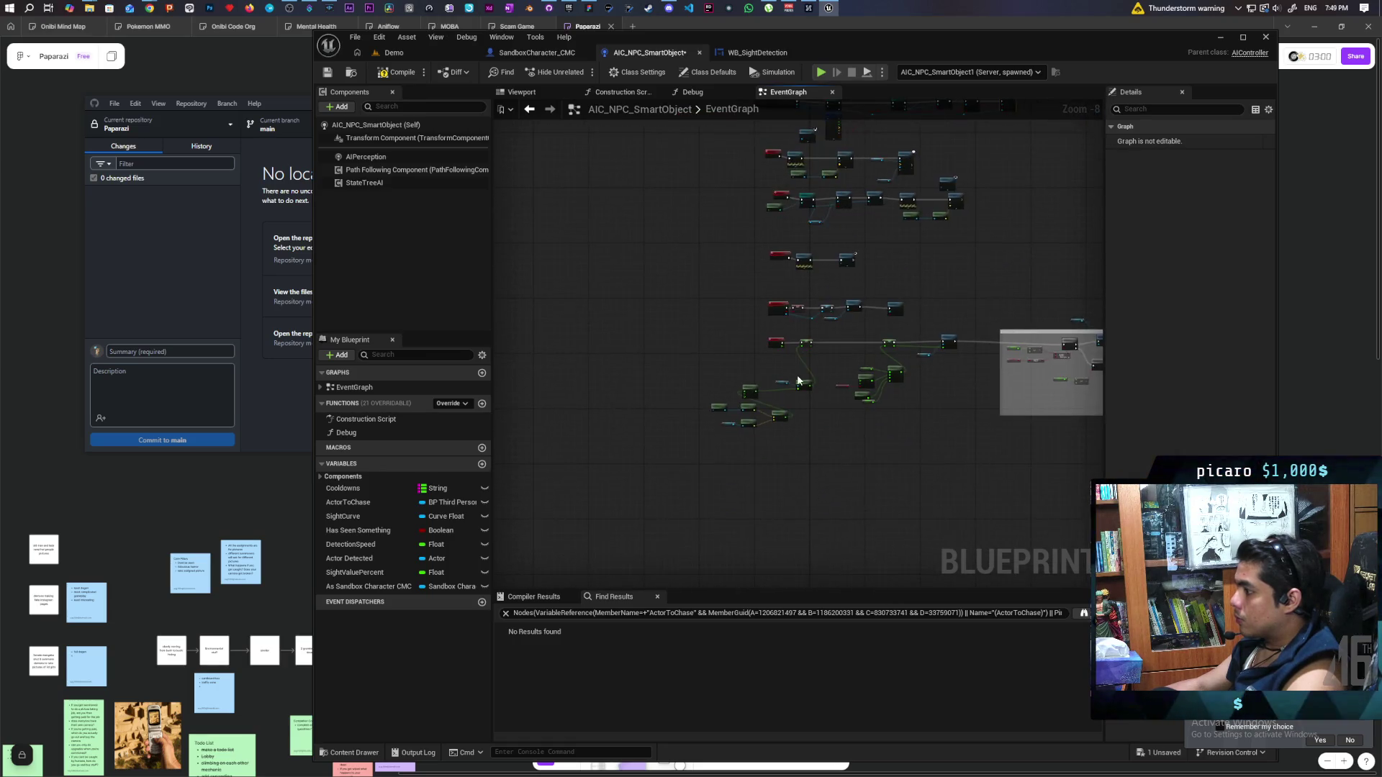
{"action": "scroll", "coordinate": [701, 324], "scroll_direction": "up", "scroll_amount": 1}
{"action": "scroll", "coordinate": [749, 321], "scroll_direction": "down", "scroll_amount": 1}
{"action": "scroll", "coordinate": [815, 310], "scroll_direction": "up", "scroll_amount": 3}
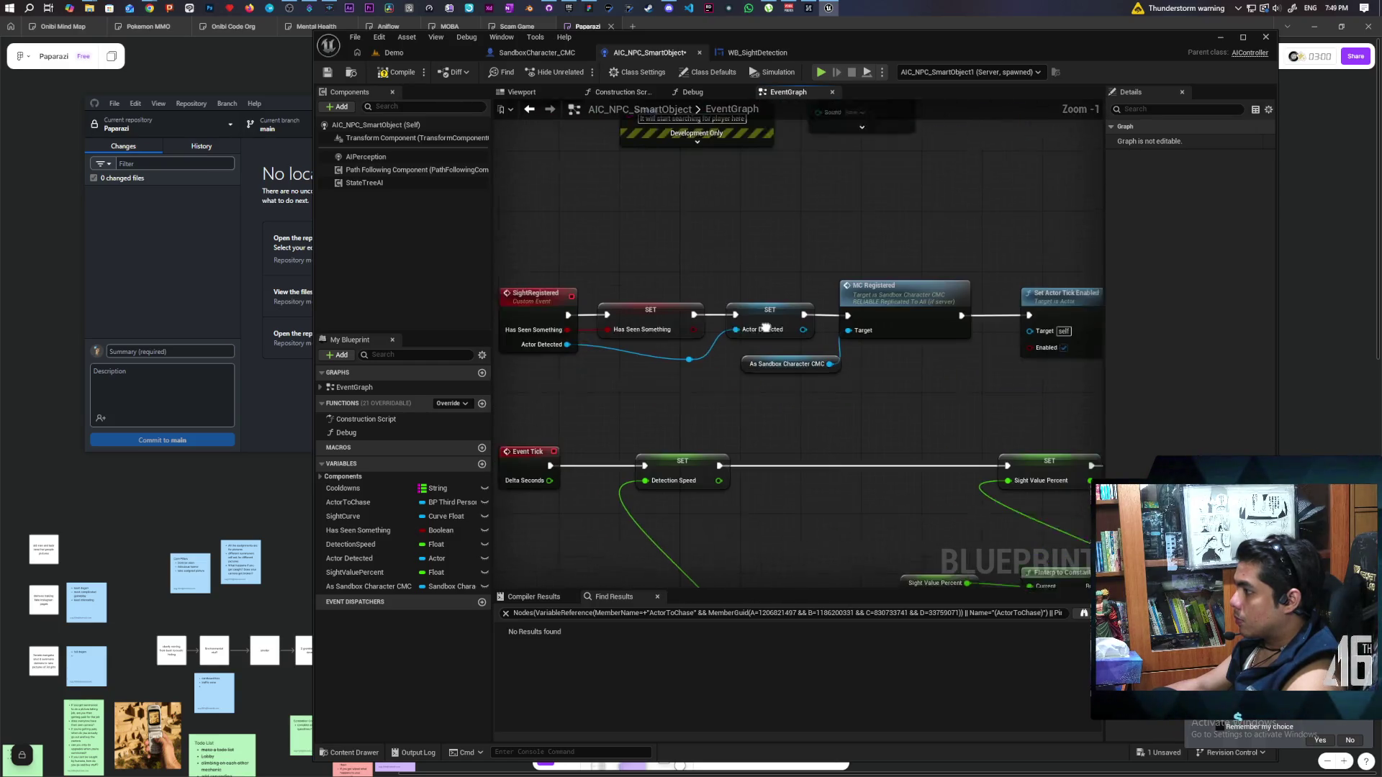
{"action": "left_click_drag", "start_coordinate": [876, 399], "coordinate": [845, 335]}
{"action": "left_click_drag", "start_coordinate": [1051, 189], "coordinate": [894, 318]}
{"action": "left_click_drag", "start_coordinate": [852, 225], "coordinate": [997, 230]}
Shift MC Registered and its getter right to make room after Actor Detected
{"action": "left_click", "coordinate": [792, 289], "text": "ctrl"}
{"action": "left_click", "coordinate": [746, 336]}
{"action": "left_click_drag", "start_coordinate": [746, 336], "coordinate": [728, 371]}
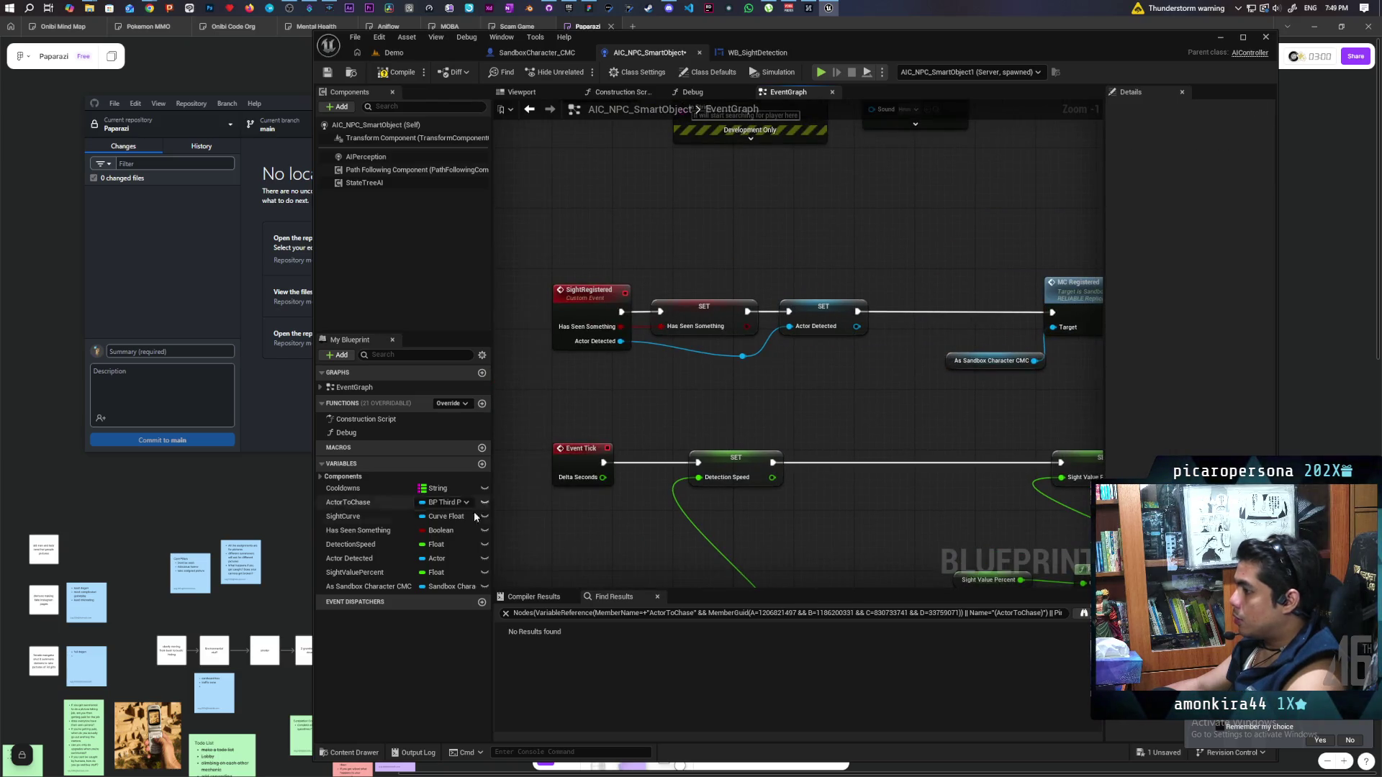
Add a Vector variable Last Location and set it from SightRegistered's Last Location pin
{"action": "left_click", "coordinate": [482, 464]}
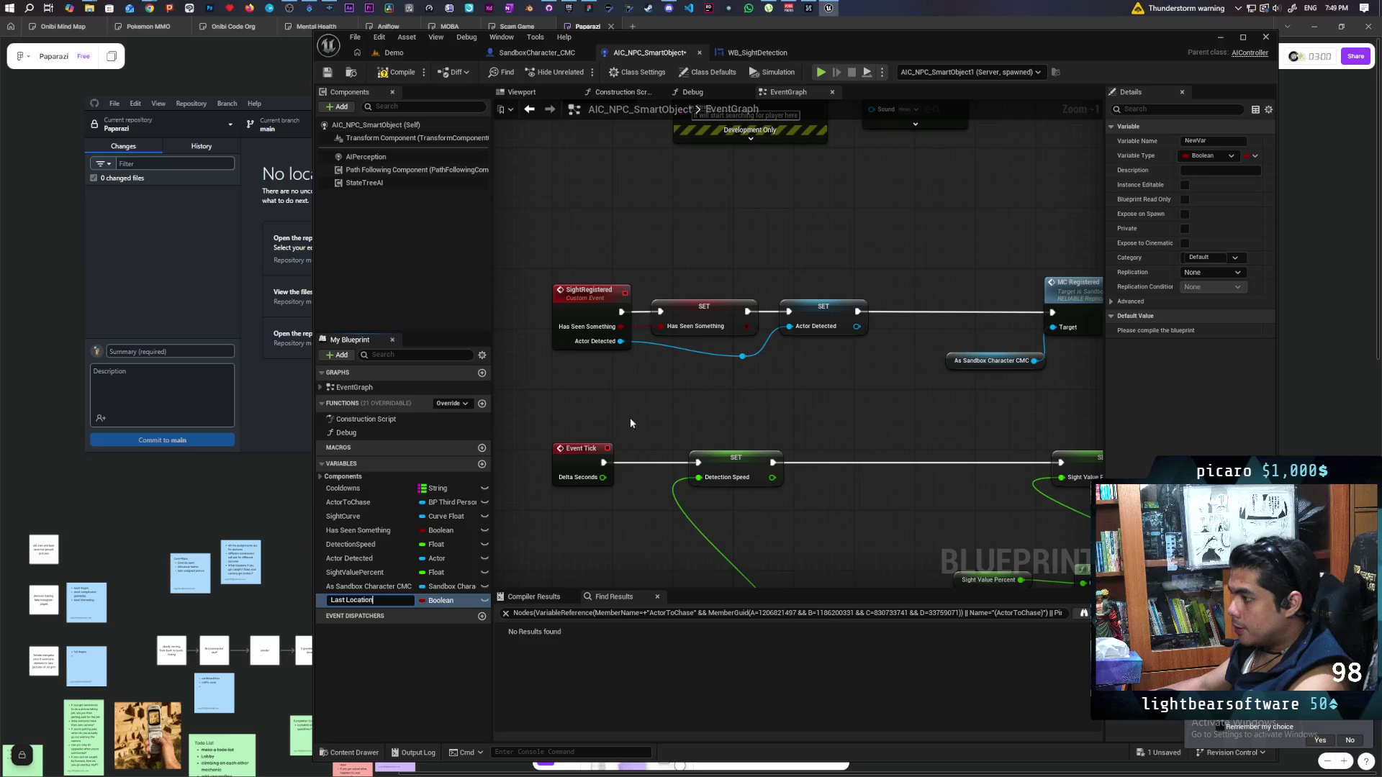
{"action": "left_click", "coordinate": [454, 602]}
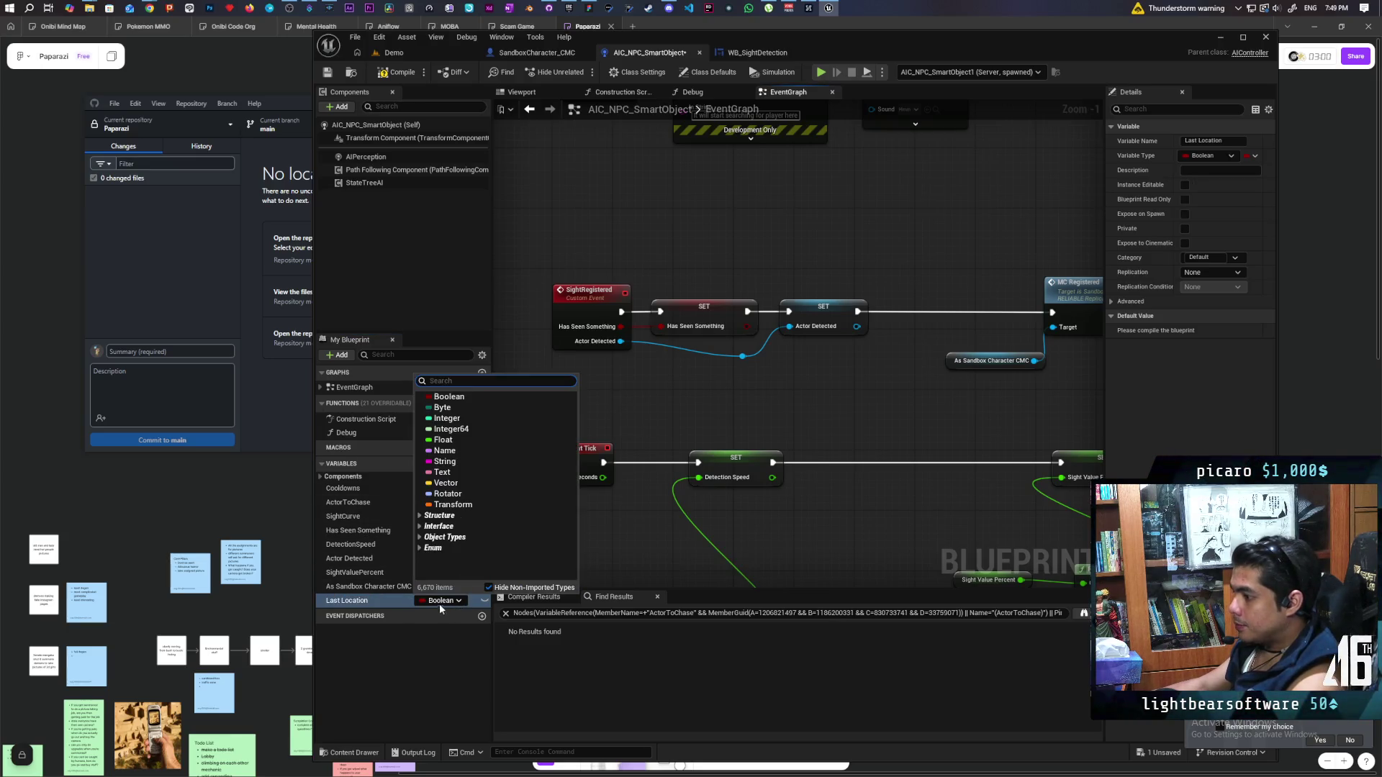
{"action": "left_click", "coordinate": [442, 501]}
{"action": "left_click_drag", "start_coordinate": [377, 599], "coordinate": [901, 311]}
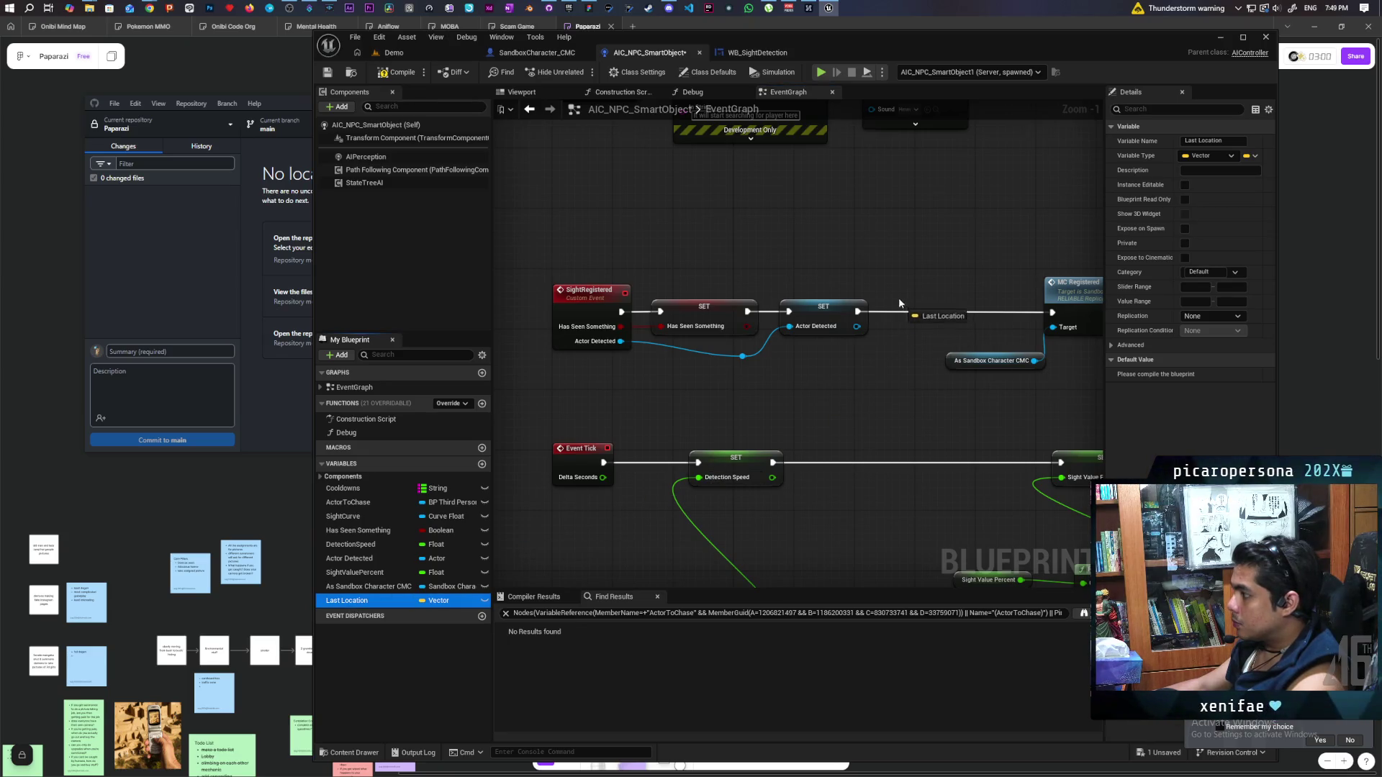
{"action": "left_click", "coordinate": [933, 328]}
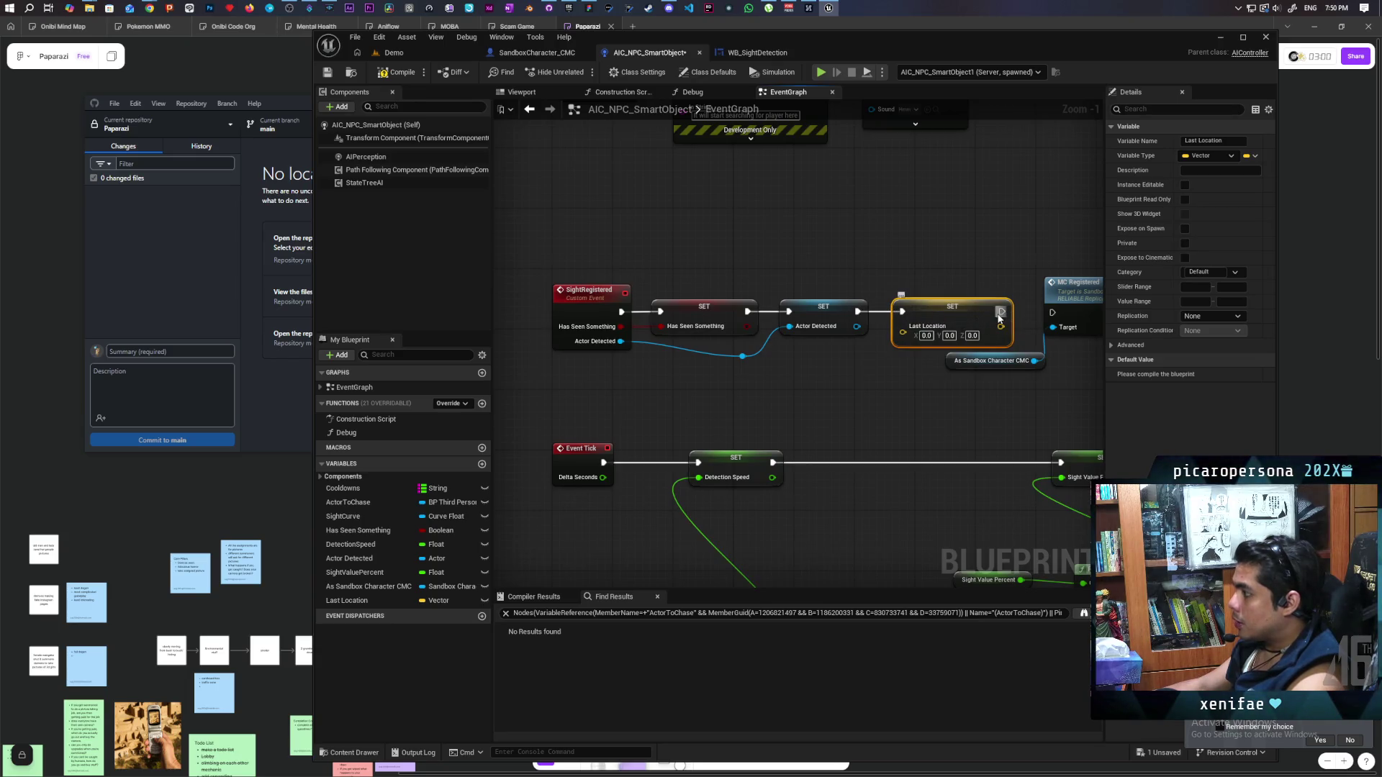
{"action": "mouse_move", "coordinate": [903, 331]}
{"action": "left_mouse_down"}
{"action": "mouse_move", "coordinate": [896, 345]}
{"action": "mouse_move", "coordinate": [586, 382]}
{"action": "mouse_move", "coordinate": [576, 331]}
{"action": "left_mouse_up"}
Pan to the Break AIStimulus and Play Sound nodes and select the middle graph nodes
{"action": "scroll", "coordinate": [583, 473], "scroll_direction": "down", "scroll_amount": 2}
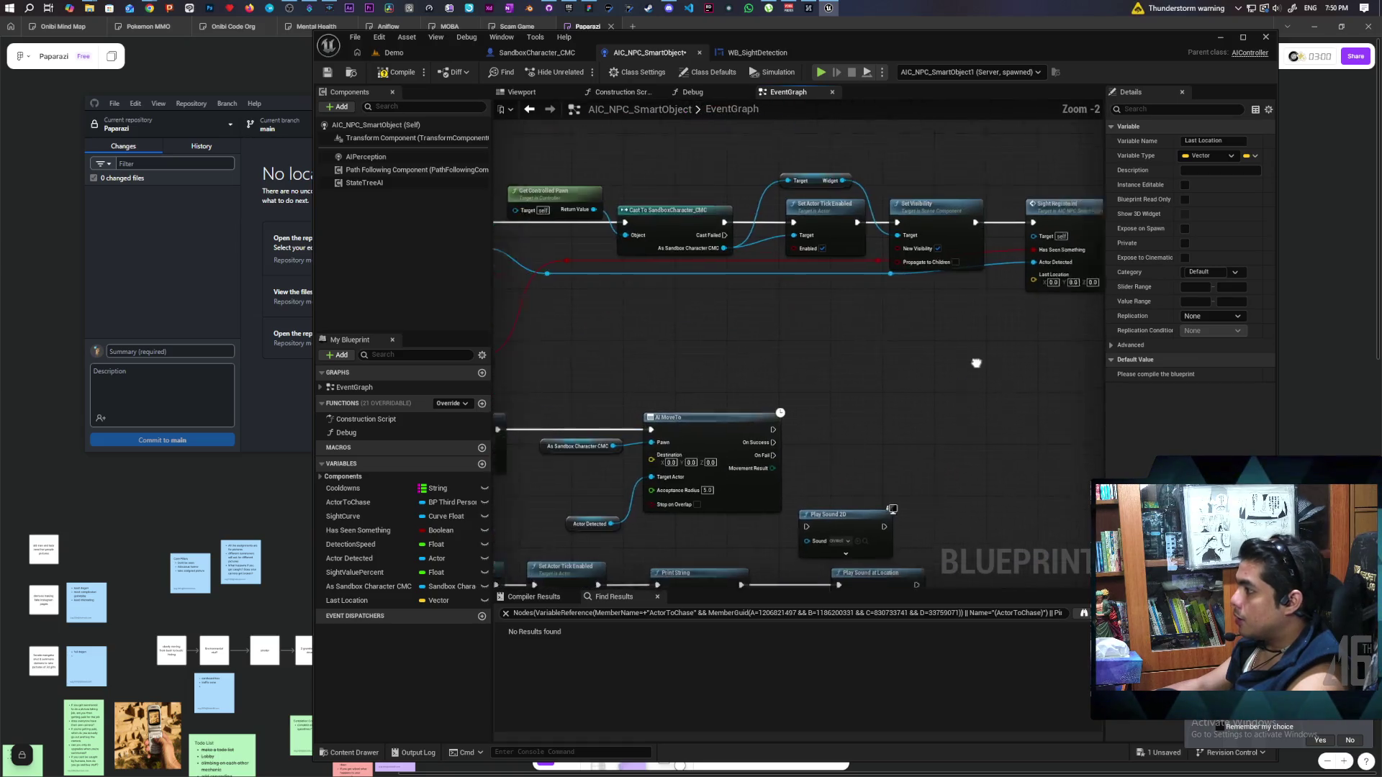
{"action": "right_click", "coordinate": [693, 360]}
{"action": "mouse_move", "coordinate": [514, 327]}
{"action": "left_mouse_down"}
{"action": "mouse_move", "coordinate": [1018, 311]}
{"action": "mouse_move", "coordinate": [776, 267]}
{"action": "left_mouse_up"}
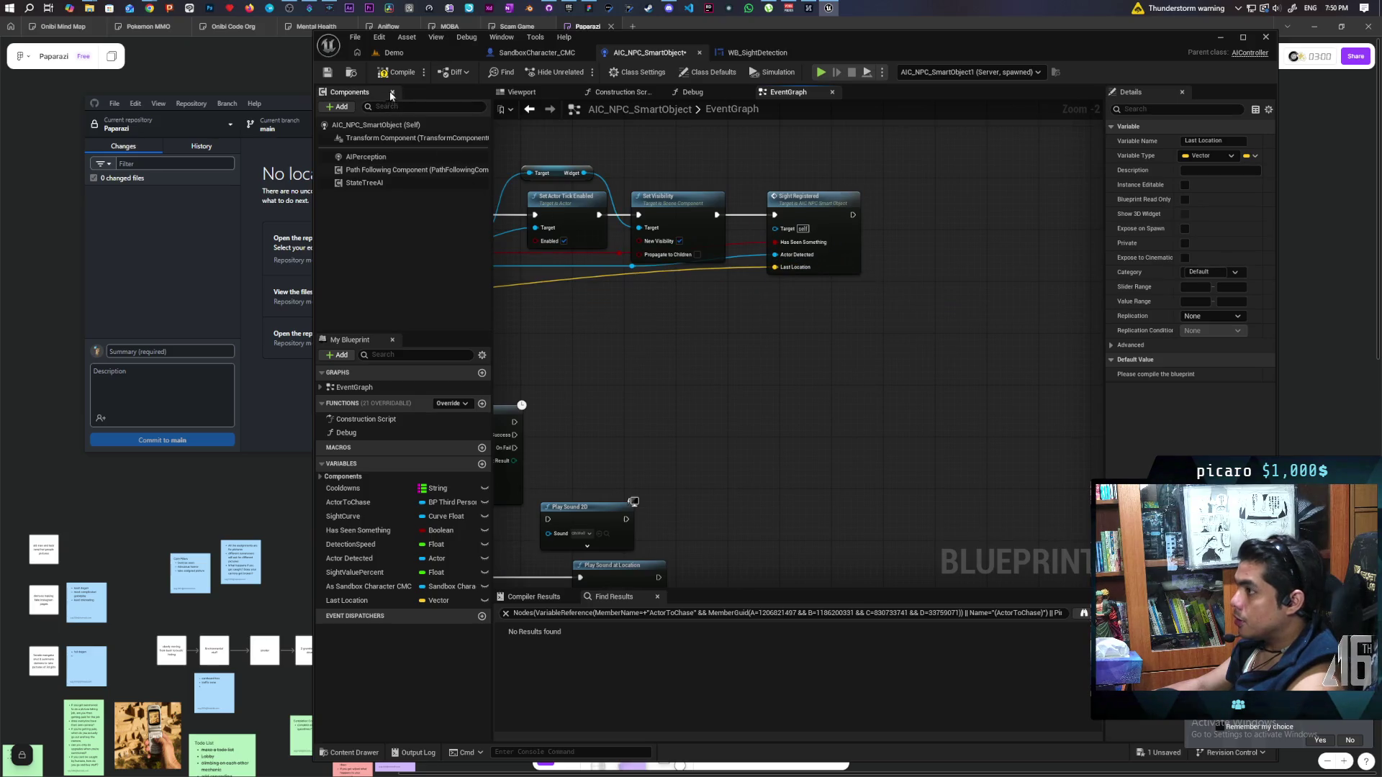
{"action": "scroll", "coordinate": [734, 372], "scroll_direction": "down", "scroll_amount": 4}
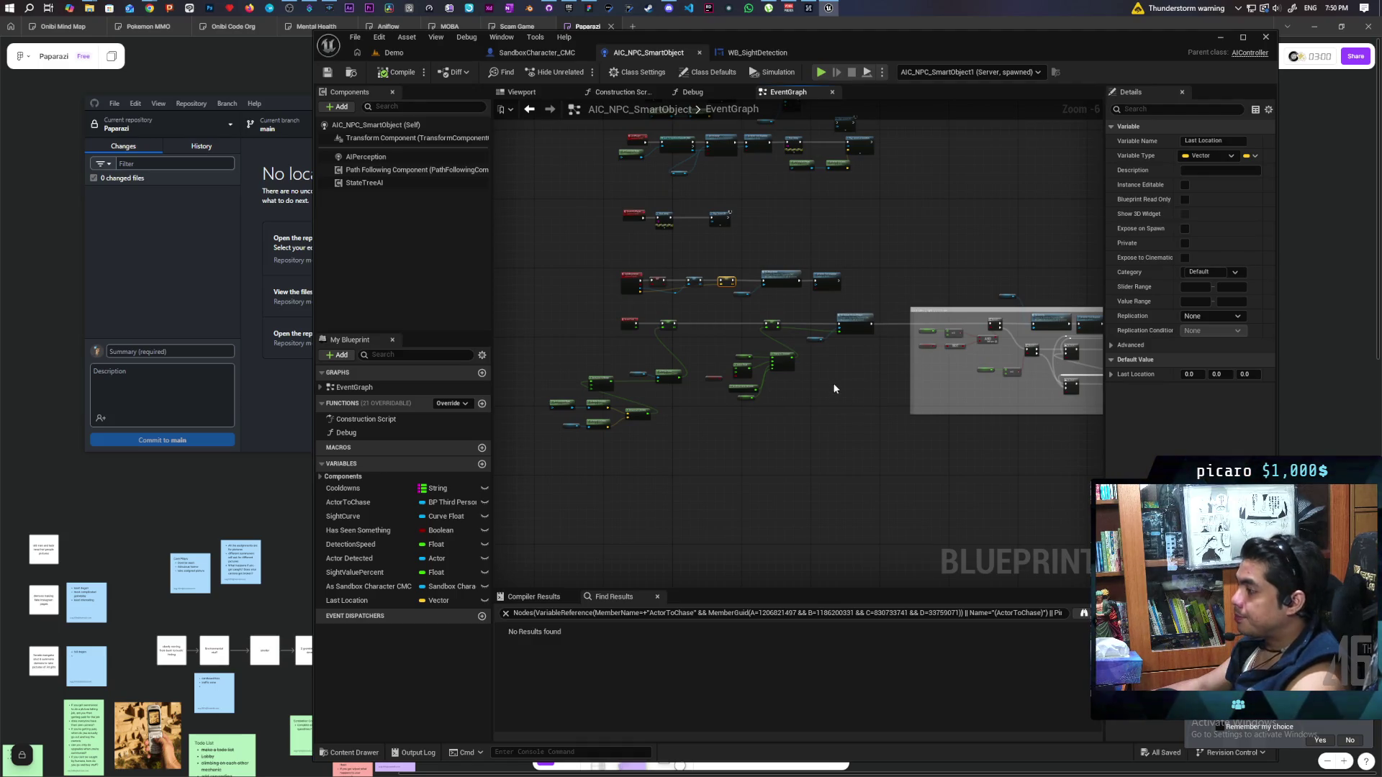
{"action": "scroll", "coordinate": [831, 380], "scroll_direction": "up", "scroll_amount": 2}
{"action": "scroll", "coordinate": [798, 360], "scroll_direction": "down", "scroll_amount": 2}
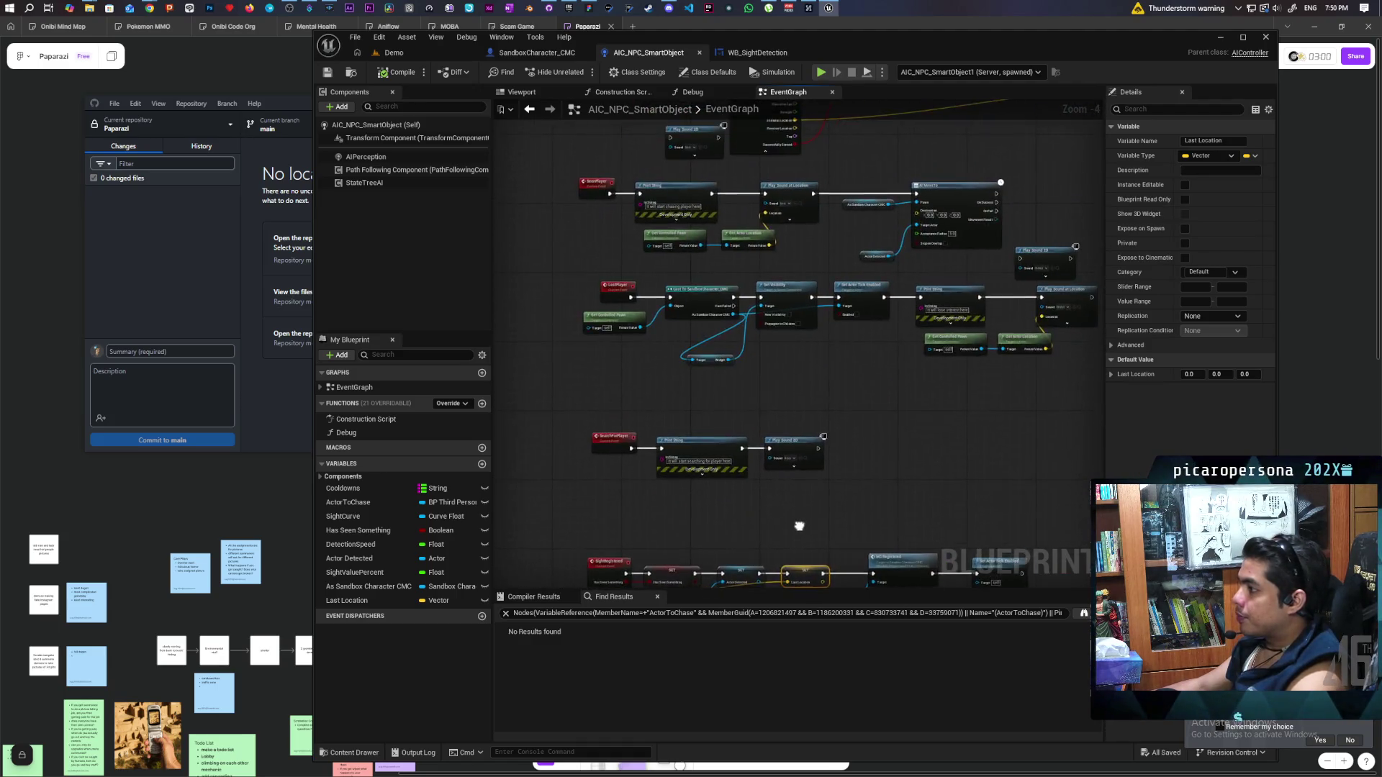
{"action": "scroll", "coordinate": [795, 349], "scroll_direction": "up", "scroll_amount": 2}
{"action": "scroll", "coordinate": [702, 389], "scroll_direction": "up", "scroll_amount": 2}
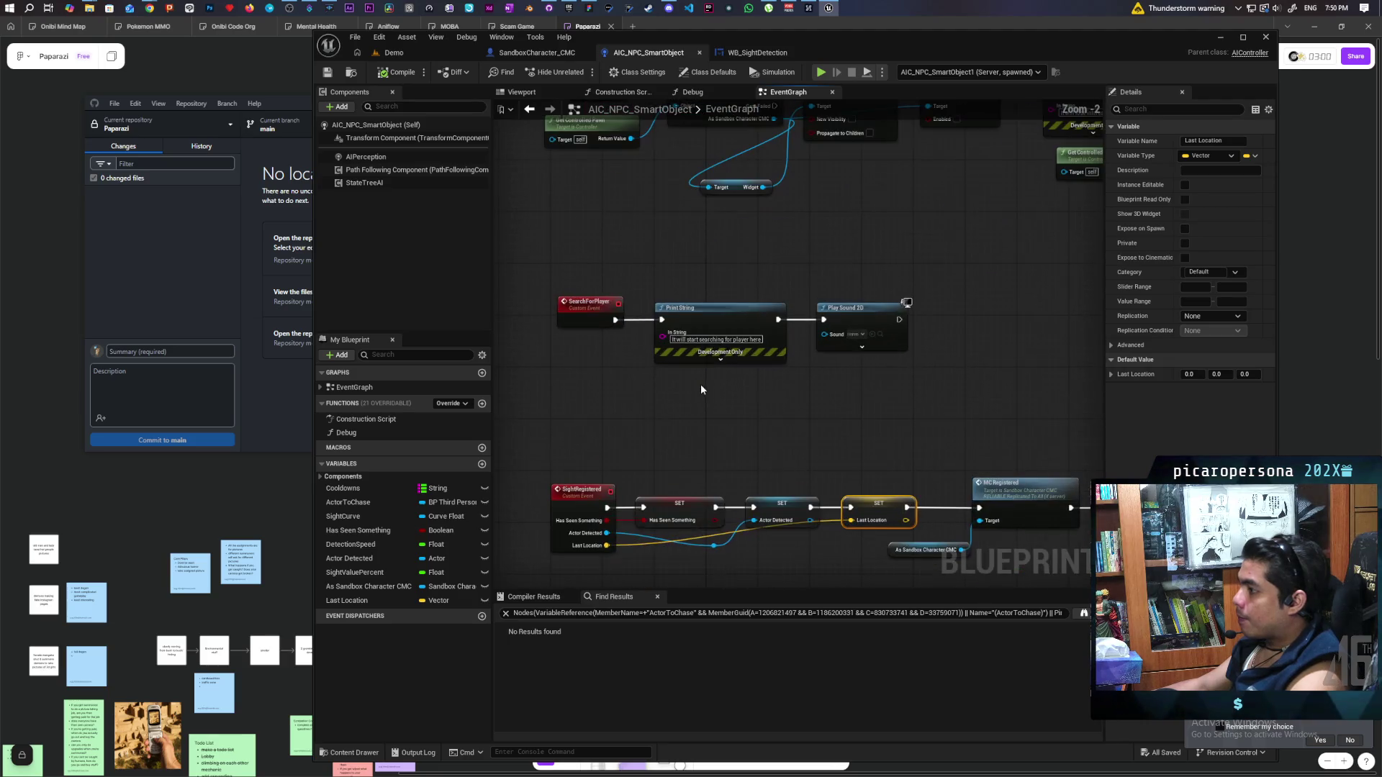
{"action": "left_click_drag", "start_coordinate": [610, 297], "coordinate": [947, 417]}
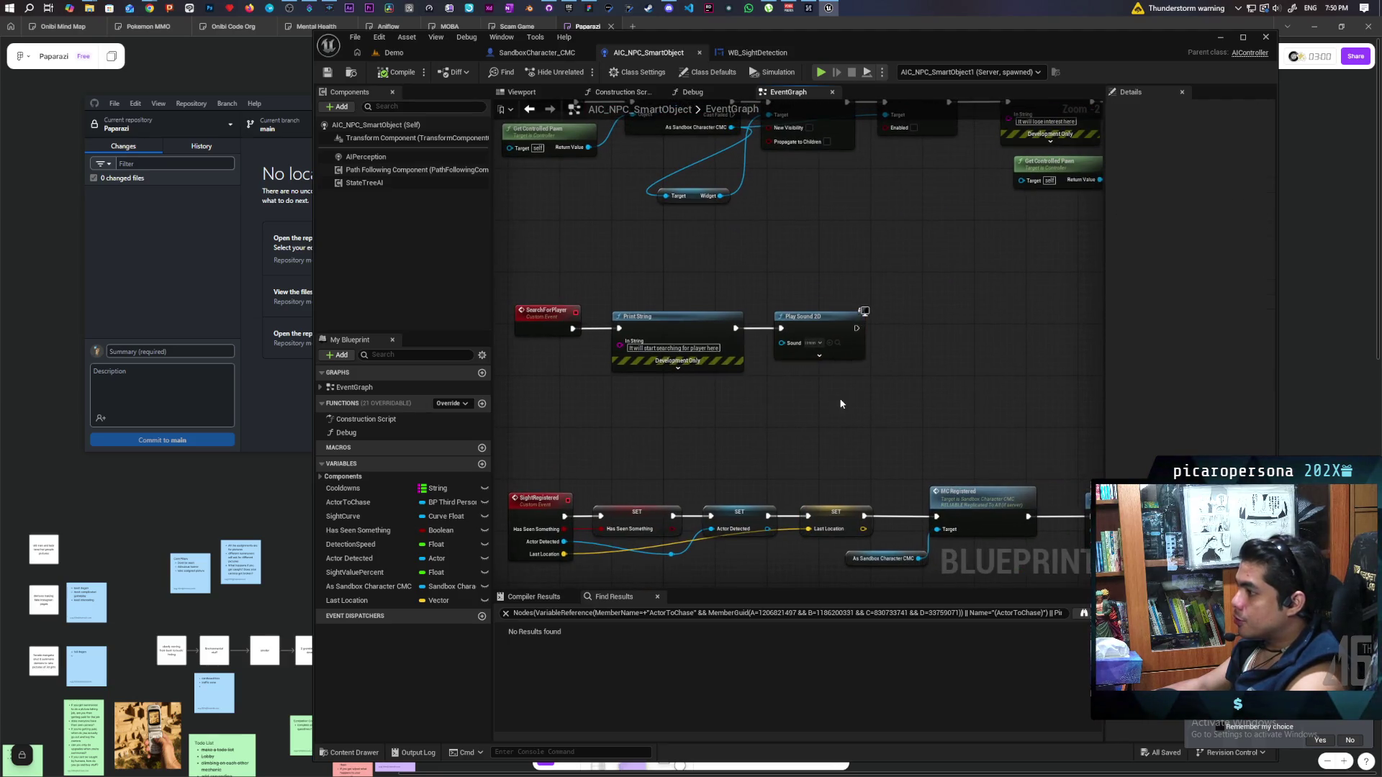
Add an AI MoveTo node aligned after Play Sound 2D
{"action": "right_click", "coordinate": [755, 362]}
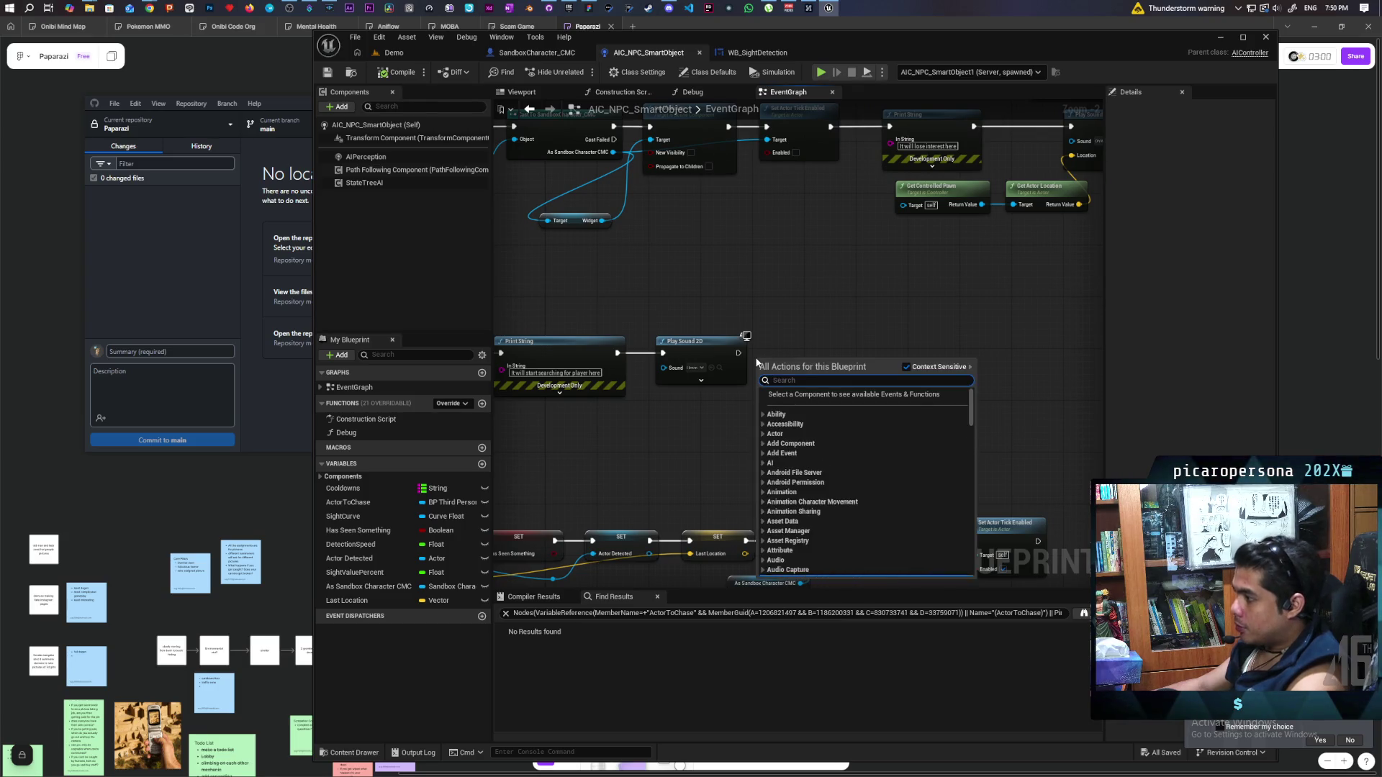
{"action": "type", "text": "ai move to"}
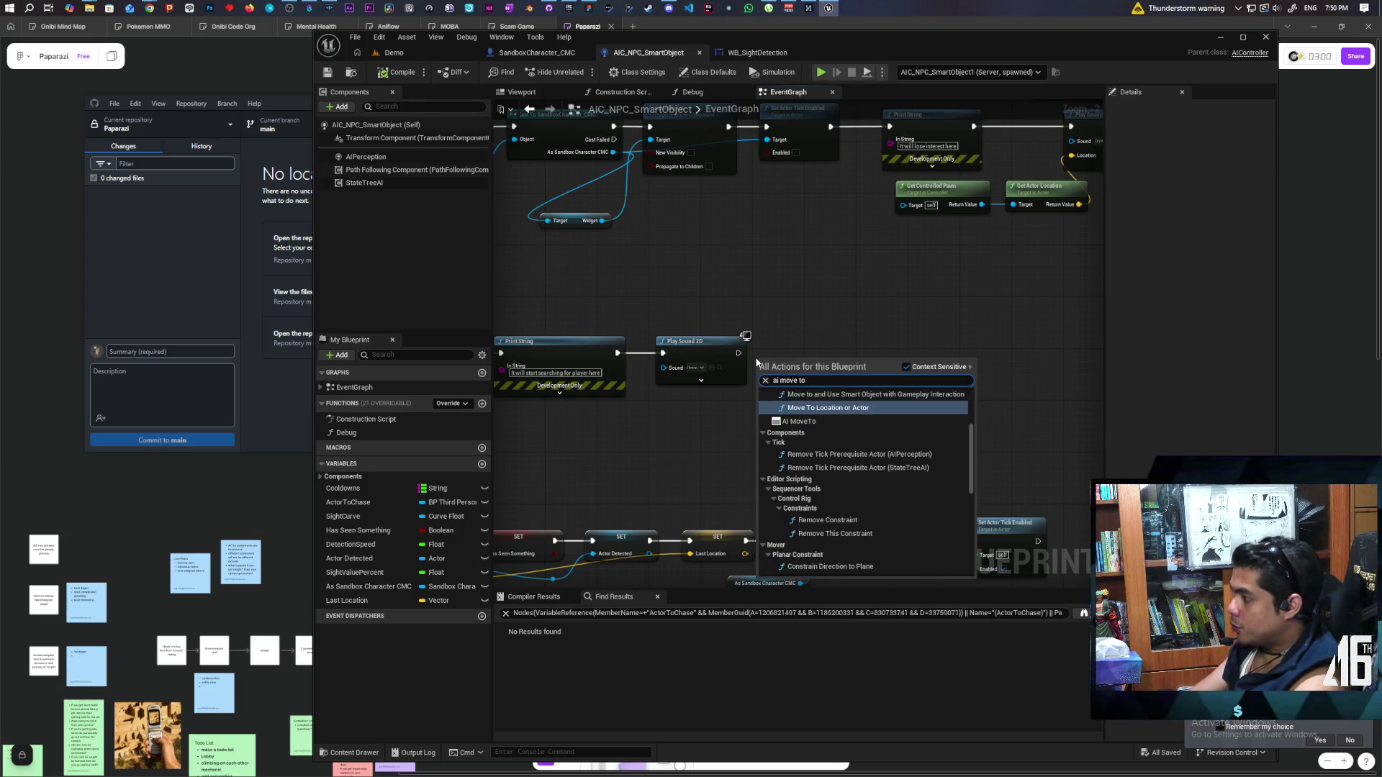
{"action": "left_click", "coordinate": [799, 421]}
{"action": "scroll", "coordinate": [730, 360], "scroll_direction": "up", "scroll_amount": 2}
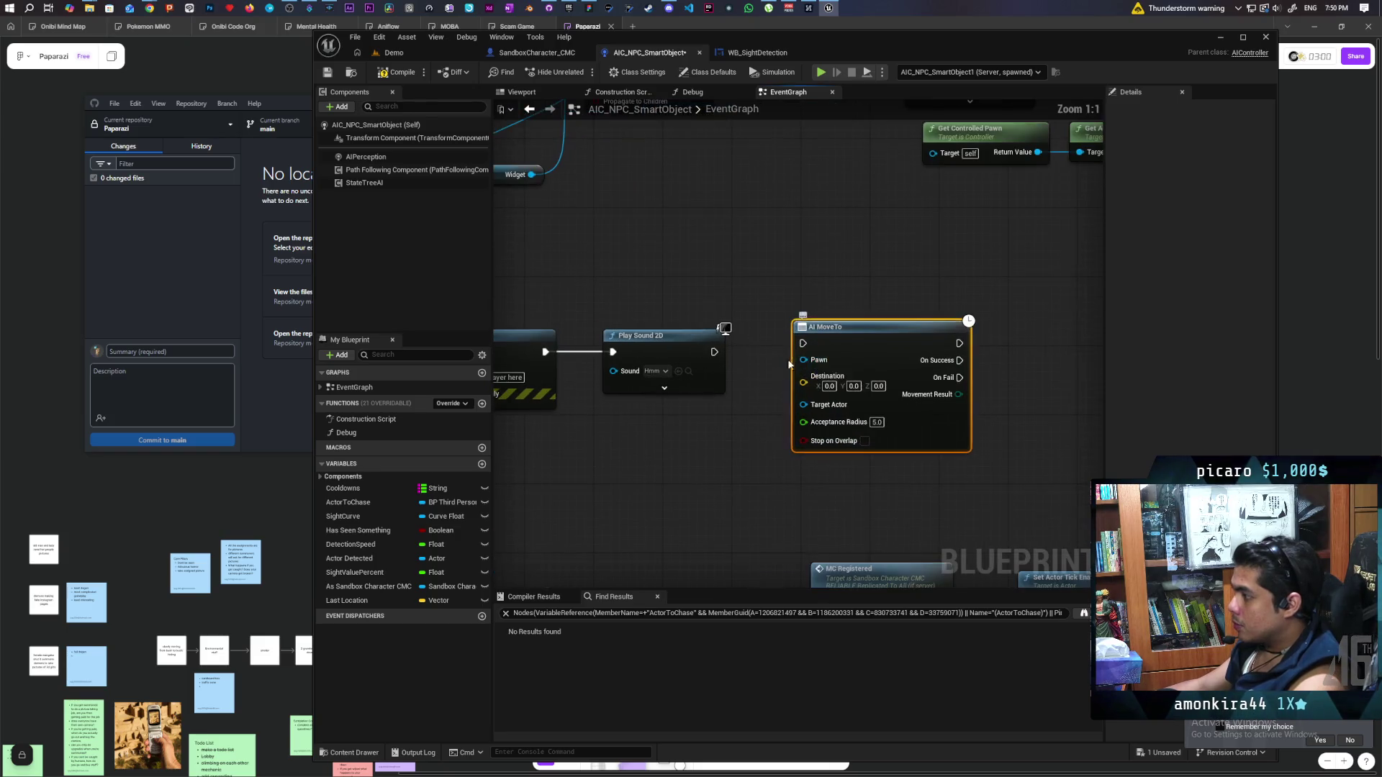
{"action": "left_click_drag", "start_coordinate": [805, 346], "coordinate": [831, 354]}
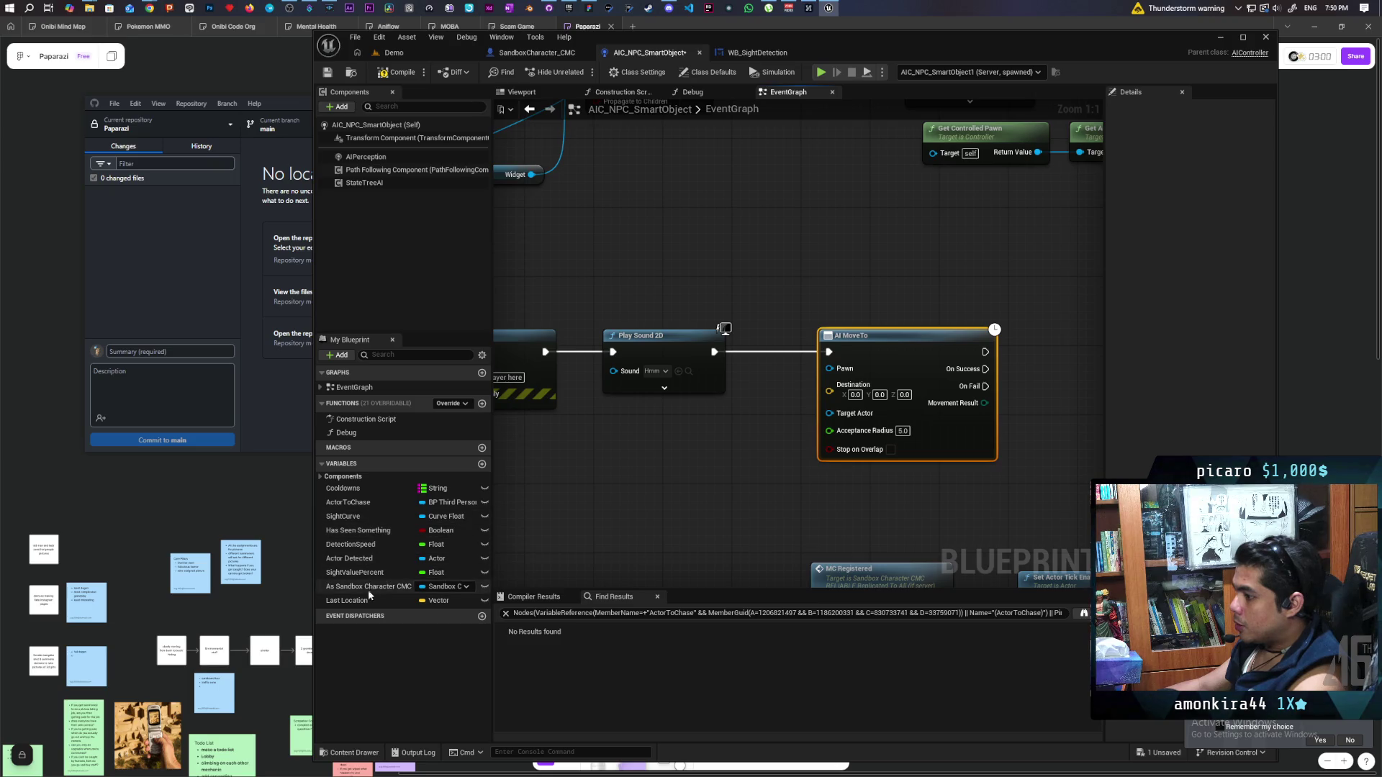
Wire As Sandbox Character CMC to Pawn and Last Location to Destination, then return to Demo
{"action": "mouse_move", "coordinate": [368, 587]}
{"action": "left_mouse_down"}
{"action": "mouse_move", "coordinate": [831, 371]}
{"action": "mouse_move", "coordinate": [693, 423]}
{"action": "left_mouse_up"}
{"action": "mouse_move", "coordinate": [347, 600]}
{"action": "left_mouse_down"}
{"action": "mouse_move", "coordinate": [791, 432]}
{"action": "mouse_move", "coordinate": [829, 385]}
{"action": "mouse_move", "coordinate": [722, 461]}
{"action": "left_mouse_up"}
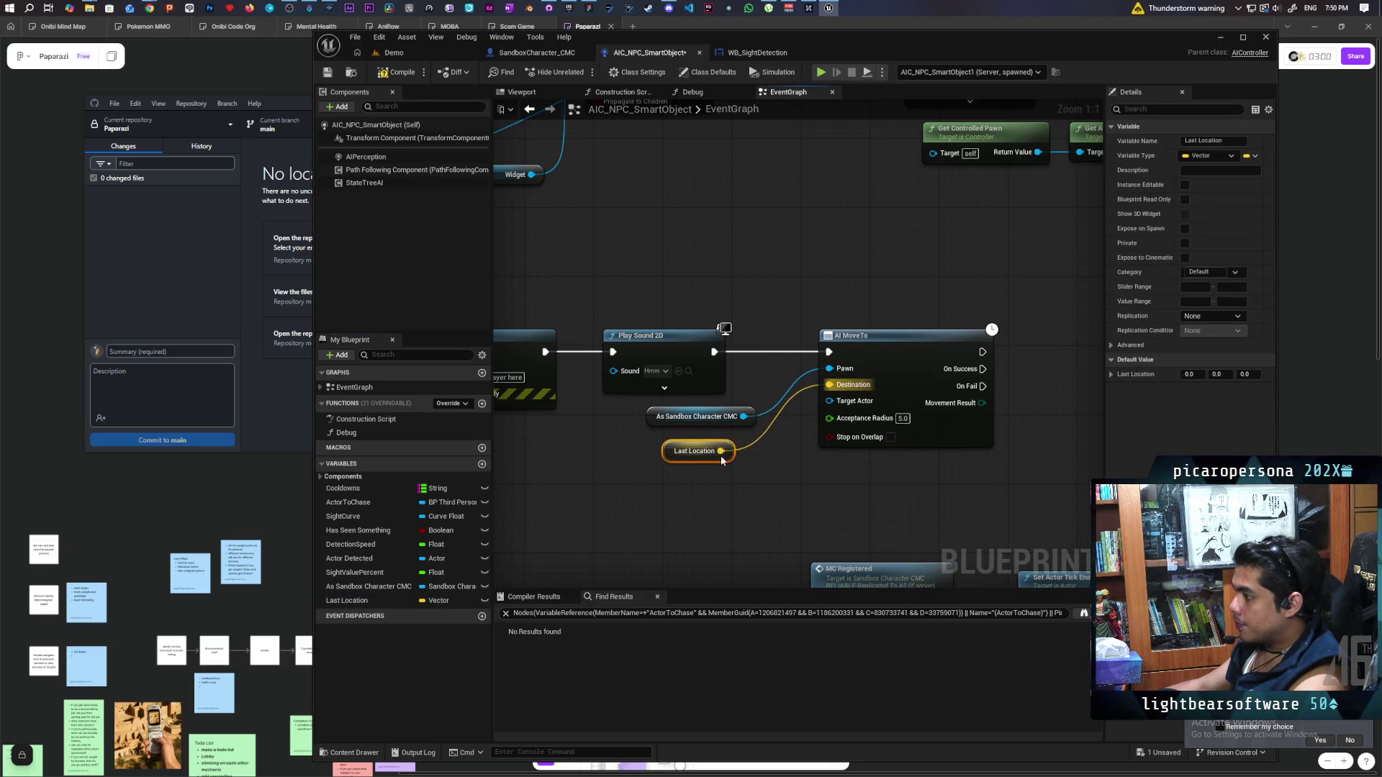
{"action": "left_click", "coordinate": [439, 53]}
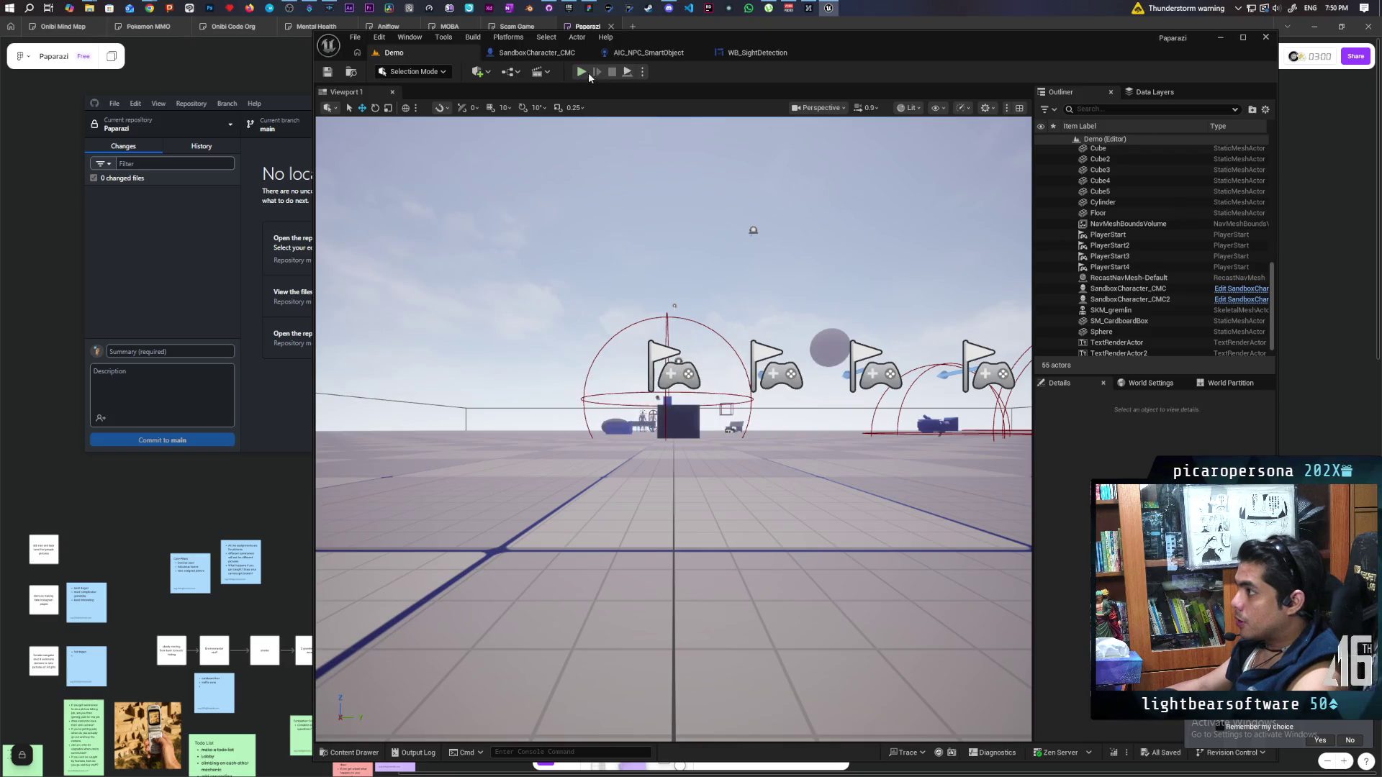
Start a Play-In-Editor session and focus the main game view over the client windows
{"action": "key", "text": "alt+p"}
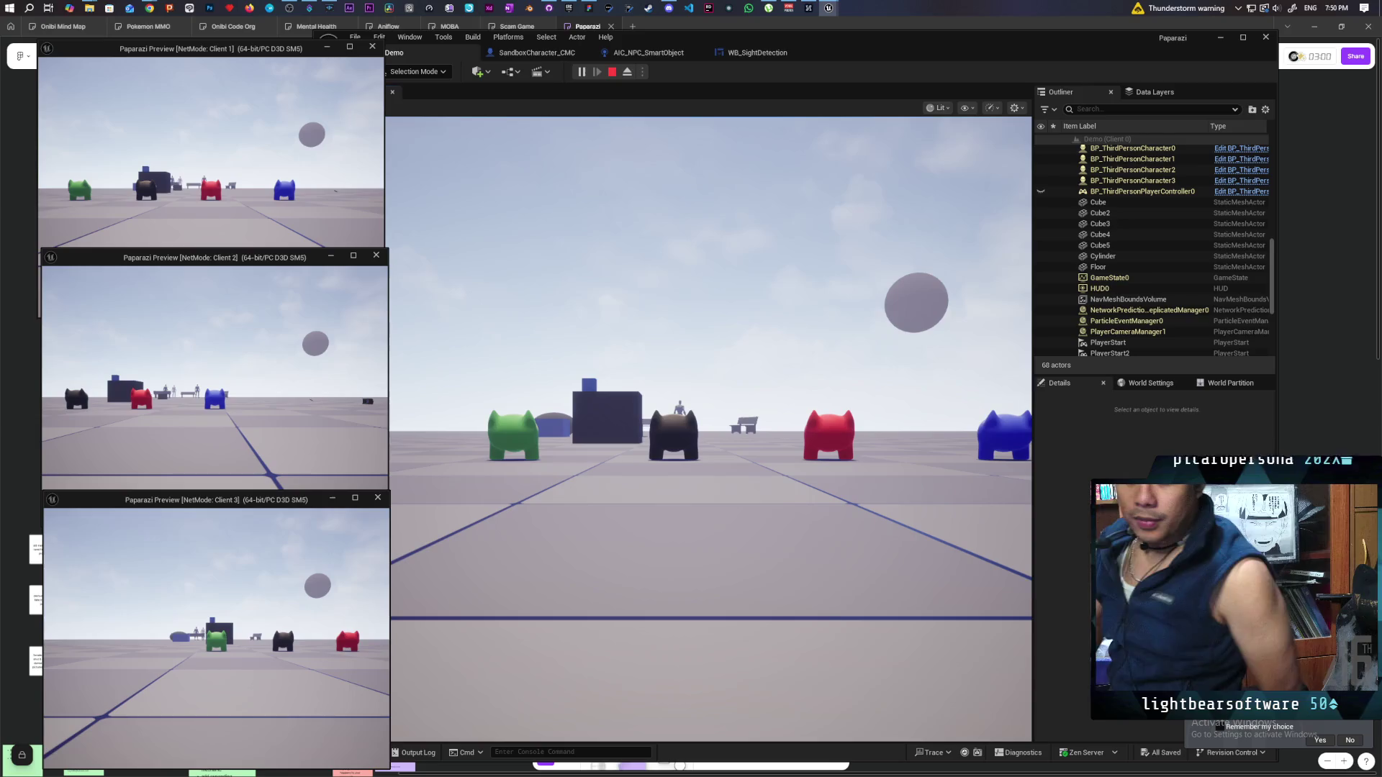
{"action": "left_click", "coordinate": [388, 509]}
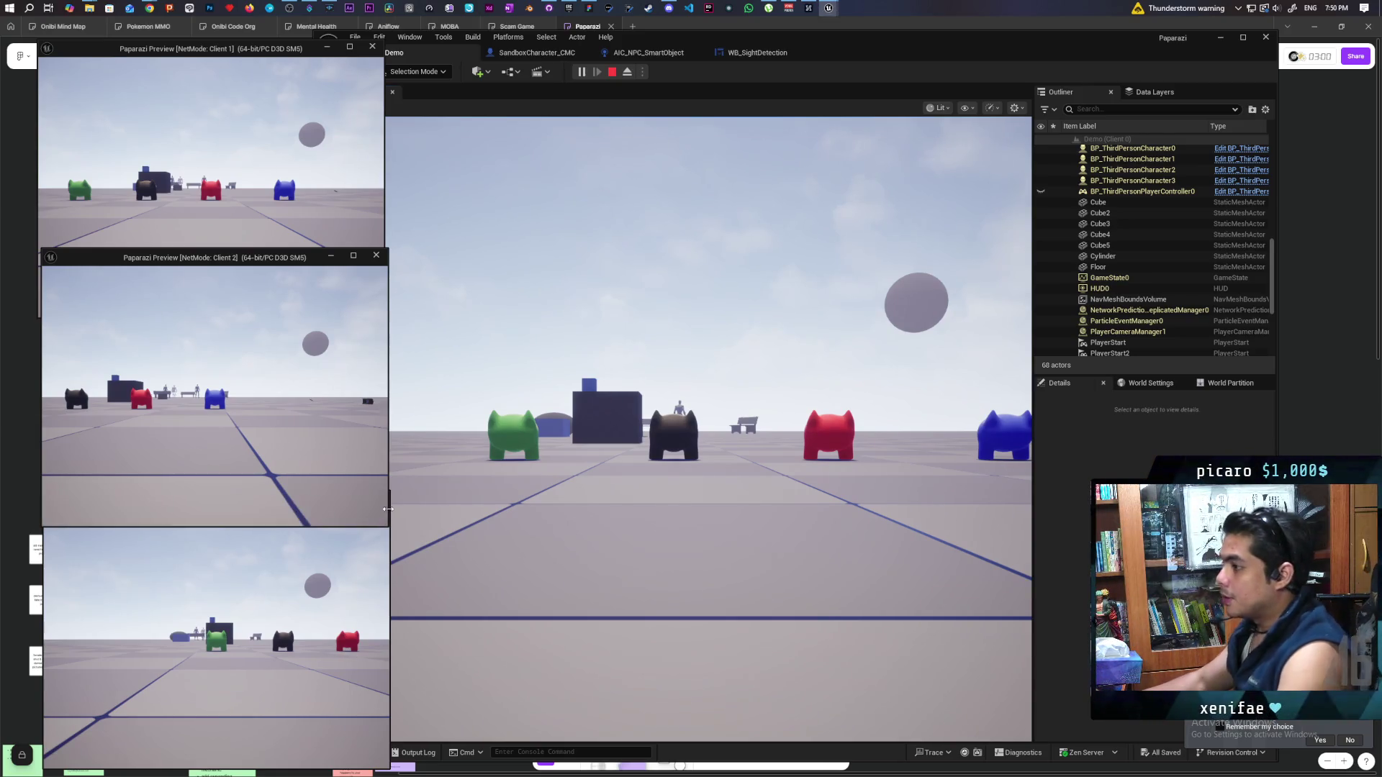
{"action": "left_click", "coordinate": [368, 154]}
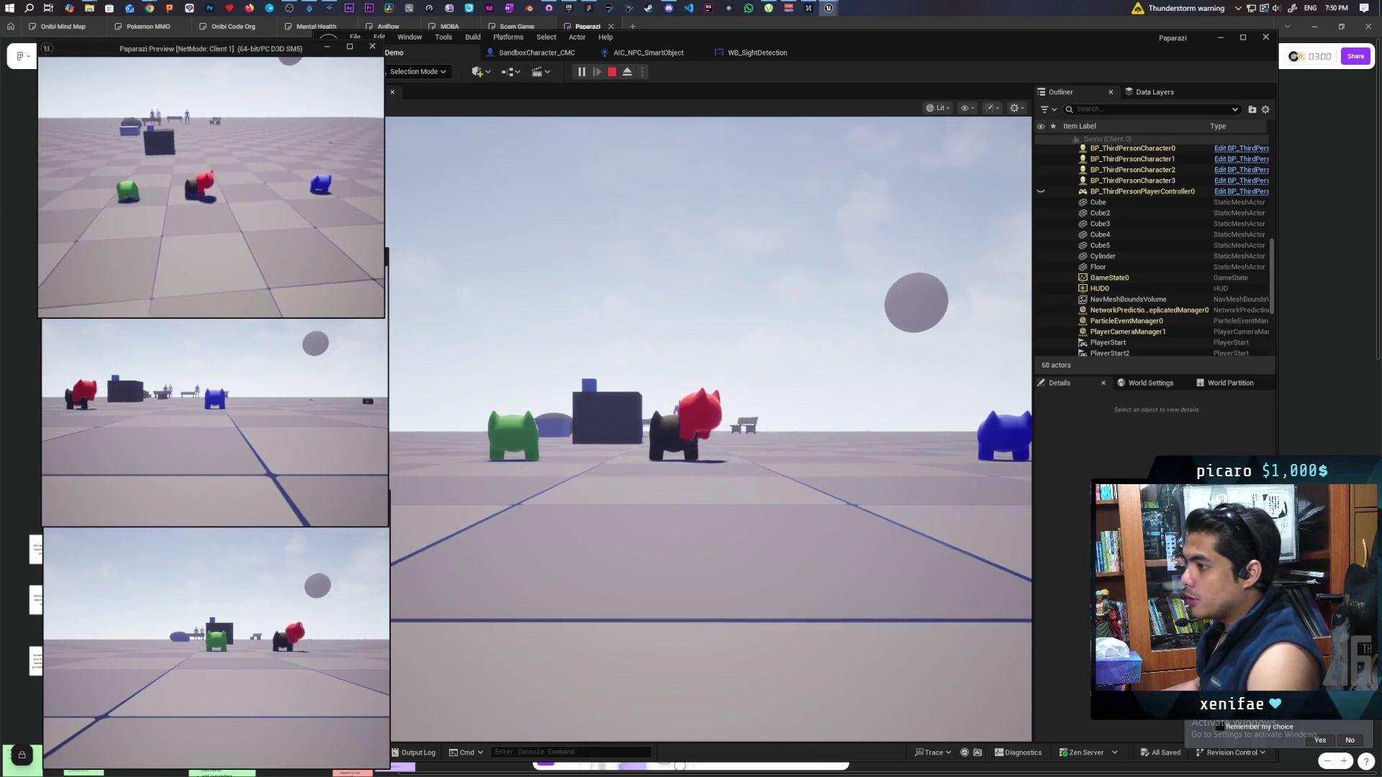
{"action": "left_click", "coordinate": [403, 219]}
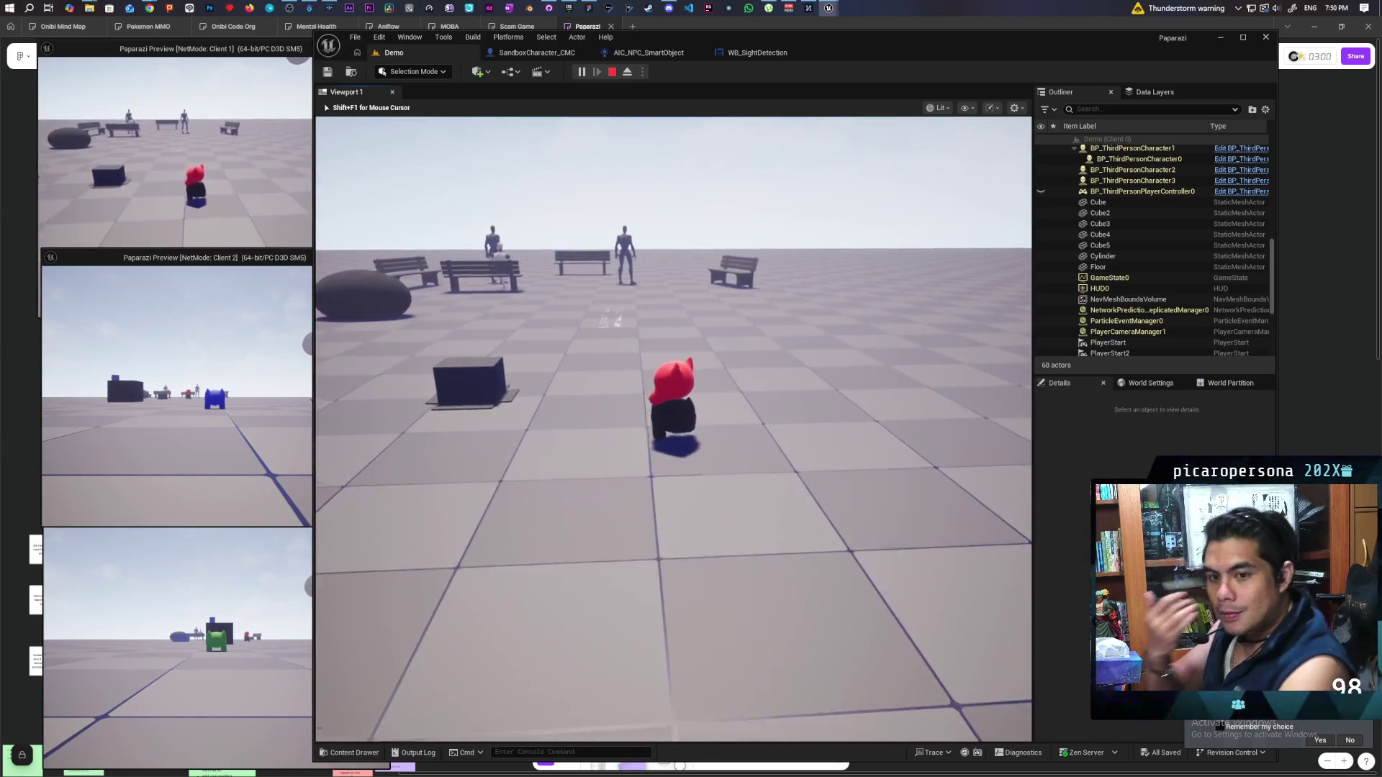
Walk the red character past the benches until NPCs spot and chase it, then stop playing
{"action": "key", "text": "w"}
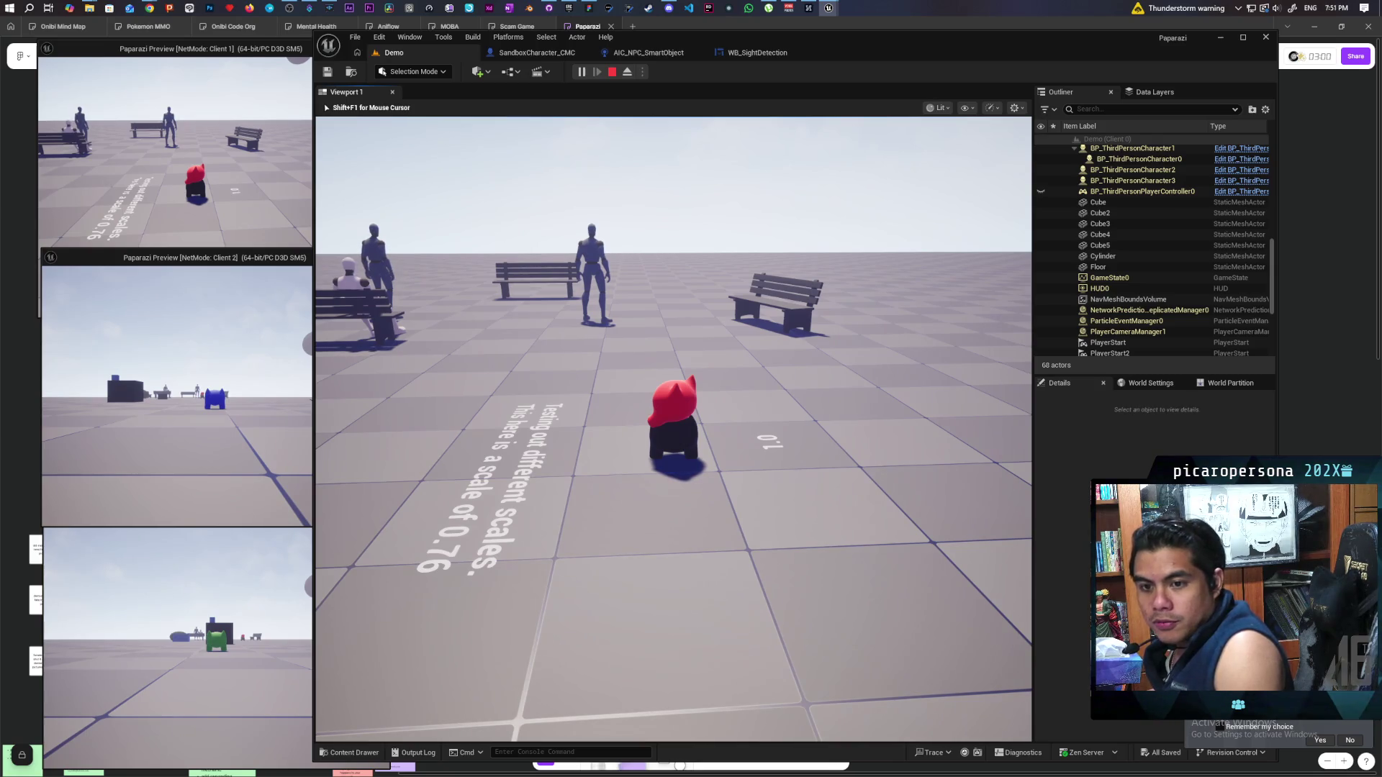
{"action": "key", "text": "w"}
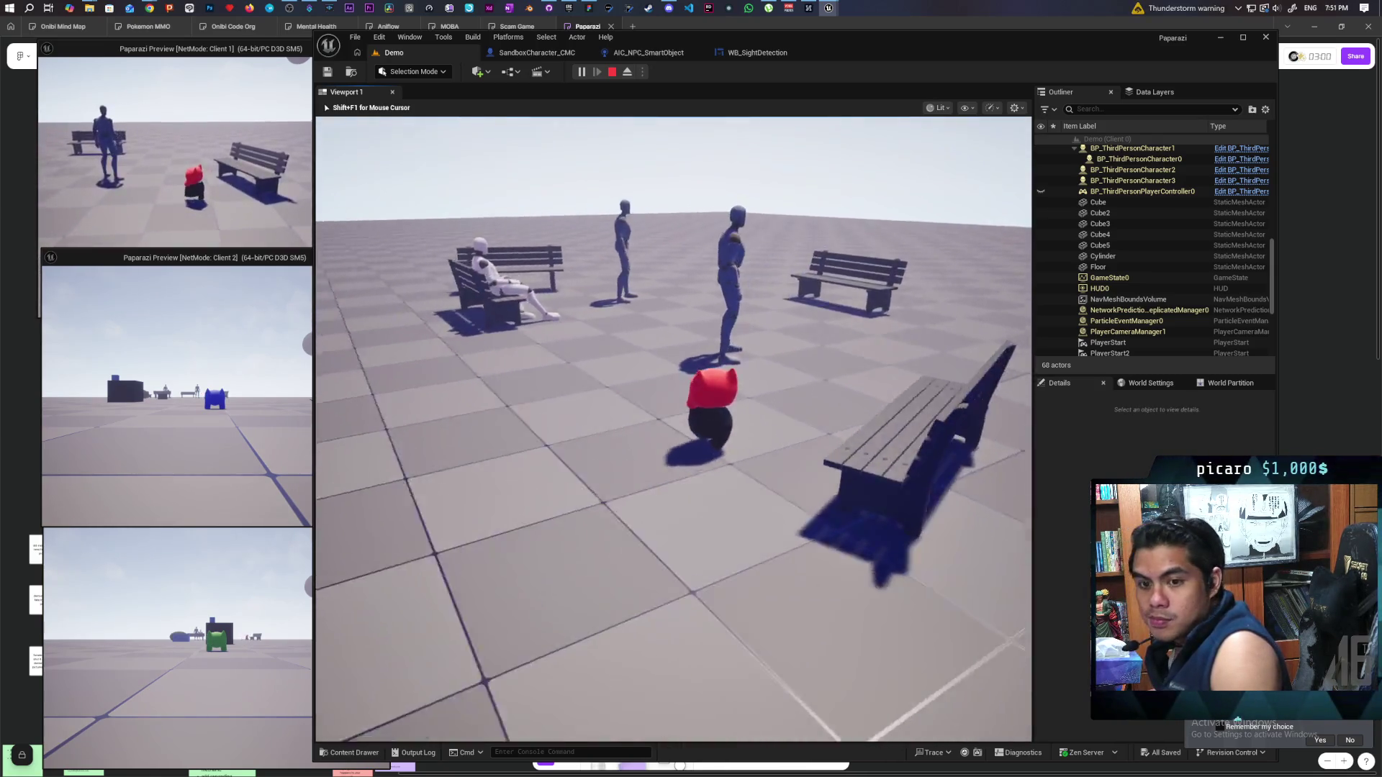
{"action": "key", "text": "w"}
{"action": "key", "text": "w"}
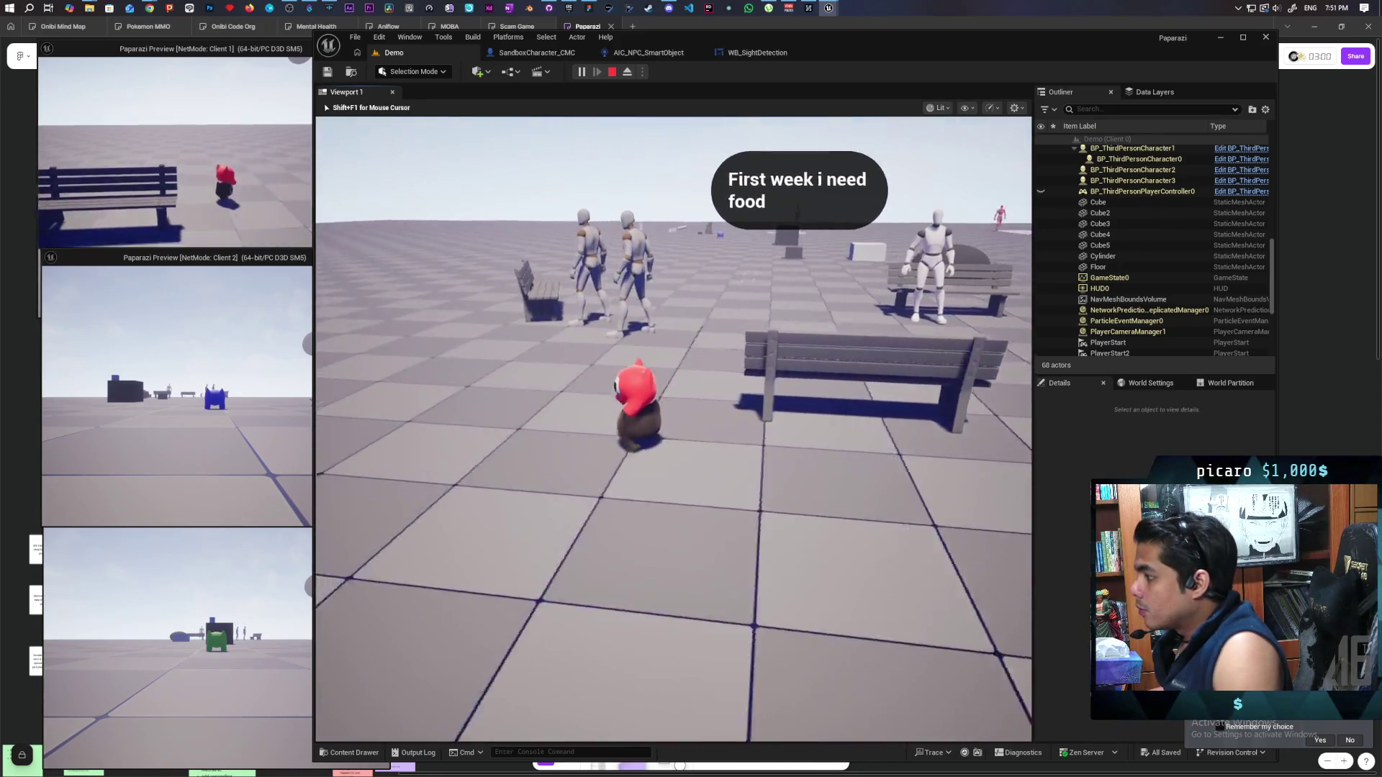
{"action": "key", "text": "w"}
{"action": "key", "text": "w"}
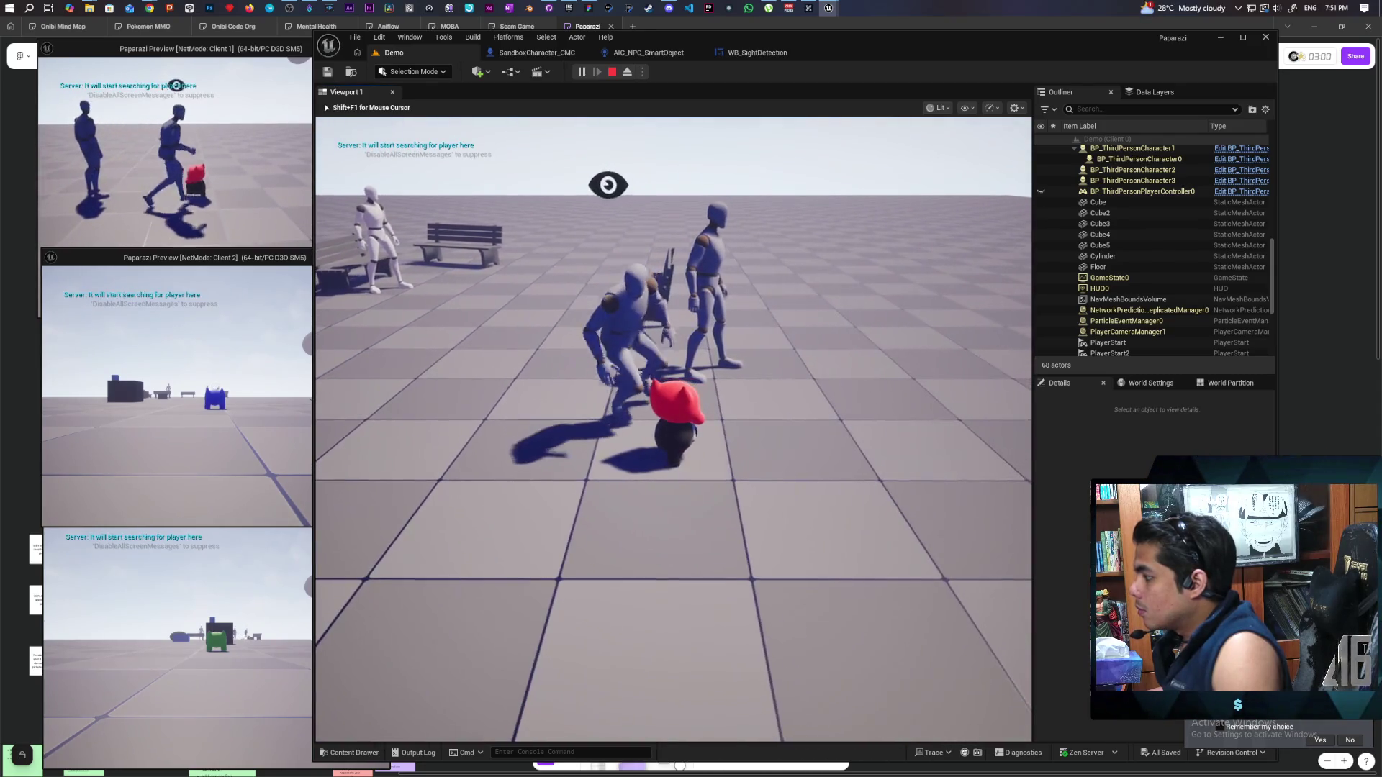
{"action": "key", "text": "s"}
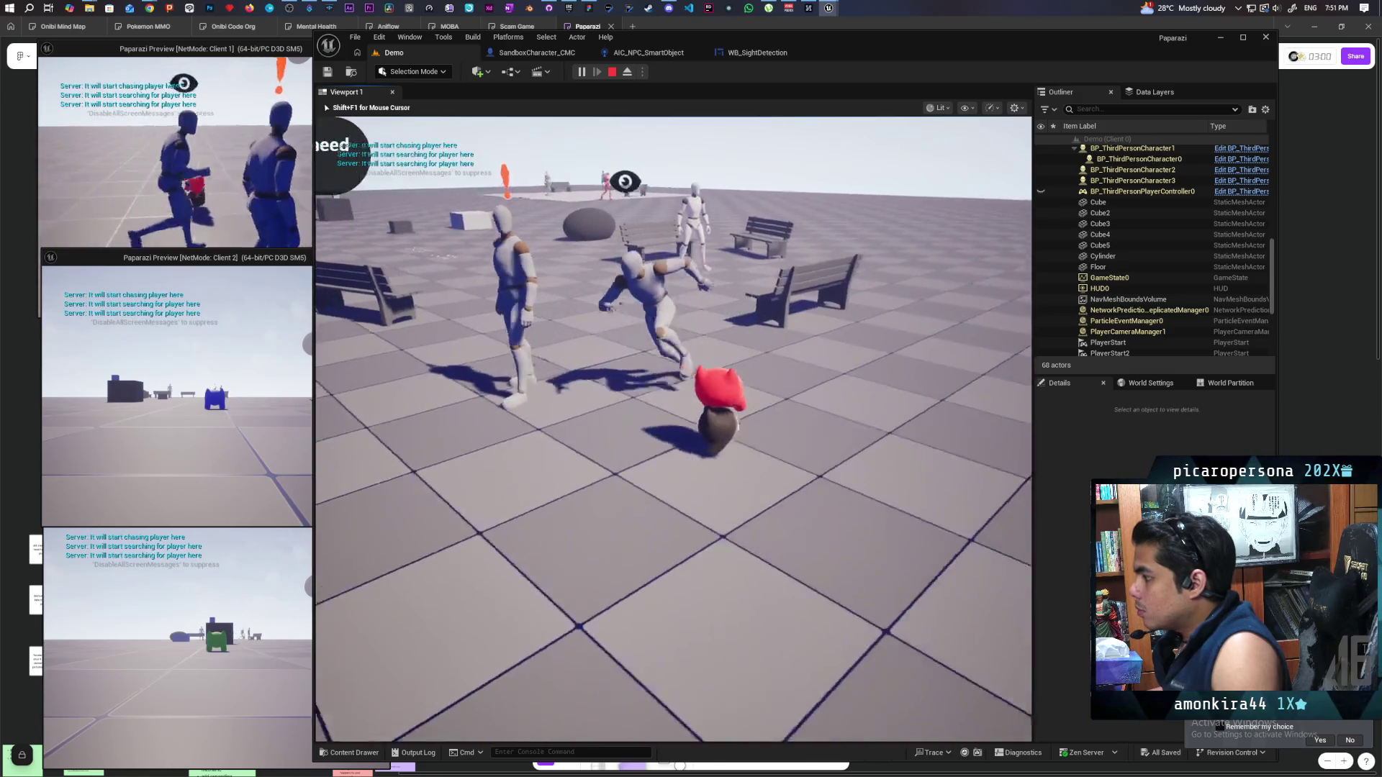
{"action": "key", "text": "a"}
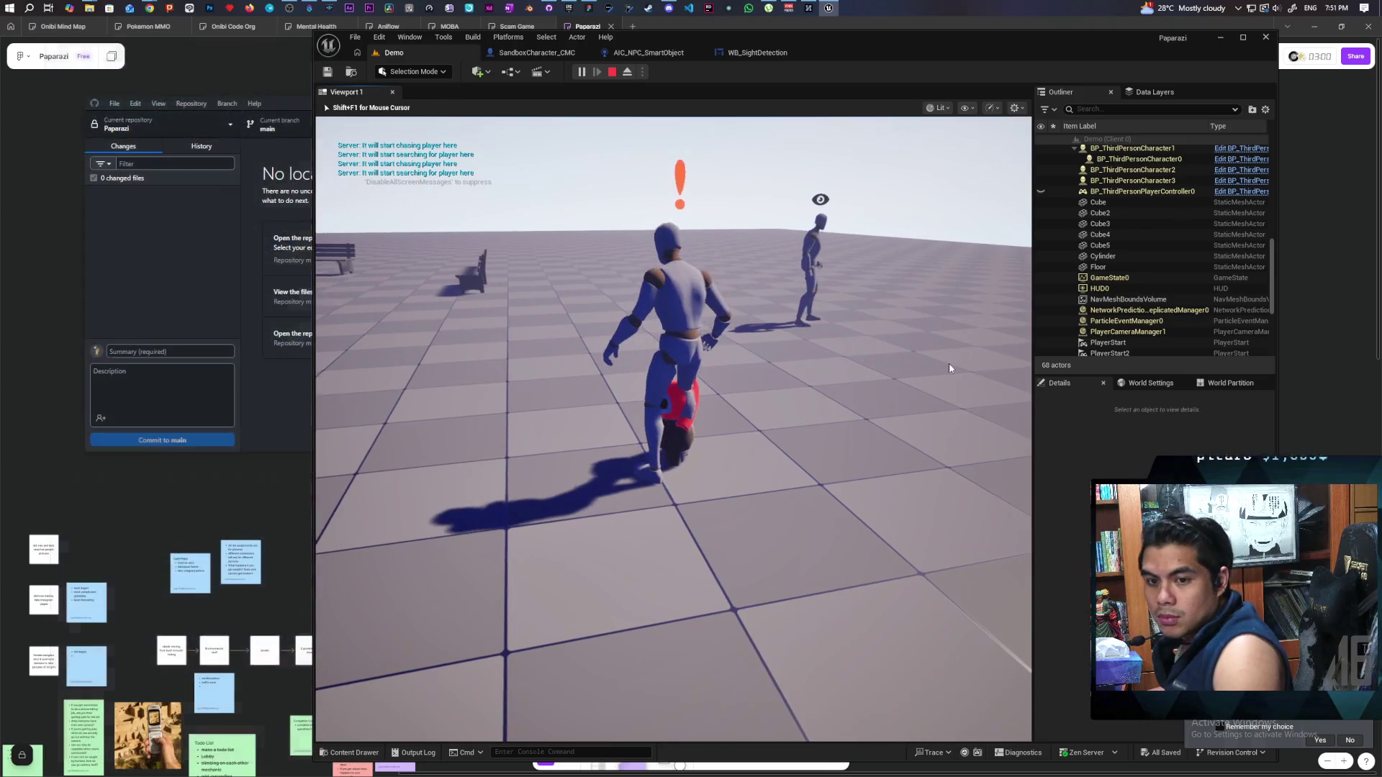
{"action": "key", "text": "Escape"}
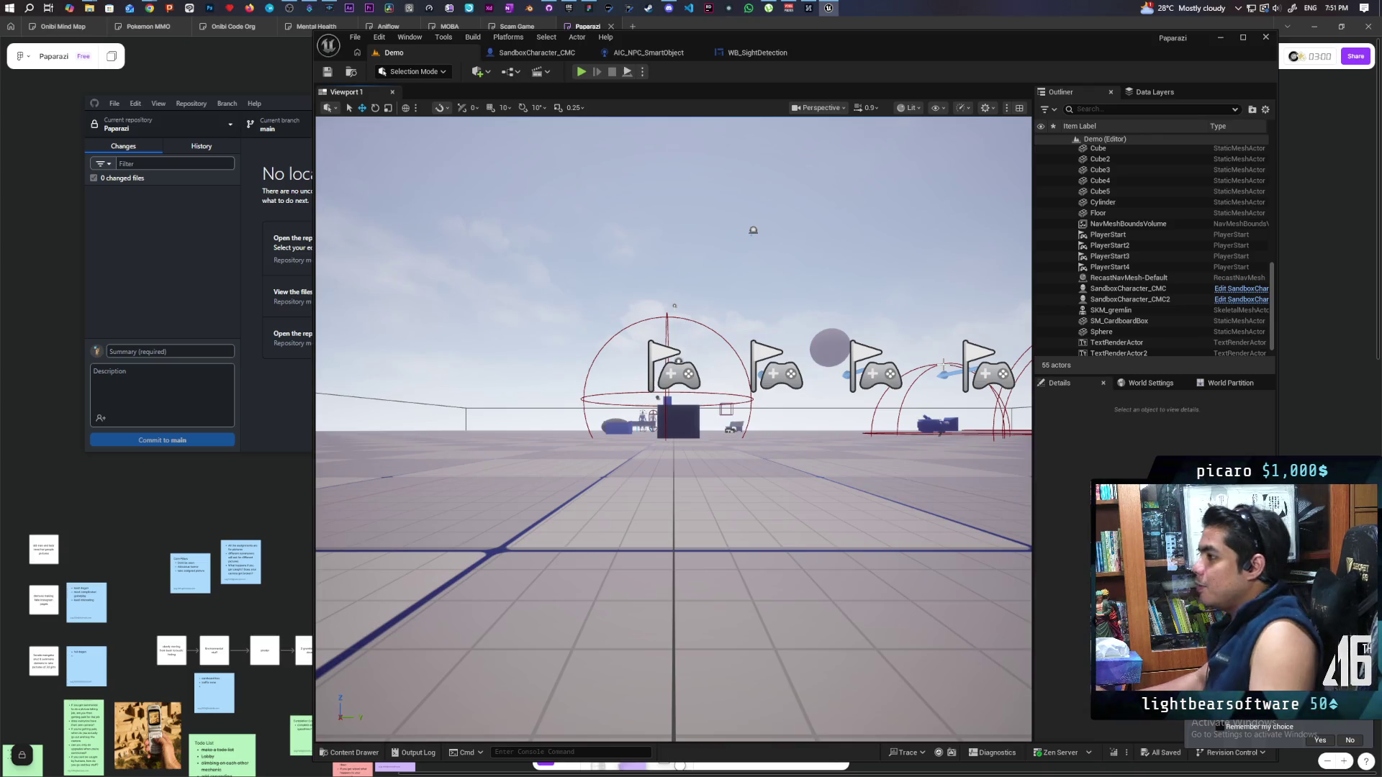
Switch from WB_SightDetection to AIC_NPC_SmartObject and frame the Evaluate Sight Detection comment
{"action": "left_click", "coordinate": [772, 55]}
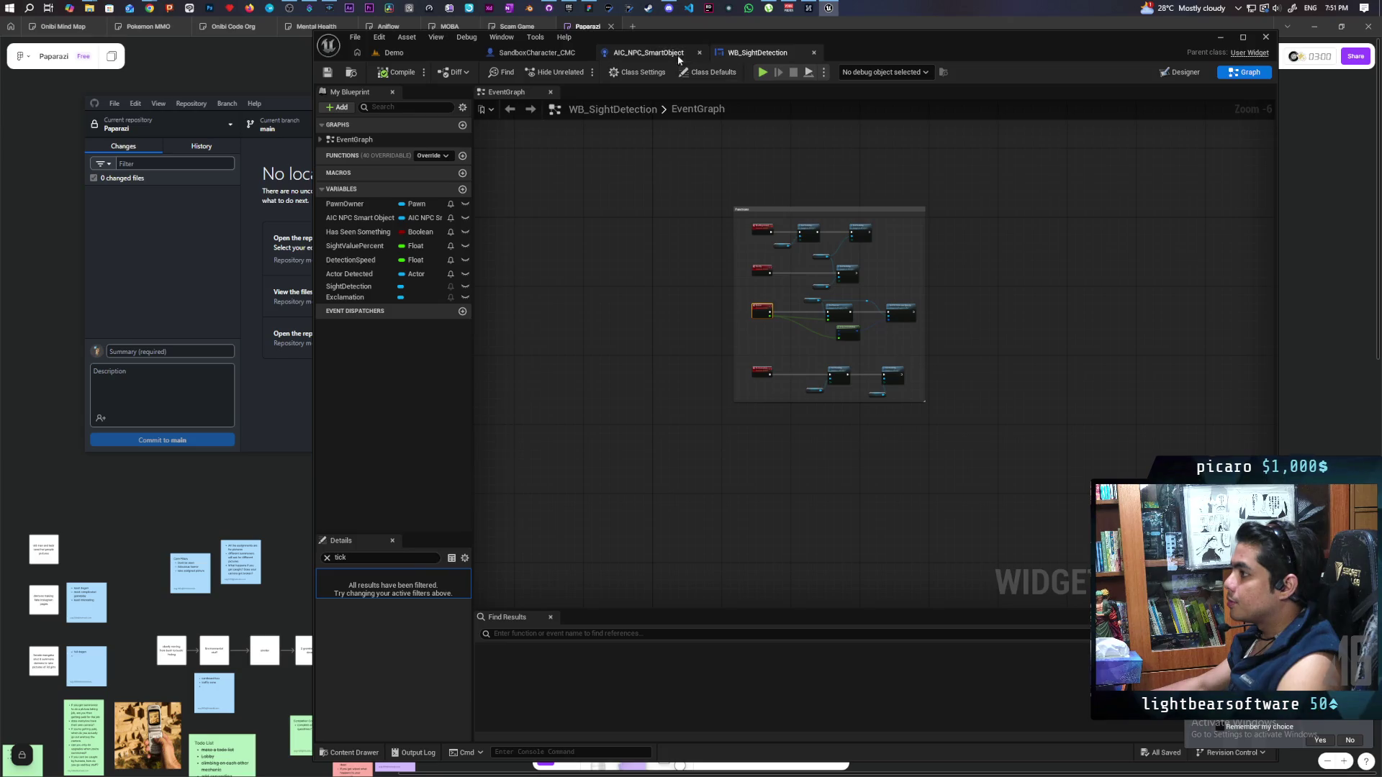
{"action": "left_click", "coordinate": [647, 56]}
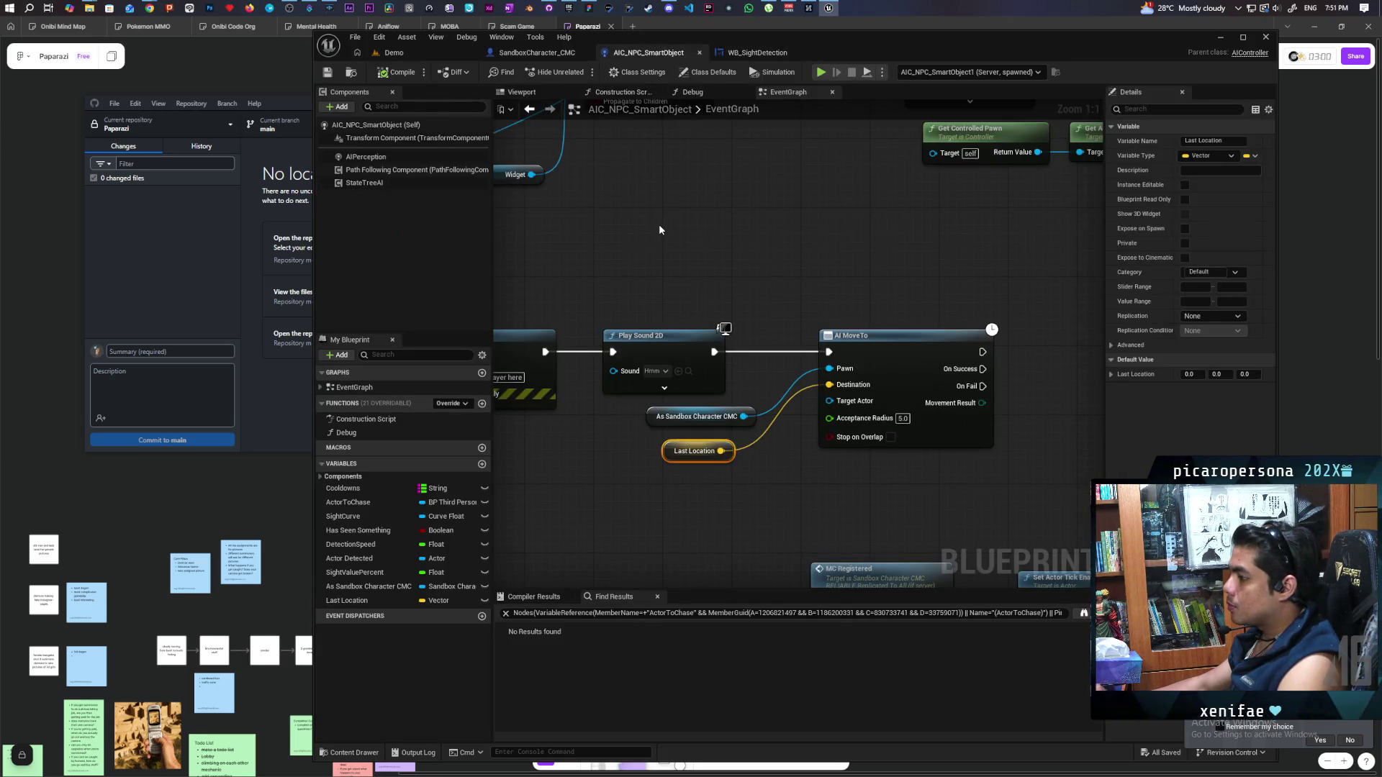
{"action": "scroll", "coordinate": [754, 273], "scroll_direction": "down", "scroll_amount": 8}
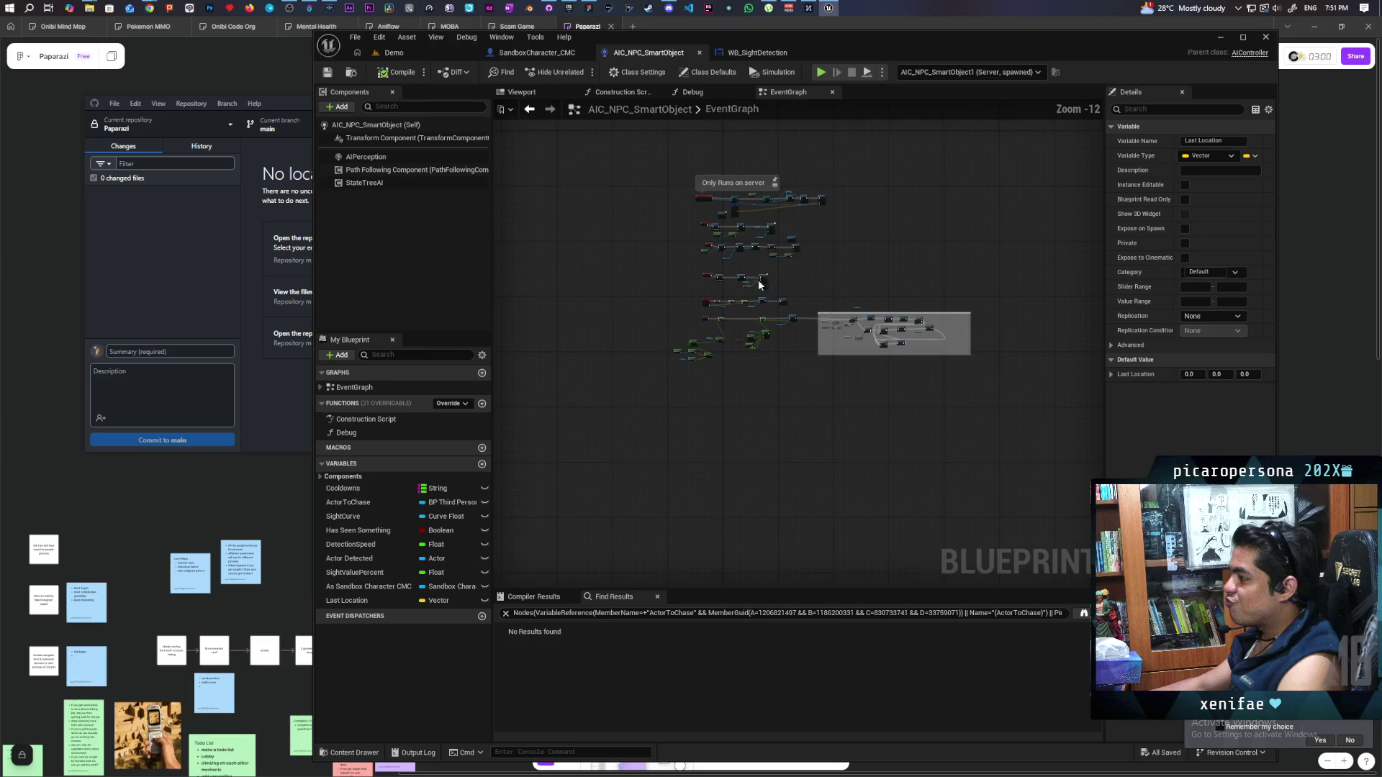
{"action": "scroll", "coordinate": [796, 315], "scroll_direction": "up", "scroll_amount": 4}
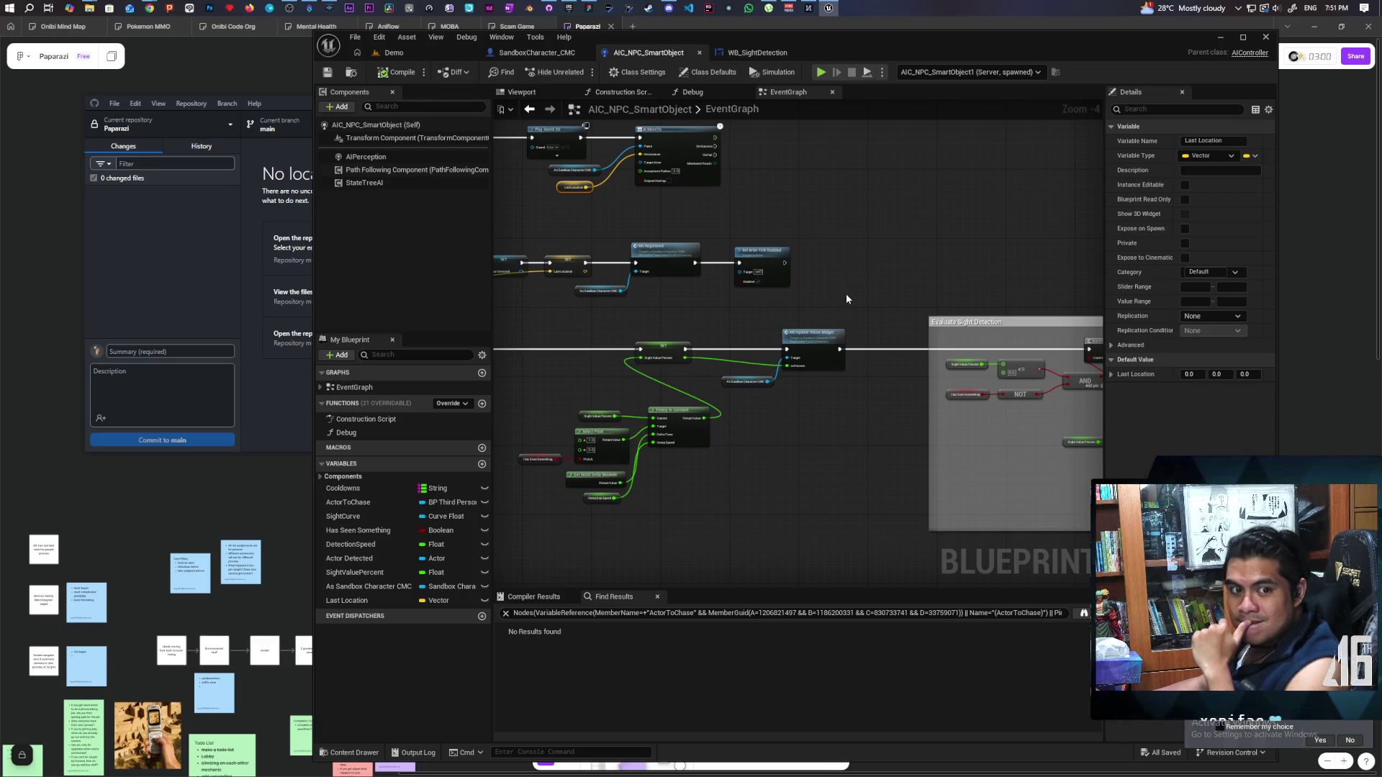
{"action": "scroll", "coordinate": [858, 217], "scroll_direction": "up", "scroll_amount": 2}
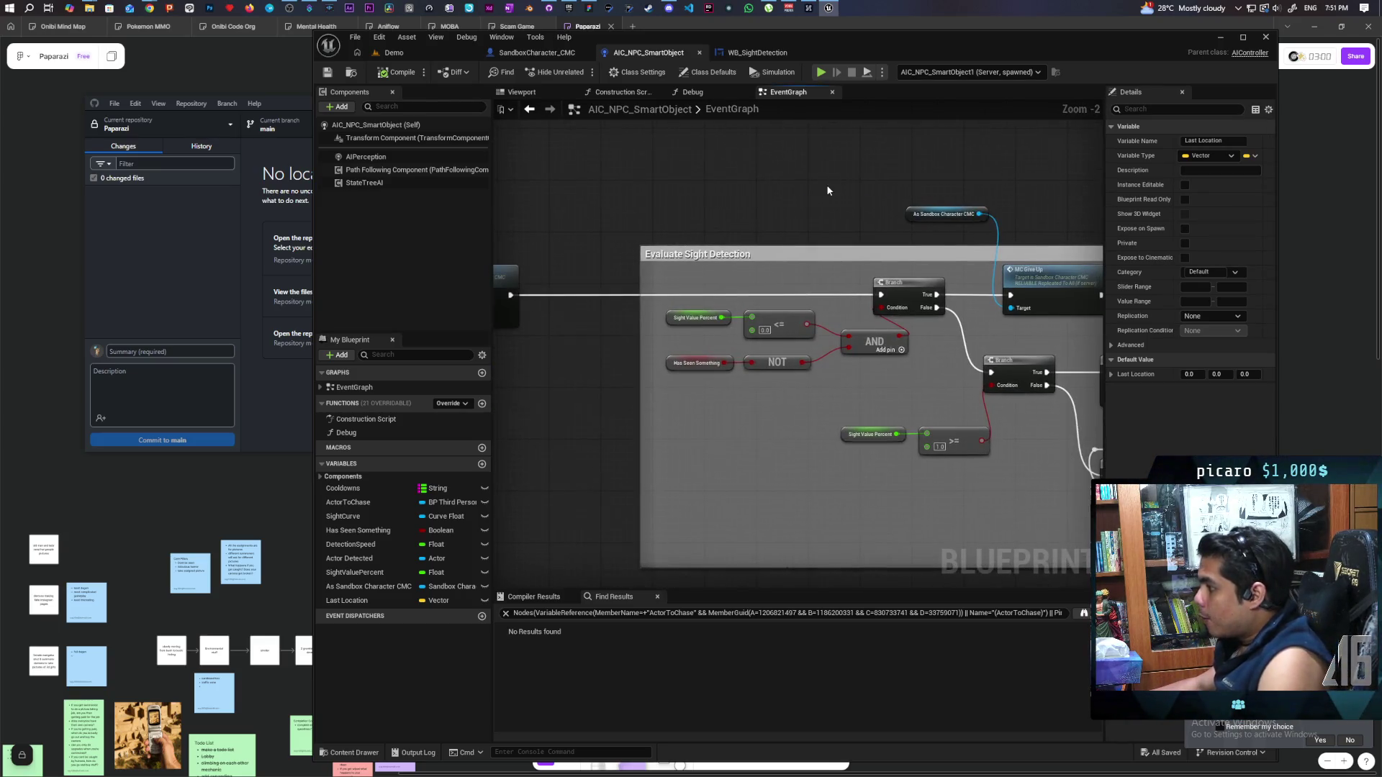
{"action": "mouse_move", "coordinate": [827, 188]}
{"action": "left_mouse_down"}
{"action": "mouse_move", "coordinate": [861, 192]}
{"action": "mouse_move", "coordinate": [801, 365]}
{"action": "mouse_move", "coordinate": [801, 161]}
{"action": "mouse_move", "coordinate": [659, 140]}
{"action": "left_mouse_up"}
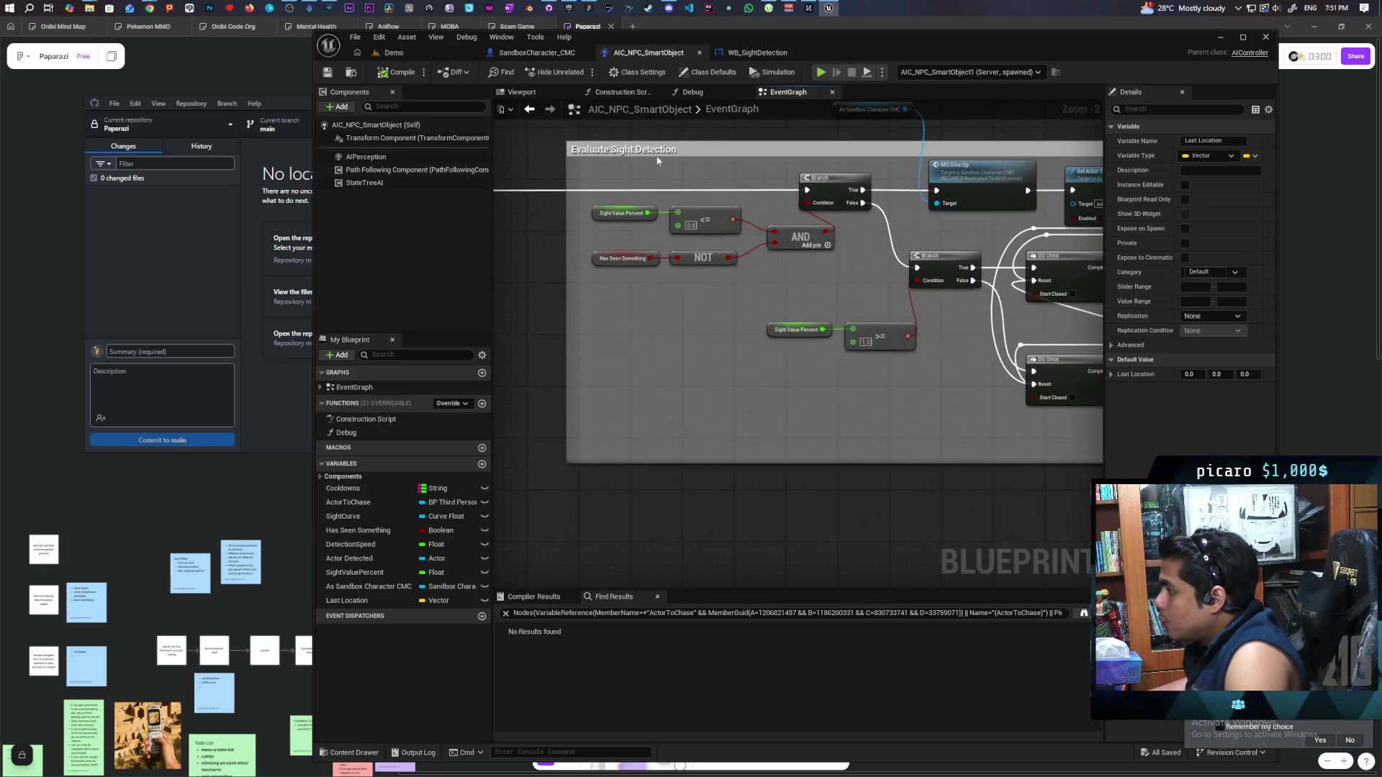
{"action": "mouse_move", "coordinate": [667, 191]}
{"action": "left_mouse_down"}
{"action": "mouse_move", "coordinate": [818, 277]}
{"action": "mouse_move", "coordinate": [781, 346]}
{"action": "left_mouse_up"}
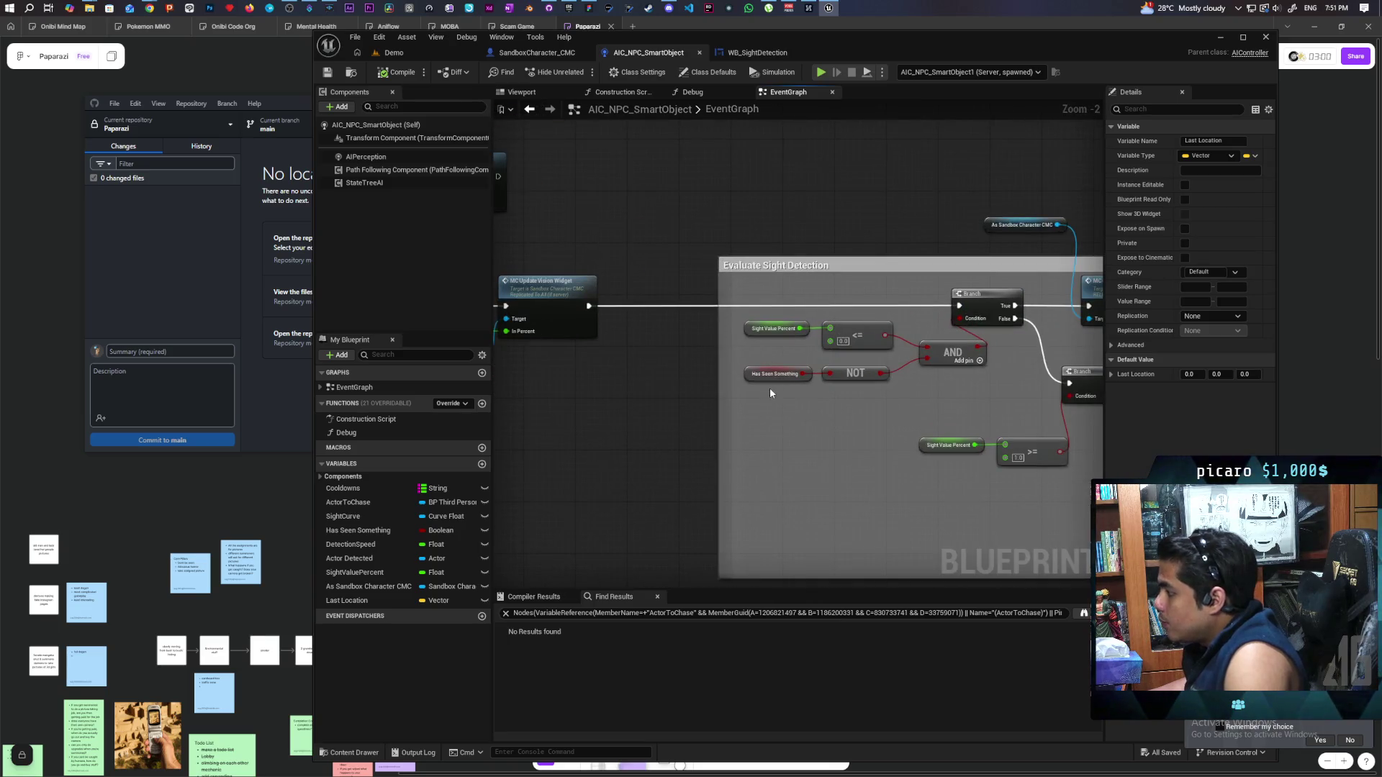
Add a Branch on Has Seen Something whose True output continues to the next Branch
{"action": "left_click", "coordinate": [820, 436]}
{"action": "scroll", "coordinate": [835, 434], "scroll_direction": "up", "scroll_amount": 2}
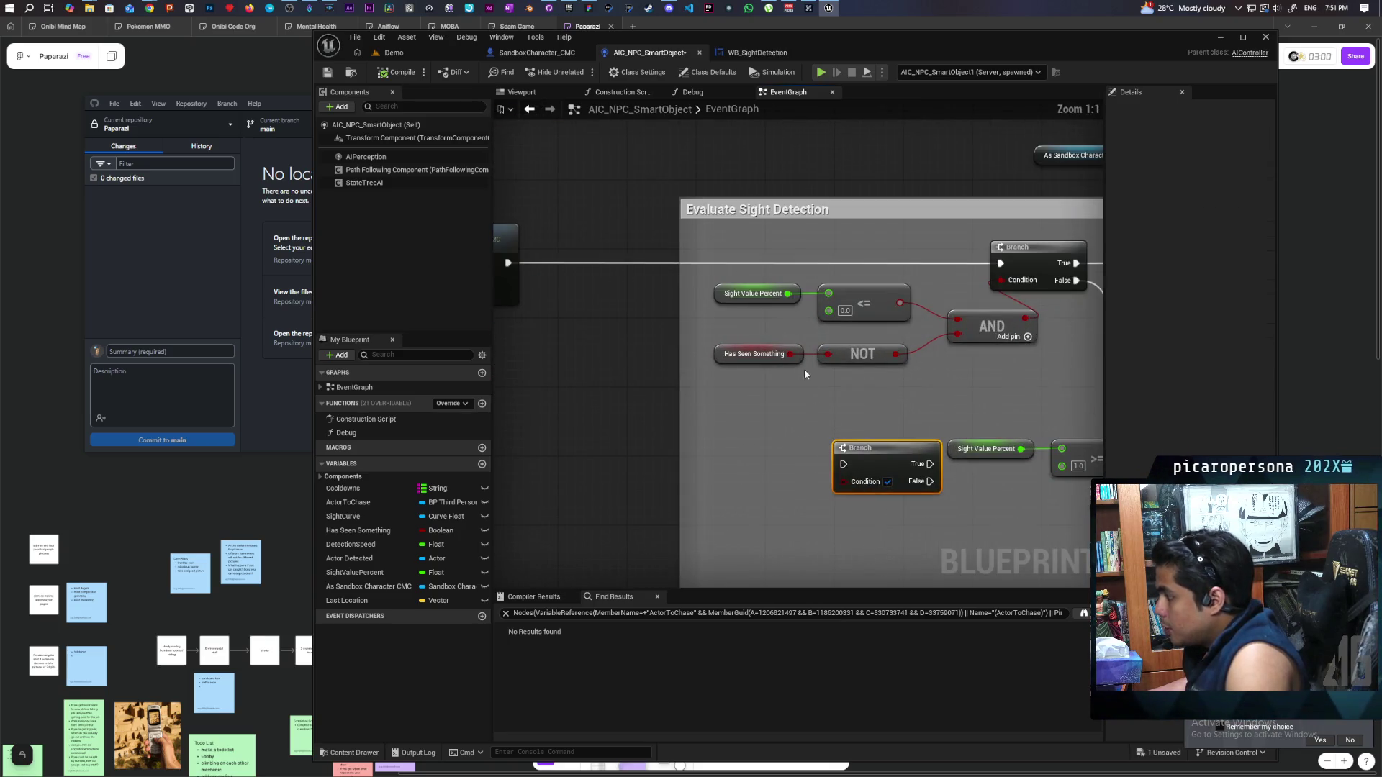
{"action": "mouse_move", "coordinate": [790, 353]}
{"action": "left_mouse_down"}
{"action": "mouse_move", "coordinate": [843, 482]}
{"action": "mouse_move", "coordinate": [615, 299]}
{"action": "mouse_move", "coordinate": [642, 258]}
{"action": "left_mouse_up"}
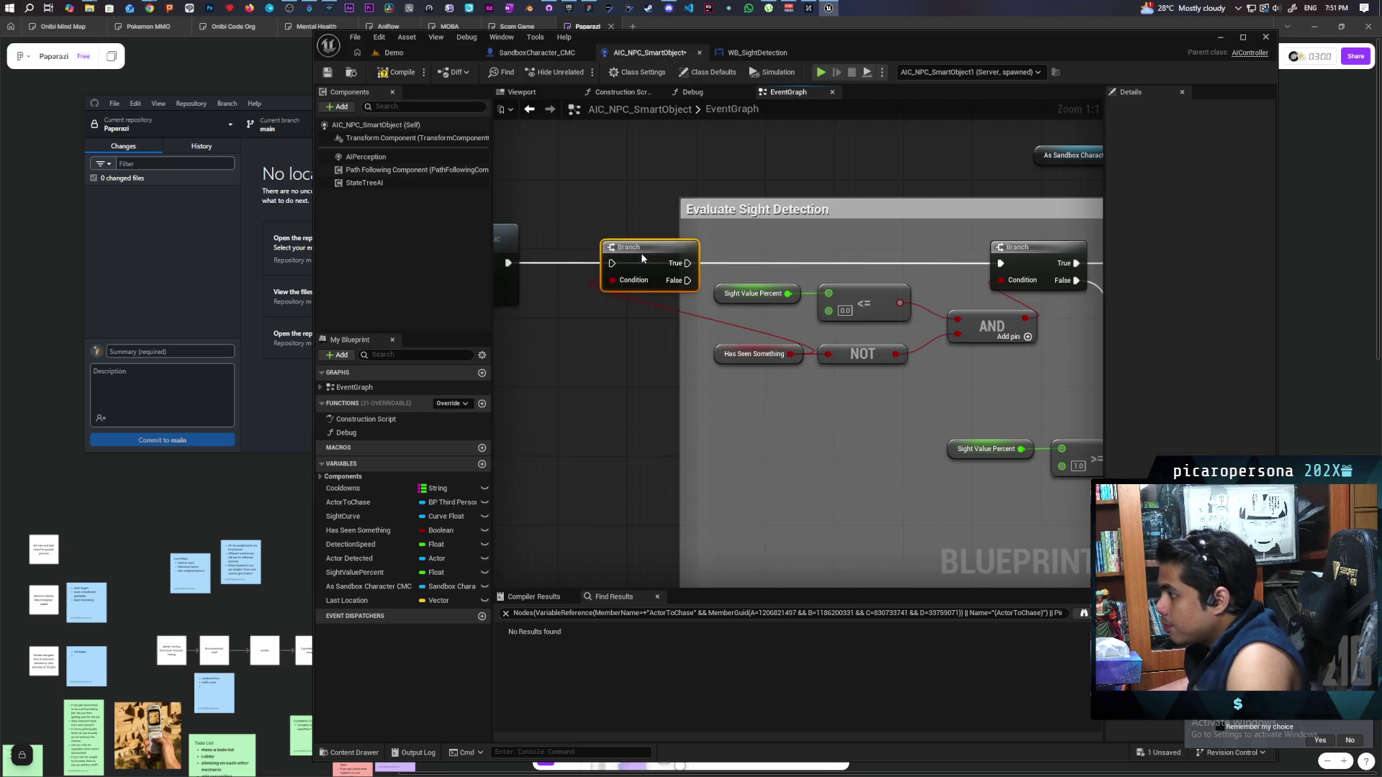
{"action": "left_click_drag", "start_coordinate": [508, 263], "coordinate": [612, 263]}
{"action": "mouse_move", "coordinate": [595, 344]}
{"action": "left_mouse_down"}
{"action": "mouse_move", "coordinate": [589, 394]}
{"action": "mouse_move", "coordinate": [537, 375]}
{"action": "left_mouse_up"}
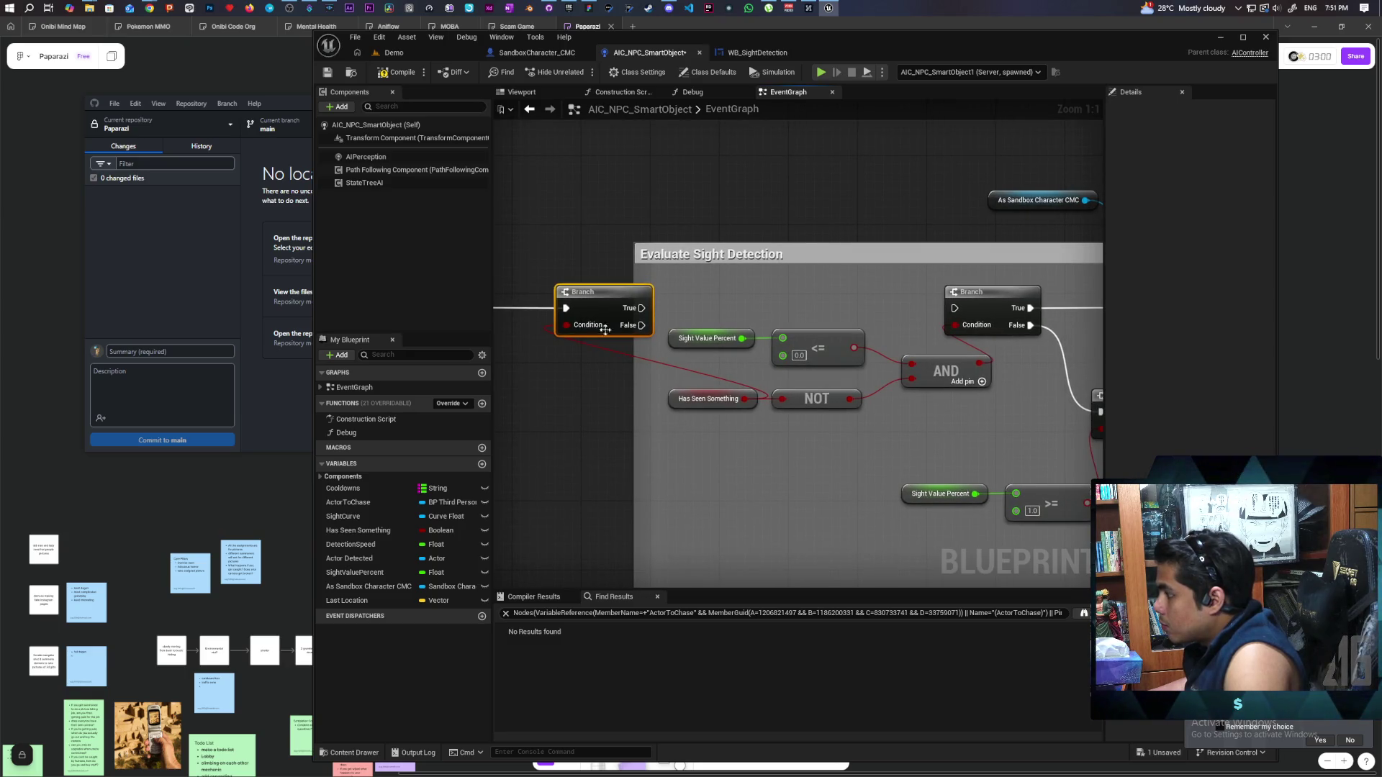
{"action": "left_click_drag", "start_coordinate": [643, 308], "coordinate": [954, 308]}
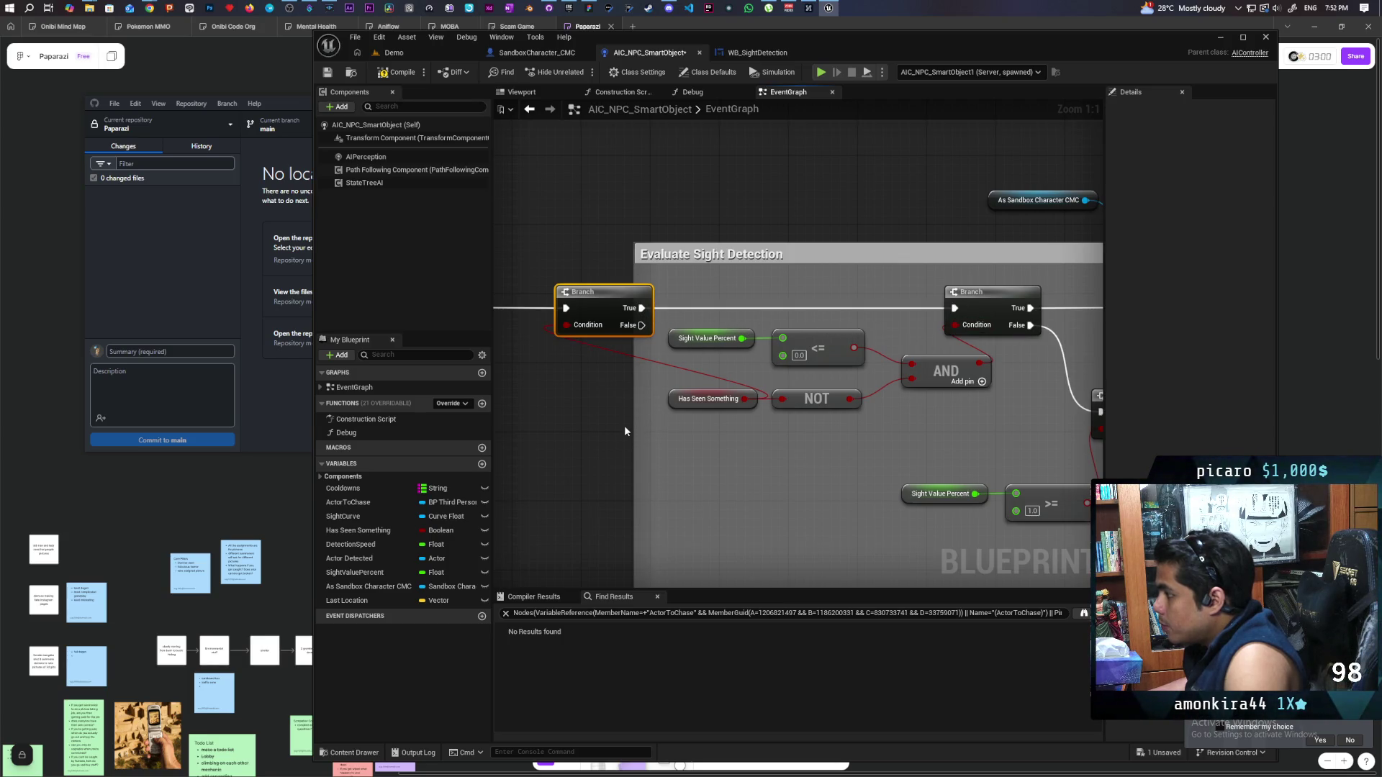
Drive the second Branch directly from the <= result, delete the AND node, and save
{"action": "left_click_drag", "start_coordinate": [638, 424], "coordinate": [522, 403]}
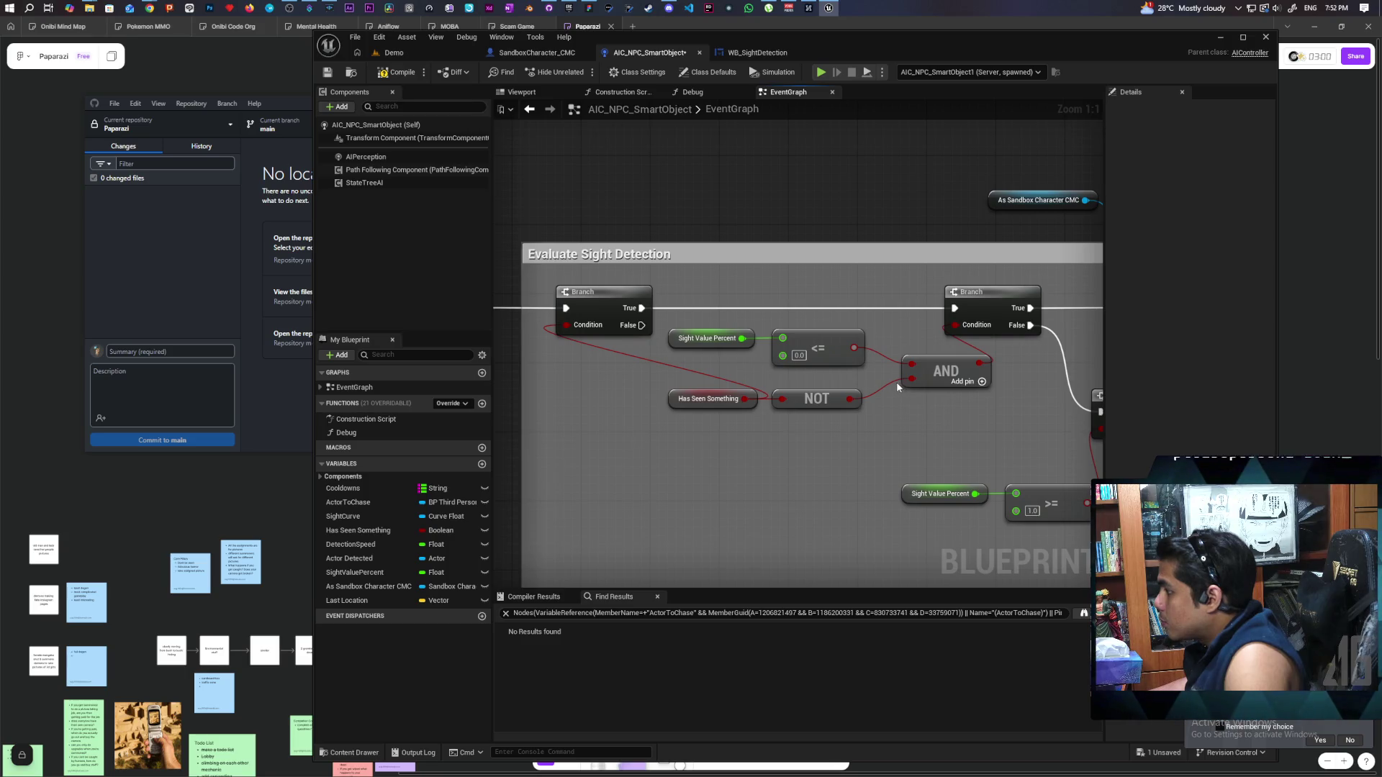
{"action": "left_click_drag", "start_coordinate": [853, 348], "coordinate": [955, 324]}
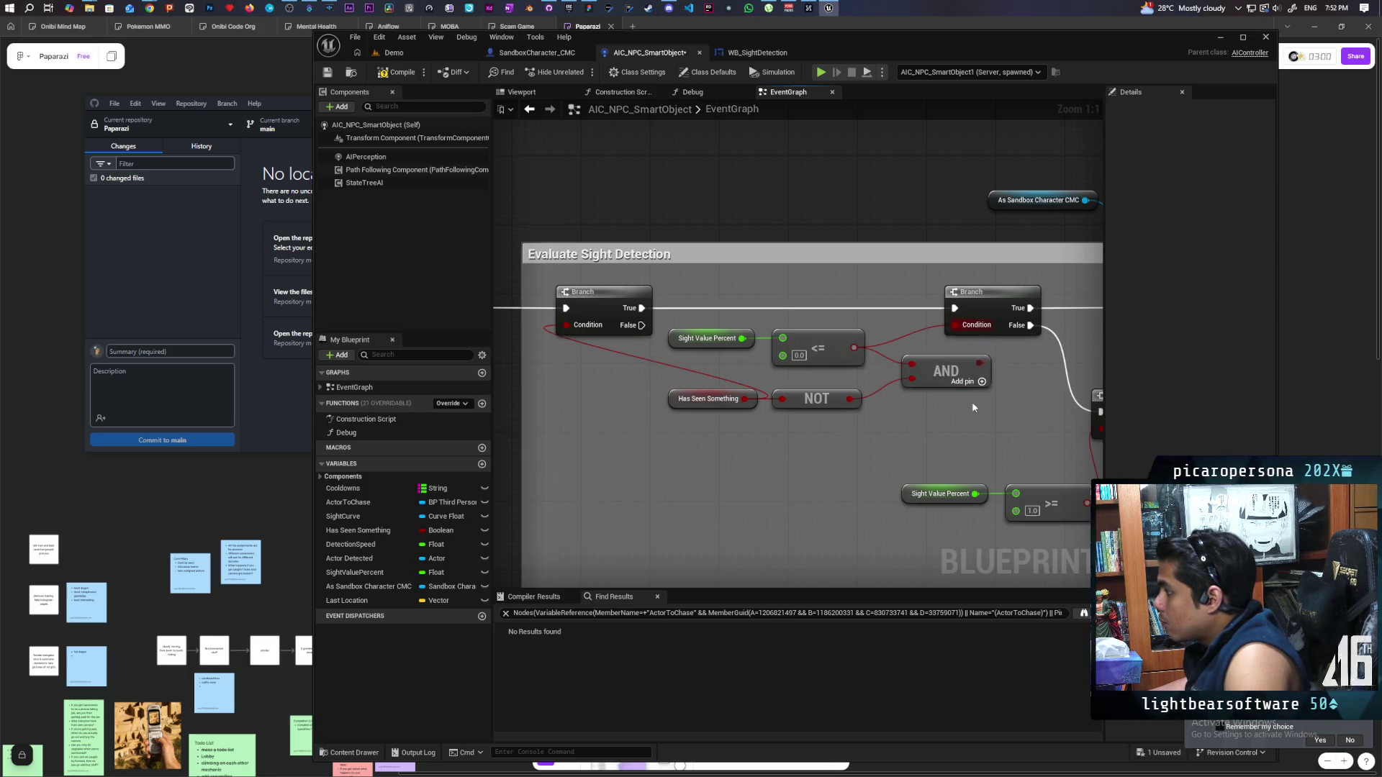
{"action": "key", "text": "Delete"}
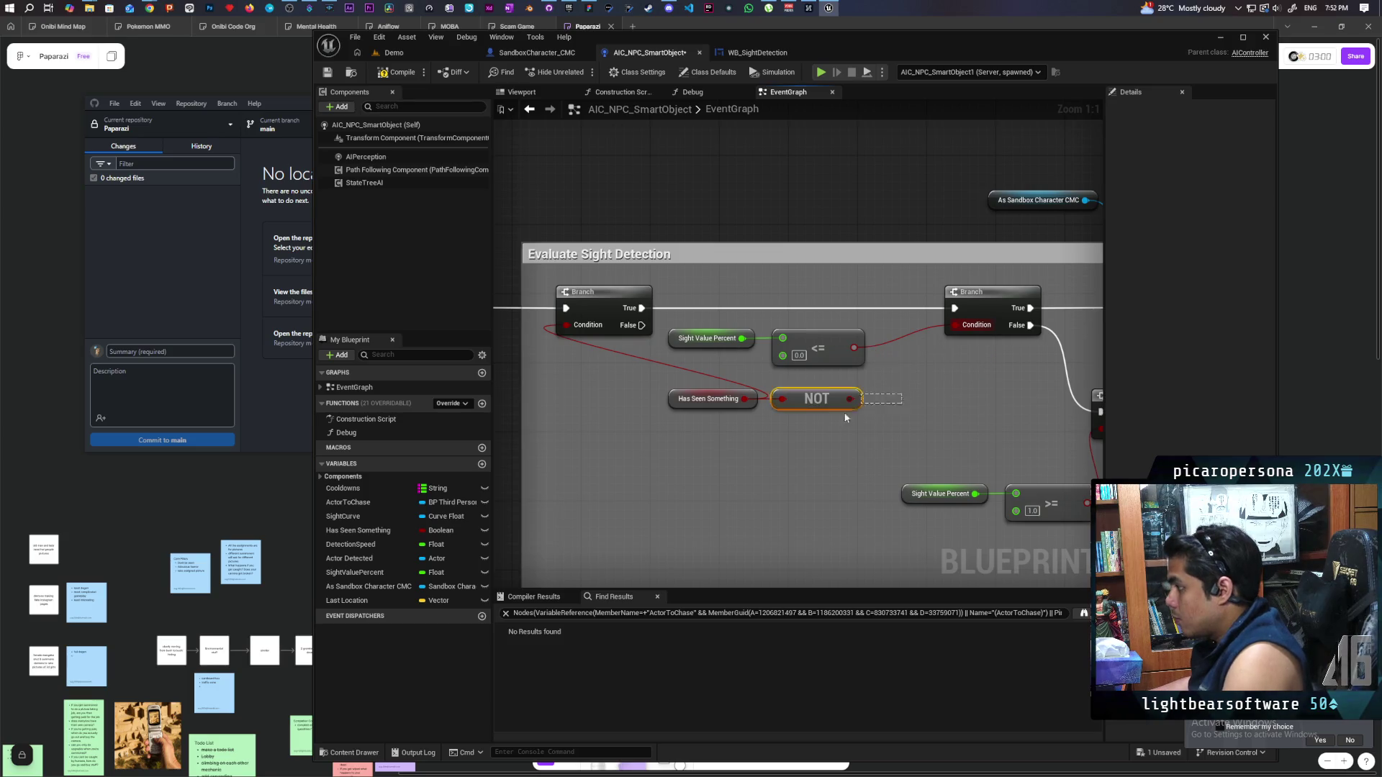
{"action": "mouse_move", "coordinate": [858, 432]}
{"action": "left_mouse_down"}
{"action": "mouse_move", "coordinate": [767, 450]}
{"action": "mouse_move", "coordinate": [596, 406]}
{"action": "left_mouse_up"}
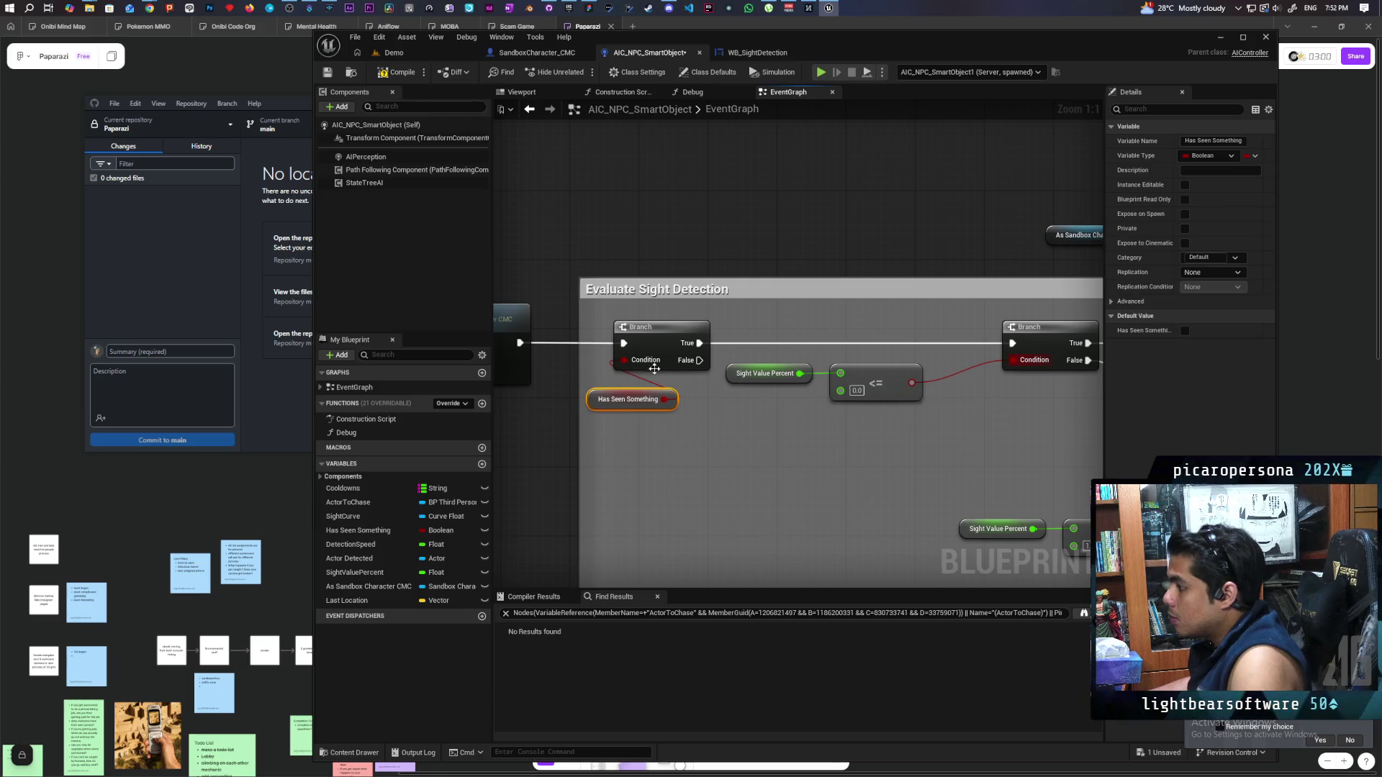
{"action": "key", "text": "ctrl+s"}
Duplicate the Sight Value Percent and <= nodes above the comment
{"action": "left_click_drag", "start_coordinate": [939, 373], "coordinate": [819, 371]}
{"action": "left_click_drag", "start_coordinate": [710, 434], "coordinate": [783, 434]}
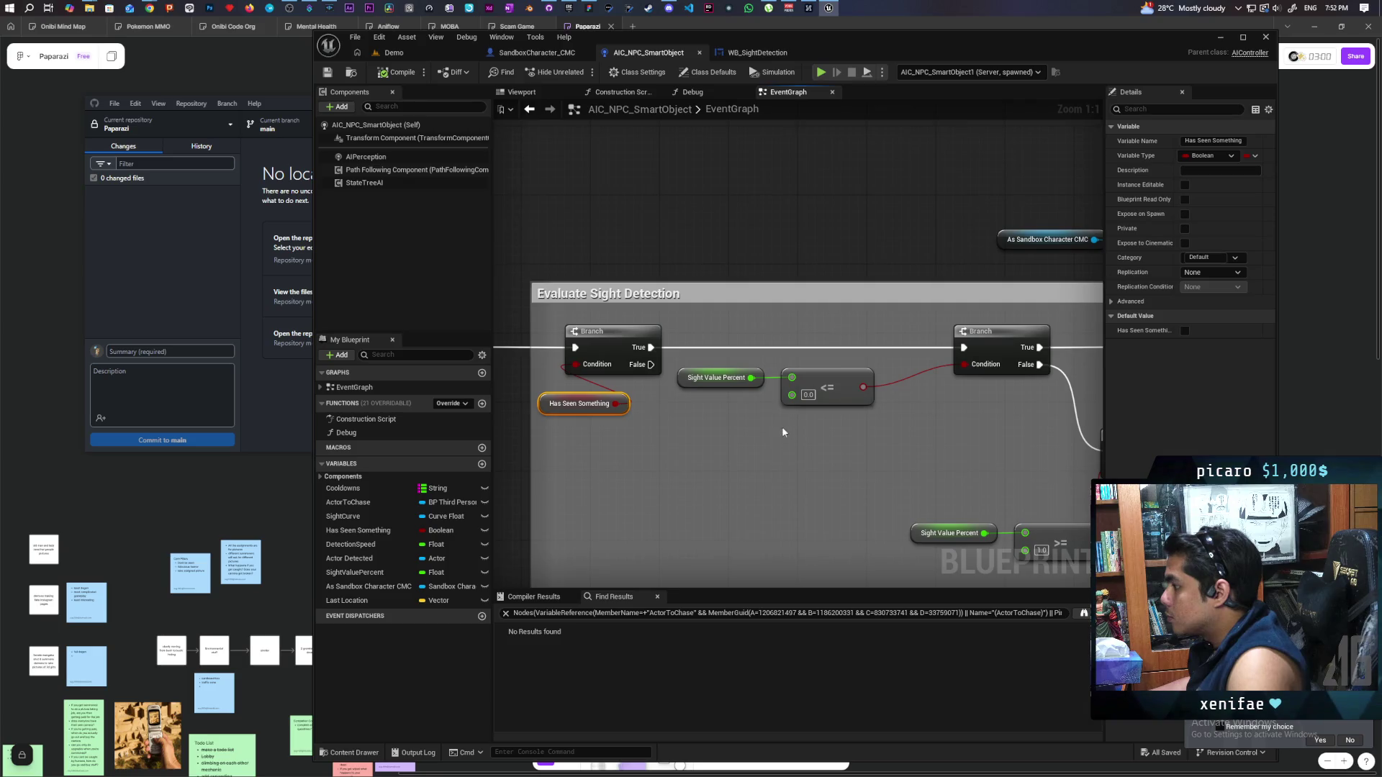
{"action": "left_click_drag", "start_coordinate": [676, 428], "coordinate": [875, 366]}
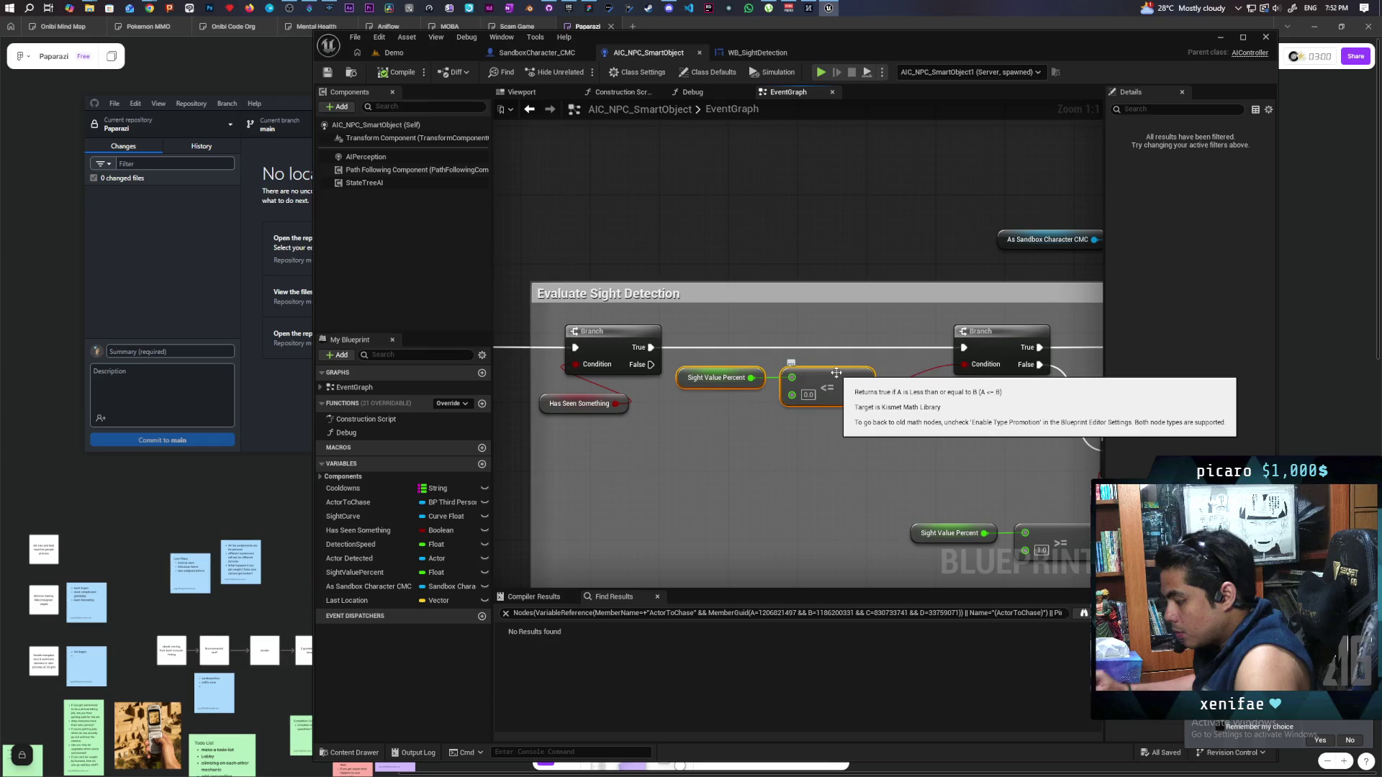
{"action": "key", "text": "ctrl+c"}
{"action": "key", "text": "ctrl+v"}
{"action": "left_click_drag", "start_coordinate": [643, 231], "coordinate": [645, 274]}
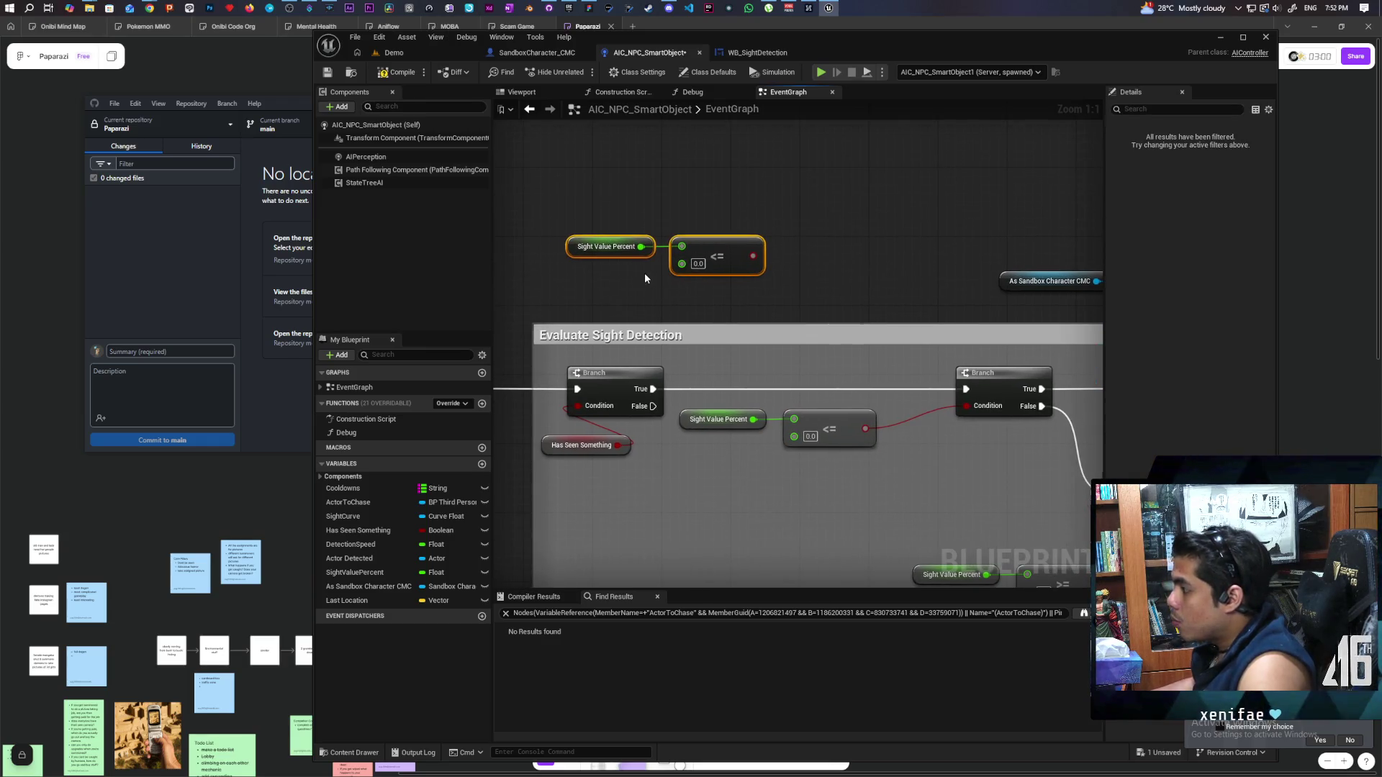
Add another Branch fed by the first Branch's False output, using the copied comparison
{"action": "left_click", "coordinate": [842, 218]}
{"action": "left_click_drag", "start_coordinate": [646, 401], "coordinate": [853, 257]}
{"action": "key", "text": "Escape"}
{"action": "left_click_drag", "start_coordinate": [653, 405], "coordinate": [851, 237]}
{"action": "left_click_drag", "start_coordinate": [752, 256], "coordinate": [852, 255]}
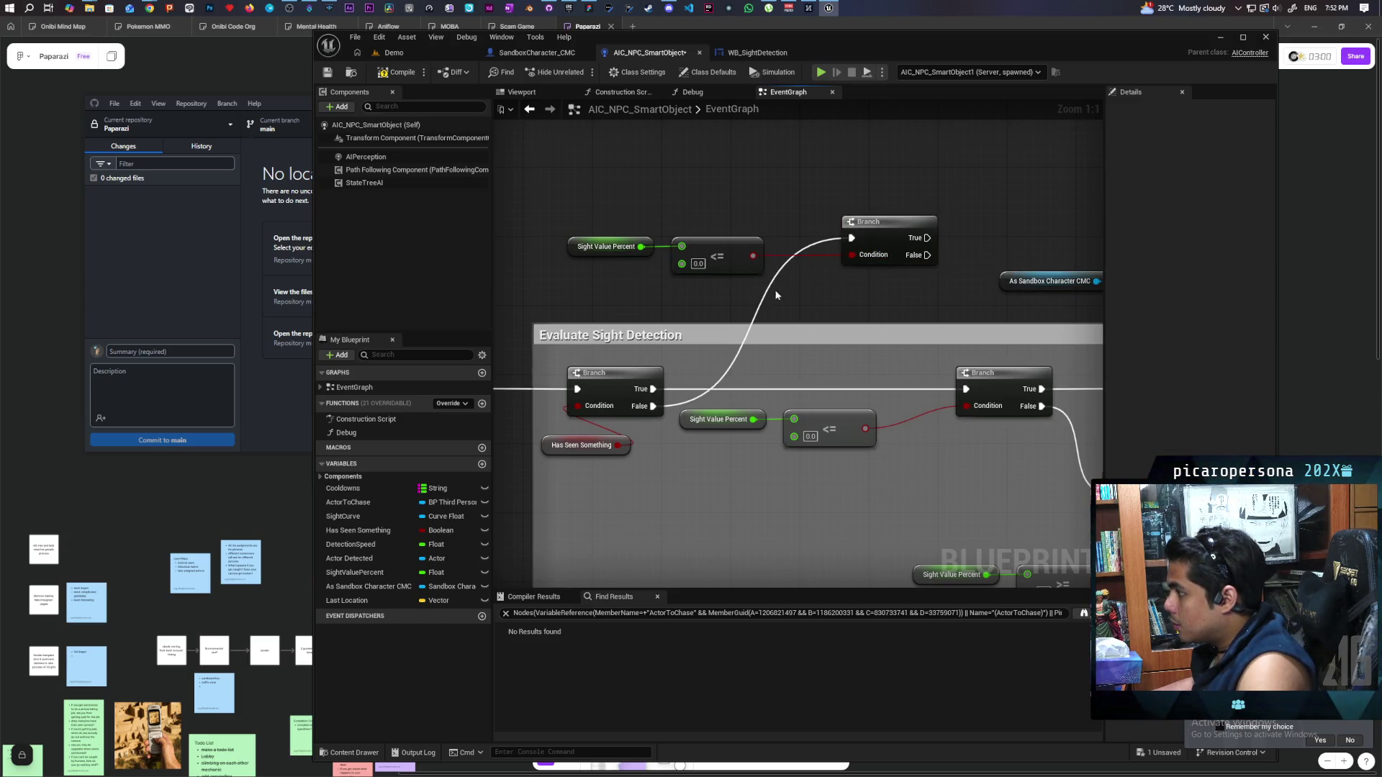
Replace the copied <= with a Sight Value Percent > 0.0 check and compile
{"action": "mouse_move", "coordinate": [640, 247]}
{"action": "left_mouse_down"}
{"action": "mouse_move", "coordinate": [680, 203]}
{"action": "mouse_move", "coordinate": [852, 255]}
{"action": "left_mouse_up"}
{"action": "type", "text": ">"}
{"action": "left_click", "coordinate": [727, 239]}
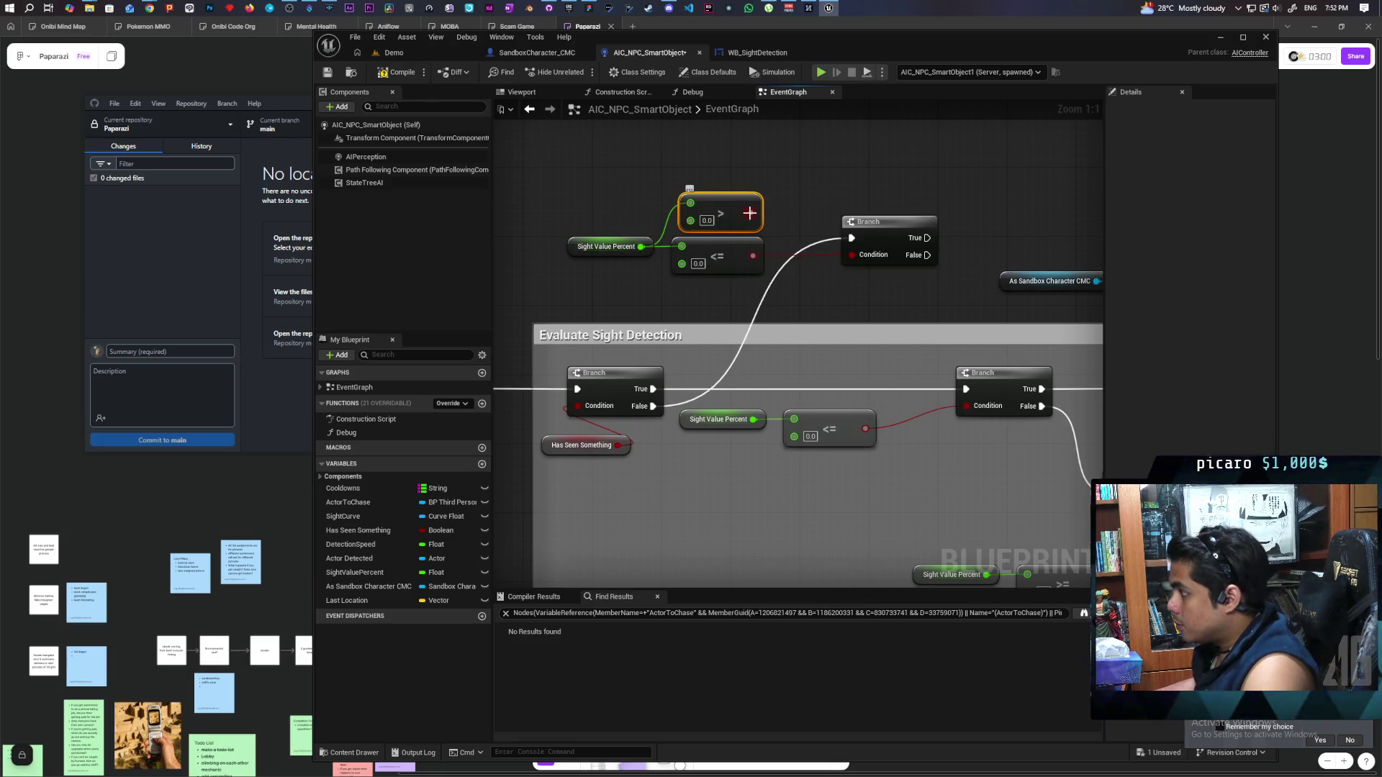
{"action": "key", "text": "Delete"}
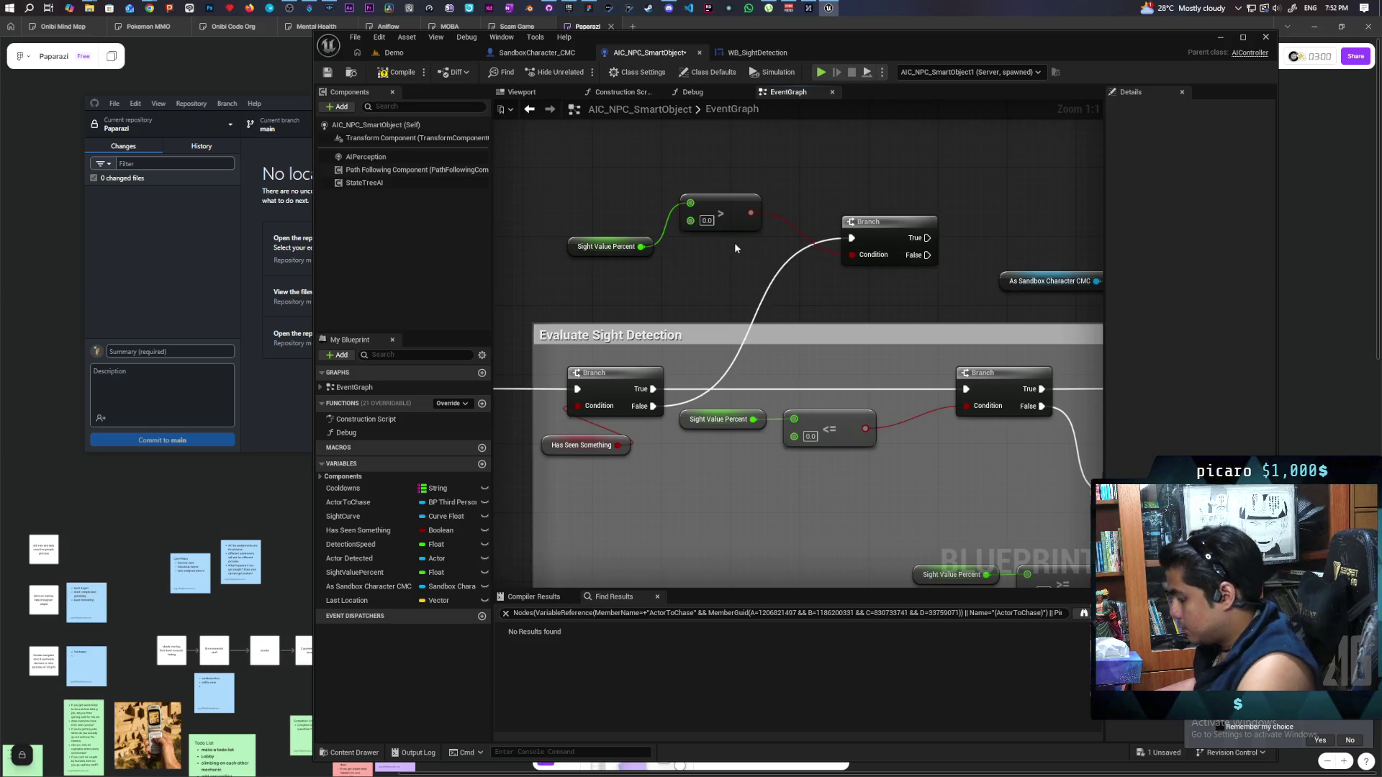
{"action": "mouse_move", "coordinate": [884, 238]}
{"action": "left_mouse_down"}
{"action": "mouse_move", "coordinate": [835, 238]}
{"action": "mouse_move", "coordinate": [834, 266]}
{"action": "mouse_move", "coordinate": [824, 246]}
{"action": "left_mouse_up"}
{"action": "left_click", "coordinate": [388, 73]}
Paste a Do Once node into the graph
{"action": "scroll", "coordinate": [678, 257], "scroll_direction": "down", "scroll_amount": 4}
{"action": "scroll", "coordinate": [674, 256], "scroll_direction": "up", "scroll_amount": 3}
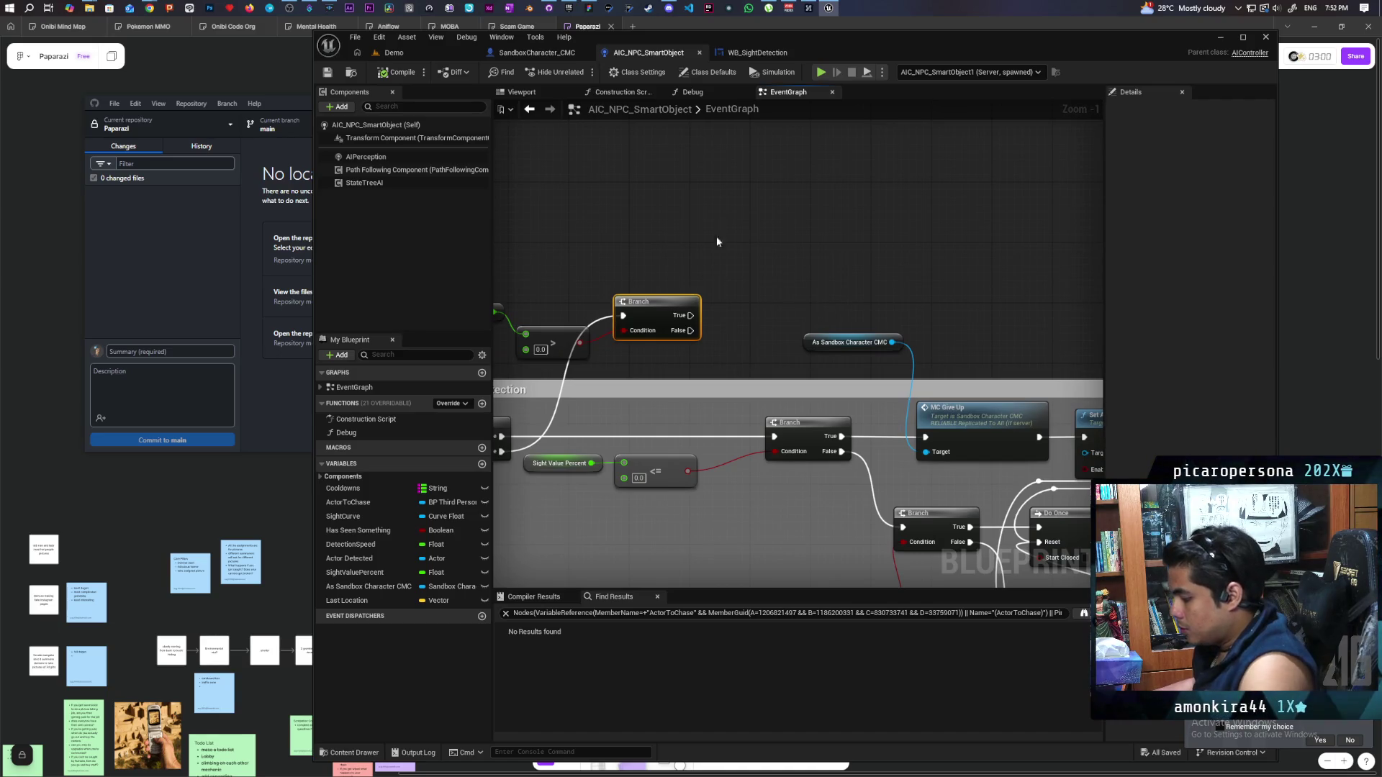
{"action": "key", "text": "ctrl+v"}
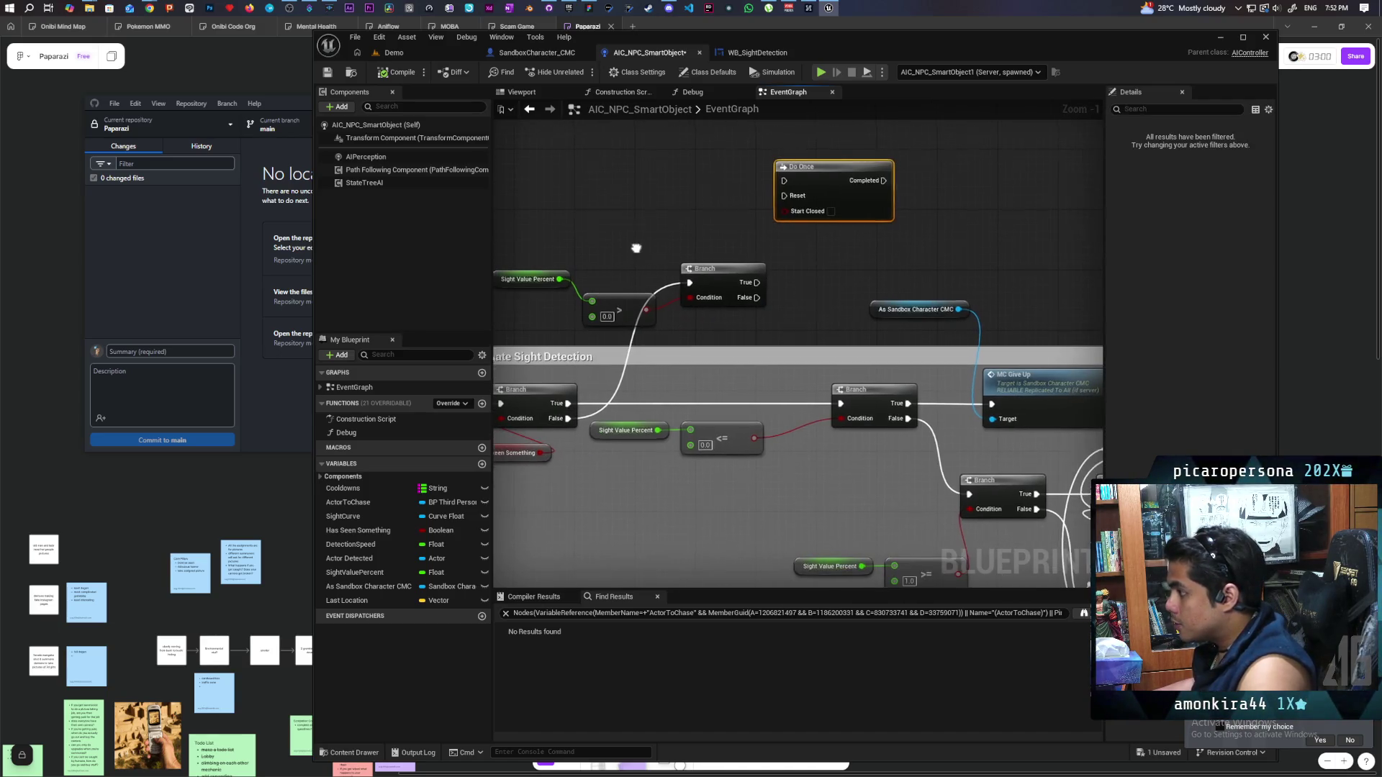
Line up the Sight Value Percent, > nodes and extra Branch in a row above the comment
{"action": "left_click", "coordinate": [669, 277]}
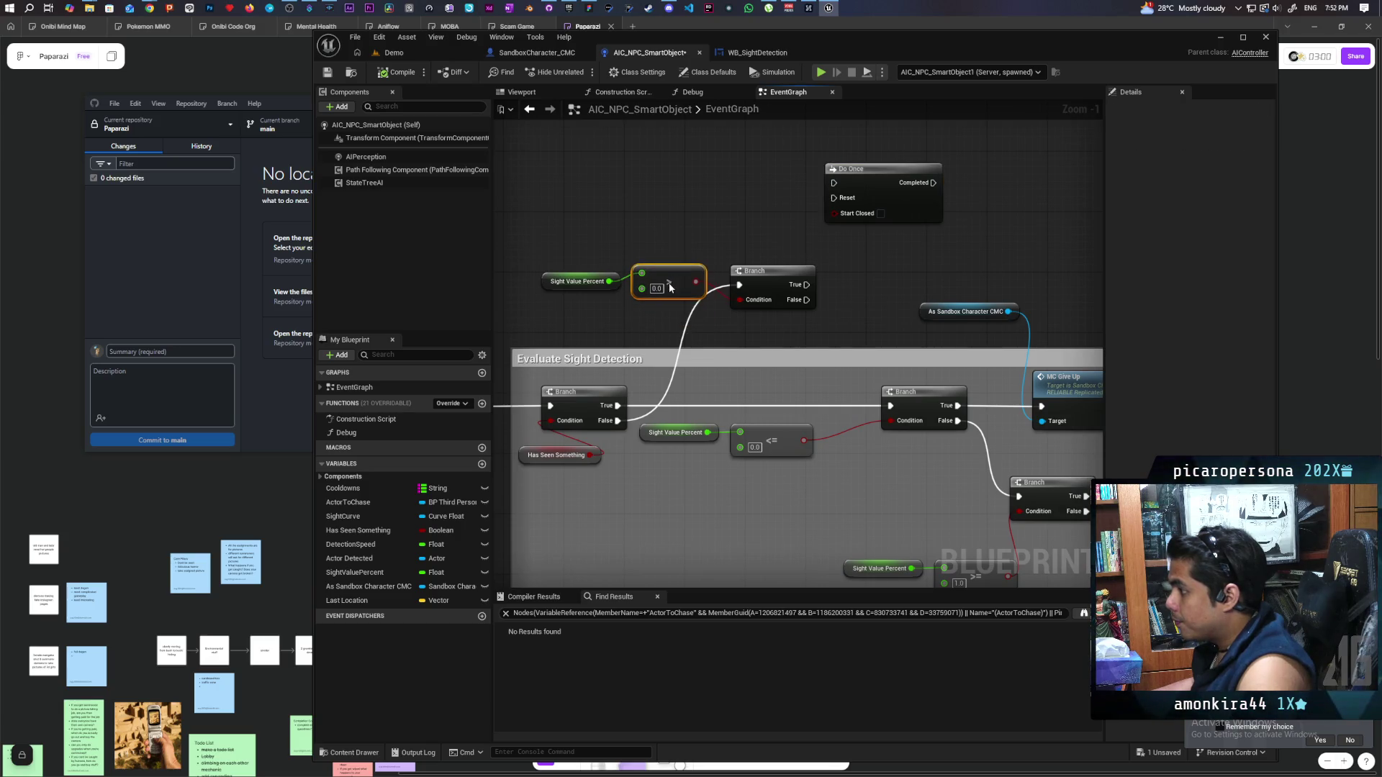
{"action": "left_click_drag", "start_coordinate": [633, 317], "coordinate": [669, 285]}
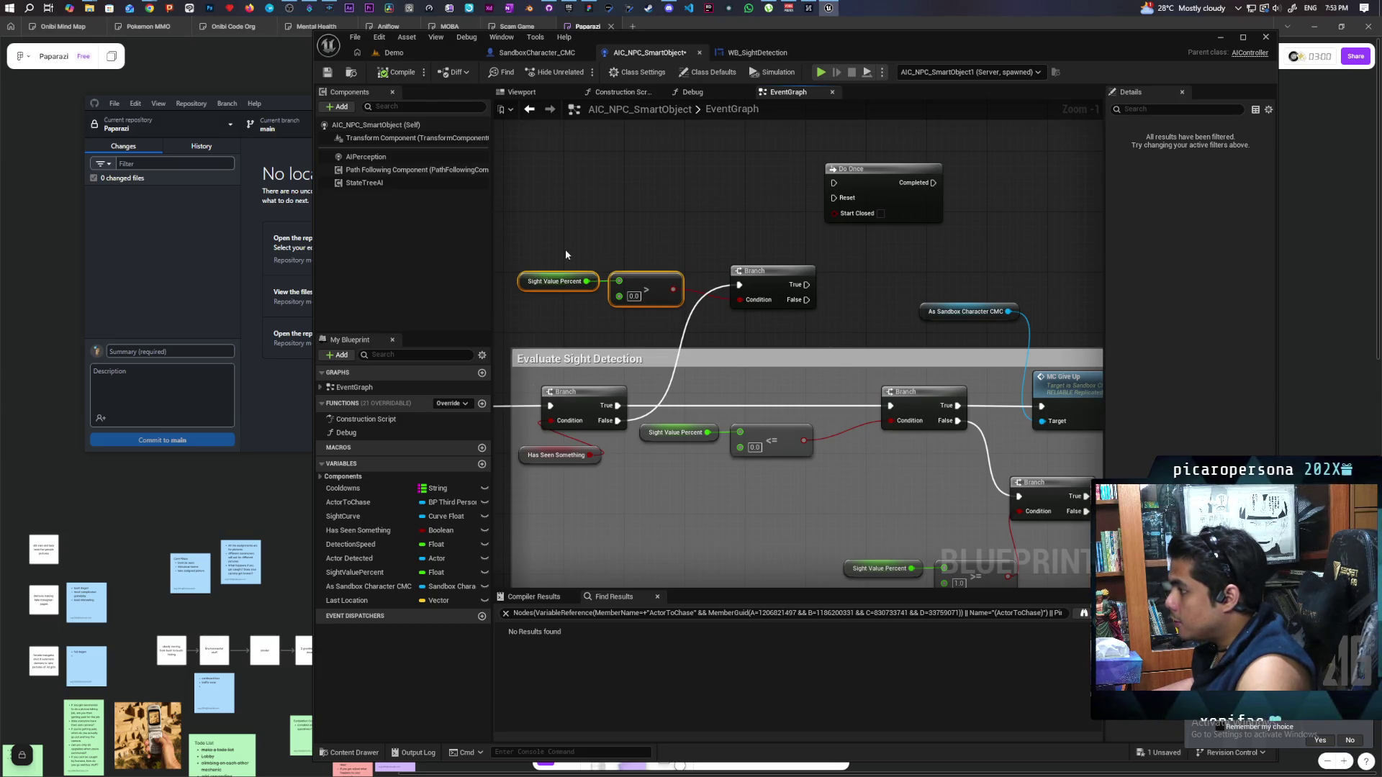
{"action": "left_click_drag", "start_coordinate": [685, 274], "coordinate": [543, 234]}
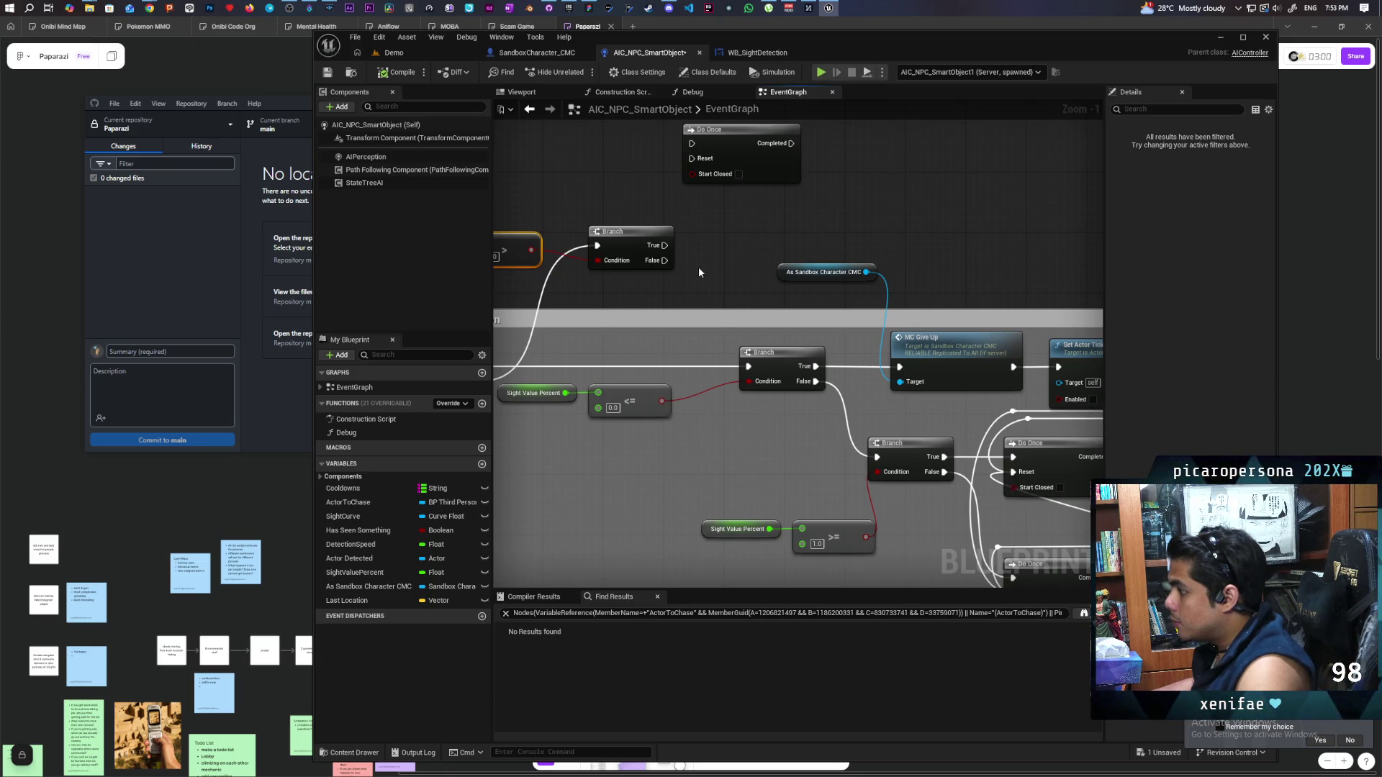
{"action": "mouse_move", "coordinate": [664, 260]}
{"action": "left_mouse_down"}
{"action": "mouse_move", "coordinate": [734, 261]}
{"action": "mouse_move", "coordinate": [809, 363]}
{"action": "mouse_move", "coordinate": [962, 358]}
{"action": "left_mouse_up"}
{"action": "left_click_drag", "start_coordinate": [722, 244], "coordinate": [770, 258]}
{"action": "left_click_drag", "start_coordinate": [647, 236], "coordinate": [746, 225]}
{"action": "mouse_move", "coordinate": [556, 196]}
{"action": "left_mouse_down"}
{"action": "mouse_move", "coordinate": [679, 226]}
{"action": "mouse_move", "coordinate": [689, 245]}
{"action": "left_mouse_up"}
{"action": "scroll", "coordinate": [674, 260], "scroll_direction": "down", "scroll_amount": 3}
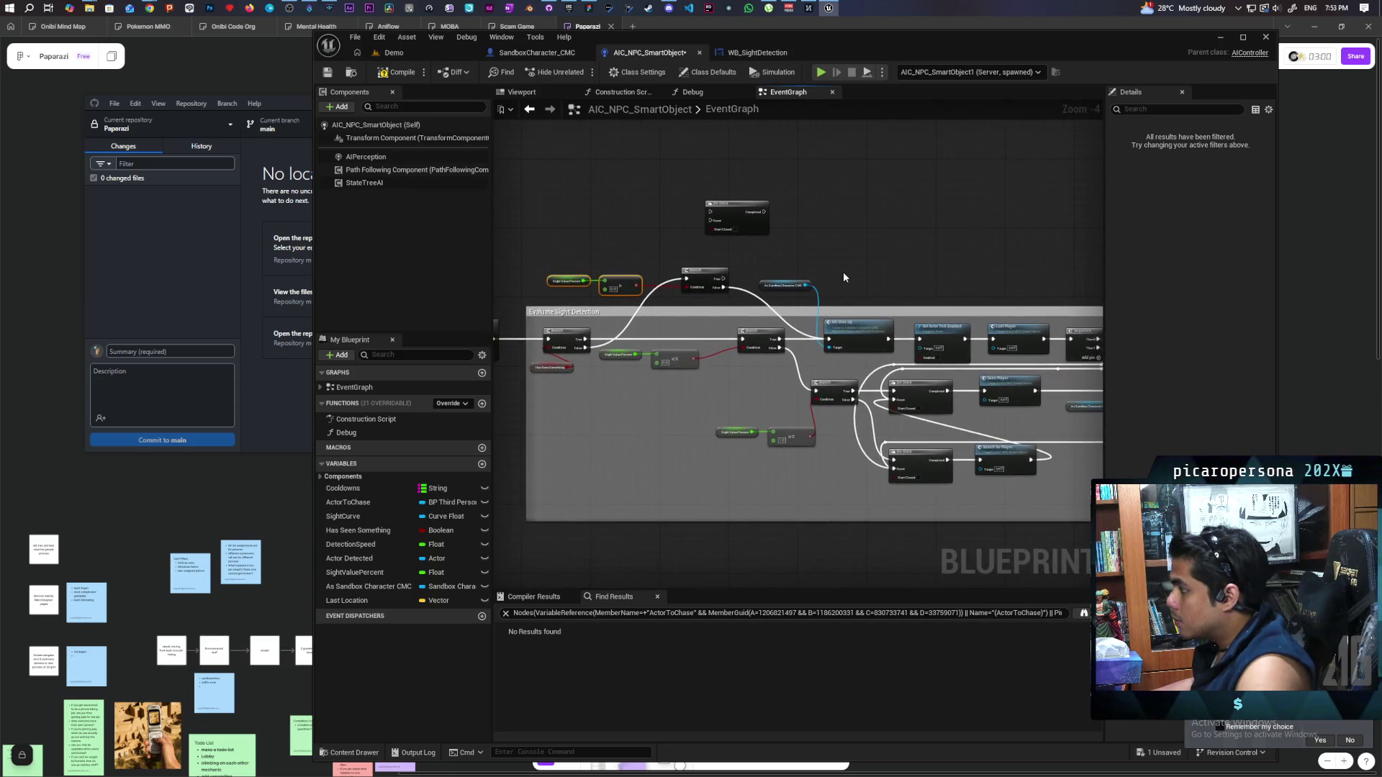
Wire Branch True into Do Once and add a Sequence Then 2 pin driving Do Once Reset
{"action": "mouse_move", "coordinate": [879, 261]}
{"action": "left_mouse_down"}
{"action": "mouse_move", "coordinate": [825, 263]}
{"action": "mouse_move", "coordinate": [949, 284]}
{"action": "left_mouse_up"}
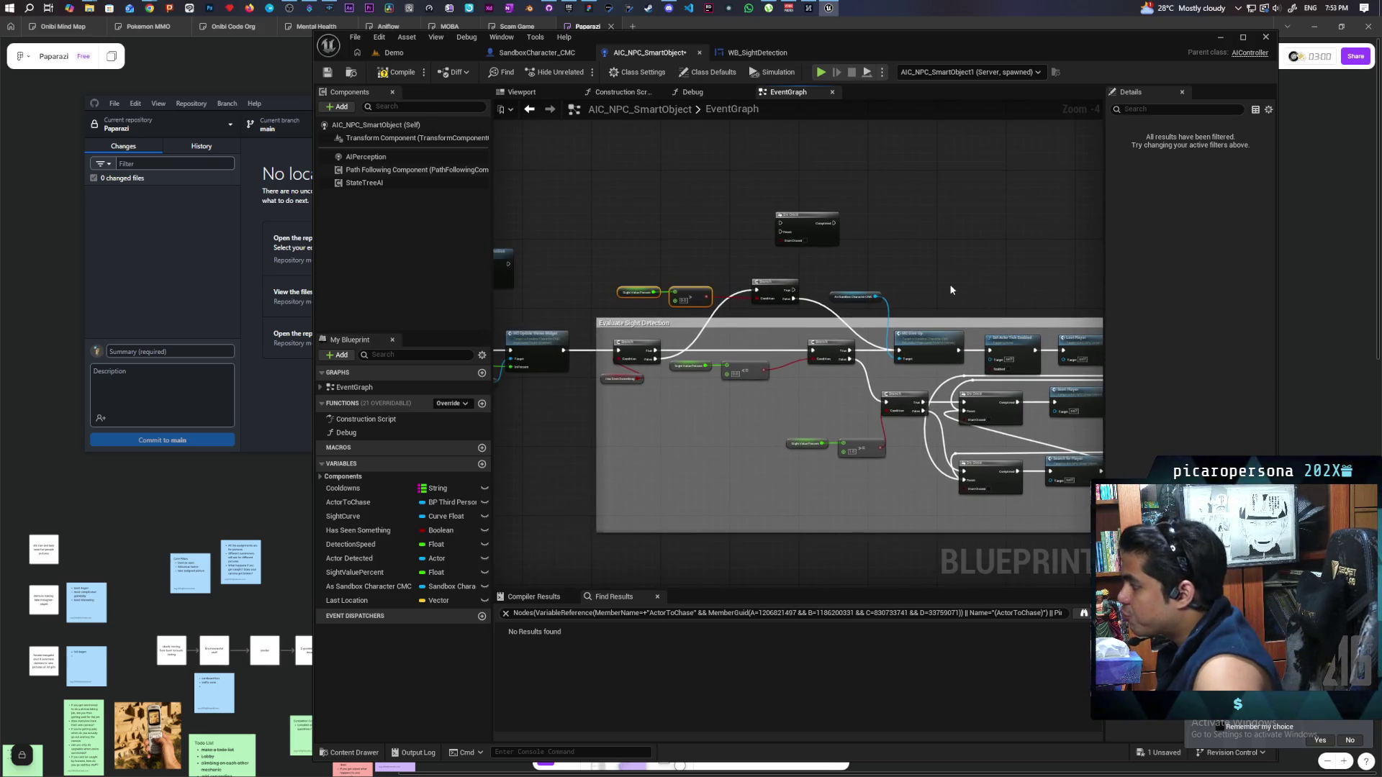
{"action": "scroll", "coordinate": [897, 299], "scroll_direction": "up", "scroll_amount": 1}
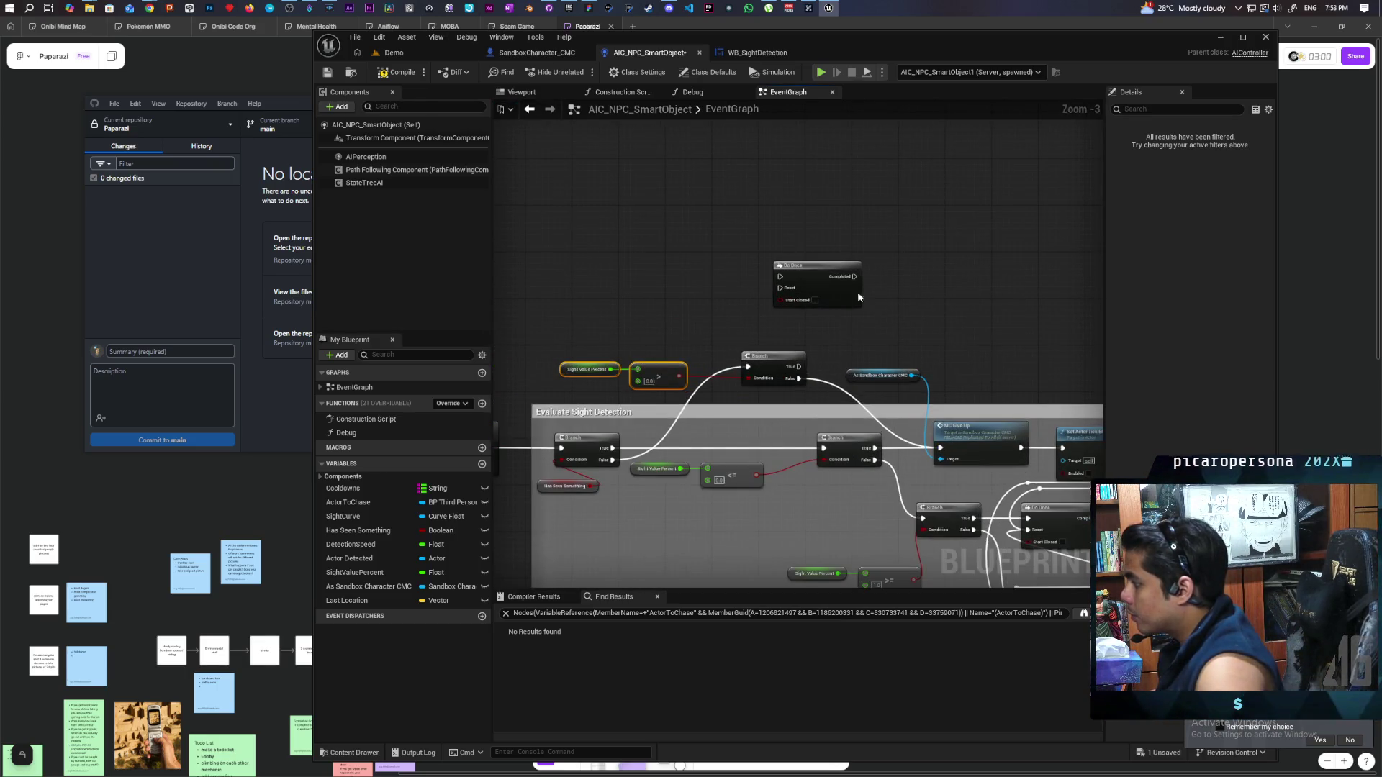
{"action": "left_click_drag", "start_coordinate": [814, 282], "coordinate": [876, 284]}
{"action": "mouse_move", "coordinate": [797, 370]}
{"action": "left_mouse_down"}
{"action": "mouse_move", "coordinate": [841, 280]}
{"action": "mouse_move", "coordinate": [777, 266]}
{"action": "mouse_move", "coordinate": [816, 263]}
{"action": "left_mouse_up"}
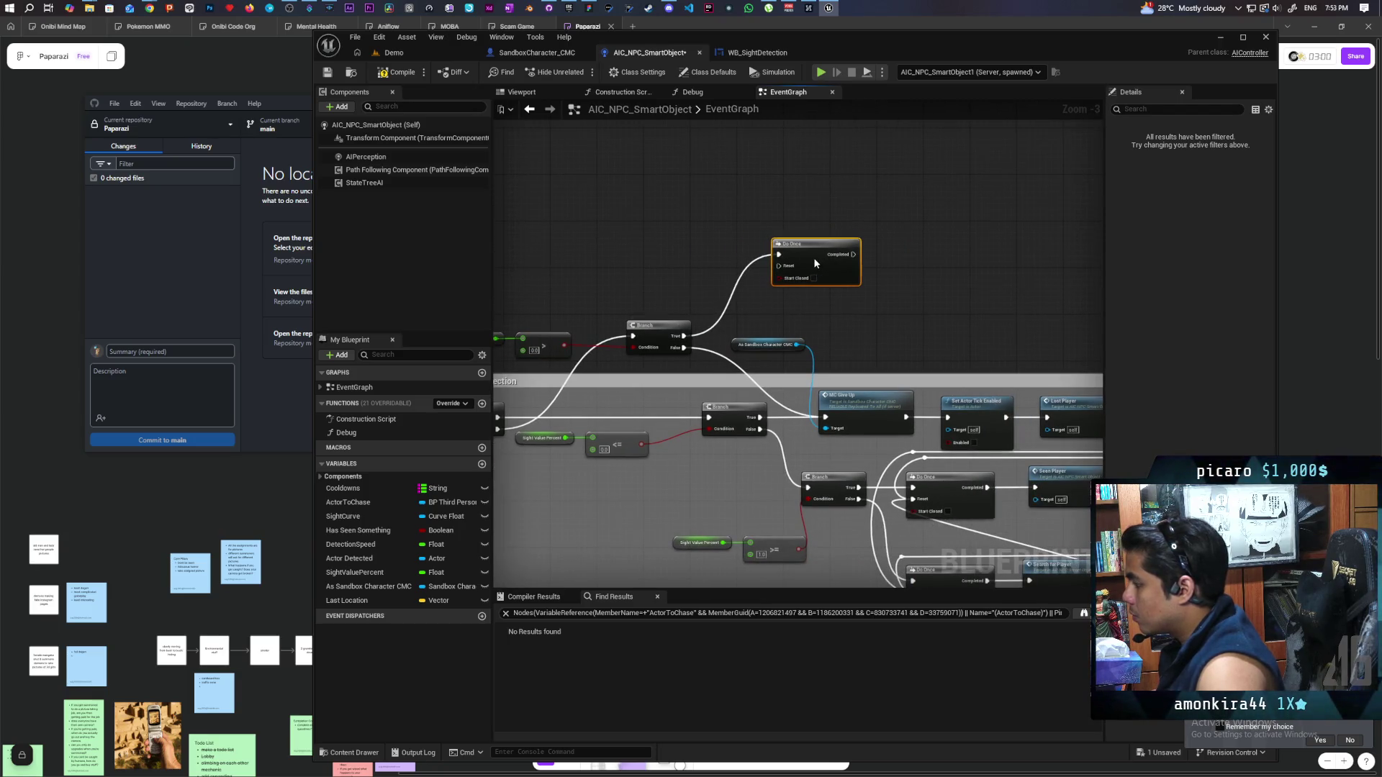
{"action": "scroll", "coordinate": [902, 287], "scroll_direction": "down", "scroll_amount": 1}
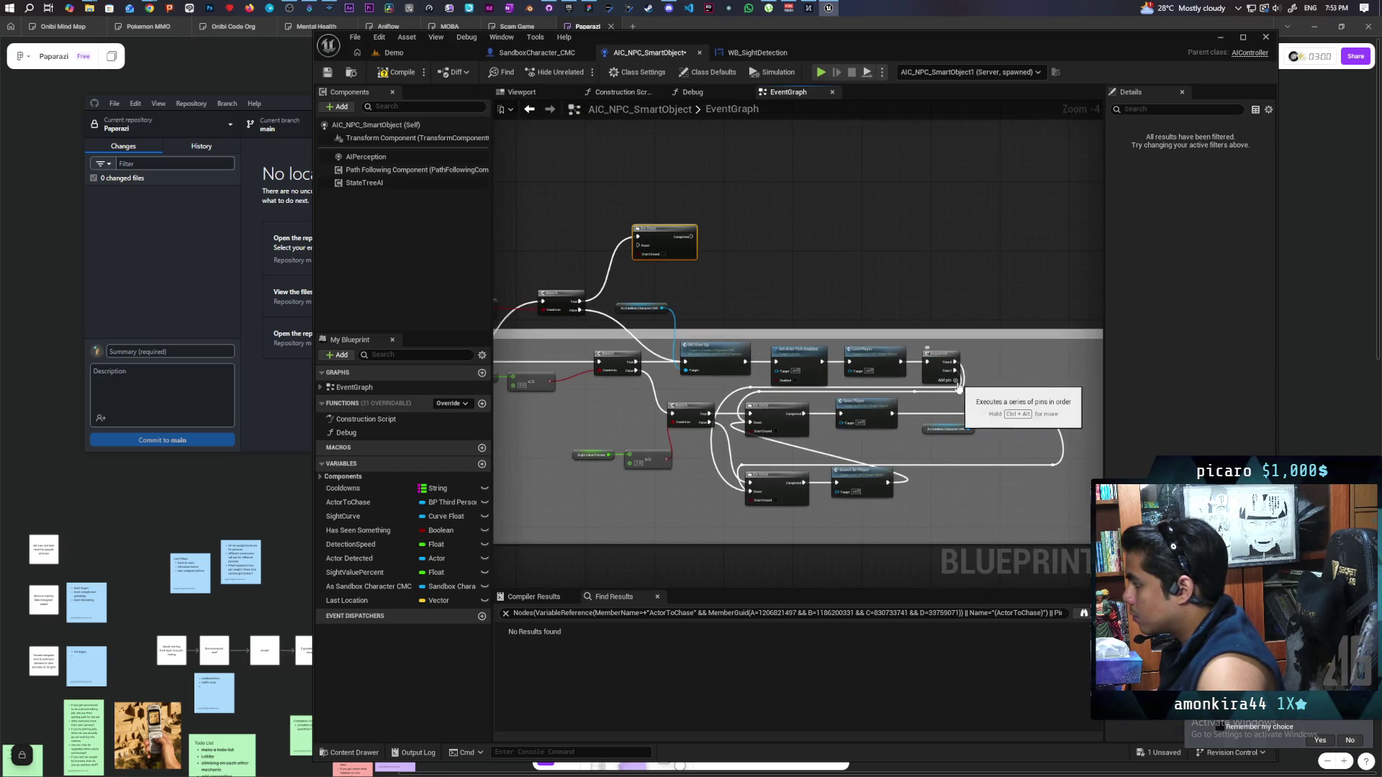
{"action": "left_click", "coordinate": [955, 382]}
{"action": "mouse_move", "coordinate": [954, 380]}
{"action": "left_mouse_down"}
{"action": "mouse_move", "coordinate": [921, 309]}
{"action": "mouse_move", "coordinate": [646, 249]}
{"action": "left_mouse_up"}
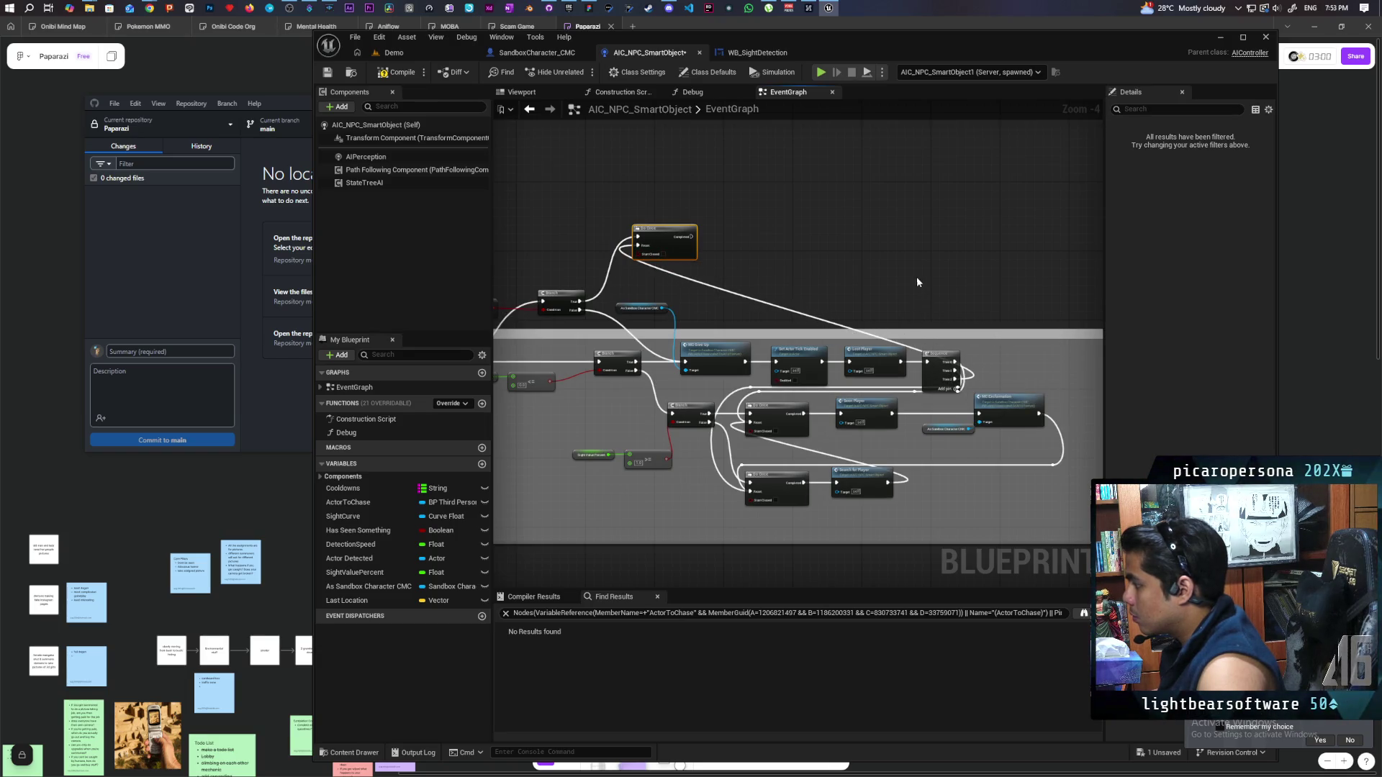
Add a Sequence node after Search for Player
{"action": "left_click_drag", "start_coordinate": [914, 279], "coordinate": [786, 222]}
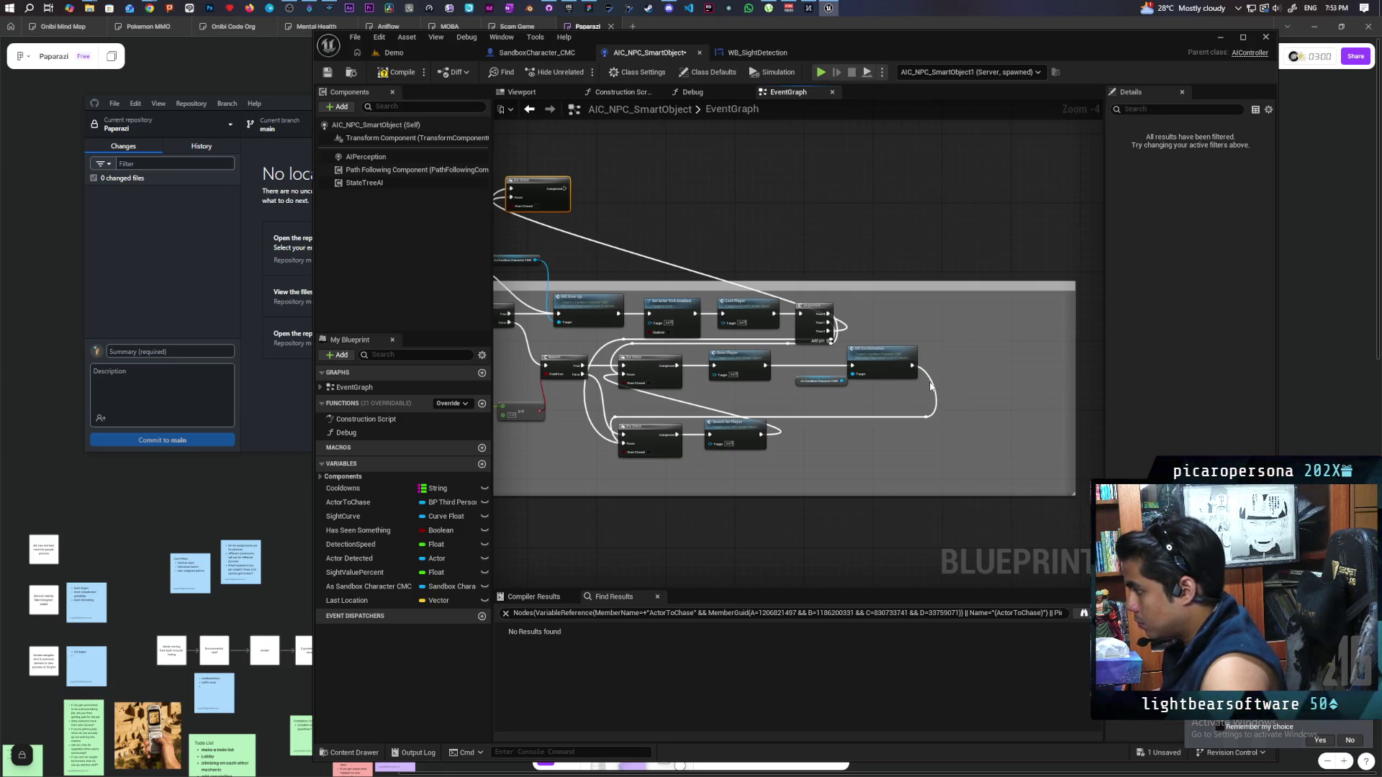
{"action": "left_click", "coordinate": [928, 377]}
{"action": "left_click", "coordinate": [928, 377]}
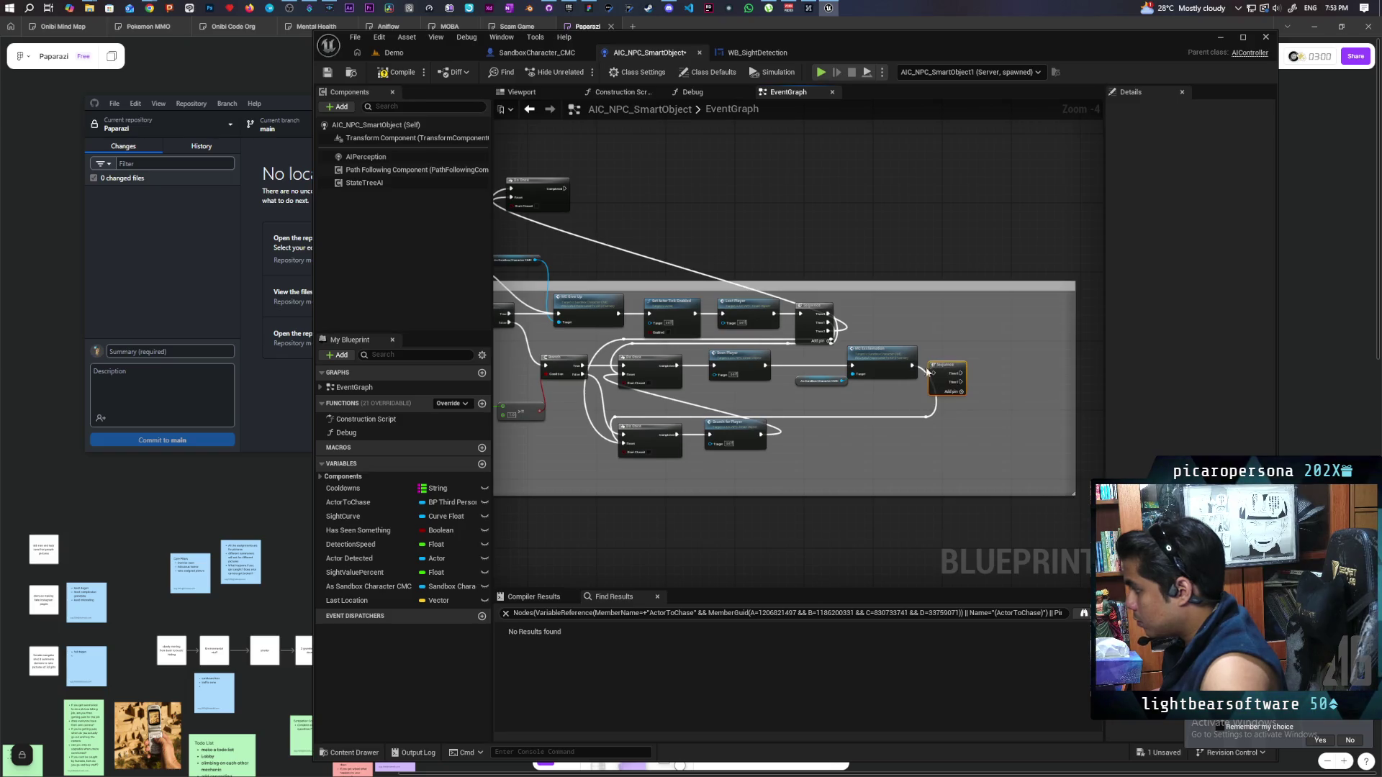
{"action": "scroll", "coordinate": [748, 461], "scroll_direction": "up", "scroll_amount": 3}
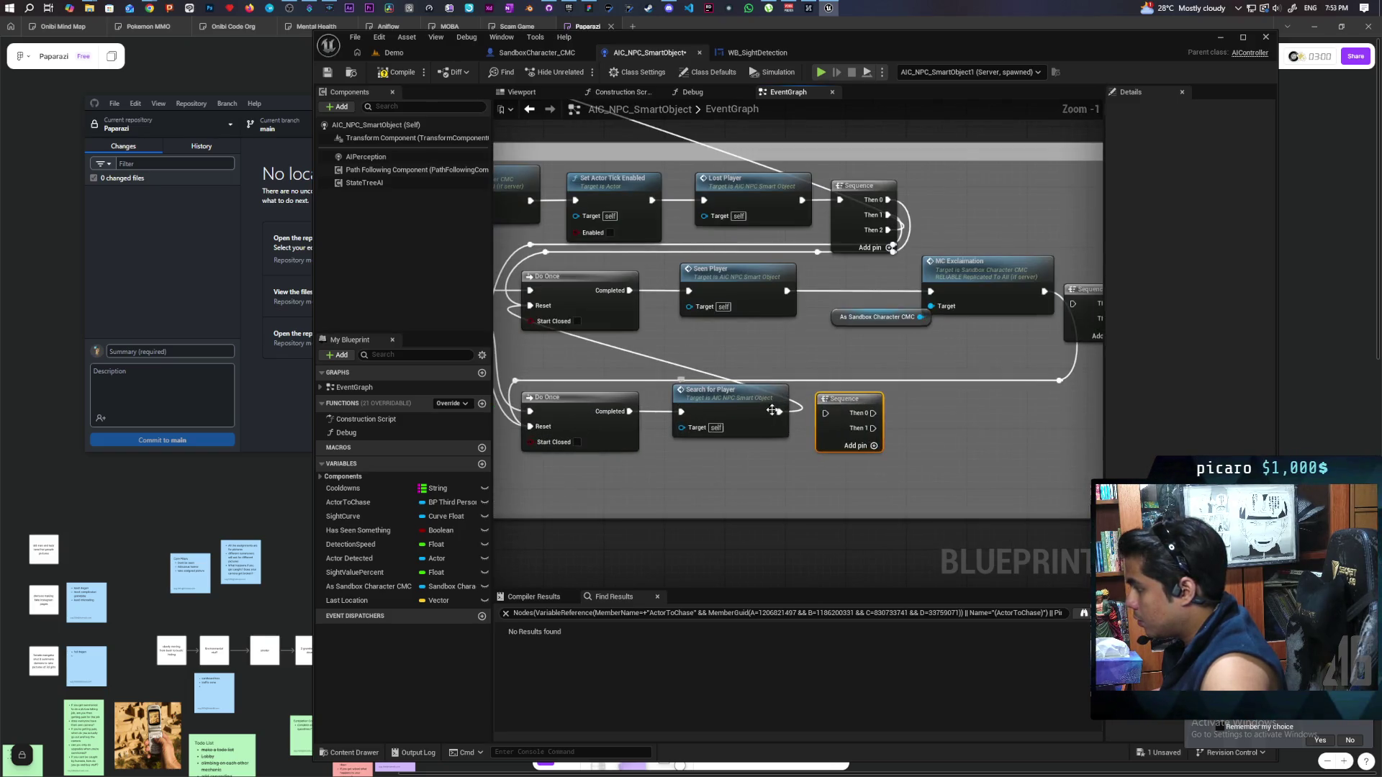
{"action": "left_click_drag", "start_coordinate": [779, 413], "coordinate": [826, 413]}
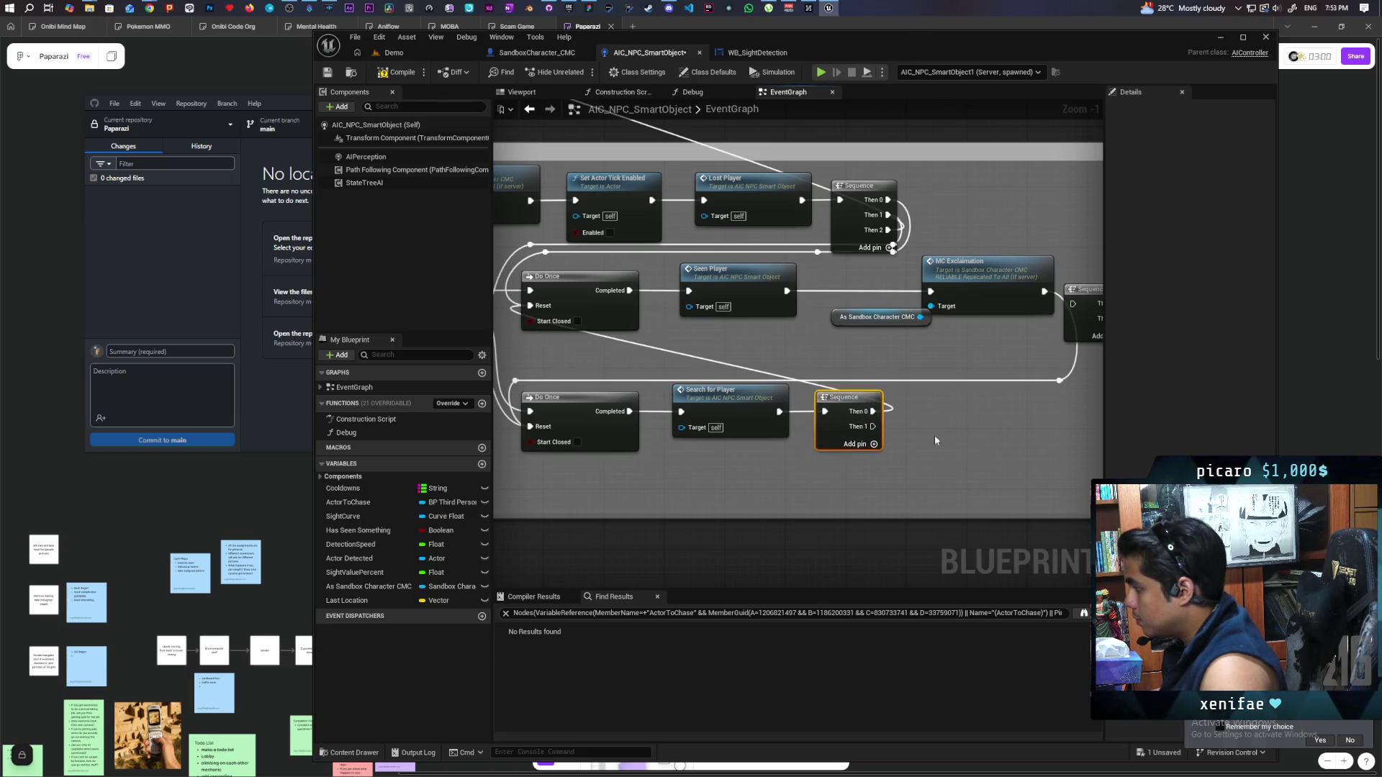
Wire the Sequence nodes near MC Exclamation back to the Do Once nodes
{"action": "left_click_drag", "start_coordinate": [1073, 381], "coordinate": [852, 401]}
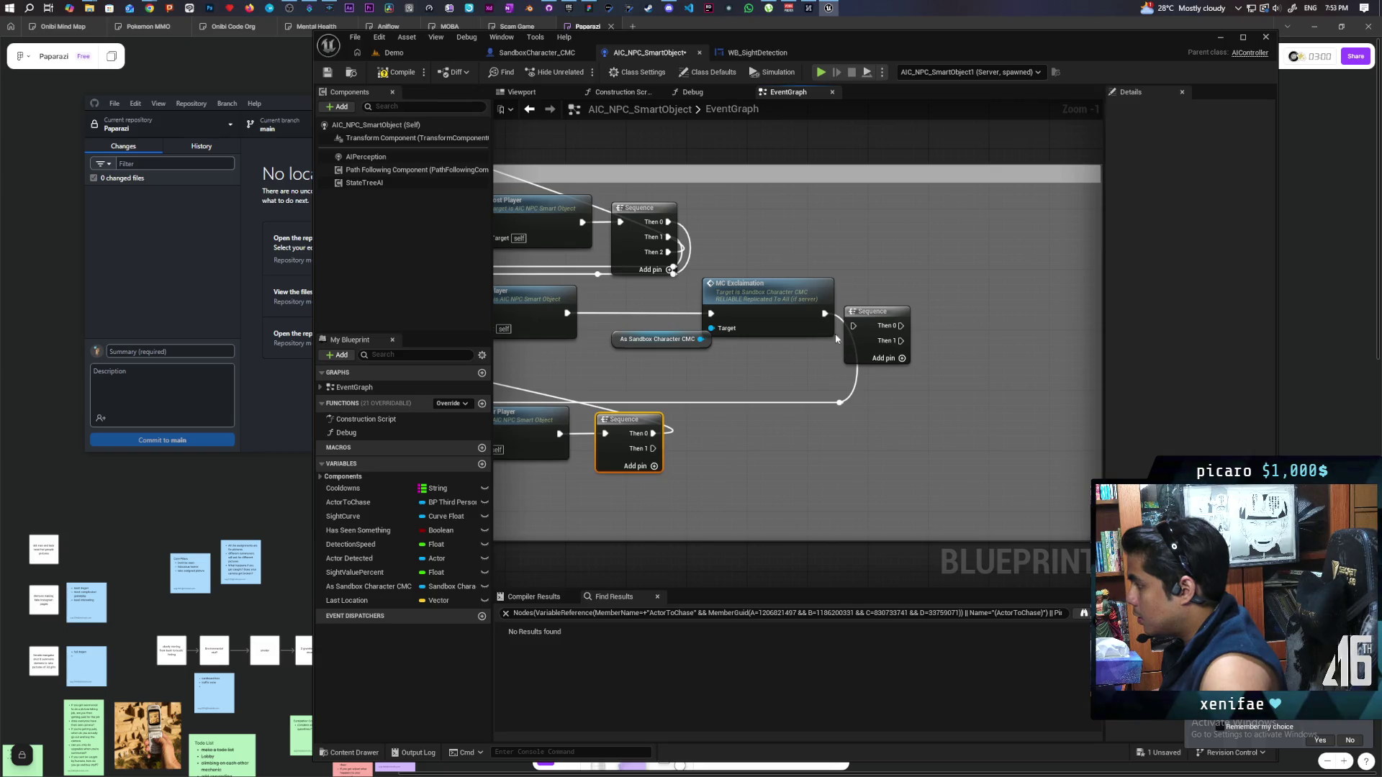
{"action": "left_click_drag", "start_coordinate": [901, 325], "coordinate": [913, 329]}
{"action": "mouse_move", "coordinate": [839, 403]}
{"action": "left_mouse_down"}
{"action": "mouse_move", "coordinate": [879, 317]}
{"action": "mouse_move", "coordinate": [853, 326]}
{"action": "mouse_move", "coordinate": [873, 341]}
{"action": "left_mouse_up"}
{"action": "key", "text": "Escape"}
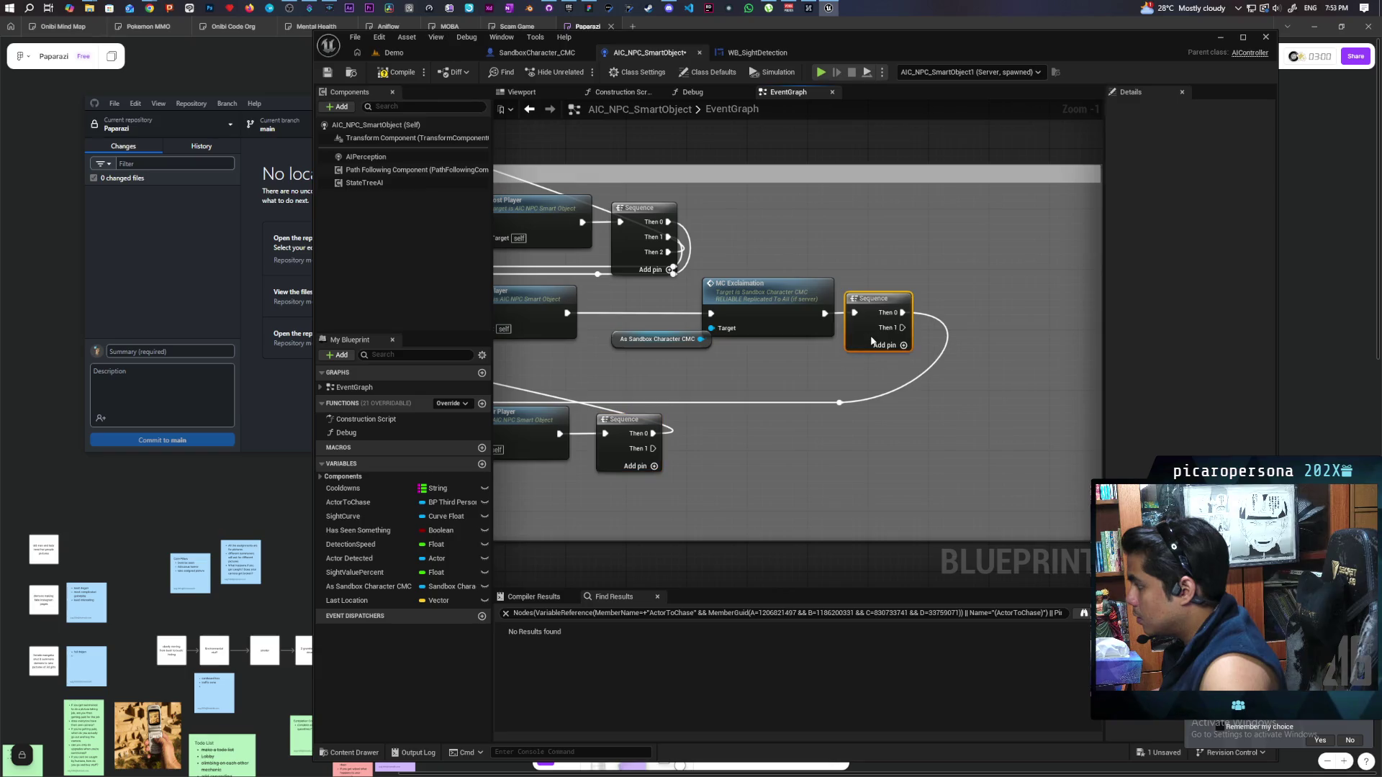
{"action": "scroll", "coordinate": [852, 367], "scroll_direction": "down", "scroll_amount": 3}
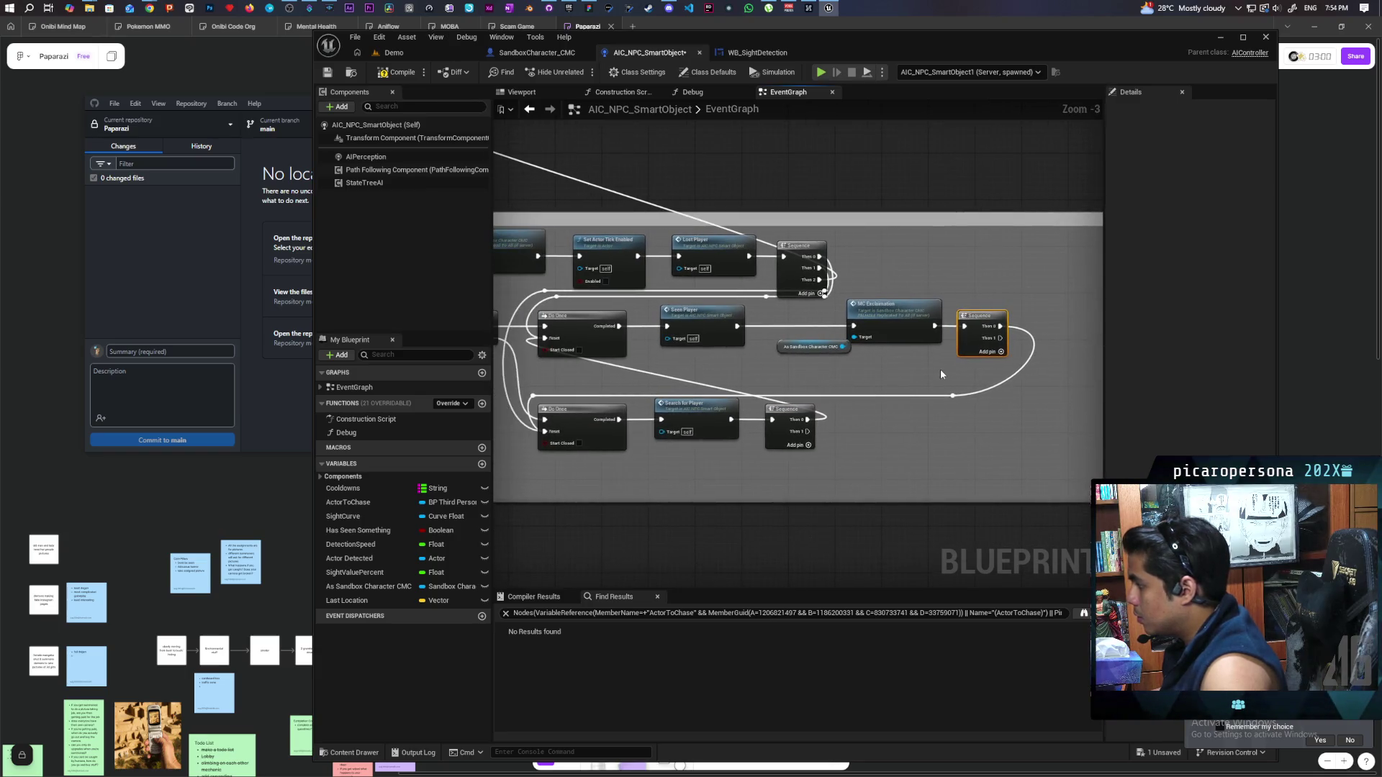
{"action": "mouse_move", "coordinate": [929, 367]}
{"action": "left_mouse_down"}
{"action": "mouse_move", "coordinate": [924, 385]}
{"action": "mouse_move", "coordinate": [947, 403]}
{"action": "left_mouse_up"}
{"action": "mouse_move", "coordinate": [1019, 365]}
{"action": "left_mouse_down"}
{"action": "mouse_move", "coordinate": [558, 194]}
{"action": "mouse_move", "coordinate": [570, 203]}
{"action": "left_mouse_up"}
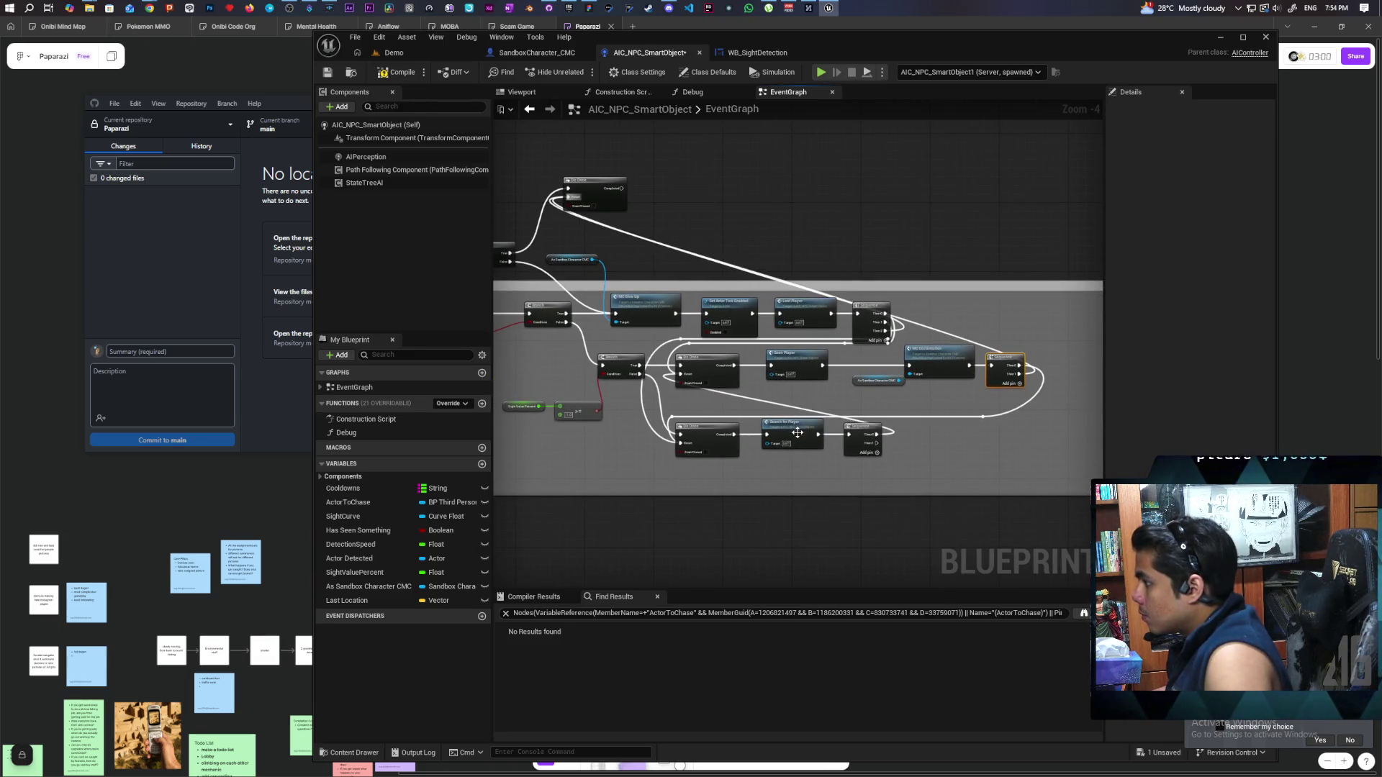
{"action": "mouse_move", "coordinate": [894, 435]}
{"action": "left_mouse_down"}
{"action": "mouse_move", "coordinate": [558, 221]}
{"action": "mouse_move", "coordinate": [568, 197]}
{"action": "mouse_move", "coordinate": [836, 322]}
{"action": "left_mouse_up"}
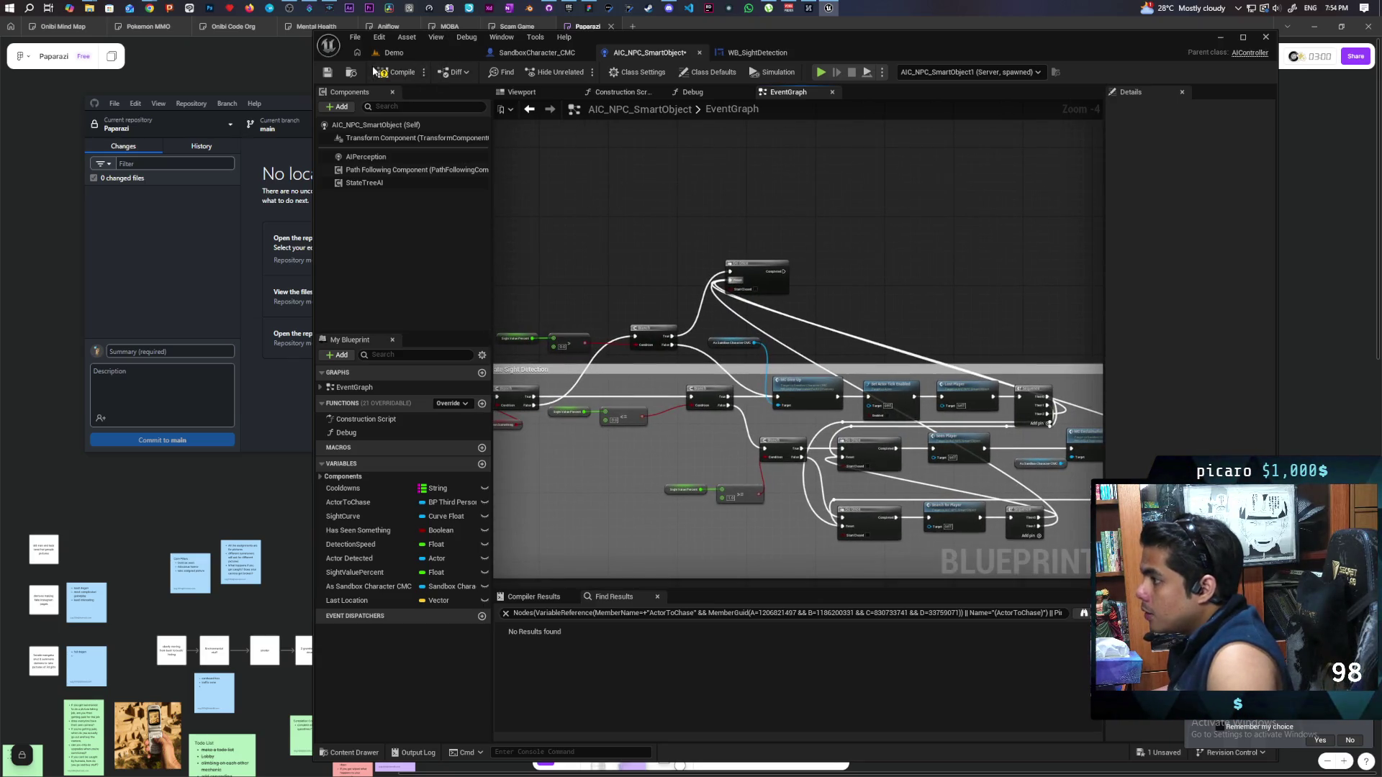
Connect Do Once Completed into the AI MoveTo toward Last Location
{"action": "scroll", "coordinate": [663, 379], "scroll_direction": "down", "scroll_amount": 3}
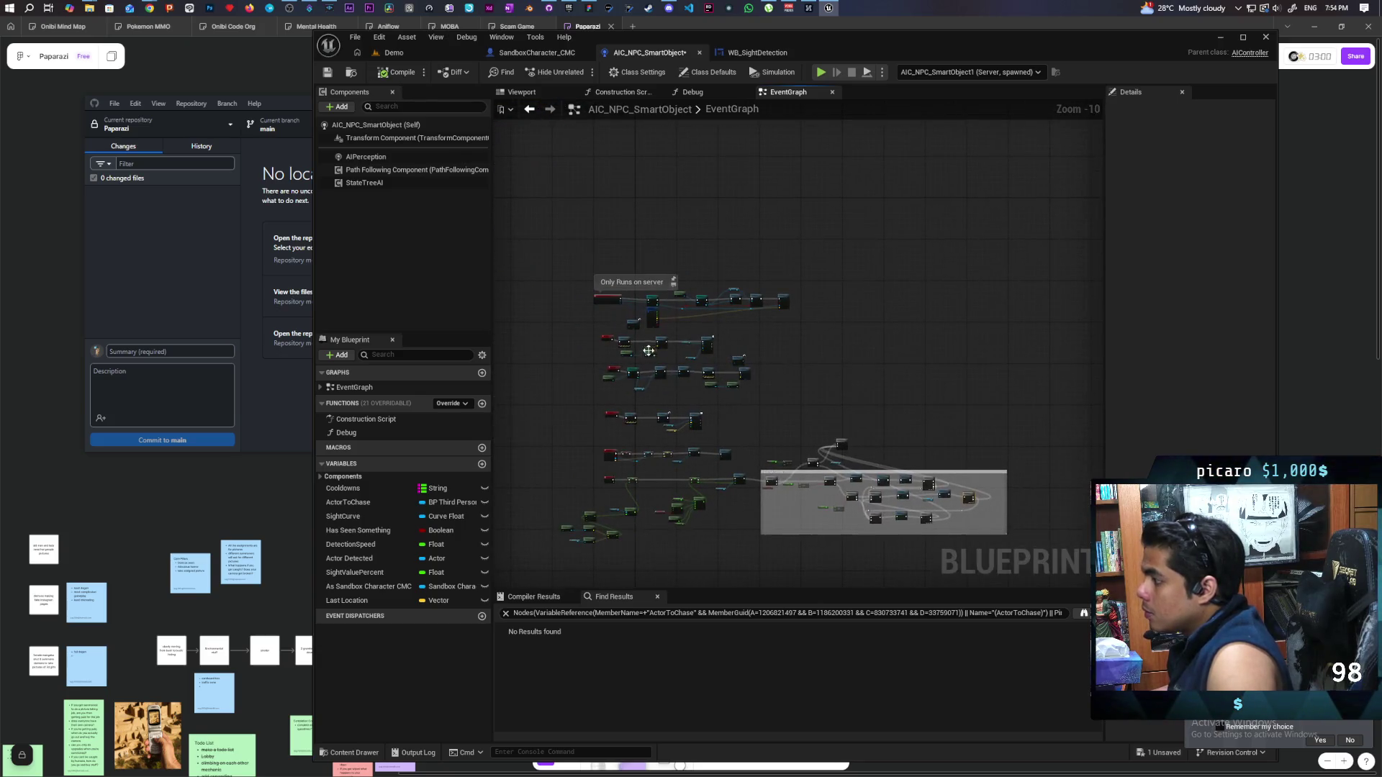
{"action": "scroll", "coordinate": [663, 380], "scroll_direction": "up", "scroll_amount": 3}
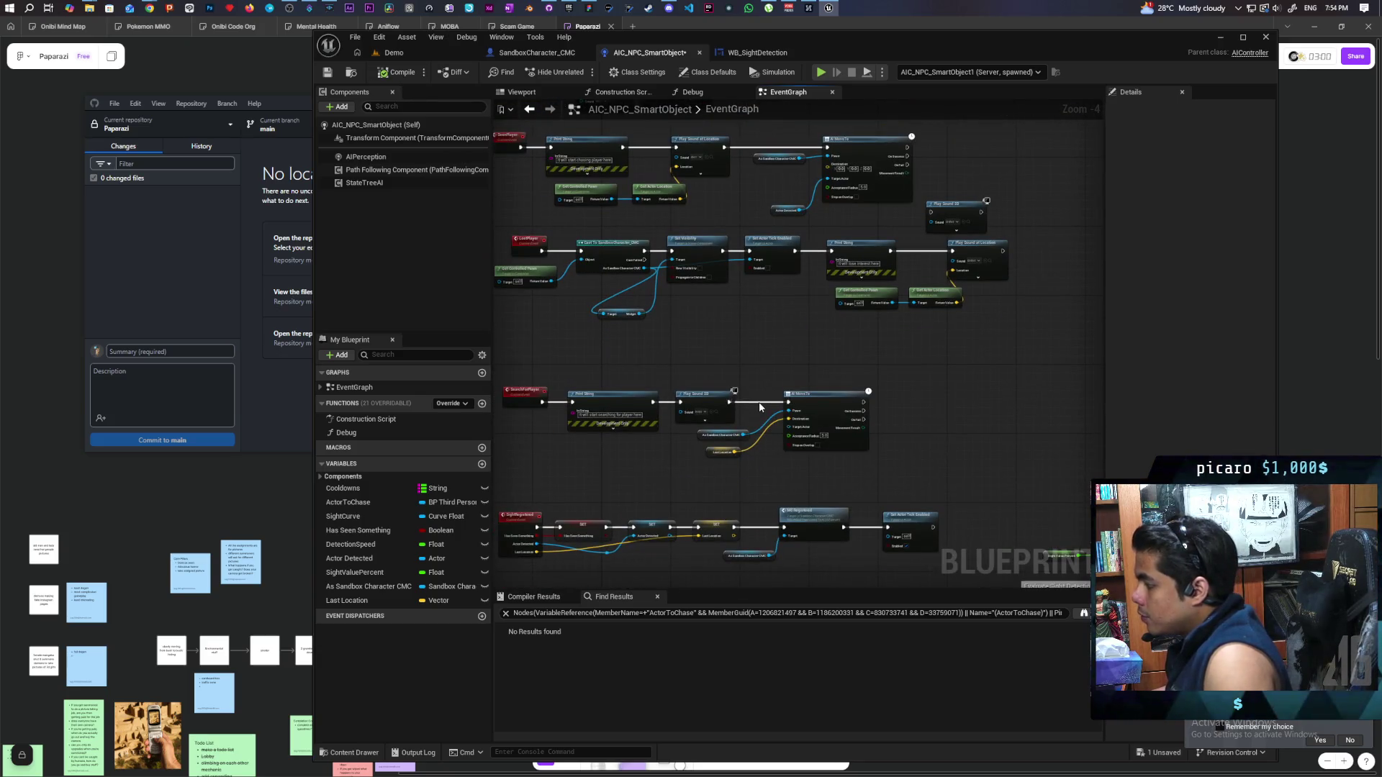
{"action": "left_click", "coordinate": [828, 421]}
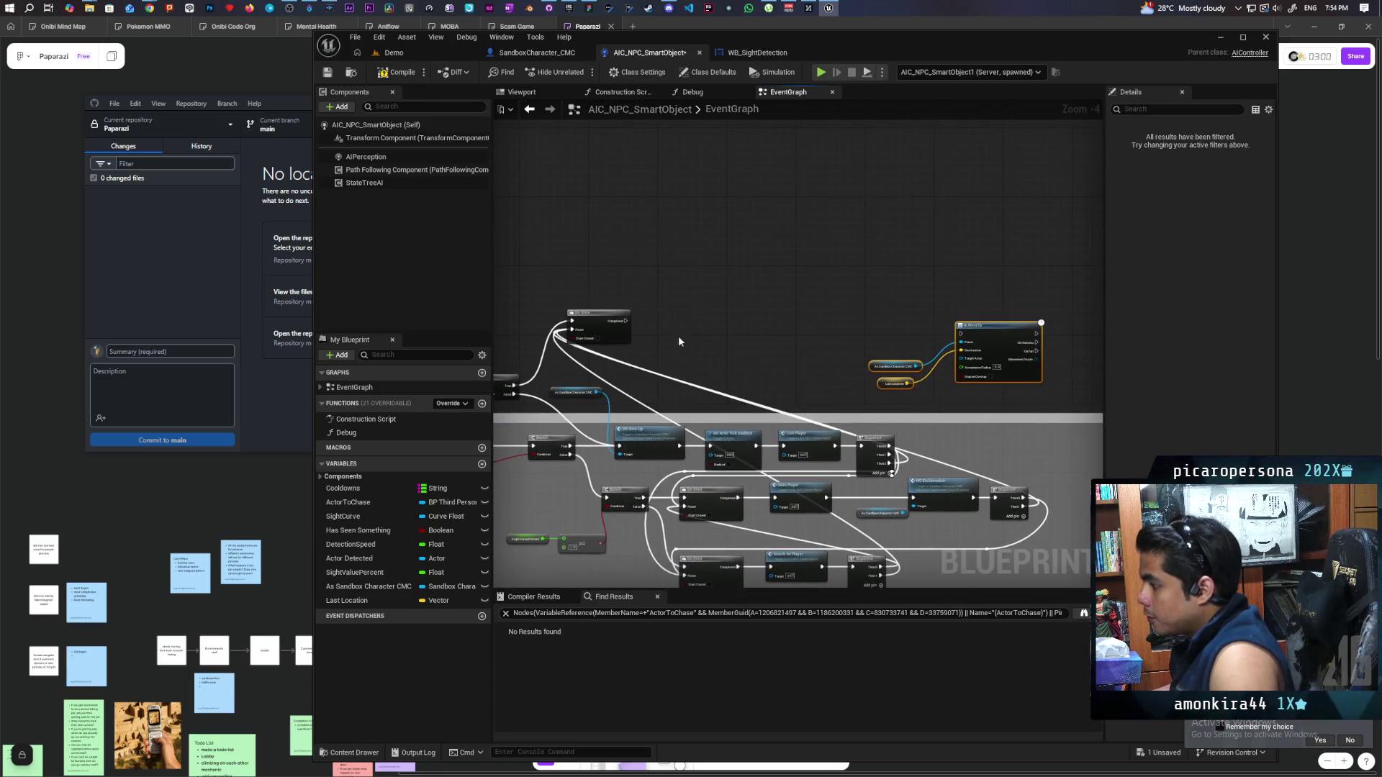
{"action": "mouse_move", "coordinate": [620, 325]}
{"action": "left_mouse_down"}
{"action": "mouse_move", "coordinate": [963, 335]}
{"action": "mouse_move", "coordinate": [784, 295]}
{"action": "mouse_move", "coordinate": [775, 331]}
{"action": "mouse_move", "coordinate": [793, 322]}
{"action": "left_mouse_up"}
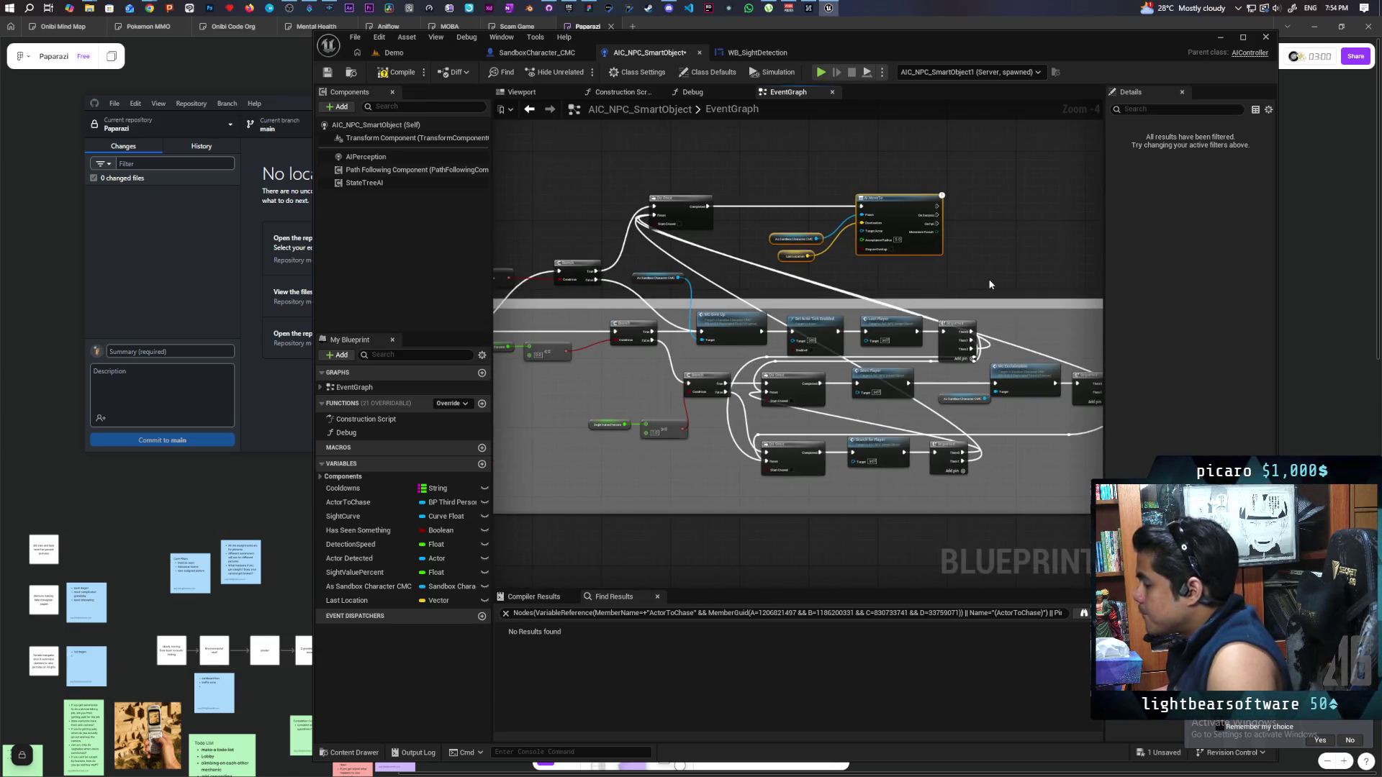
Link AI MoveTo's On Fail to the lower Do Once and feed its output into a new Sequence
{"action": "scroll", "coordinate": [952, 219], "scroll_direction": "up", "scroll_amount": 1}
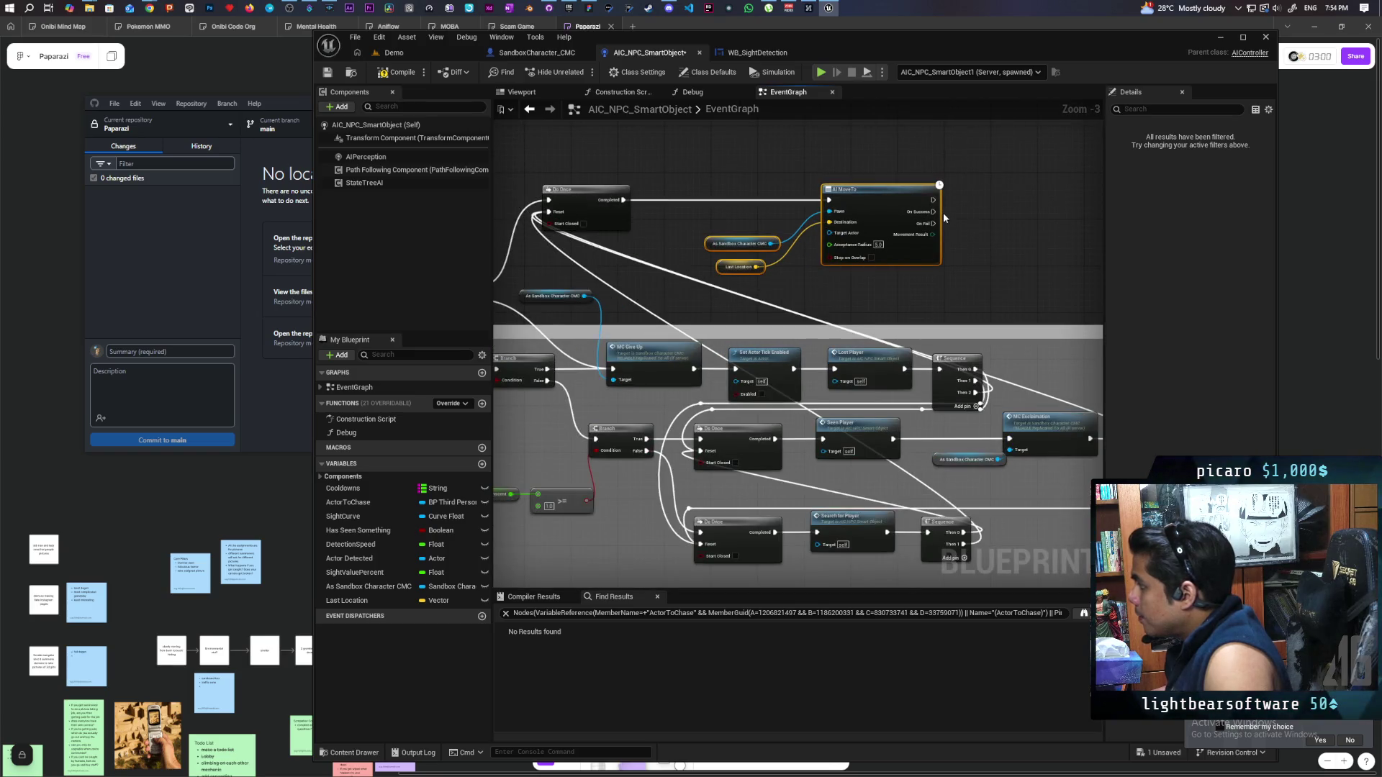
{"action": "mouse_move", "coordinate": [933, 200]}
{"action": "left_mouse_down"}
{"action": "mouse_move", "coordinate": [1012, 255]}
{"action": "mouse_move", "coordinate": [796, 375]}
{"action": "mouse_move", "coordinate": [700, 450]}
{"action": "left_mouse_up"}
{"action": "mouse_move", "coordinate": [931, 228]}
{"action": "left_mouse_down"}
{"action": "mouse_move", "coordinate": [996, 239]}
{"action": "mouse_move", "coordinate": [698, 468]}
{"action": "mouse_move", "coordinate": [700, 533]}
{"action": "left_mouse_up"}
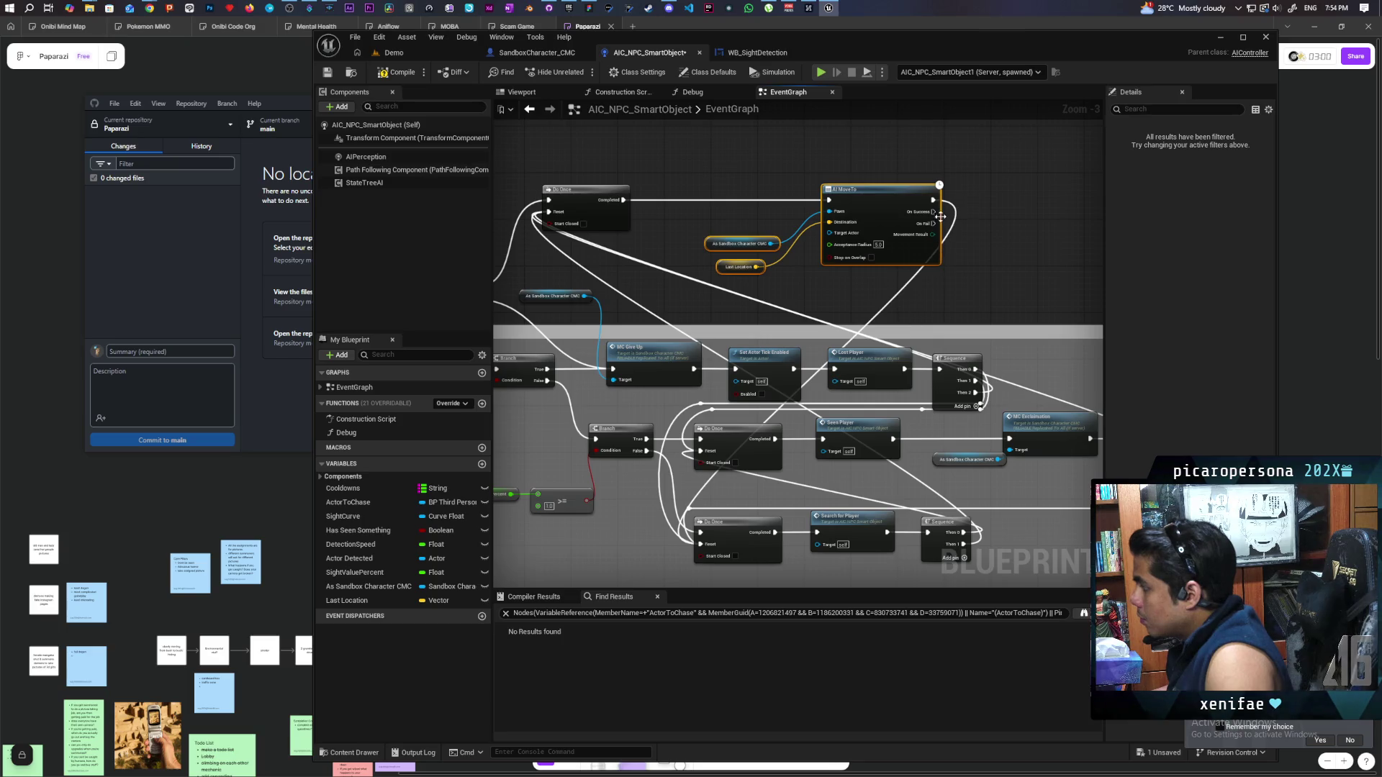
{"action": "left_click", "coordinate": [960, 198]}
{"action": "mouse_move", "coordinate": [933, 200]}
{"action": "left_mouse_down"}
{"action": "mouse_move", "coordinate": [1006, 219]}
{"action": "mouse_move", "coordinate": [965, 221]}
{"action": "mouse_move", "coordinate": [1011, 225]}
{"action": "mouse_move", "coordinate": [709, 412]}
{"action": "mouse_move", "coordinate": [701, 439]}
{"action": "left_mouse_up"}
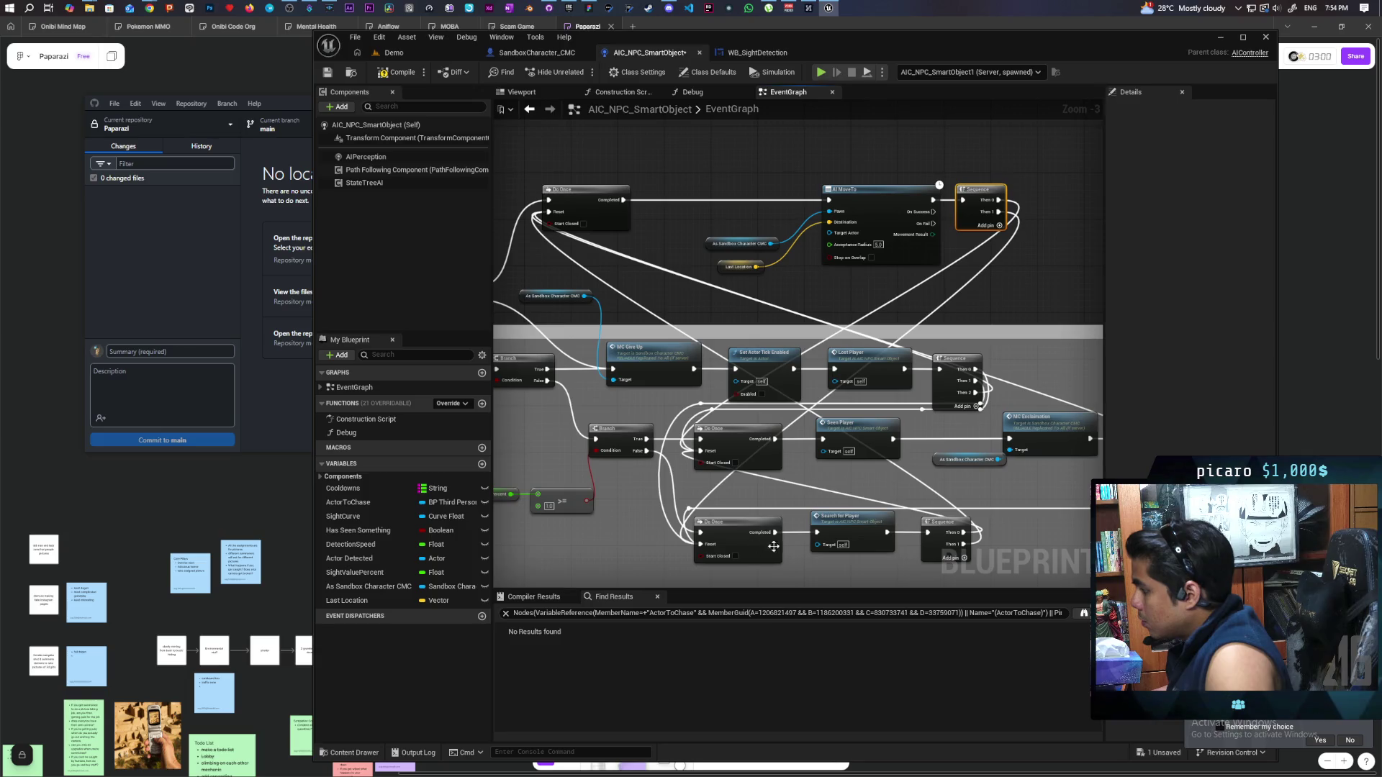
Switch to the Demo level and take control of the running game view
{"action": "left_click", "coordinate": [422, 54]}
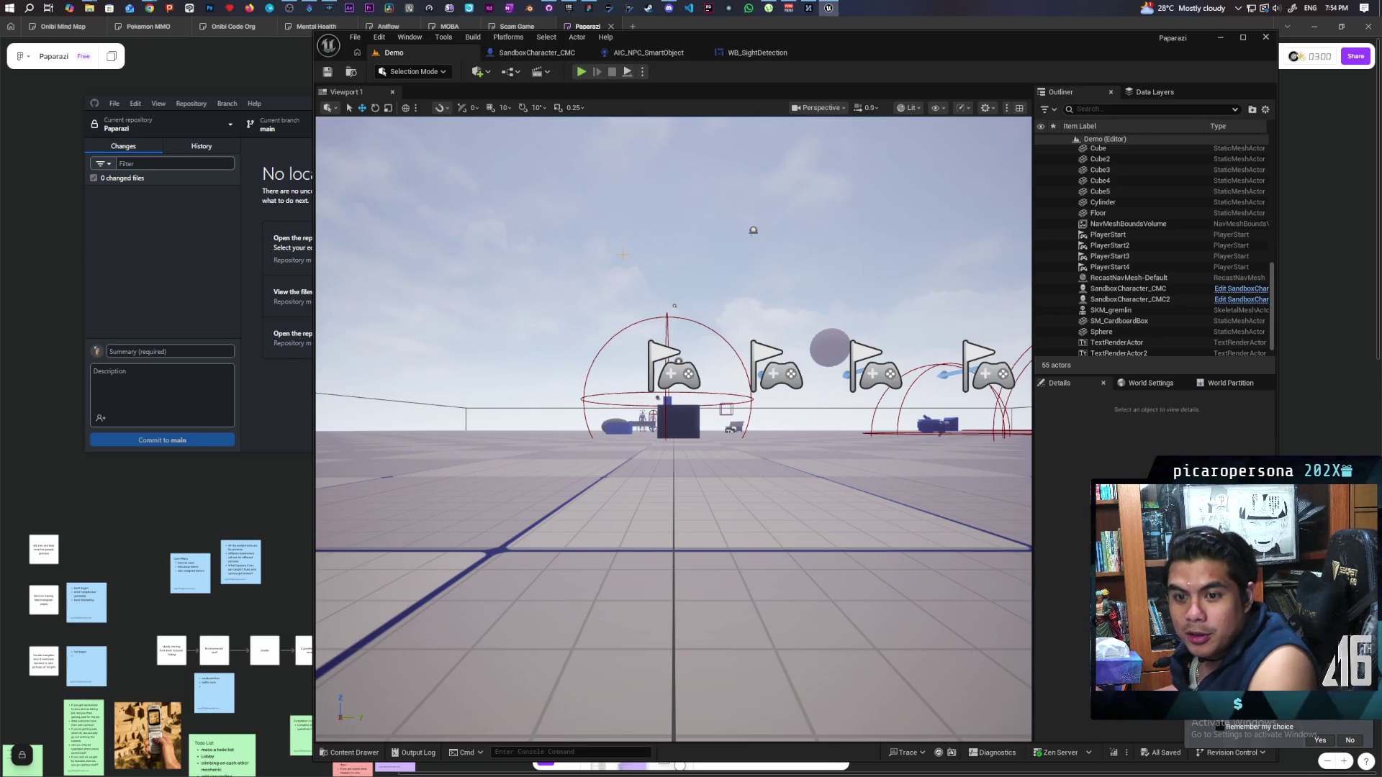
{"action": "left_click_drag", "start_coordinate": [835, 58], "coordinate": [918, 48]}
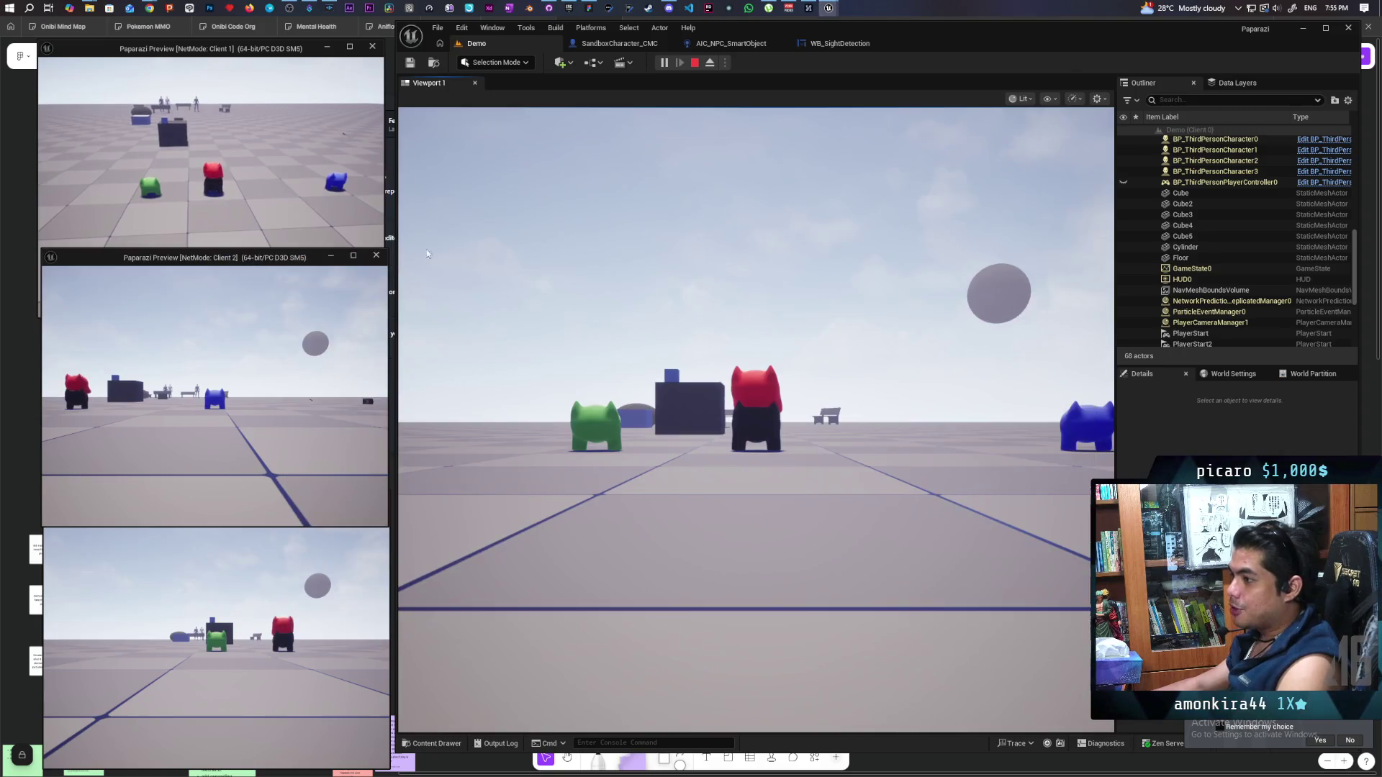
{"action": "left_click", "coordinate": [427, 254]}
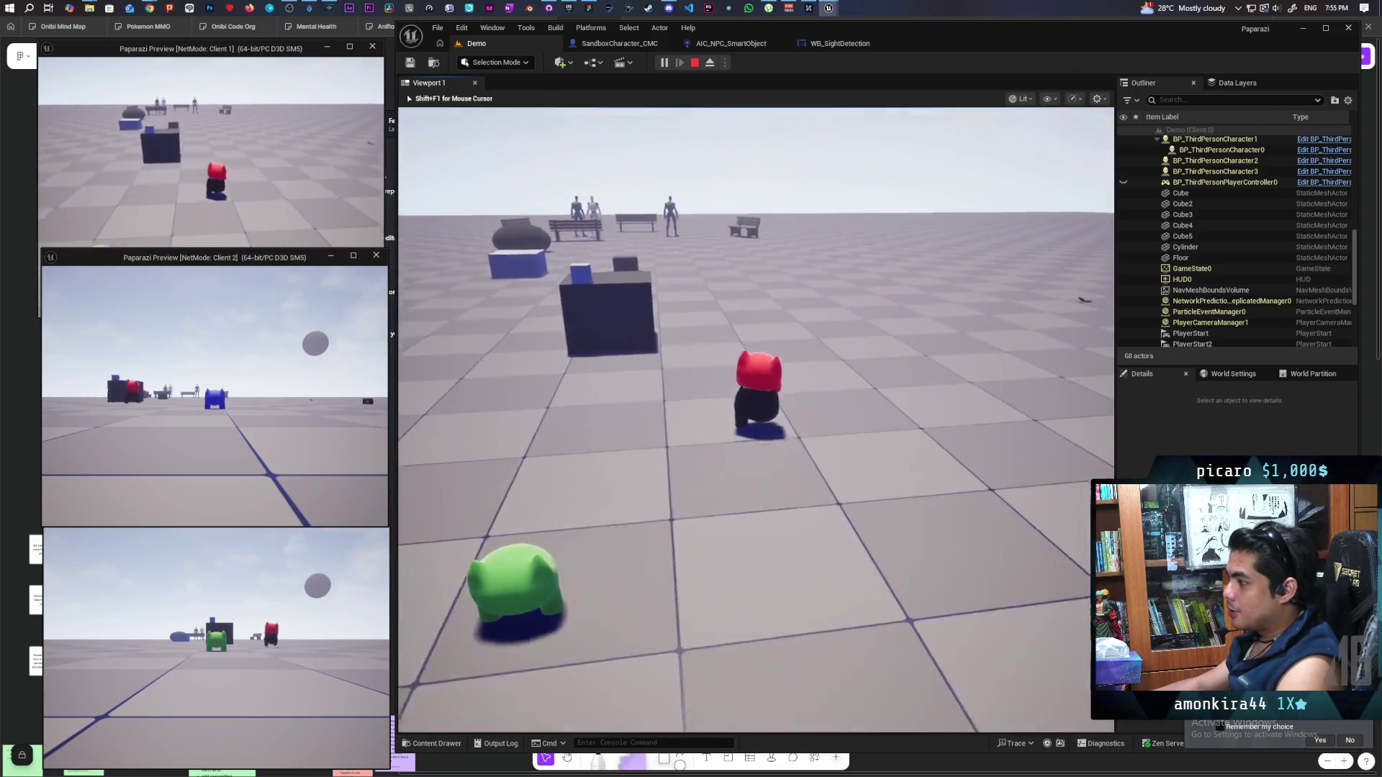
Run the red character past the benches within sight of the NPCs so they chase it
{"action": "key", "text": "w"}
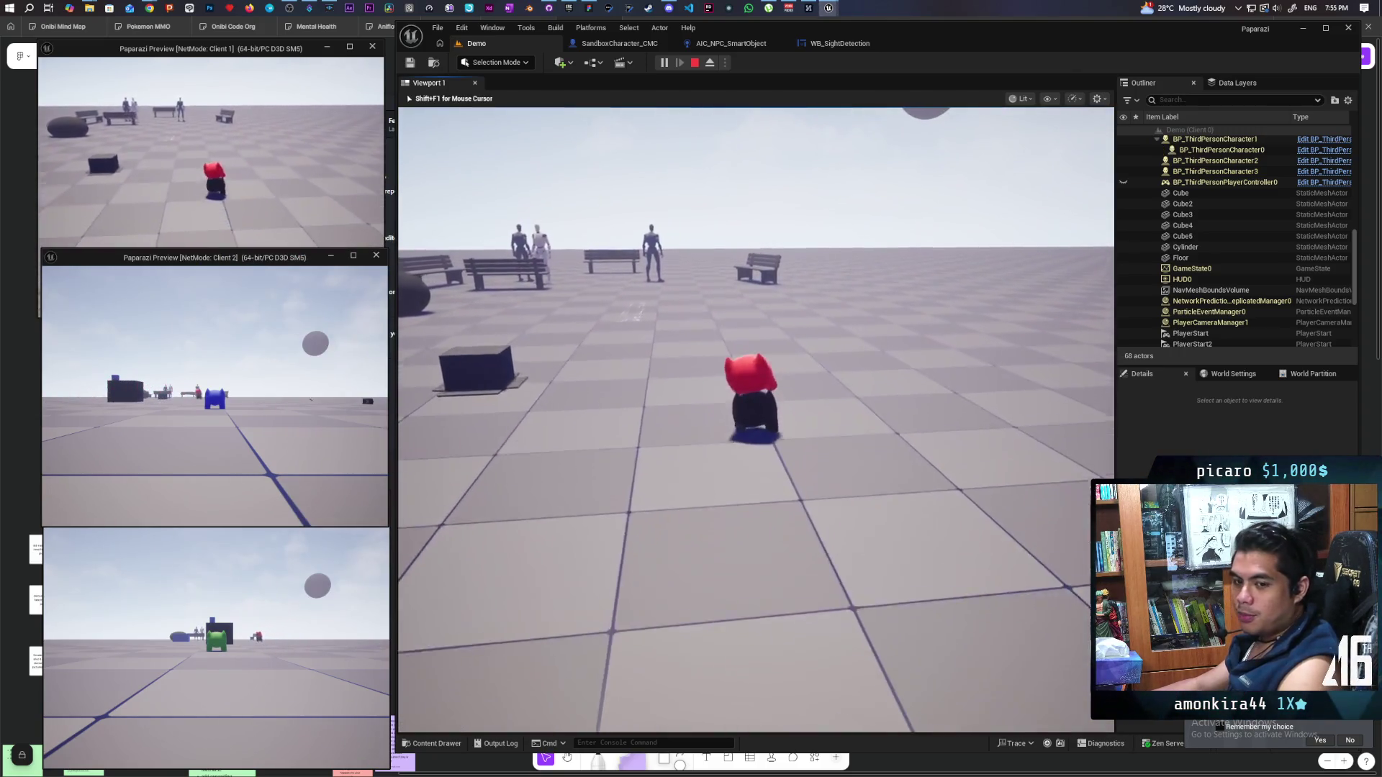
{"action": "key", "text": "w"}
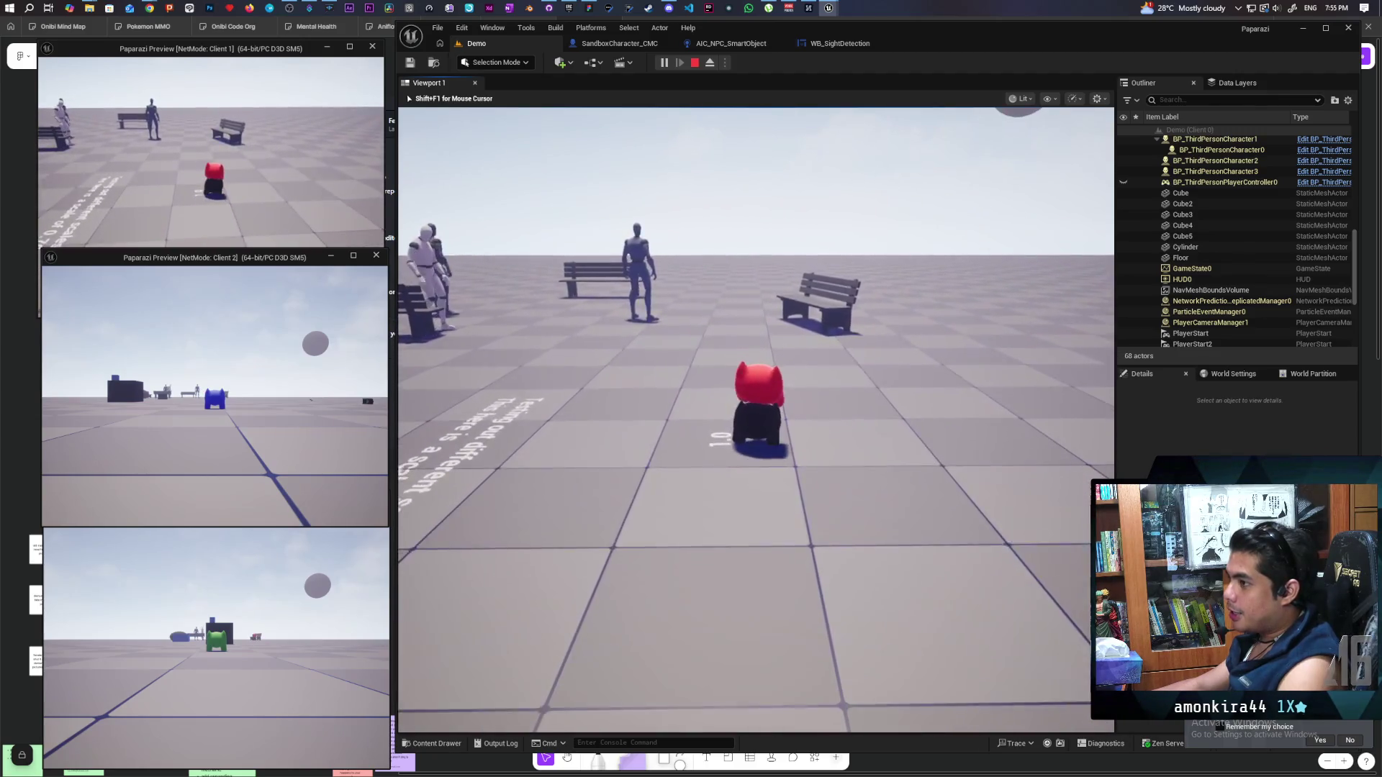
{"action": "left_click", "coordinate": [555, 360]}
{"action": "key", "text": "w"}
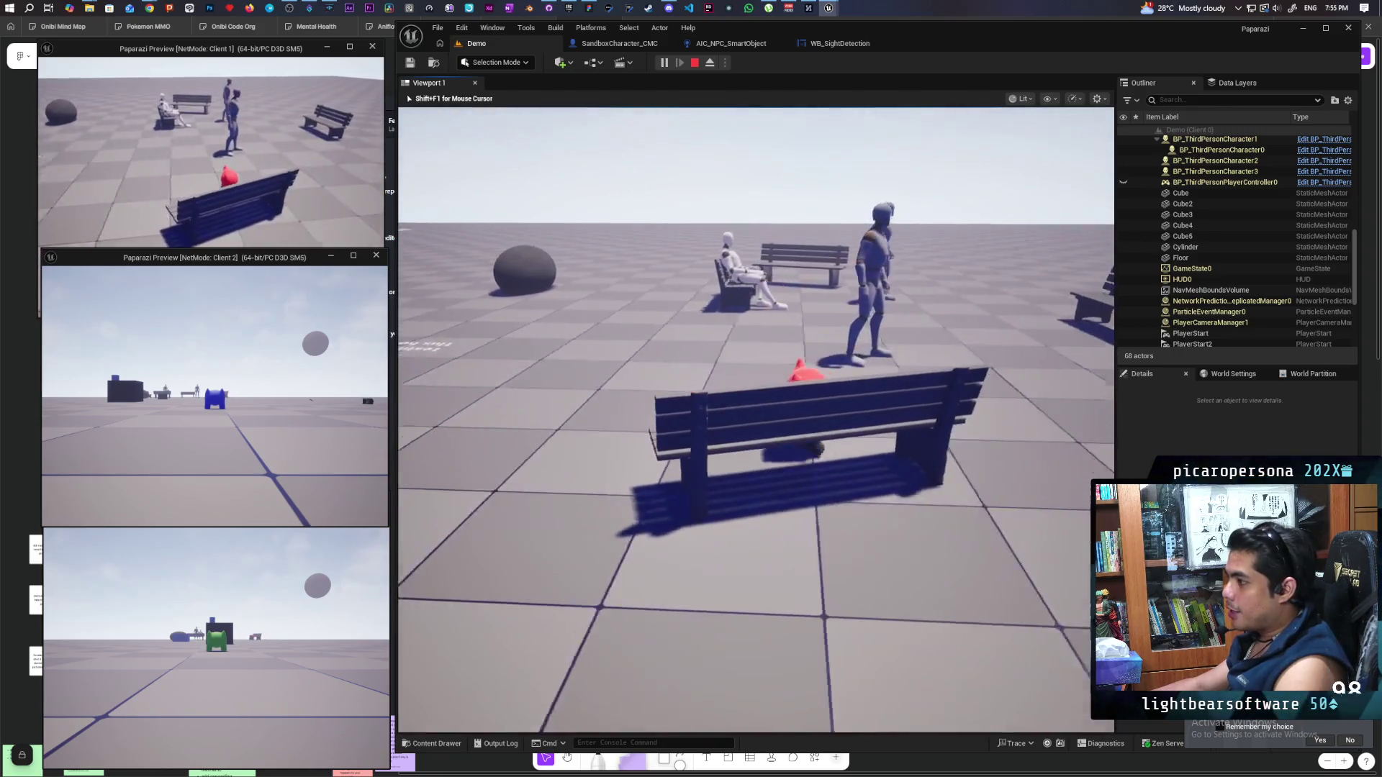
{"action": "key", "text": "s"}
{"action": "key", "text": "s"}
{"action": "key", "text": "a"}
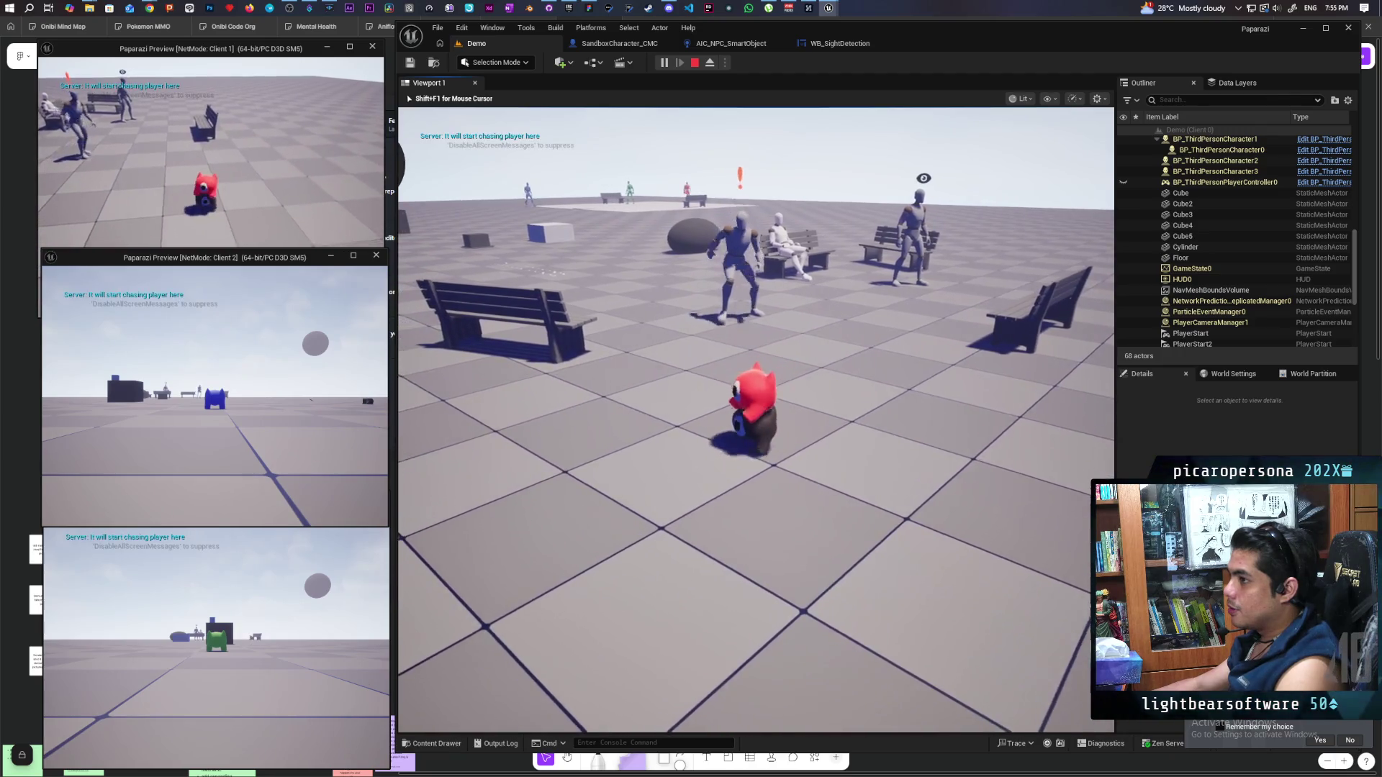
{"action": "key", "text": "a"}
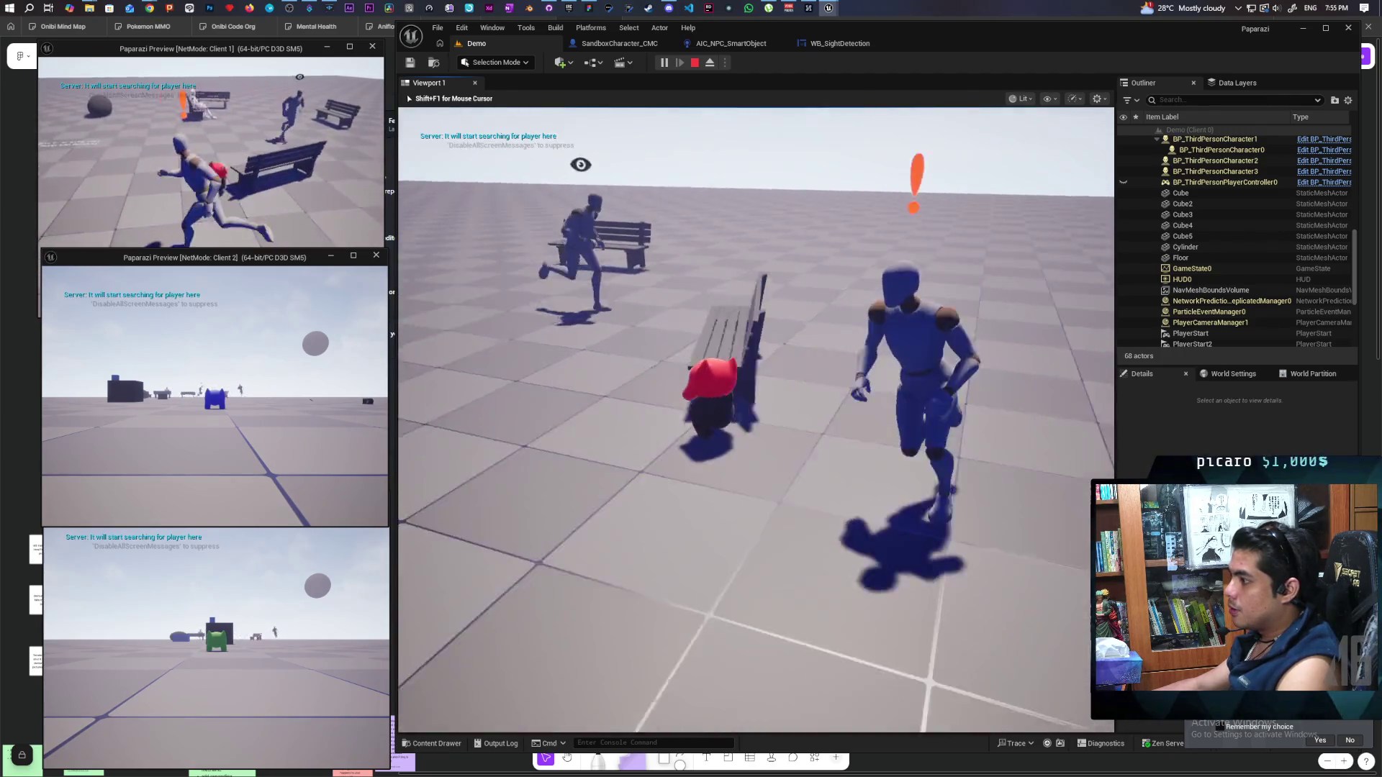
{"action": "key", "text": "w"}
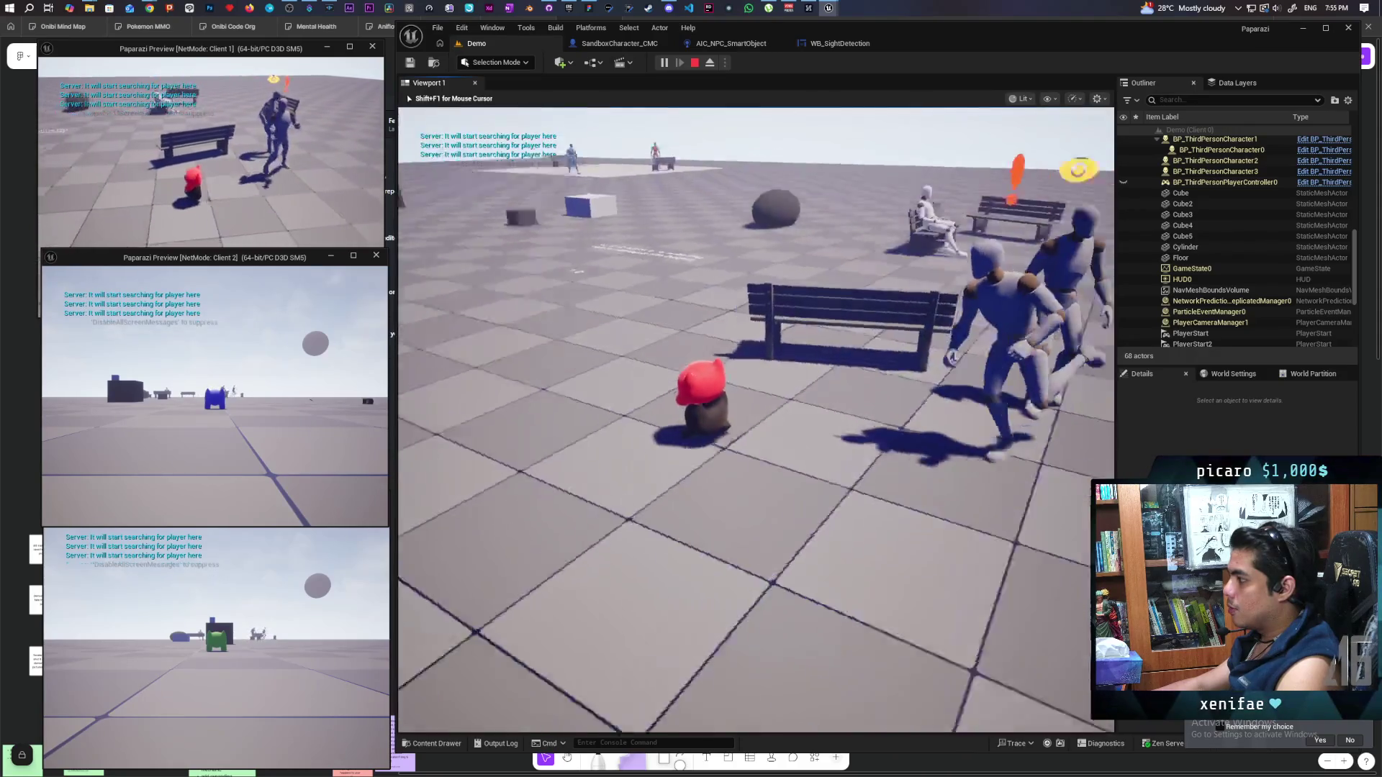
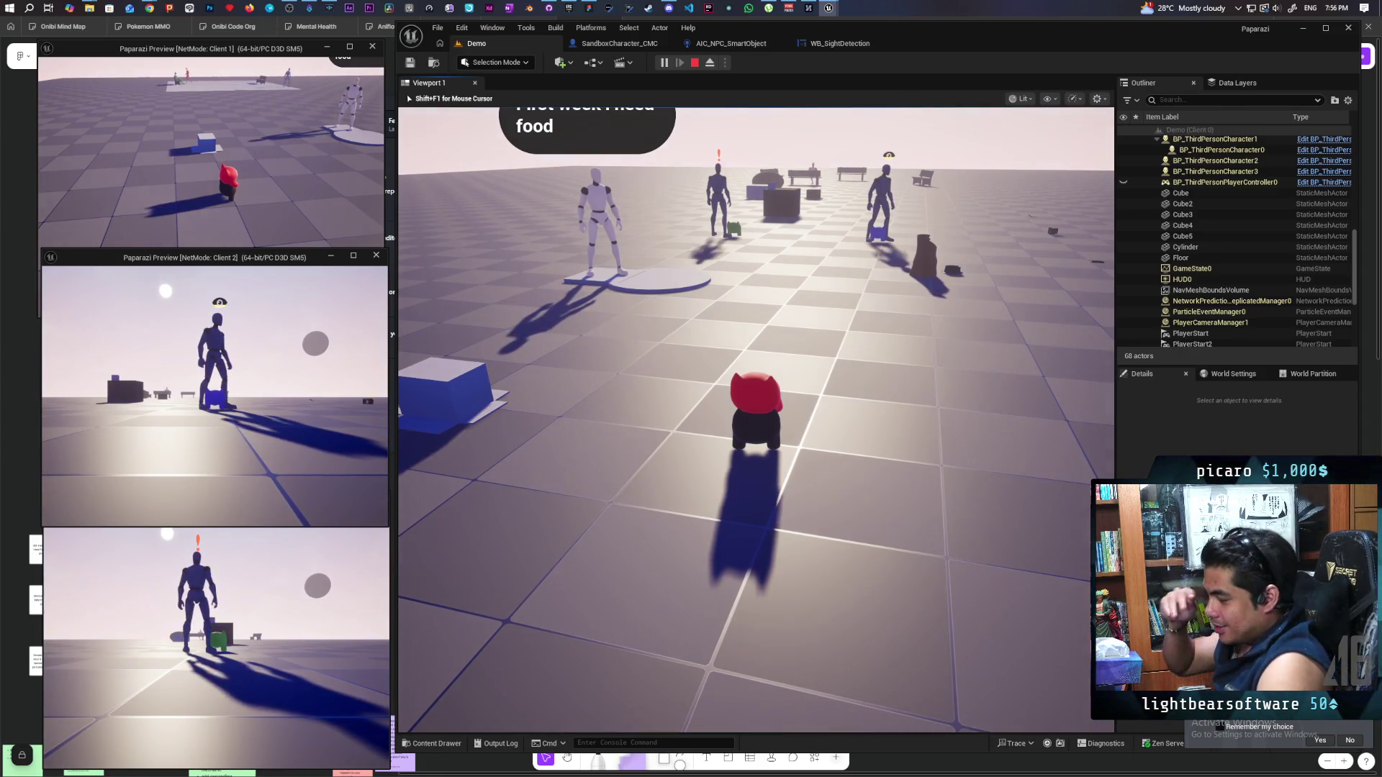
End the multiplayer play session and show the WB_SightDetection widget's EventGraph
{"action": "key", "text": "Escape"}
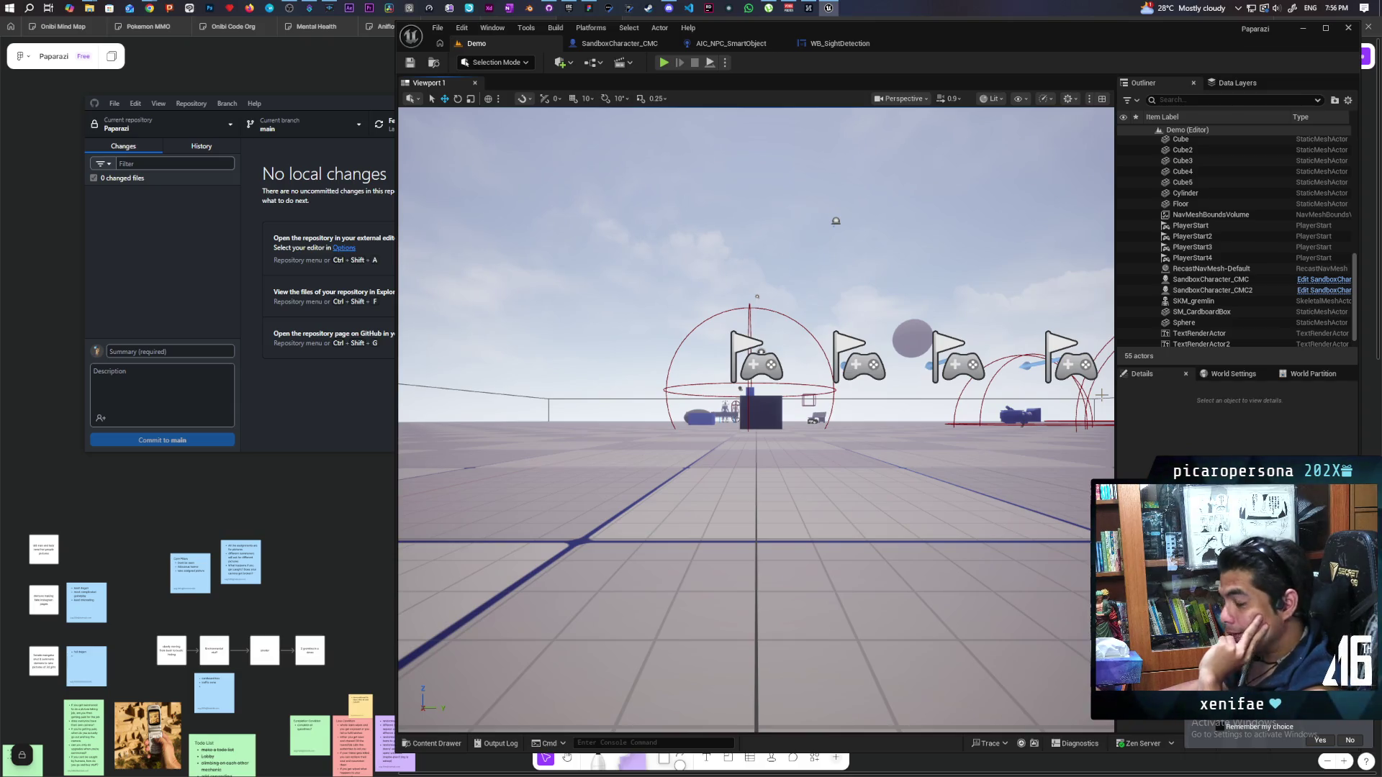
{"action": "left_click", "coordinate": [841, 44]}
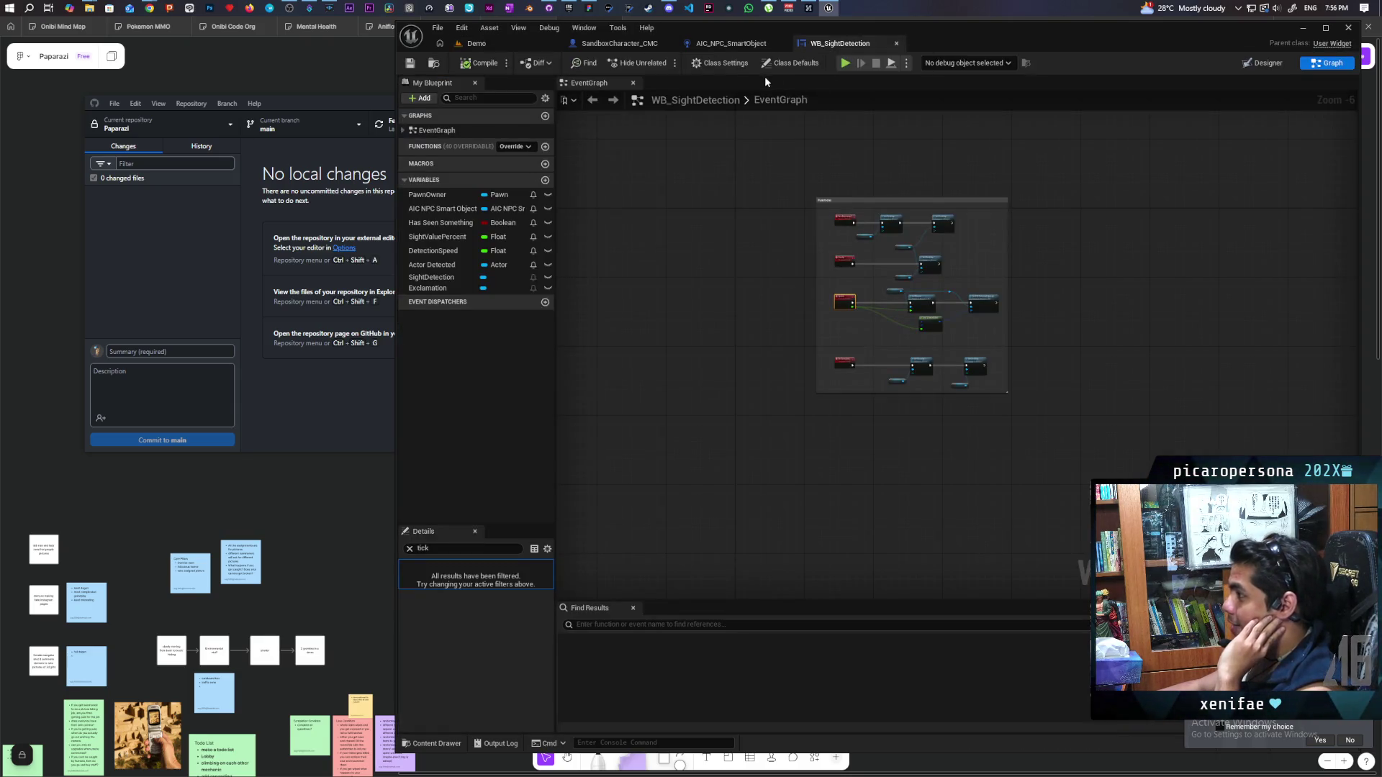
Switch to the AIC_NPC_SmartObject EventGraph and survey its sight logic
{"action": "left_click", "coordinate": [730, 44]}
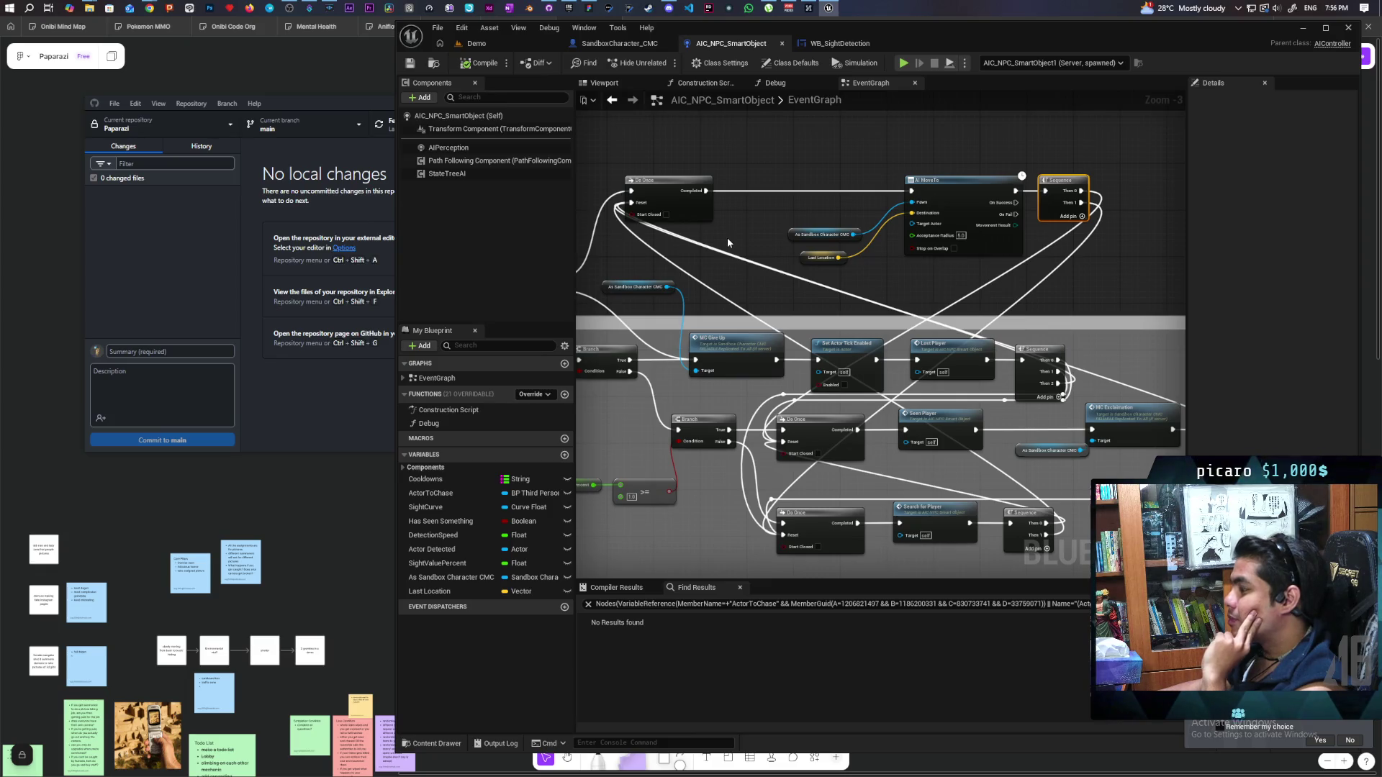
{"action": "left_click_drag", "start_coordinate": [681, 165], "coordinate": [902, 193]}
{"action": "scroll", "coordinate": [776, 205], "scroll_direction": "down", "scroll_amount": 2}
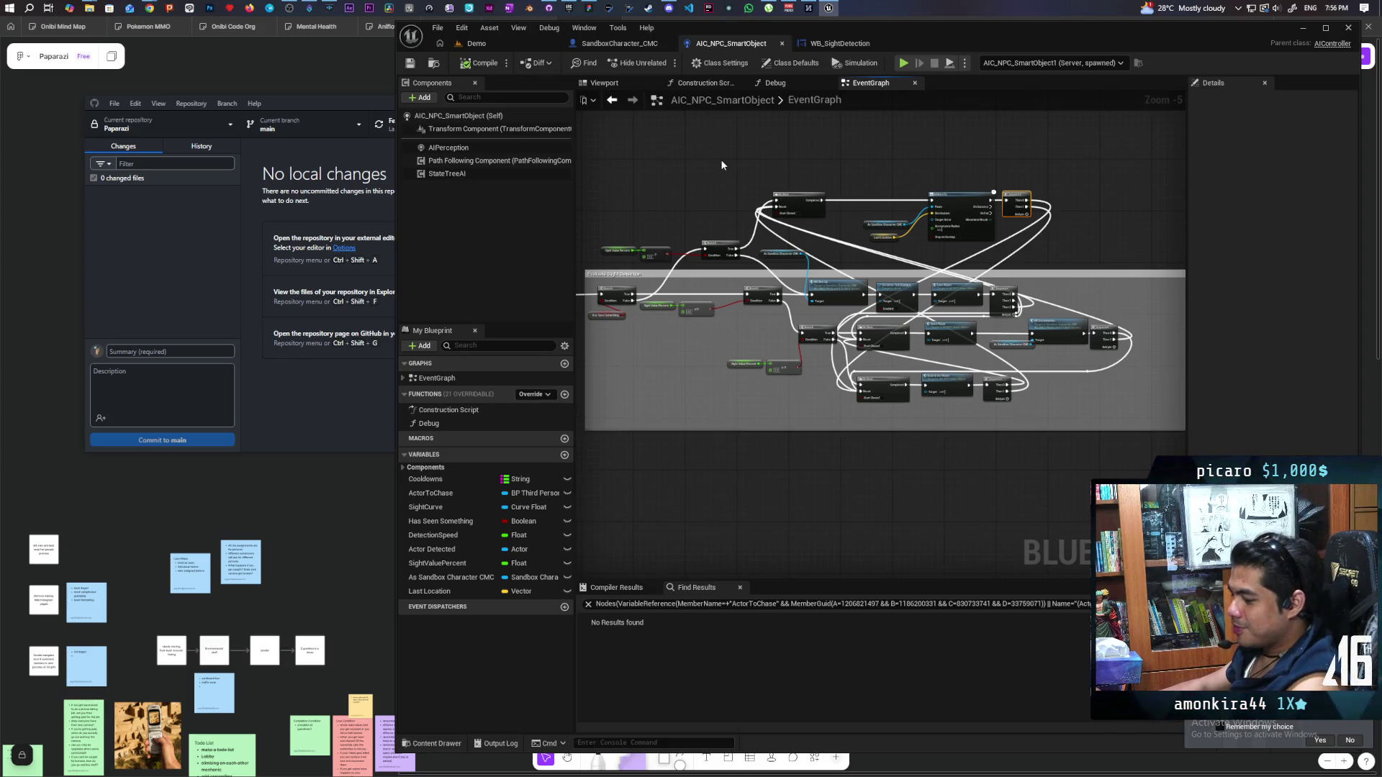
{"action": "scroll", "coordinate": [719, 224], "scroll_direction": "up", "scroll_amount": 3}
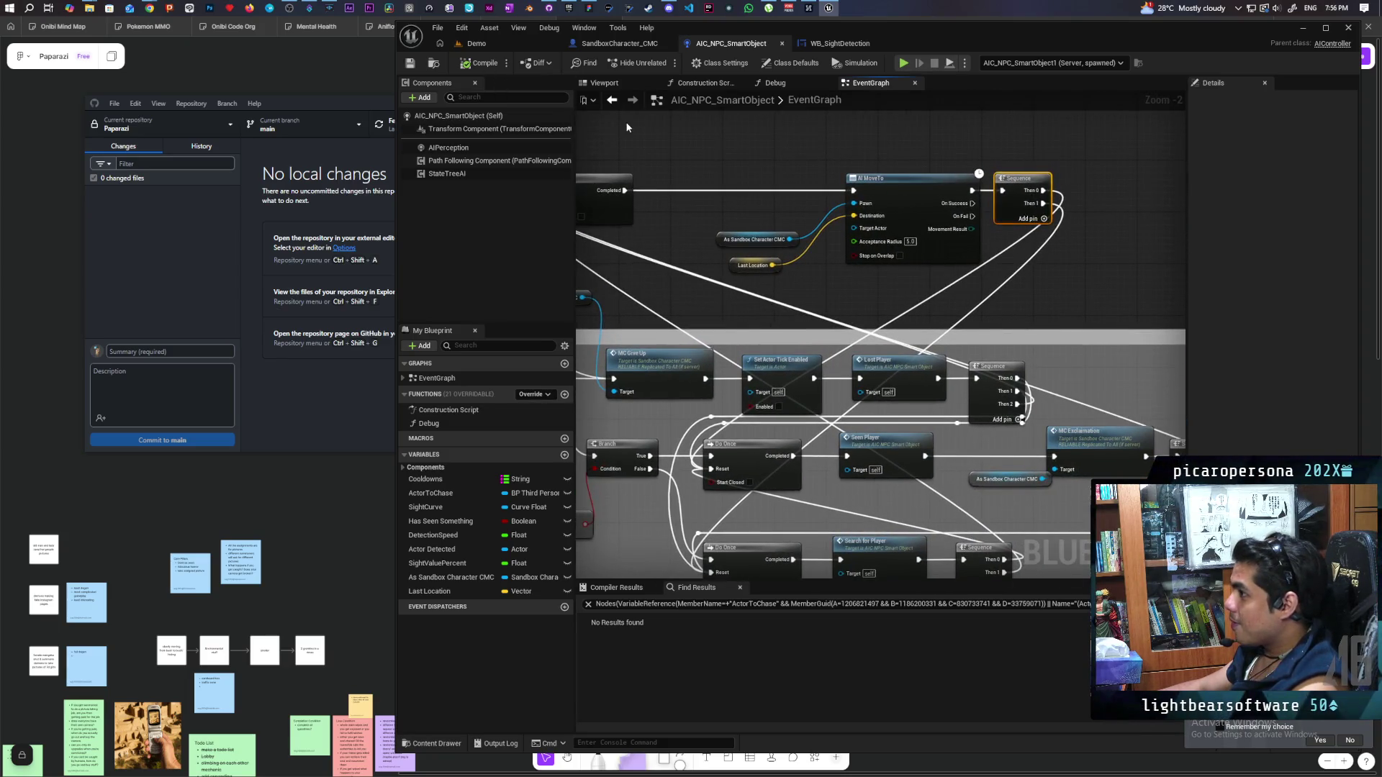
{"action": "scroll", "coordinate": [768, 332], "scroll_direction": "down", "scroll_amount": 2}
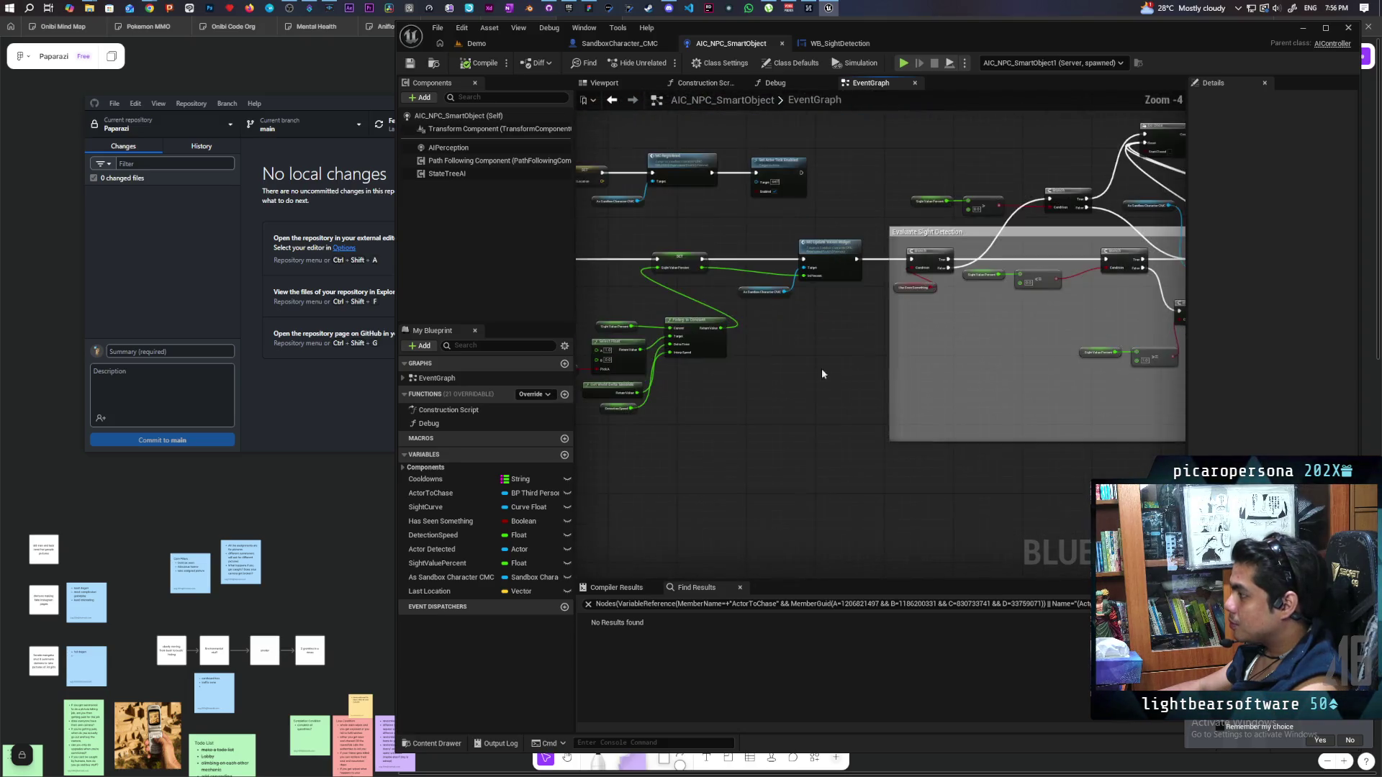
{"action": "scroll", "coordinate": [764, 464], "scroll_direction": "up", "scroll_amount": 2}
{"action": "scroll", "coordinate": [764, 464], "scroll_direction": "down", "scroll_amount": 2}
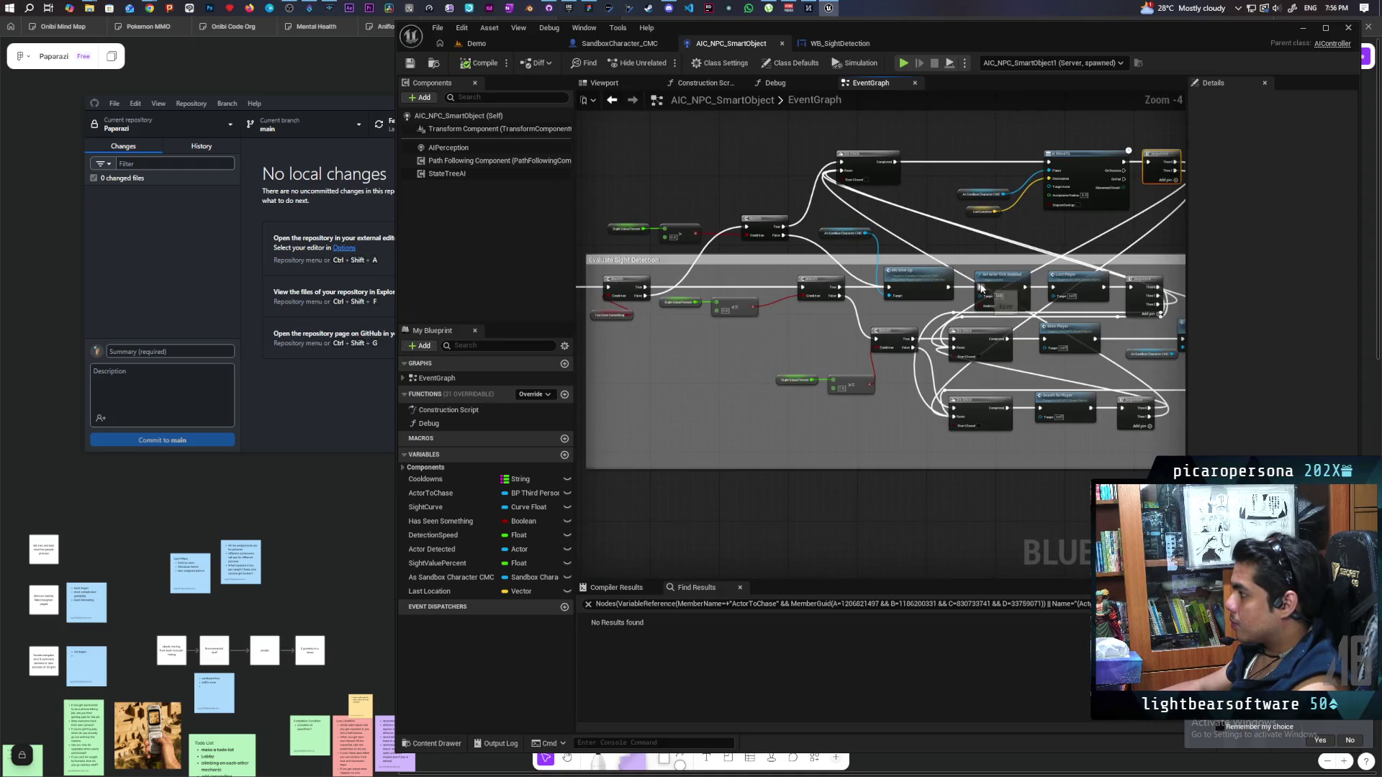
{"action": "scroll", "coordinate": [850, 291], "scroll_direction": "up", "scroll_amount": 1}
Jump from the Lost Player call to the LostPlayer event definition and frame it with SeenPlayer
{"action": "left_click_drag", "start_coordinate": [1103, 321], "coordinate": [802, 305]}
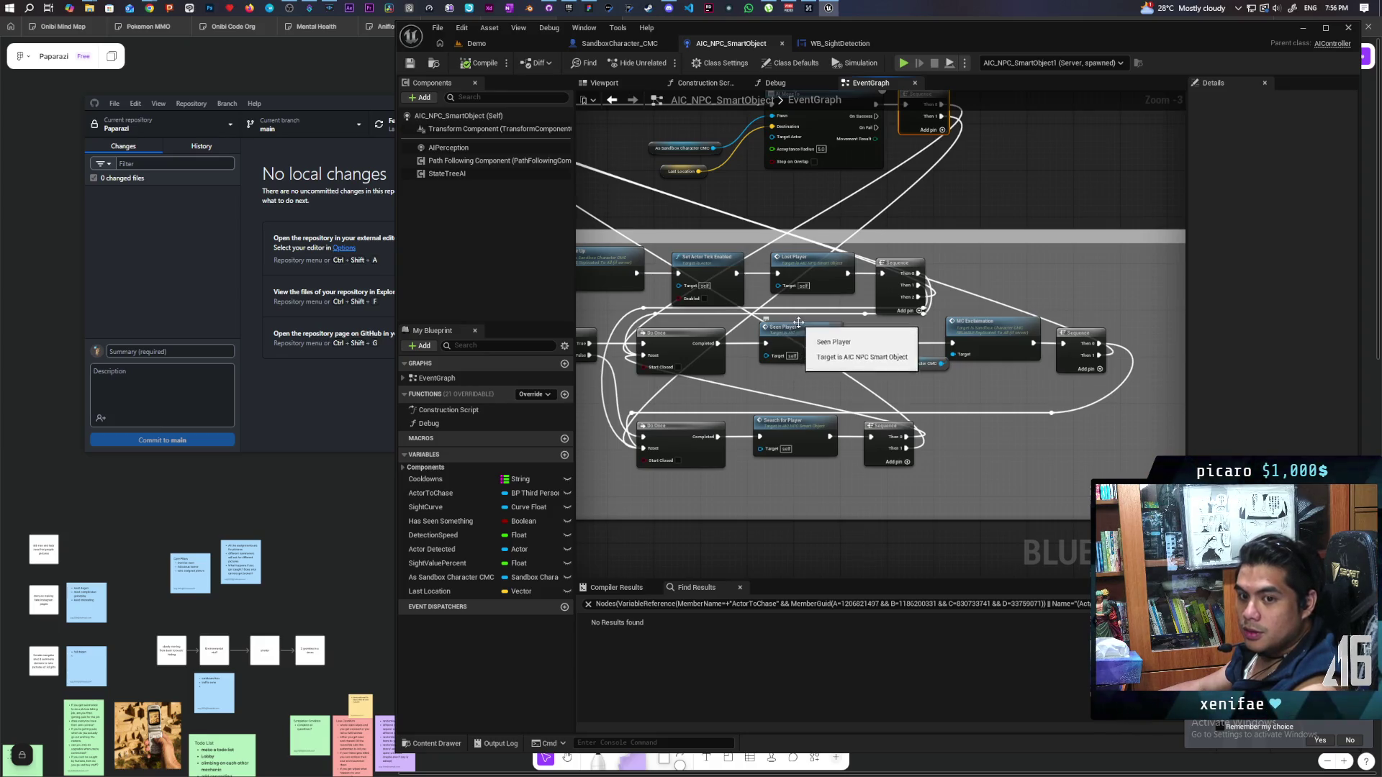
{"action": "double_click", "coordinate": [835, 284]}
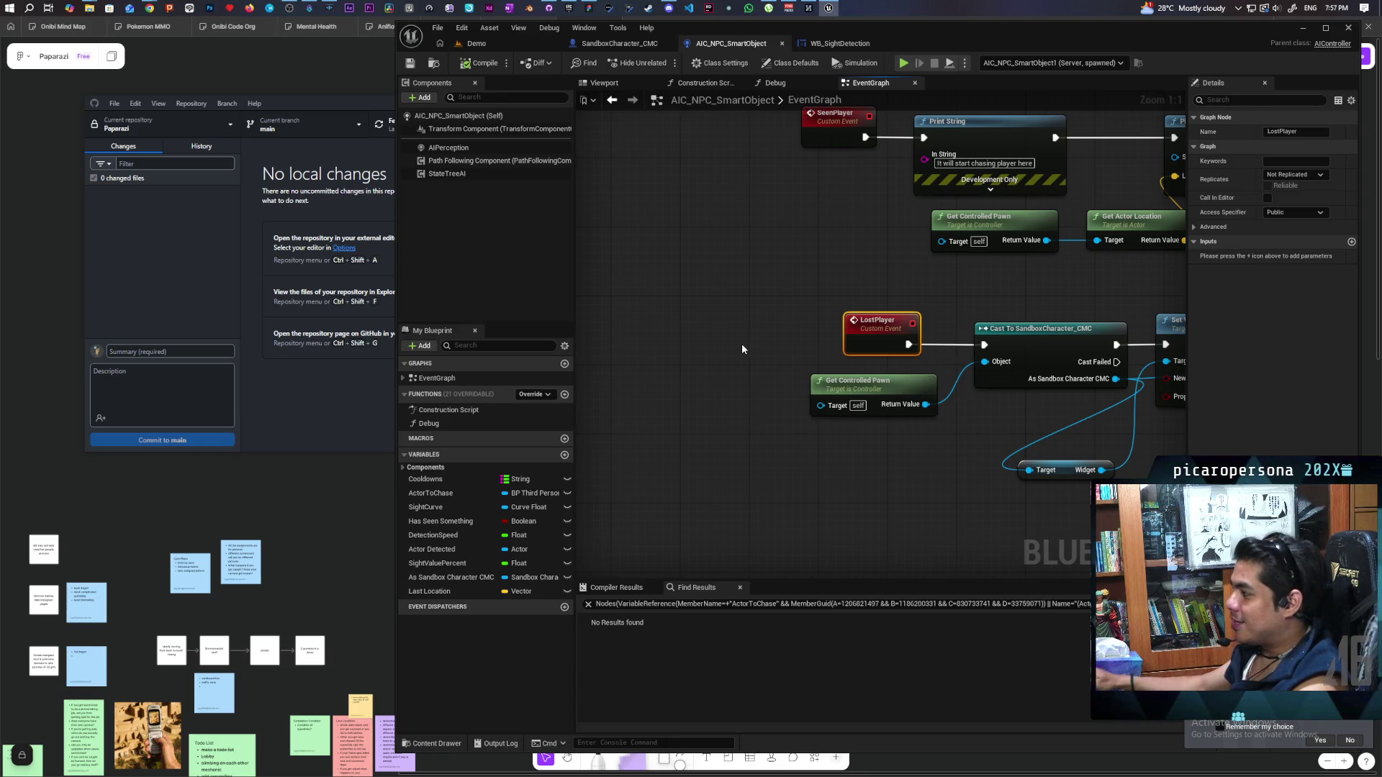
{"action": "left_click_drag", "start_coordinate": [836, 319], "coordinate": [754, 317]}
{"action": "left_click_drag", "start_coordinate": [652, 301], "coordinate": [779, 326]}
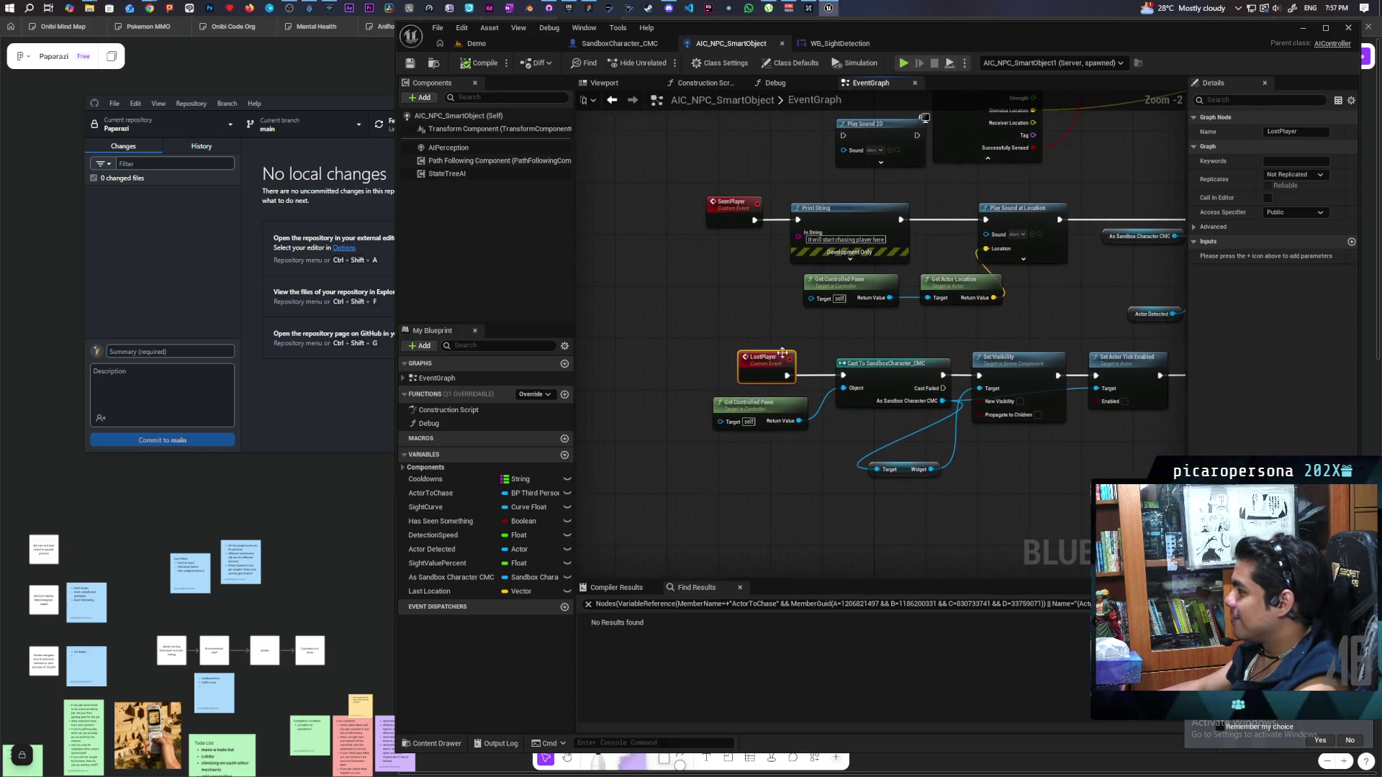
{"action": "left_click", "coordinate": [796, 317]}
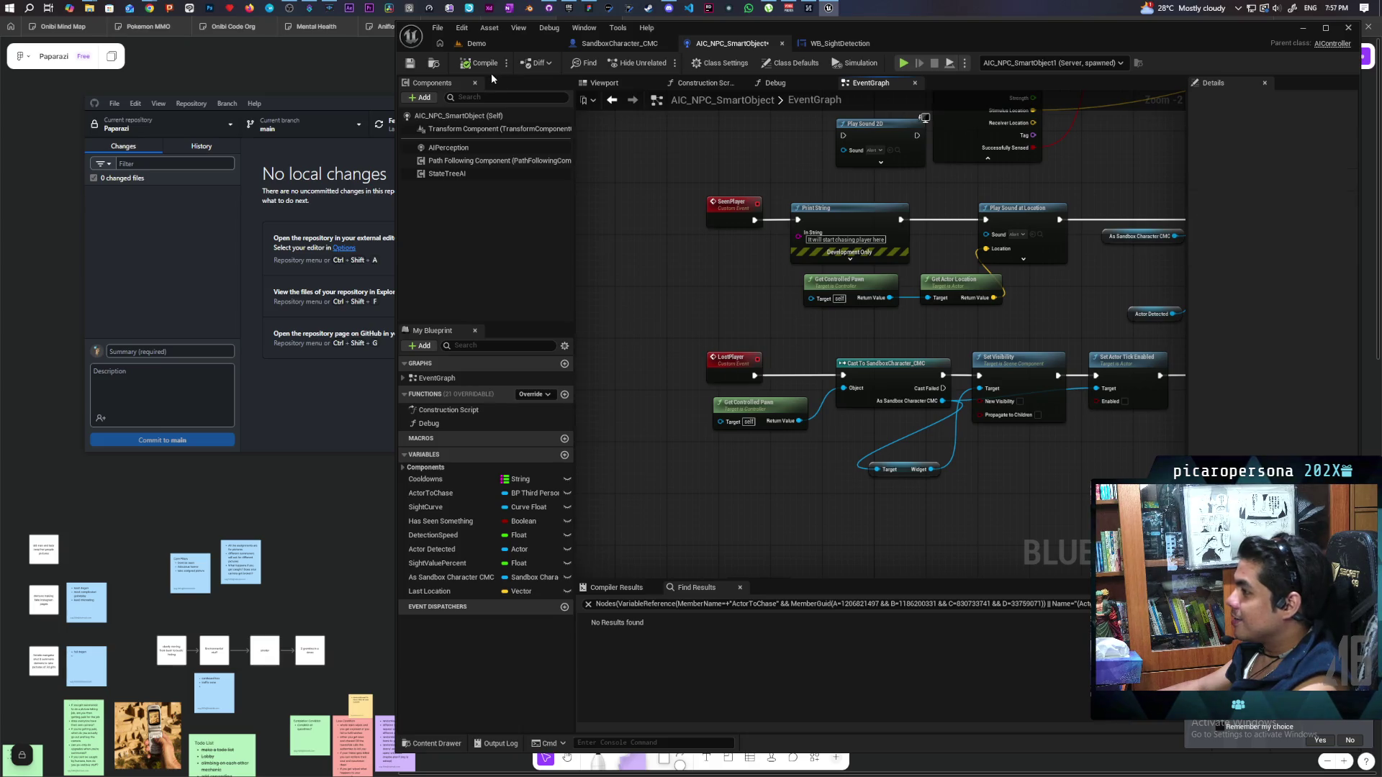
{"action": "mouse_move", "coordinate": [149, 8]}
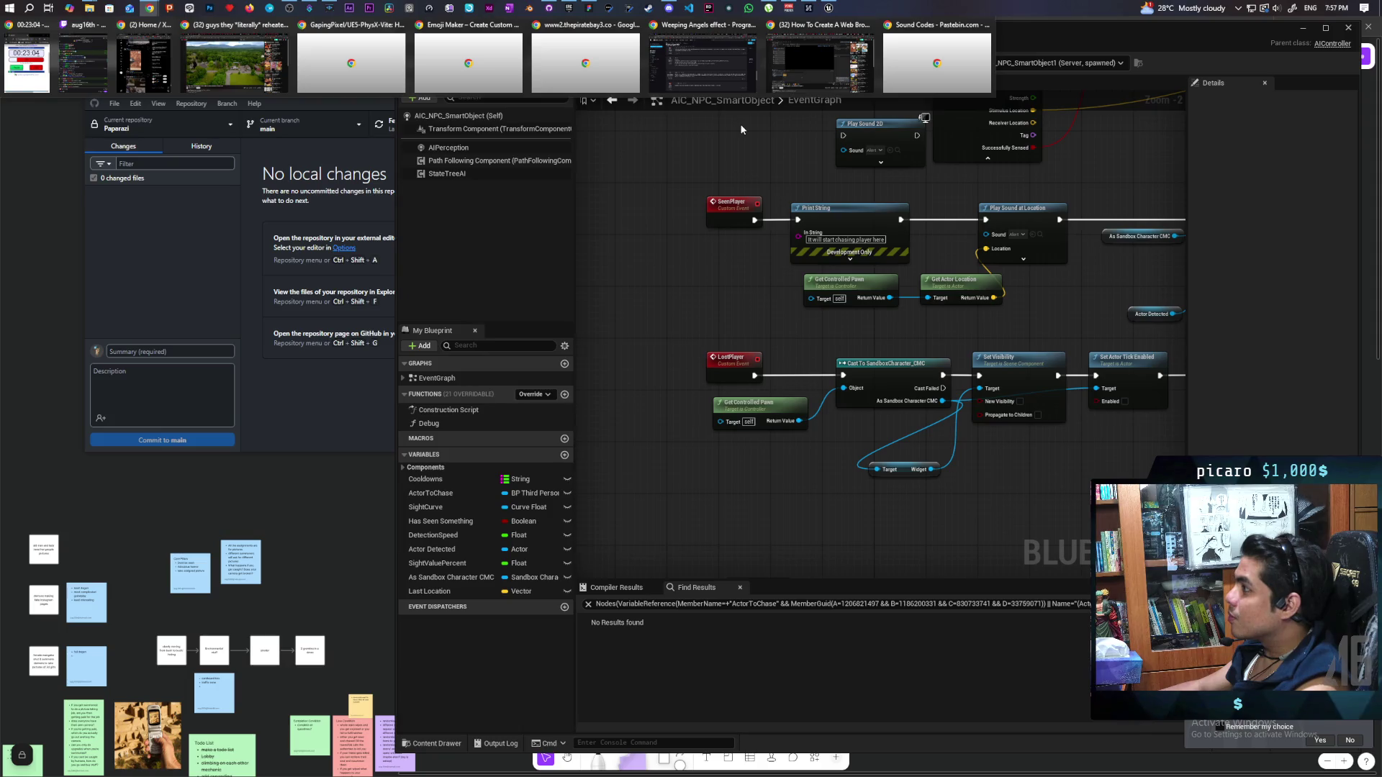
In the Twitch Creator Dashboard, list the Clips I've Created
{"action": "left_click", "coordinate": [724, 90]}
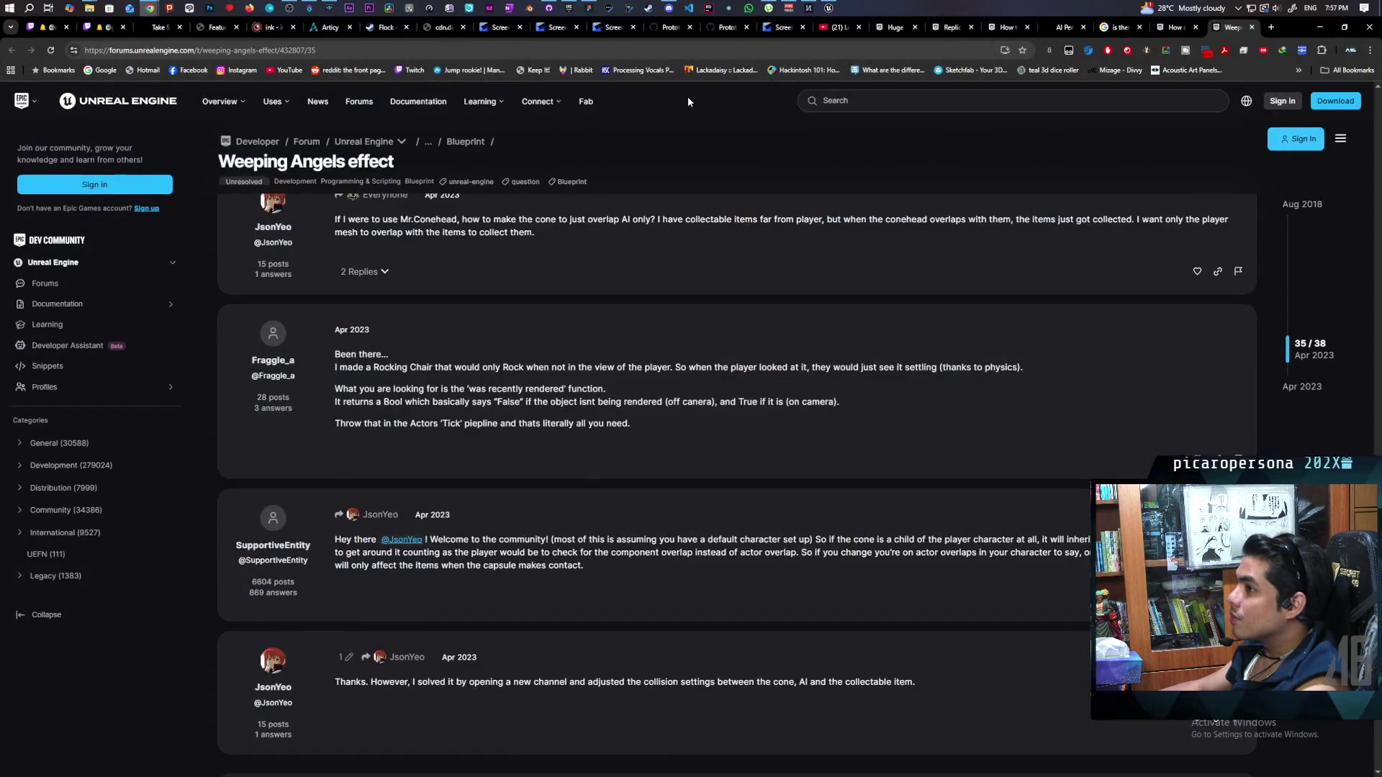
{"action": "left_click", "coordinate": [97, 28]}
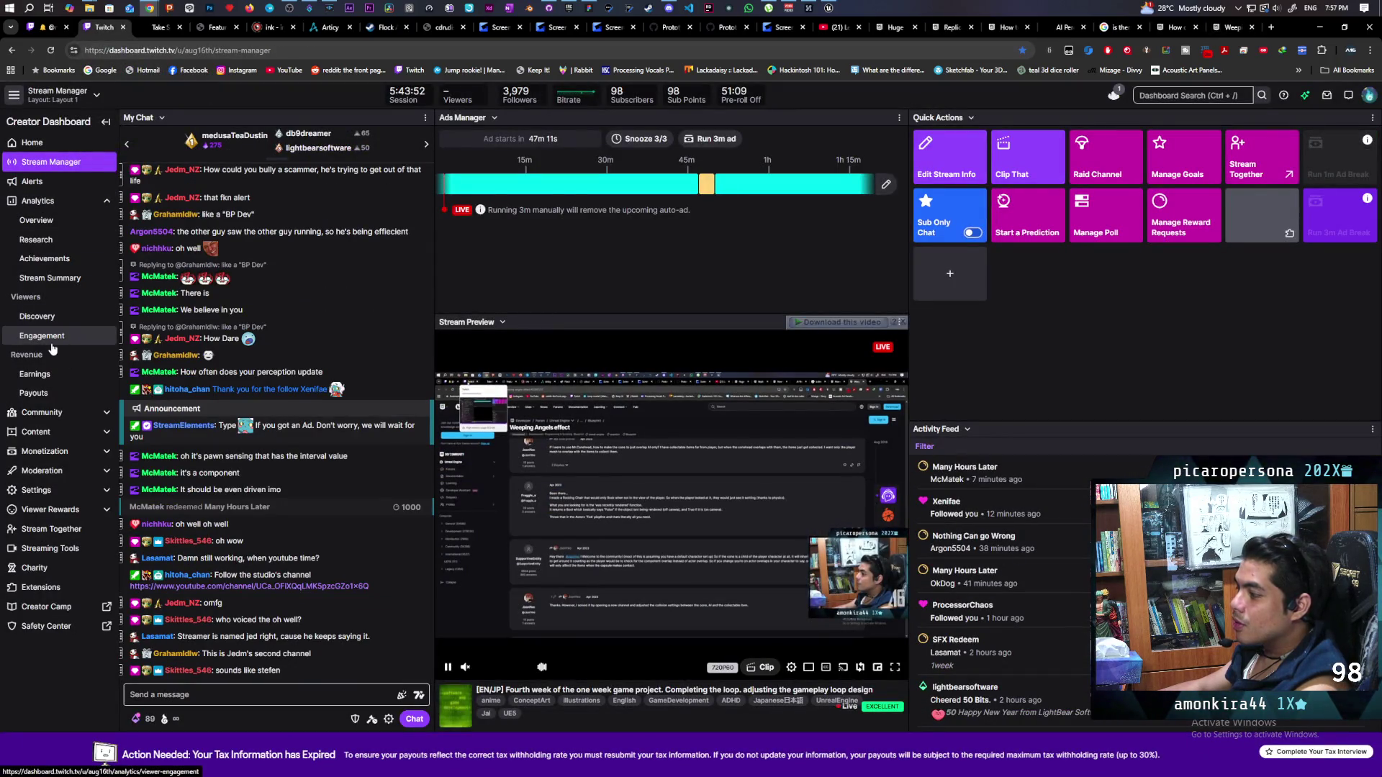
{"action": "left_click", "coordinate": [76, 435]}
{"action": "left_click", "coordinate": [59, 491]}
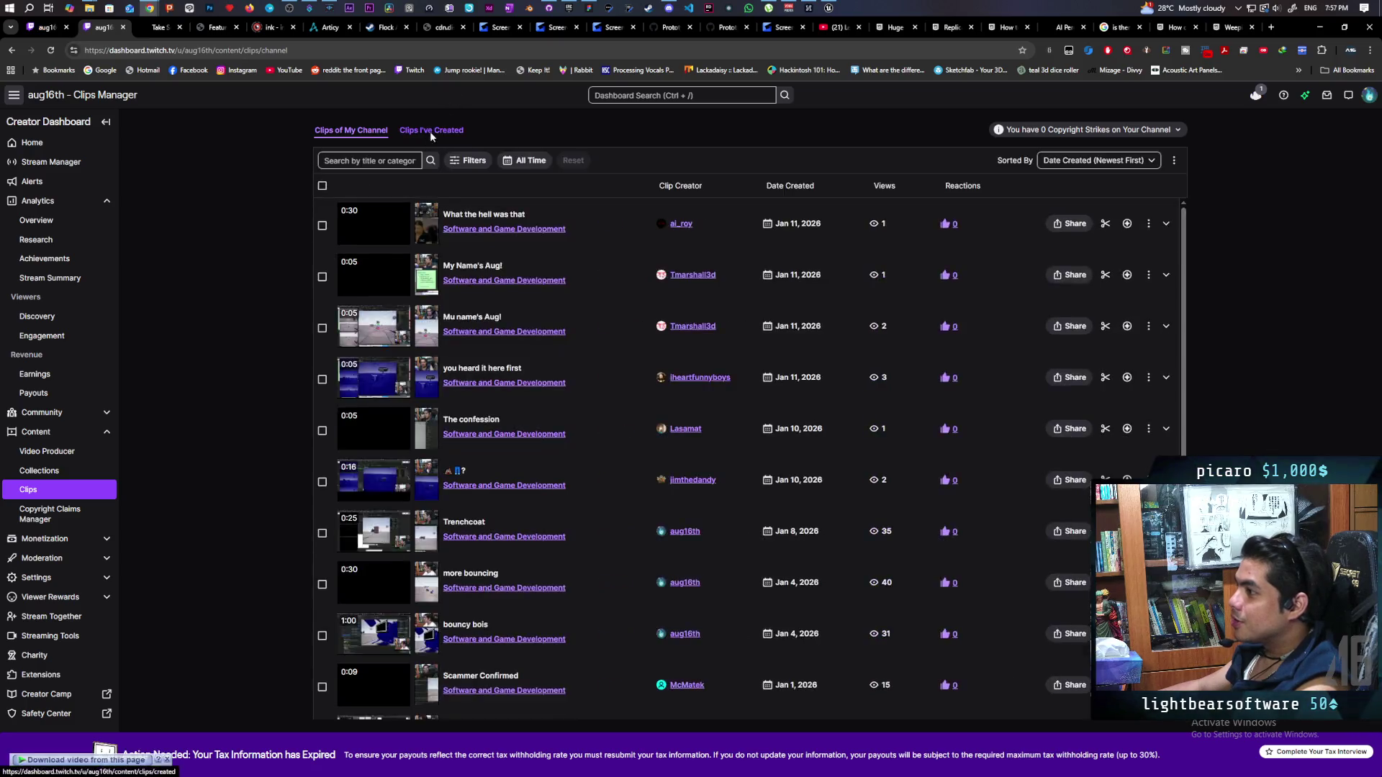
{"action": "left_click", "coordinate": [430, 131]}
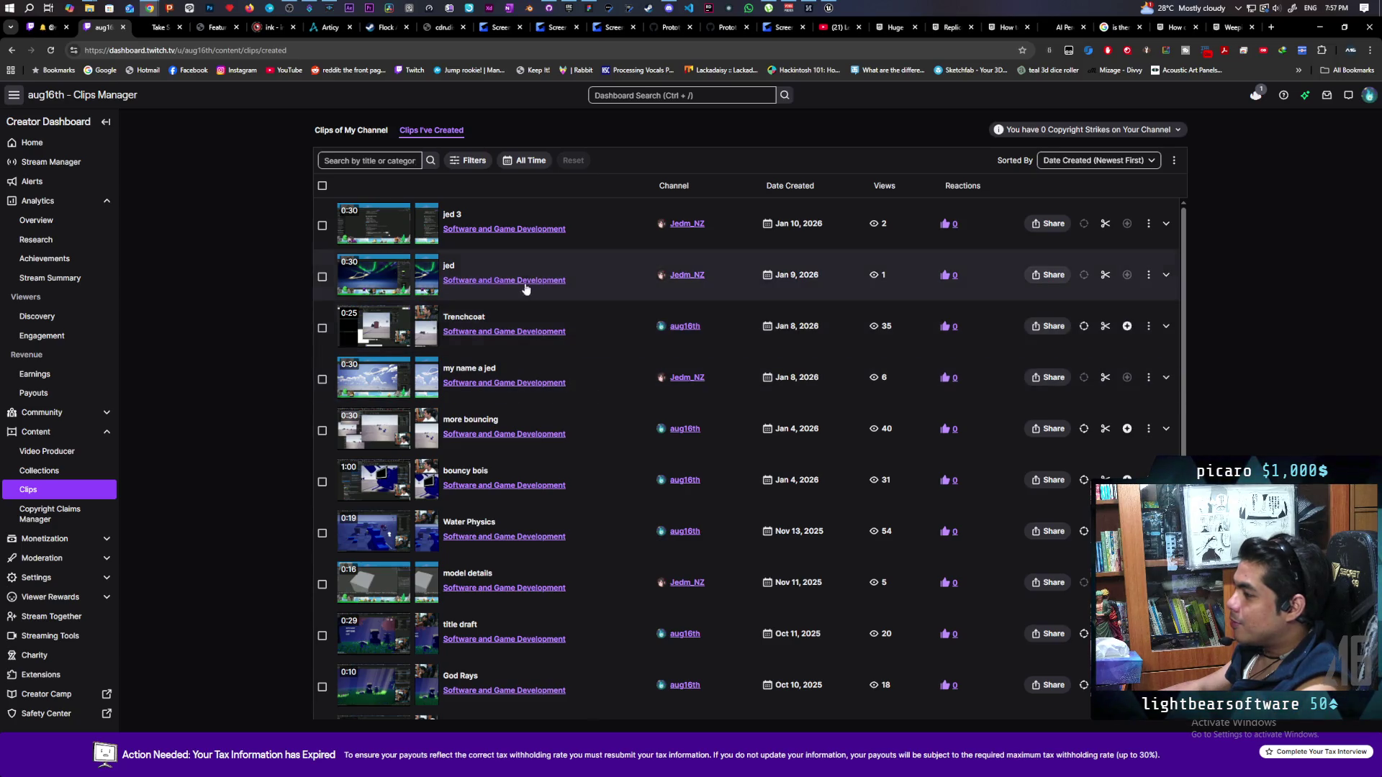
Preview the jed and jed 3 clips, then return to Unreal Engine
{"action": "left_click", "coordinate": [603, 272]}
{"action": "left_click", "coordinate": [357, 464]}
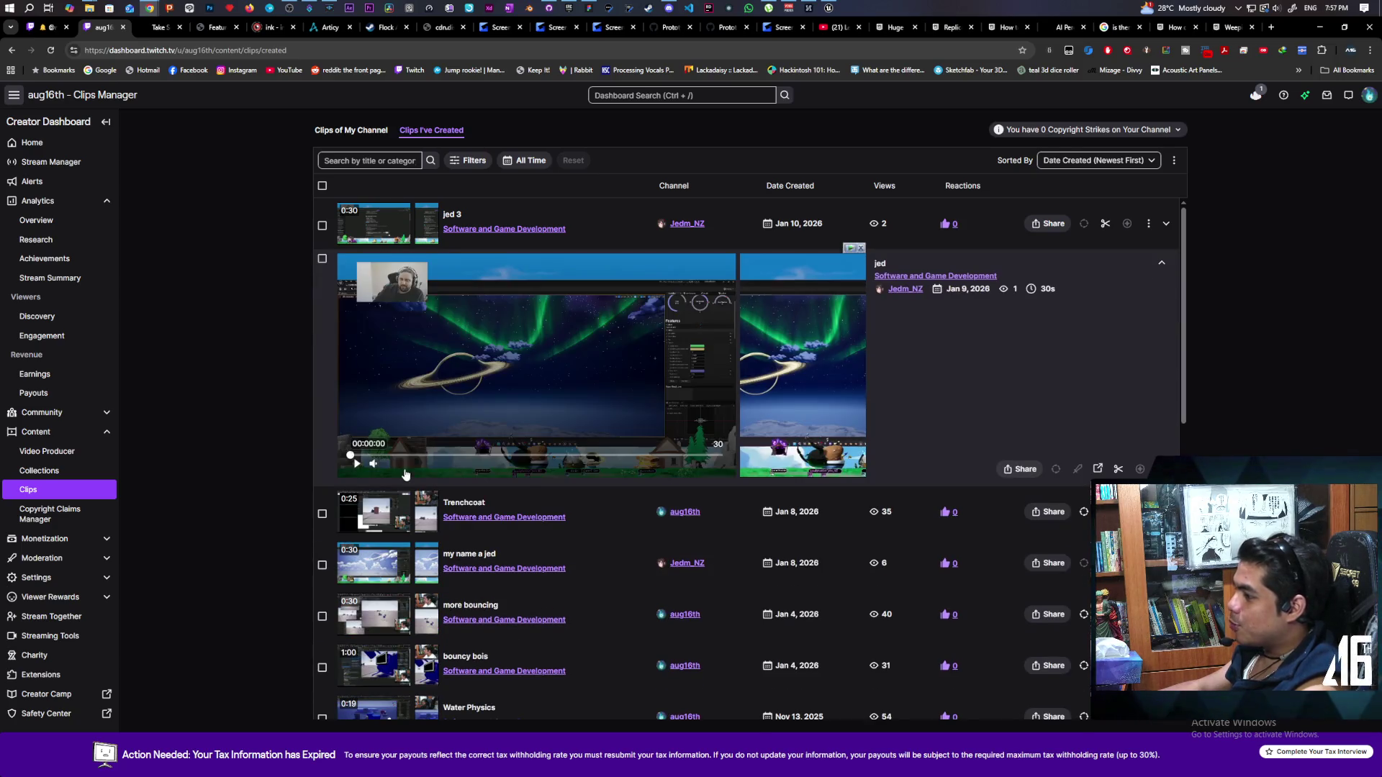
{"action": "mouse_move", "coordinate": [373, 468]}
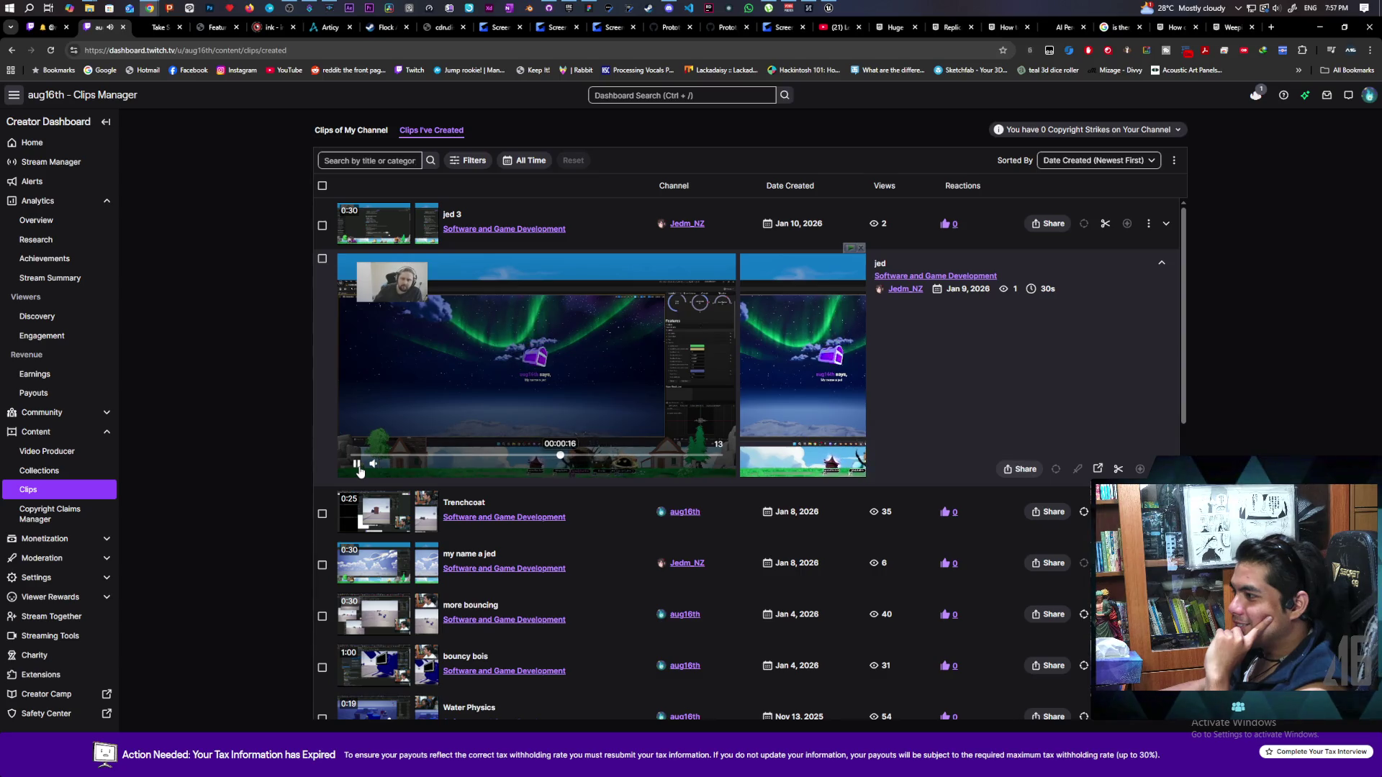
{"action": "left_click", "coordinate": [358, 465]}
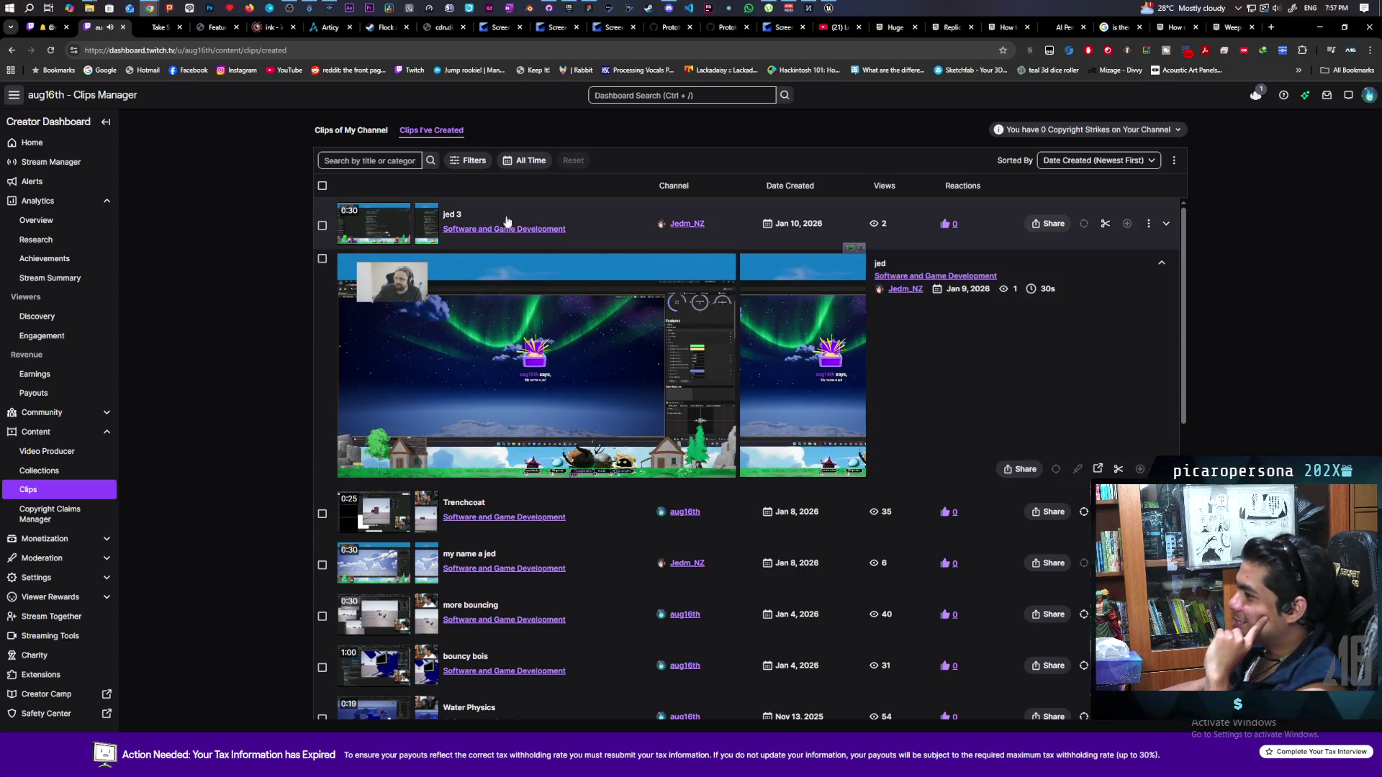
{"action": "left_click", "coordinate": [629, 231]}
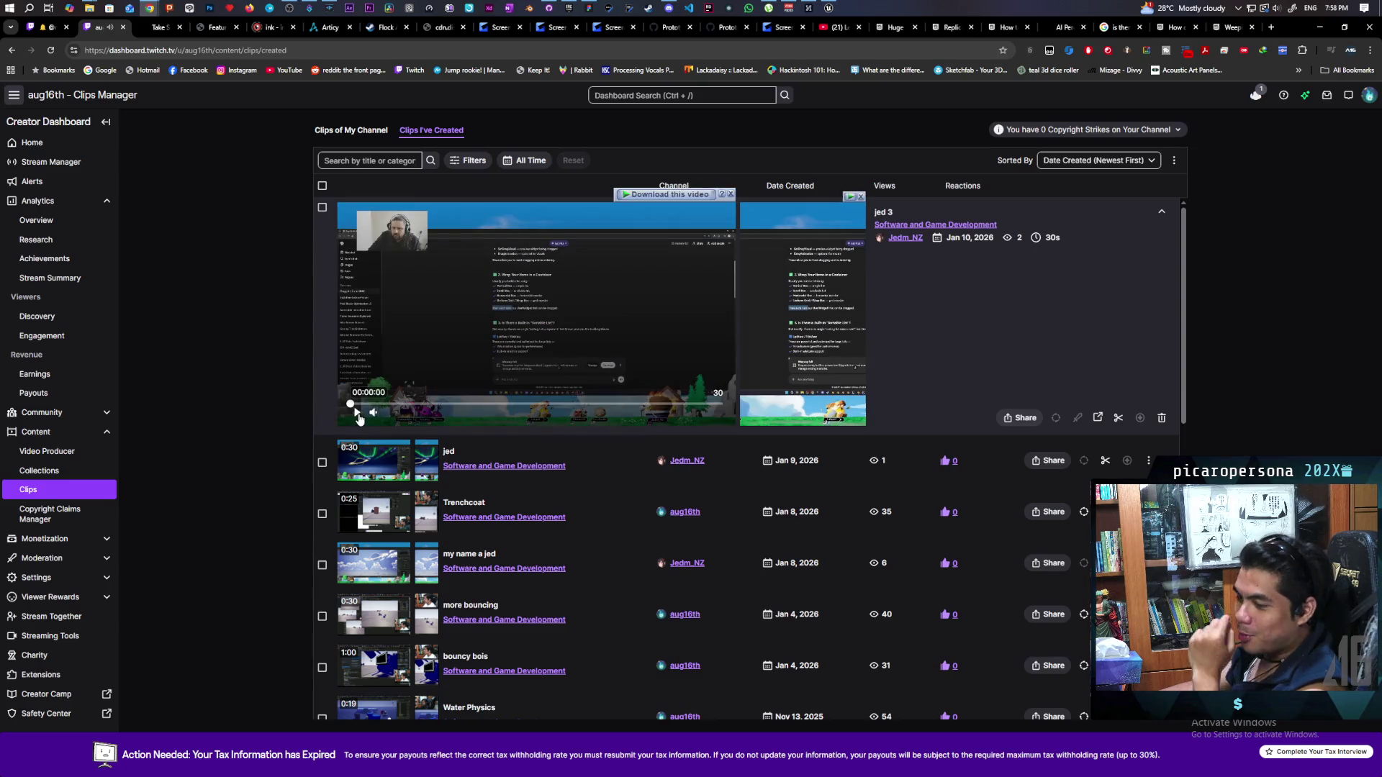
{"action": "left_click", "coordinate": [356, 414]}
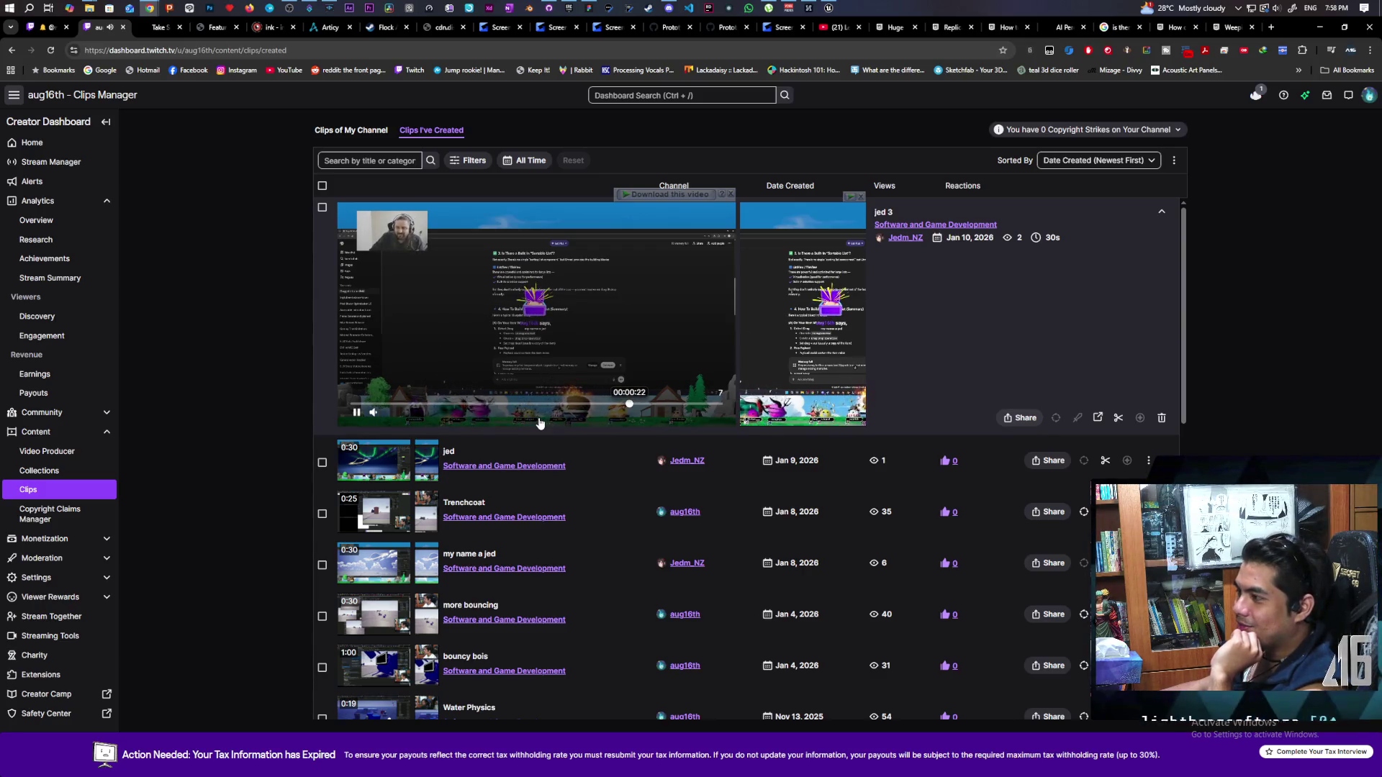
{"action": "left_click", "coordinate": [357, 414]}
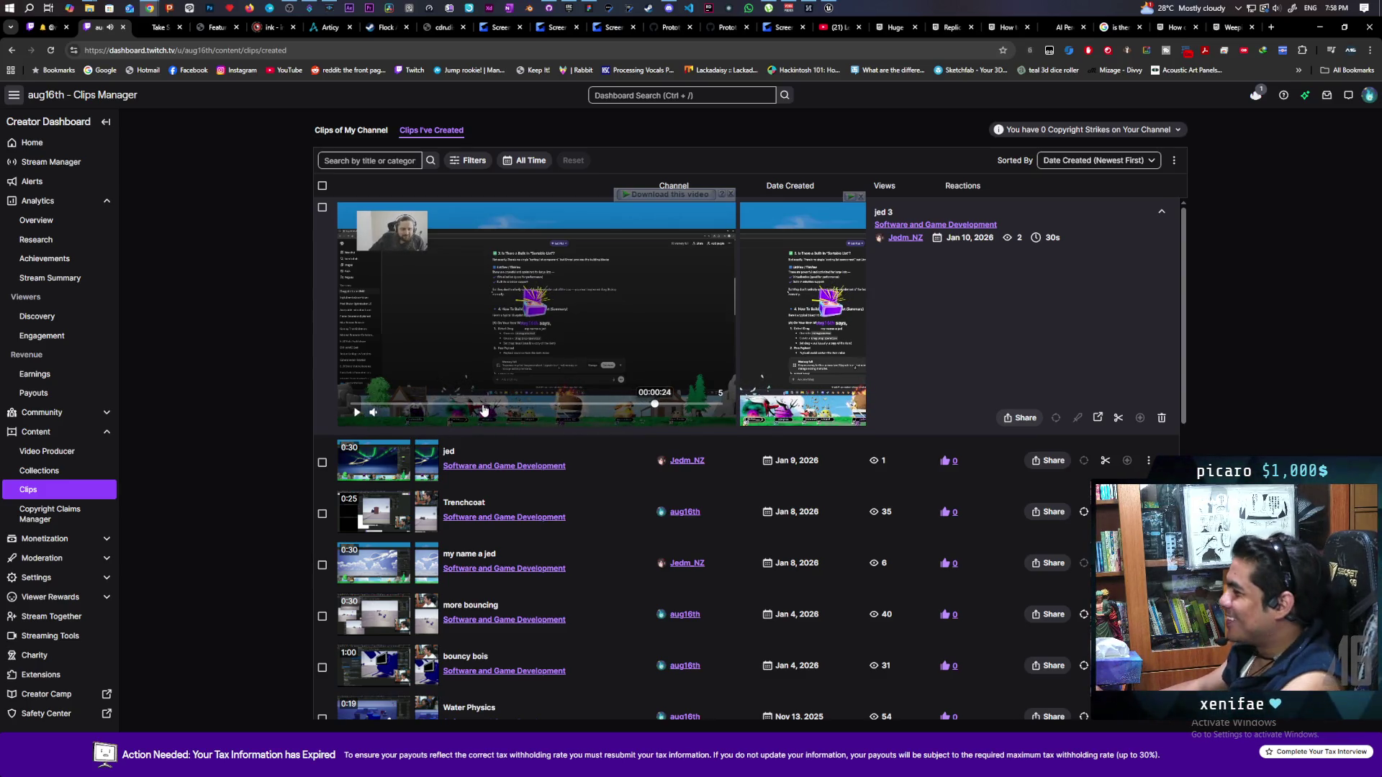
{"action": "left_click", "coordinate": [50, 162]}
{"action": "key", "text": "alt+Tab"}
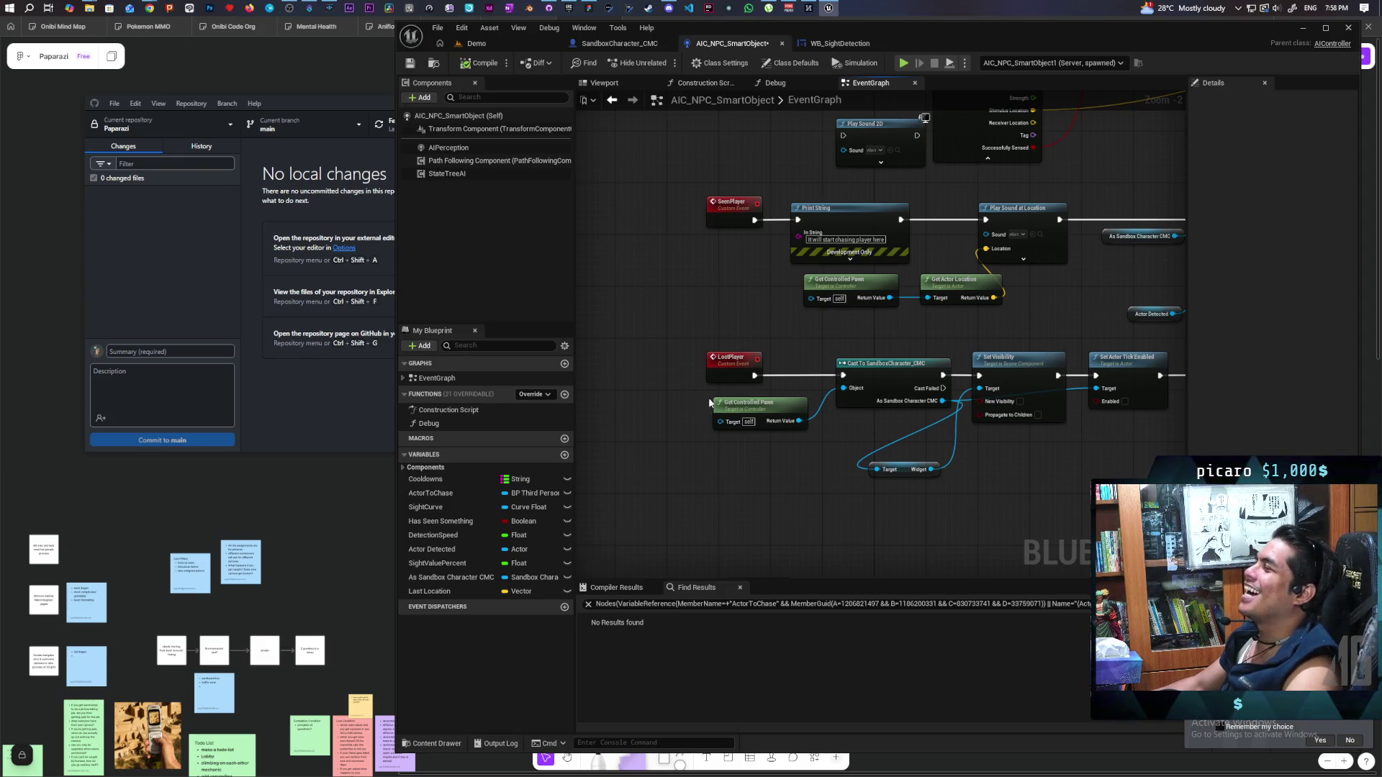
Pan the EventGraph to inspect the Set Visibility, Print String and AI MoveTo nodes
{"action": "left_click_drag", "start_coordinate": [778, 381], "coordinate": [667, 477]}
{"action": "left_click_drag", "start_coordinate": [831, 461], "coordinate": [679, 447]}
{"action": "scroll", "coordinate": [895, 418], "scroll_direction": "up", "scroll_amount": 2}
{"action": "mouse_move", "coordinate": [588, 303]}
{"action": "left_mouse_down"}
{"action": "mouse_move", "coordinate": [923, 308]}
{"action": "mouse_move", "coordinate": [982, 417]}
{"action": "mouse_move", "coordinate": [913, 423]}
{"action": "mouse_move", "coordinate": [910, 453]}
{"action": "mouse_move", "coordinate": [1081, 432]}
{"action": "mouse_move", "coordinate": [879, 473]}
{"action": "left_mouse_up"}
{"action": "left_click_drag", "start_coordinate": [936, 419], "coordinate": [846, 393]}
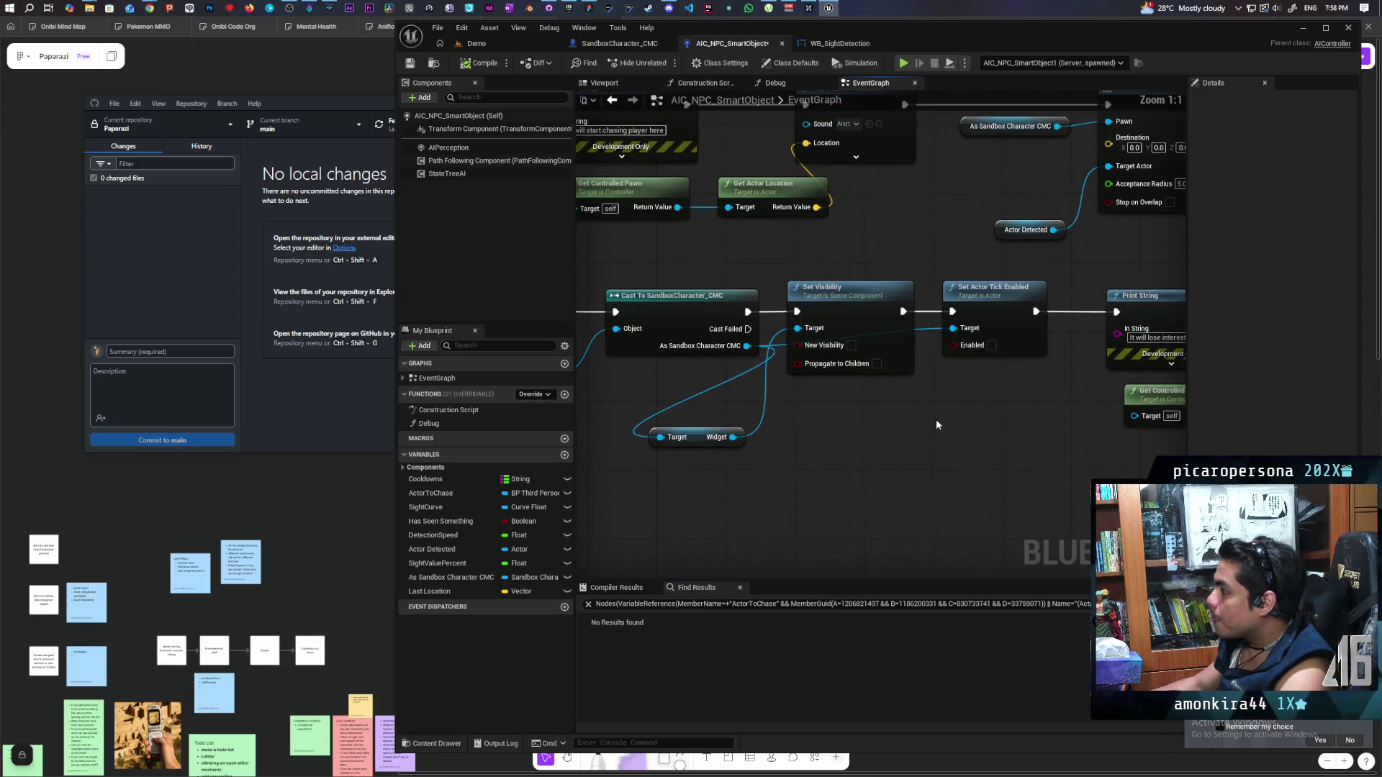
{"action": "scroll", "coordinate": [936, 424], "scroll_direction": "down", "scroll_amount": 2}
{"action": "left_click_drag", "start_coordinate": [897, 438], "coordinate": [995, 434]}
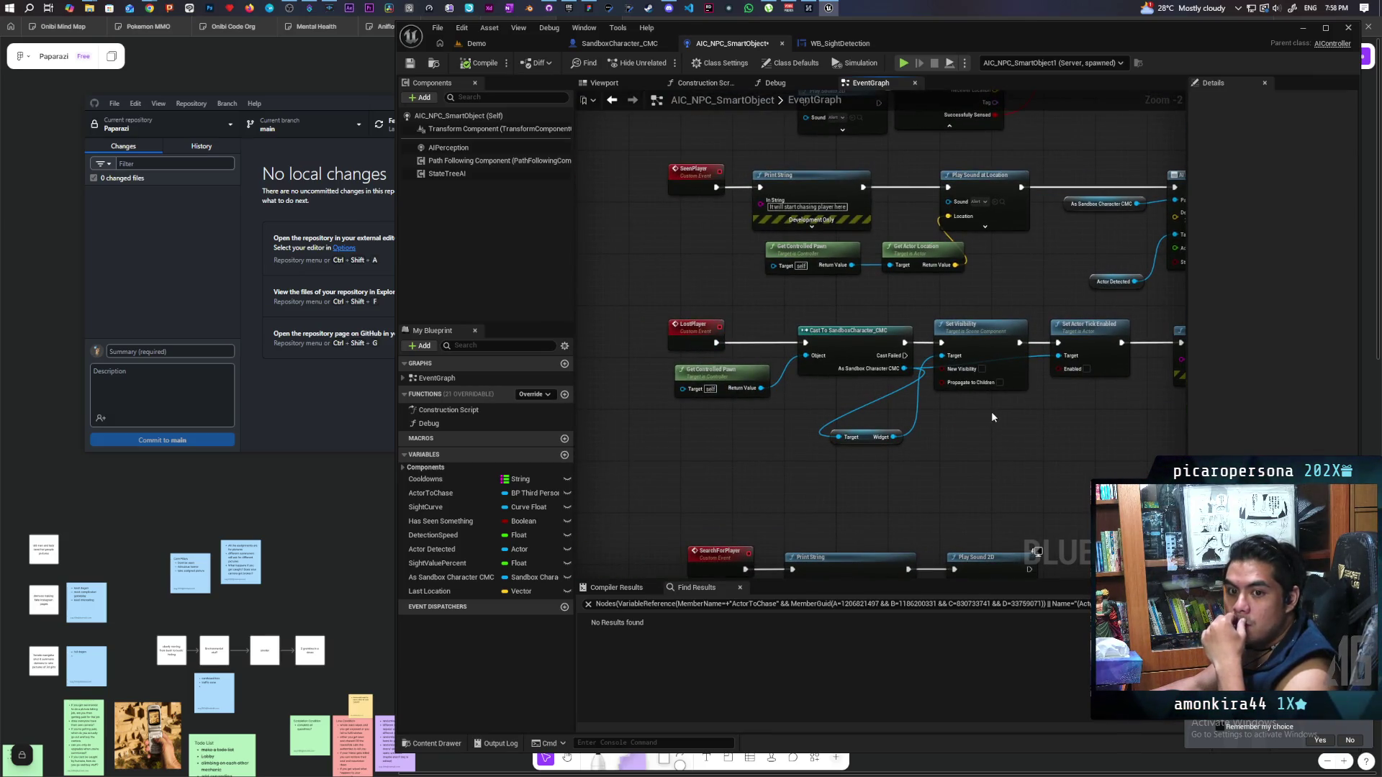
{"action": "left_click_drag", "start_coordinate": [992, 414], "coordinate": [977, 429]}
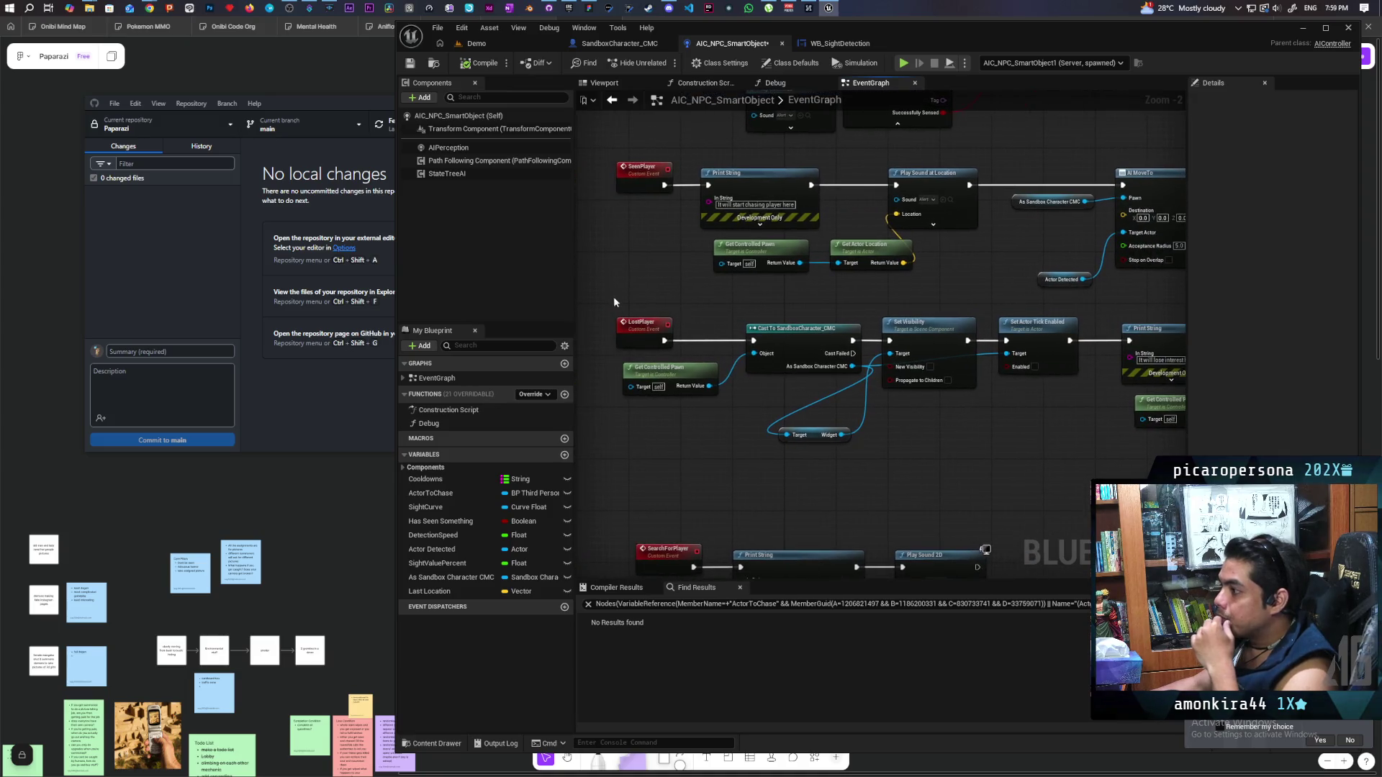
Review the LostPlayer chain, save AIC_NPC_SmartObject, and switch to the Demo level
{"action": "left_click", "coordinate": [633, 325]}
{"action": "scroll", "coordinate": [762, 399], "scroll_direction": "down", "scroll_amount": 1}
{"action": "left_click_drag", "start_coordinate": [836, 346], "coordinate": [1009, 308]}
{"action": "left_click_drag", "start_coordinate": [740, 343], "coordinate": [884, 327]}
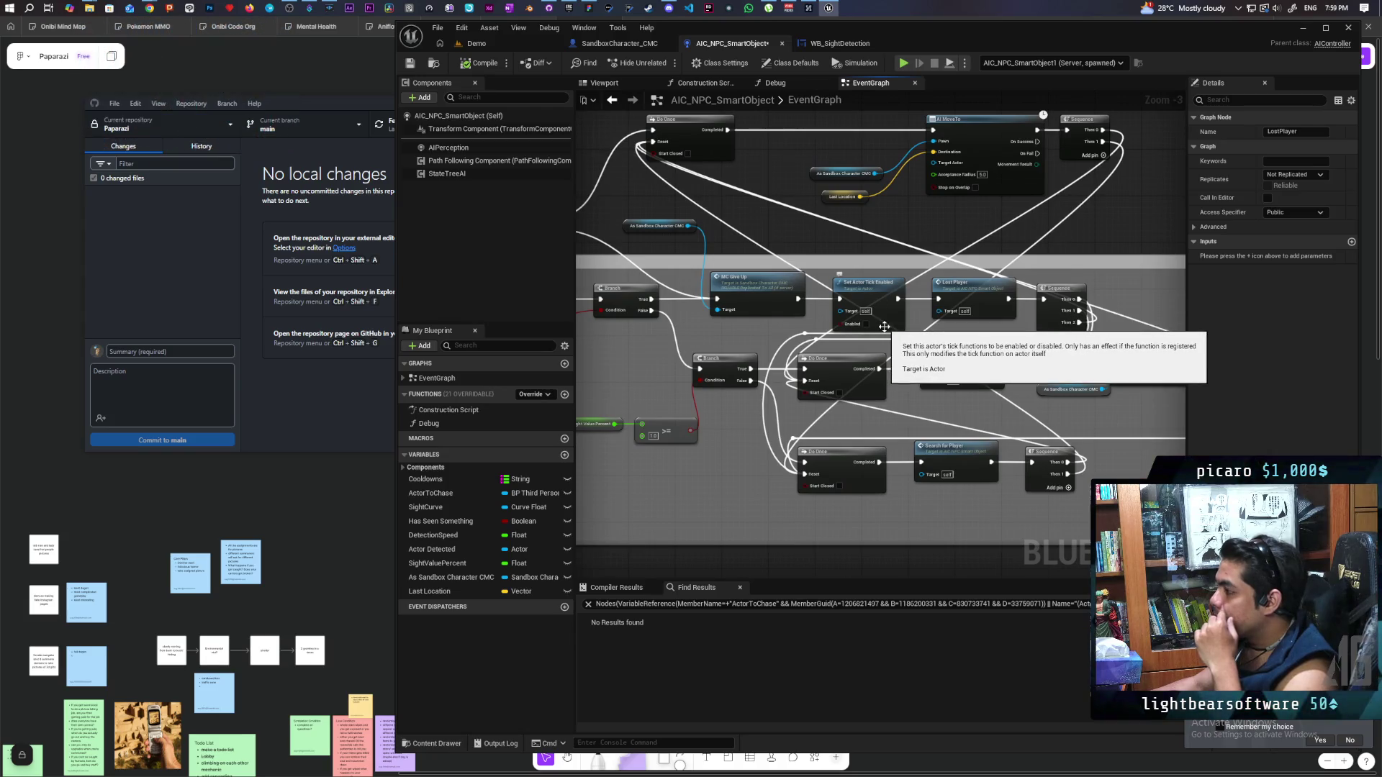
{"action": "scroll", "coordinate": [884, 327], "scroll_direction": "down", "scroll_amount": 5}
{"action": "scroll", "coordinate": [924, 390], "scroll_direction": "up", "scroll_amount": 5}
{"action": "mouse_move", "coordinate": [924, 390]}
{"action": "left_mouse_down"}
{"action": "mouse_move", "coordinate": [876, 386]}
{"action": "mouse_move", "coordinate": [876, 345]}
{"action": "left_mouse_up"}
{"action": "scroll", "coordinate": [881, 374], "scroll_direction": "up", "scroll_amount": 2}
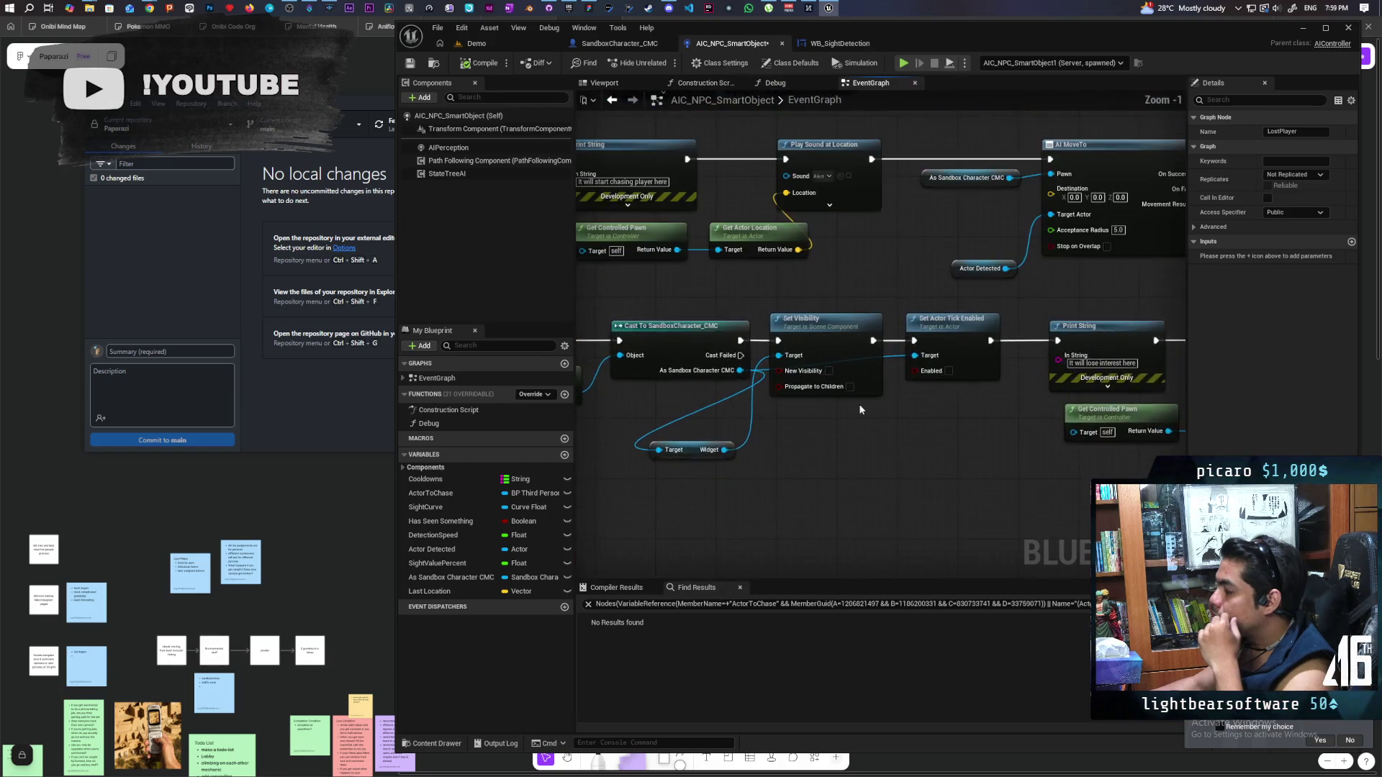
{"action": "left_click_drag", "start_coordinate": [867, 408], "coordinate": [996, 398]}
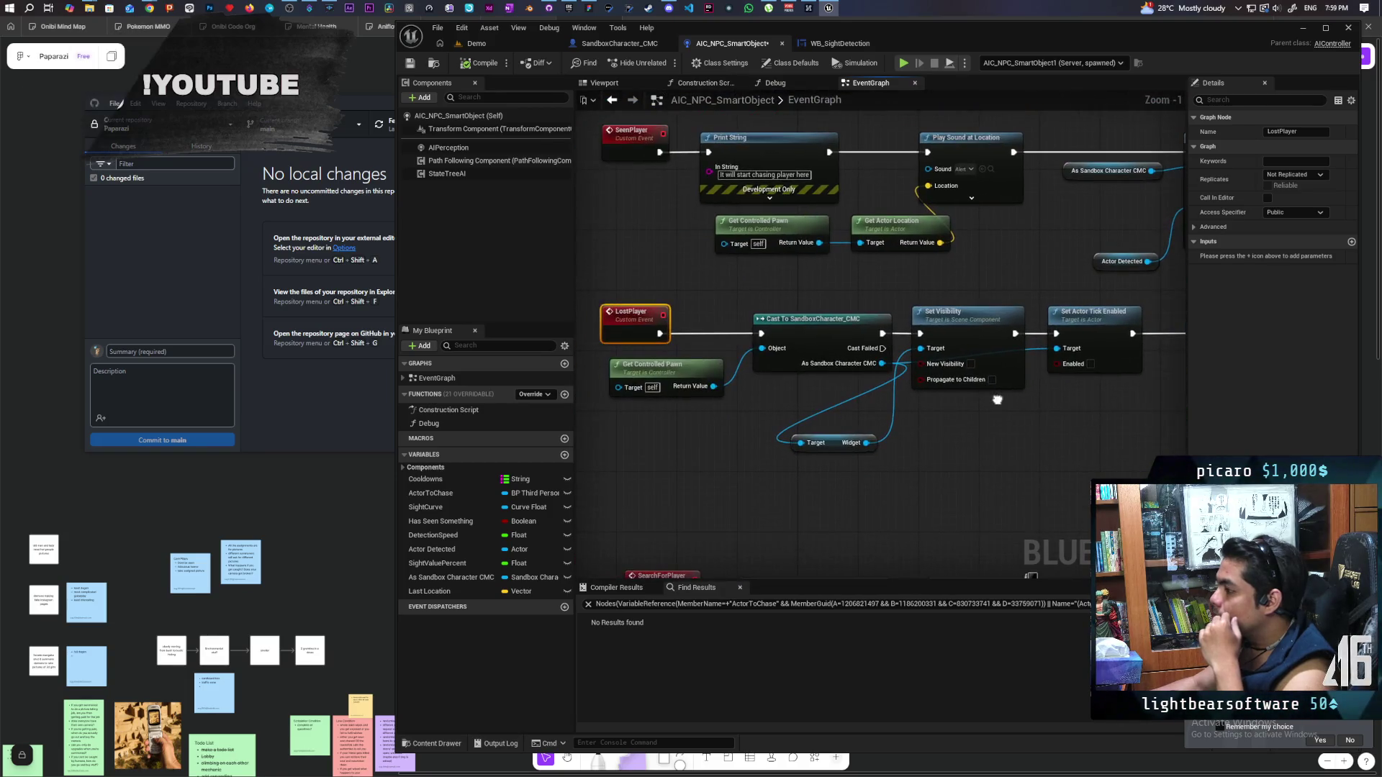
{"action": "left_click", "coordinate": [856, 466]}
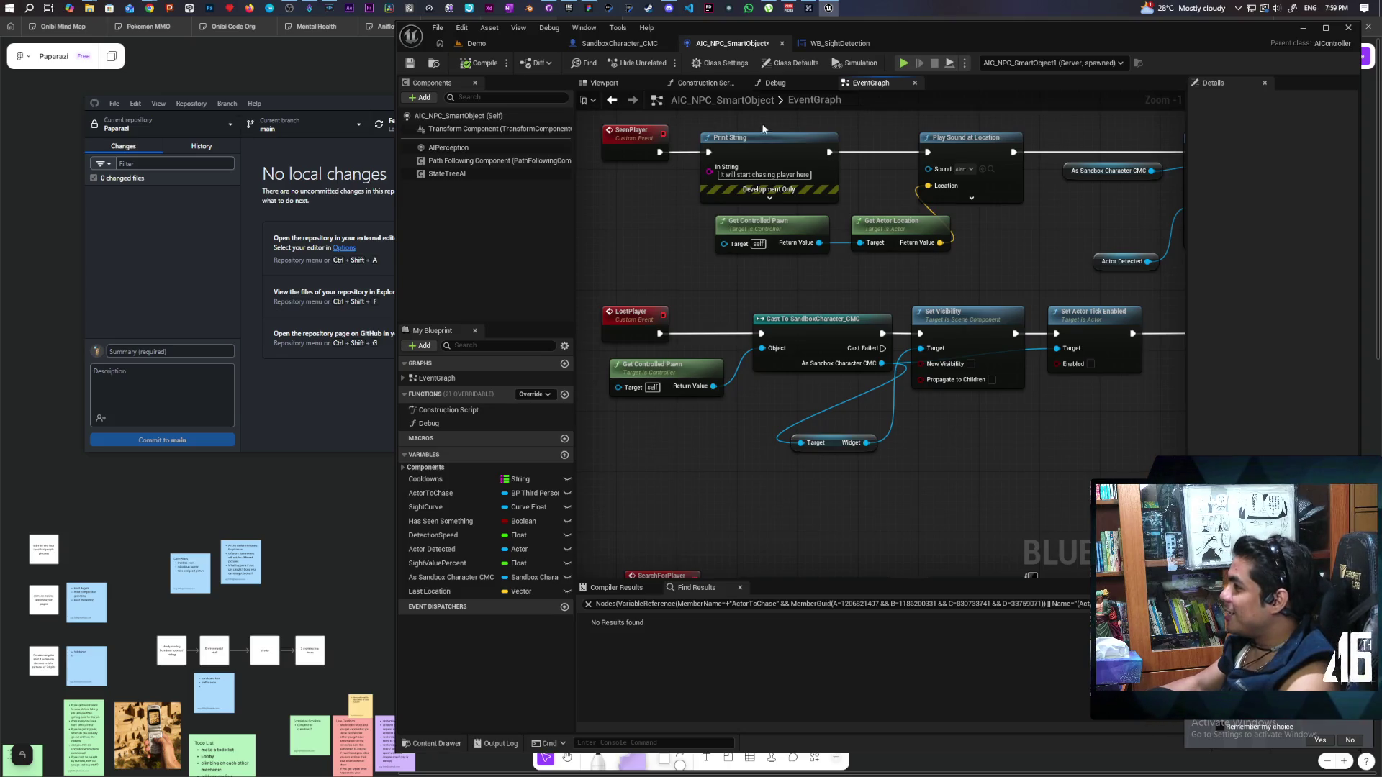
{"action": "left_click", "coordinate": [411, 64]}
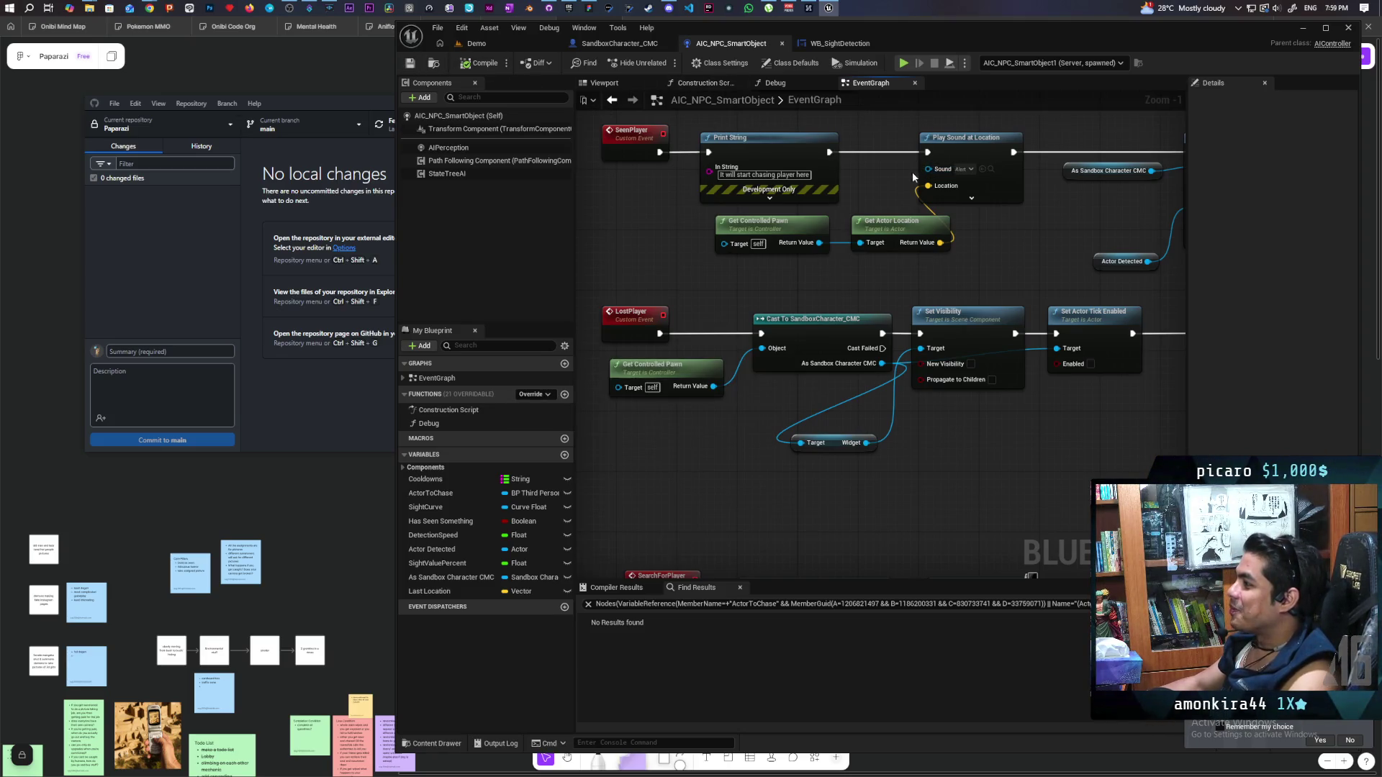
{"action": "left_click", "coordinate": [508, 48]}
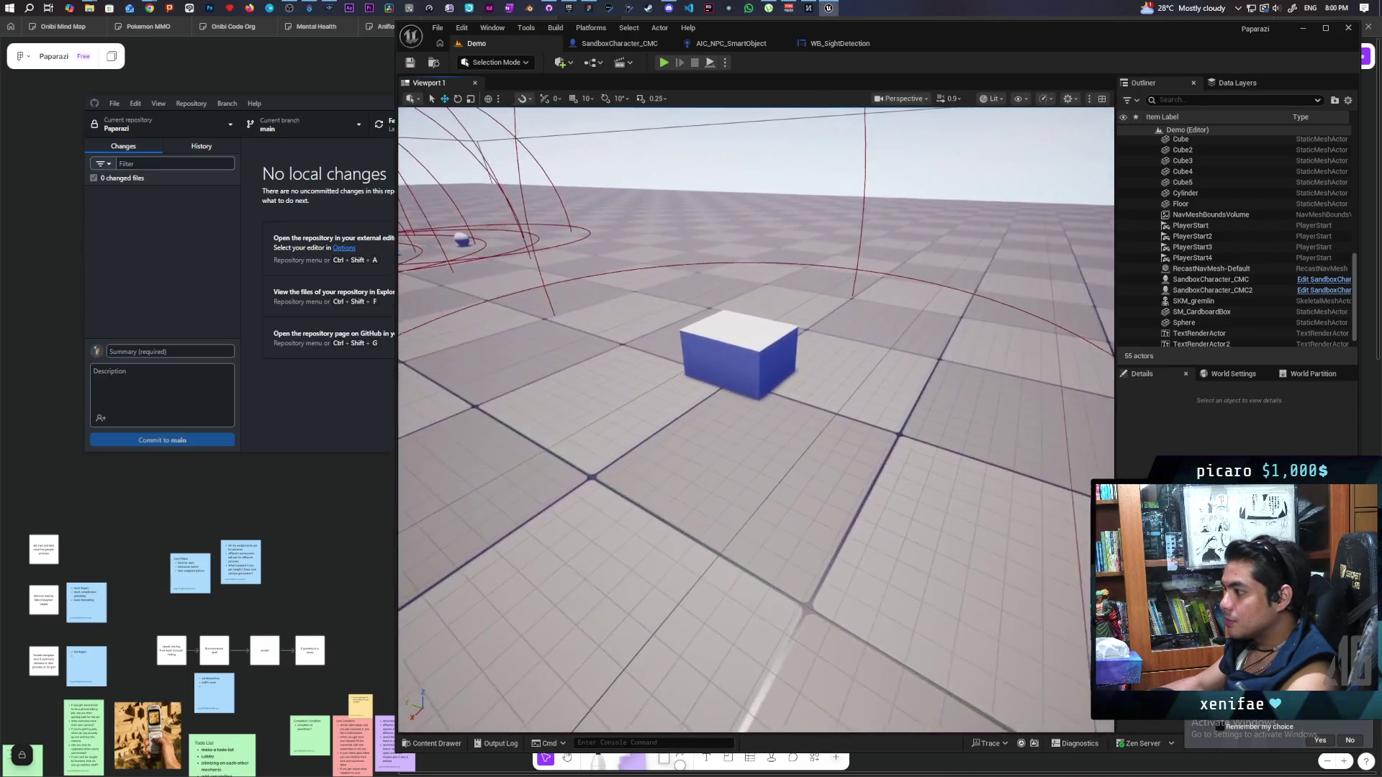
Drop BP_CardboardBox to the floor with End, save the Demo level, and open the box's blueprint
{"action": "left_click", "coordinate": [799, 362]}
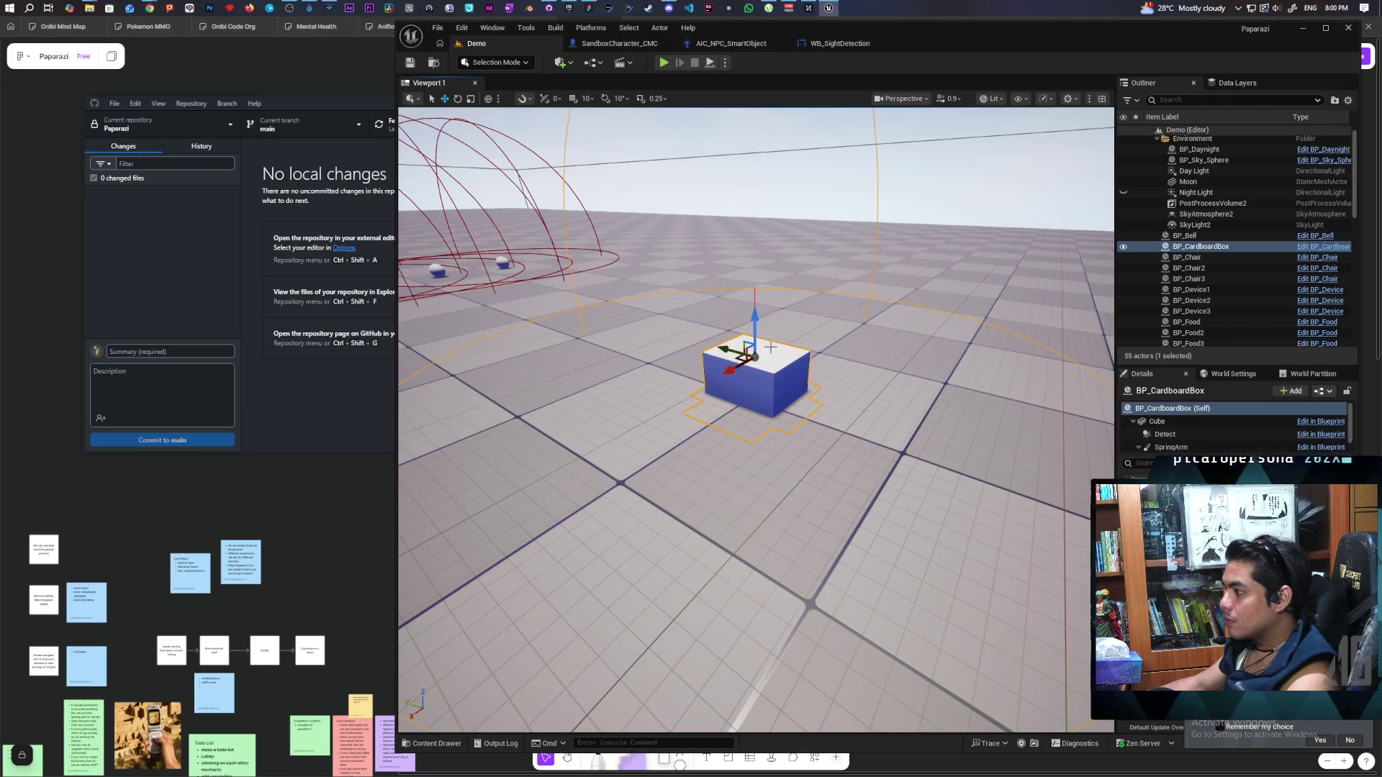
{"action": "key", "text": "End"}
{"action": "key", "text": "ctrl+s"}
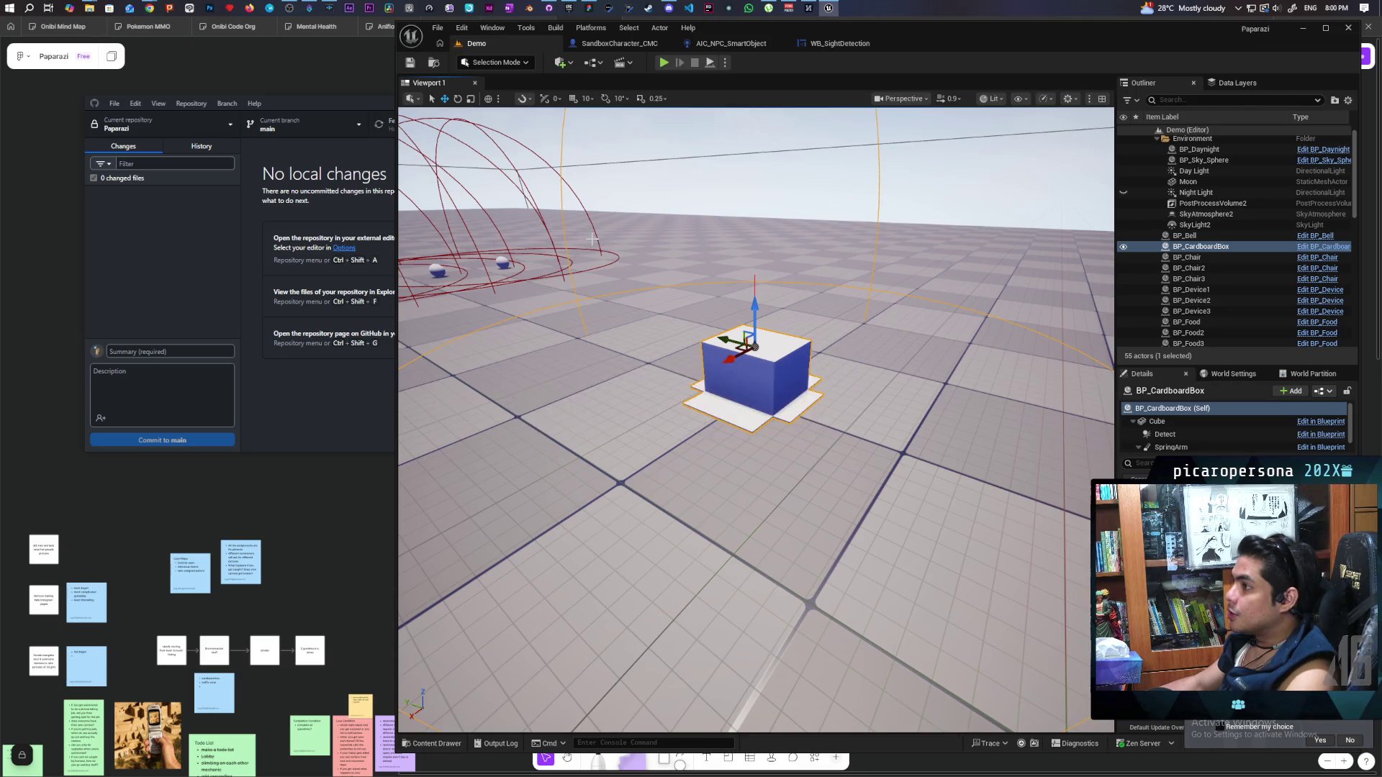
{"action": "mouse_move", "coordinate": [772, 437]}
{"action": "left_mouse_down"}
{"action": "mouse_move", "coordinate": [773, 475]}
{"action": "mouse_move", "coordinate": [772, 389]}
{"action": "mouse_move", "coordinate": [772, 447]}
{"action": "mouse_move", "coordinate": [727, 441]}
{"action": "mouse_move", "coordinate": [748, 441]}
{"action": "mouse_move", "coordinate": [749, 375]}
{"action": "mouse_move", "coordinate": [748, 410]}
{"action": "left_mouse_up"}
{"action": "mouse_move", "coordinate": [705, 370]}
{"action": "left_mouse_down"}
{"action": "mouse_move", "coordinate": [705, 432]}
{"action": "mouse_move", "coordinate": [705, 370]}
{"action": "left_mouse_up"}
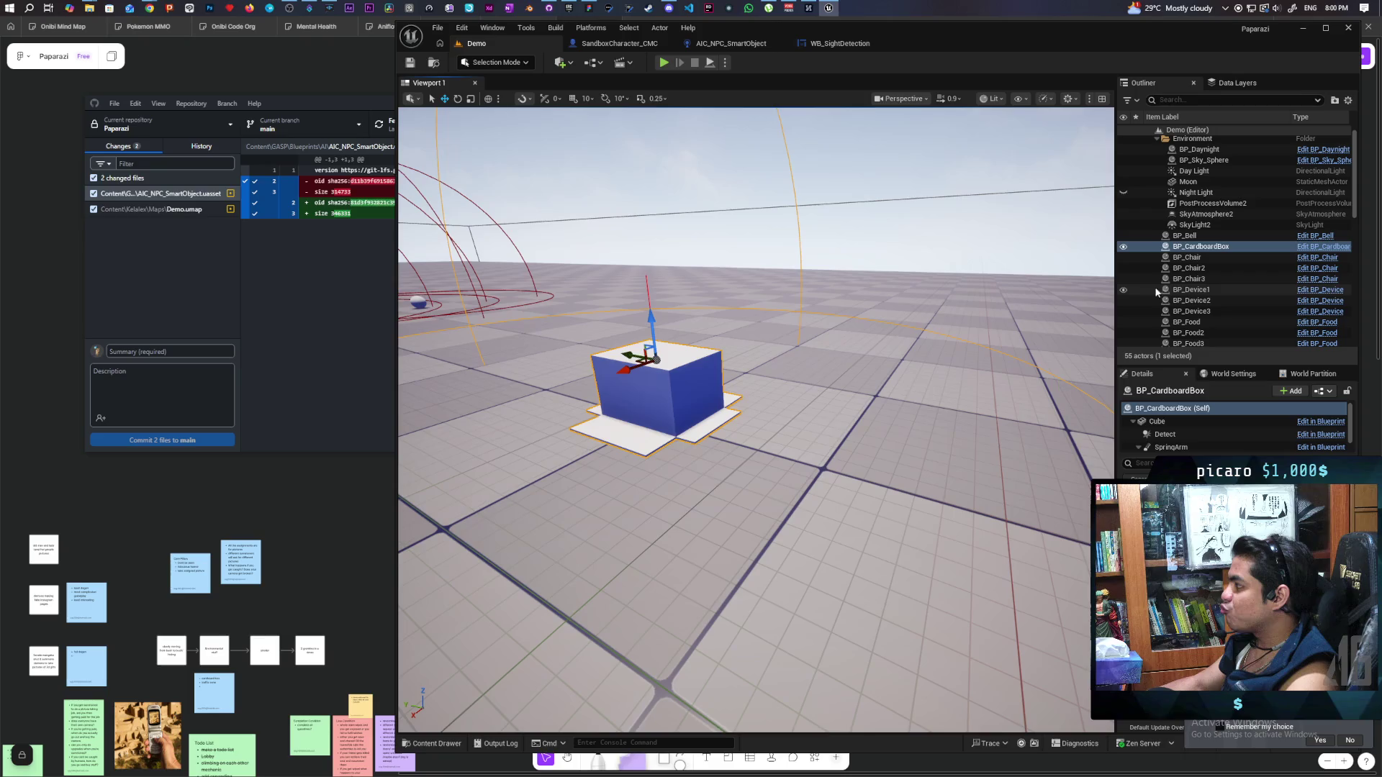
{"action": "left_click", "coordinate": [1309, 247]}
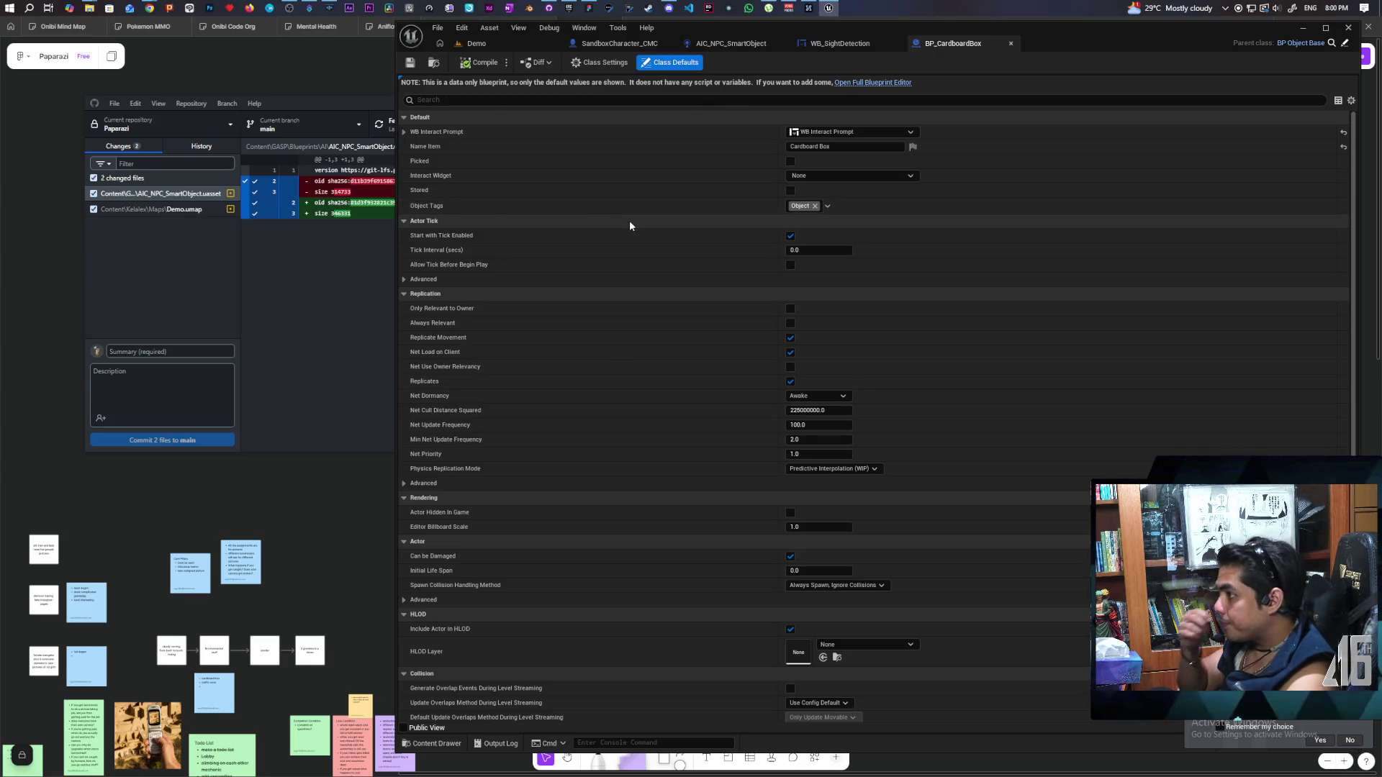
Inspect BP_CardboardBox's Object Tags picker and Gameplay Tag Manager, then close them
{"action": "left_click", "coordinate": [827, 206]}
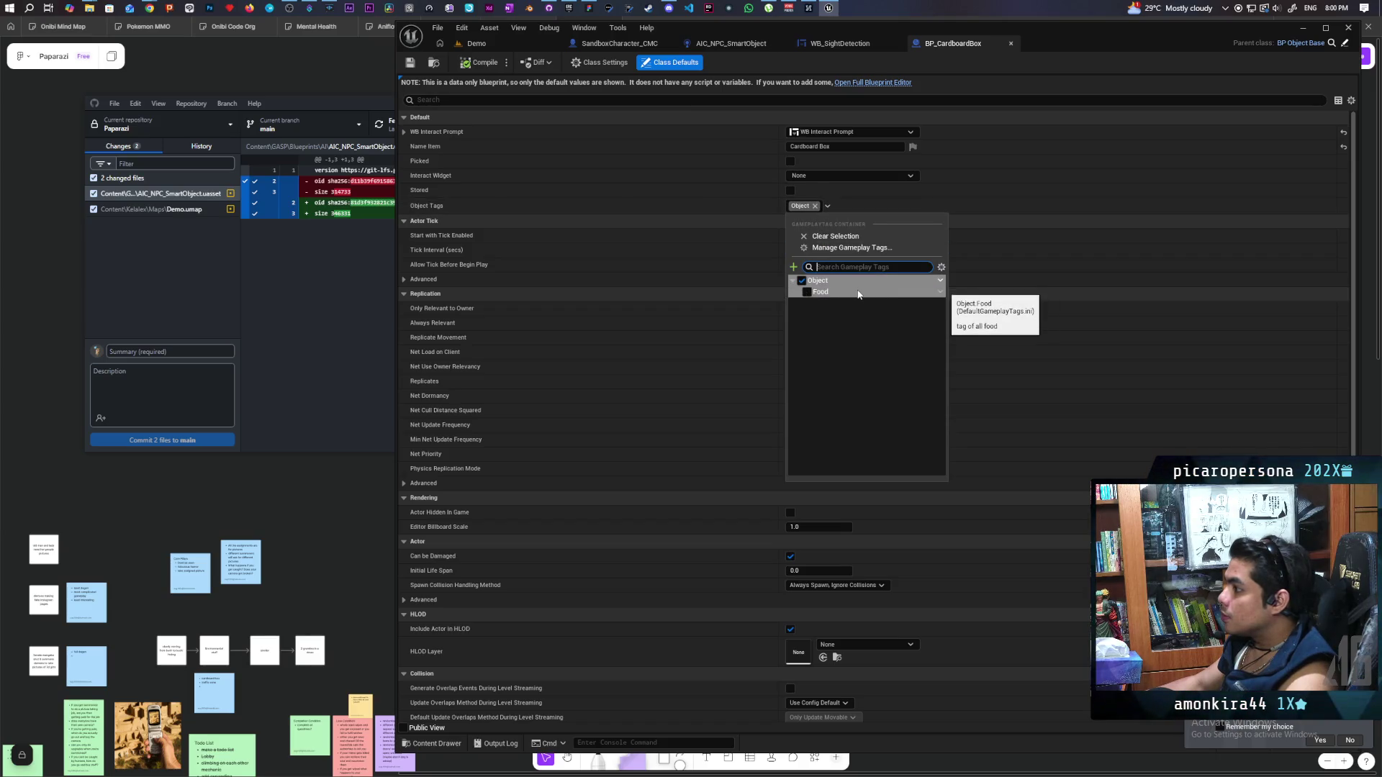
{"action": "left_click", "coordinate": [879, 248]}
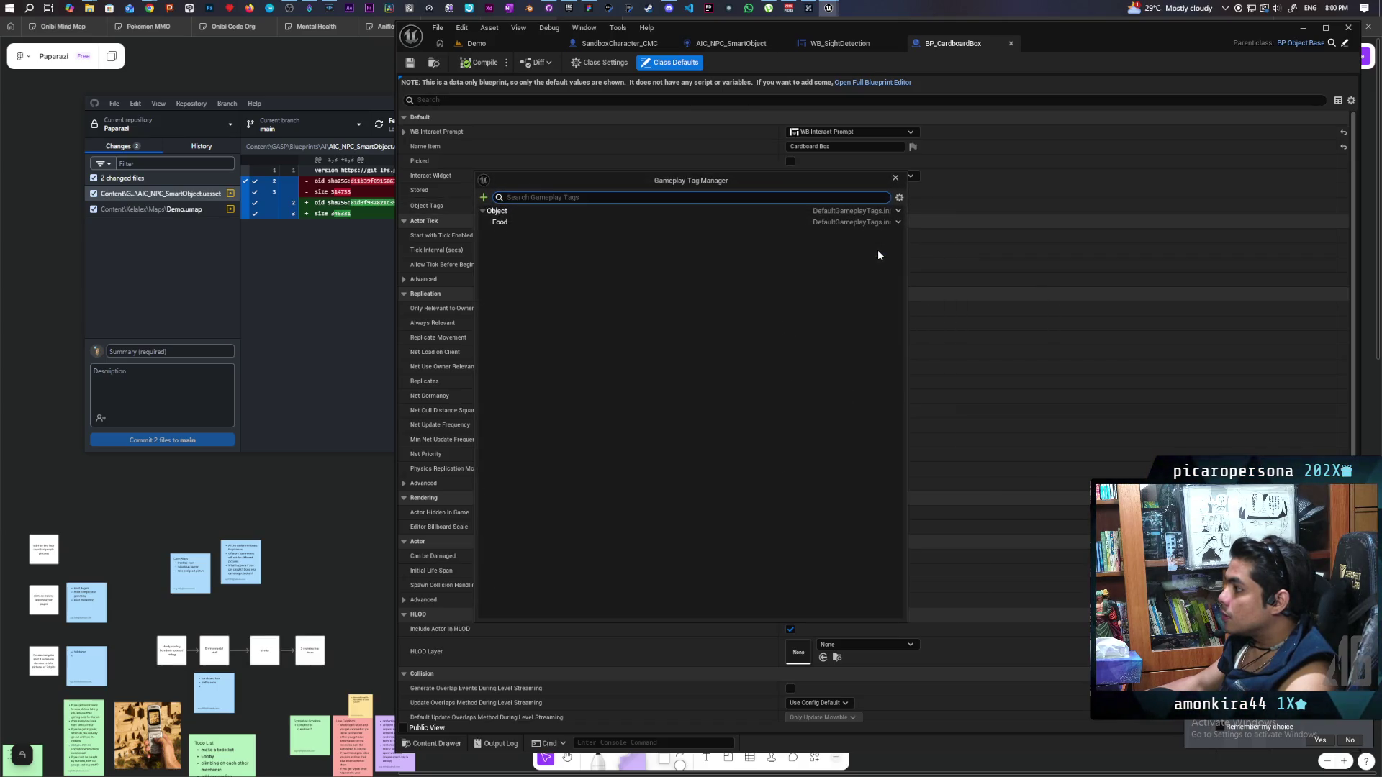
{"action": "left_click", "coordinate": [896, 178]}
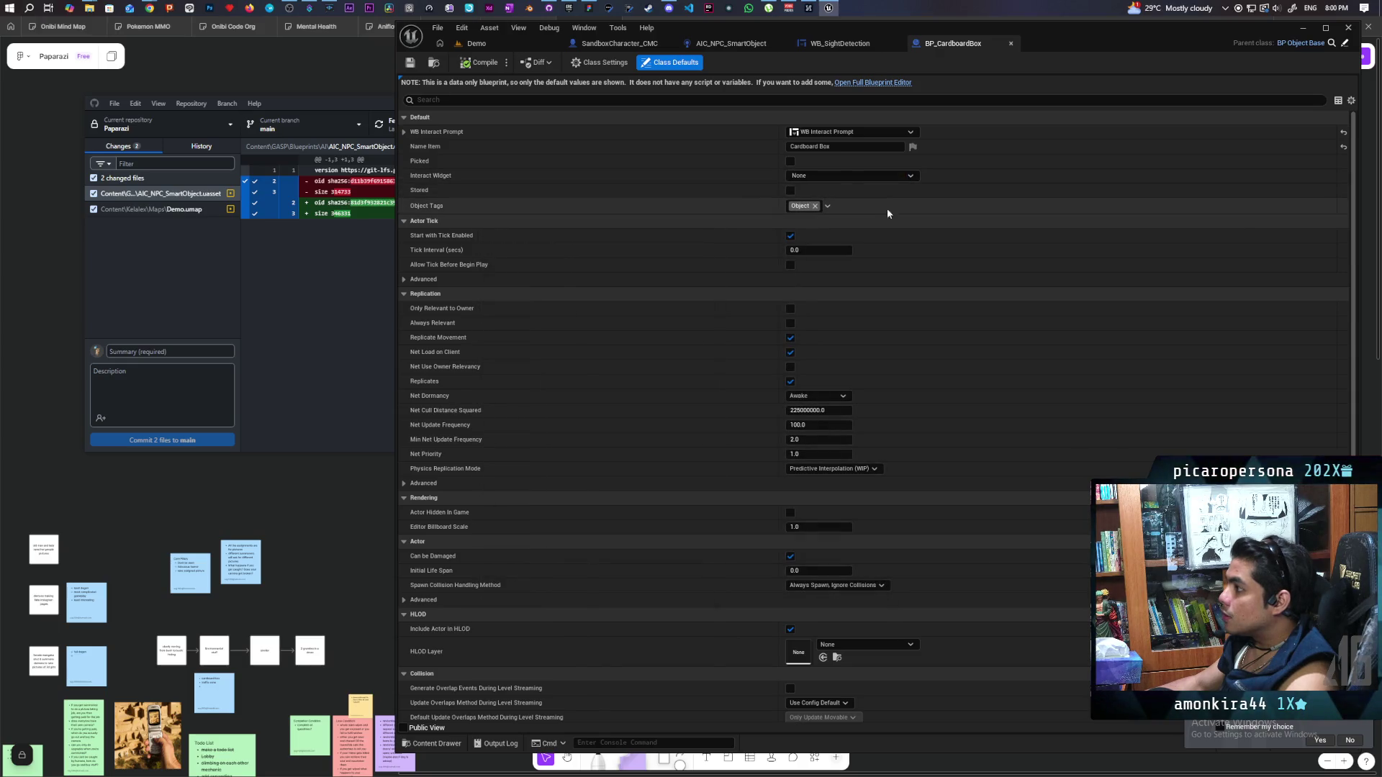
{"action": "left_click", "coordinate": [827, 205]}
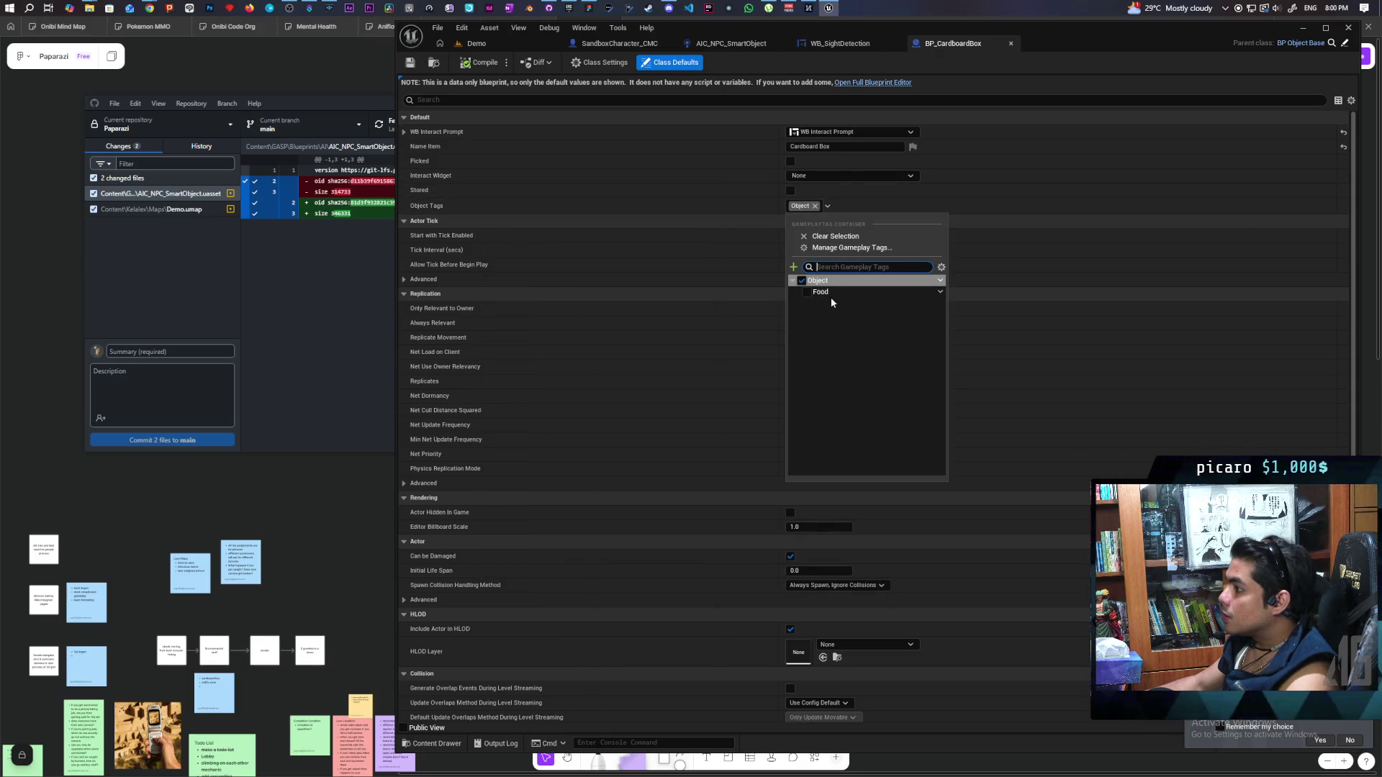
{"action": "right_click", "coordinate": [819, 282]}
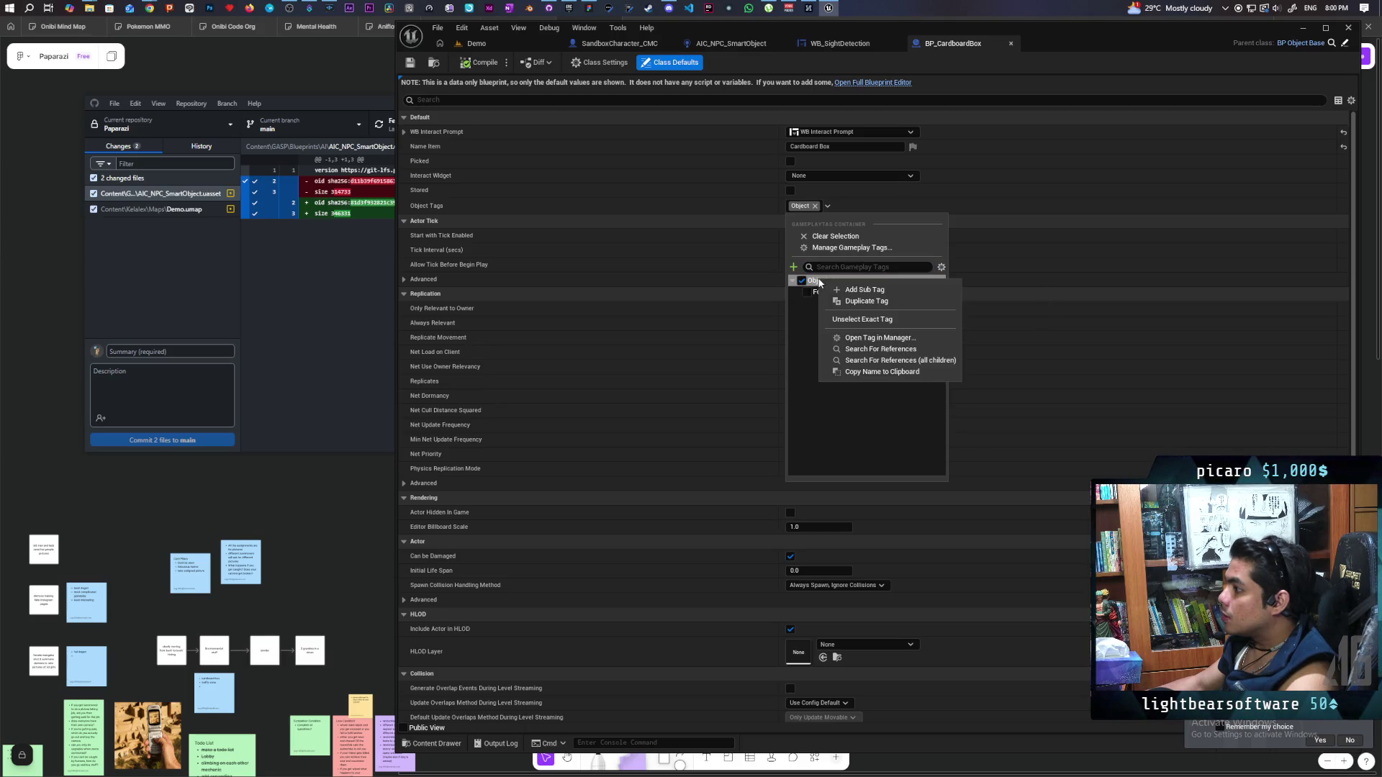
{"action": "left_click", "coordinate": [891, 288]}
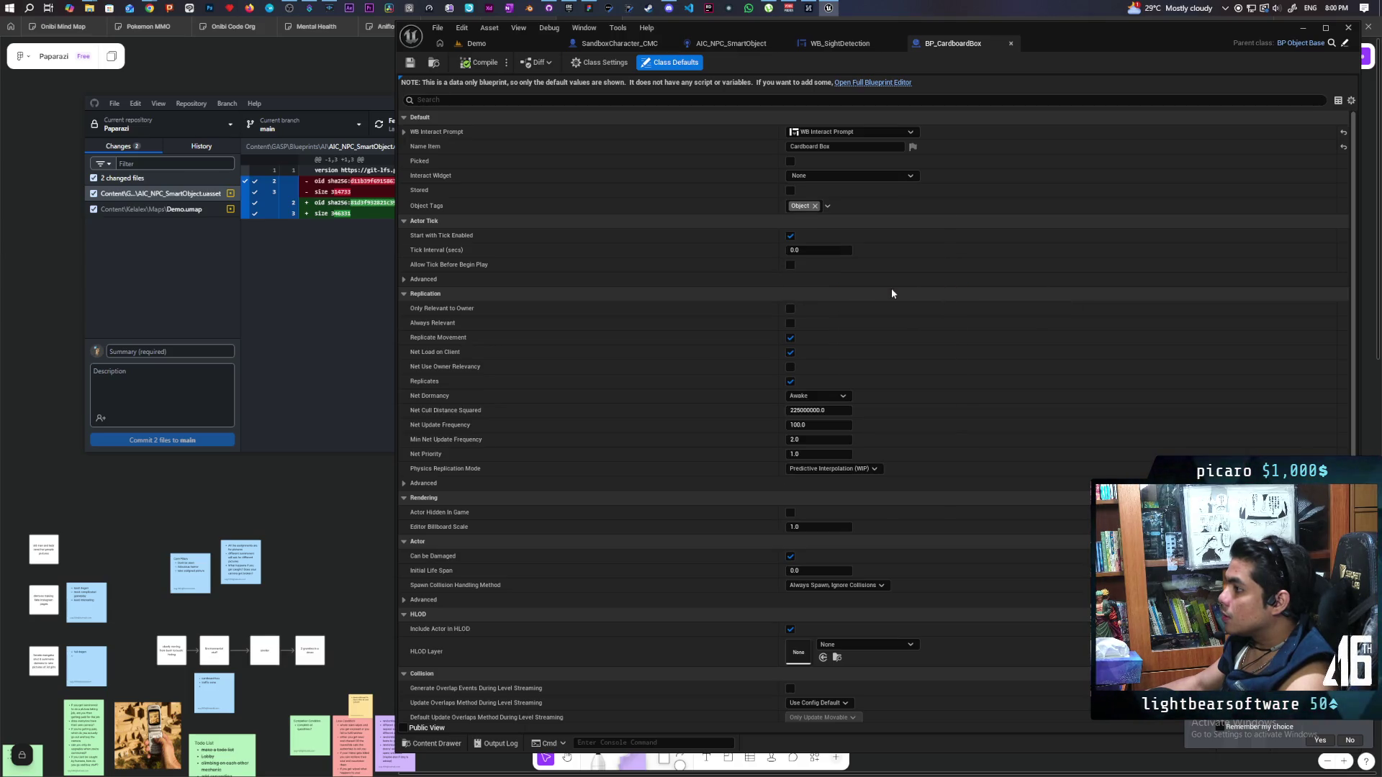
{"action": "mouse_move", "coordinate": [1030, 55]}
{"action": "left_mouse_down"}
{"action": "mouse_move", "coordinate": [1059, 88]}
{"action": "mouse_move", "coordinate": [744, 636]}
{"action": "mouse_move", "coordinate": [999, 58]}
{"action": "left_mouse_up"}
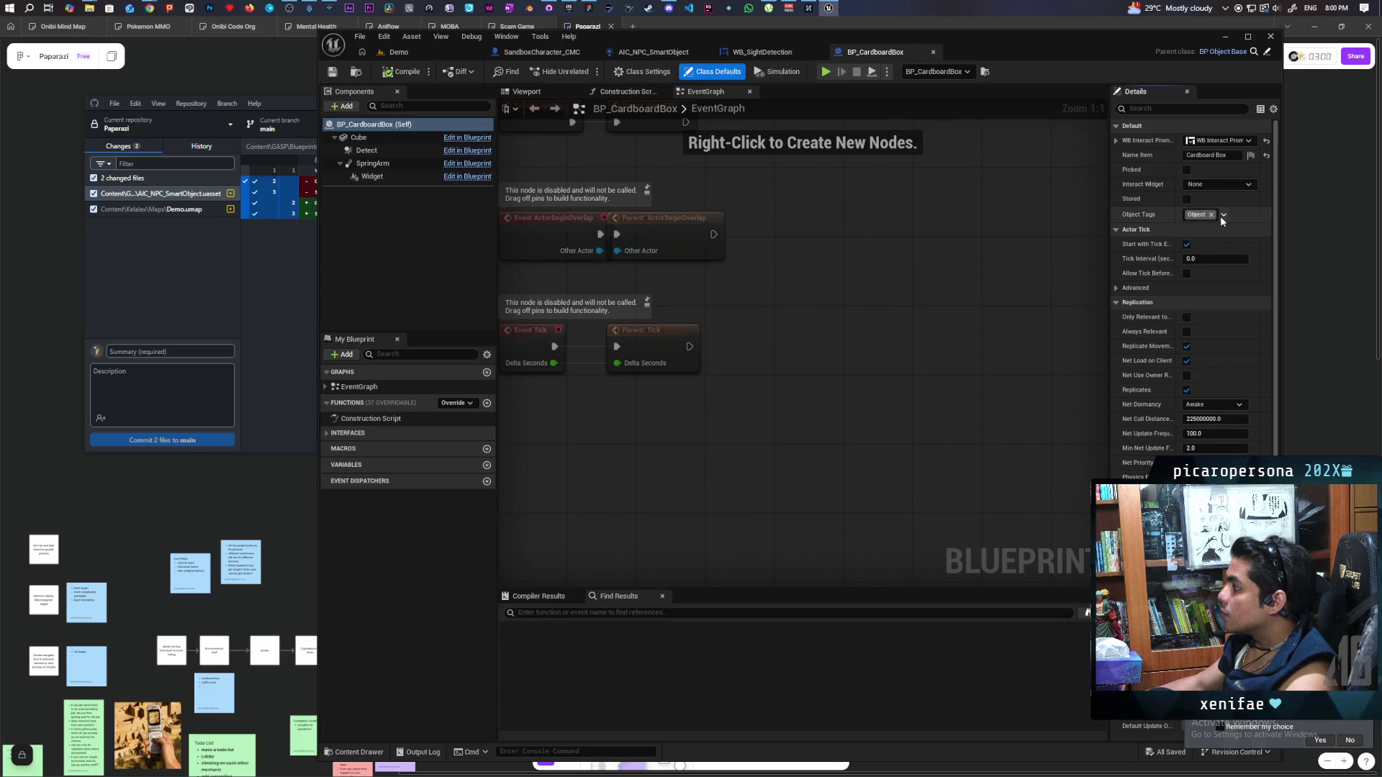
Add a new Object.Disguise sub tag under Object in the Gameplay Tag Manager
{"action": "left_click", "coordinate": [1222, 216]}
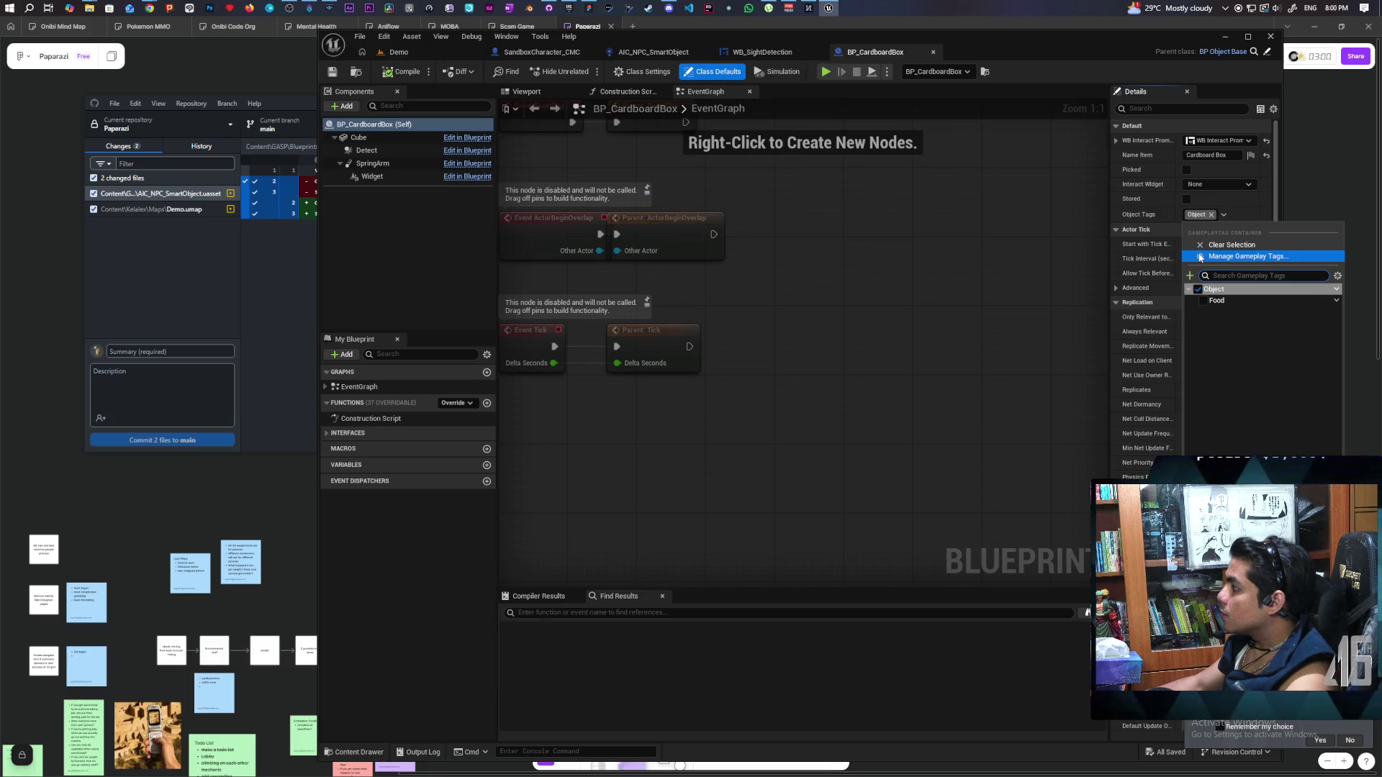
{"action": "left_click", "coordinate": [1201, 257]}
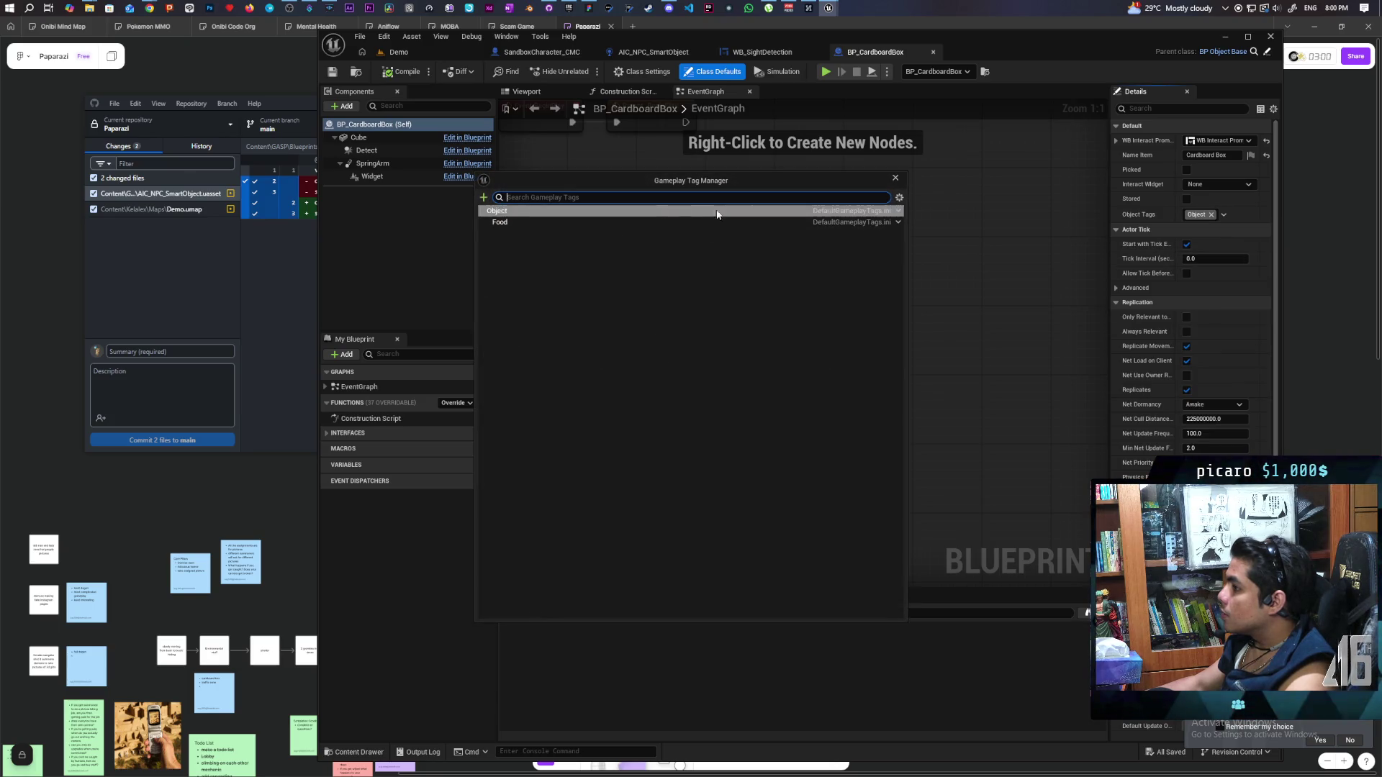
{"action": "left_click", "coordinate": [498, 210]}
{"action": "right_click", "coordinate": [503, 211]}
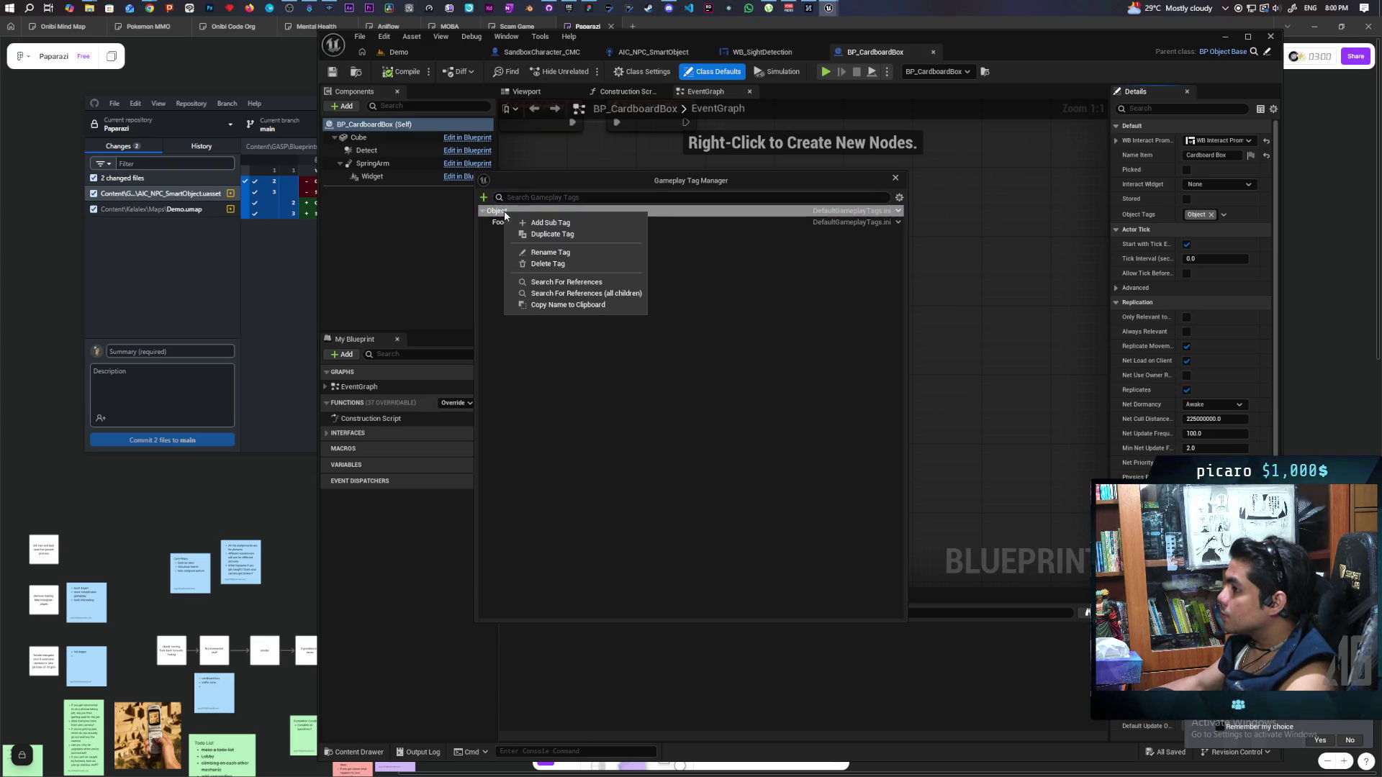
{"action": "left_click", "coordinate": [596, 224]}
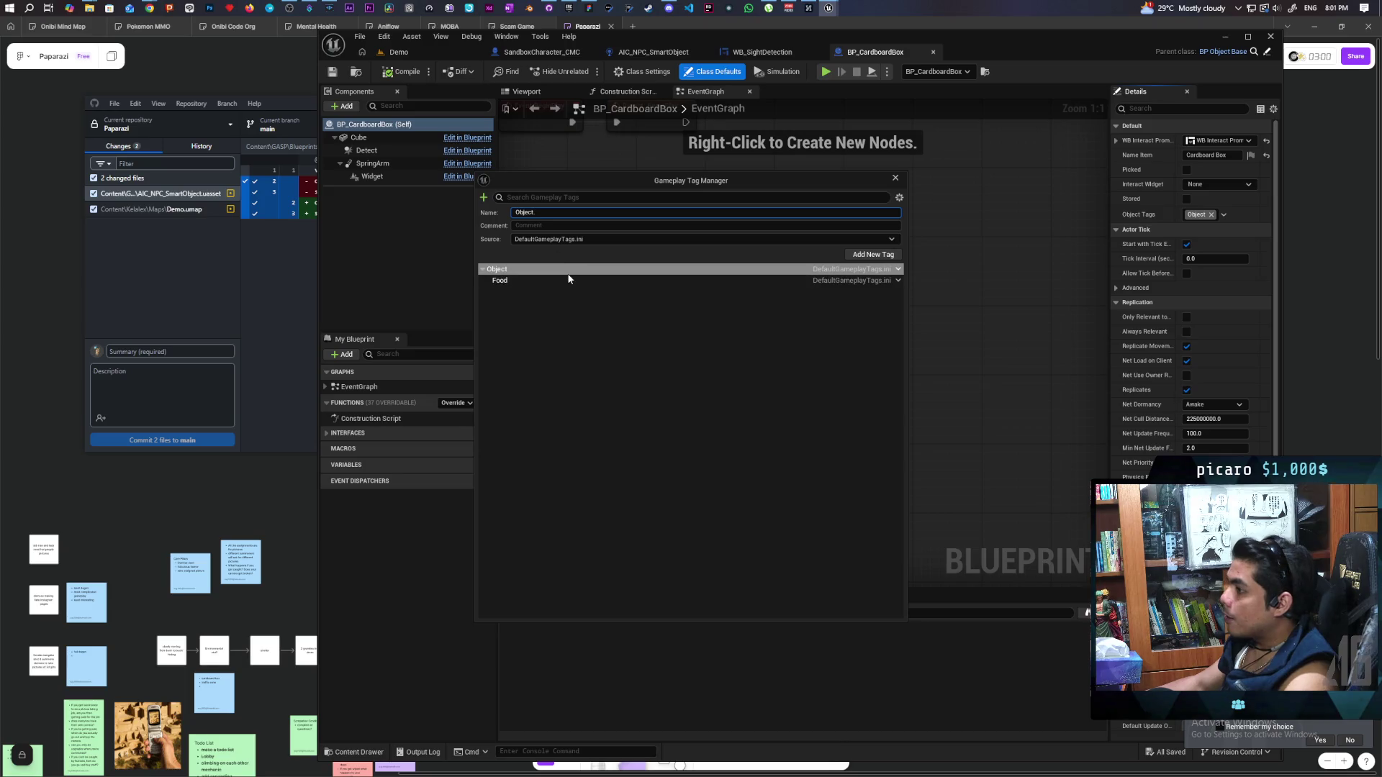
{"action": "type", "text": "Disguise"}
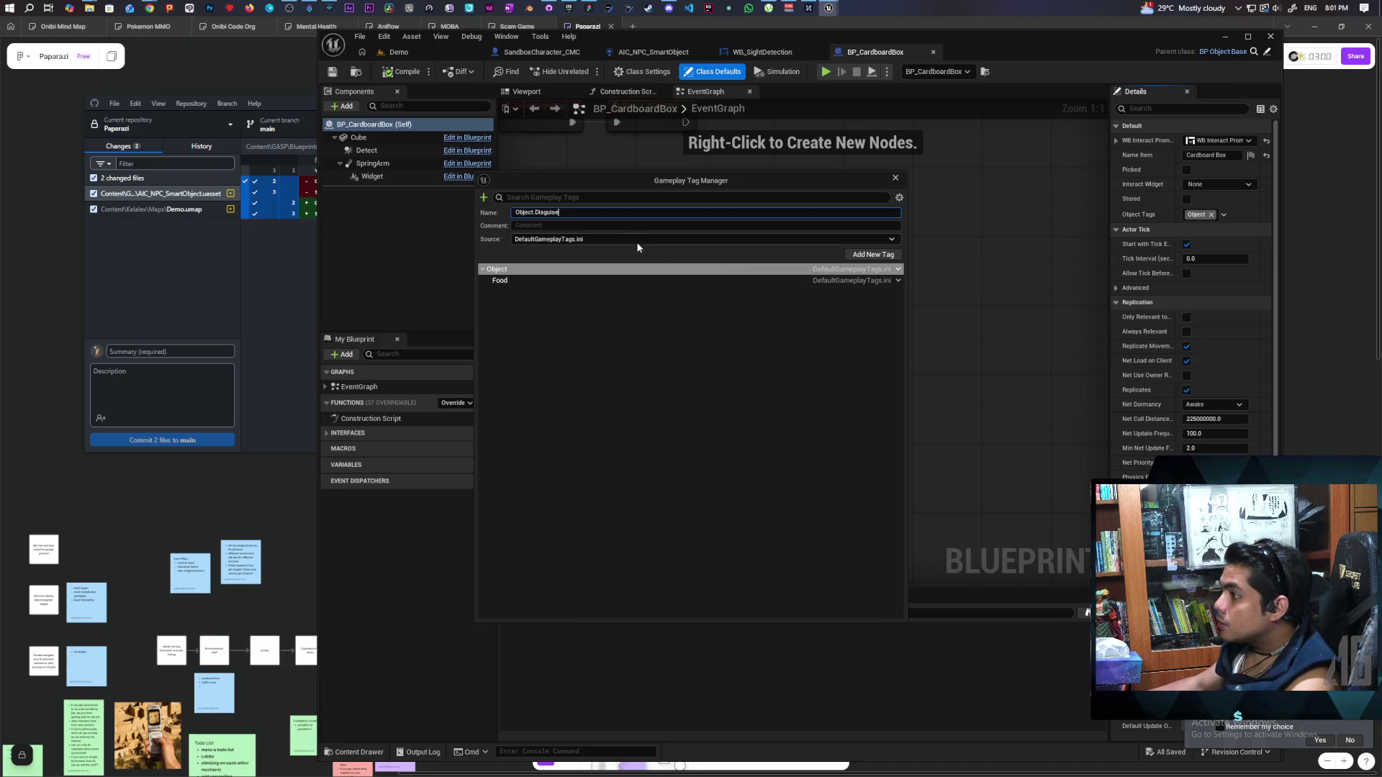
{"action": "left_click", "coordinate": [599, 226]}
{"action": "type", "text": "all disguises"}
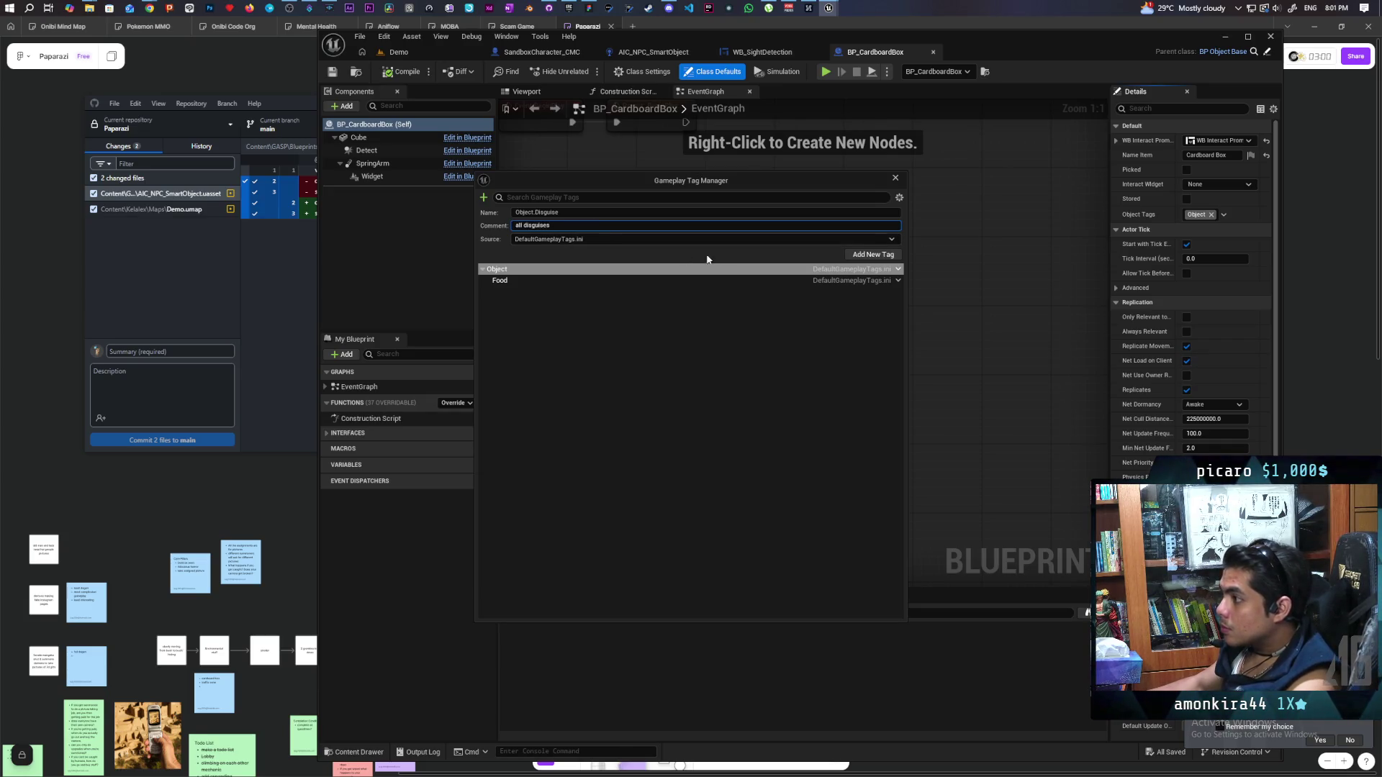
{"action": "left_click", "coordinate": [873, 255]}
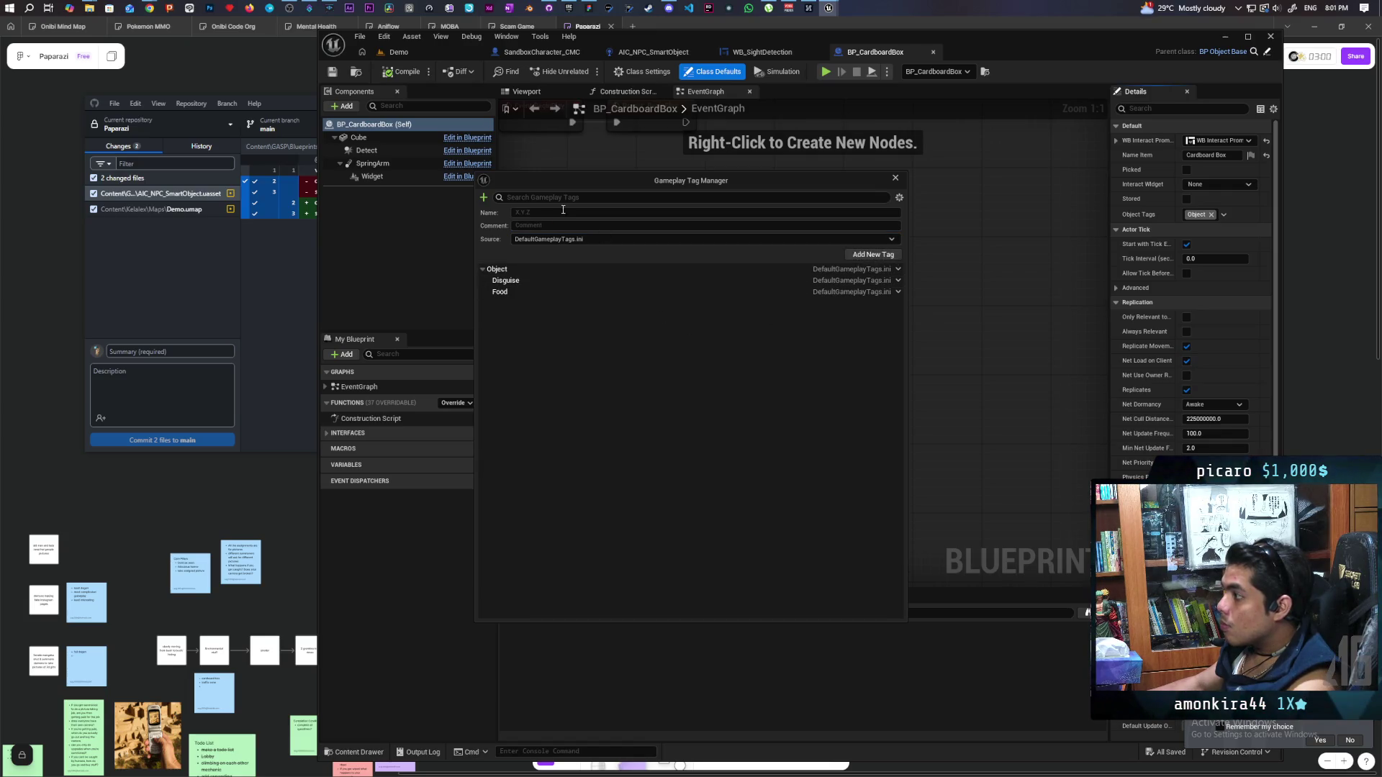
{"action": "left_click", "coordinate": [895, 177]}
Assign Object.Disguise as the cardboard box's Object Tag and save the blueprint
{"action": "left_click", "coordinate": [1223, 214]}
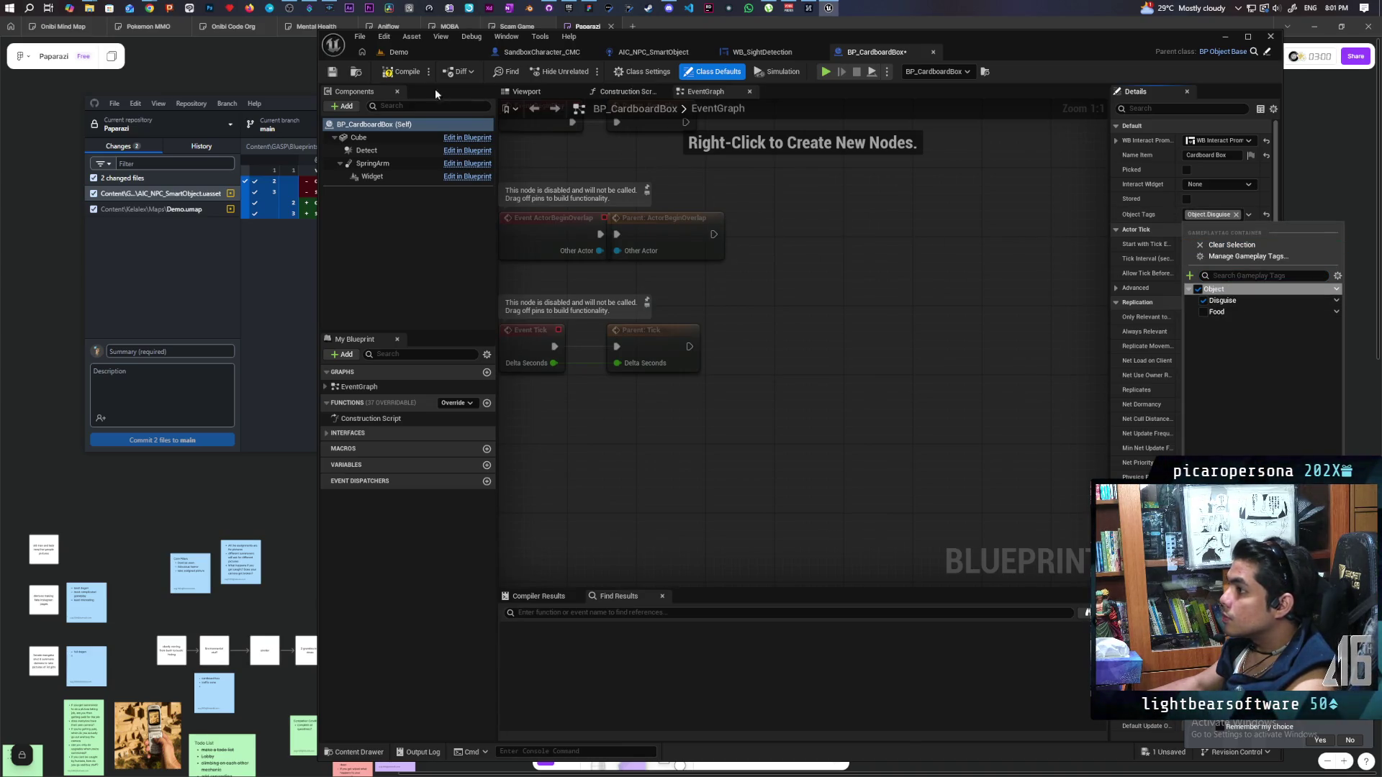
{"action": "left_click", "coordinate": [400, 74]}
{"action": "key", "text": "ctrl+s"}
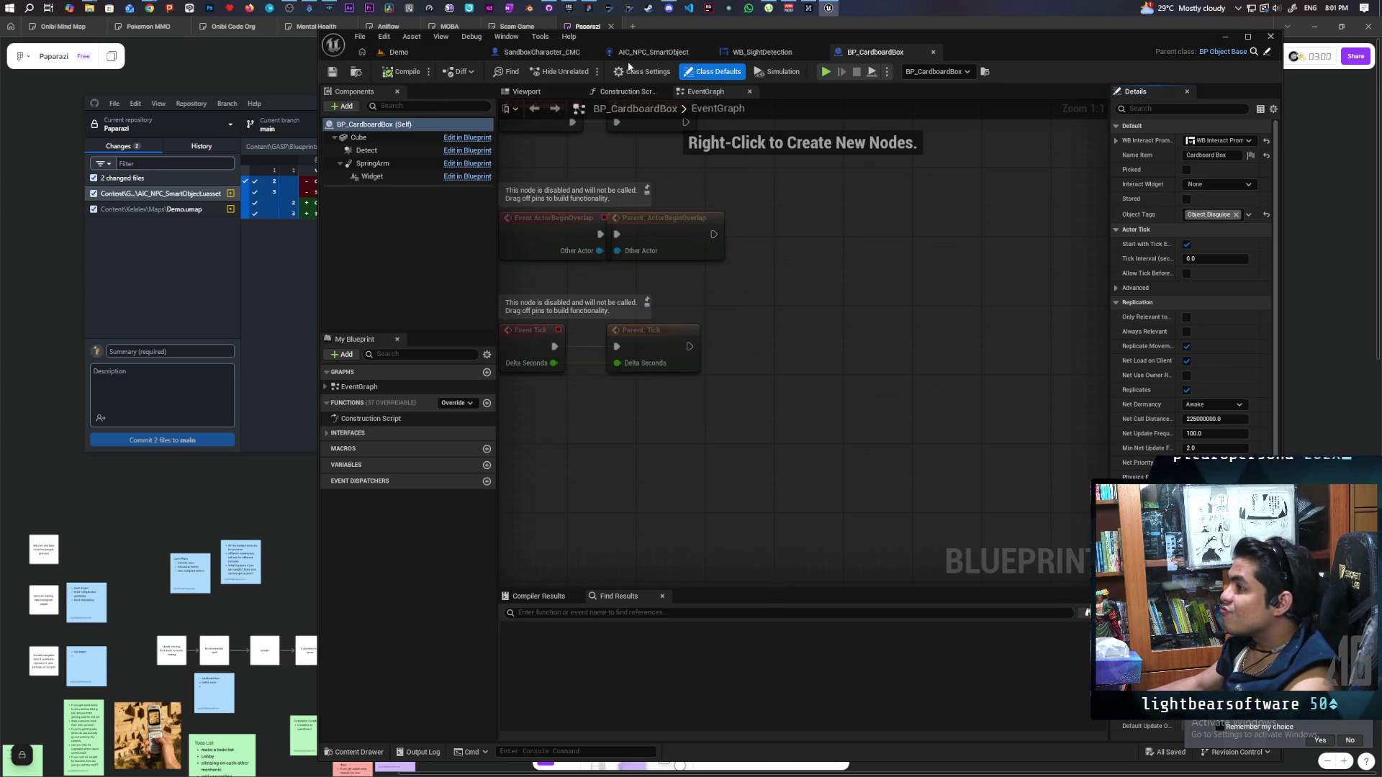
{"action": "left_click", "coordinate": [643, 53]}
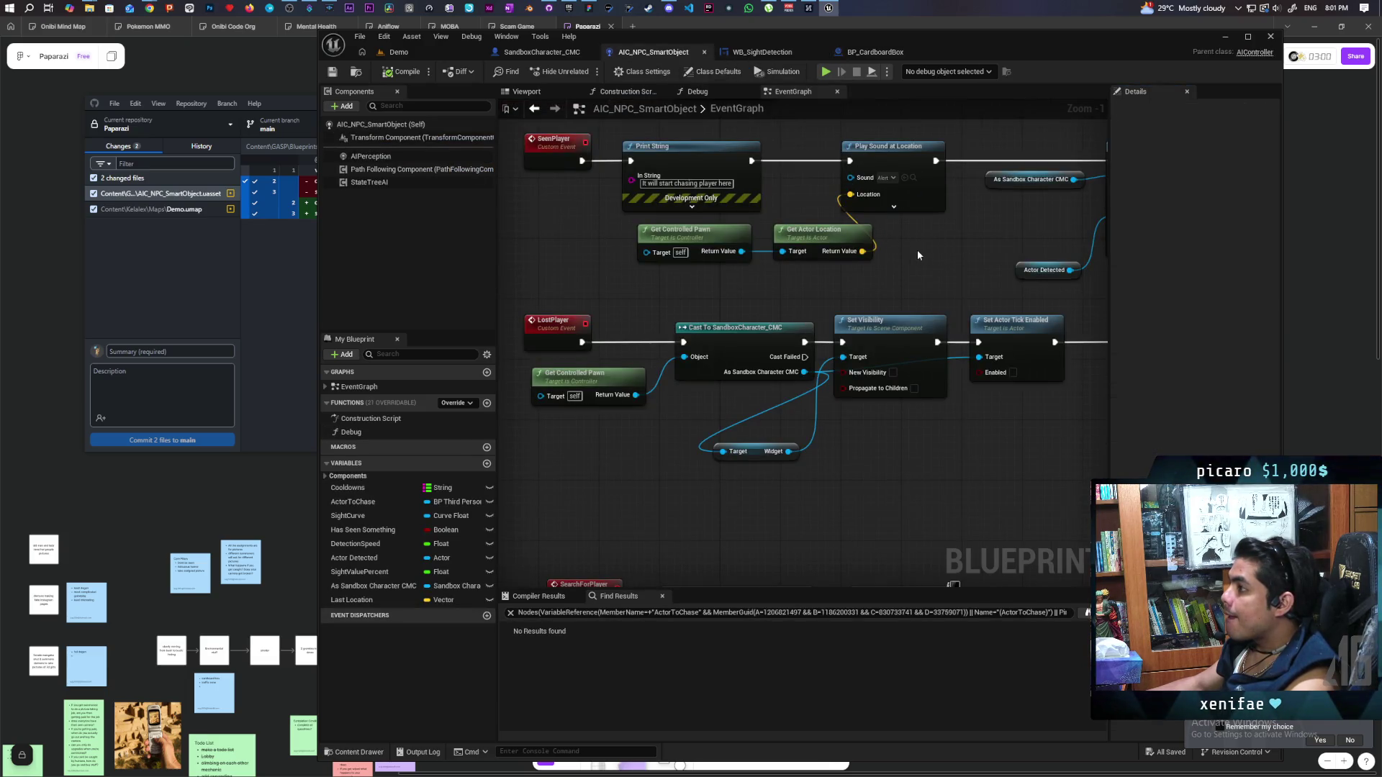
Shift the Sight Registered node right and drag a wire from As BP Third Person Character
{"action": "scroll", "coordinate": [909, 244], "scroll_direction": "down", "scroll_amount": 4}
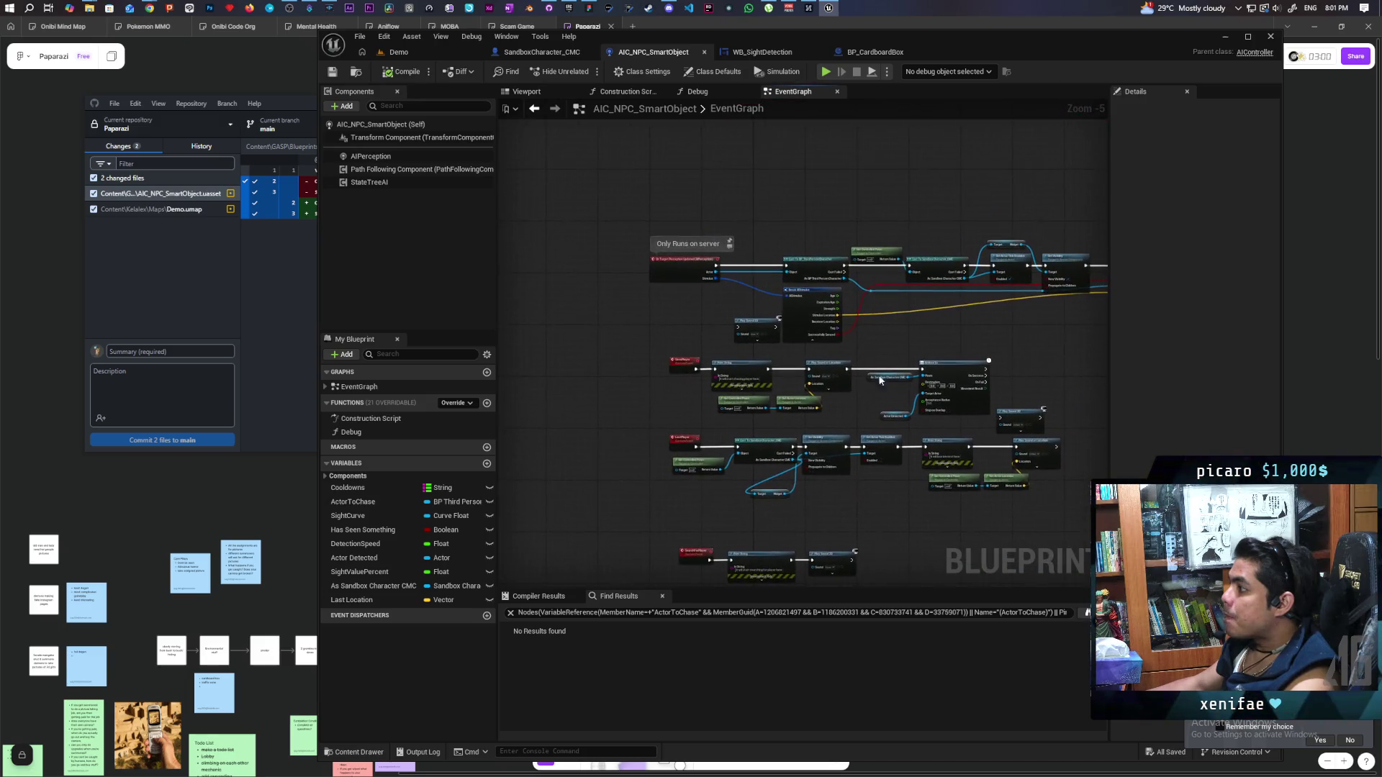
{"action": "mouse_move", "coordinate": [842, 409]}
{"action": "left_mouse_down"}
{"action": "mouse_move", "coordinate": [814, 312]}
{"action": "mouse_move", "coordinate": [746, 364]}
{"action": "mouse_move", "coordinate": [882, 370]}
{"action": "mouse_move", "coordinate": [703, 364]}
{"action": "left_mouse_up"}
{"action": "scroll", "coordinate": [792, 331], "scroll_direction": "up", "scroll_amount": 3}
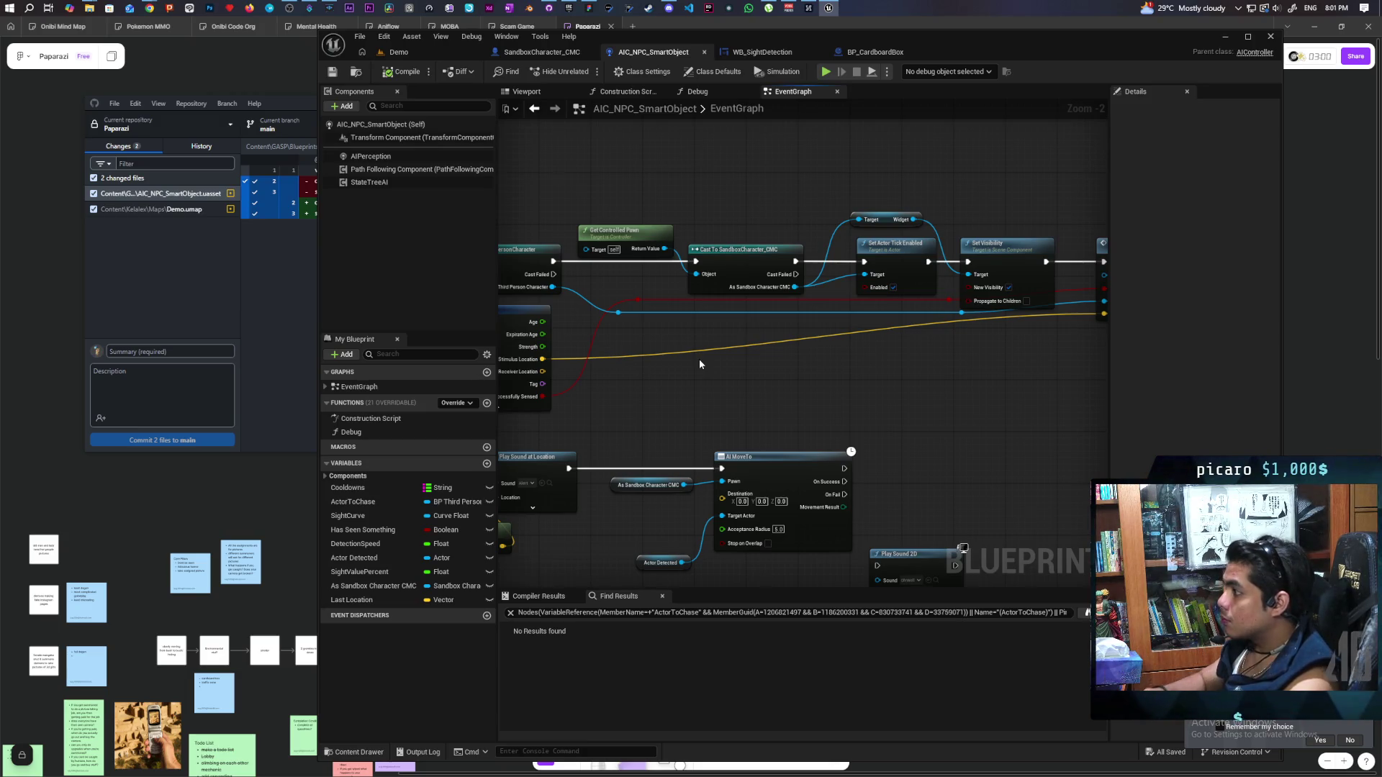
{"action": "mouse_move", "coordinate": [965, 395]}
{"action": "left_mouse_down"}
{"action": "mouse_move", "coordinate": [748, 411]}
{"action": "mouse_move", "coordinate": [986, 407]}
{"action": "mouse_move", "coordinate": [663, 431]}
{"action": "mouse_move", "coordinate": [685, 429]}
{"action": "left_mouse_up"}
{"action": "mouse_move", "coordinate": [809, 416]}
{"action": "left_mouse_down"}
{"action": "mouse_move", "coordinate": [950, 413]}
{"action": "mouse_move", "coordinate": [858, 417]}
{"action": "left_mouse_up"}
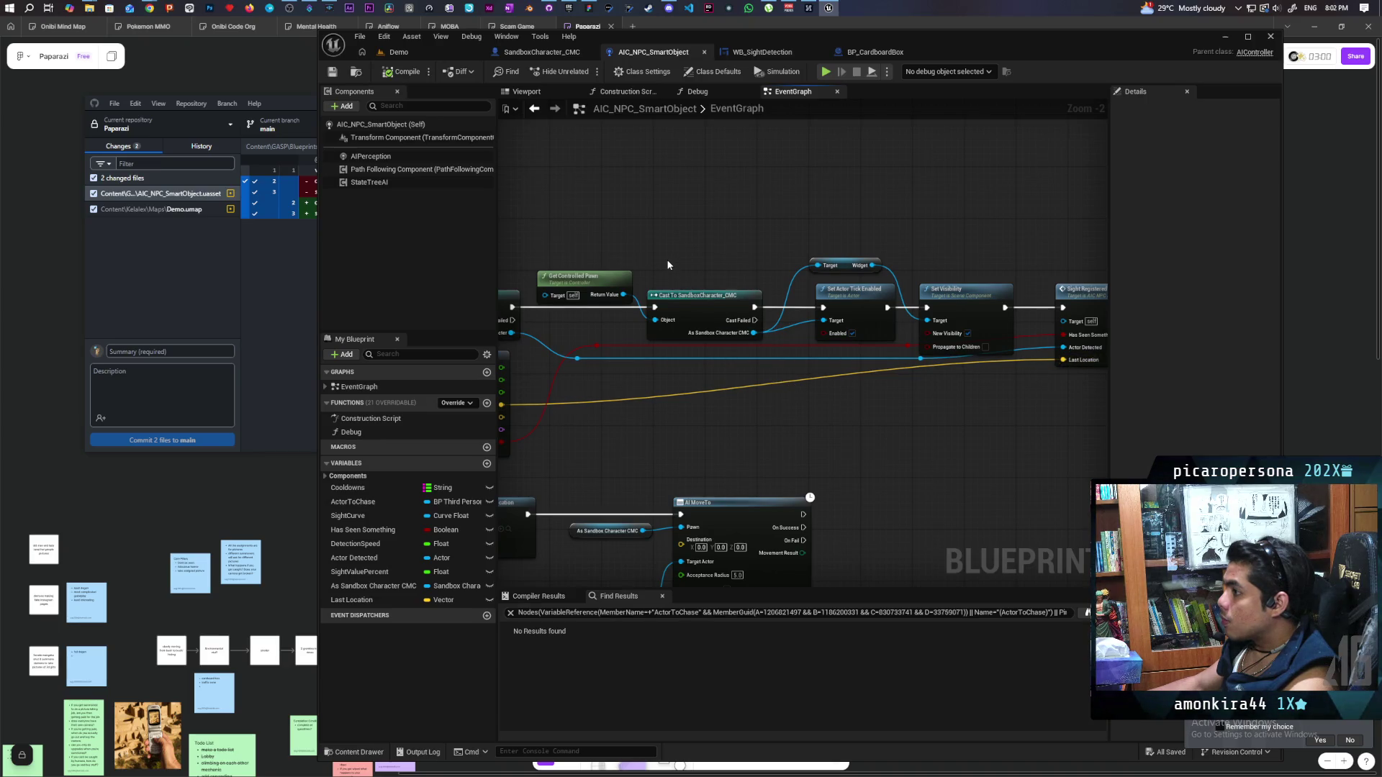
{"action": "scroll", "coordinate": [666, 260], "scroll_direction": "down", "scroll_amount": 1}
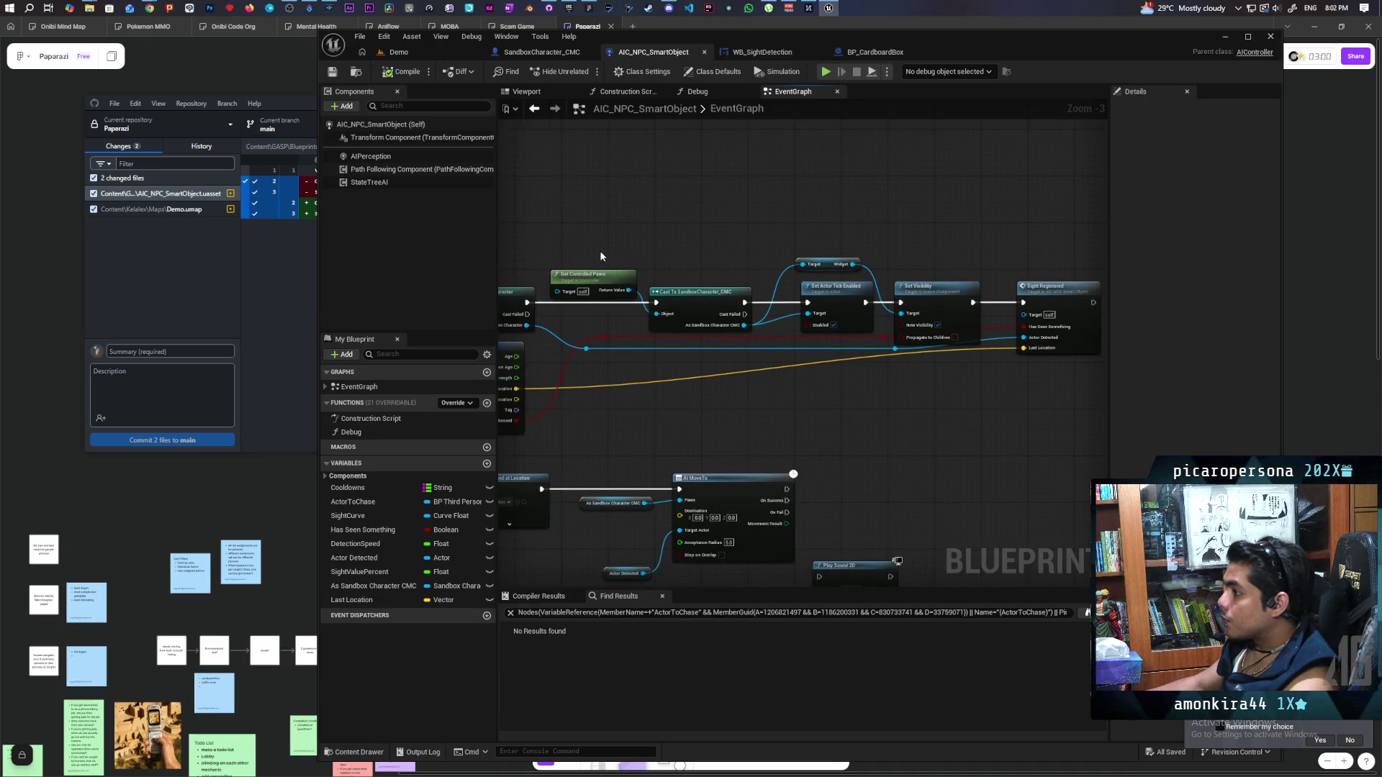
{"action": "left_click_drag", "start_coordinate": [916, 421], "coordinate": [792, 418]}
{"action": "left_click_drag", "start_coordinate": [914, 284], "coordinate": [1044, 283]}
{"action": "mouse_move", "coordinate": [795, 398]}
{"action": "left_mouse_down"}
{"action": "mouse_move", "coordinate": [778, 398]}
{"action": "mouse_move", "coordinate": [1046, 382]}
{"action": "mouse_move", "coordinate": [916, 398]}
{"action": "left_mouse_up"}
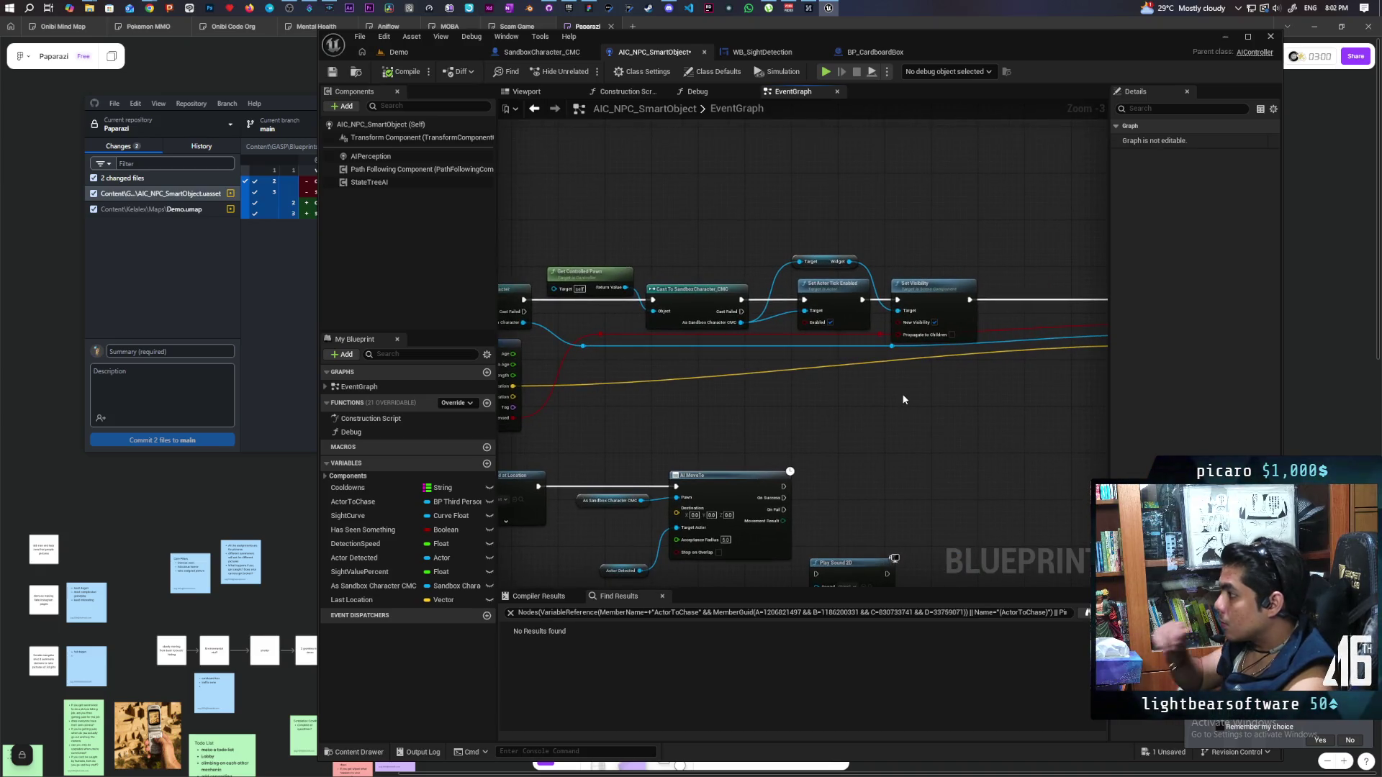
{"action": "scroll", "coordinate": [921, 416], "scroll_direction": "down", "scroll_amount": 1}
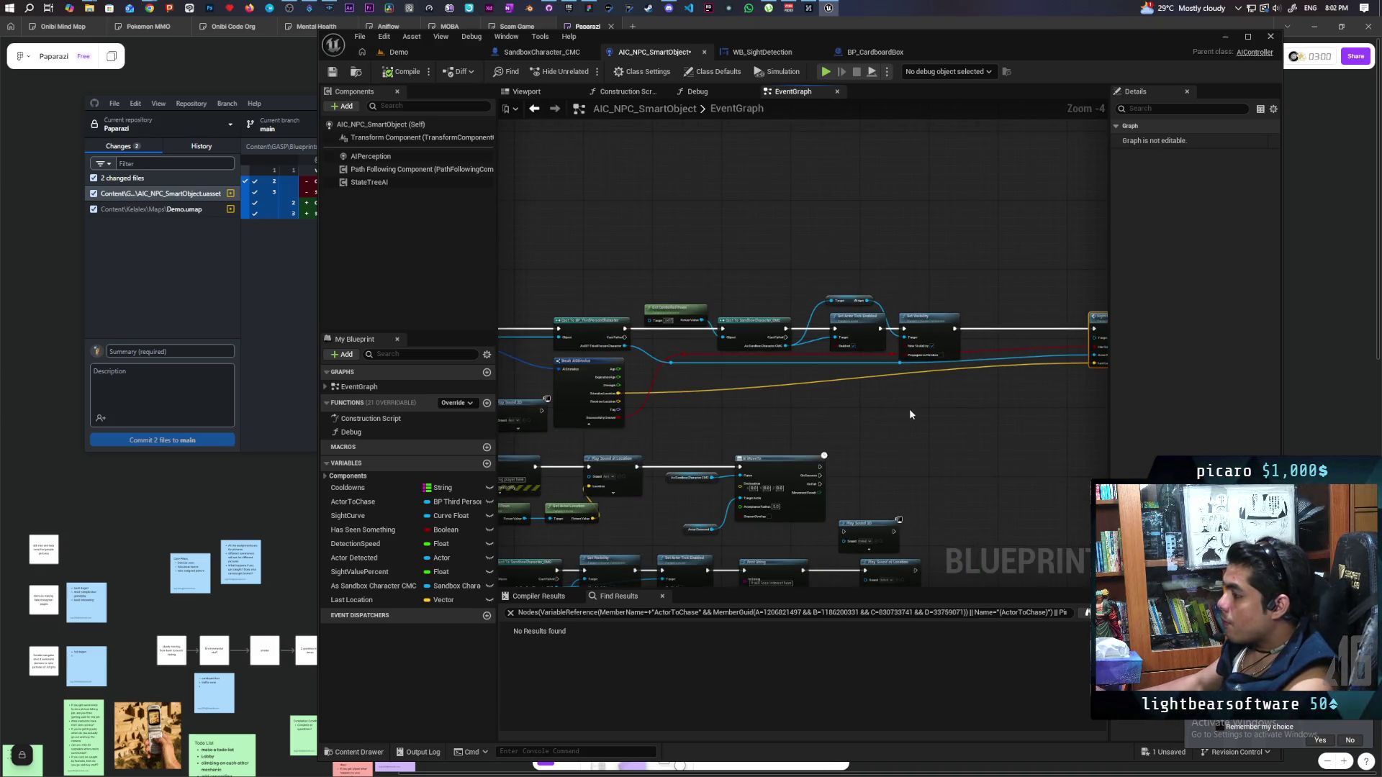
{"action": "scroll", "coordinate": [842, 403], "scroll_direction": "up", "scroll_amount": 1}
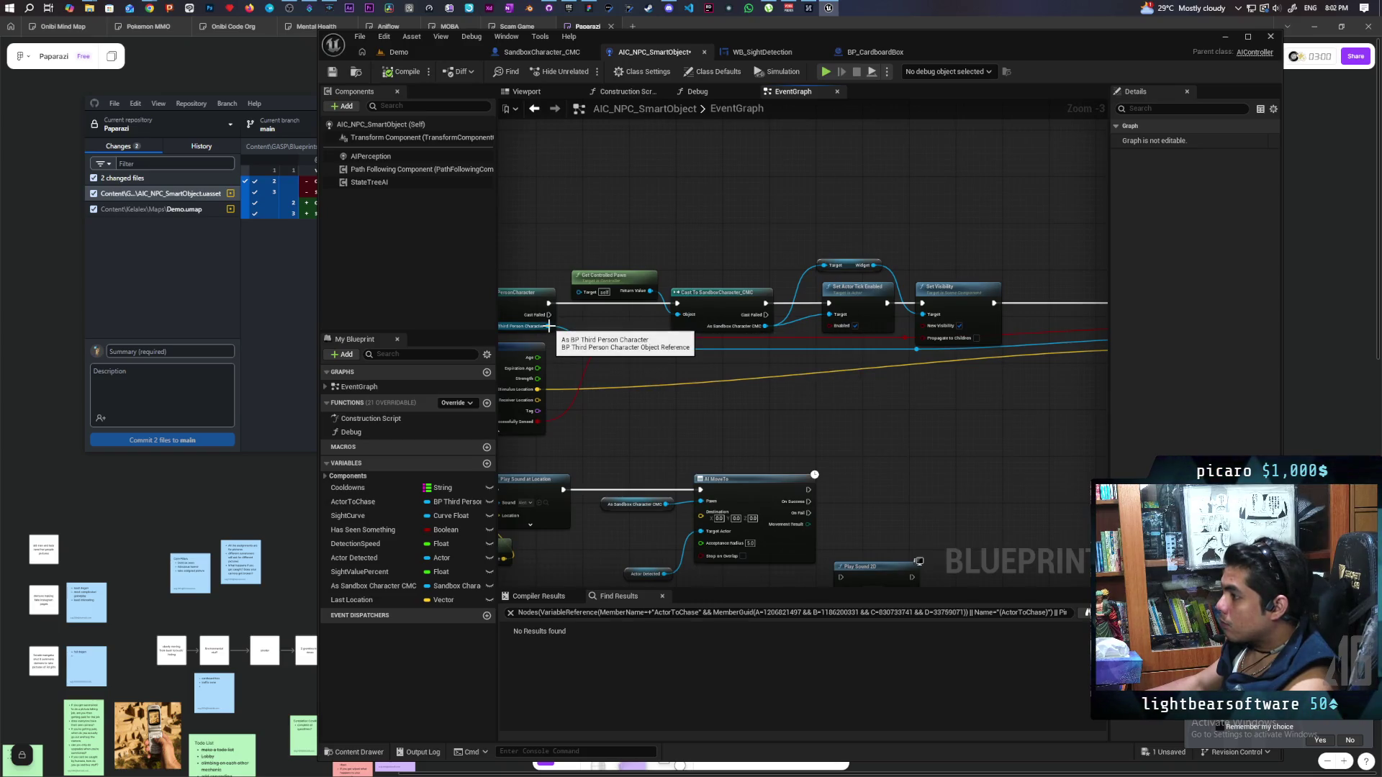
{"action": "mouse_move", "coordinate": [549, 326]}
{"action": "left_mouse_down"}
{"action": "mouse_move", "coordinate": [590, 367]}
{"action": "mouse_move", "coordinate": [883, 435]}
{"action": "mouse_move", "coordinate": [908, 426]}
{"action": "mouse_move", "coordinate": [849, 416]}
{"action": "left_mouse_up"}
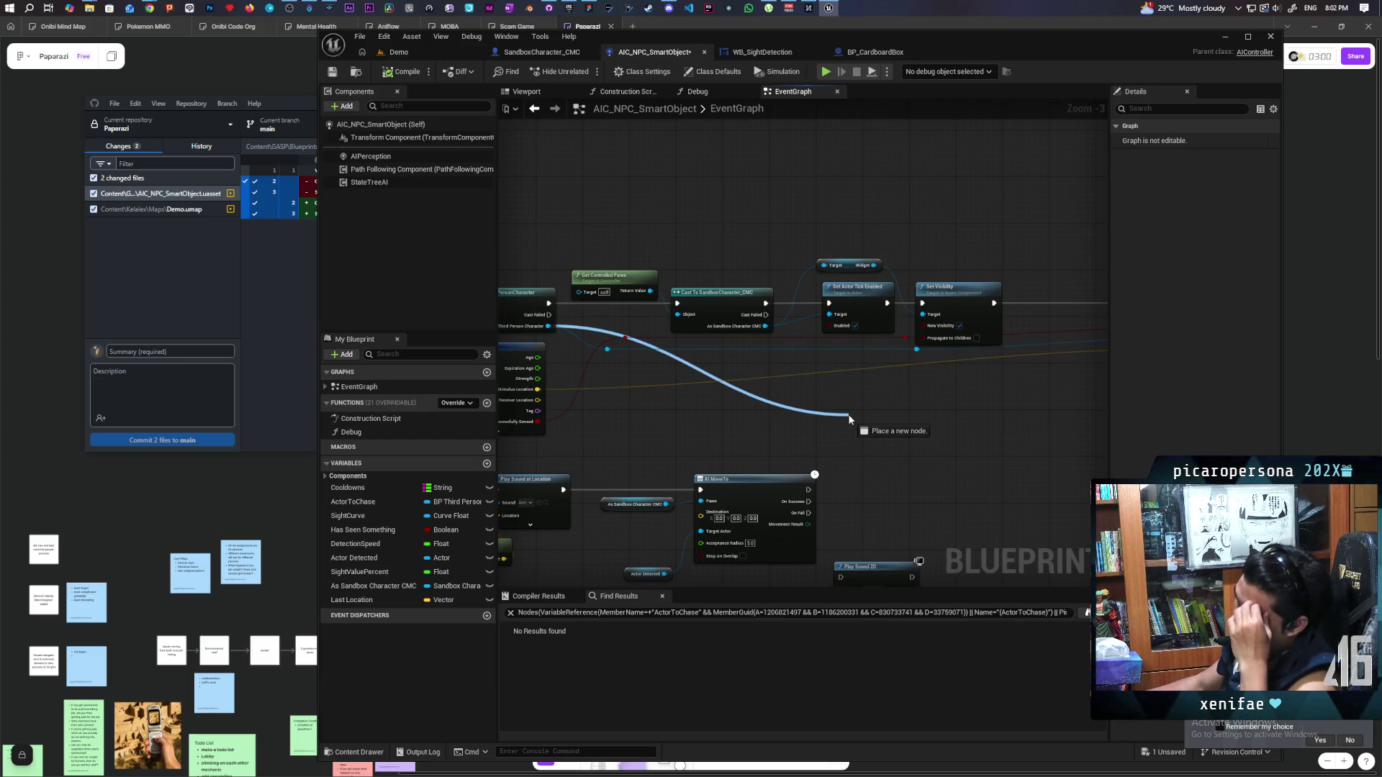
Add a Get BP Interact Component node off the player character
{"action": "left_click_drag", "start_coordinate": [849, 416], "coordinate": [849, 416]}
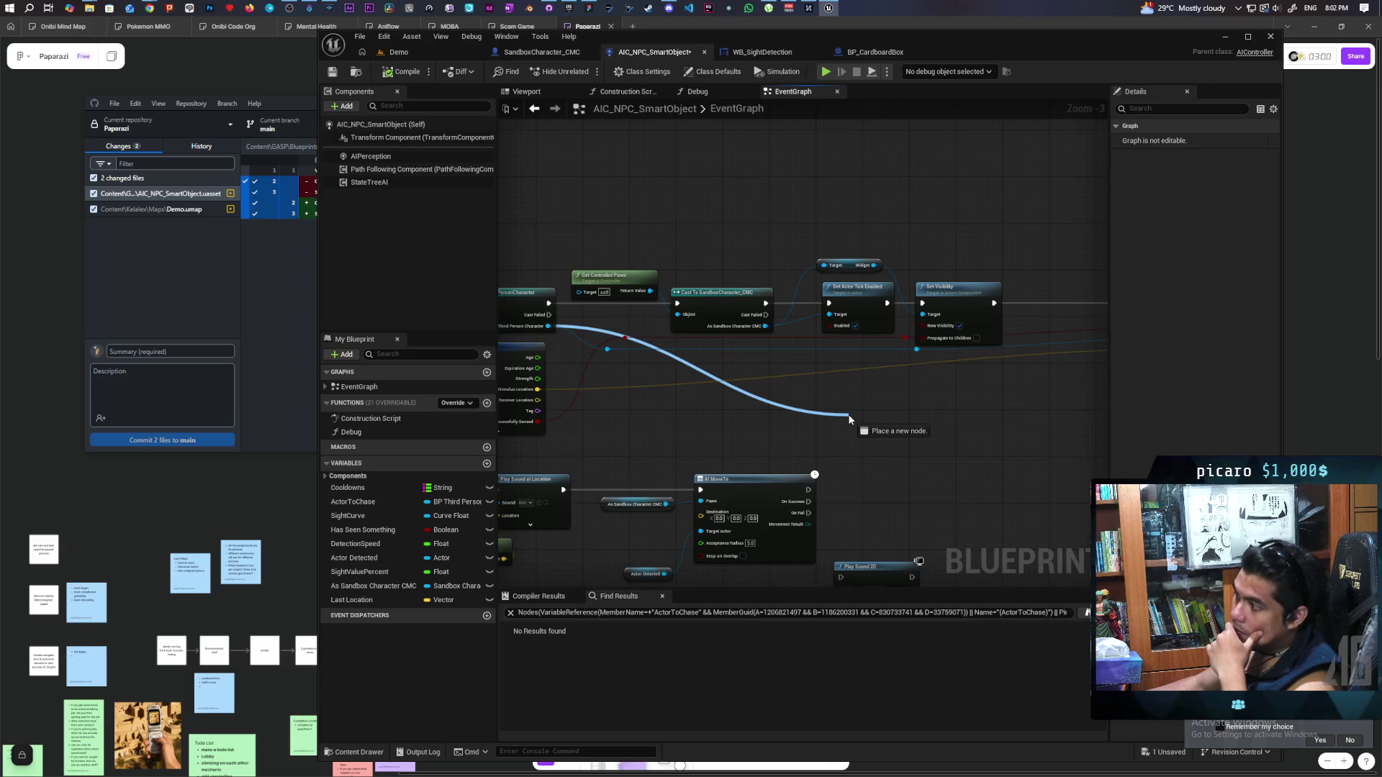
{"action": "left_click_drag", "start_coordinate": [849, 416], "coordinate": [850, 416]}
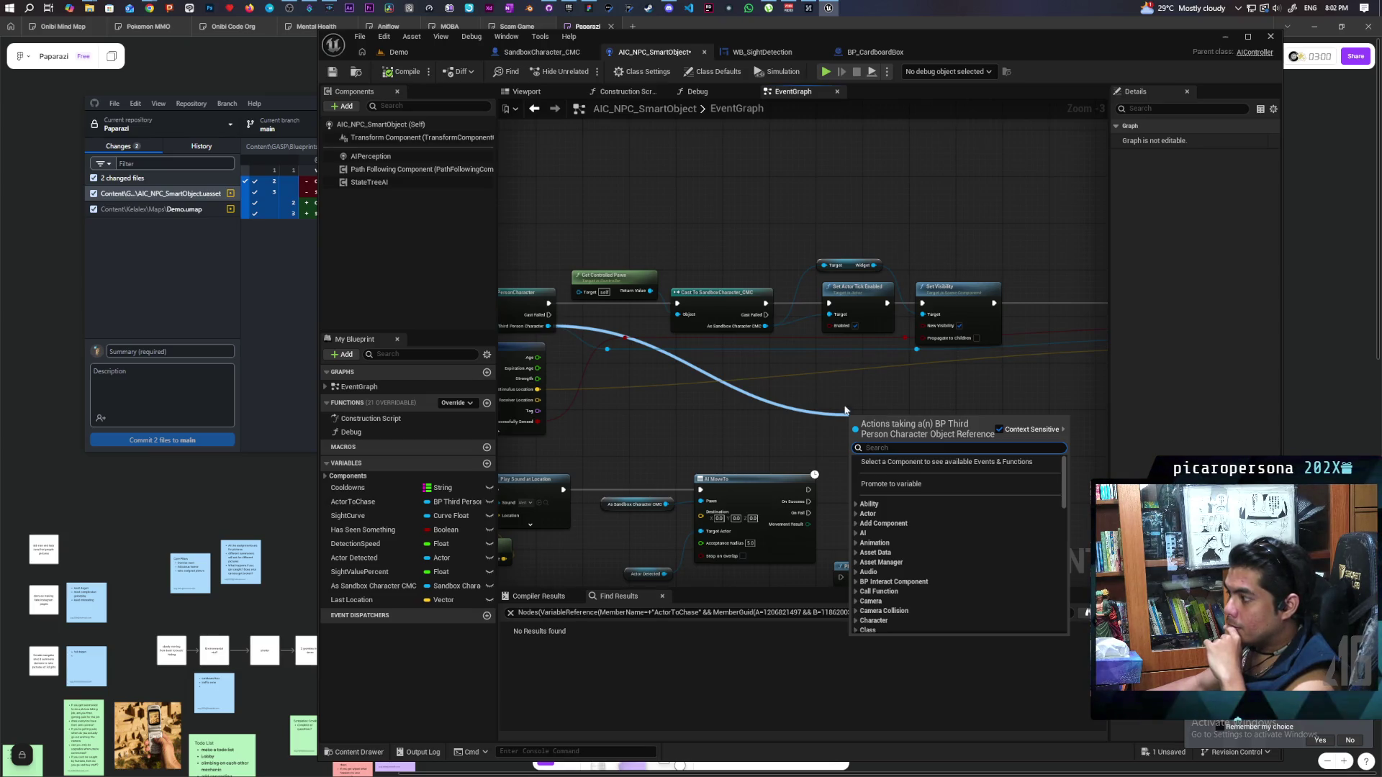
{"action": "type", "text": "get"}
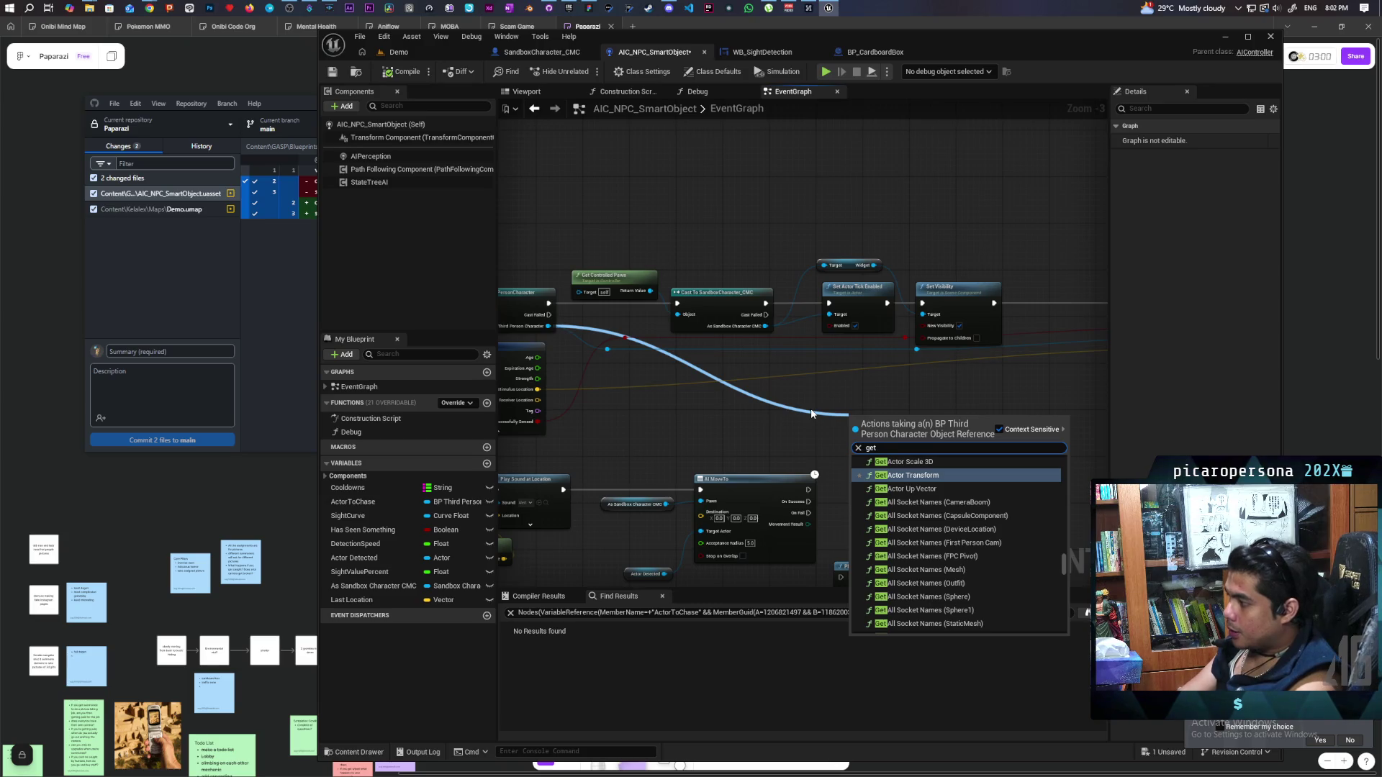
{"action": "type", "text": " intera"}
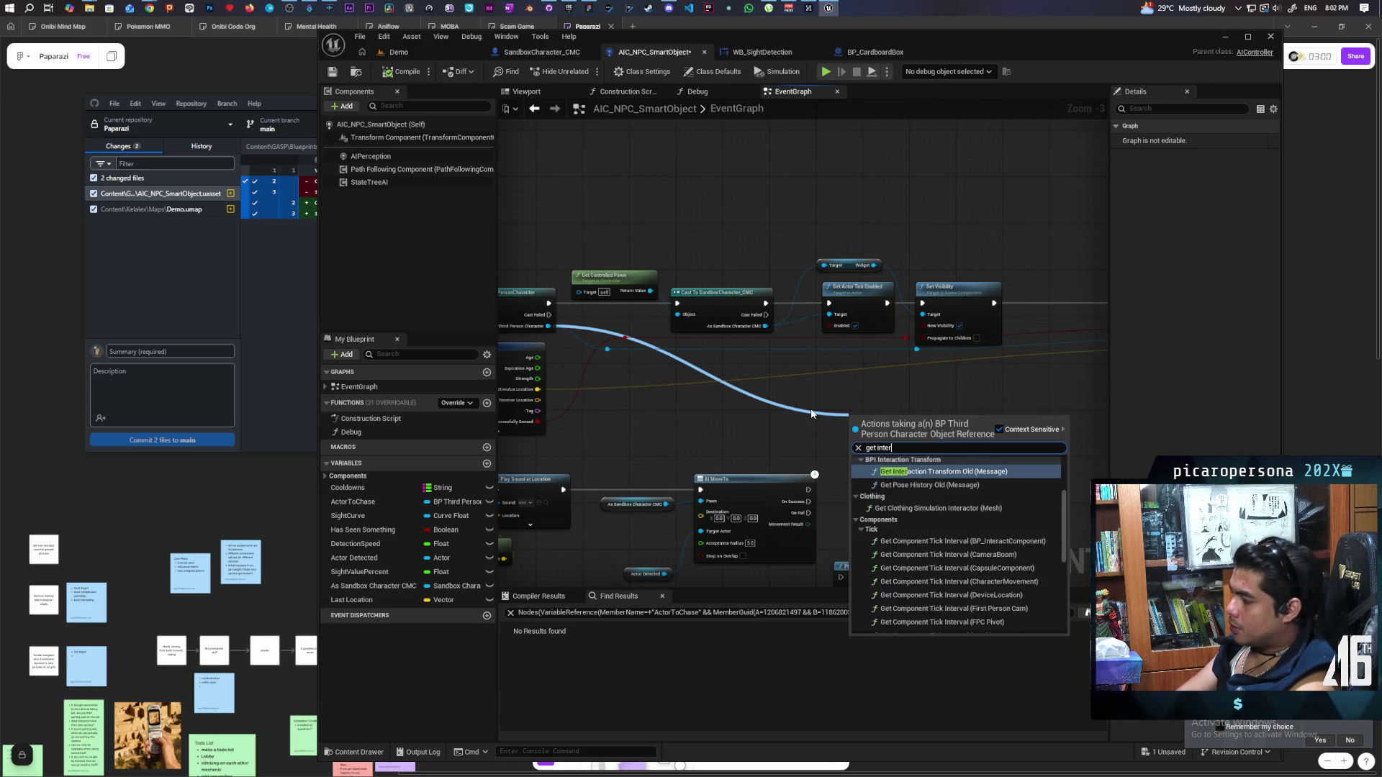
{"action": "left_click", "coordinate": [917, 628]}
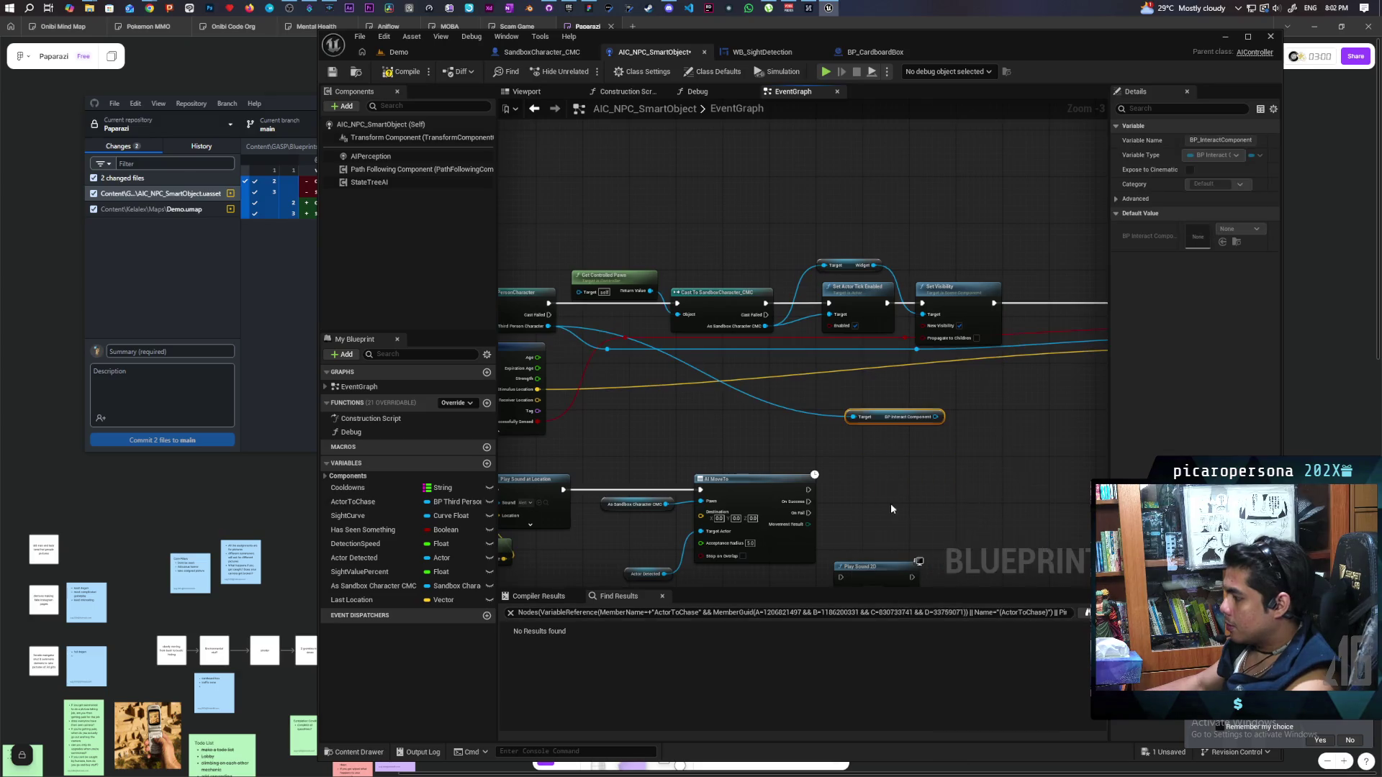
{"action": "mouse_move", "coordinate": [883, 419]}
{"action": "left_mouse_down"}
{"action": "mouse_move", "coordinate": [760, 408]}
{"action": "mouse_move", "coordinate": [910, 423]}
{"action": "mouse_move", "coordinate": [896, 411]}
{"action": "left_mouse_up"}
Add a Get Head node from the interact component
{"action": "type", "text": "get"}
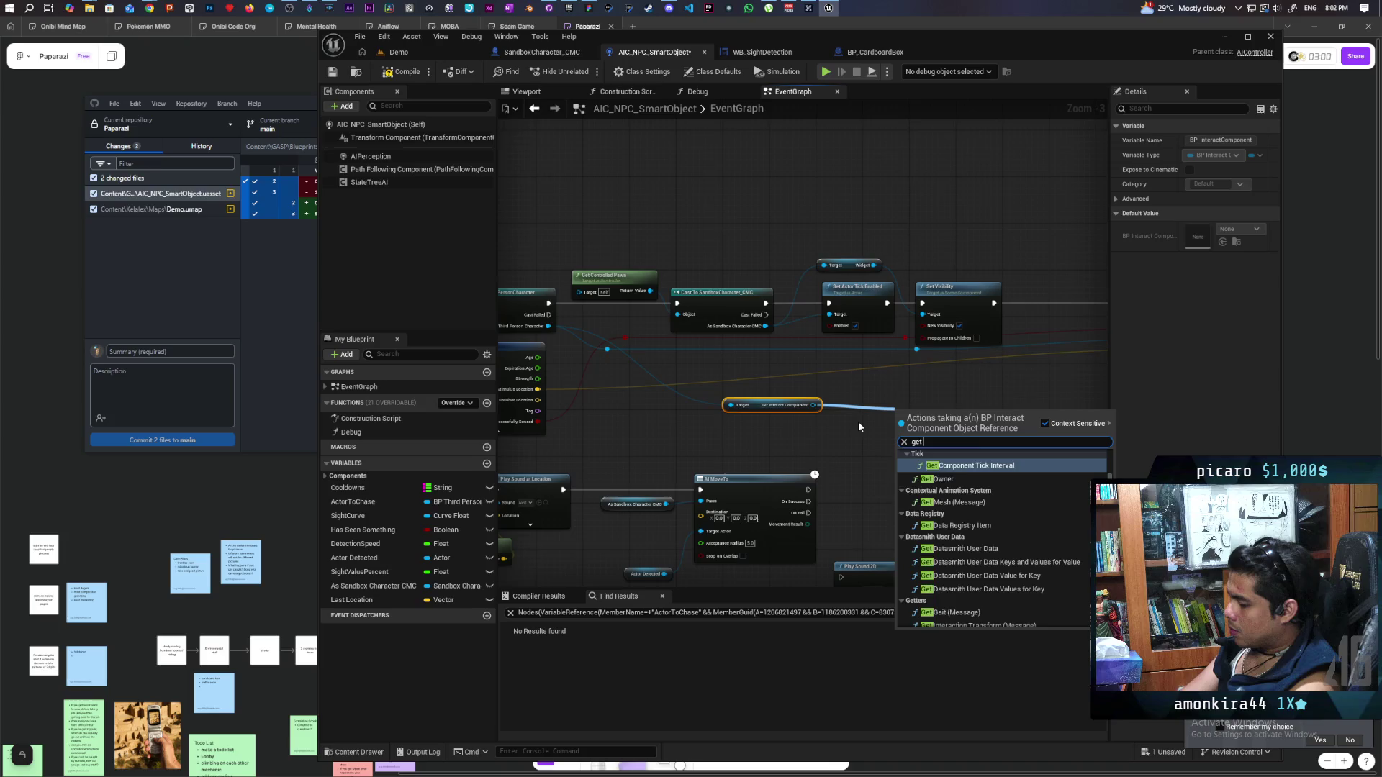
{"action": "type", "text": " hold"}
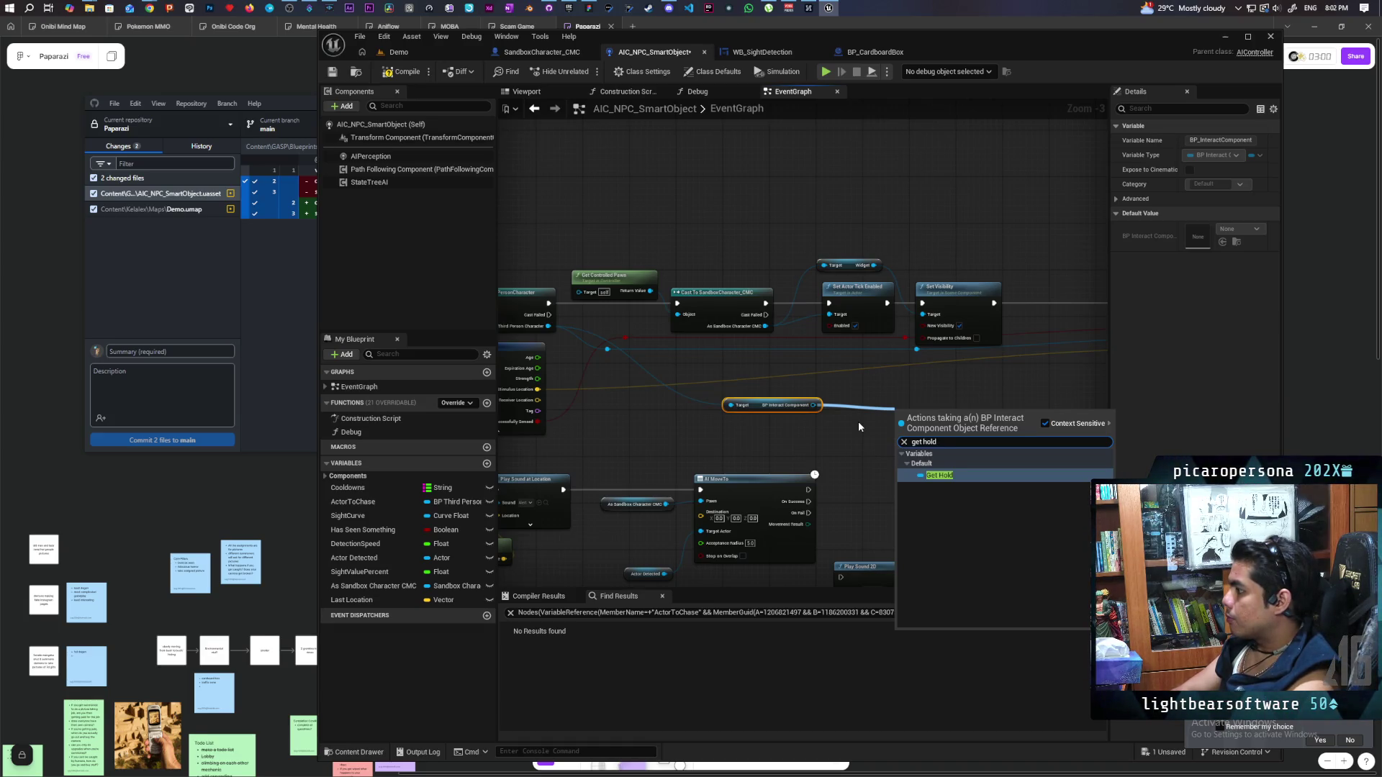
{"action": "key", "text": "BackSpace"}
{"action": "key", "text": "BackSpace"}
{"action": "key", "text": "BackSpace"}
{"action": "type", "text": "ead"}
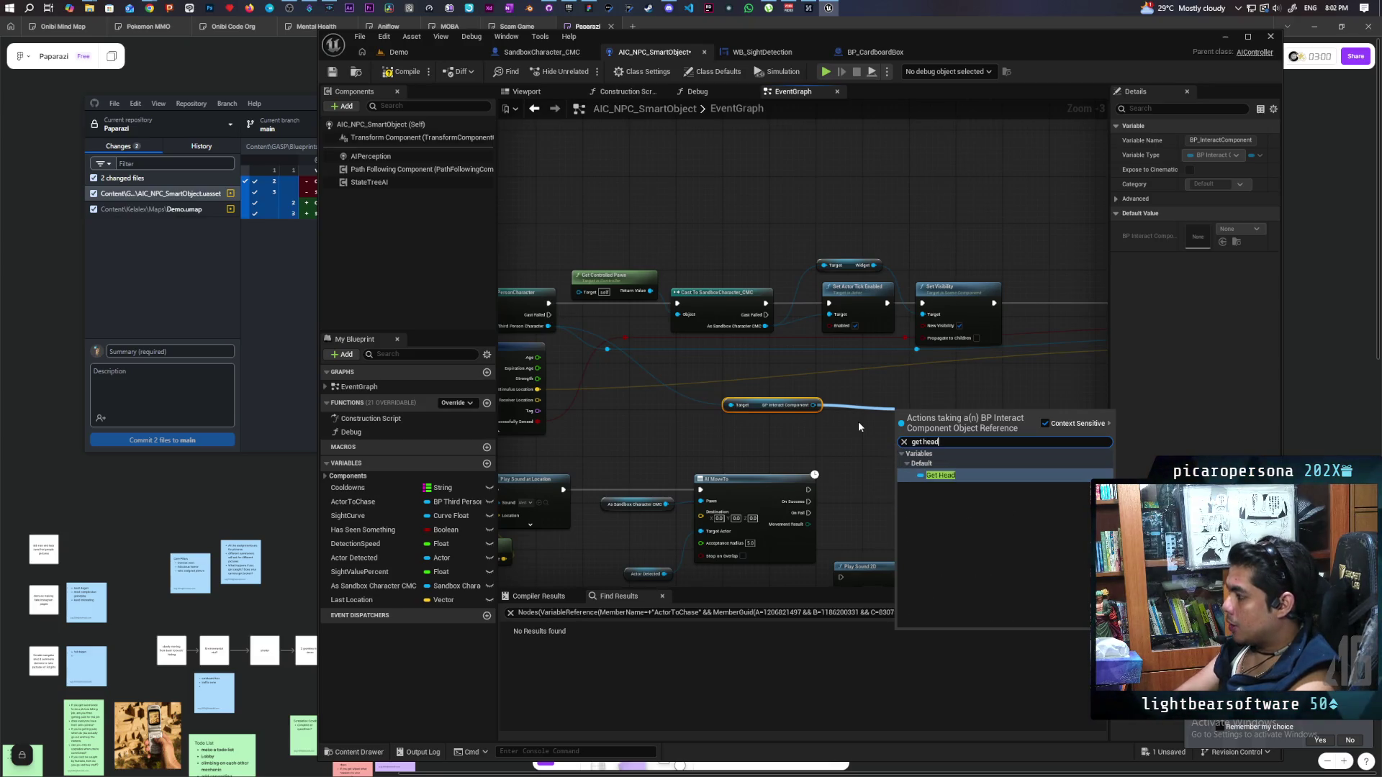
{"action": "key", "text": "Return"}
{"action": "scroll", "coordinate": [822, 400], "scroll_direction": "up", "scroll_amount": 2}
Add Get Object Tags targeting the Head object, placed before Sight Registered
{"action": "mouse_move", "coordinate": [942, 413]}
{"action": "left_mouse_down"}
{"action": "mouse_move", "coordinate": [1036, 432]}
{"action": "mouse_move", "coordinate": [904, 416]}
{"action": "mouse_move", "coordinate": [999, 416]}
{"action": "left_mouse_up"}
{"action": "key", "text": "Escape"}
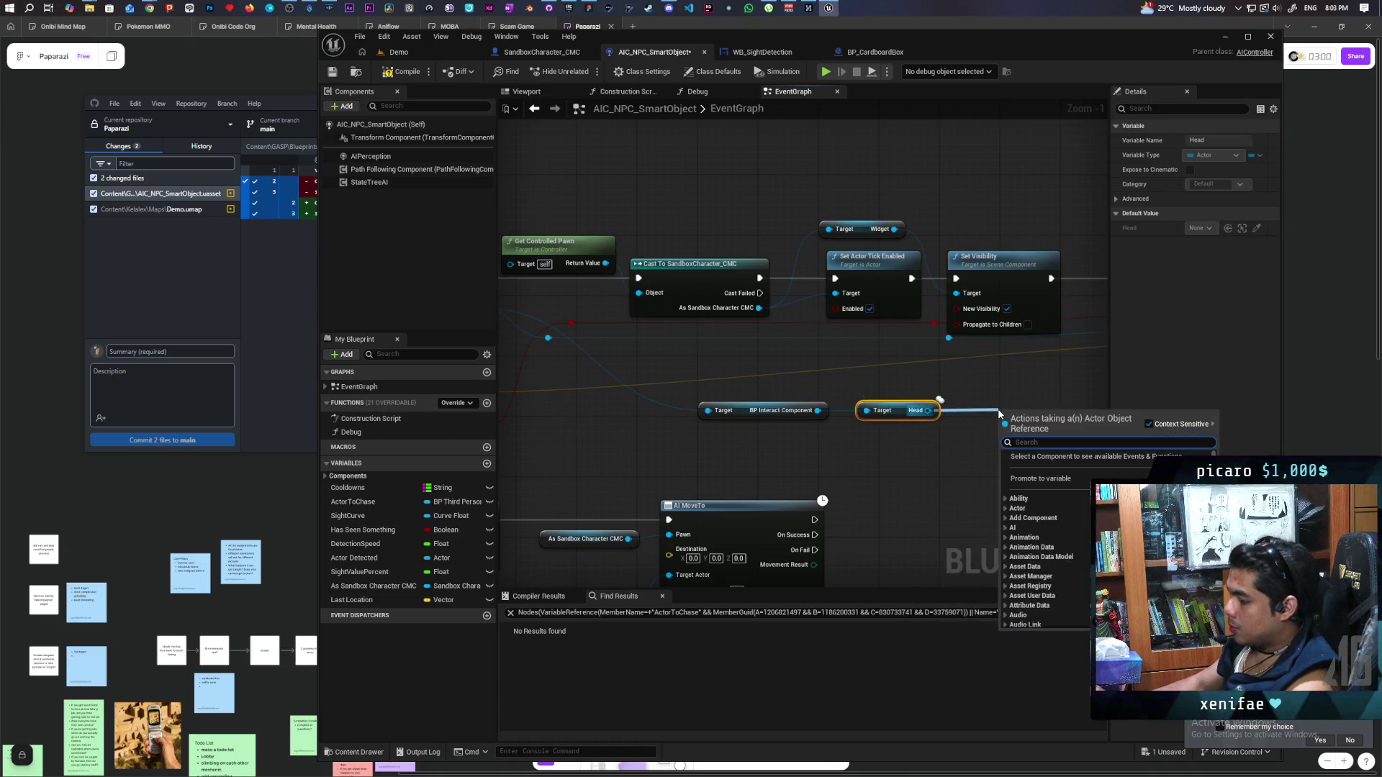
{"action": "type", "text": "tags"}
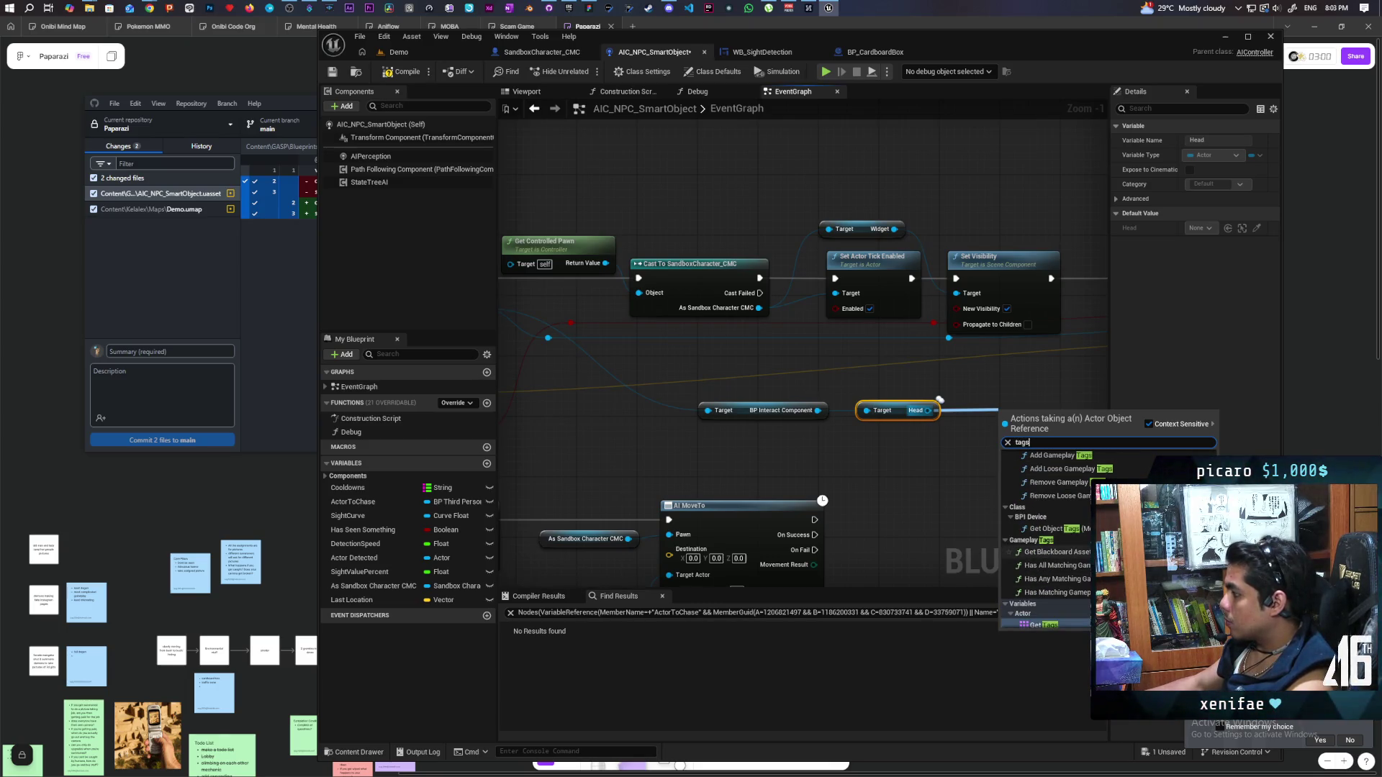
{"action": "scroll", "coordinate": [1051, 604], "scroll_direction": "down", "scroll_amount": 1}
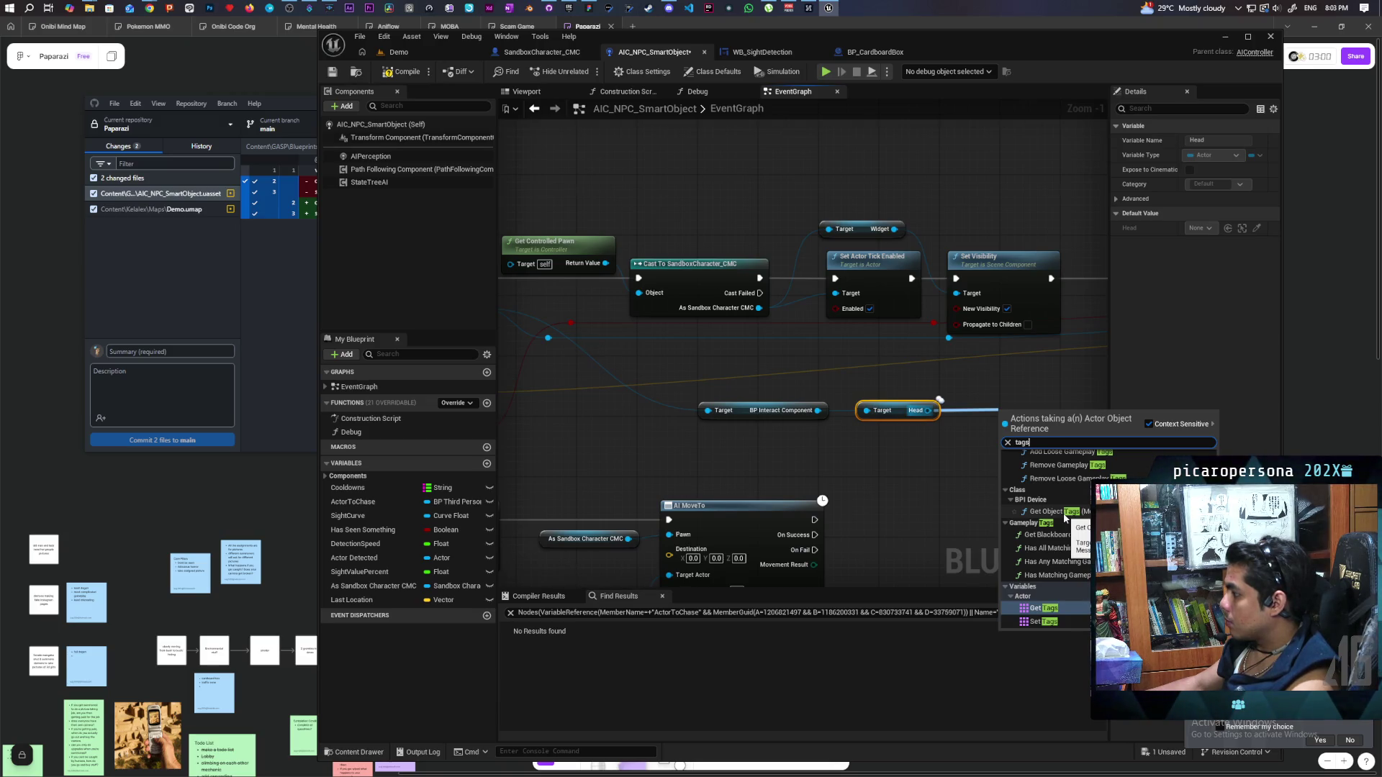
{"action": "left_click", "coordinate": [1066, 517]}
{"action": "mouse_move", "coordinate": [1064, 512]}
{"action": "left_mouse_down"}
{"action": "mouse_move", "coordinate": [792, 545]}
{"action": "mouse_move", "coordinate": [749, 447]}
{"action": "mouse_move", "coordinate": [825, 358]}
{"action": "mouse_move", "coordinate": [855, 291]}
{"action": "mouse_move", "coordinate": [770, 339]}
{"action": "mouse_move", "coordinate": [893, 337]}
{"action": "left_mouse_up"}
{"action": "left_click_drag", "start_coordinate": [774, 355], "coordinate": [796, 459]}
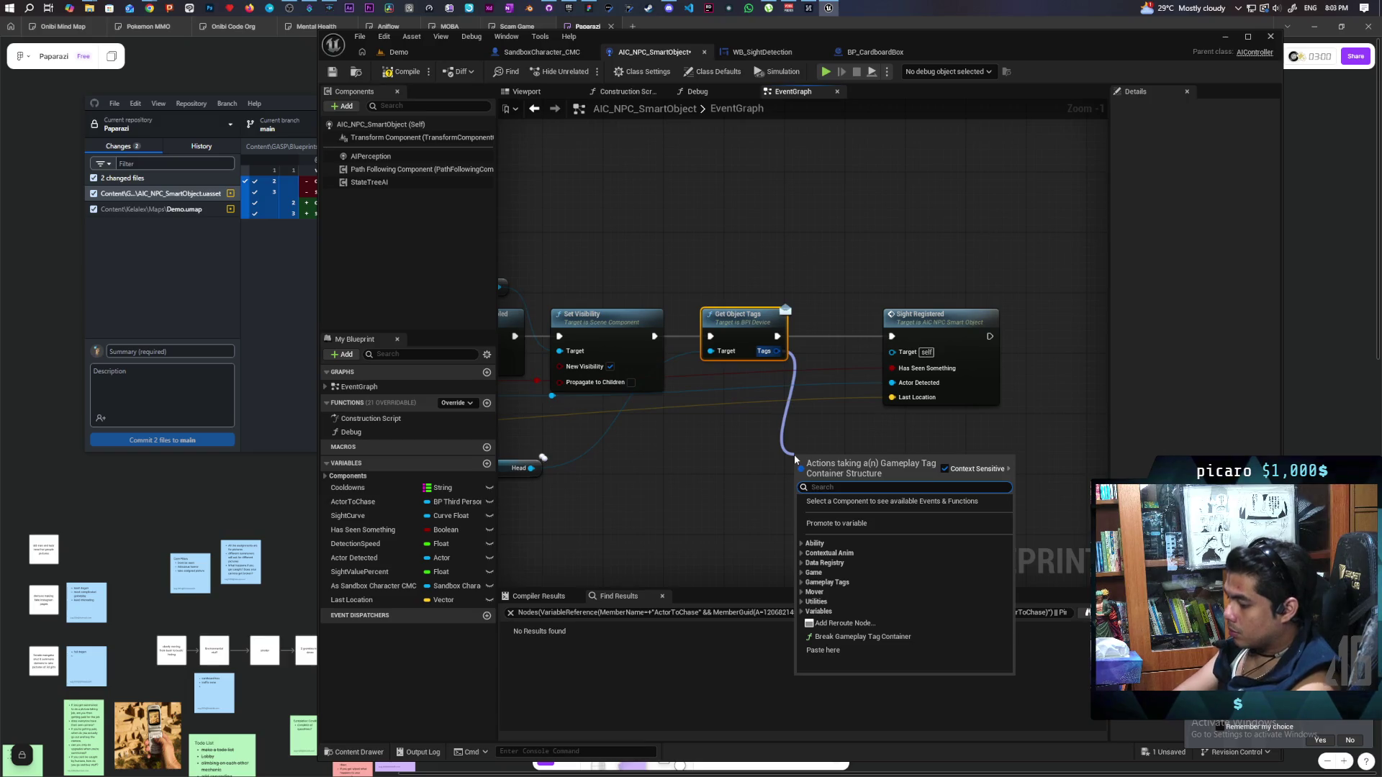
Add a Has Tag check on the object tags set to Object.Disguise
{"action": "type", "text": "contain"}
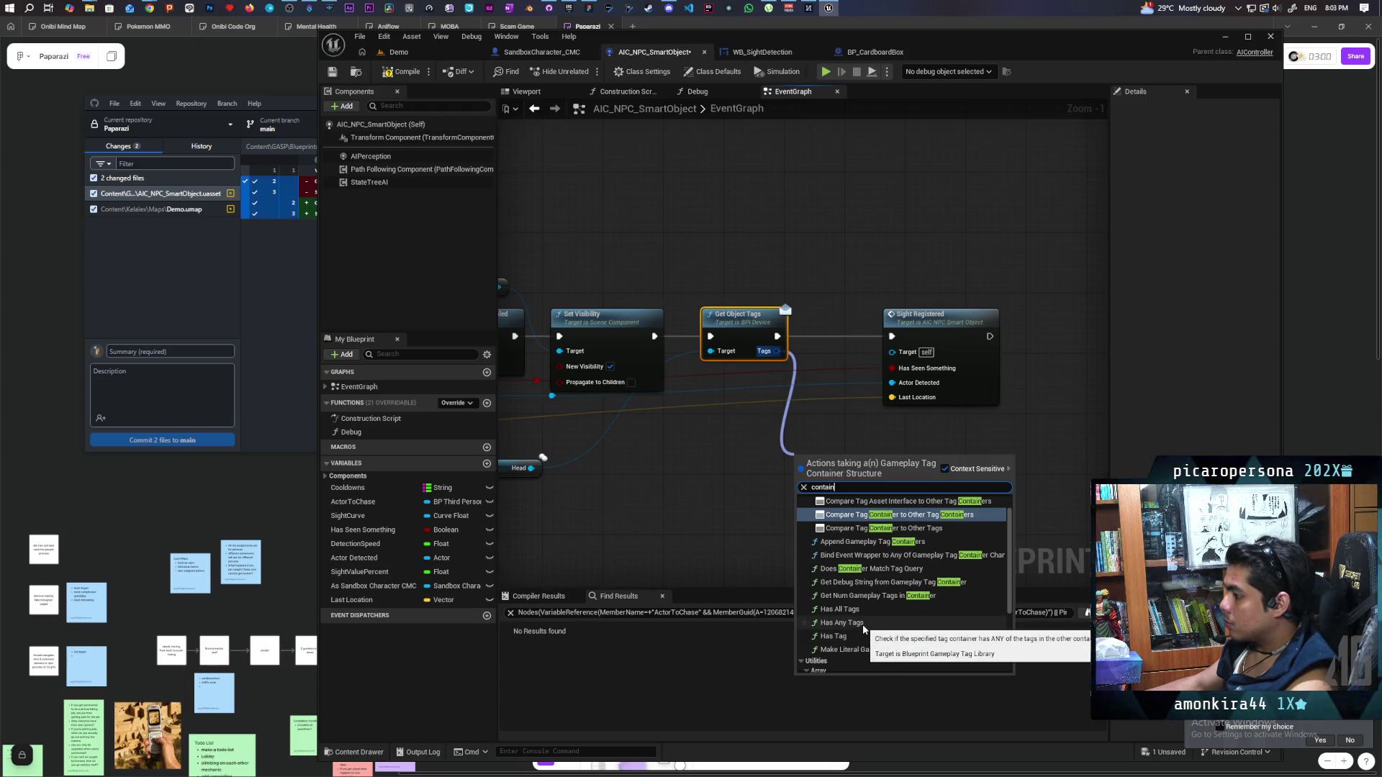
{"action": "left_click", "coordinate": [860, 636]}
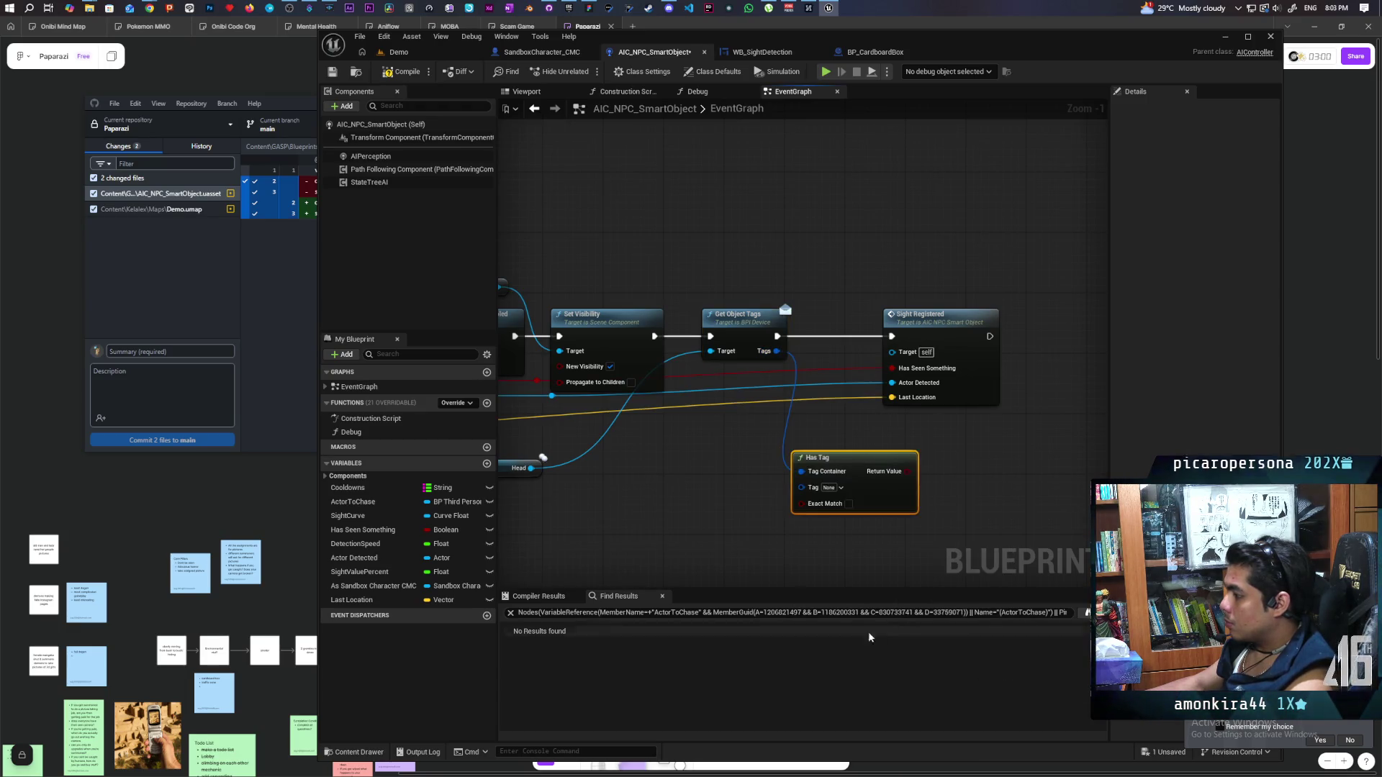
{"action": "left_click", "coordinate": [840, 488]}
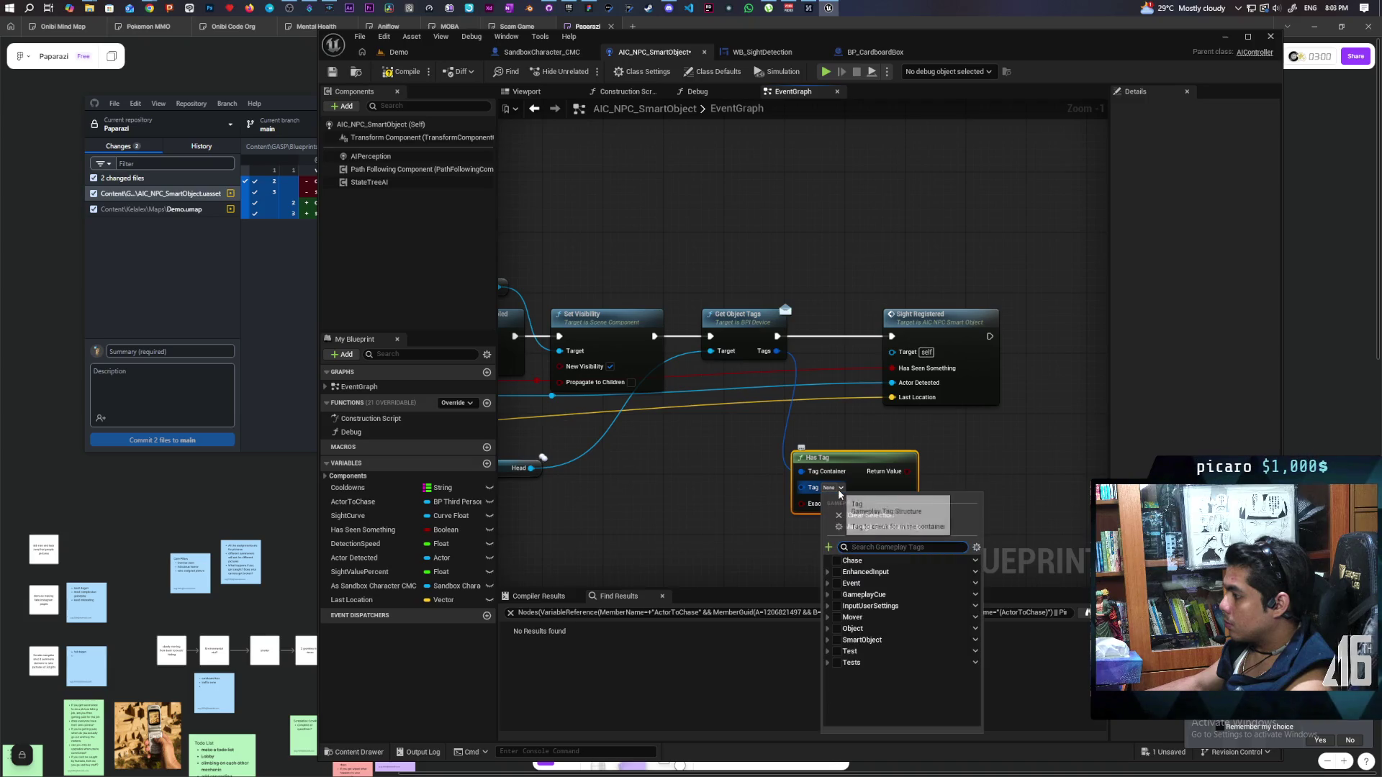
{"action": "left_click", "coordinate": [828, 630]}
{"action": "left_click", "coordinate": [842, 639]}
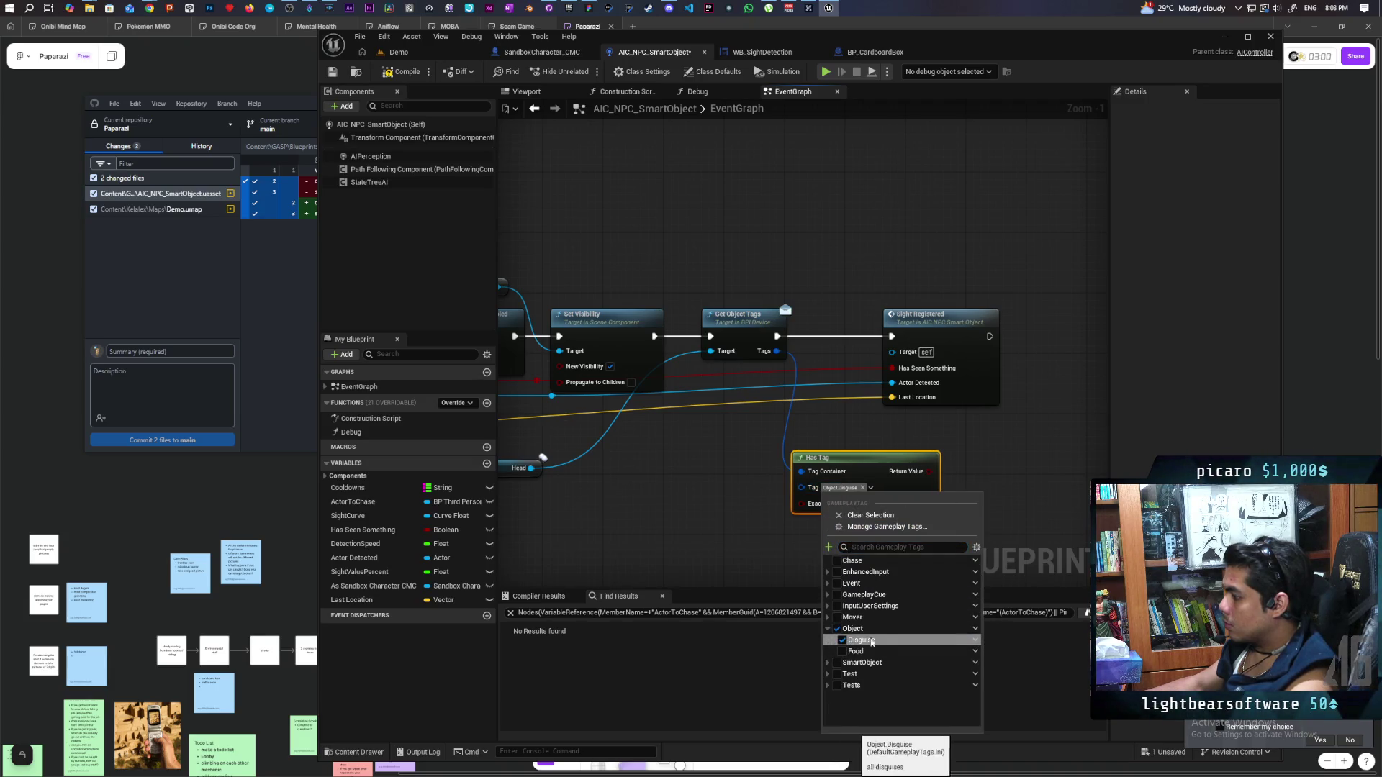
{"action": "left_click", "coordinate": [1061, 490]}
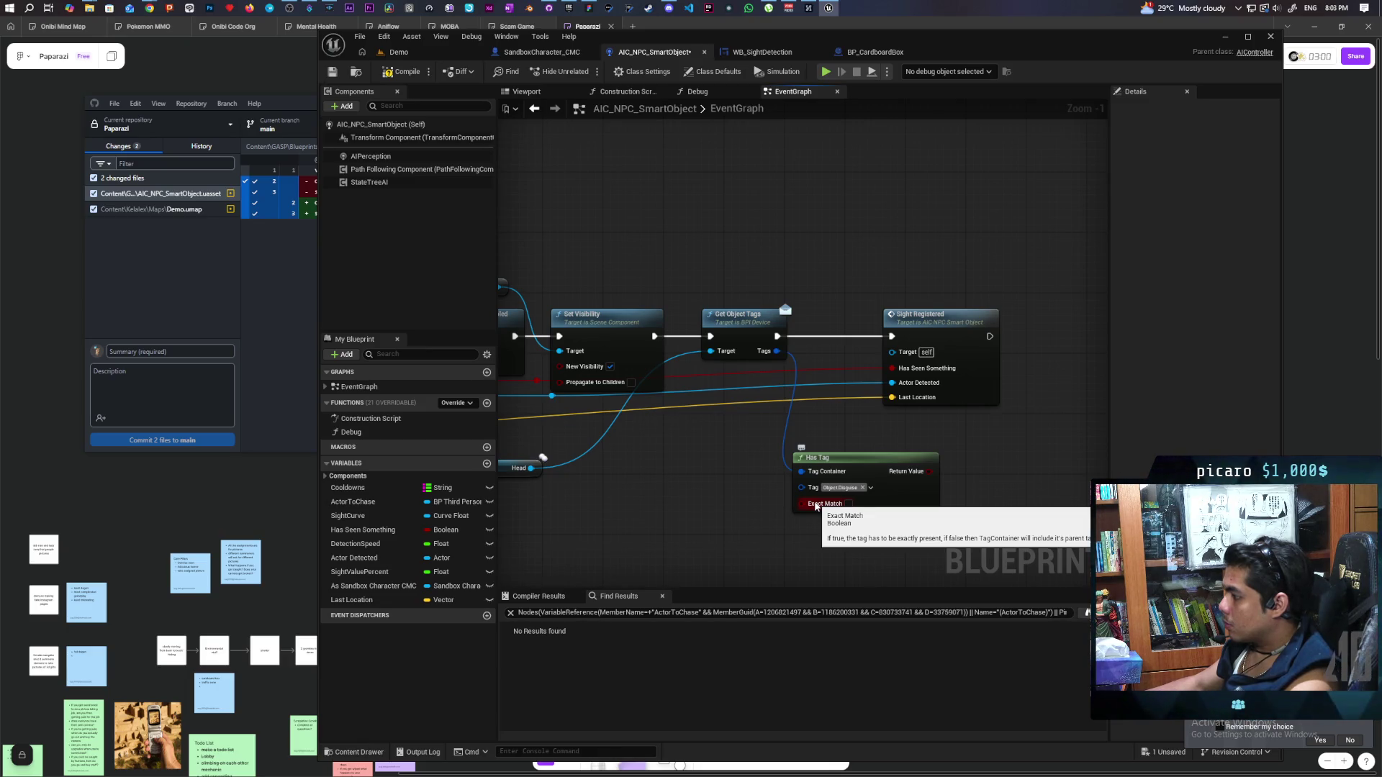
Insert a Branch driven by Has Tag ahead of Sight Registered
{"action": "left_click_drag", "start_coordinate": [862, 473], "coordinate": [731, 472]}
{"action": "left_click", "coordinate": [852, 464]}
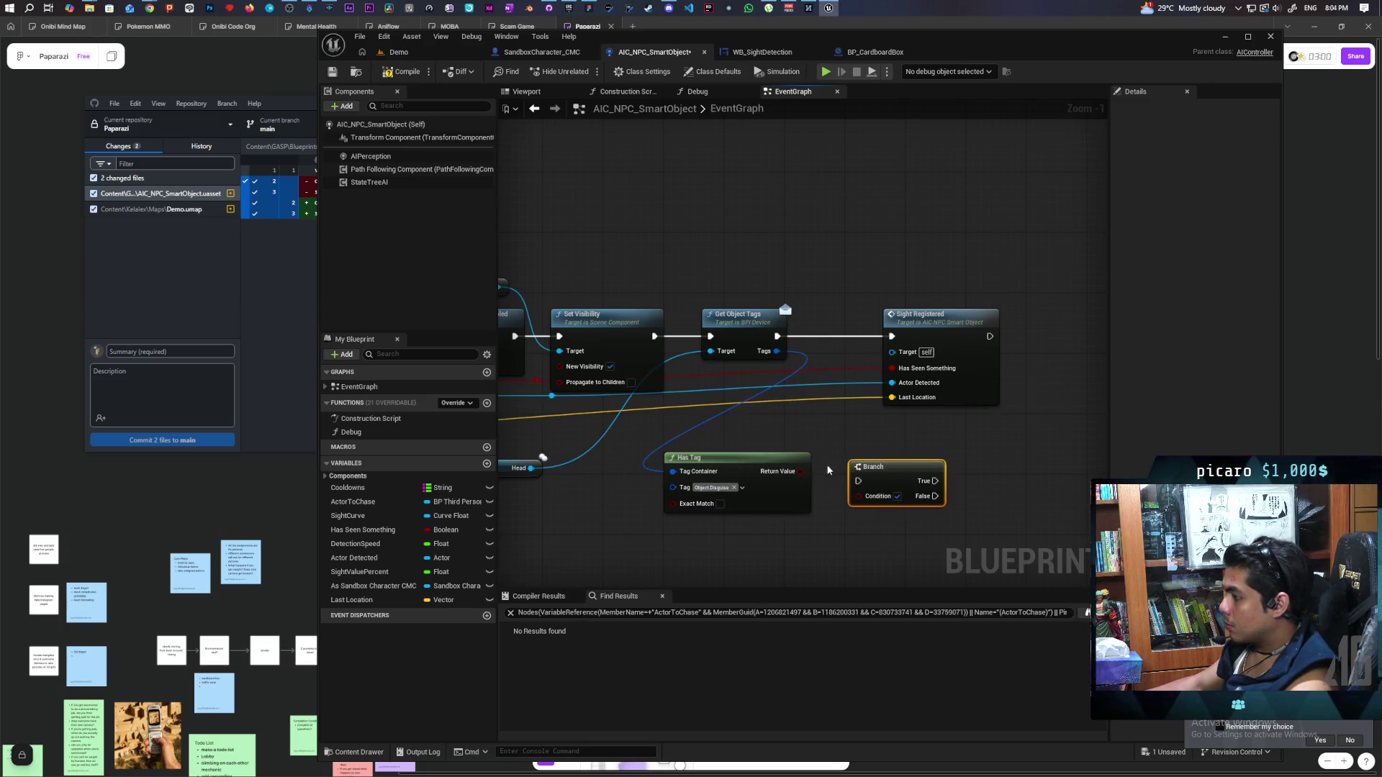
{"action": "left_click_drag", "start_coordinate": [890, 485], "coordinate": [840, 339]}
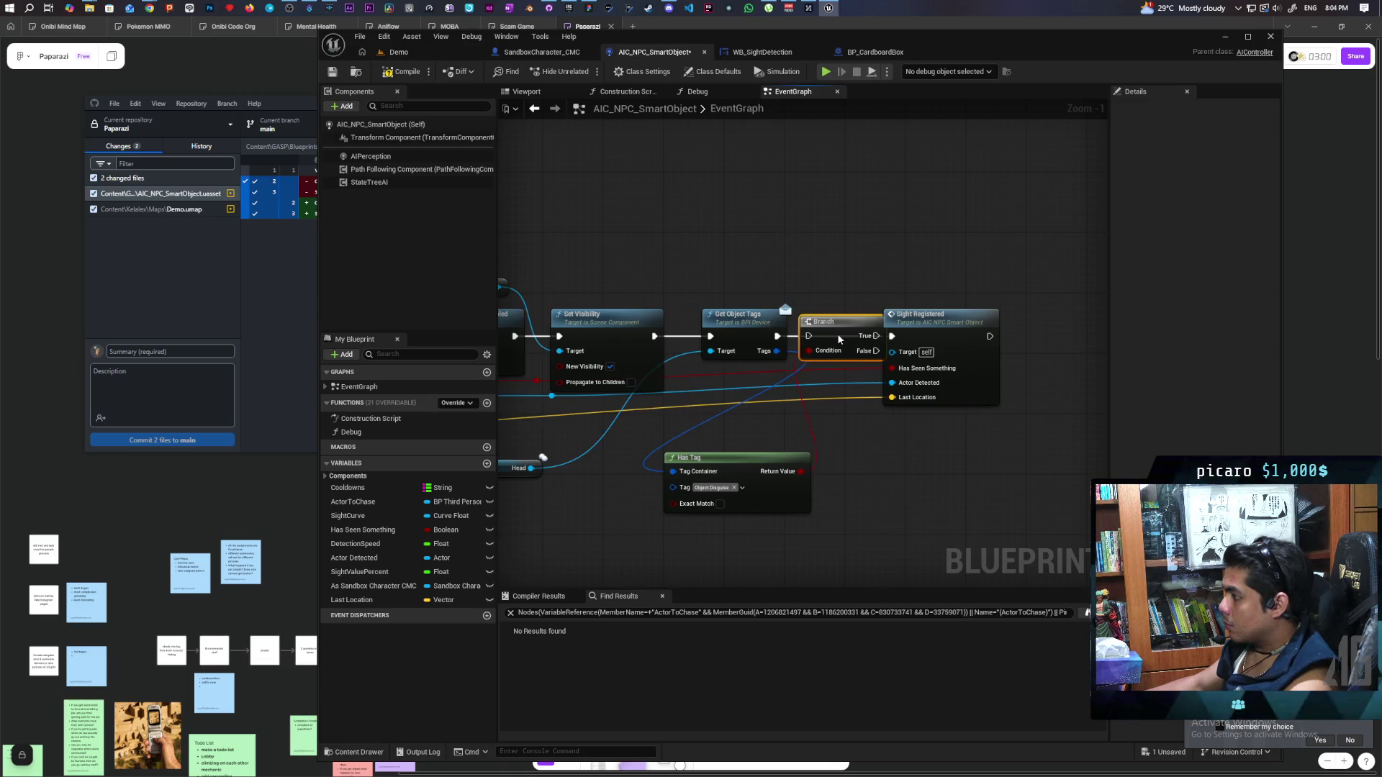
{"action": "left_click_drag", "start_coordinate": [923, 332], "coordinate": [1022, 332]}
{"action": "left_click_drag", "start_coordinate": [824, 321], "coordinate": [870, 321]}
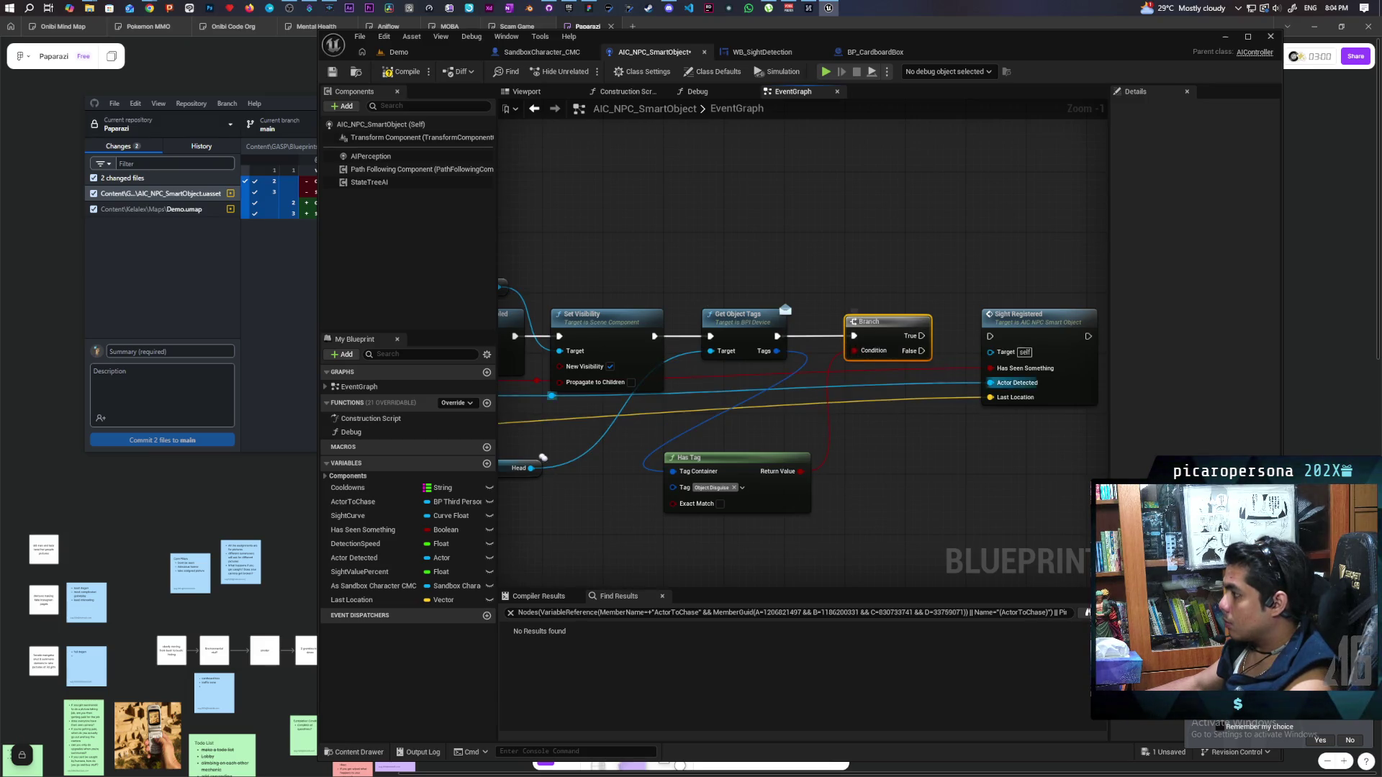
{"action": "left_click_drag", "start_coordinate": [910, 311], "coordinate": [886, 424]}
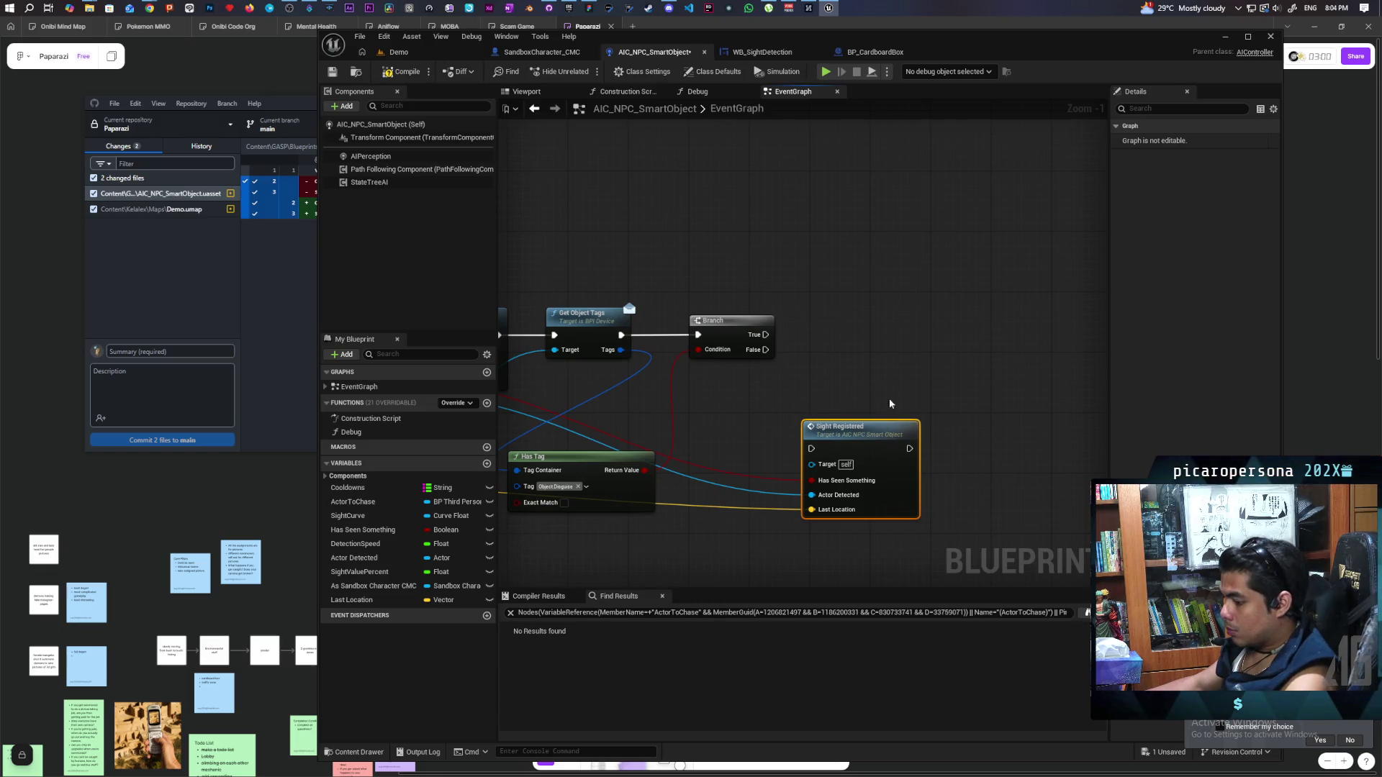
Duplicate Sight Registered and wire Branch True and False into each copy
{"action": "key", "text": "ctrl+c"}
{"action": "key", "text": "ctrl+v"}
{"action": "left_click_drag", "start_coordinate": [892, 326], "coordinate": [876, 297]}
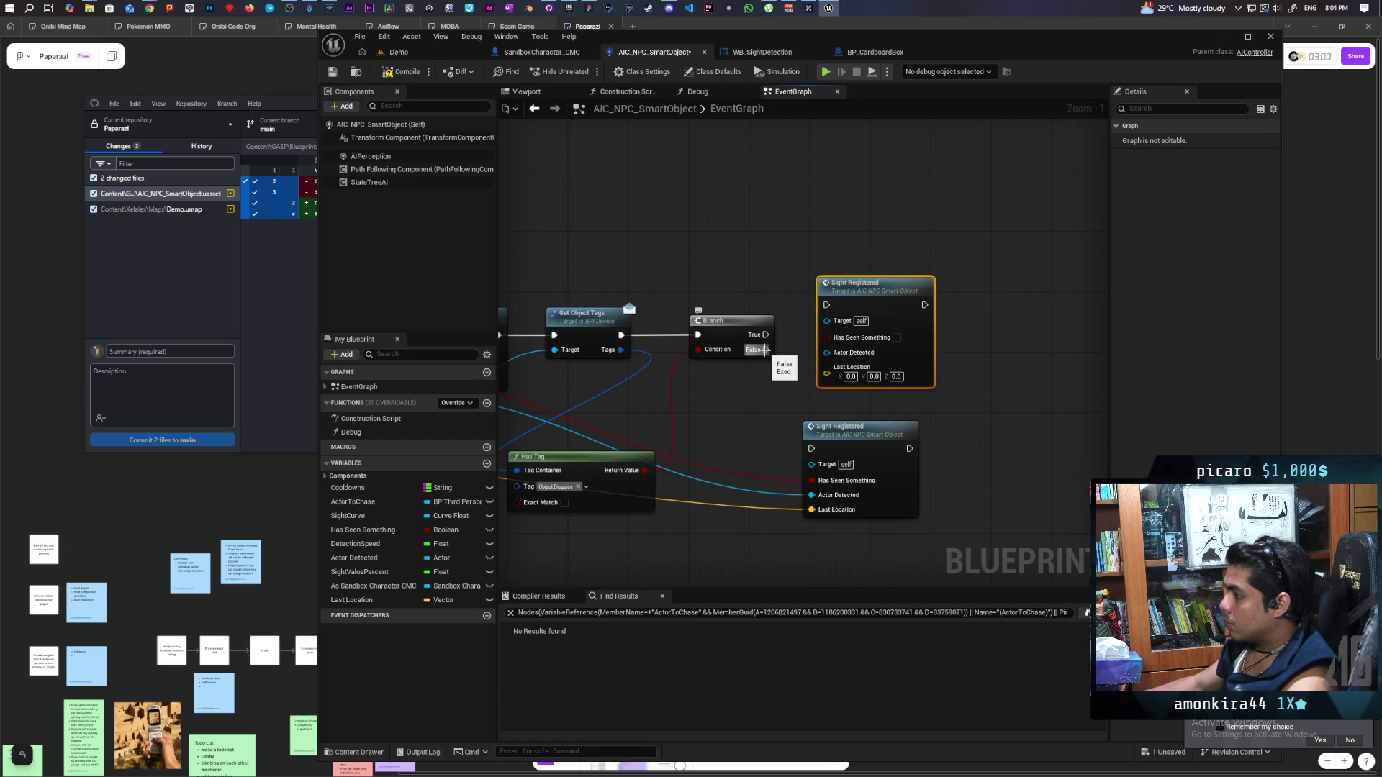
{"action": "mouse_move", "coordinate": [764, 349]}
{"action": "left_mouse_down"}
{"action": "mouse_move", "coordinate": [788, 431]}
{"action": "mouse_move", "coordinate": [811, 448]}
{"action": "left_mouse_up"}
{"action": "left_click_drag", "start_coordinate": [765, 334], "coordinate": [871, 282]}
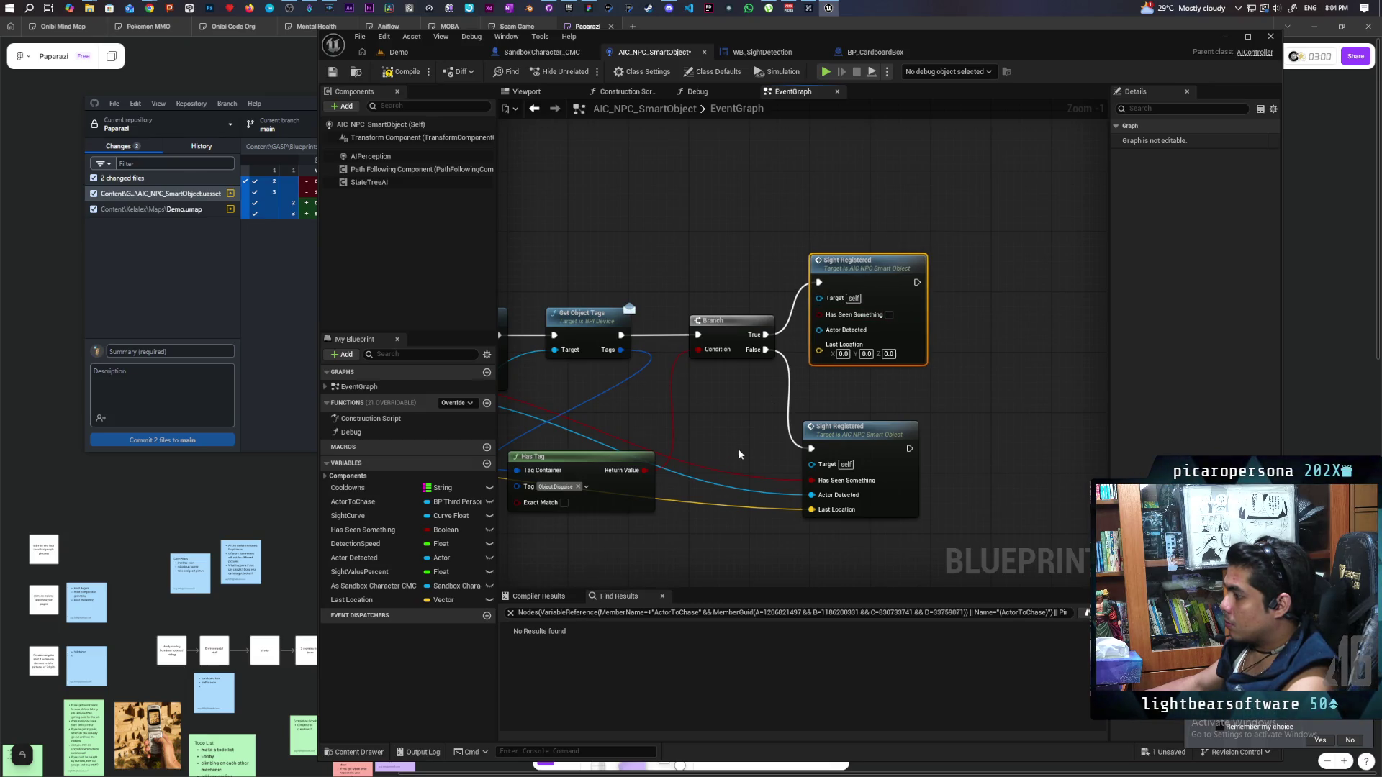
Reroute Last Location into the upper Sight Registered, compile, and return to the Demo level
{"action": "scroll", "coordinate": [875, 439], "scroll_direction": "down", "scroll_amount": 5}
{"action": "scroll", "coordinate": [687, 472], "scroll_direction": "up", "scroll_amount": 3}
{"action": "mouse_move", "coordinate": [687, 473]}
{"action": "left_mouse_down"}
{"action": "mouse_move", "coordinate": [635, 466]}
{"action": "mouse_move", "coordinate": [596, 403]}
{"action": "mouse_move", "coordinate": [628, 365]}
{"action": "mouse_move", "coordinate": [832, 371]}
{"action": "mouse_move", "coordinate": [915, 311]}
{"action": "left_mouse_up"}
{"action": "left_click", "coordinate": [595, 364]}
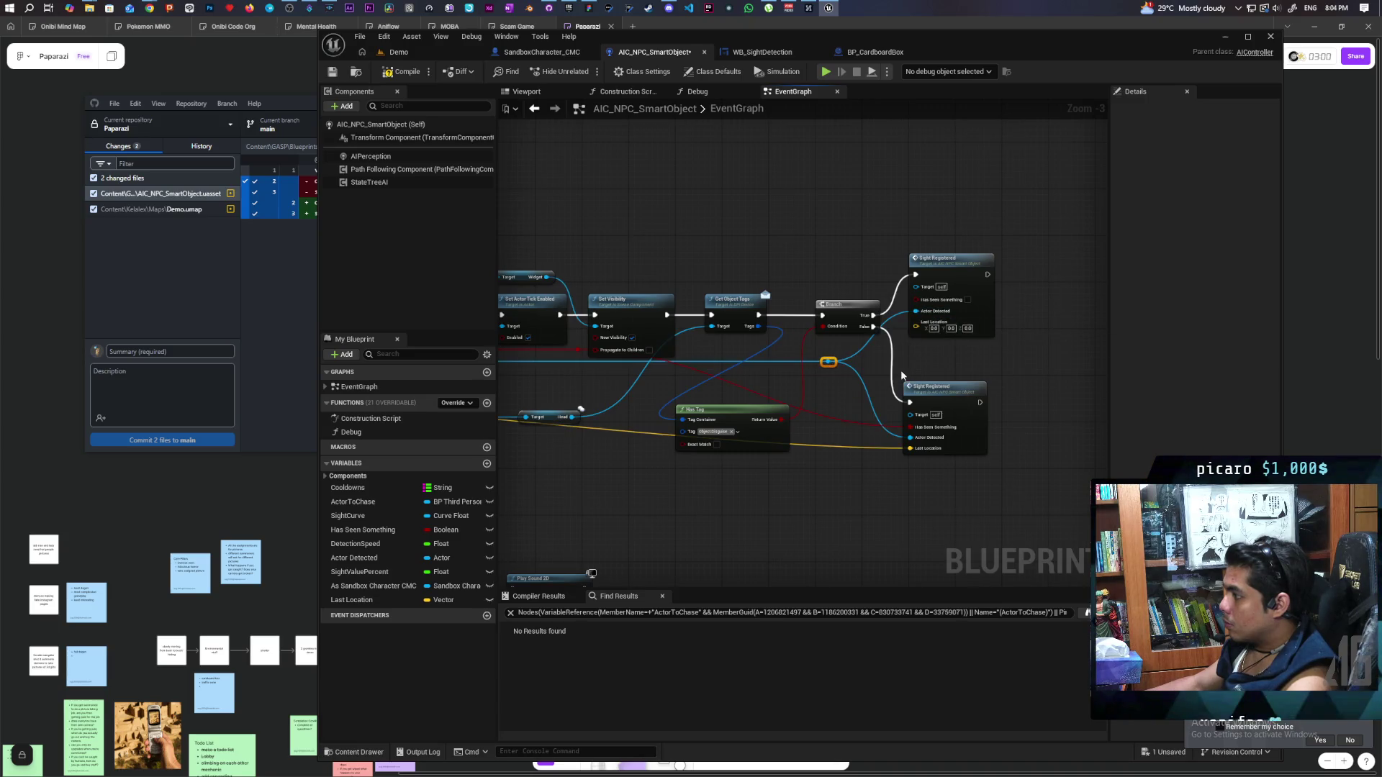
{"action": "double_click", "coordinate": [842, 446]}
{"action": "left_click_drag", "start_coordinate": [840, 444], "coordinate": [915, 322]}
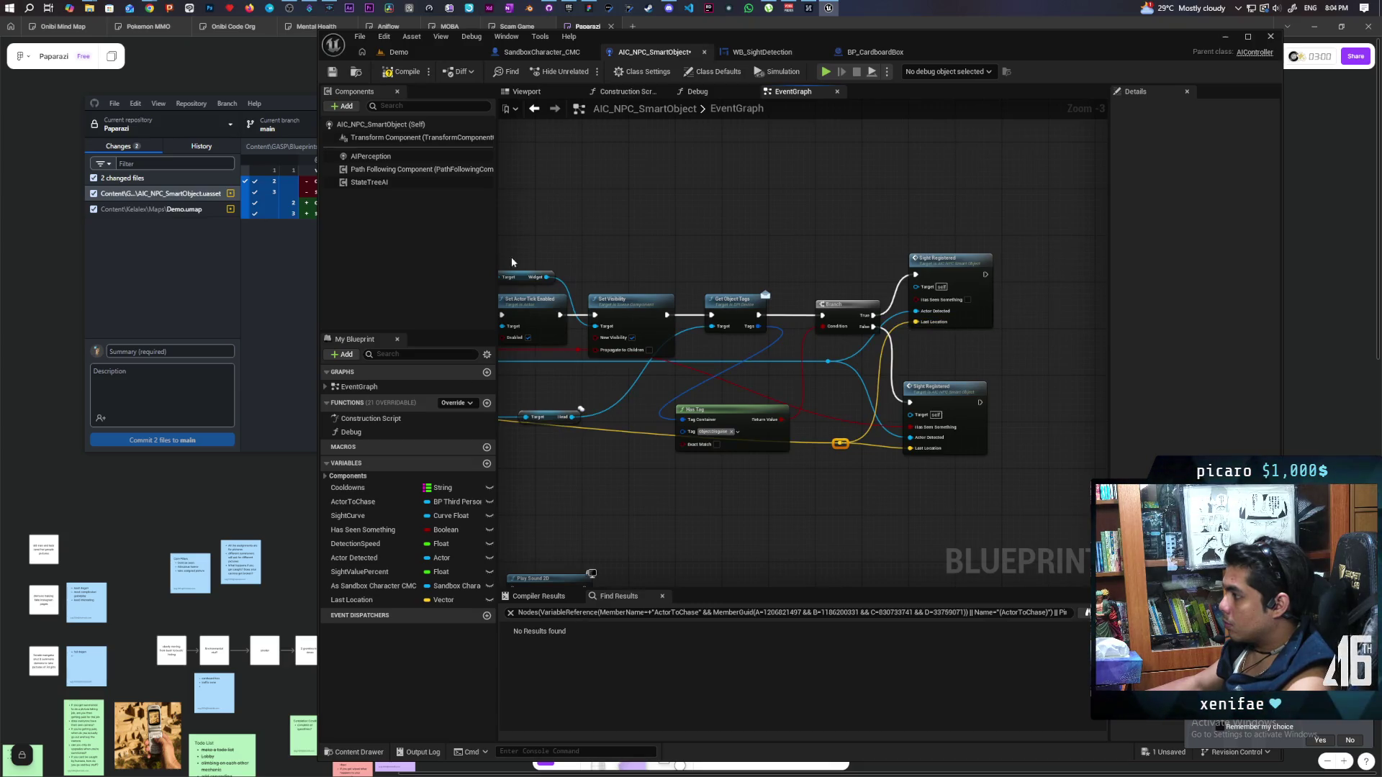
{"action": "key", "text": "F7"}
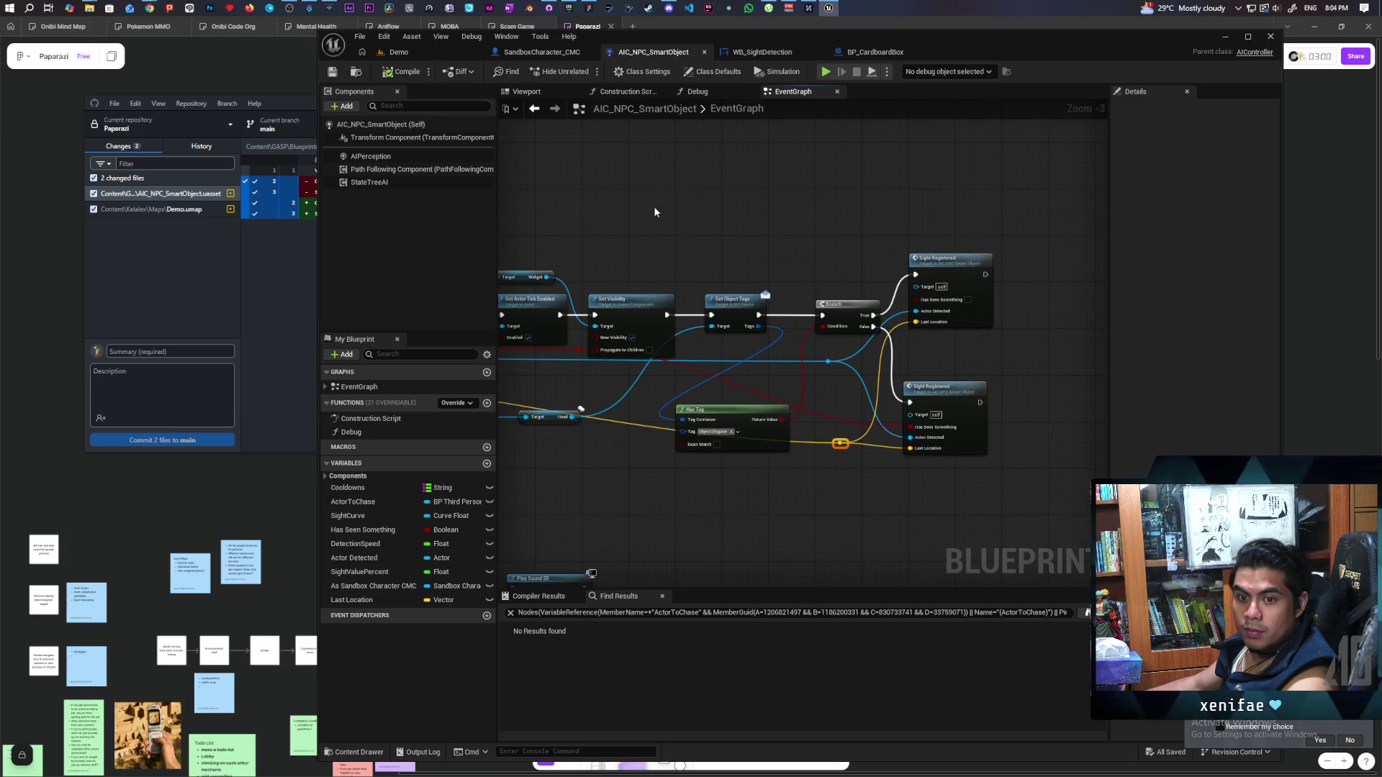
{"action": "left_click", "coordinate": [426, 54]}
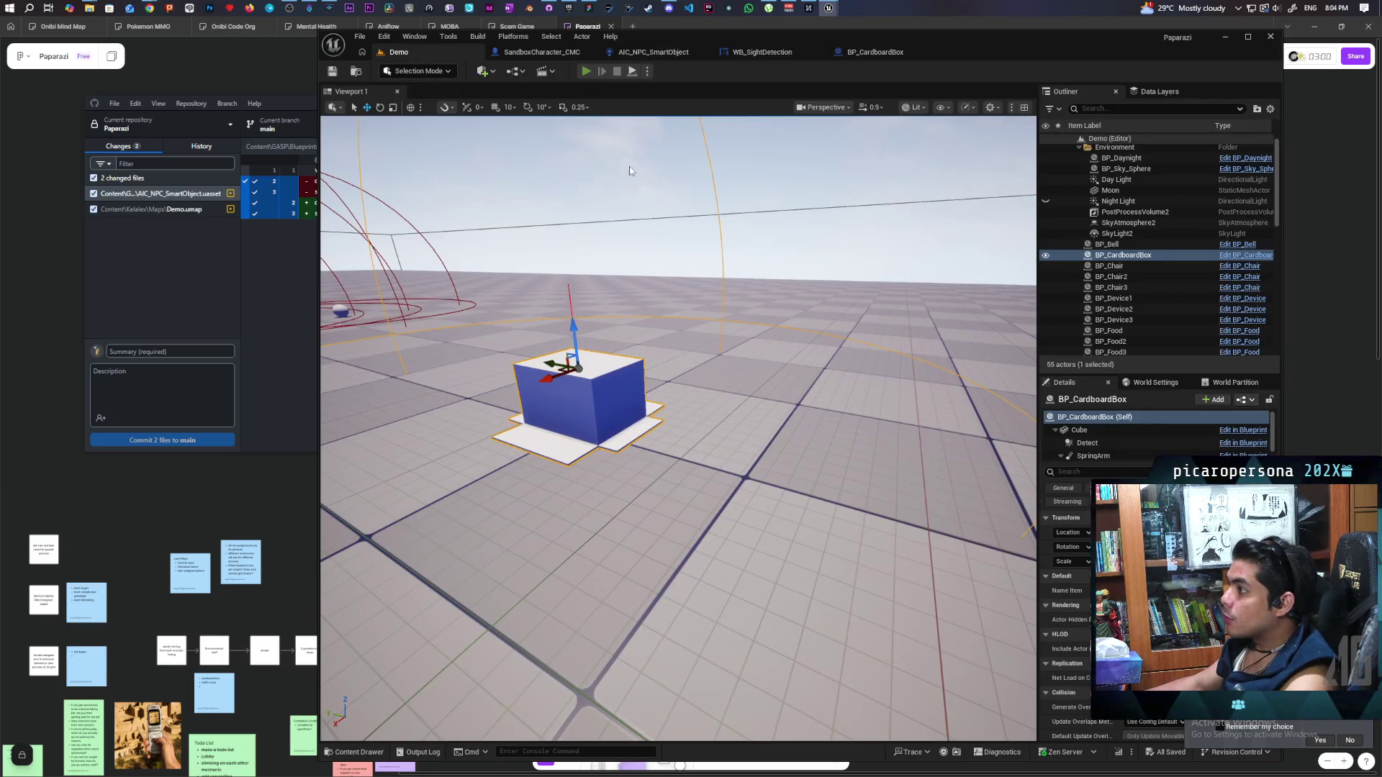
Start a multiplayer play-test and hide the cat inside the cardboard box
{"action": "key", "text": "alt+p"}
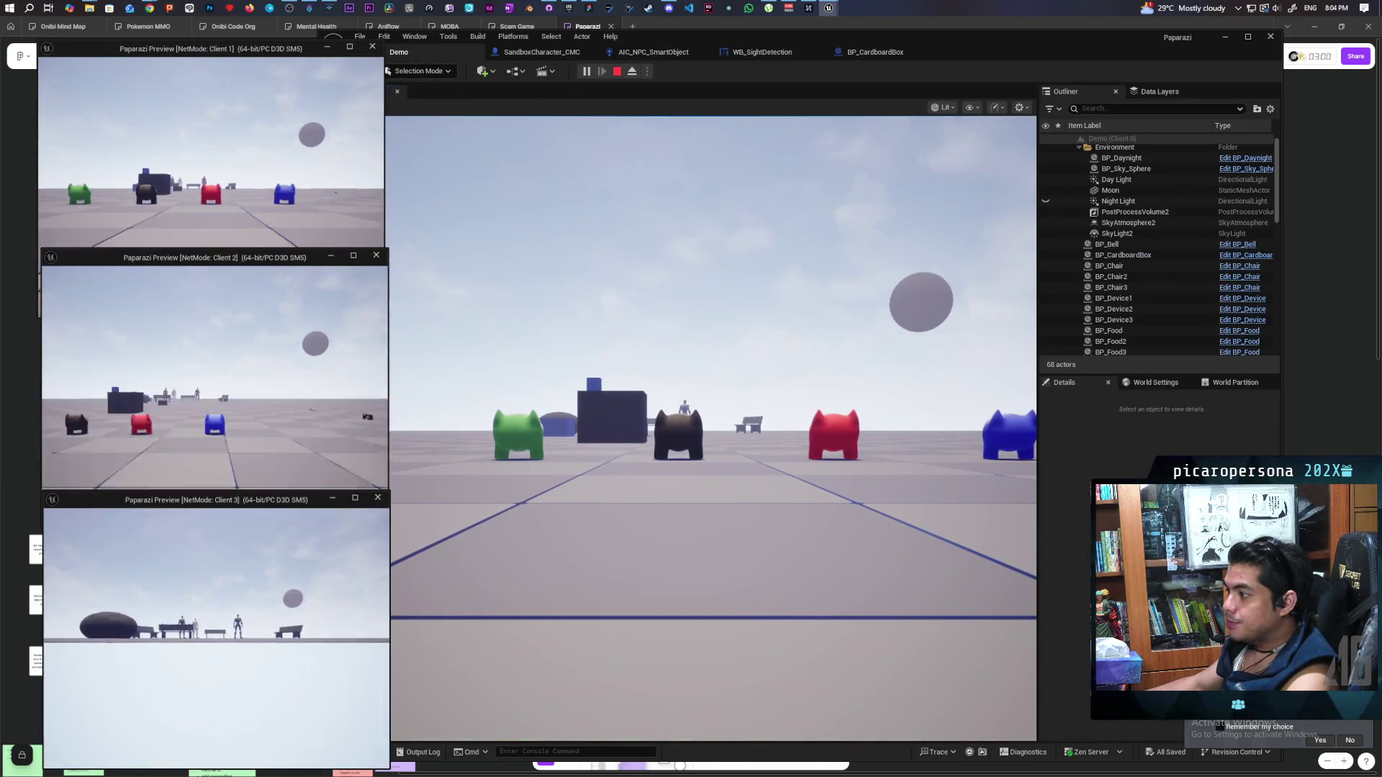
{"action": "key", "text": "alt+Tab"}
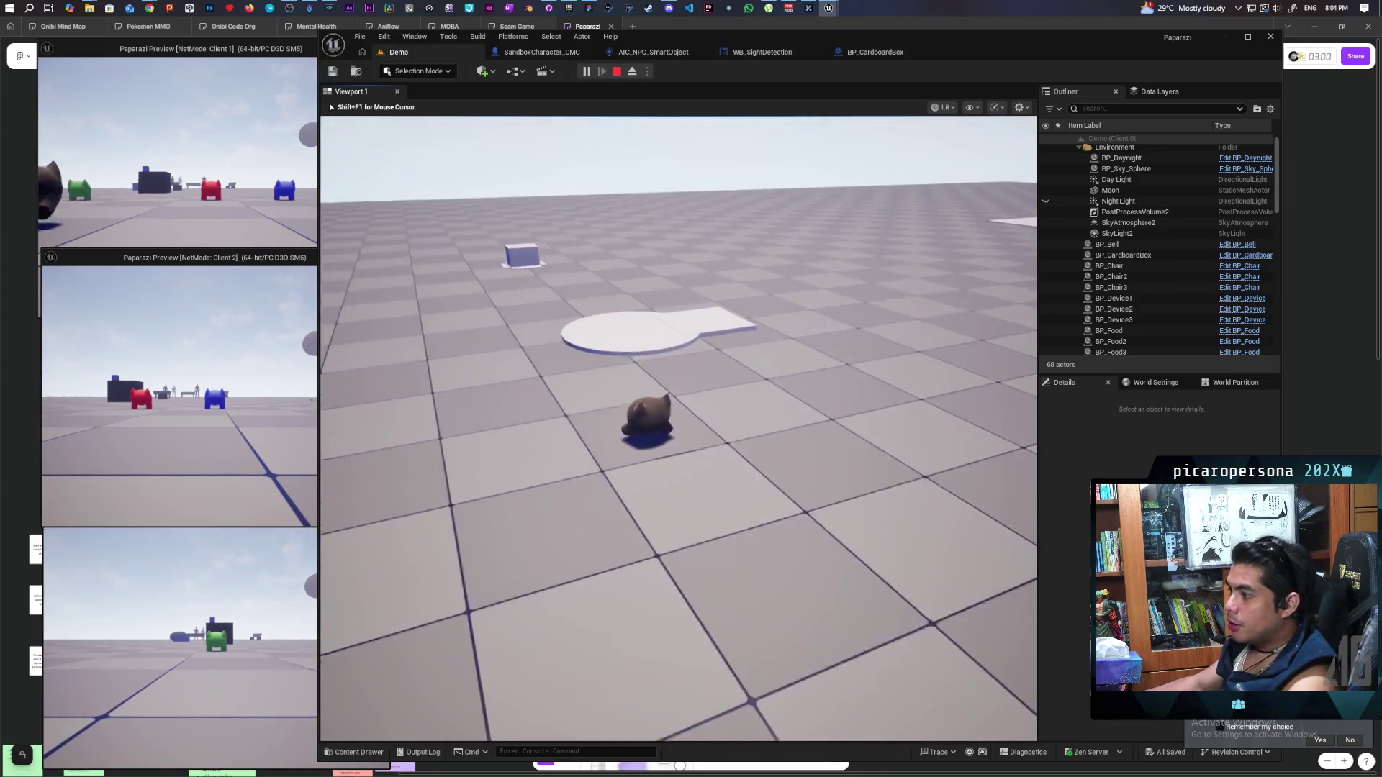
{"action": "key", "text": "w"}
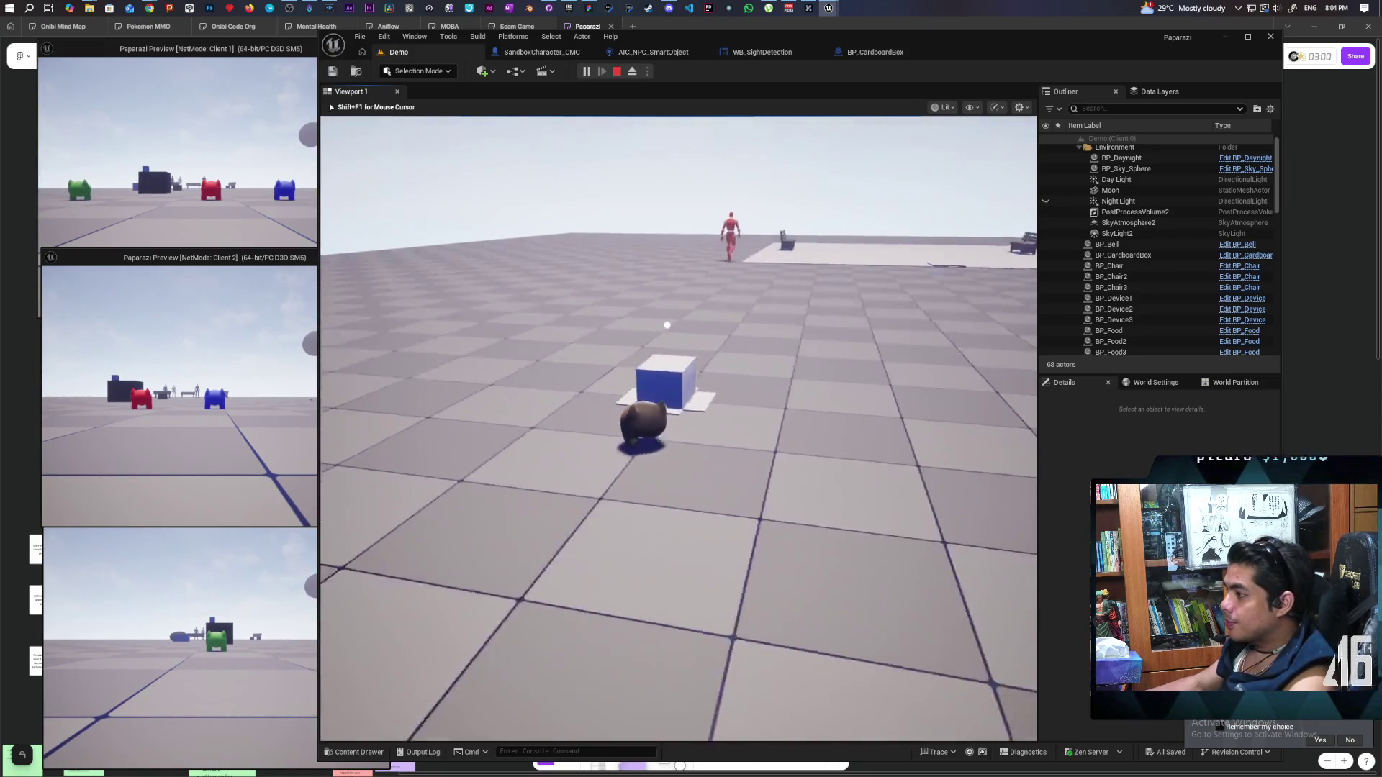
{"action": "key", "text": "f"}
Creep the boxed cat toward the benches and mannequin NPCs, crouching fully under the box
{"action": "key", "text": "w"}
{"action": "key", "text": "w"}
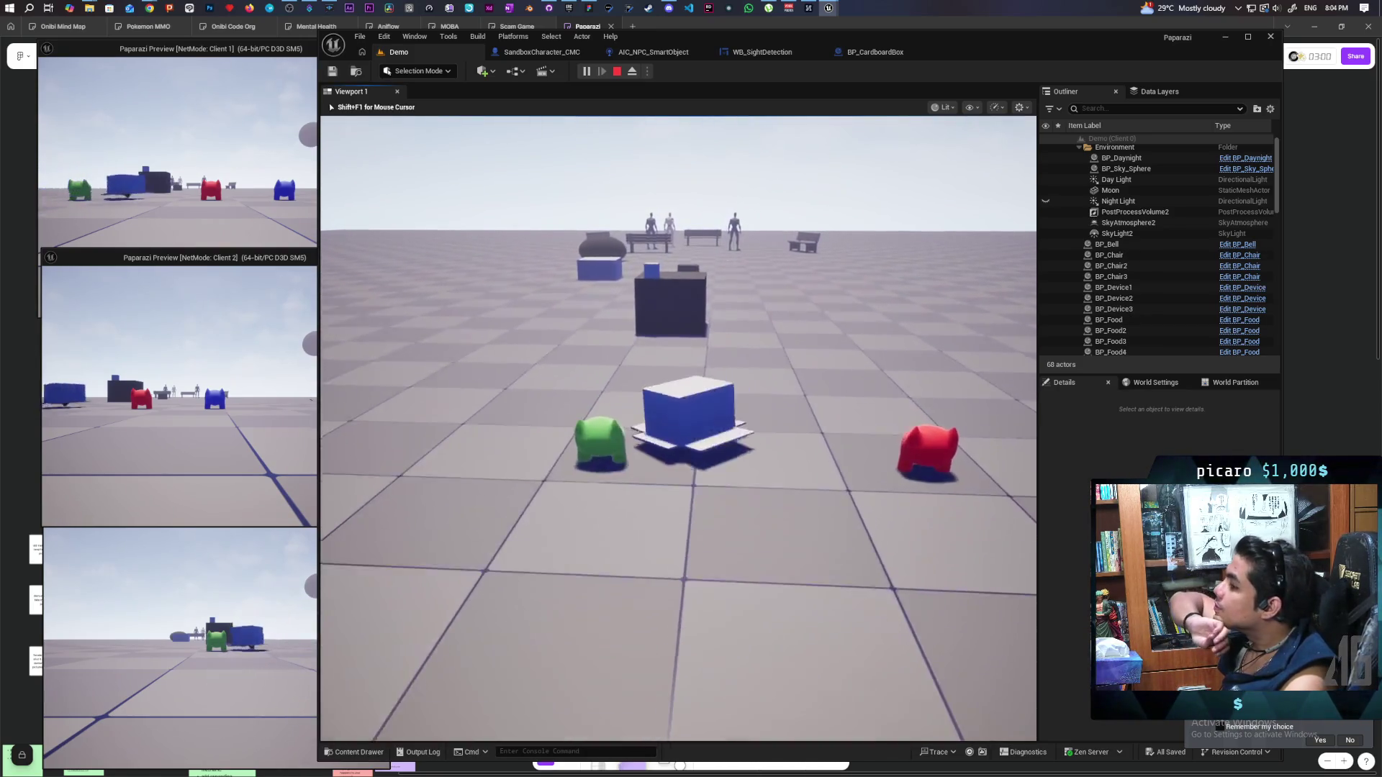
{"action": "key", "text": "w"}
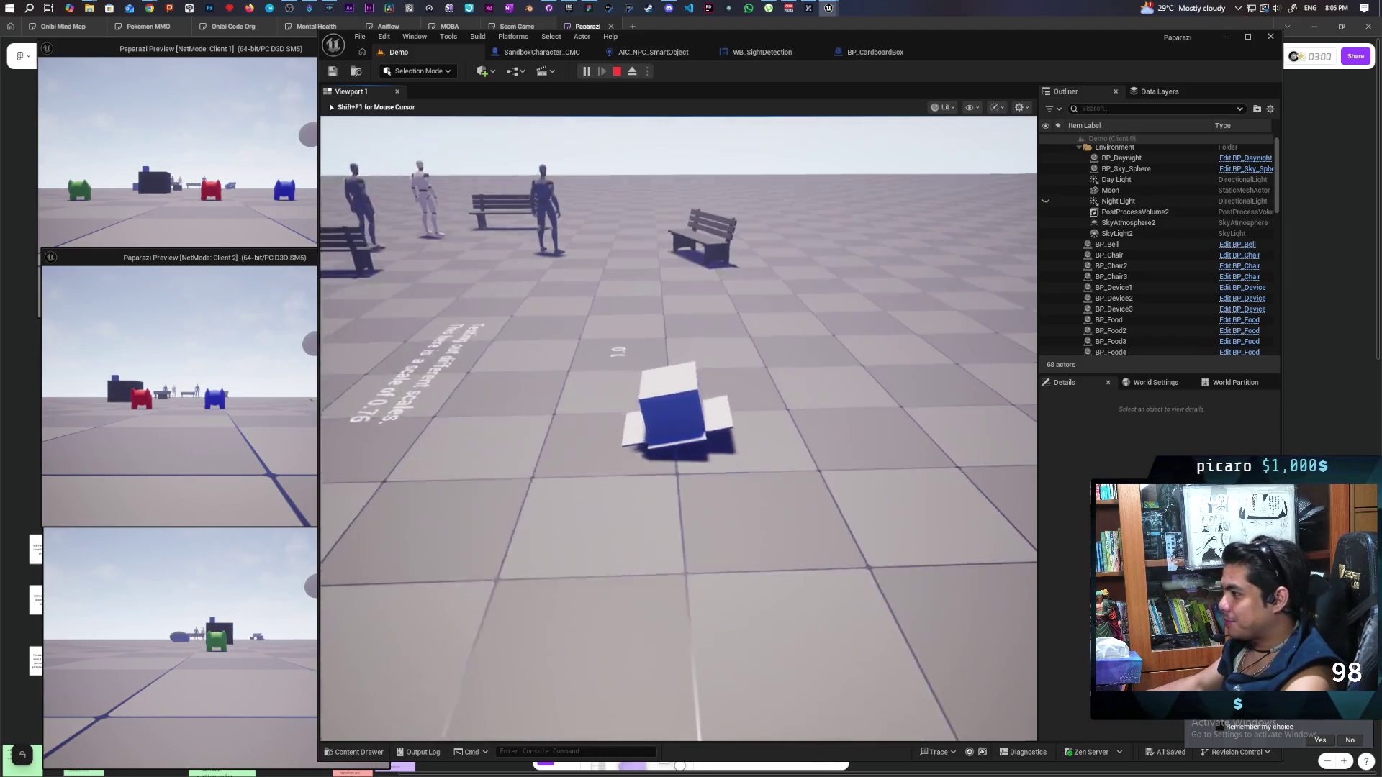
{"action": "key", "text": "w"}
{"action": "key", "text": "w"}
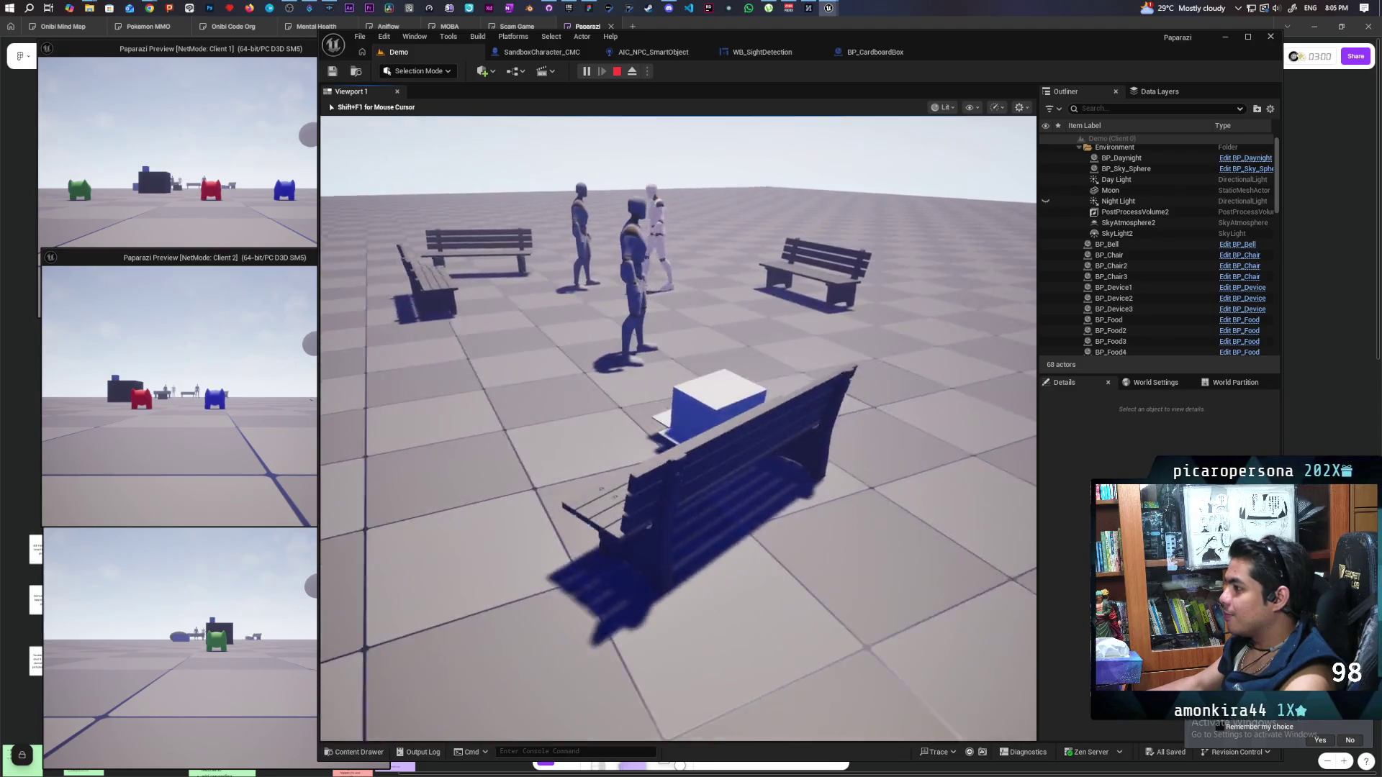
{"action": "key", "text": "w"}
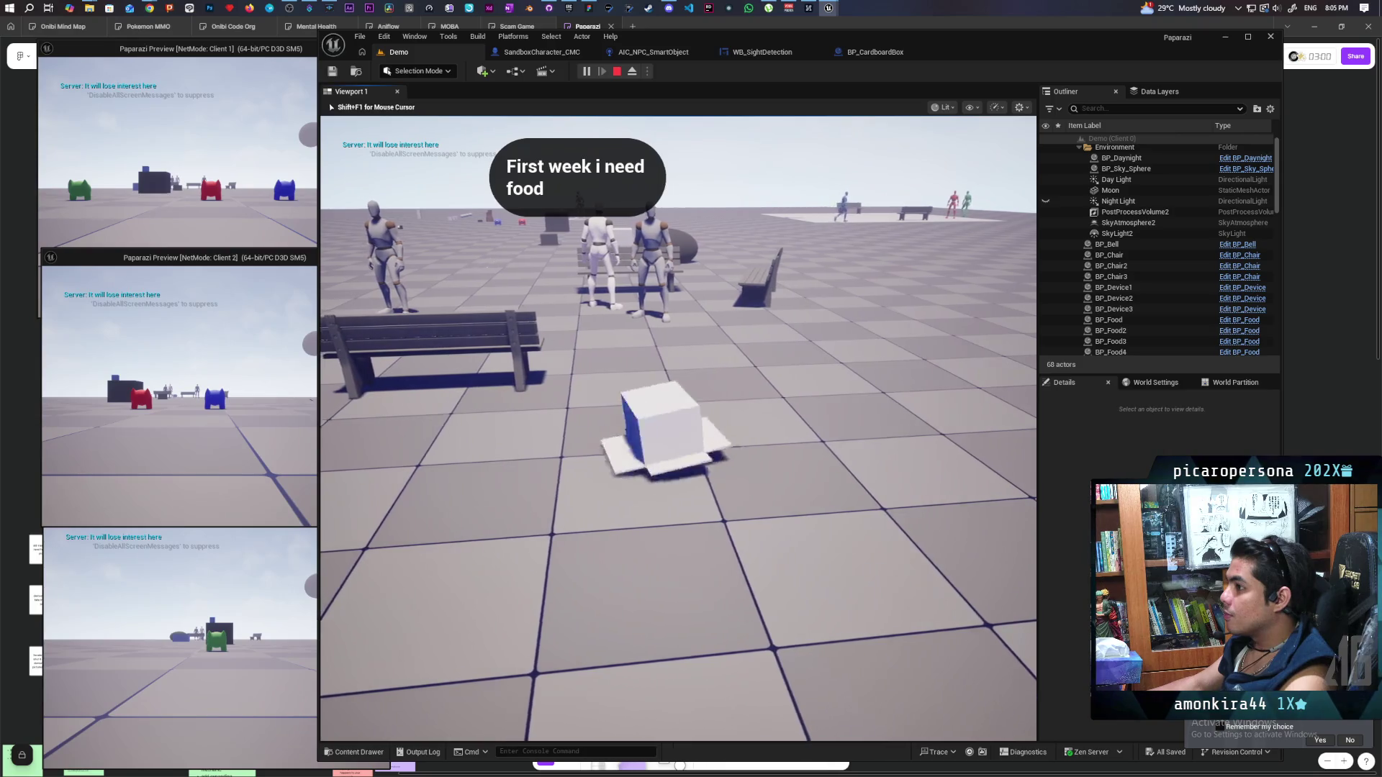
{"action": "key", "text": "w"}
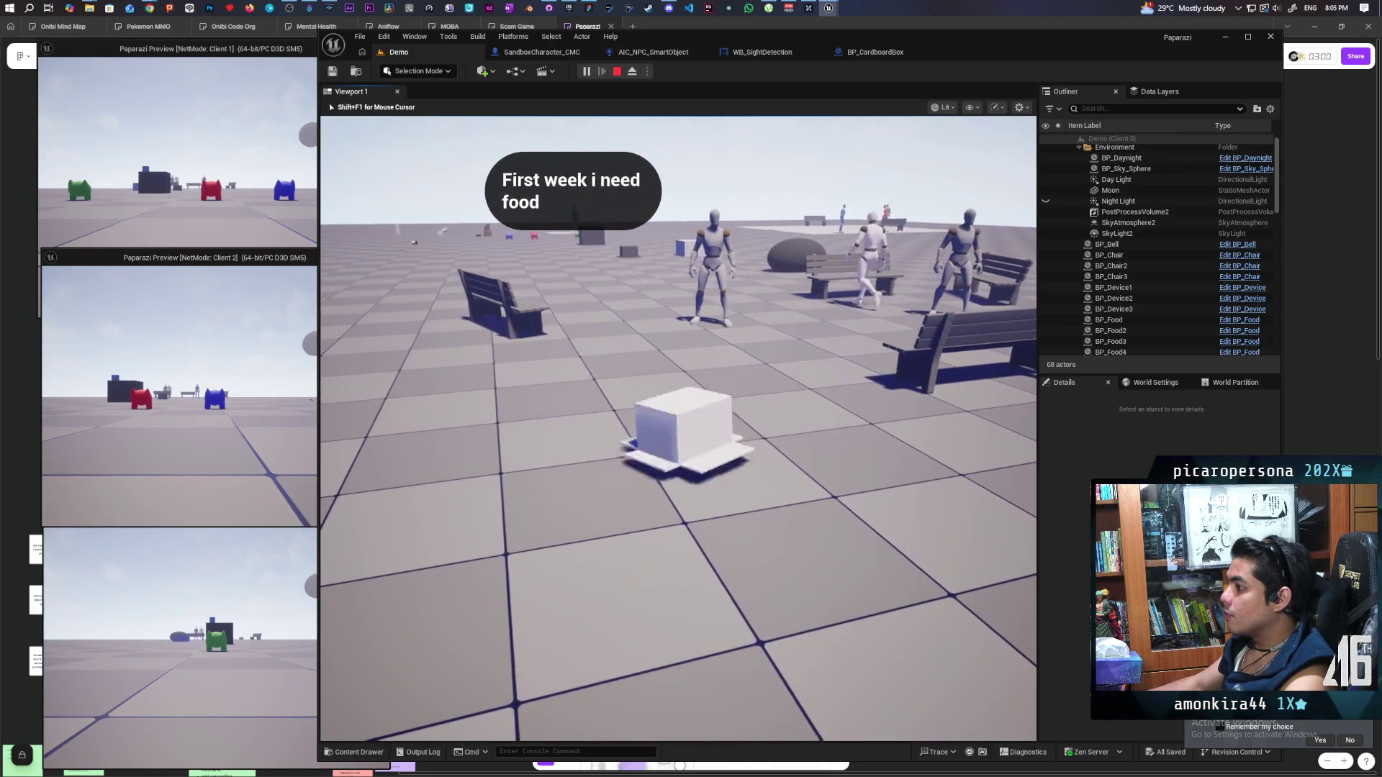
{"action": "key", "text": "w"}
{"action": "key", "text": "w"}
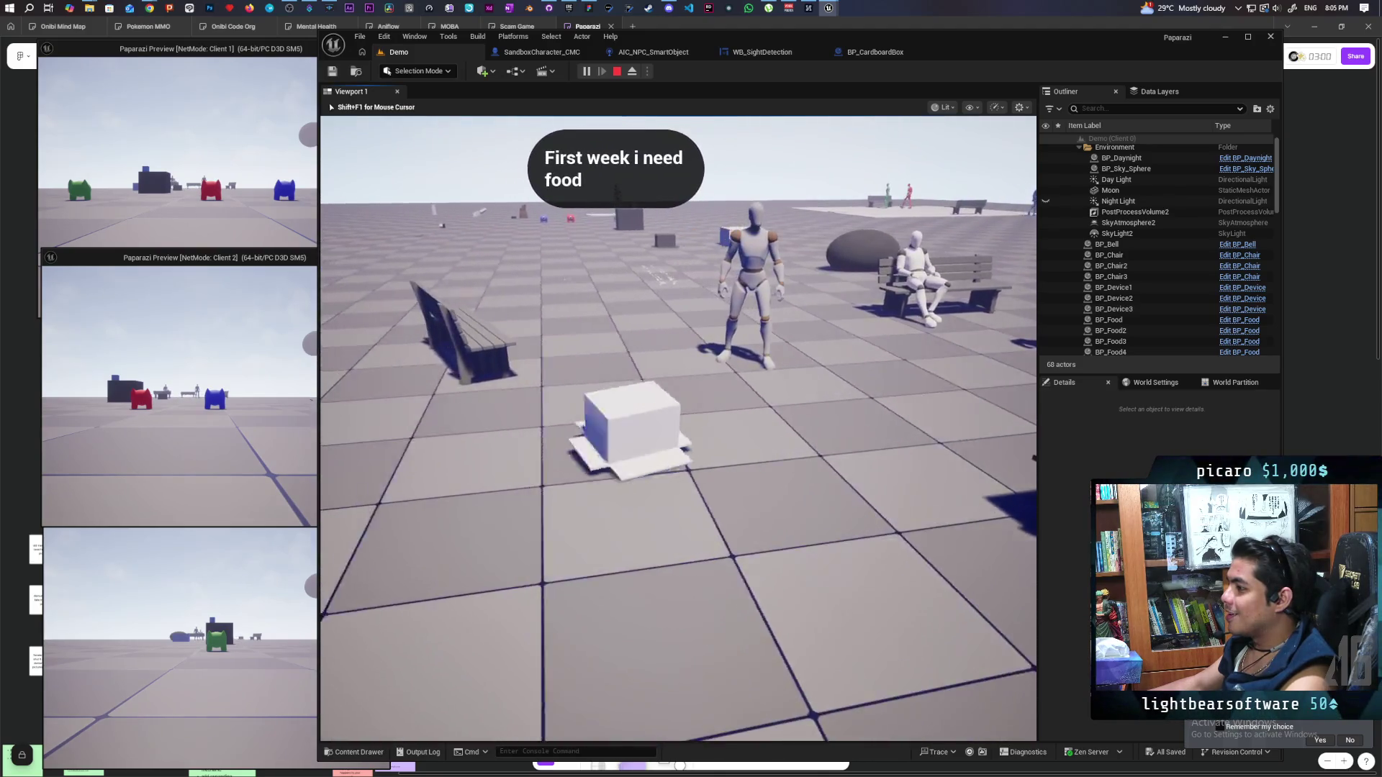
{"action": "key", "text": "w"}
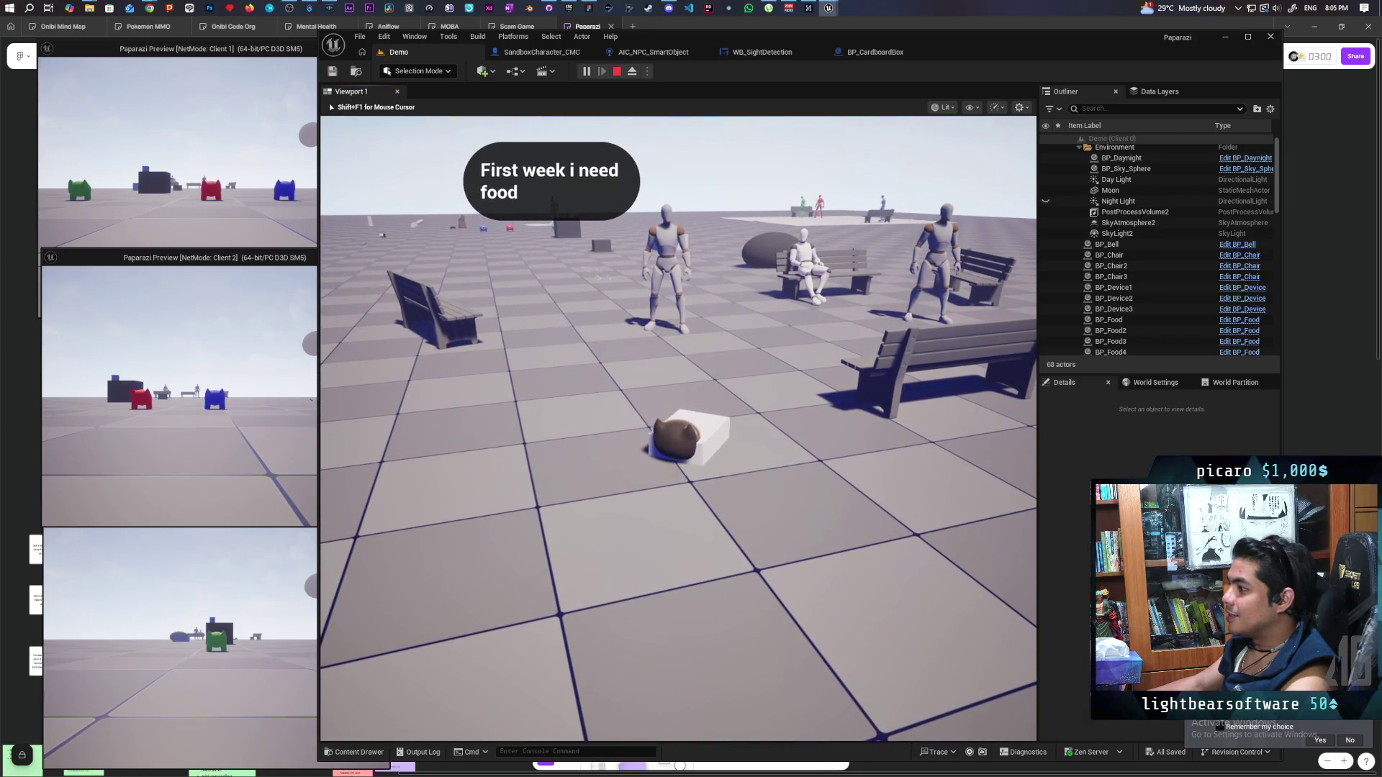
{"action": "key", "text": "c"}
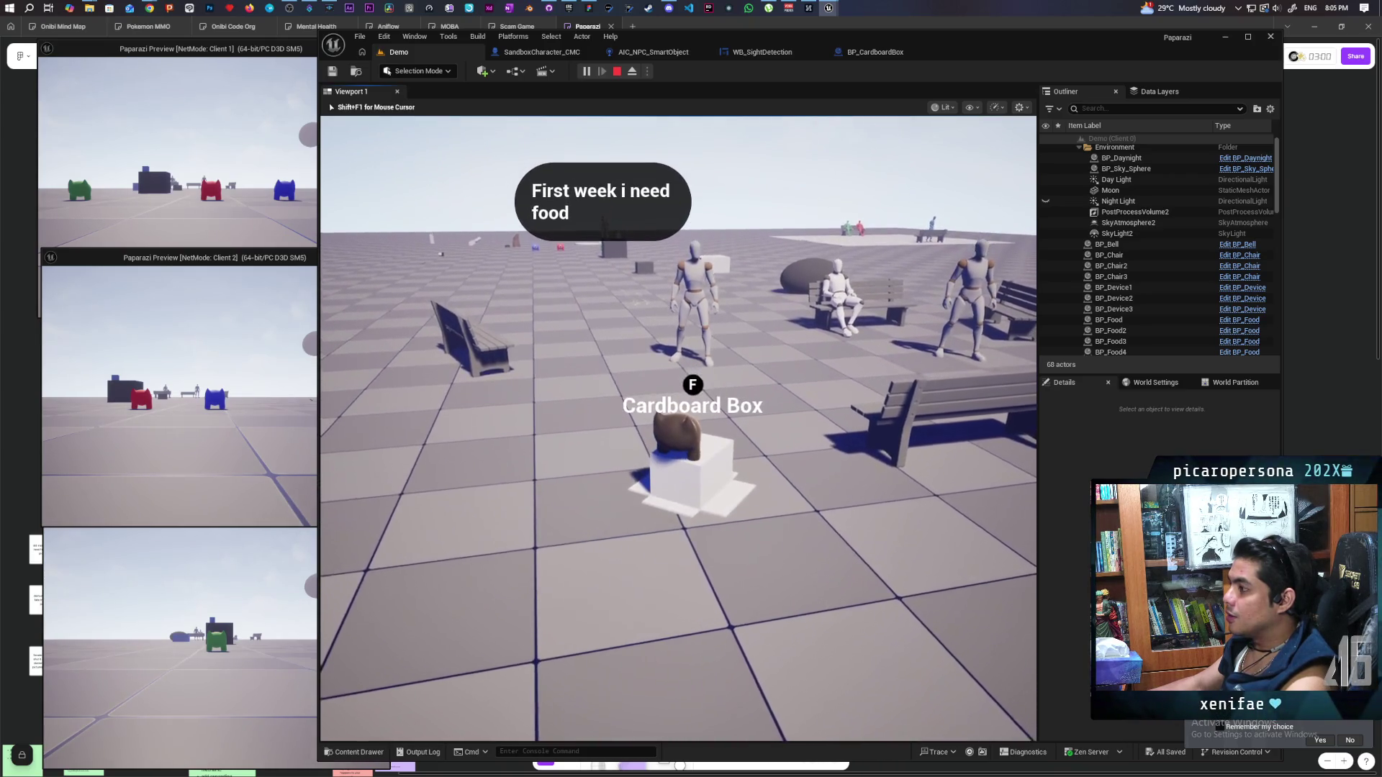
Step the cat out near the bench, re-enter the box, and back away from the NPC
{"action": "key", "text": "f"}
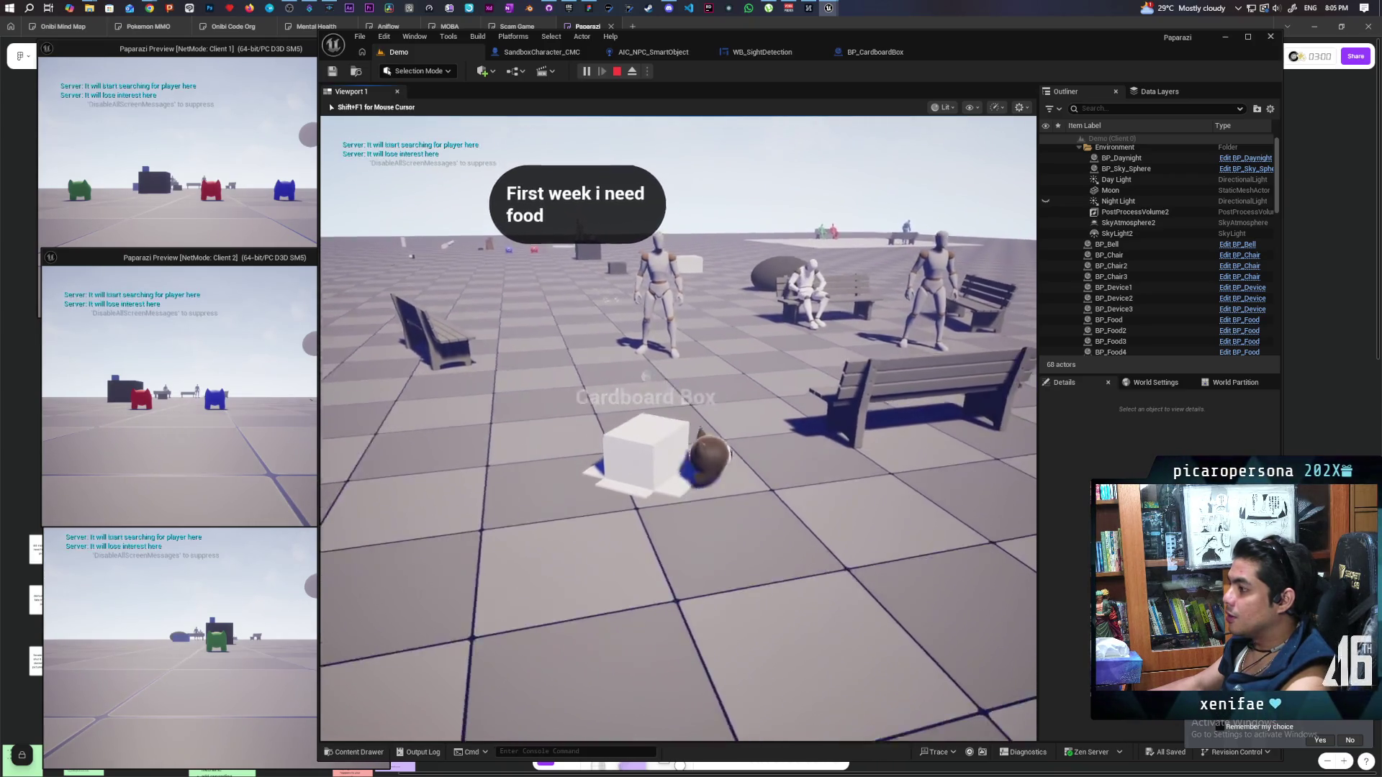
{"action": "key", "text": "w"}
{"action": "key", "text": "d"}
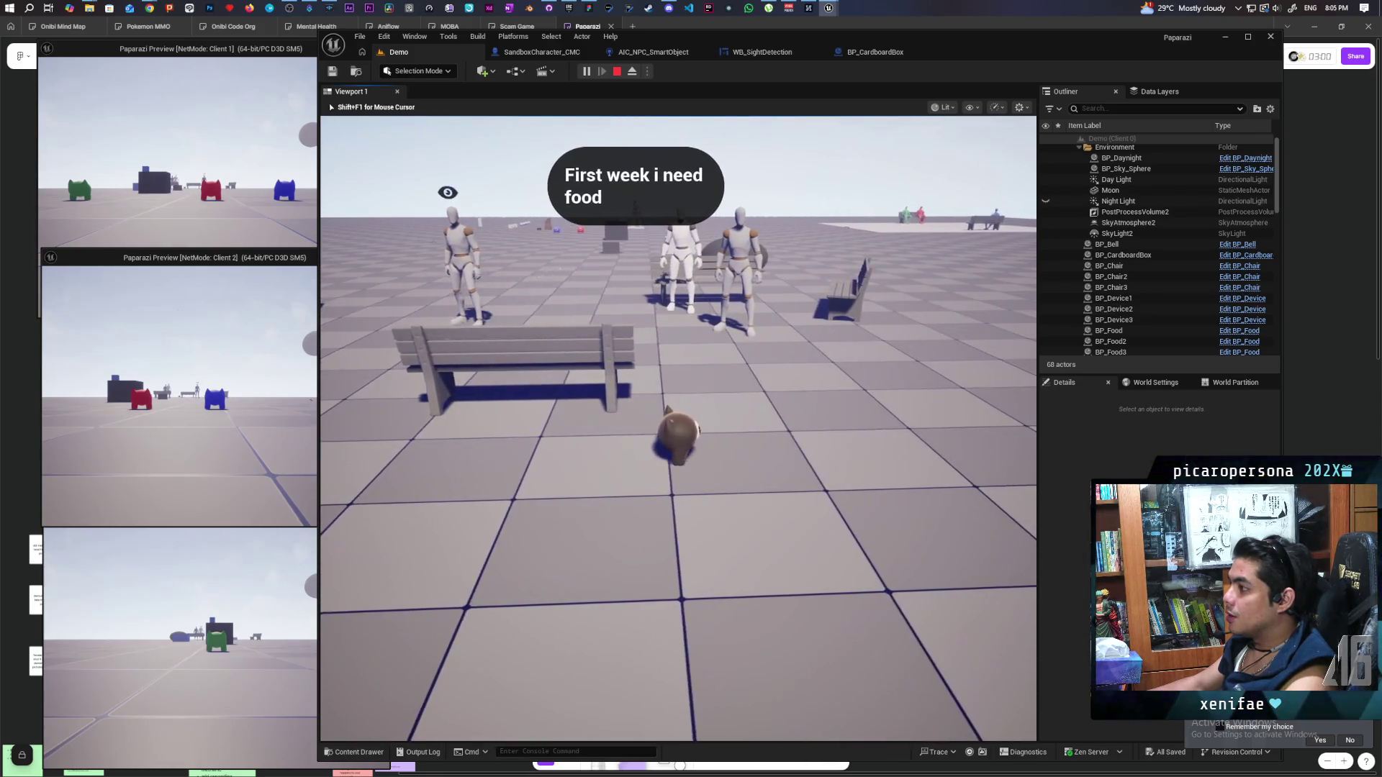
{"action": "key", "text": "a"}
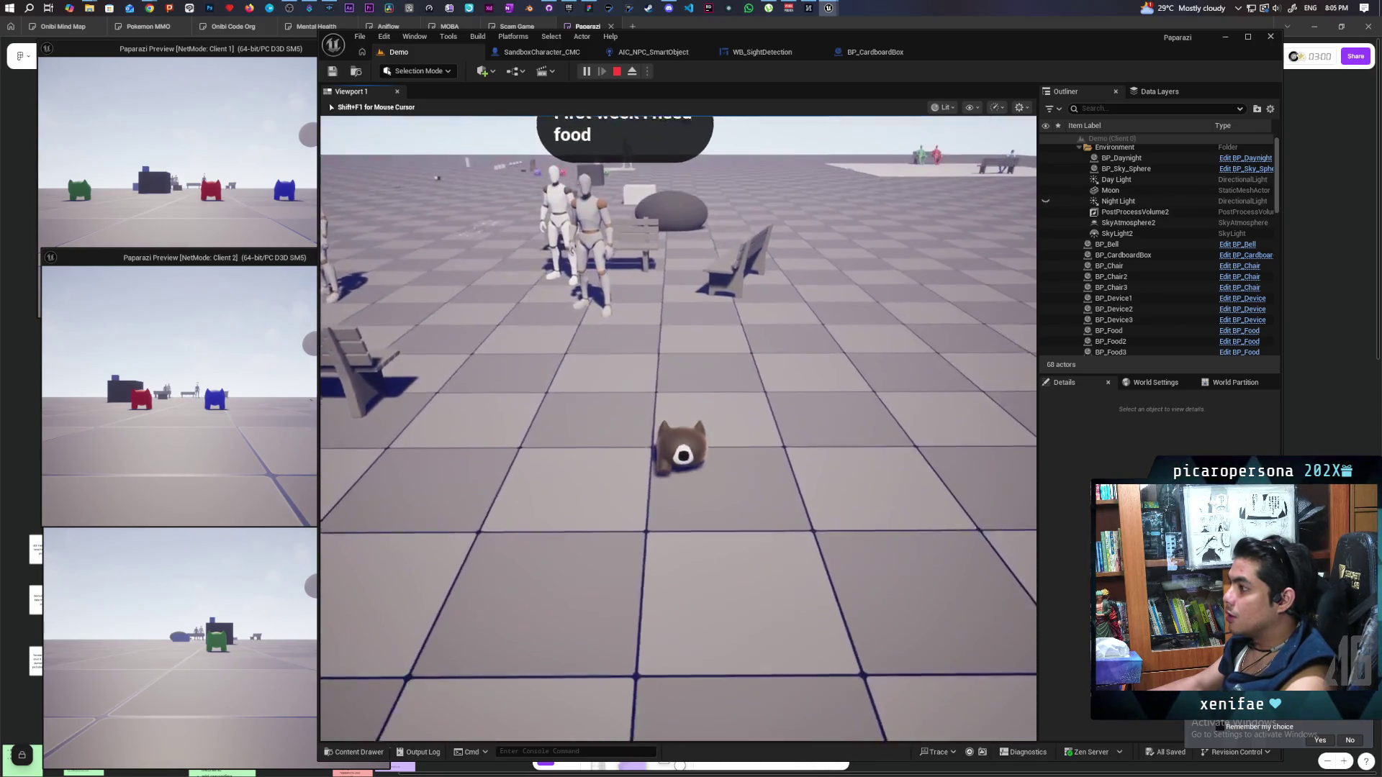
{"action": "key", "text": "a"}
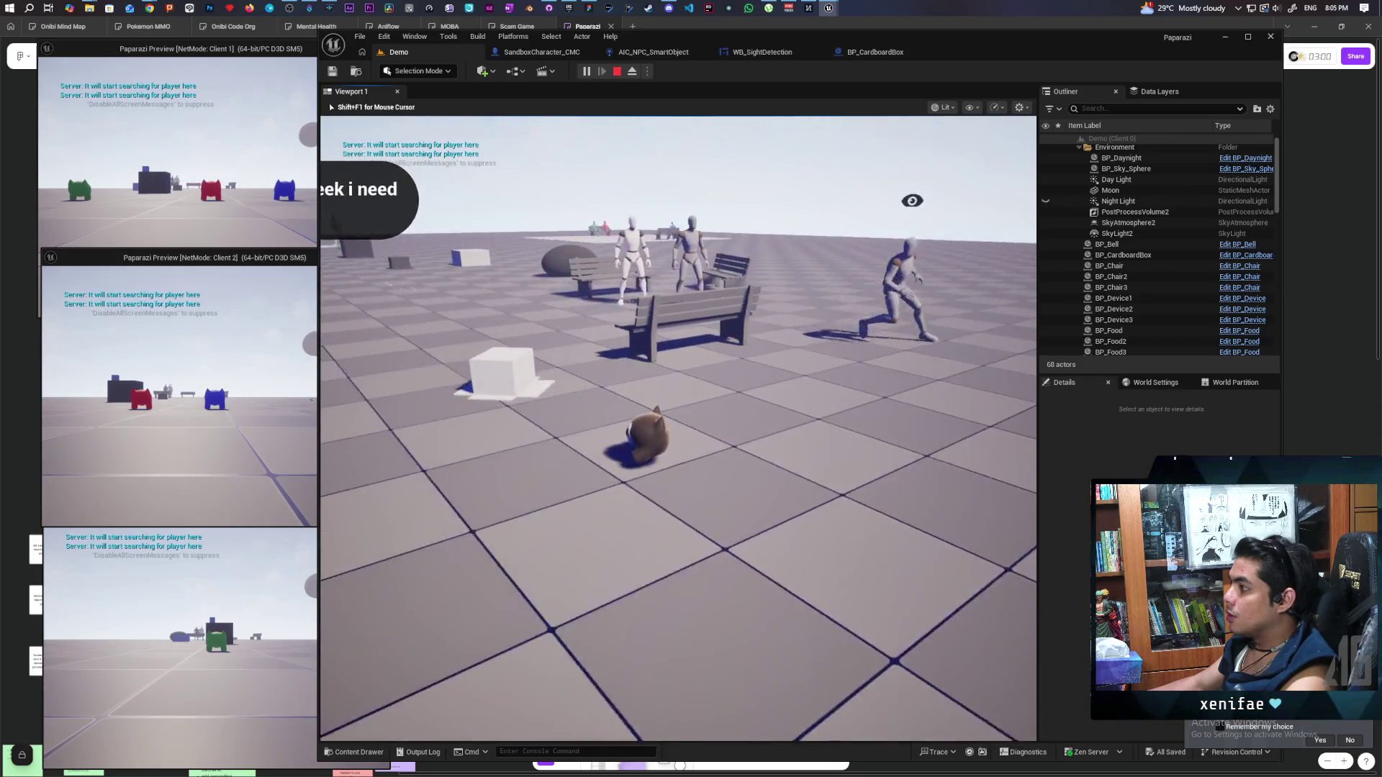
{"action": "key", "text": "e"}
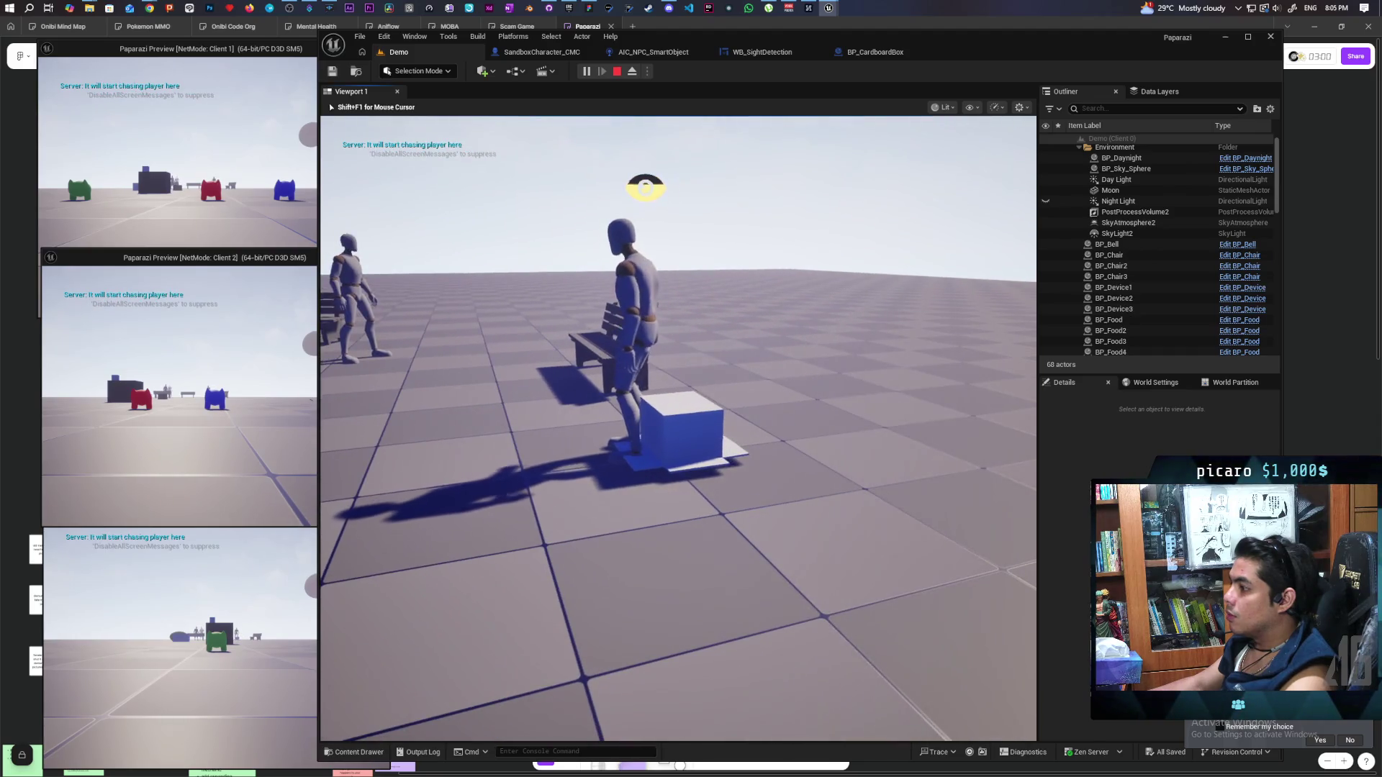
{"action": "key", "text": "s"}
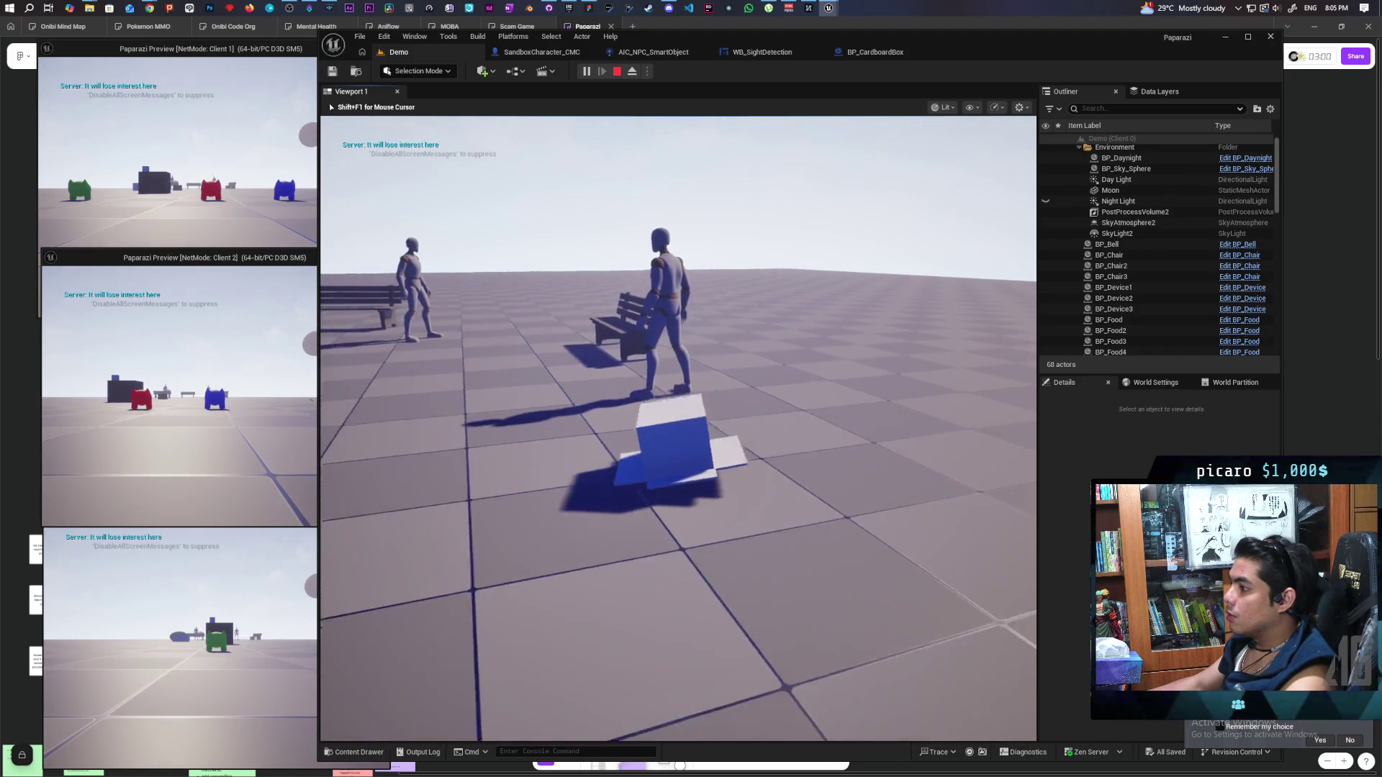
{"action": "key", "text": "s"}
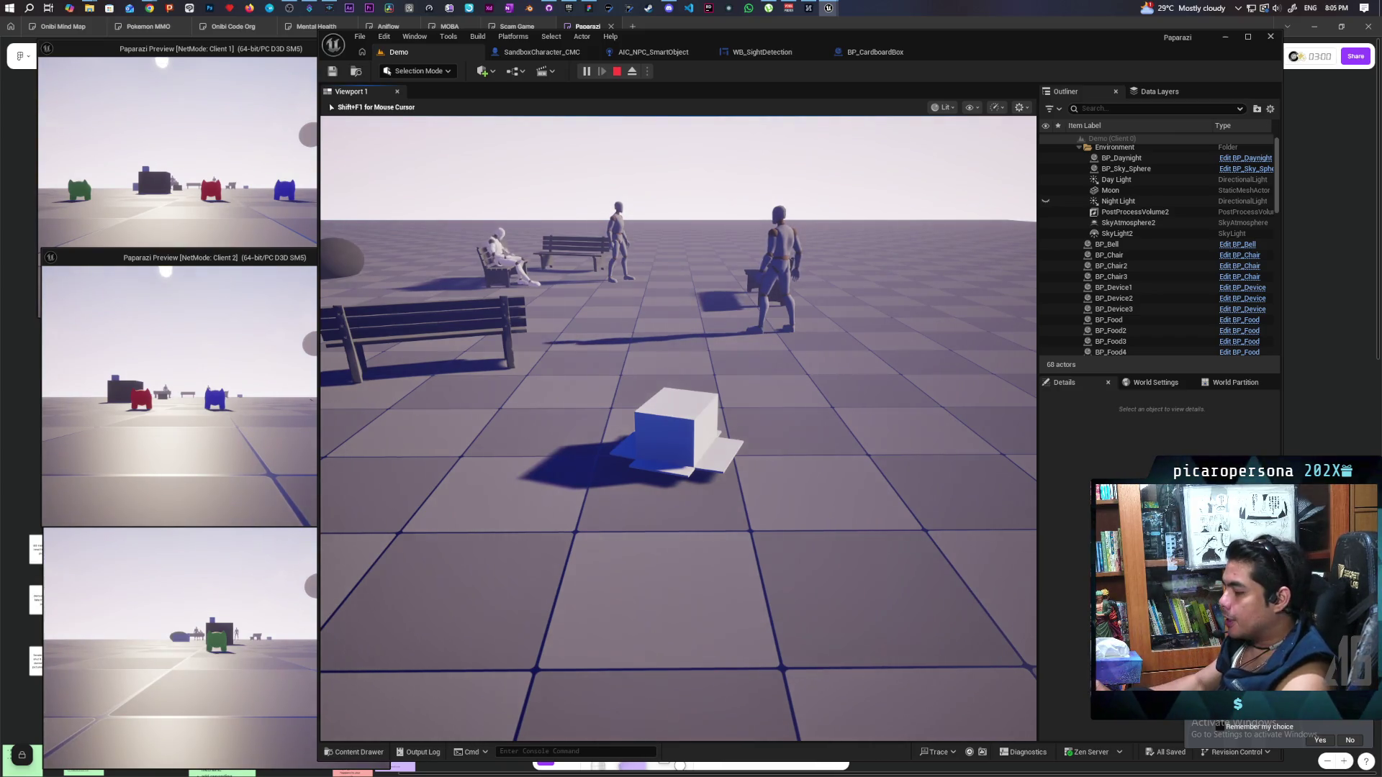
Steer the boxed cat among the benches, slipping past the approaching NPC
{"action": "key", "text": "w"}
{"action": "key", "text": "w"}
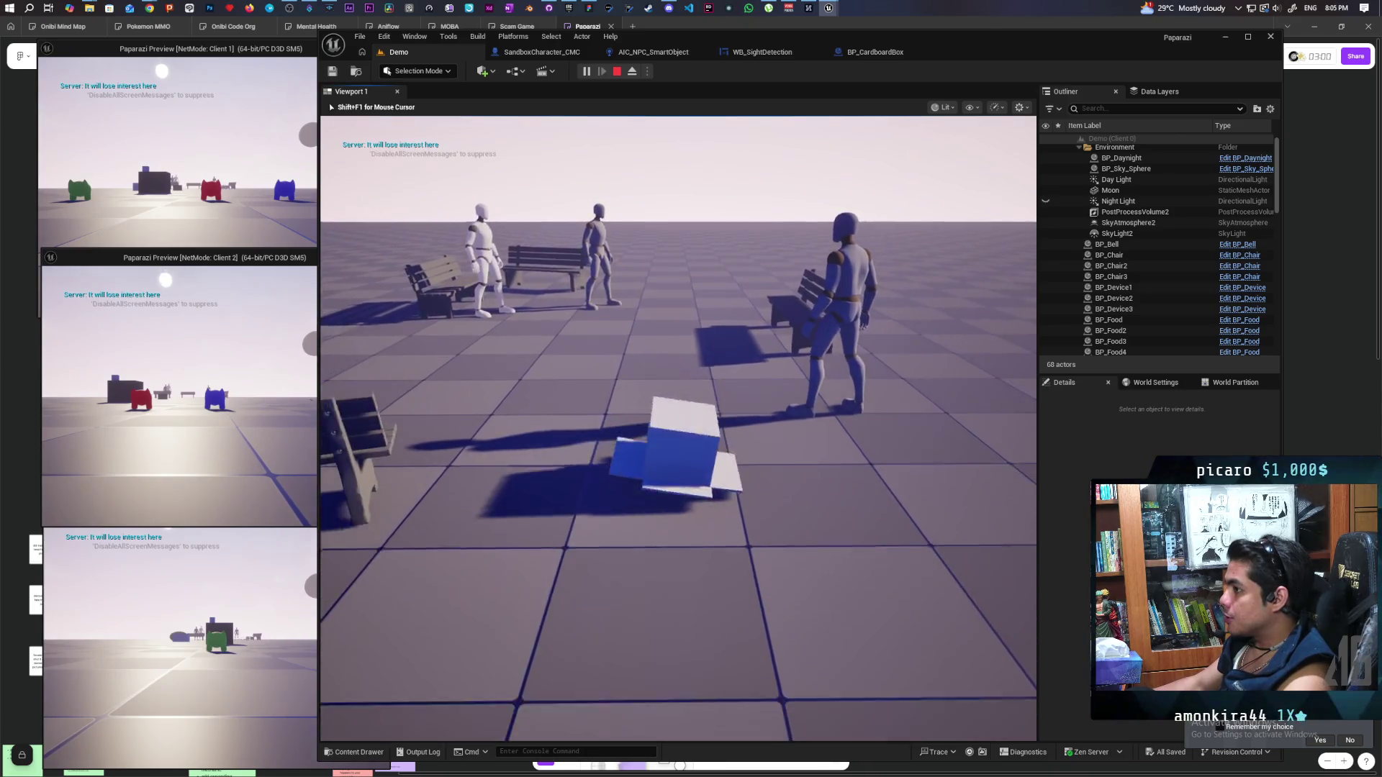
{"action": "key", "text": "w"}
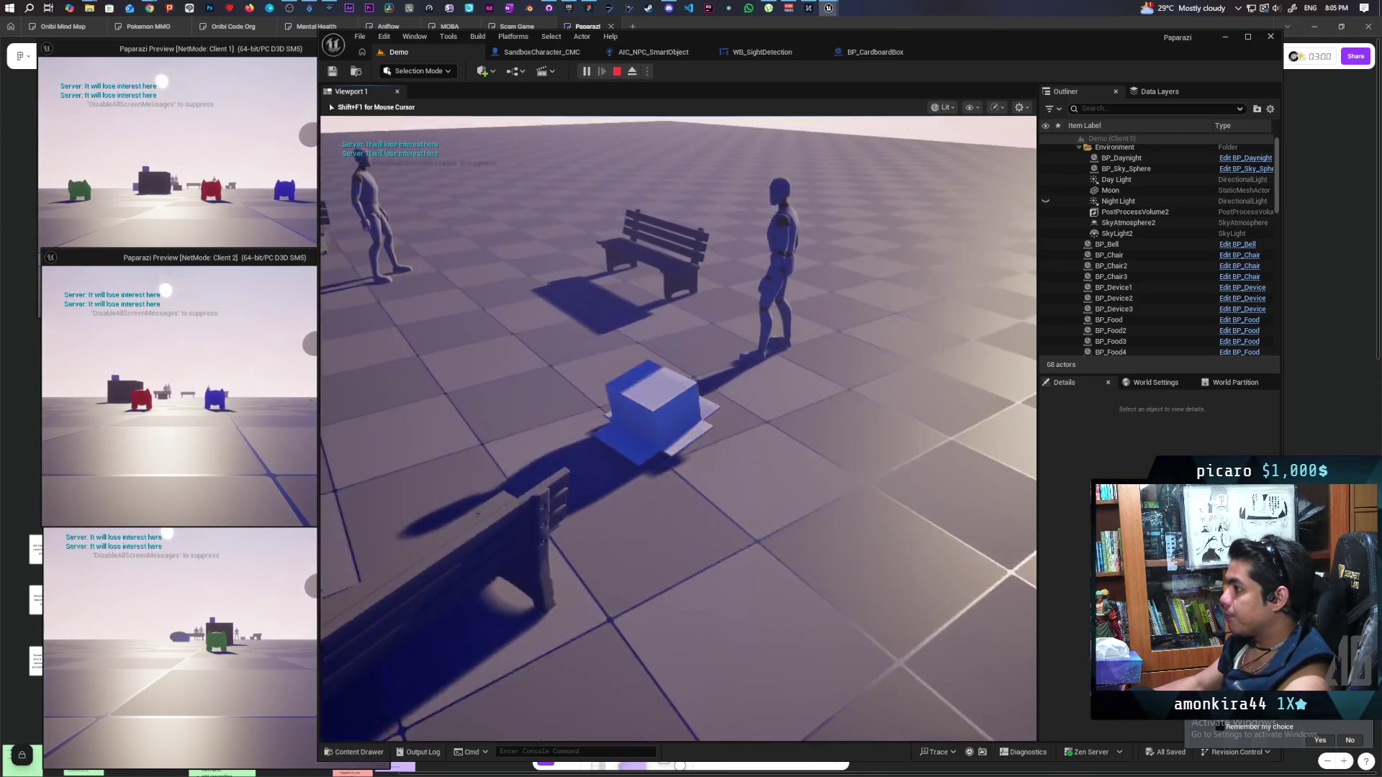
{"action": "key", "text": "w"}
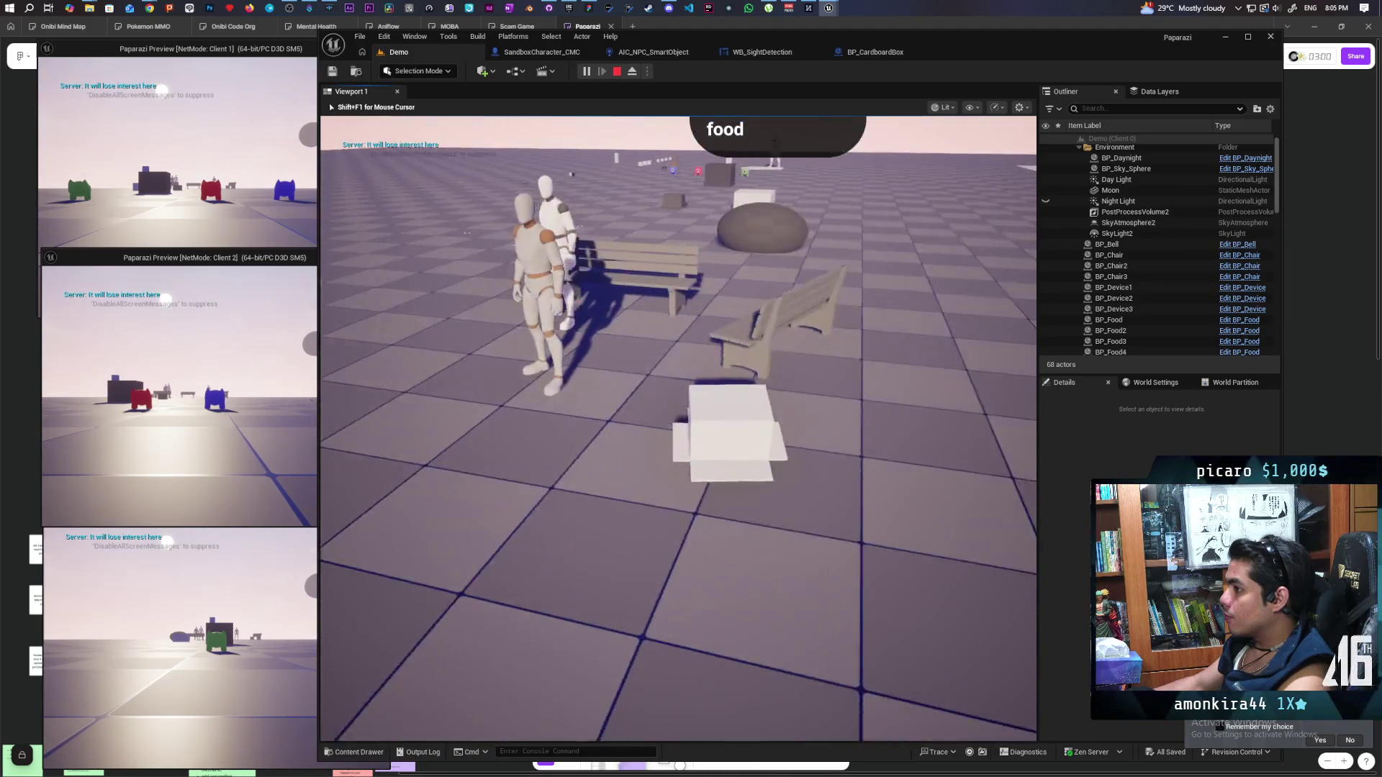
{"action": "key", "text": "w"}
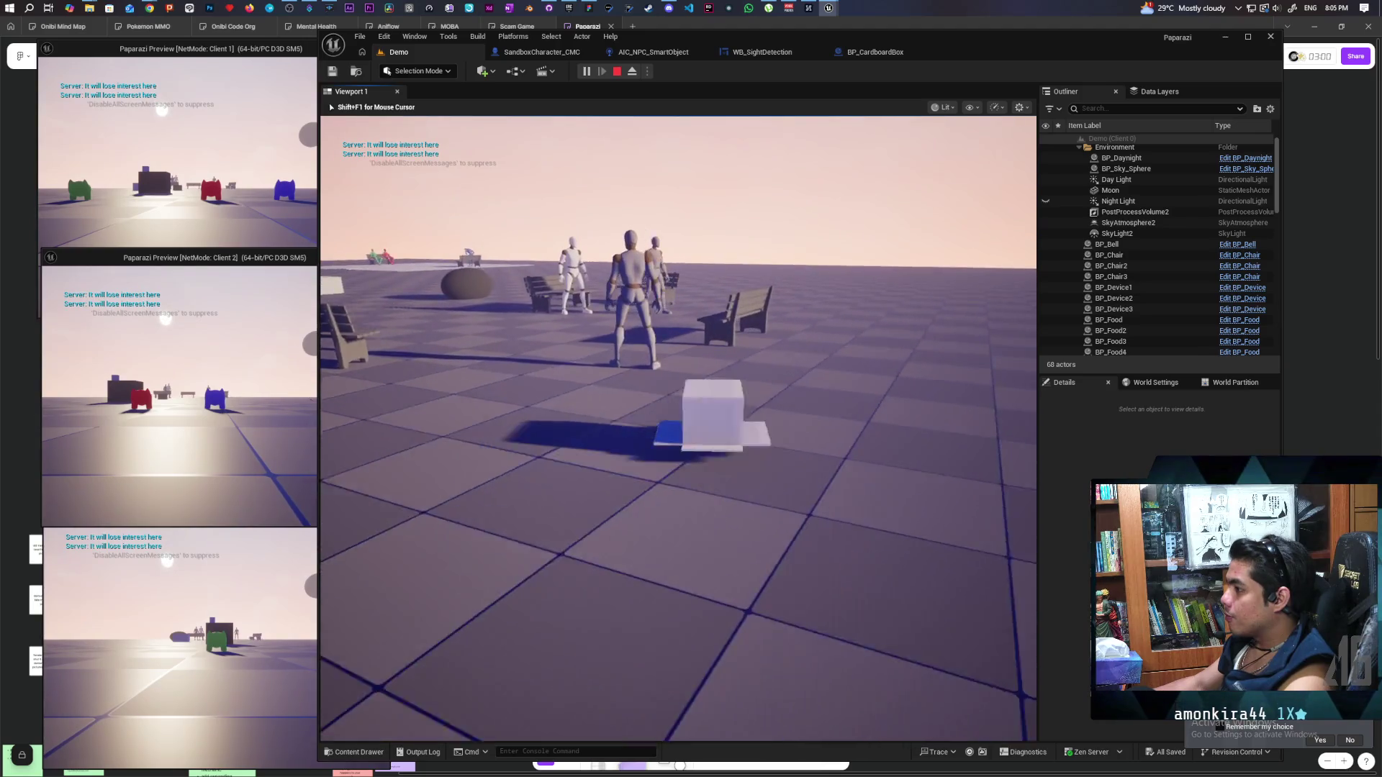
{"action": "key", "text": "w"}
{"action": "key", "text": "w"}
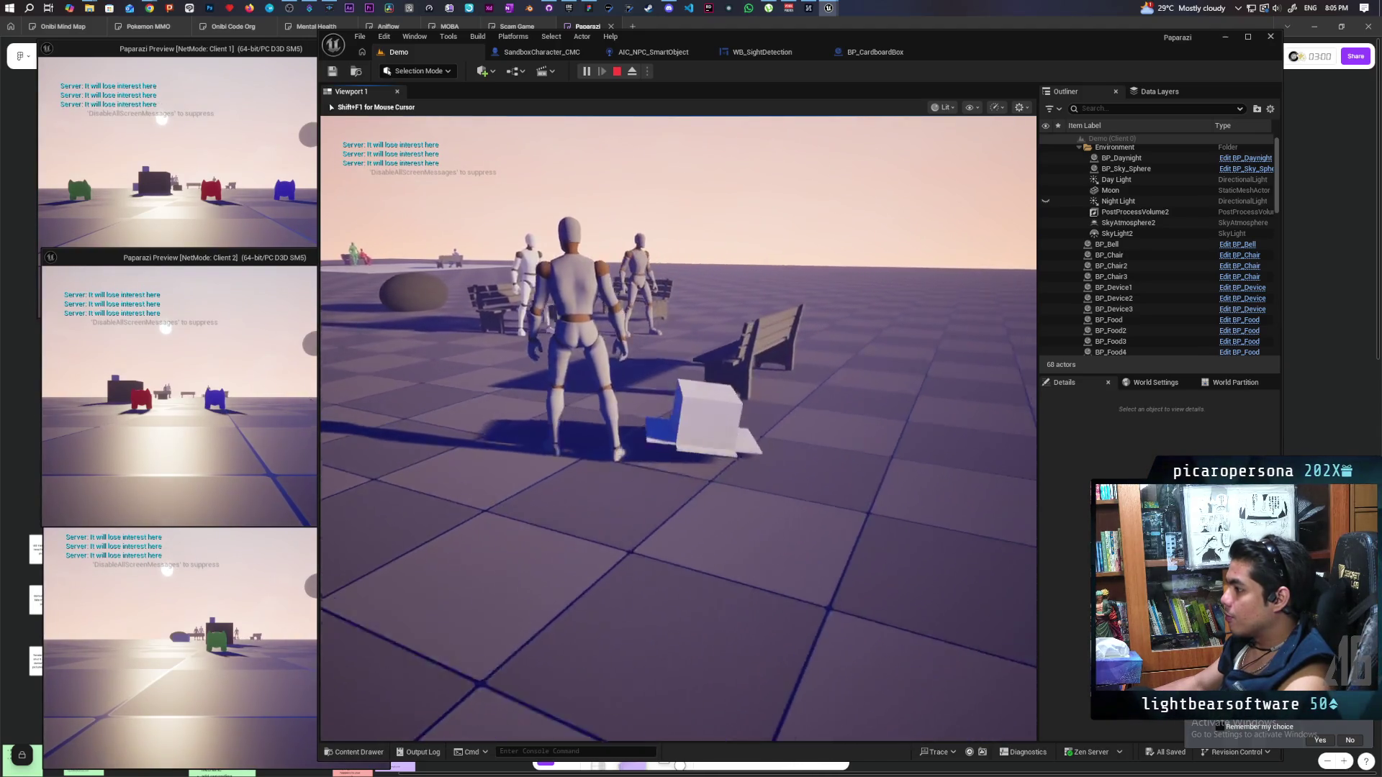
{"action": "key", "text": "w"}
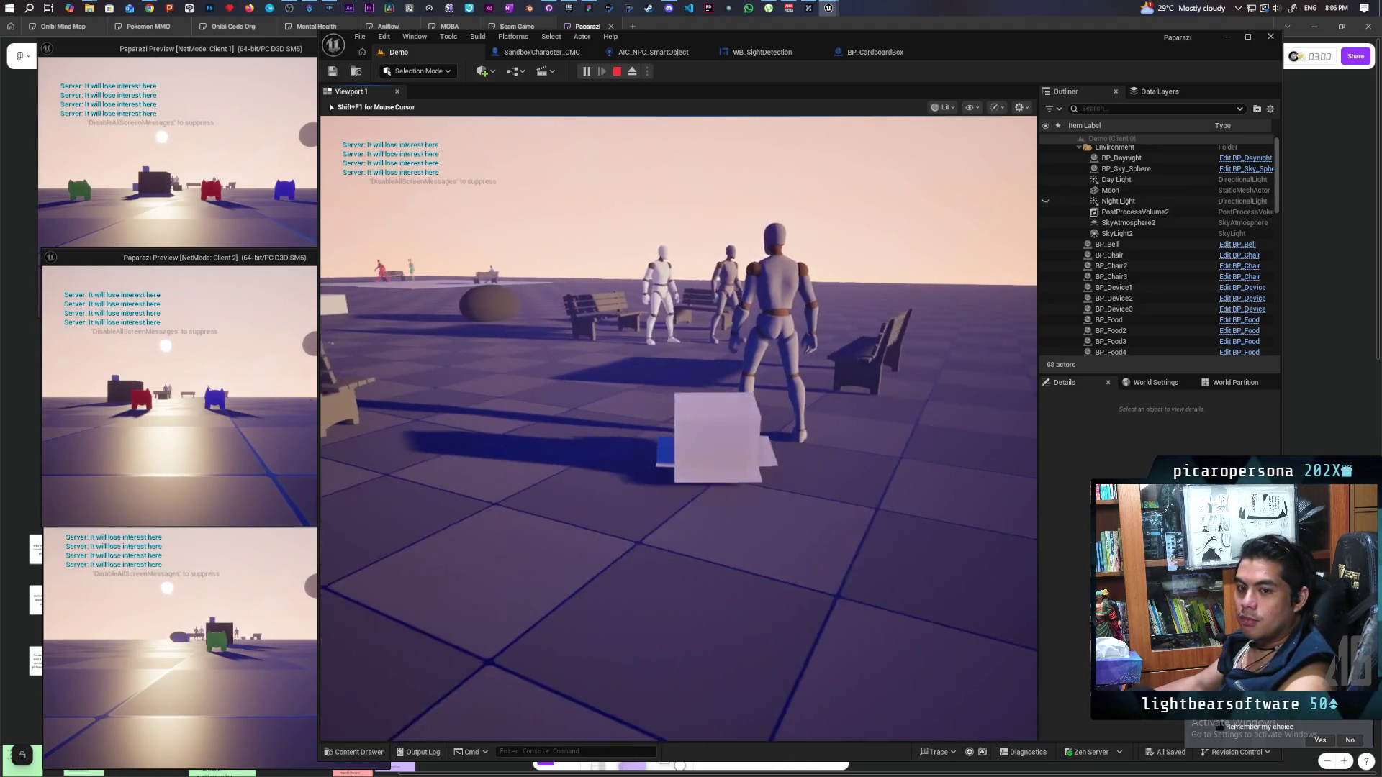
{"action": "key", "text": "w"}
{"action": "key", "text": "w"}
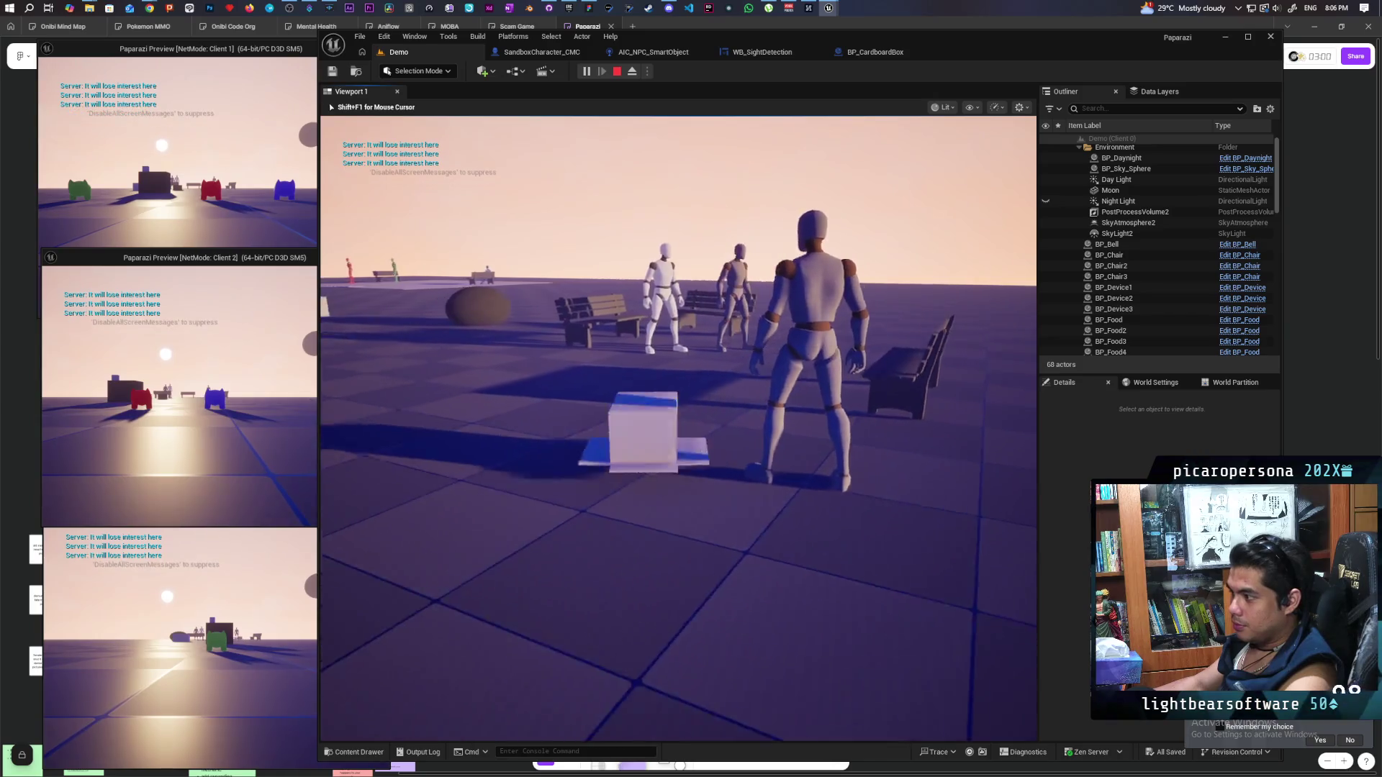
{"action": "key", "text": "w"}
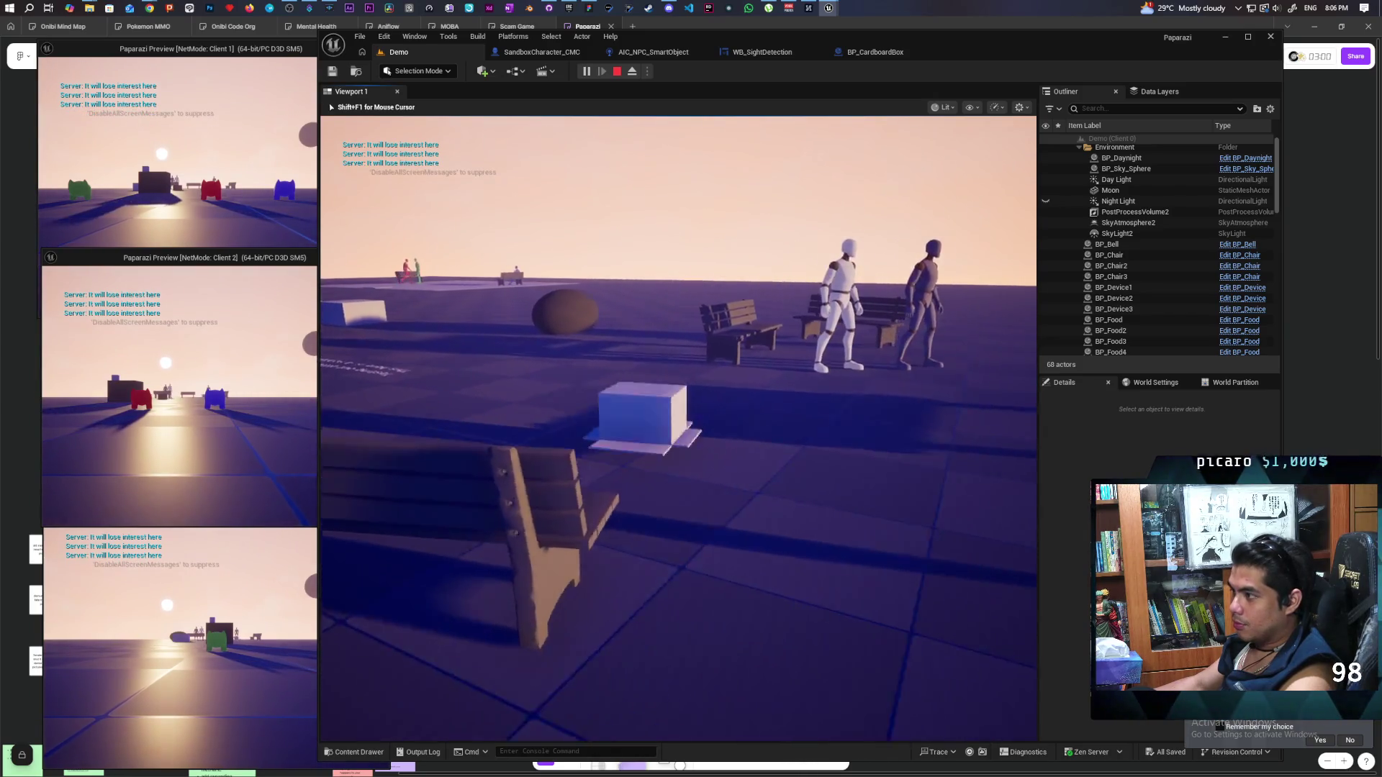
Move the boxed cat near an NPC and up to a bench, then stop the play-test and return to AIC_NPC_SmartObject
{"action": "key", "text": "w"}
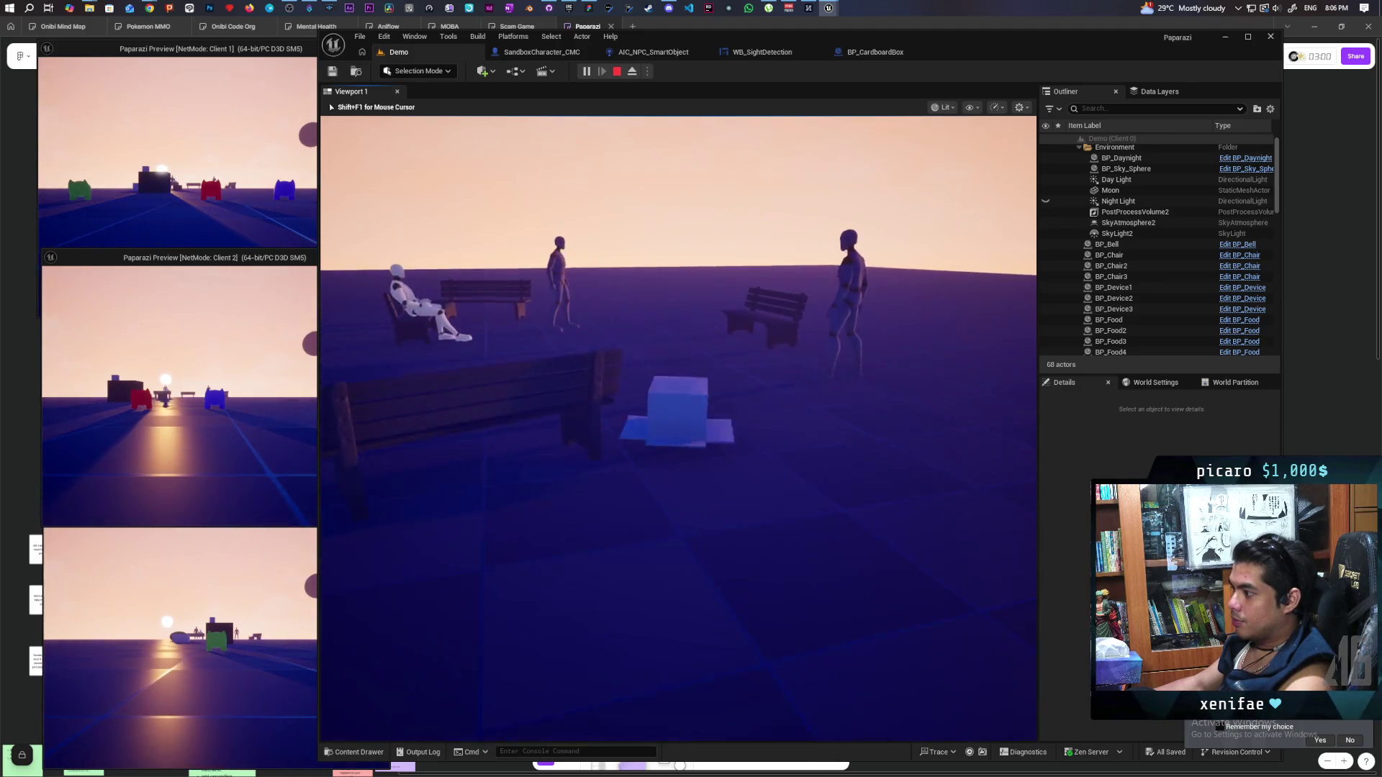
{"action": "key", "text": "w"}
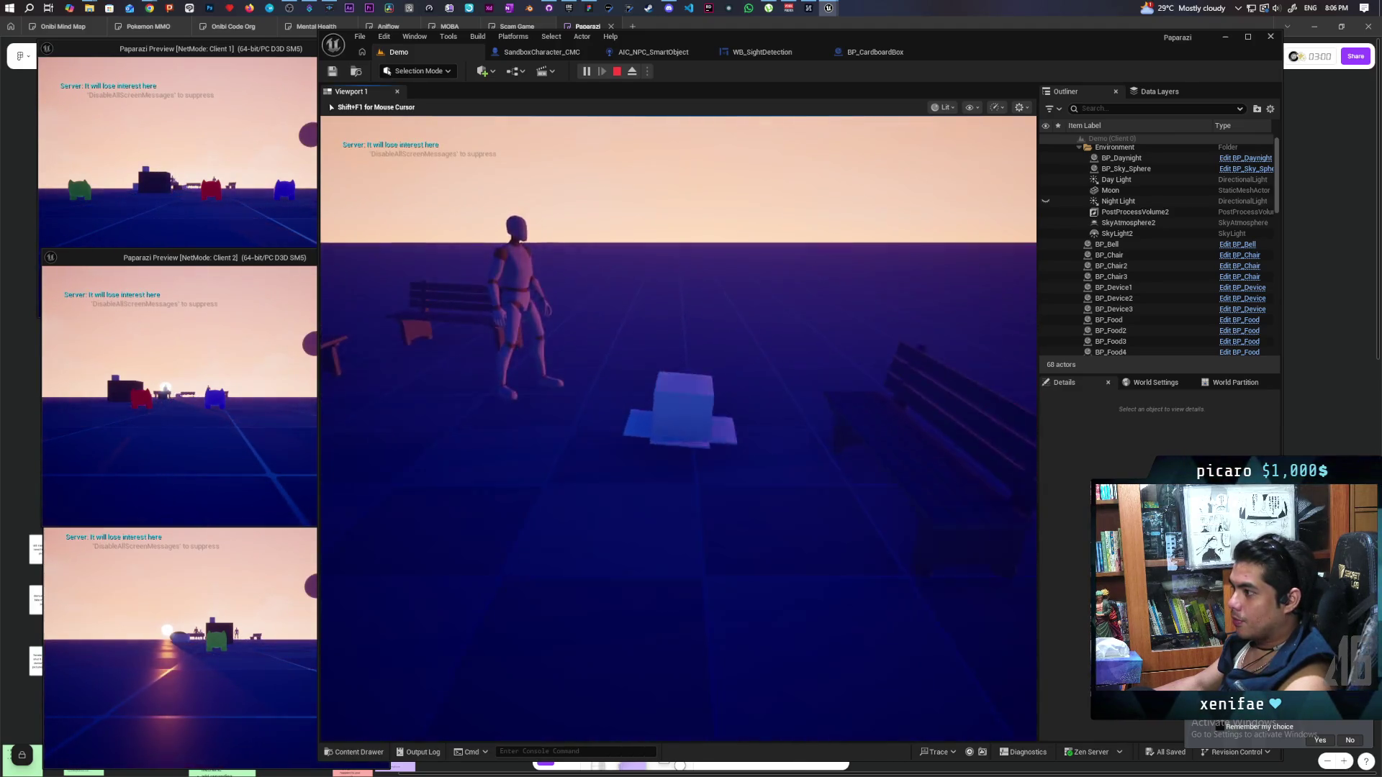
{"action": "key", "text": "w"}
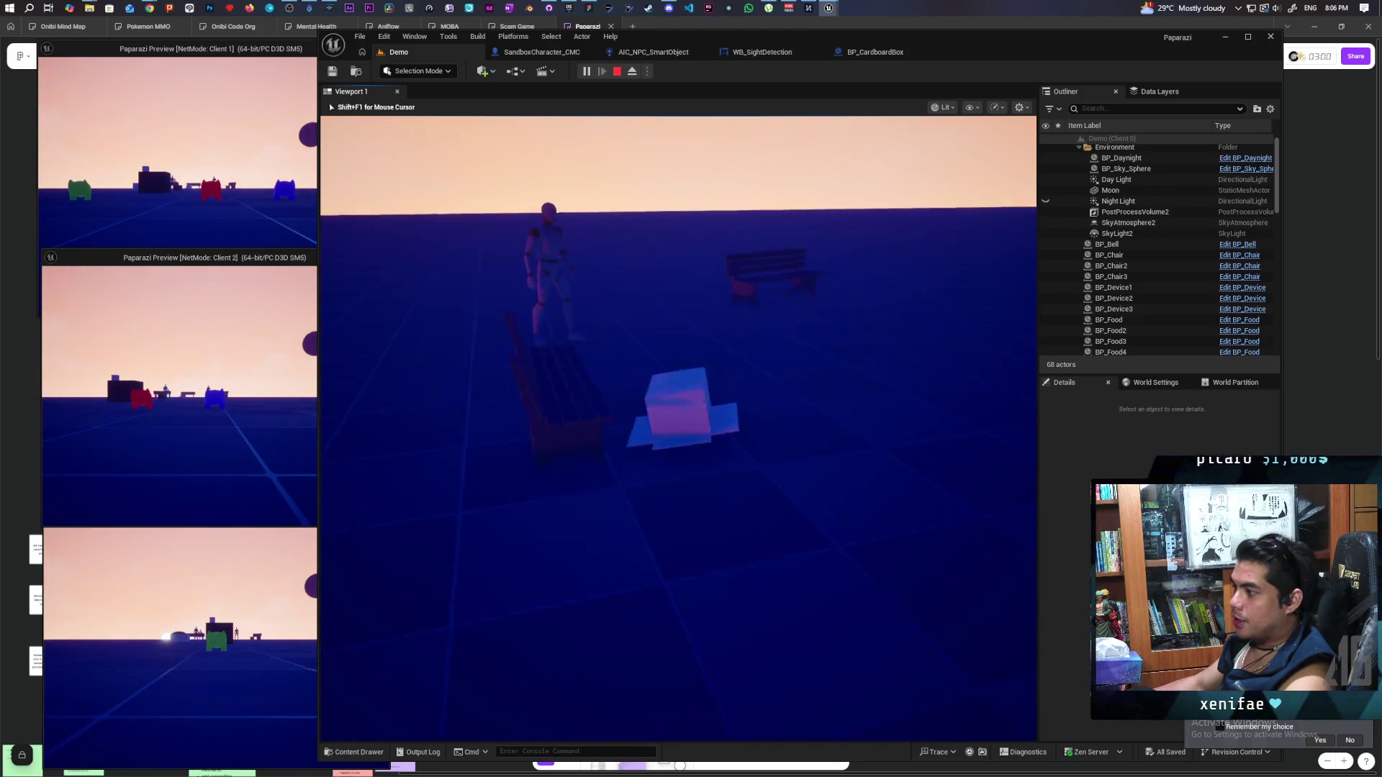
{"action": "key", "text": "w"}
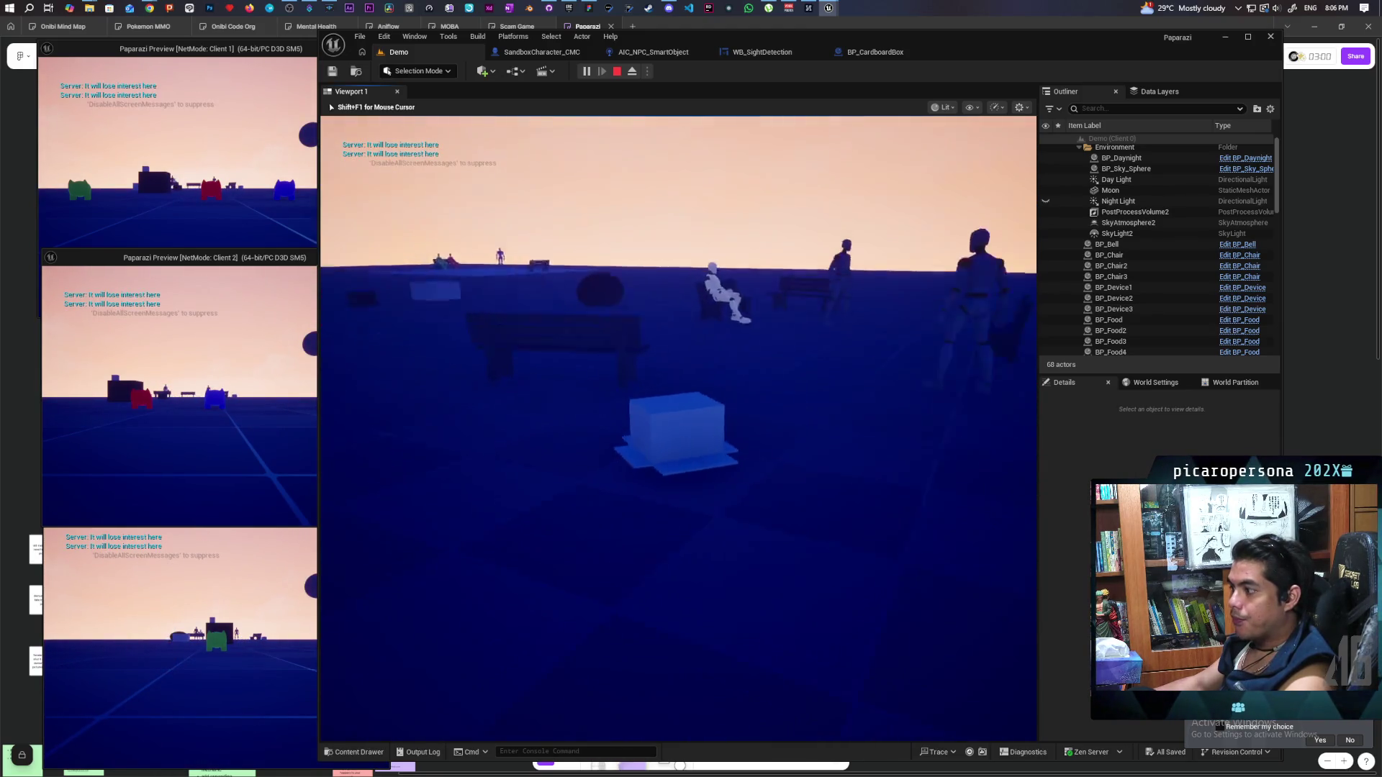
{"action": "key", "text": "w"}
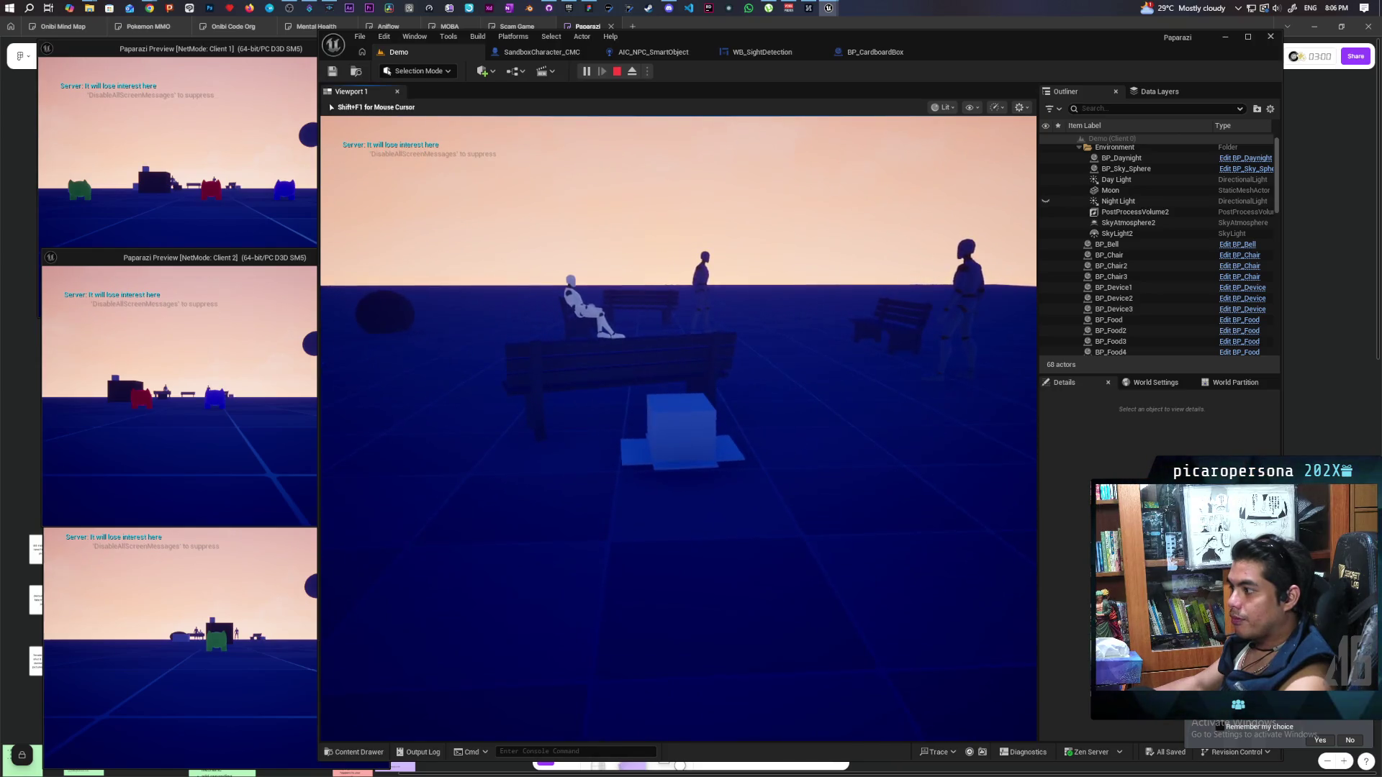
{"action": "key", "text": "w"}
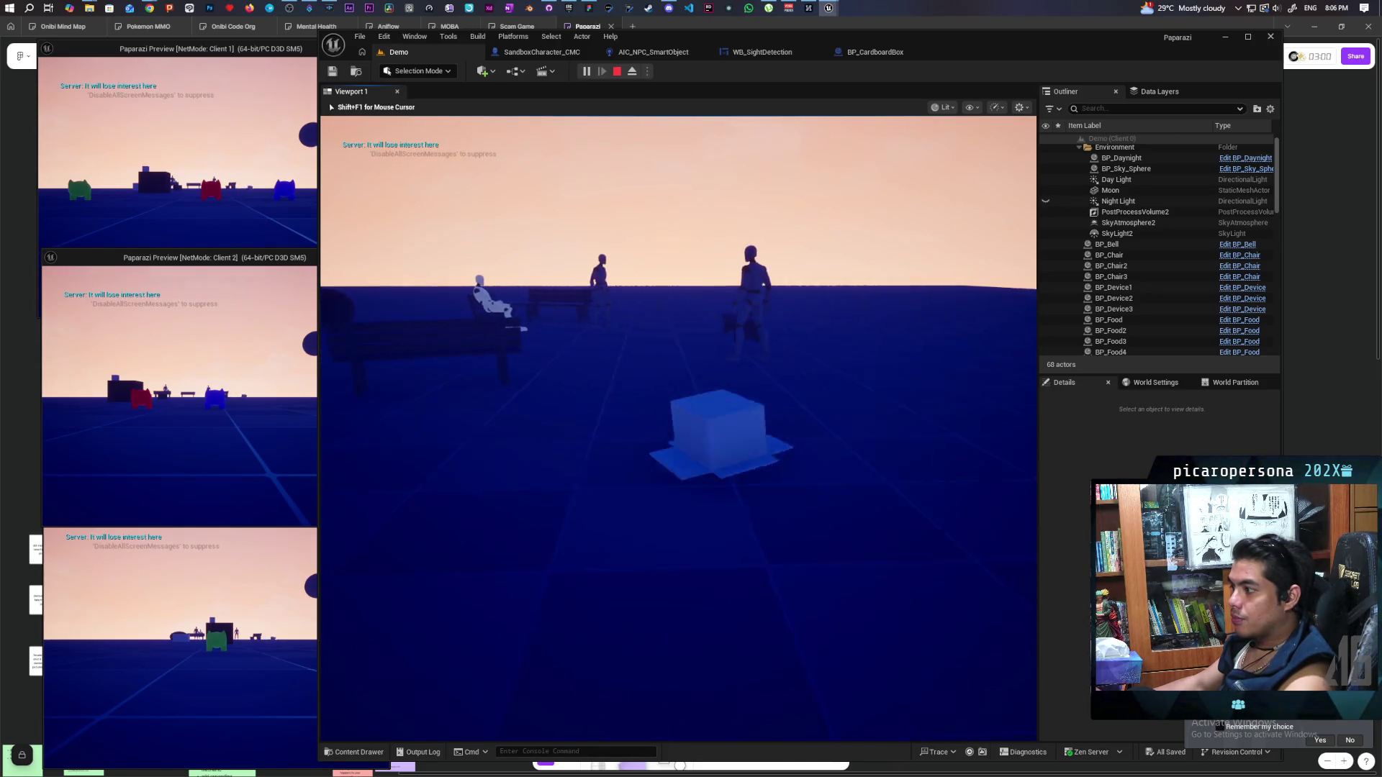
{"action": "key", "text": "w"}
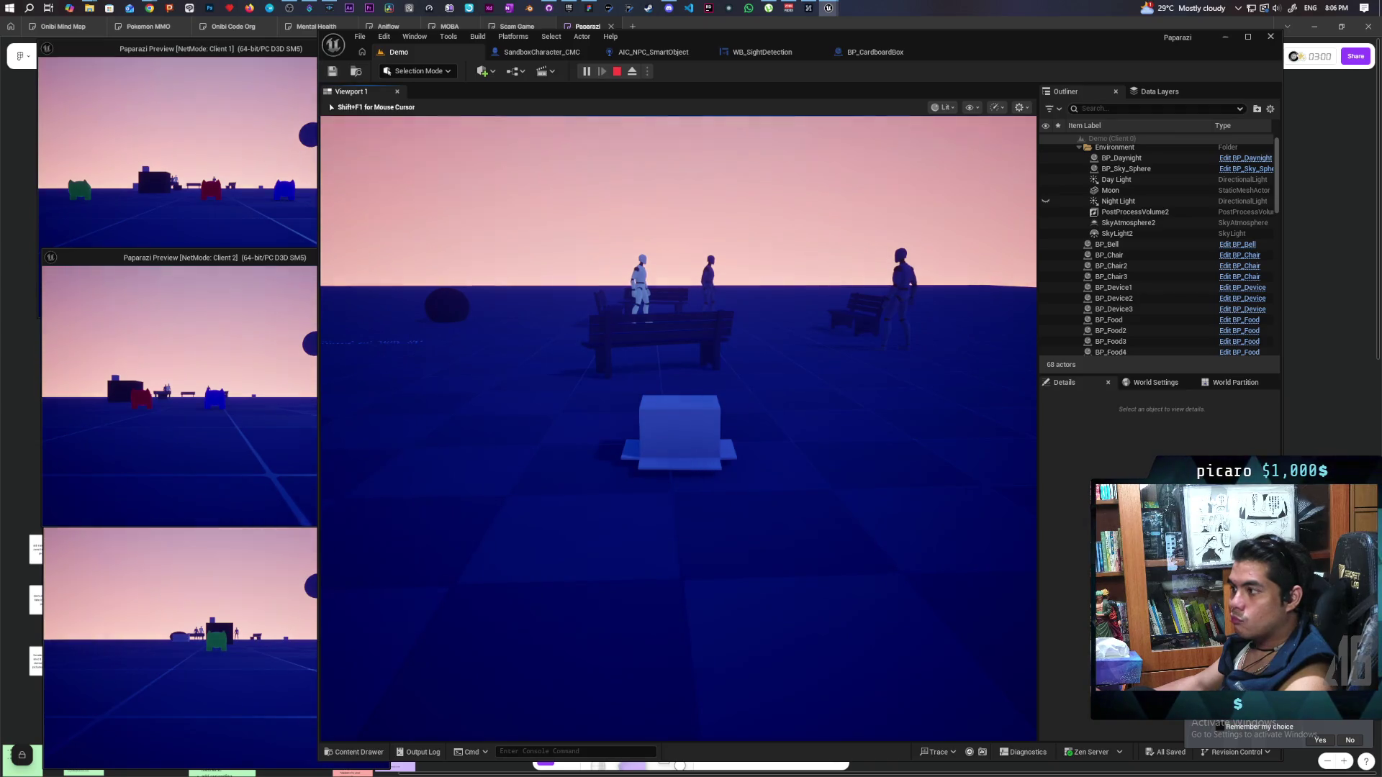
{"action": "key", "text": "w"}
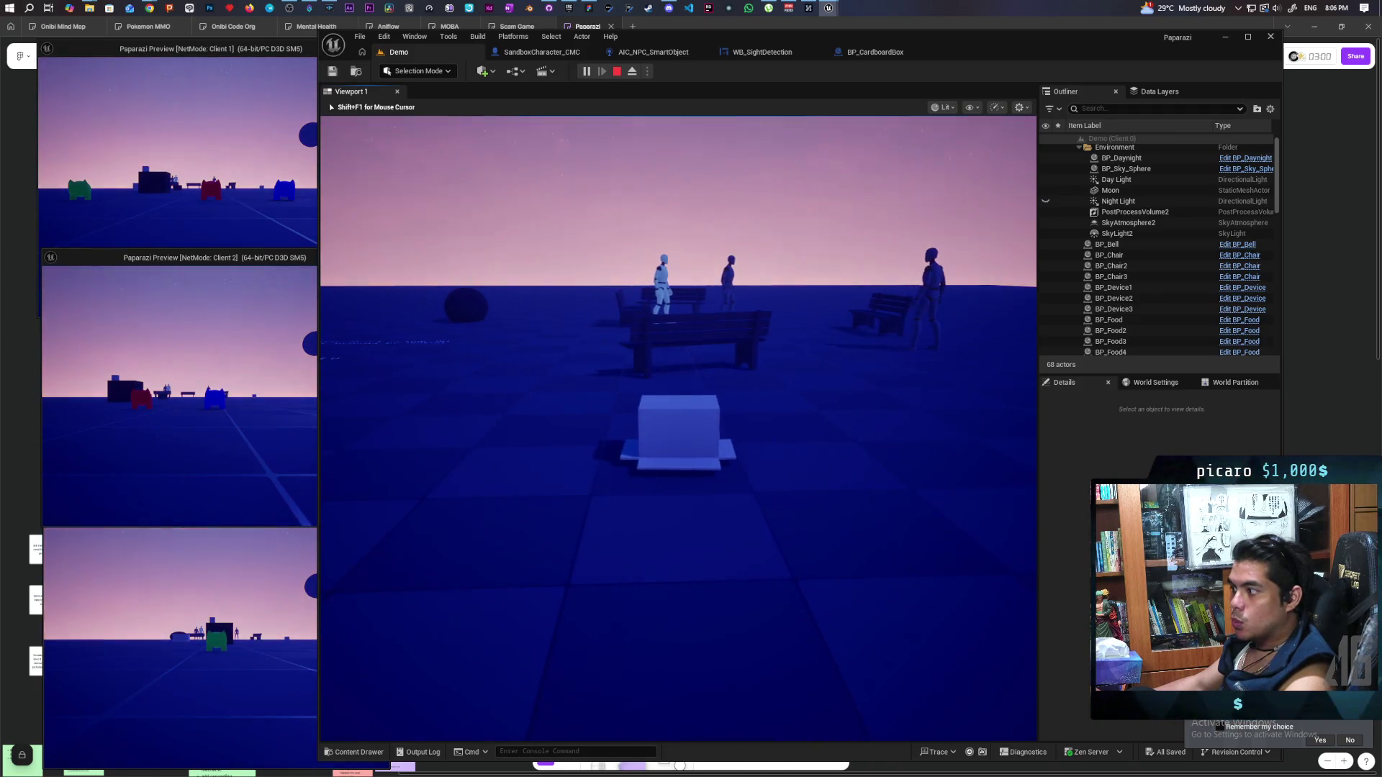
{"action": "key", "text": "w"}
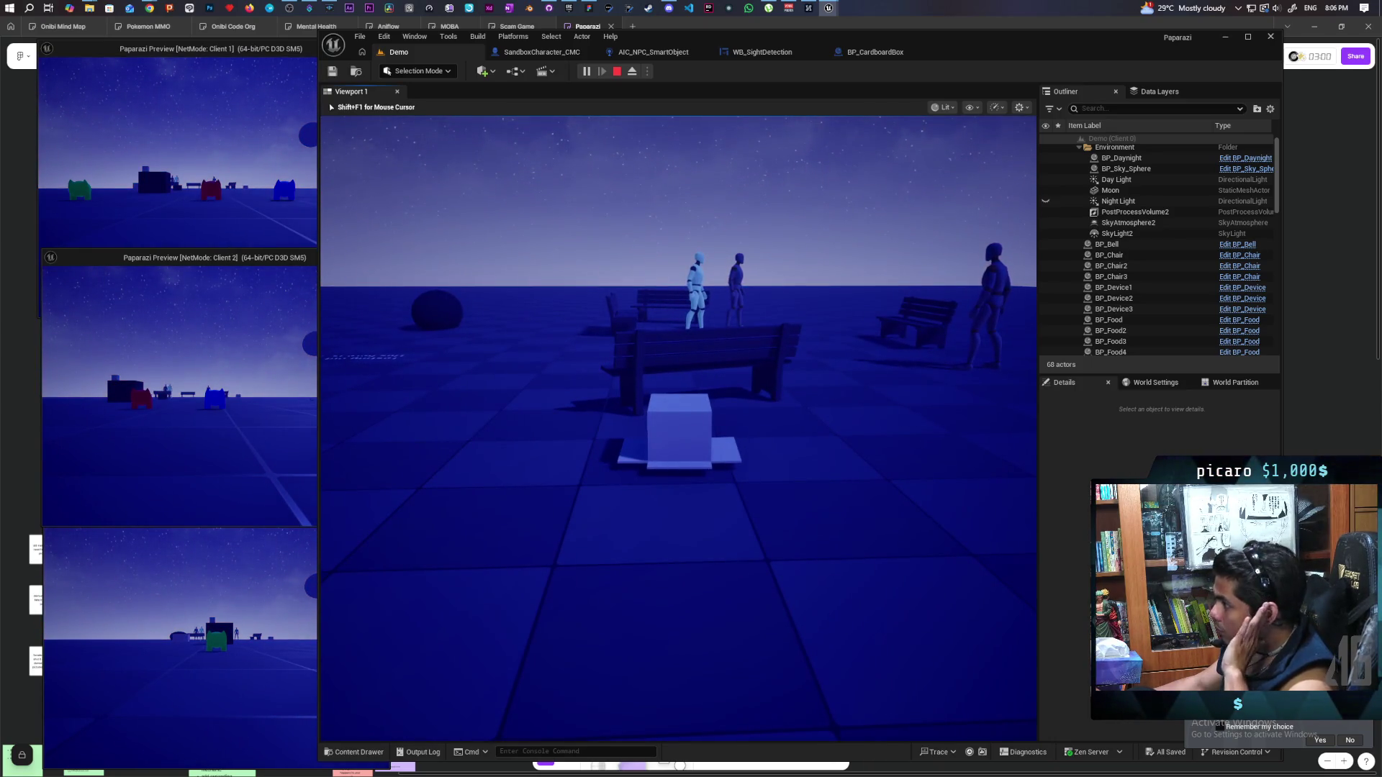
{"action": "key", "text": "Escape"}
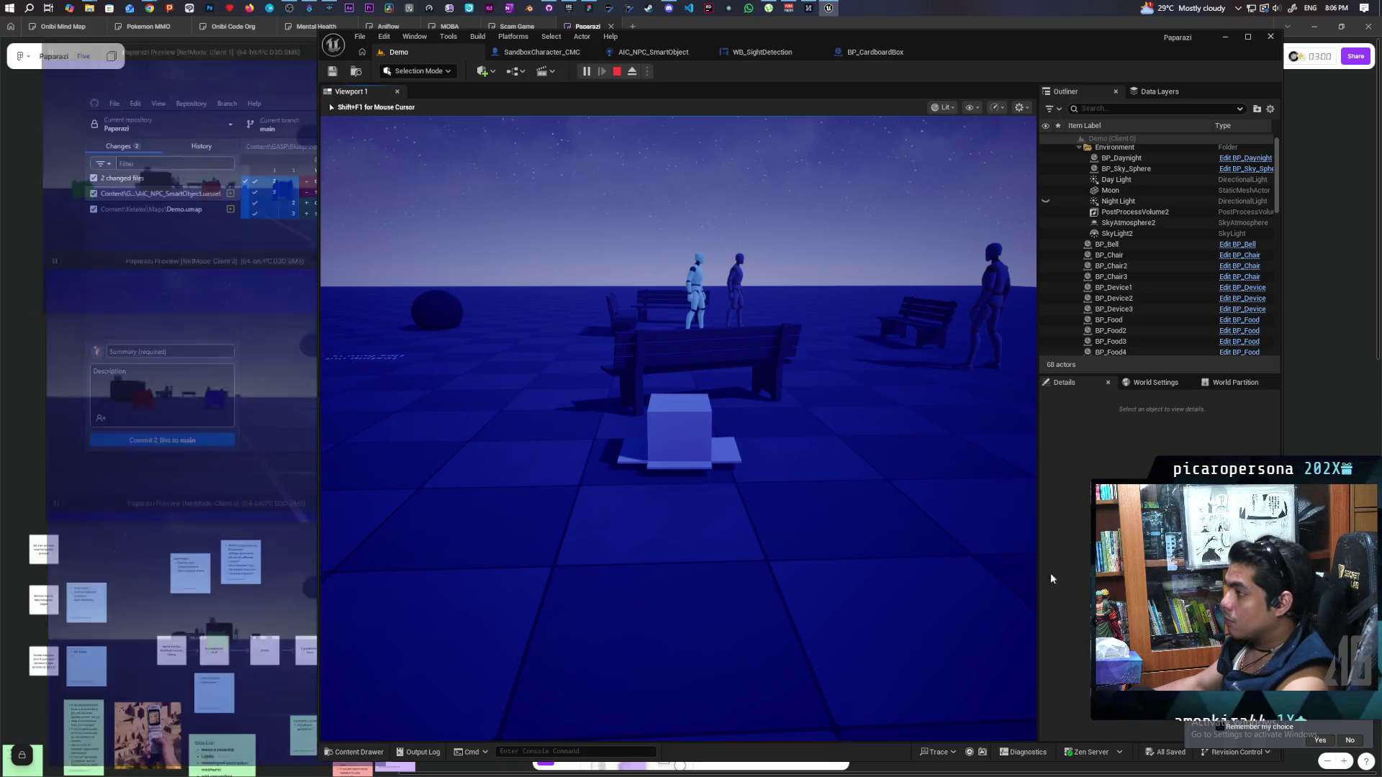
{"action": "left_click", "coordinate": [660, 56]}
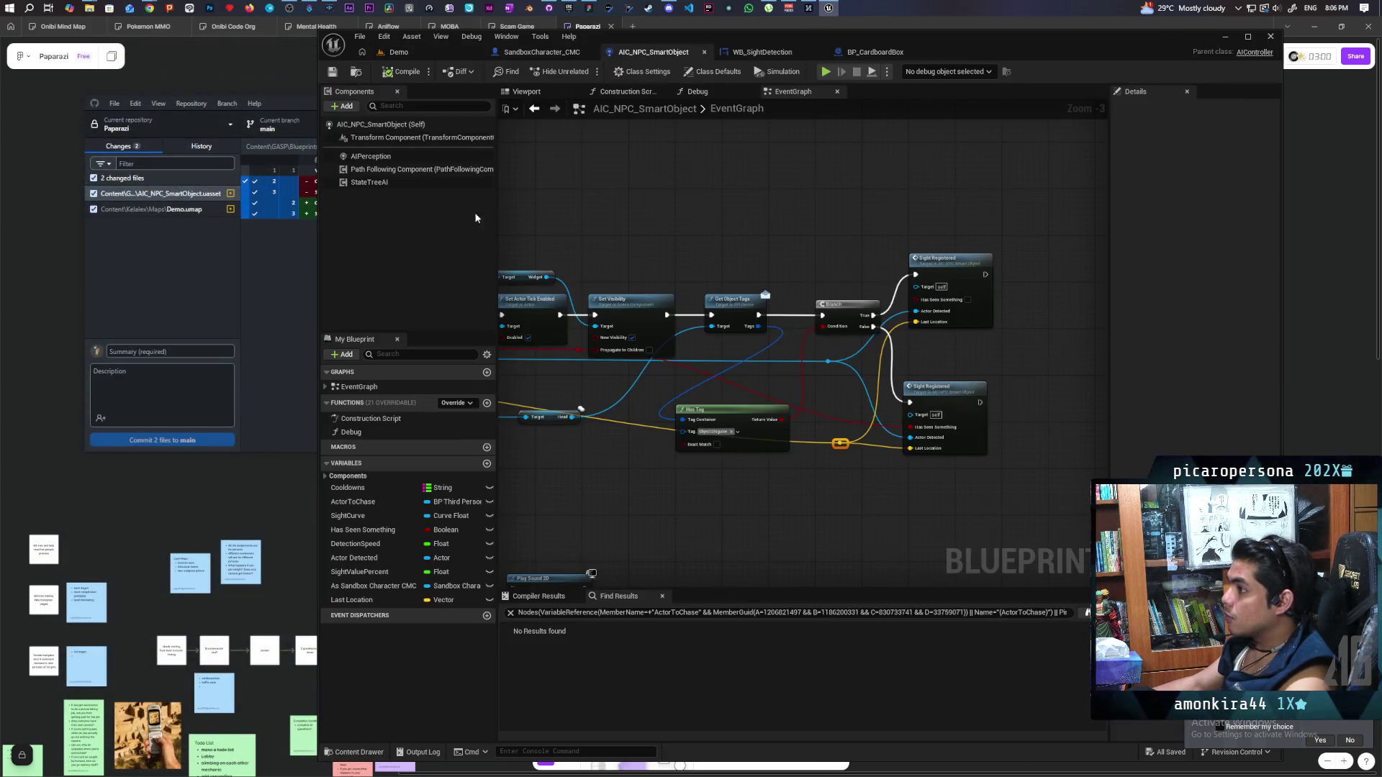
Select the AIPerception component and set its Dominant Sense to AISense_Sight
{"action": "left_click", "coordinate": [396, 156]}
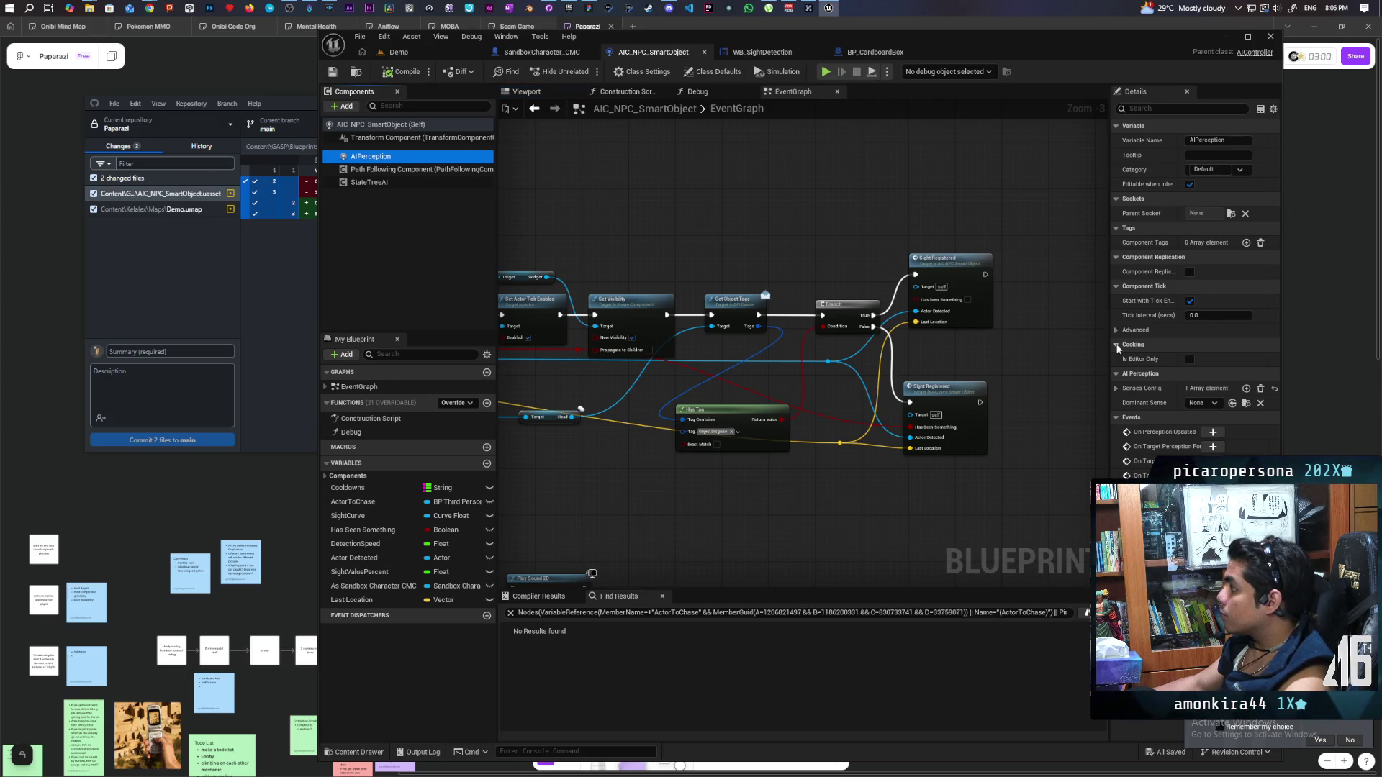
{"action": "mouse_move", "coordinate": [1110, 317]}
{"action": "left_mouse_down"}
{"action": "mouse_move", "coordinate": [863, 321]}
{"action": "mouse_move", "coordinate": [956, 322]}
{"action": "left_mouse_up"}
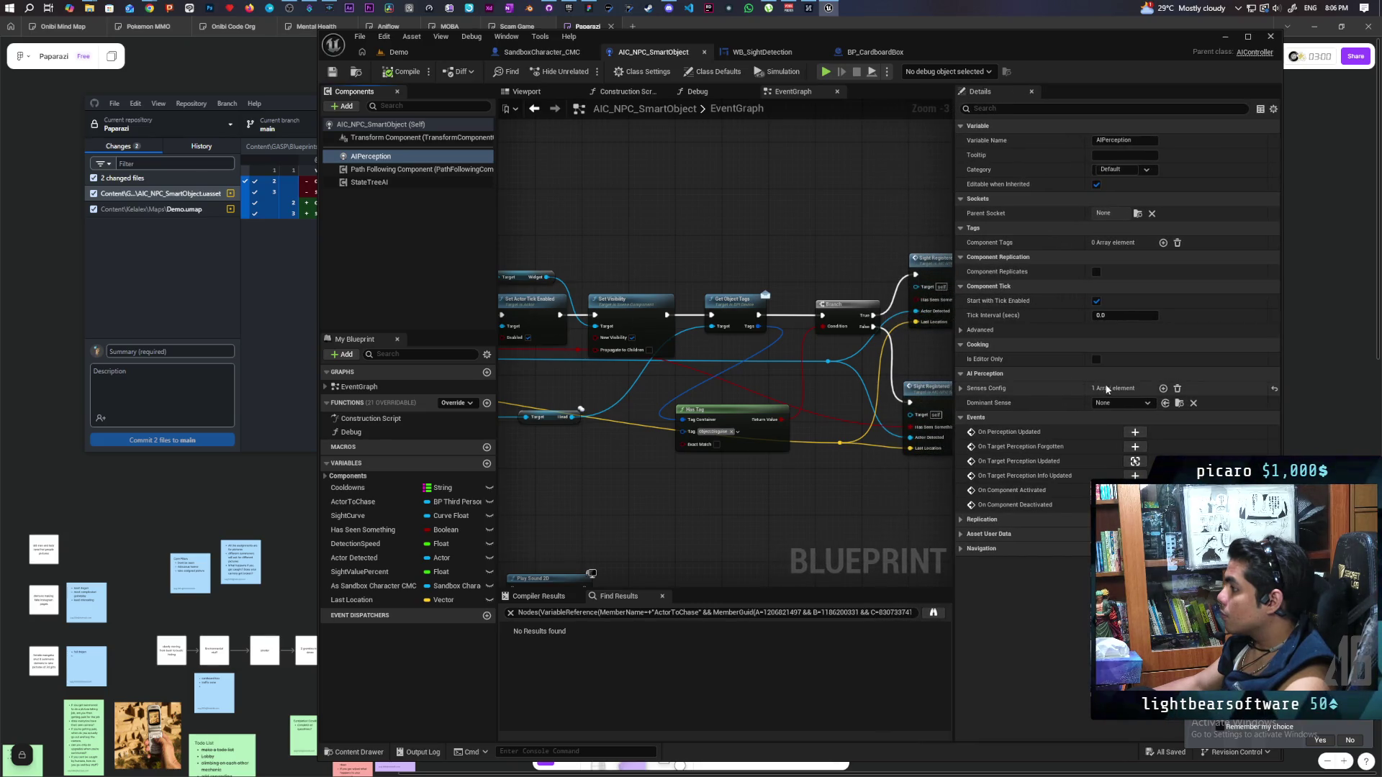
{"action": "left_click", "coordinate": [1112, 405]}
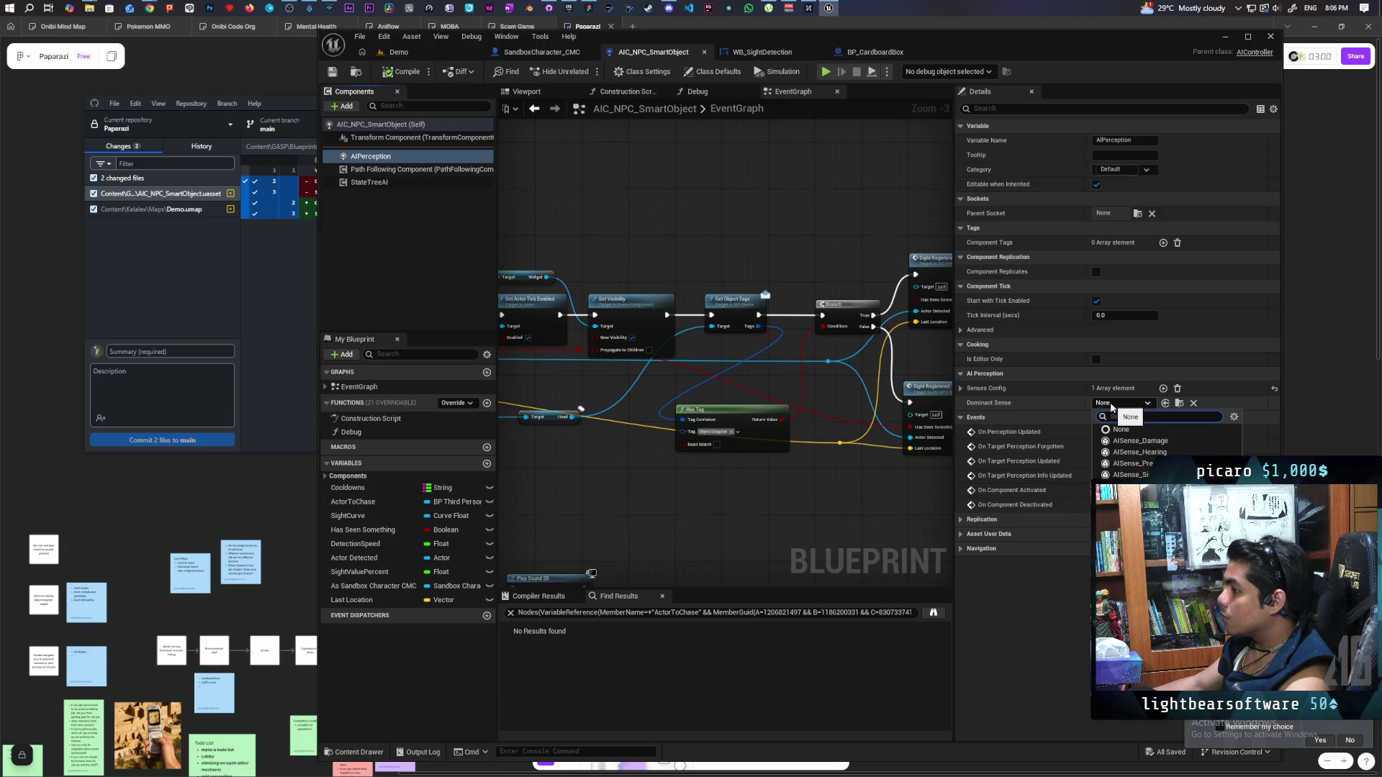
{"action": "left_click", "coordinate": [1127, 475]}
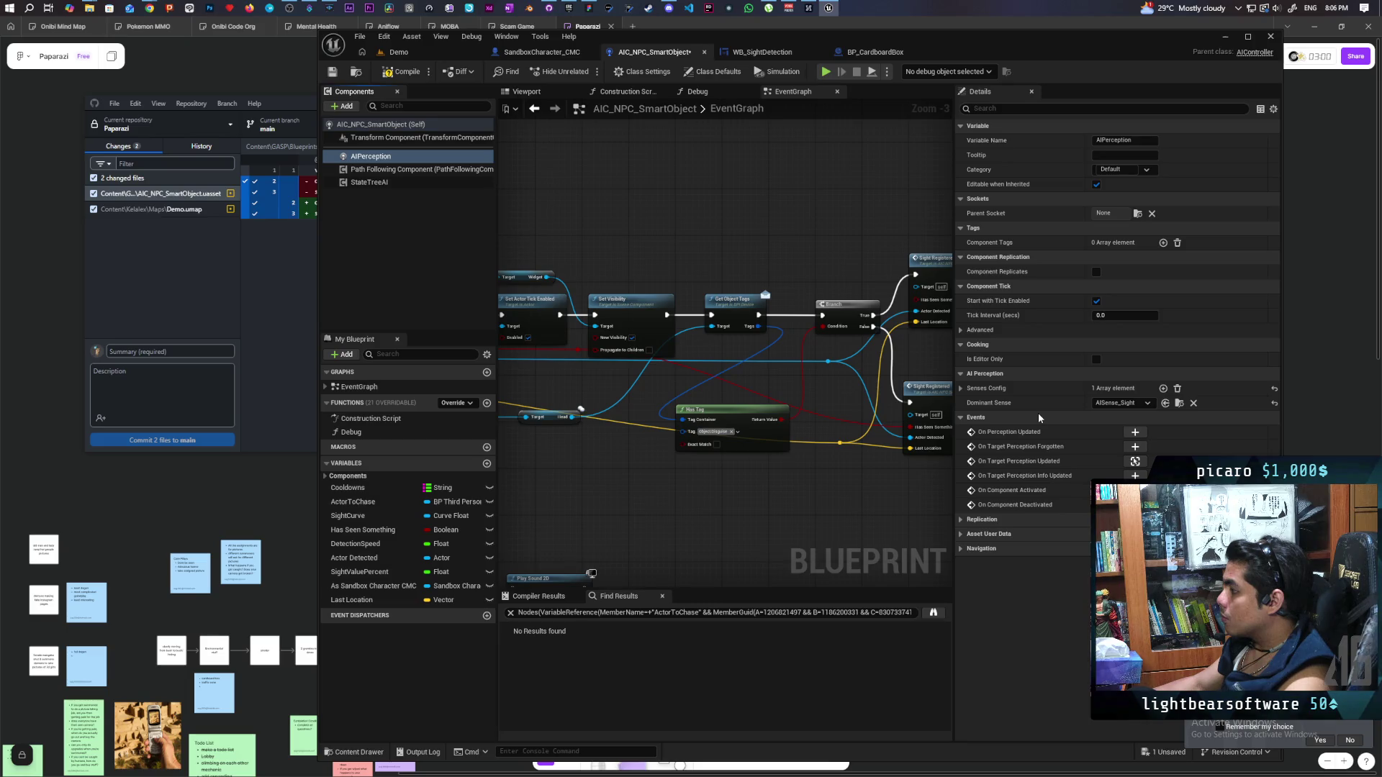
{"action": "left_click", "coordinate": [960, 389]}
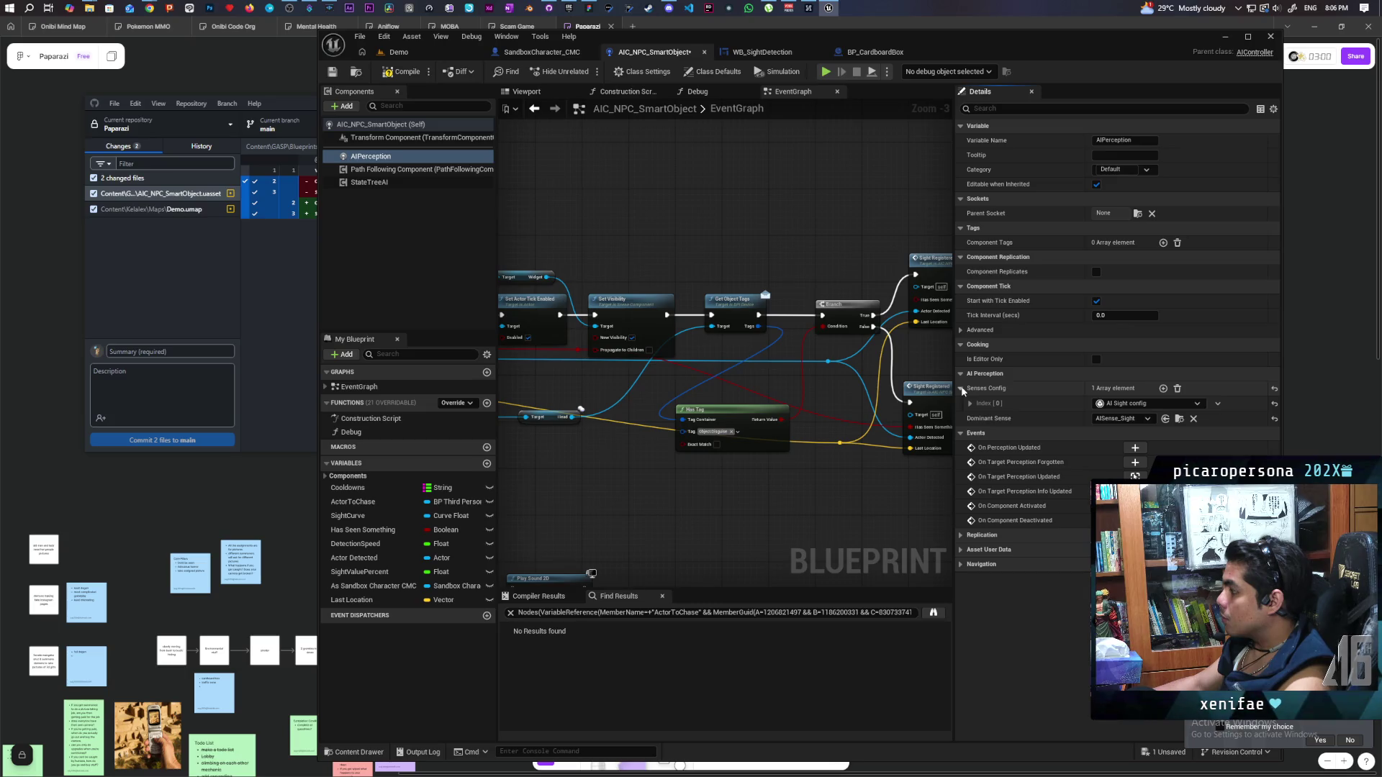
{"action": "left_click", "coordinate": [961, 389]}
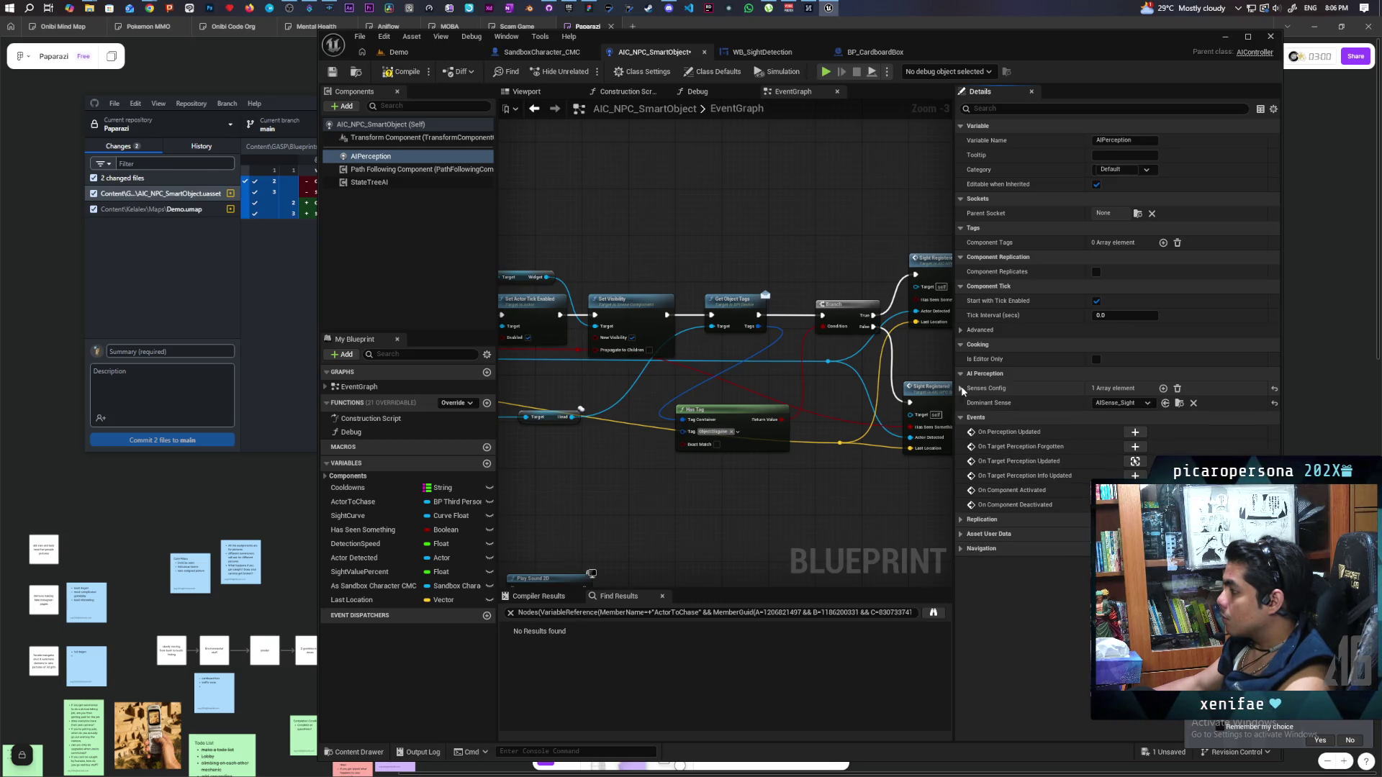
{"action": "mouse_move", "coordinate": [792, 432]}
{"action": "left_mouse_down"}
{"action": "mouse_move", "coordinate": [813, 490]}
{"action": "mouse_move", "coordinate": [849, 403]}
{"action": "mouse_move", "coordinate": [883, 449]}
{"action": "left_mouse_up"}
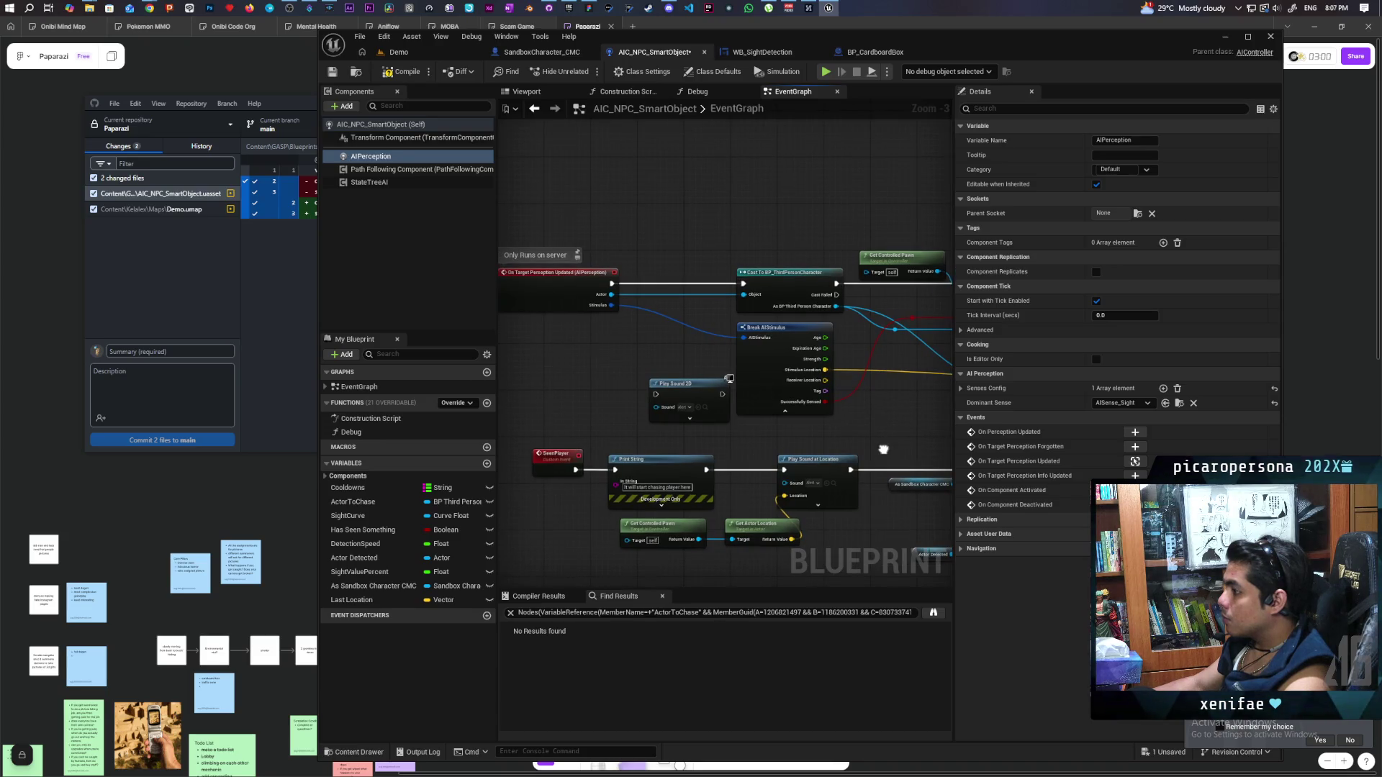
Add a Get Sense Class for Stimulus node from the perception event's Stimulus pin
{"action": "mouse_move", "coordinate": [883, 450]}
{"action": "left_mouse_down"}
{"action": "mouse_move", "coordinate": [792, 432]}
{"action": "mouse_move", "coordinate": [721, 444]}
{"action": "mouse_move", "coordinate": [645, 484]}
{"action": "mouse_move", "coordinate": [549, 438]}
{"action": "mouse_move", "coordinate": [525, 454]}
{"action": "mouse_move", "coordinate": [866, 458]}
{"action": "left_mouse_up"}
{"action": "scroll", "coordinate": [870, 437], "scroll_direction": "up", "scroll_amount": 3}
{"action": "scroll", "coordinate": [840, 424], "scroll_direction": "down", "scroll_amount": 2}
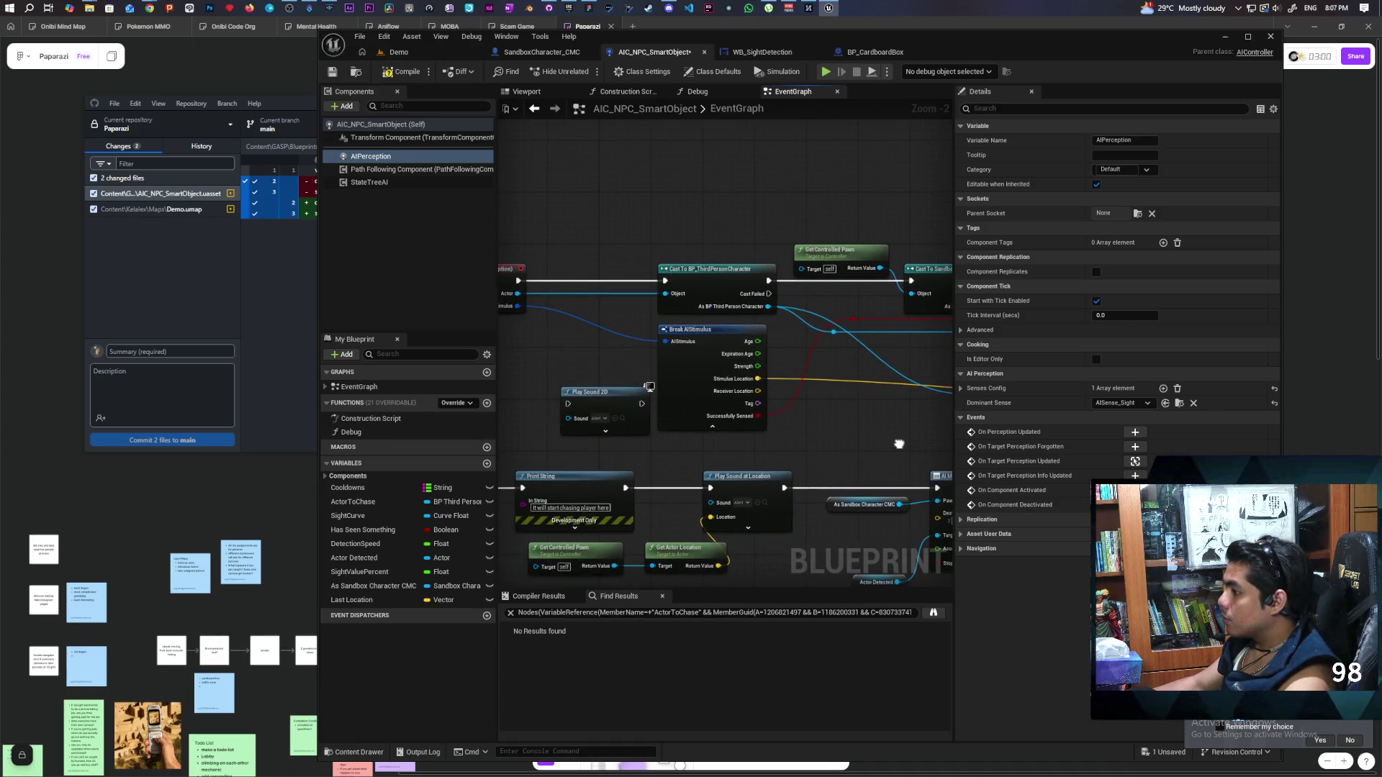
{"action": "left_click_drag", "start_coordinate": [899, 444], "coordinate": [1005, 445]}
{"action": "left_click_drag", "start_coordinate": [623, 306], "coordinate": [585, 385]}
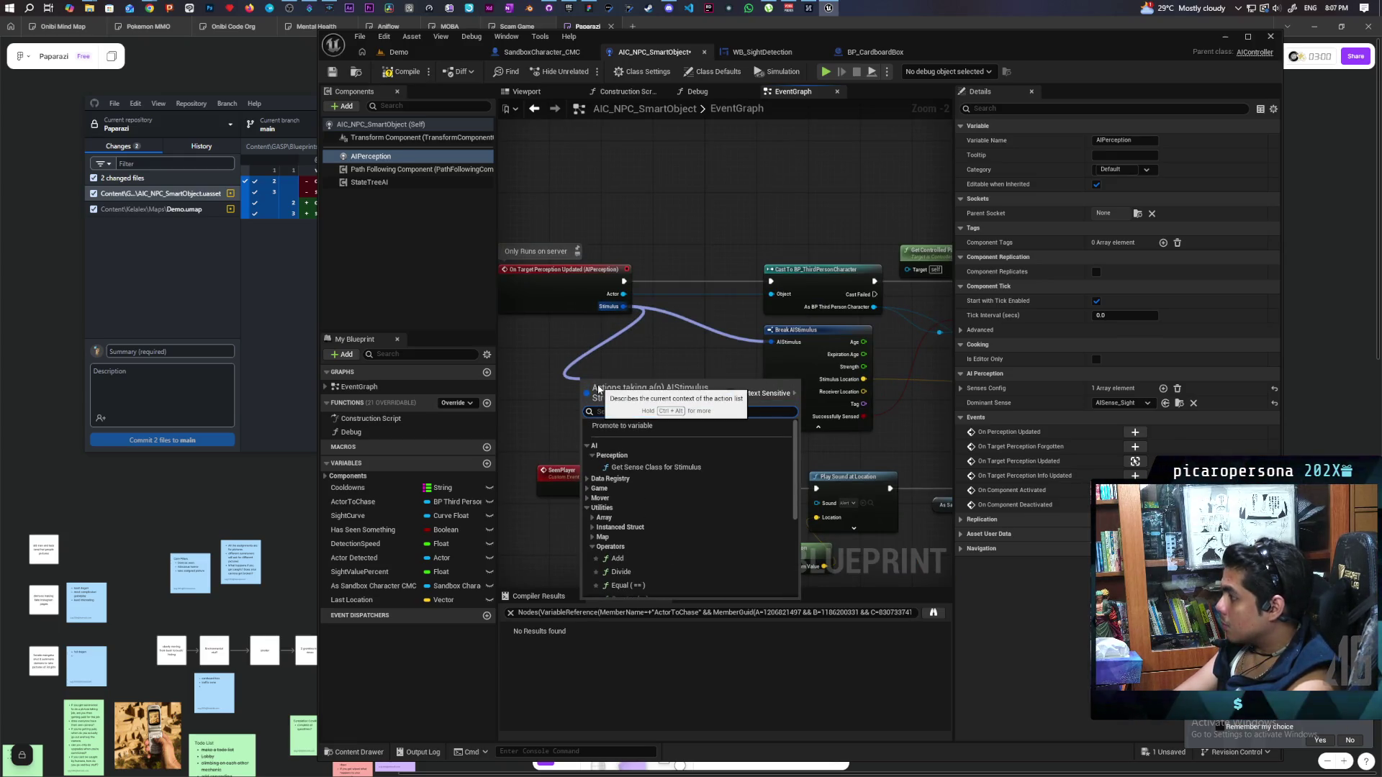
{"action": "type", "text": "is"}
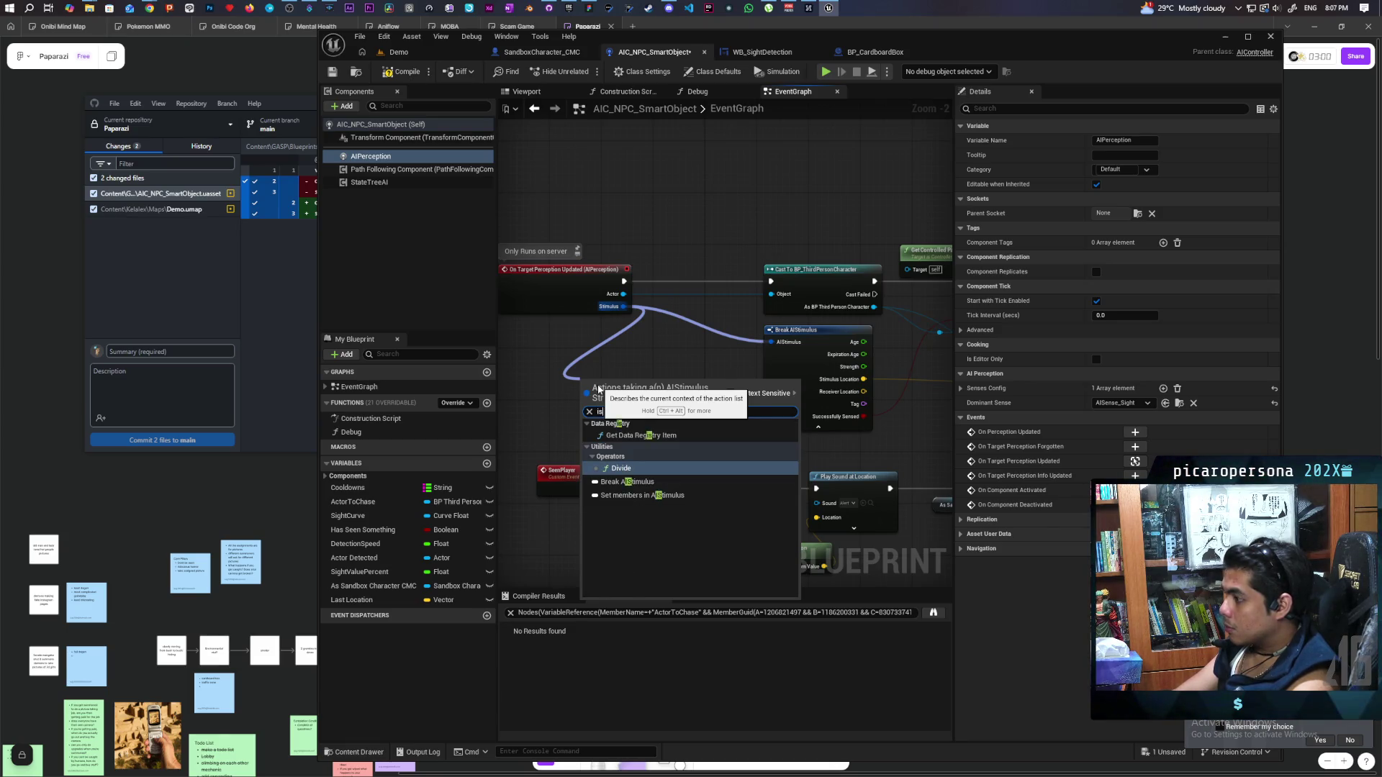
{"action": "key", "text": "BackSpace"}
{"action": "key", "text": "BackSpace"}
{"action": "type", "text": "si"}
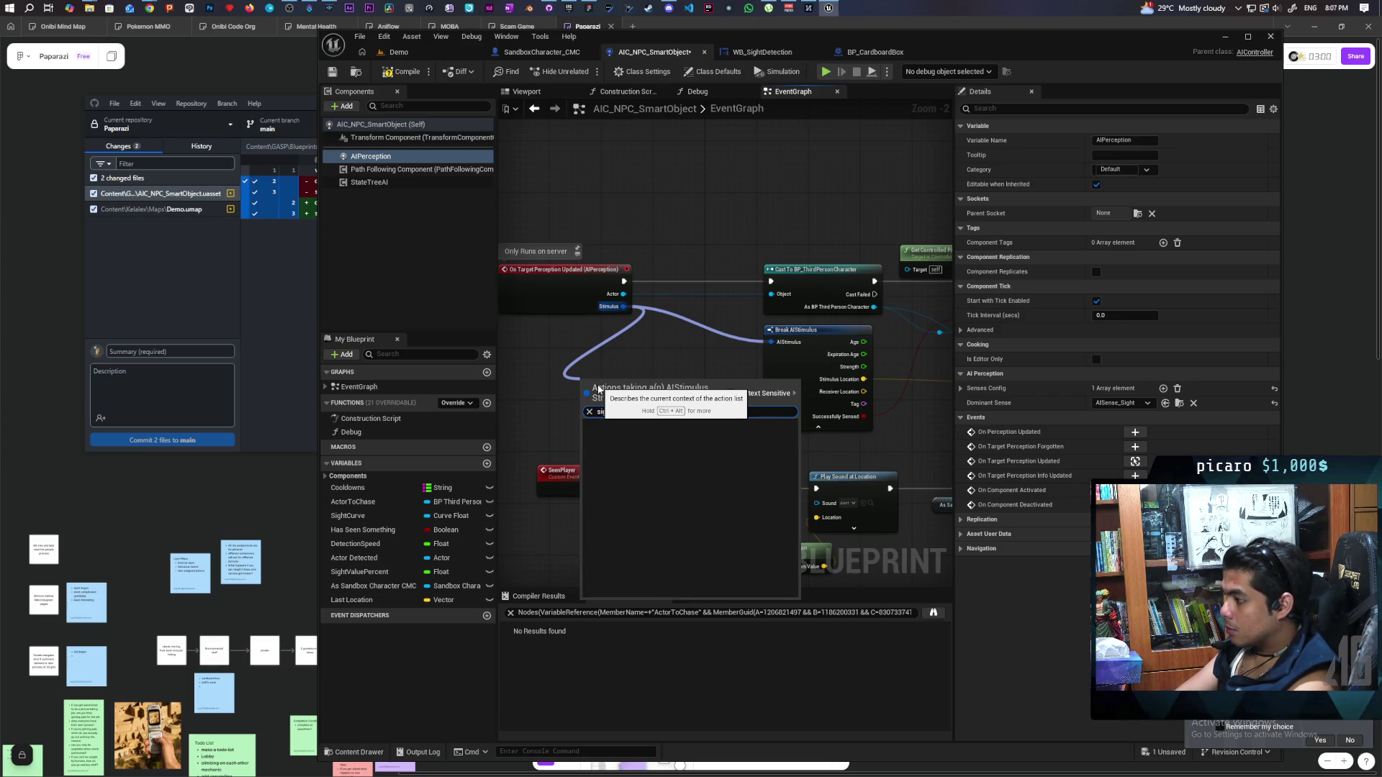
{"action": "key", "text": "BackSpace"}
{"action": "type", "text": "timu"}
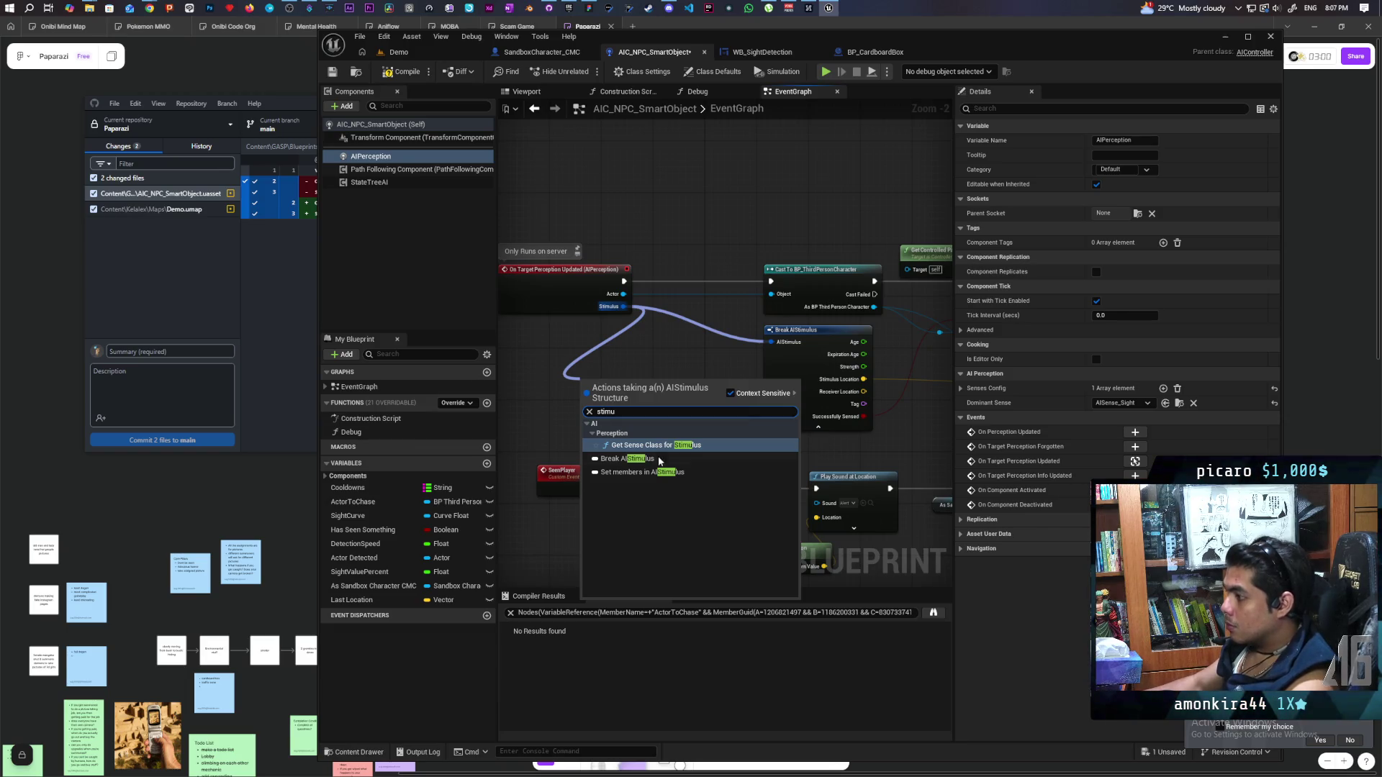
{"action": "left_click", "coordinate": [666, 444]}
{"action": "mouse_move", "coordinate": [637, 395]}
{"action": "left_mouse_down"}
{"action": "mouse_move", "coordinate": [604, 375]}
{"action": "mouse_move", "coordinate": [619, 432]}
{"action": "left_mouse_up"}
Add a comparison of the sense class against AISense_Sight below Get Sense Class for Stimulus
{"action": "scroll", "coordinate": [604, 375], "scroll_direction": "up", "scroll_amount": 2}
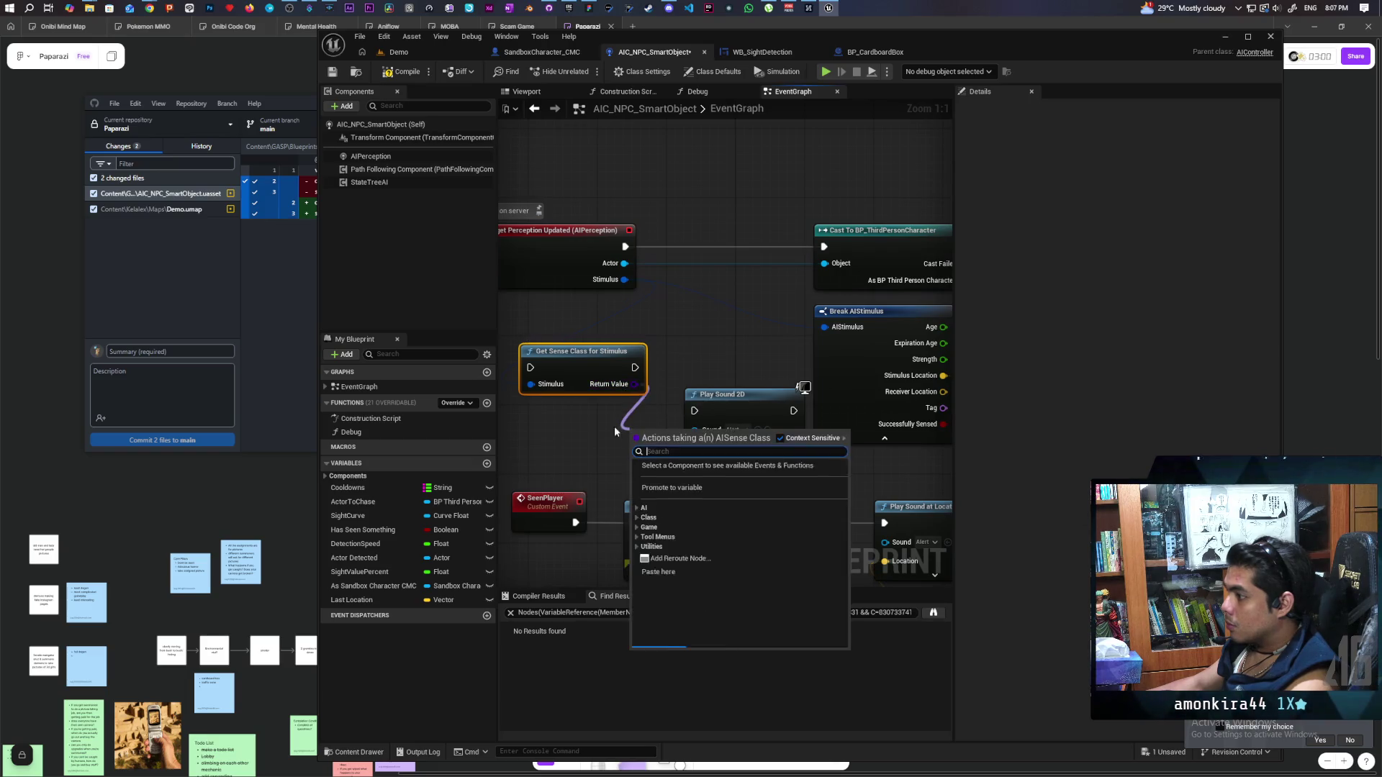
{"action": "type", "text": "select"}
{"action": "key", "text": "Return"}
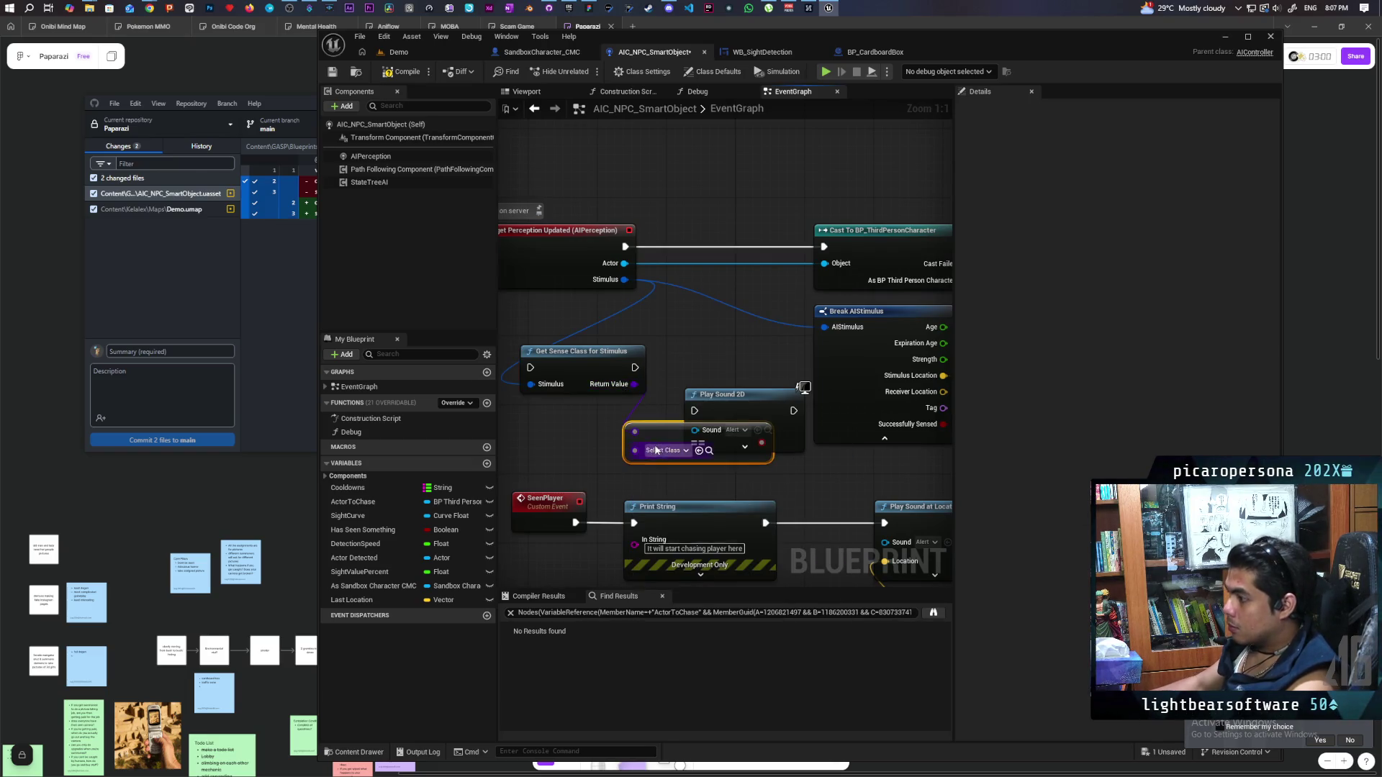
{"action": "left_click", "coordinate": [658, 450]}
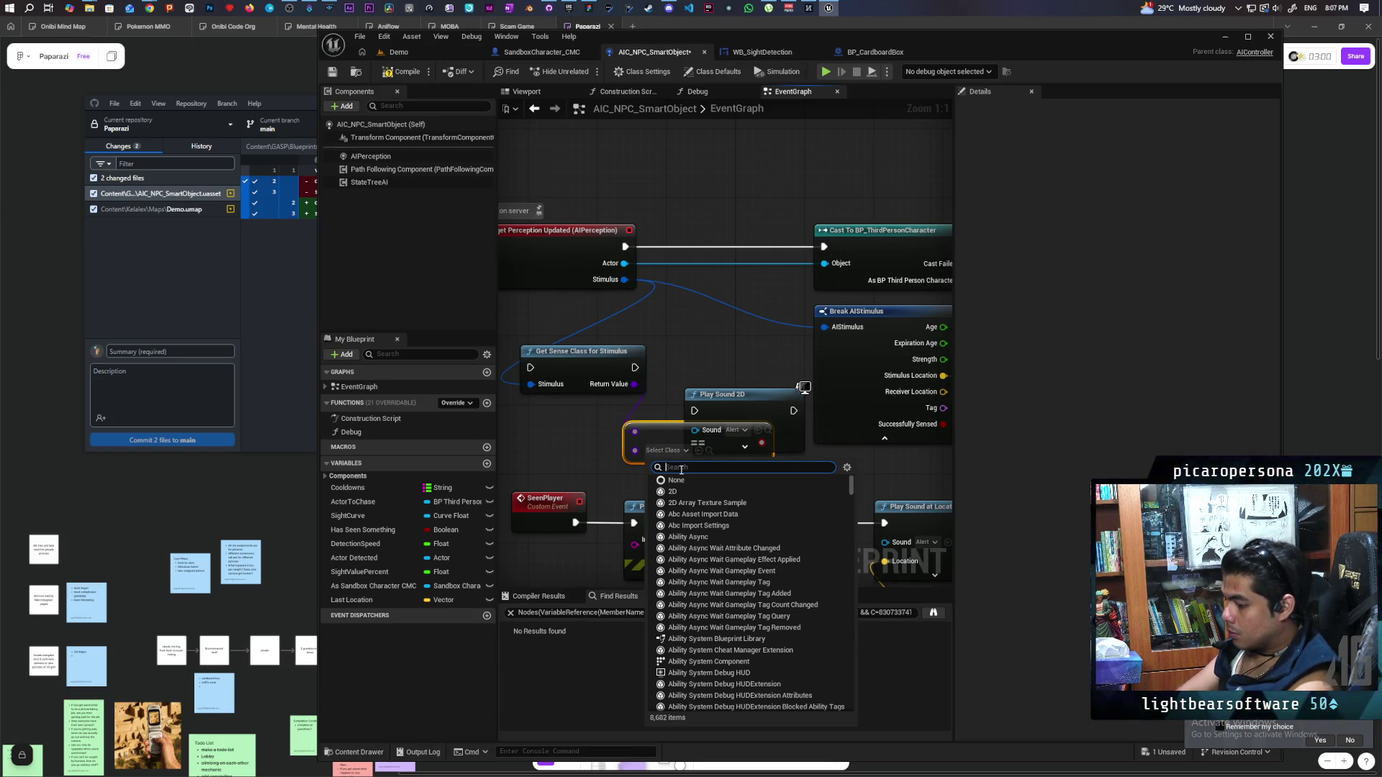
{"action": "type", "text": "sight"}
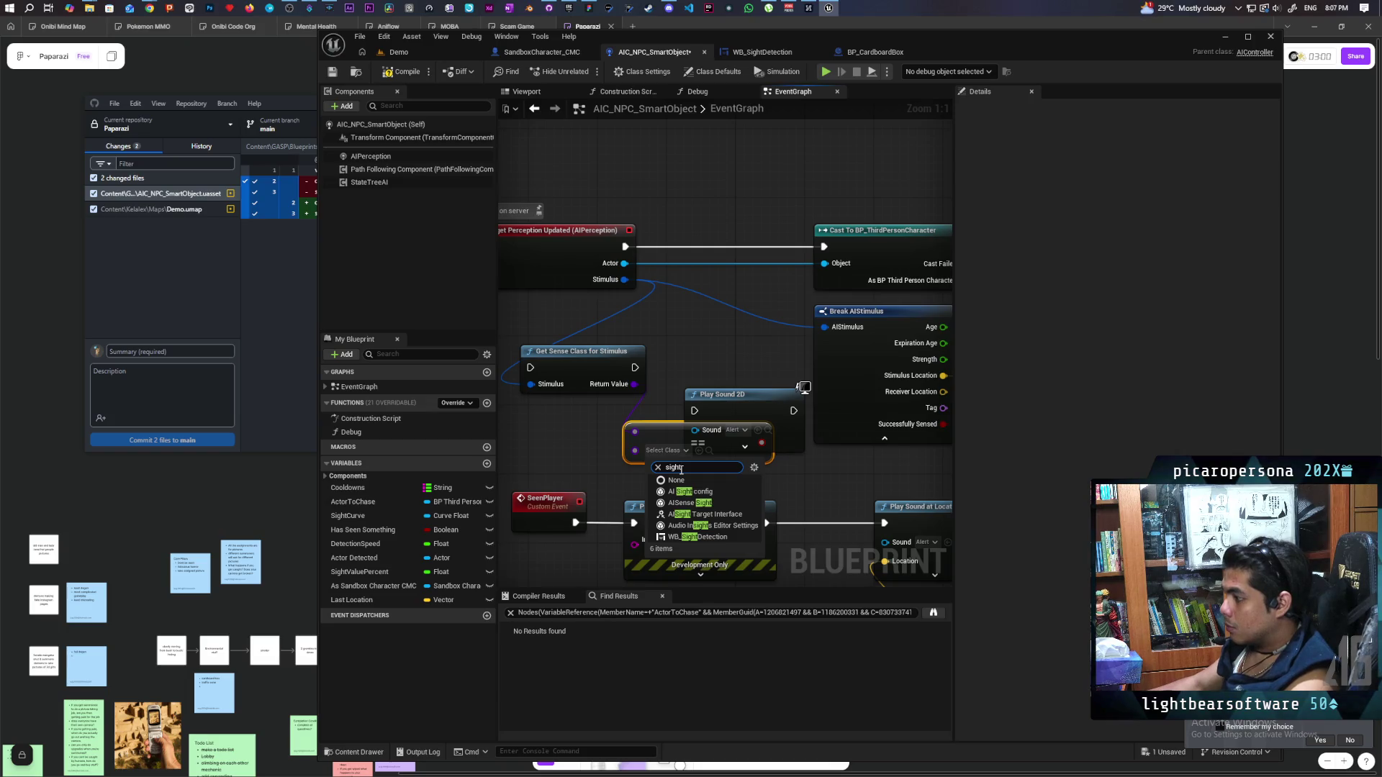
{"action": "left_click", "coordinate": [719, 502]}
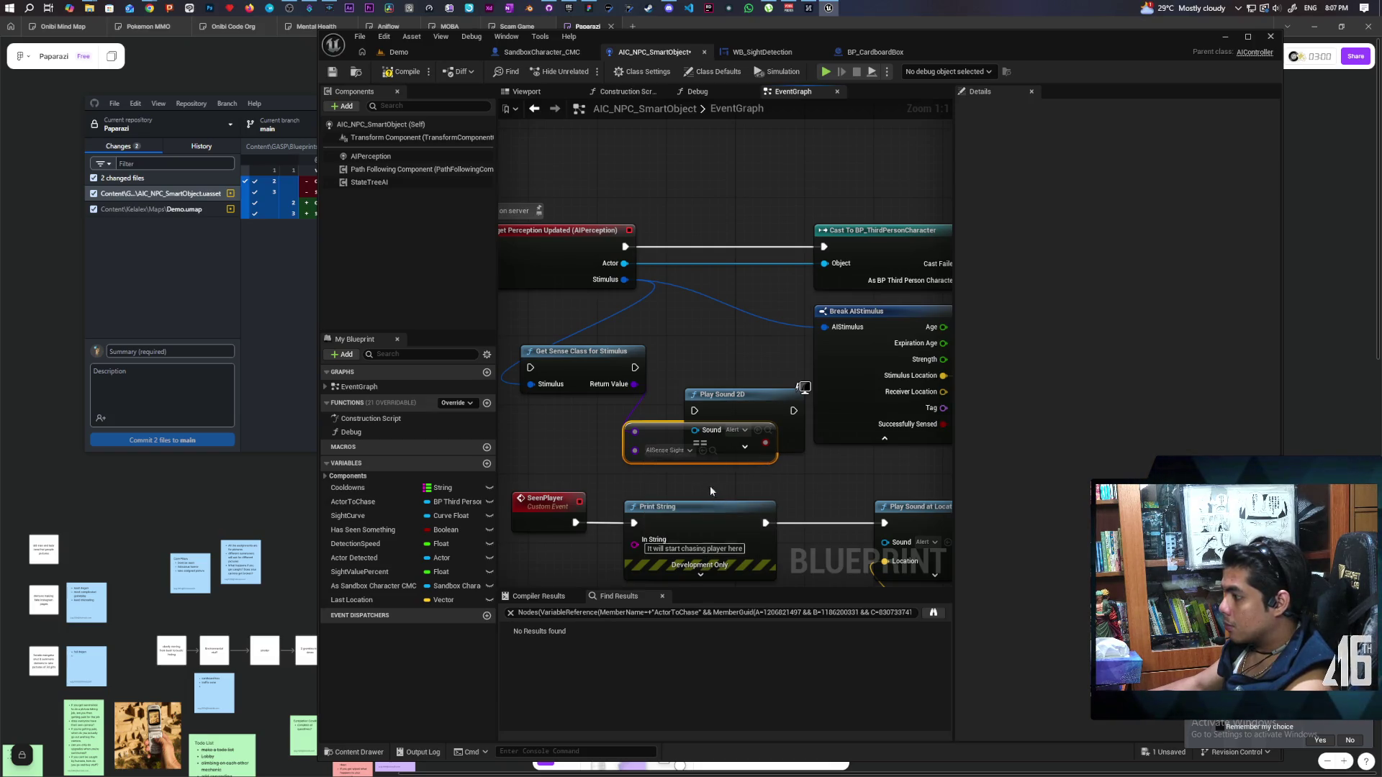
{"action": "left_click_drag", "start_coordinate": [662, 432], "coordinate": [551, 413]}
{"action": "scroll", "coordinate": [619, 377], "scroll_direction": "down", "scroll_amount": 2}
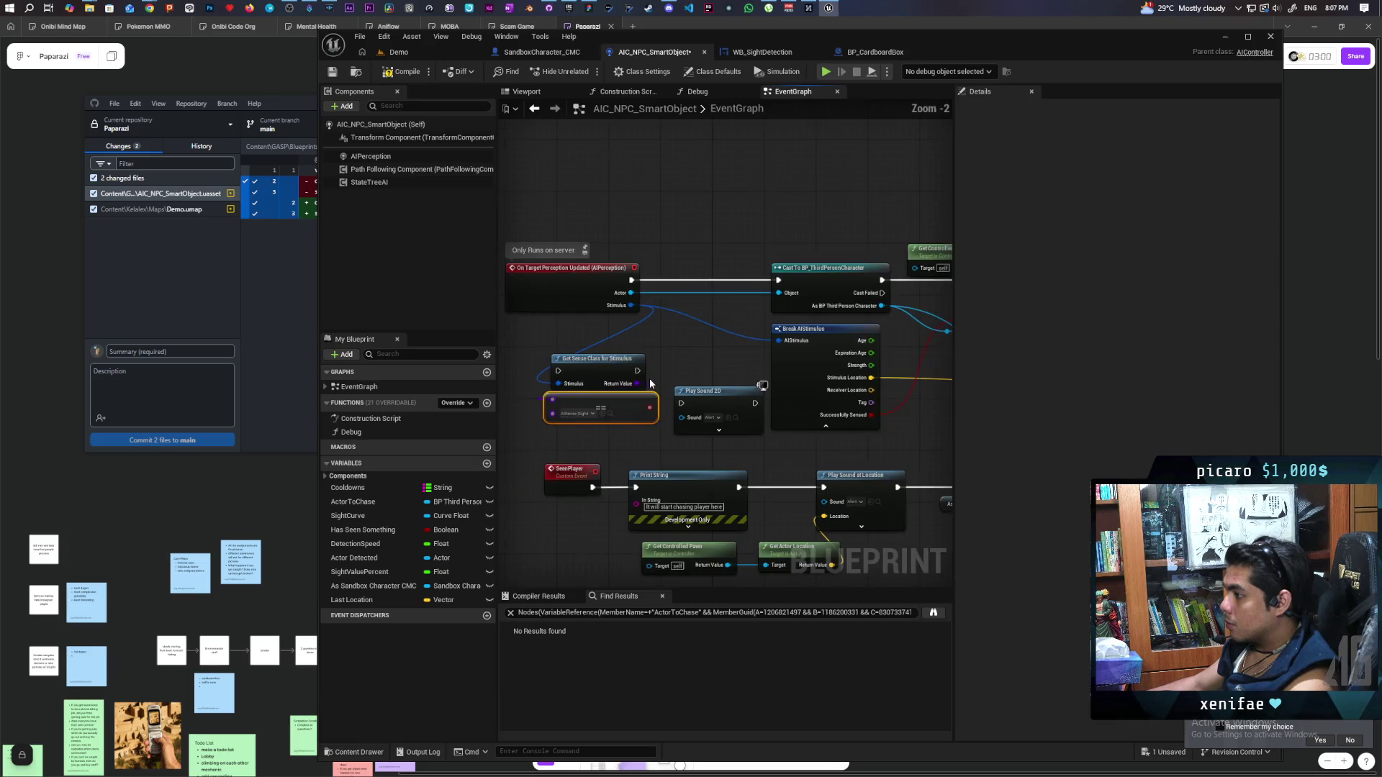
{"action": "left_click", "coordinate": [680, 363]}
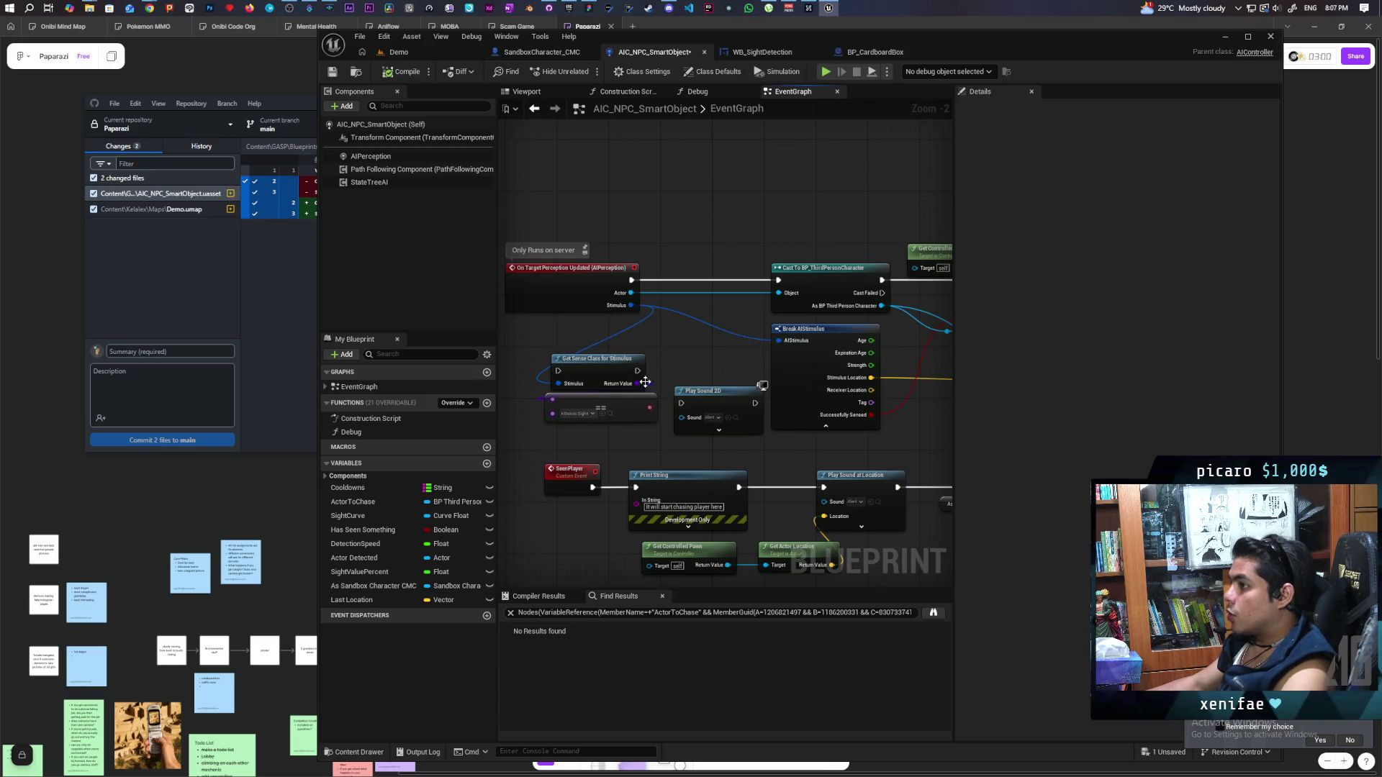
{"action": "scroll", "coordinate": [582, 248], "scroll_direction": "down", "scroll_amount": 3}
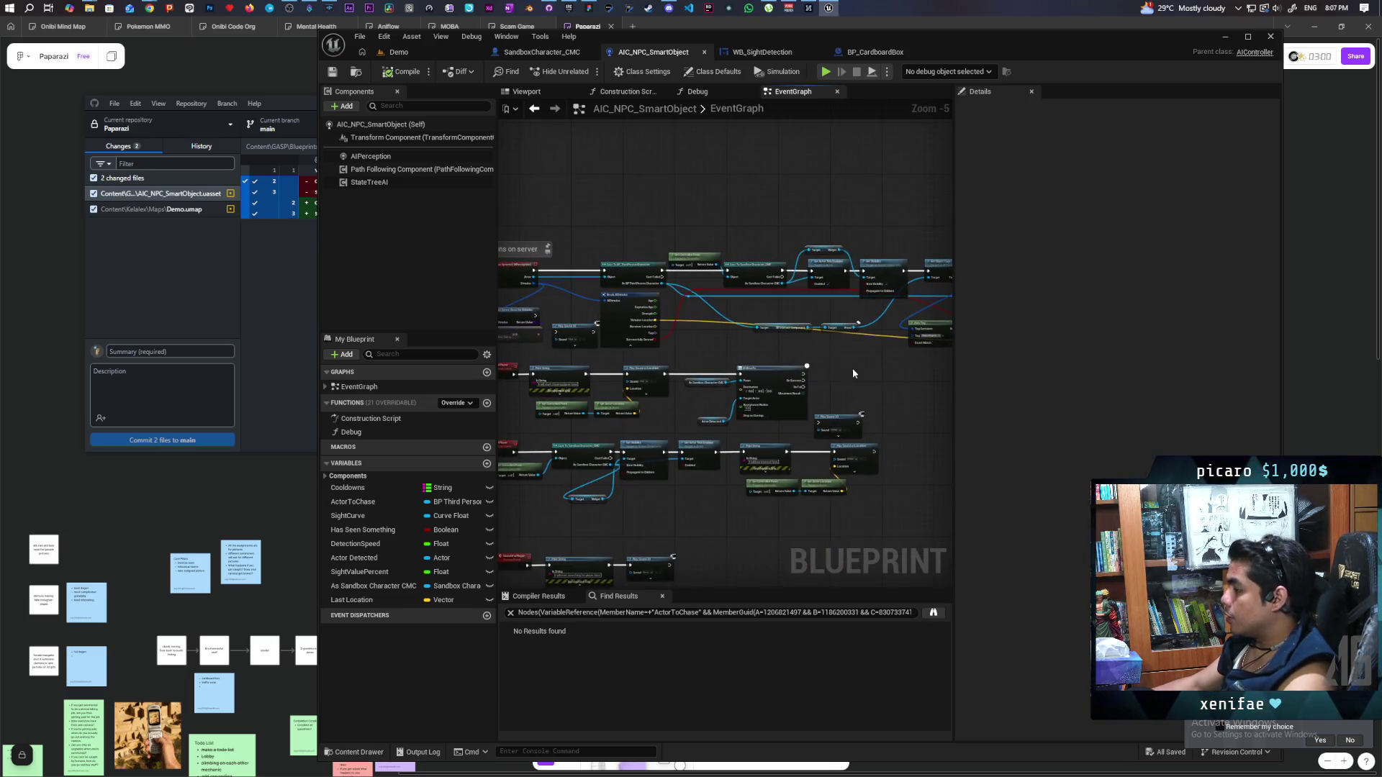
{"action": "scroll", "coordinate": [853, 374], "scroll_direction": "up", "scroll_amount": 2}
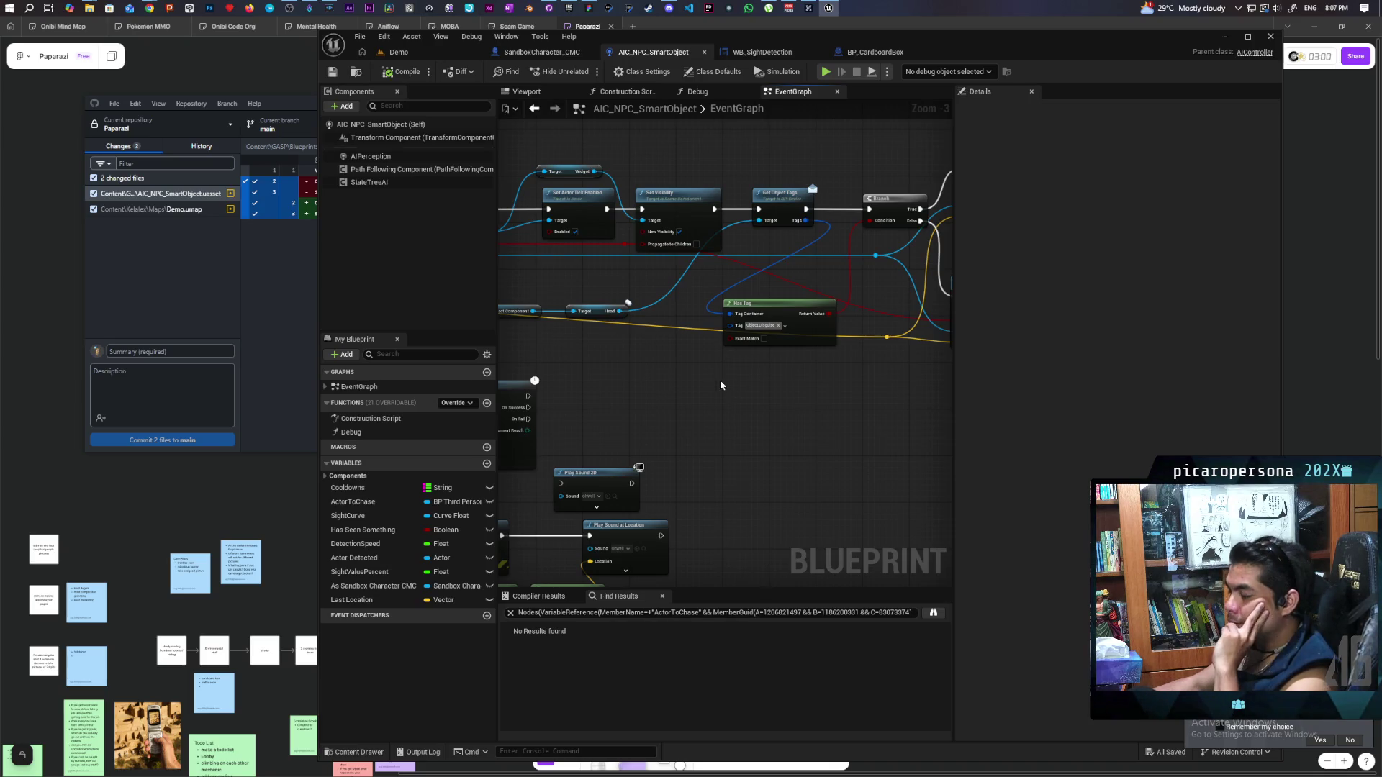
{"action": "left_click_drag", "start_coordinate": [746, 380], "coordinate": [650, 460]}
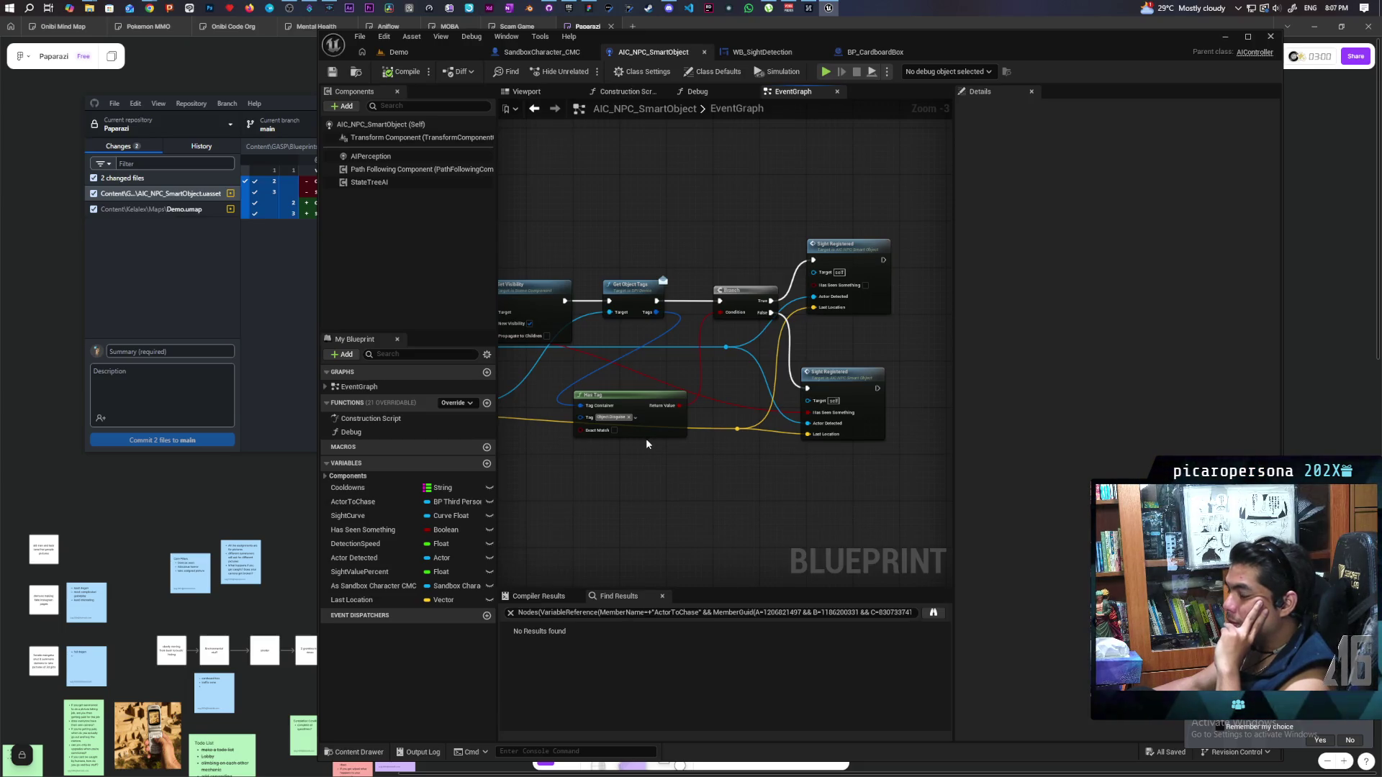
{"action": "left_click", "coordinate": [371, 156]}
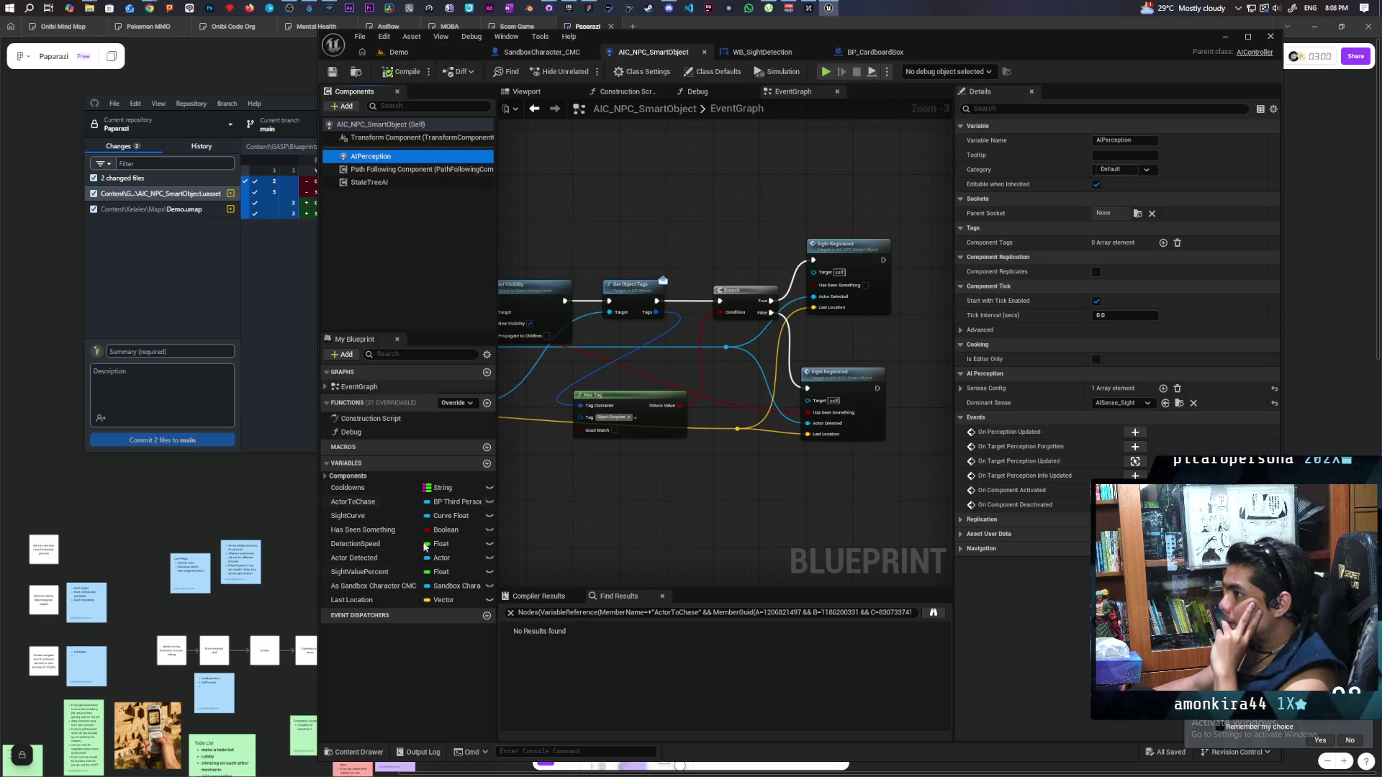
Browse the Content Drawer to ThirdPerson > Blueprints and open BP_ThirdPersonCharacter
{"action": "left_click", "coordinate": [352, 753]}
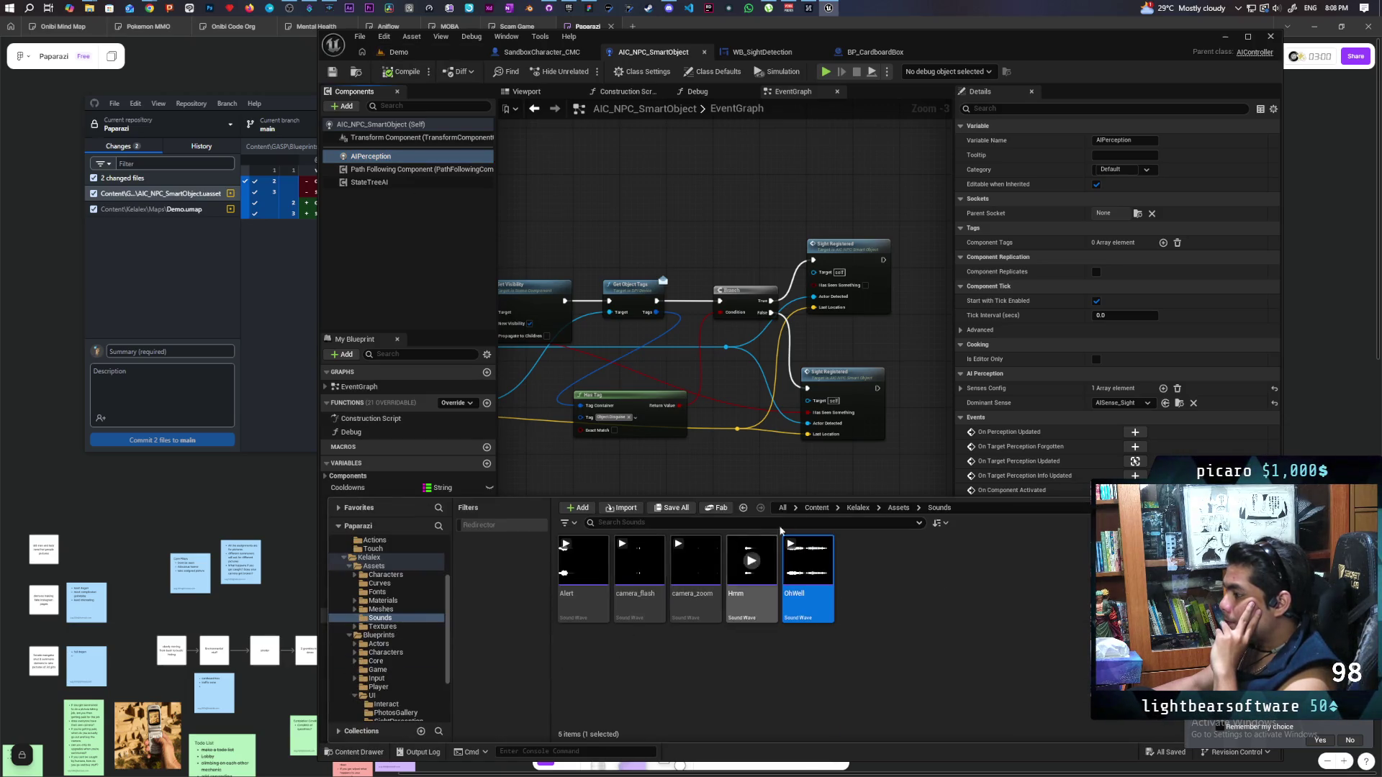
{"action": "left_click", "coordinate": [817, 507]}
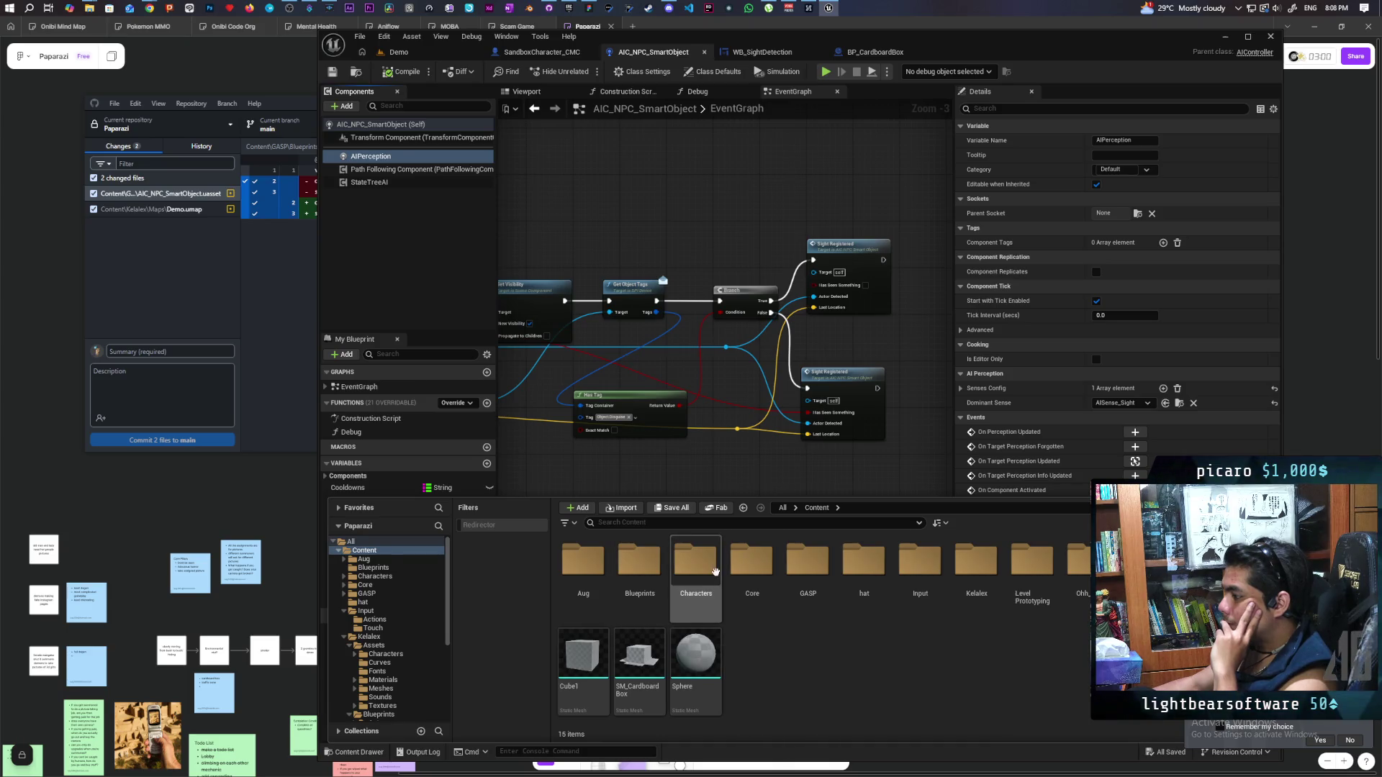
{"action": "double_click", "coordinate": [745, 572]}
{"action": "left_click", "coordinate": [817, 508]}
{"action": "double_click", "coordinate": [583, 651]}
{"action": "double_click", "coordinate": [596, 572]}
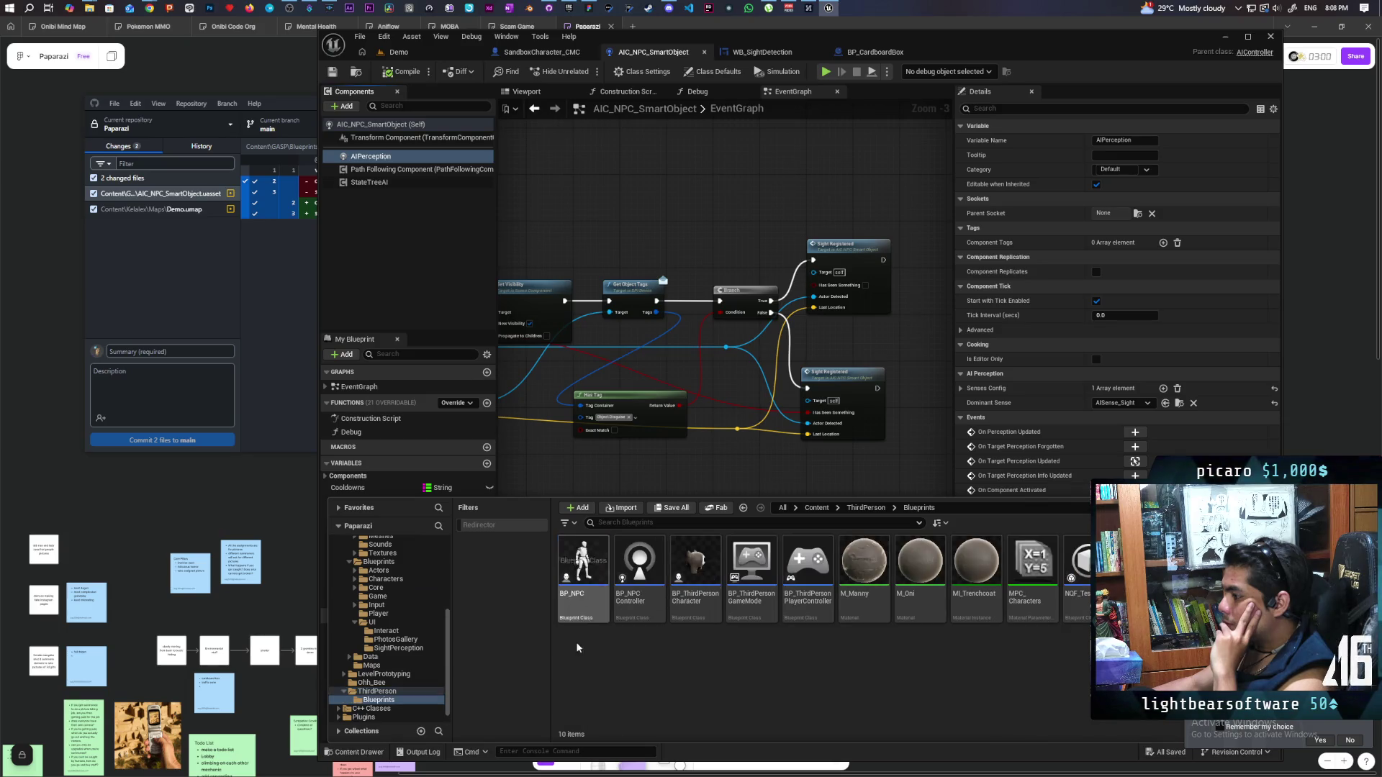
{"action": "left_click", "coordinate": [695, 580]}
{"action": "double_click", "coordinate": [695, 580]}
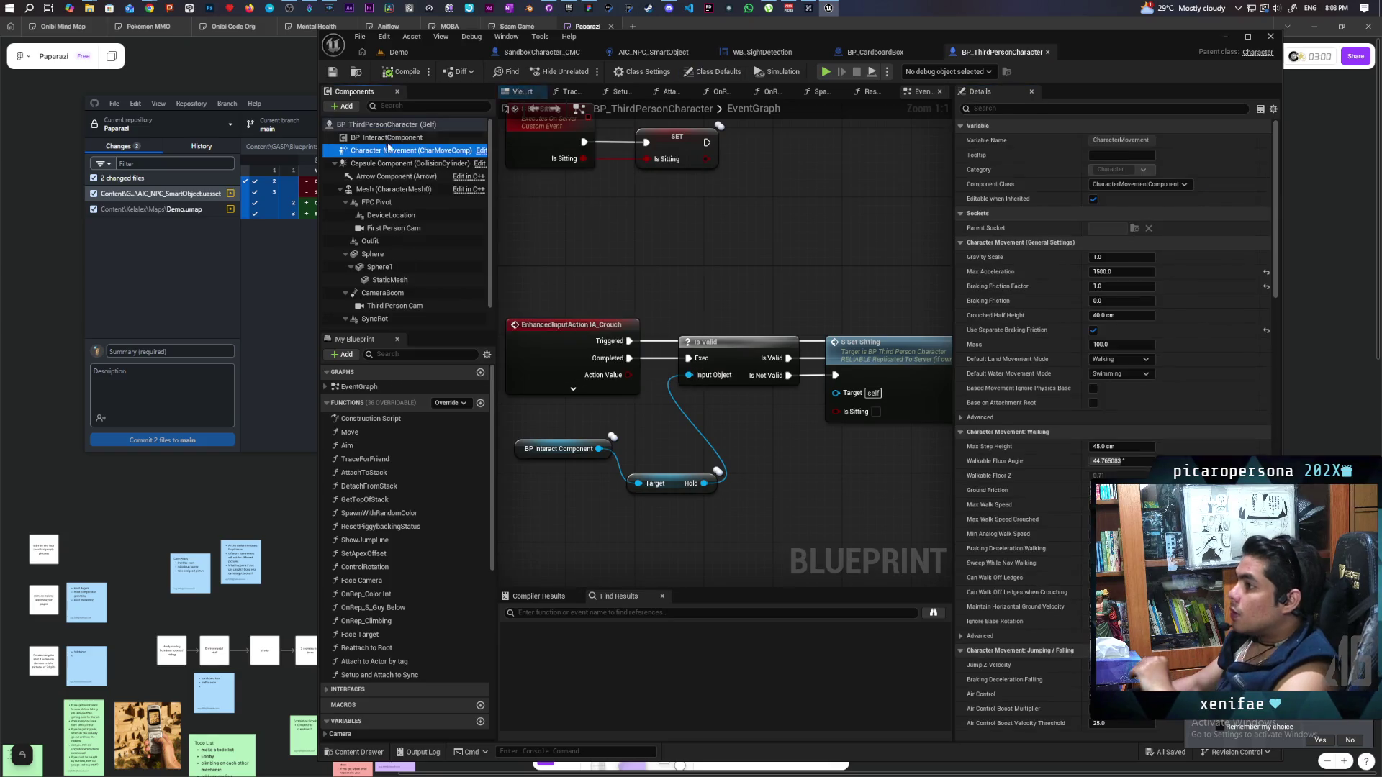
Filter the Capsule Component's properties with 'i', then clear the filter
{"action": "left_click", "coordinate": [389, 165]}
{"action": "left_click", "coordinate": [1008, 109]}
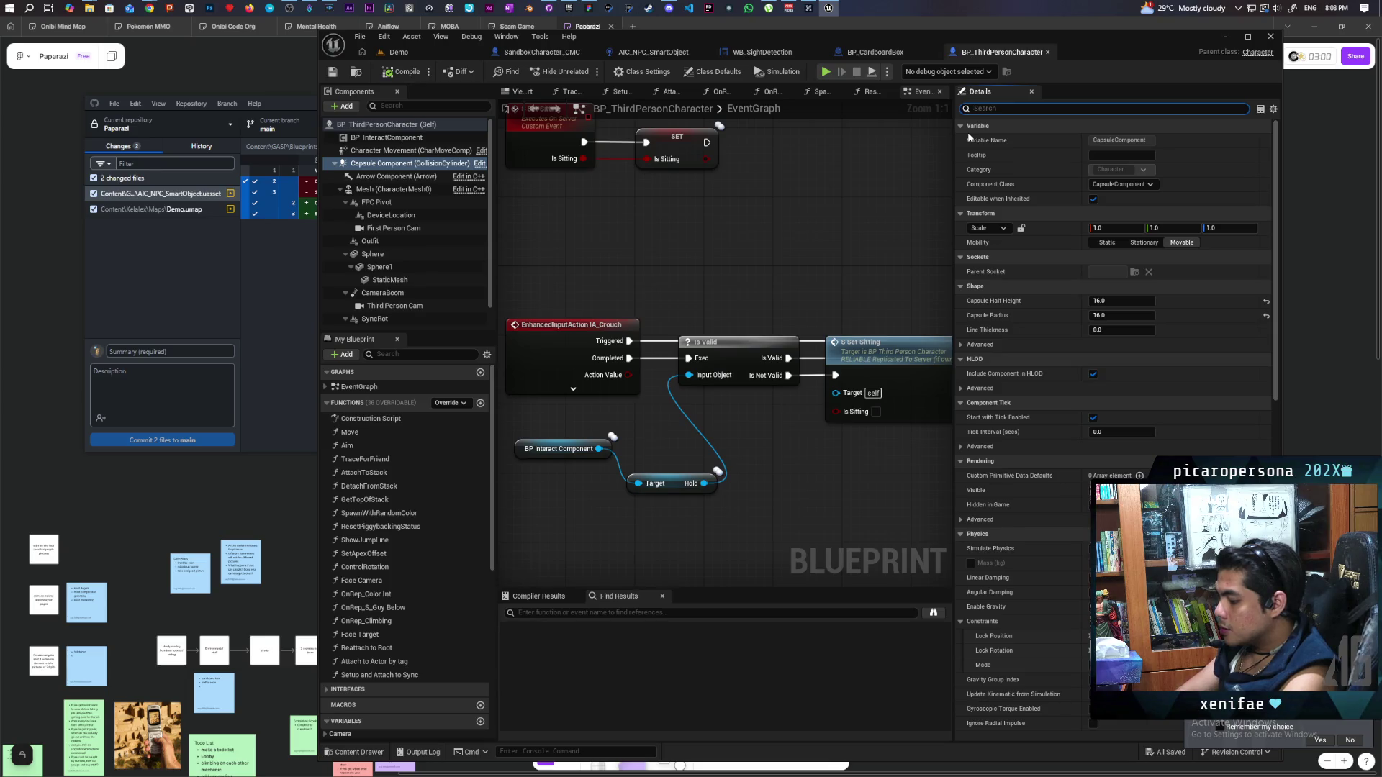
{"action": "type", "text": "collis"}
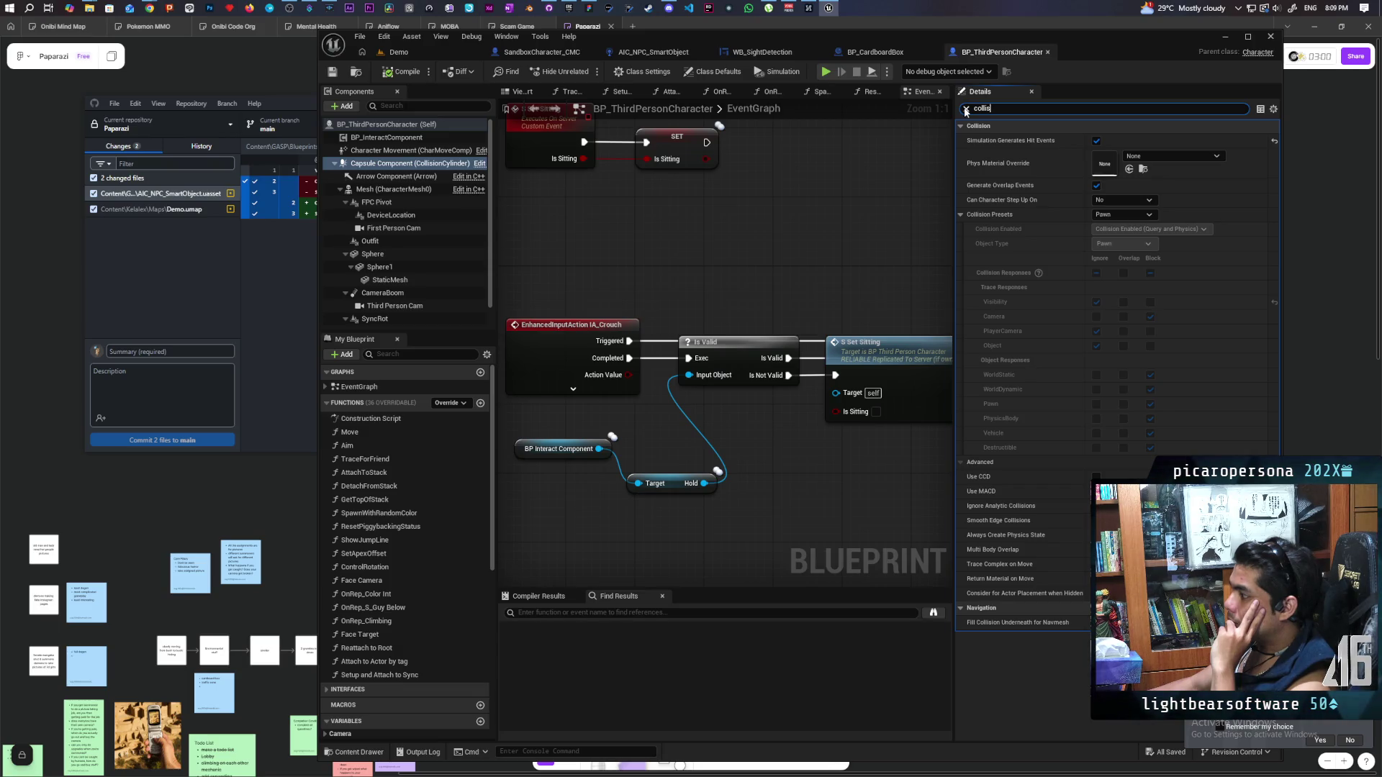
{"action": "left_click", "coordinate": [965, 109]}
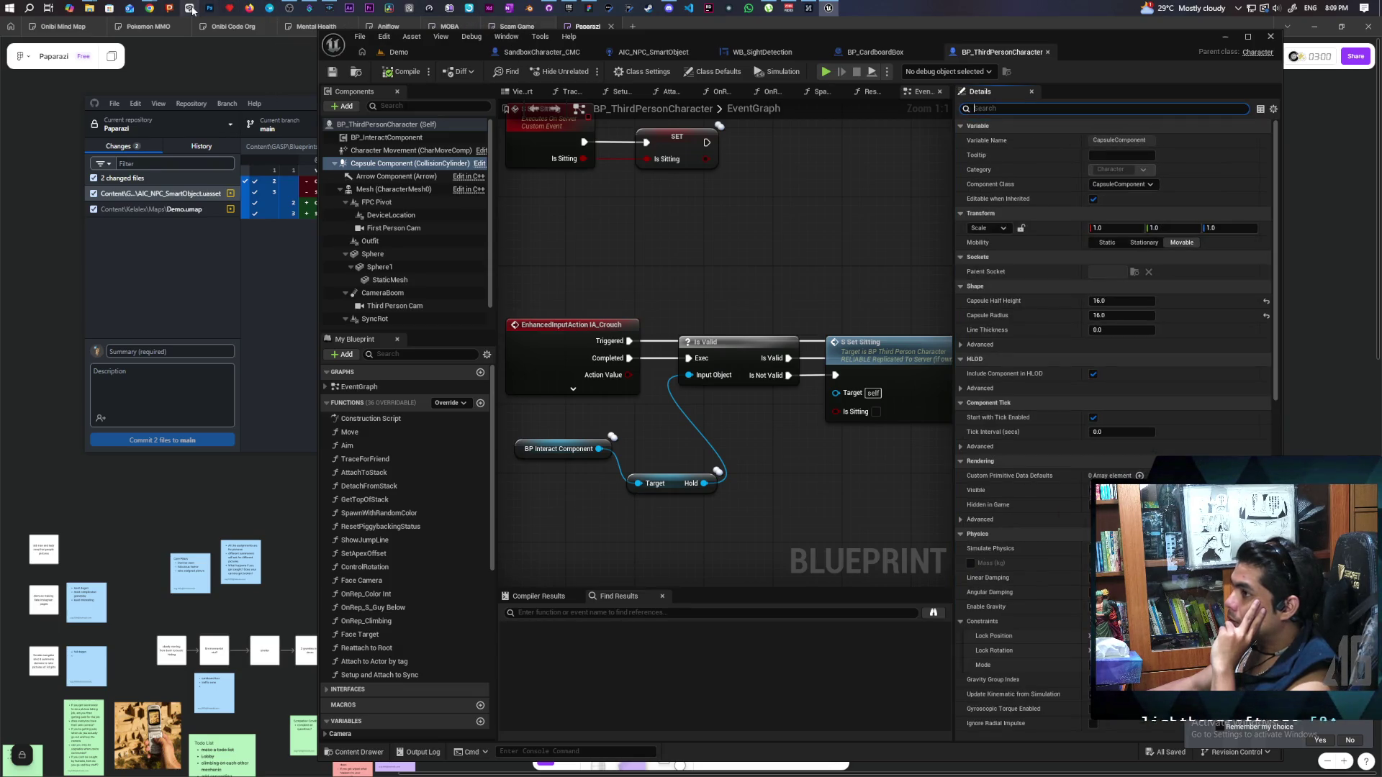
Switch via BP_CardboardBox to AIC_NPC_SmartObject, then bring up the YouTube tutorial browser window
{"action": "left_click", "coordinate": [873, 52]}
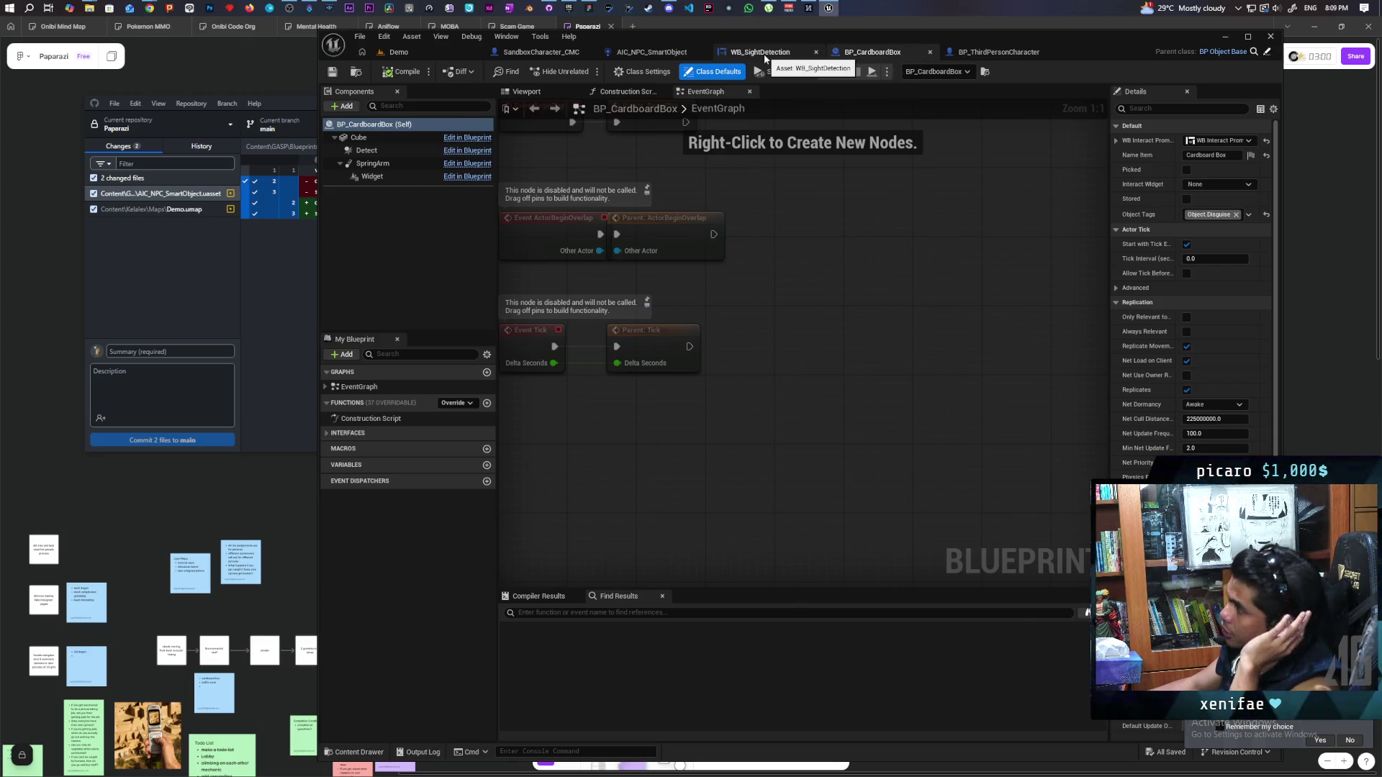
{"action": "left_click", "coordinate": [651, 52]}
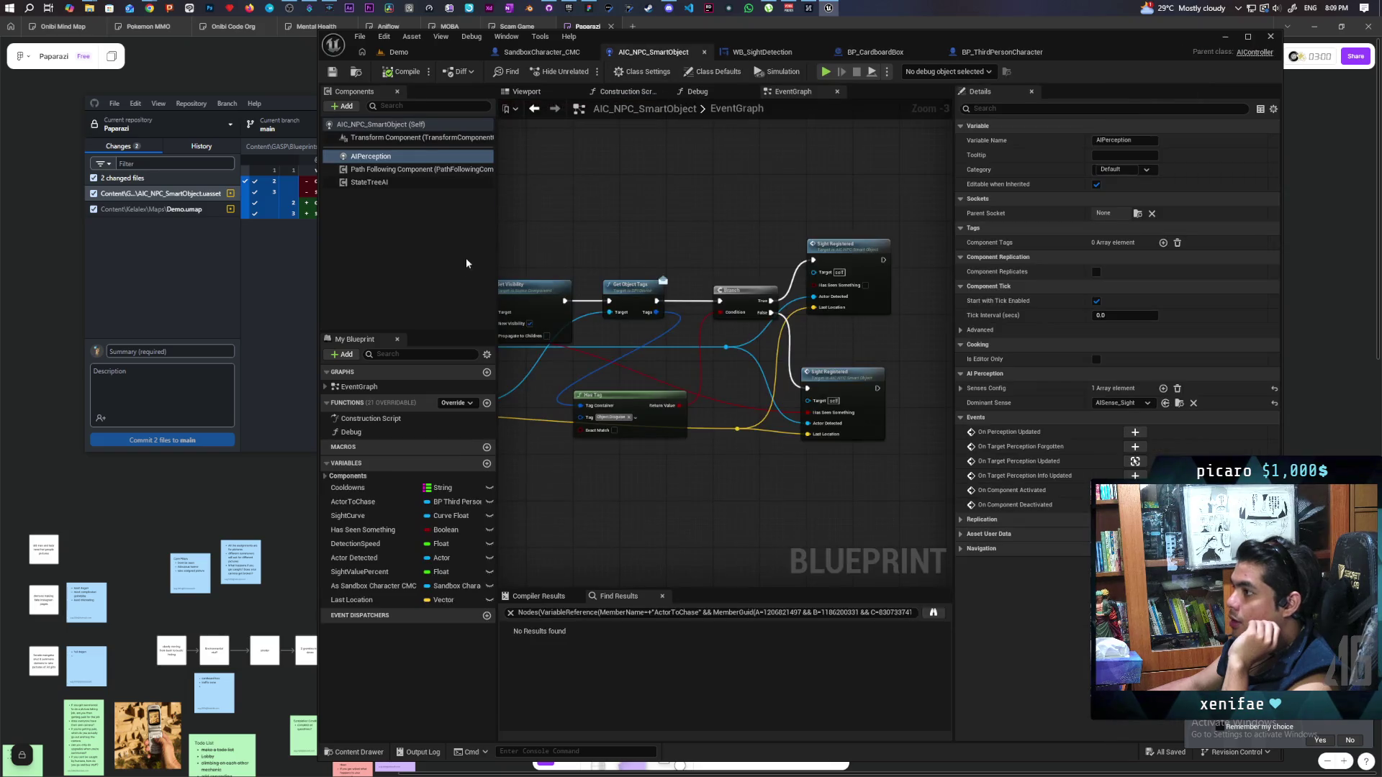
{"action": "mouse_move", "coordinate": [149, 8]}
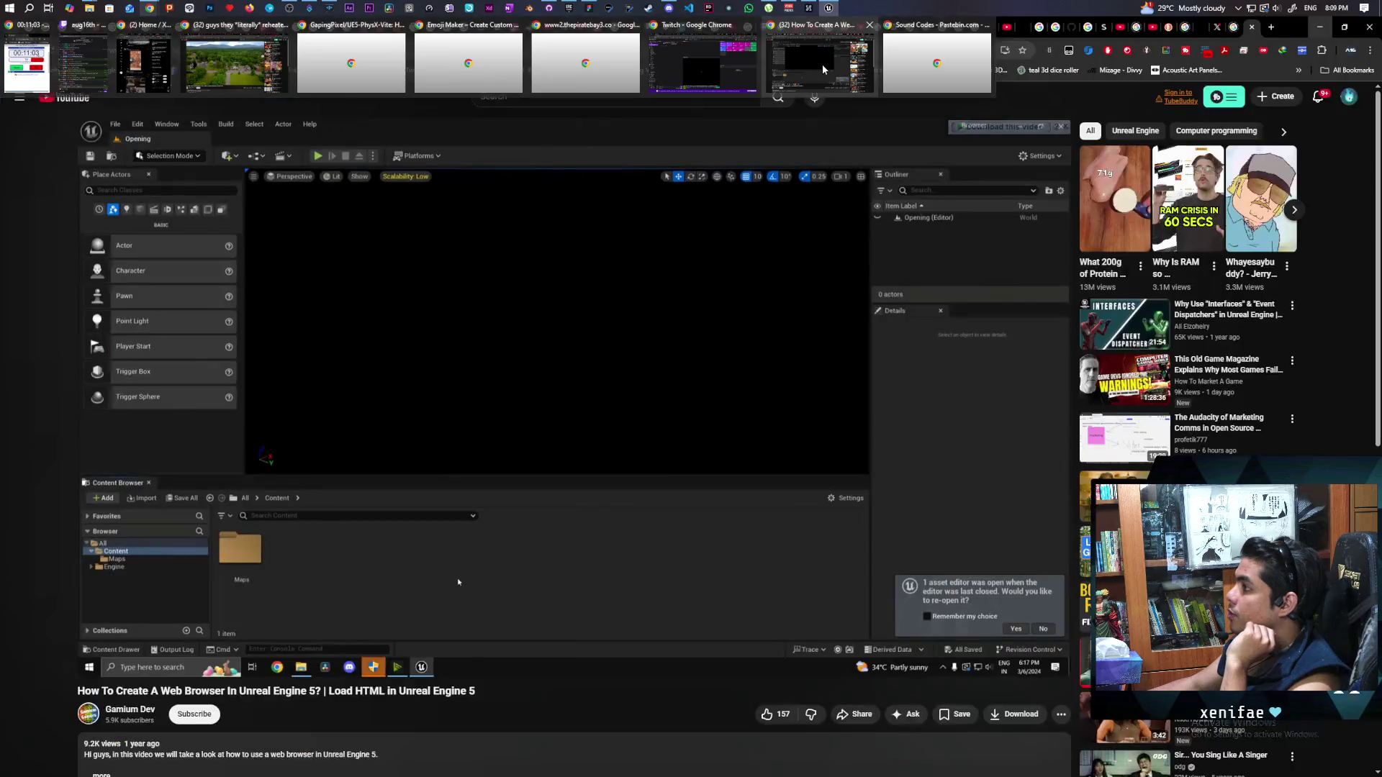
{"action": "left_click", "coordinate": [820, 63]}
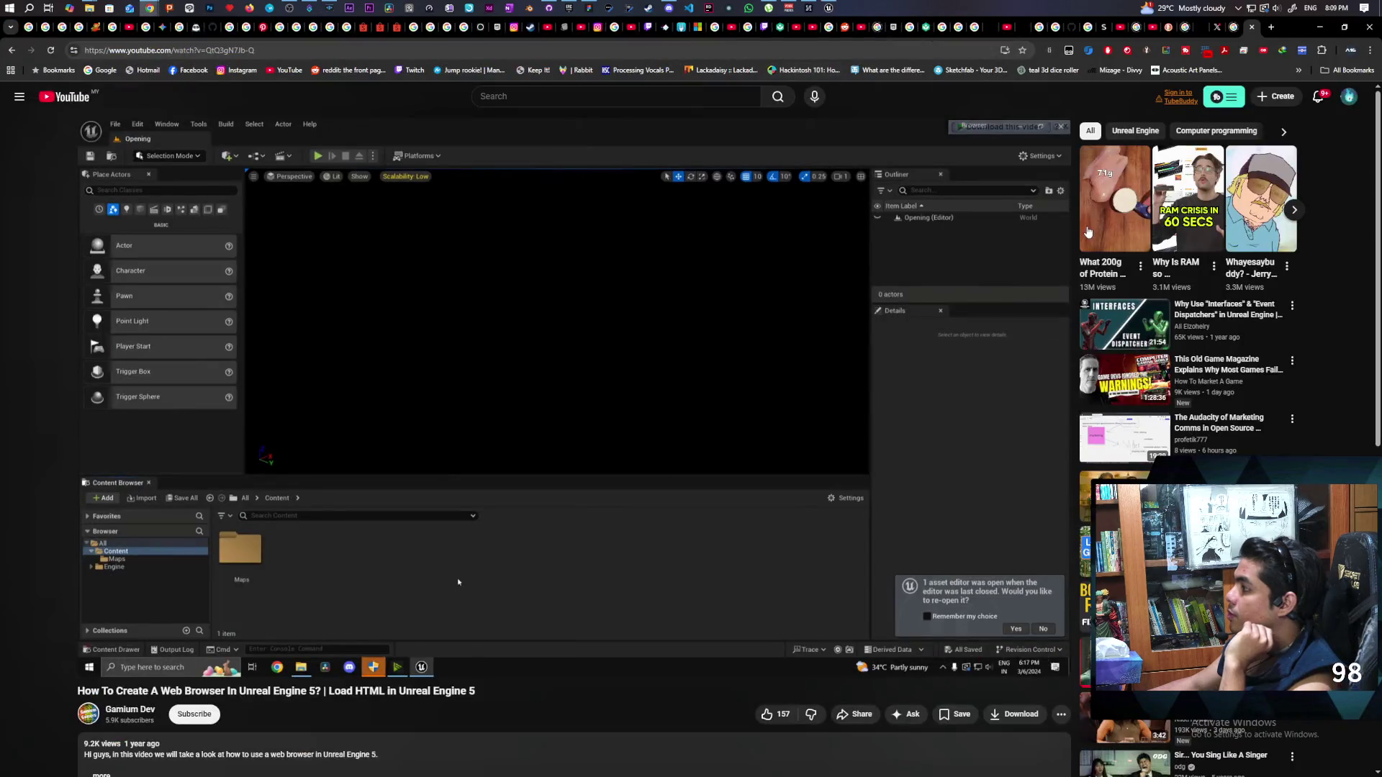
Search 'which trace channel does as perception use ue5' and open the AI Perception forum thread
{"action": "left_click", "coordinate": [1276, 27]}
{"action": "type", "text": "which "}
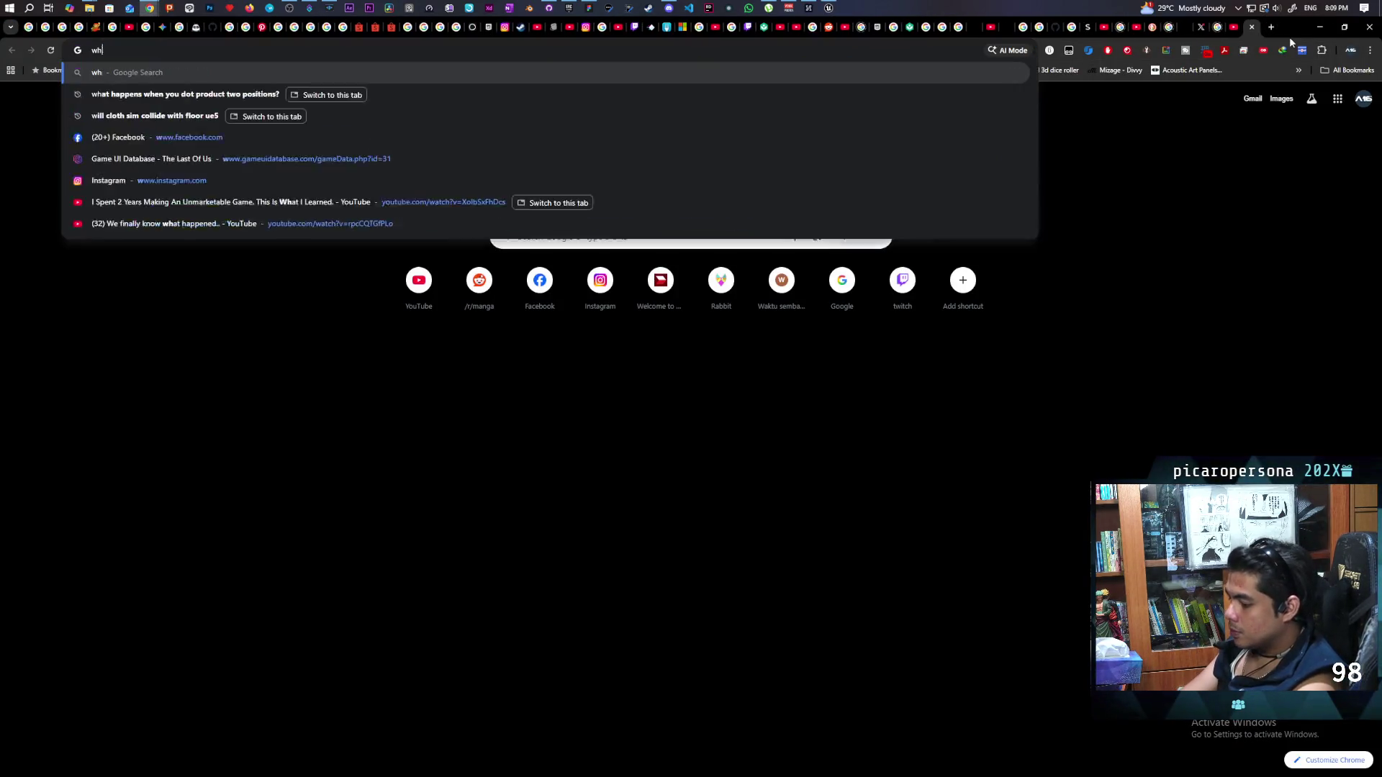
{"action": "type", "text": "trace chjan"}
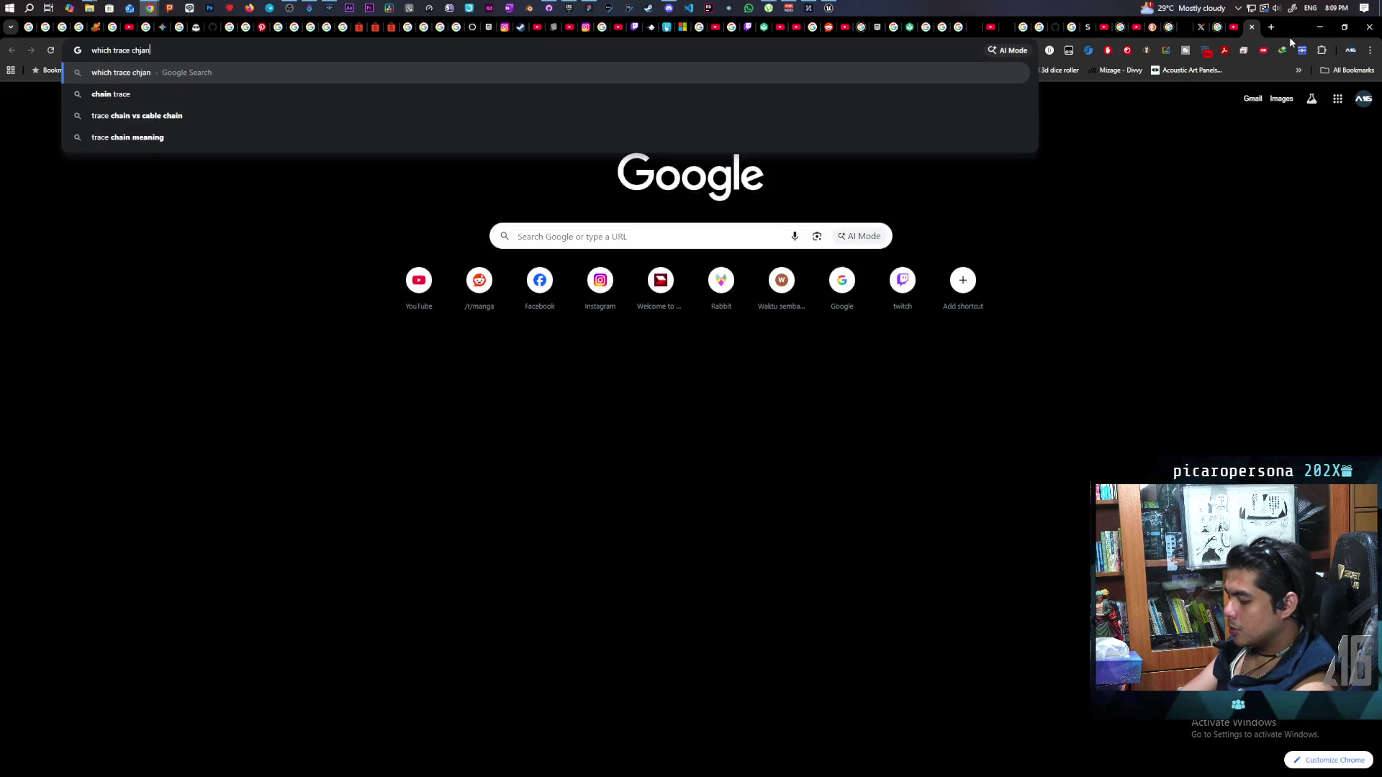
{"action": "key", "text": "BackSpace"}
{"action": "key", "text": "BackSpace"}
{"action": "key", "text": "BackSpace"}
{"action": "type", "text": "annel"}
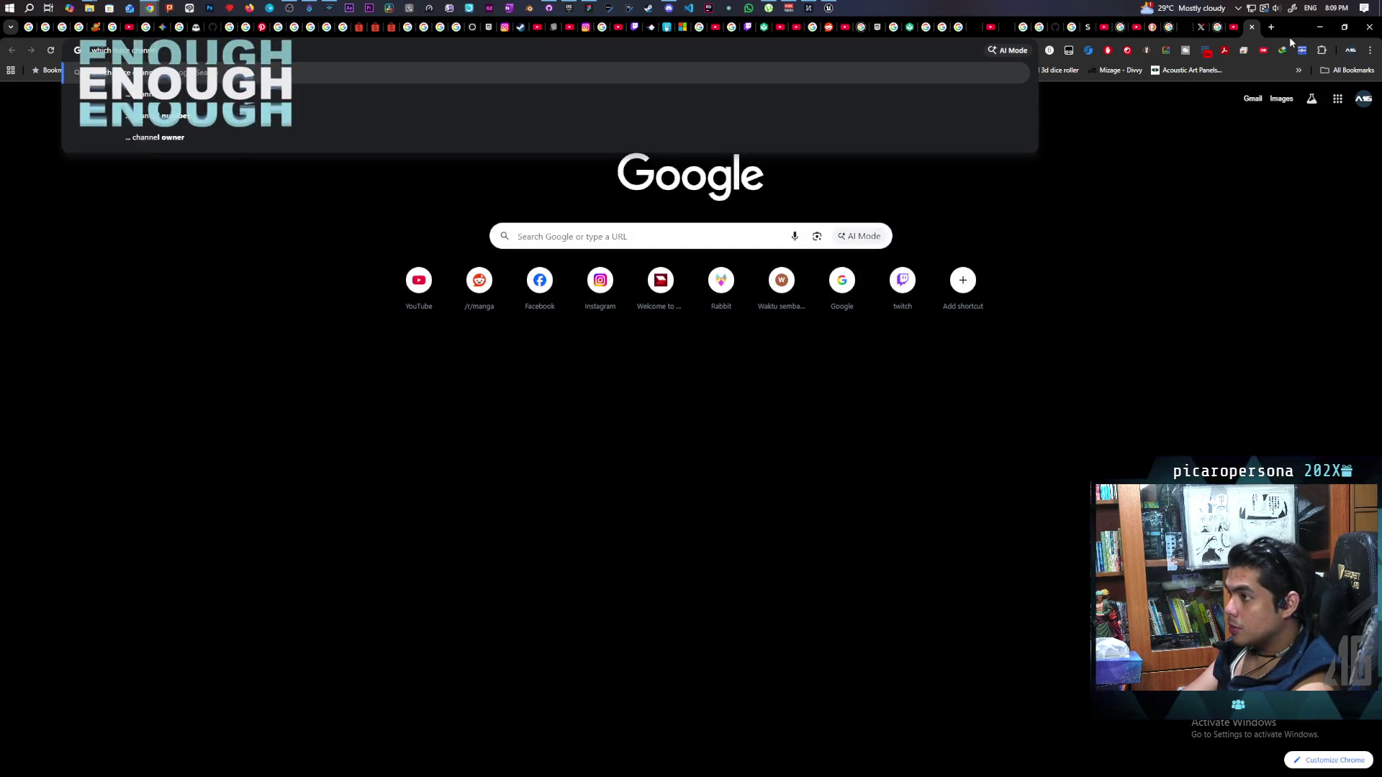
{"action": "type", "text": " does "}
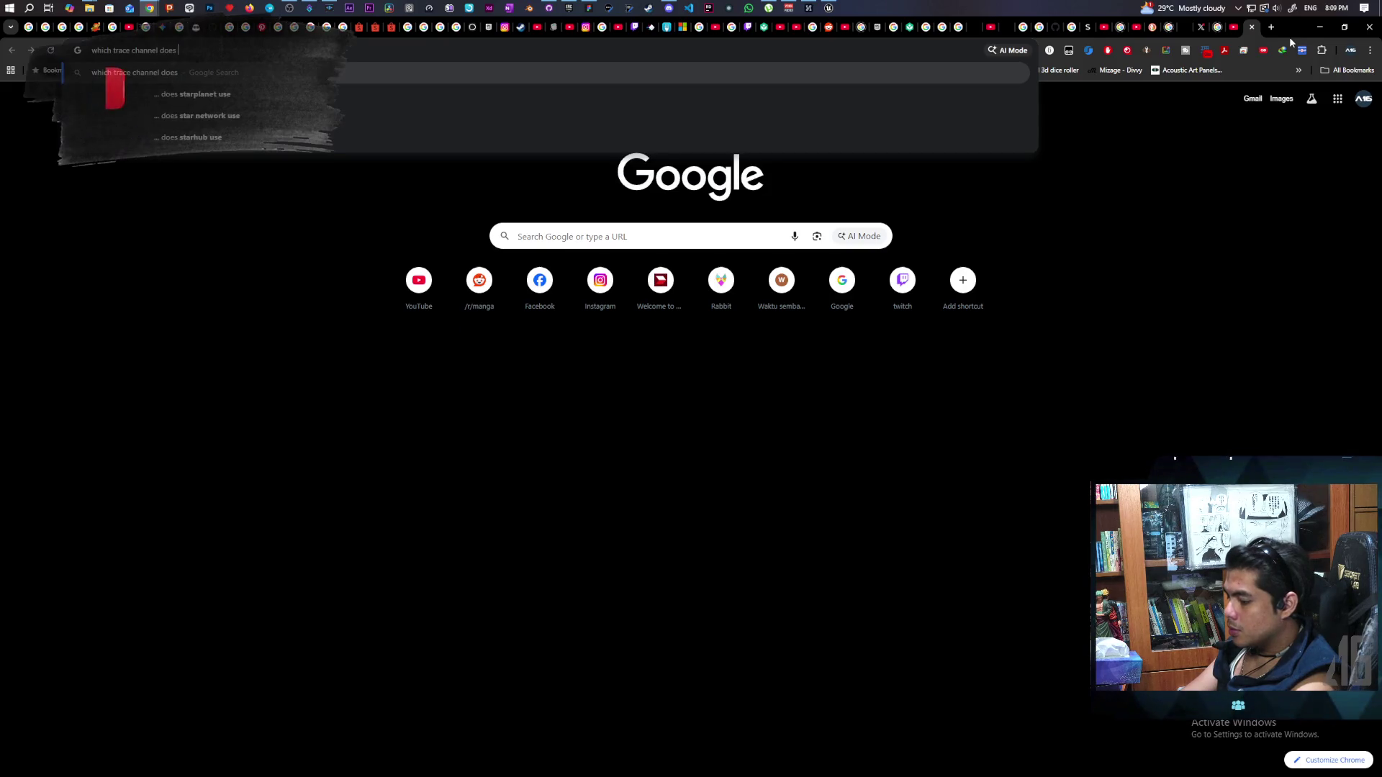
{"action": "type", "text": "as perce"}
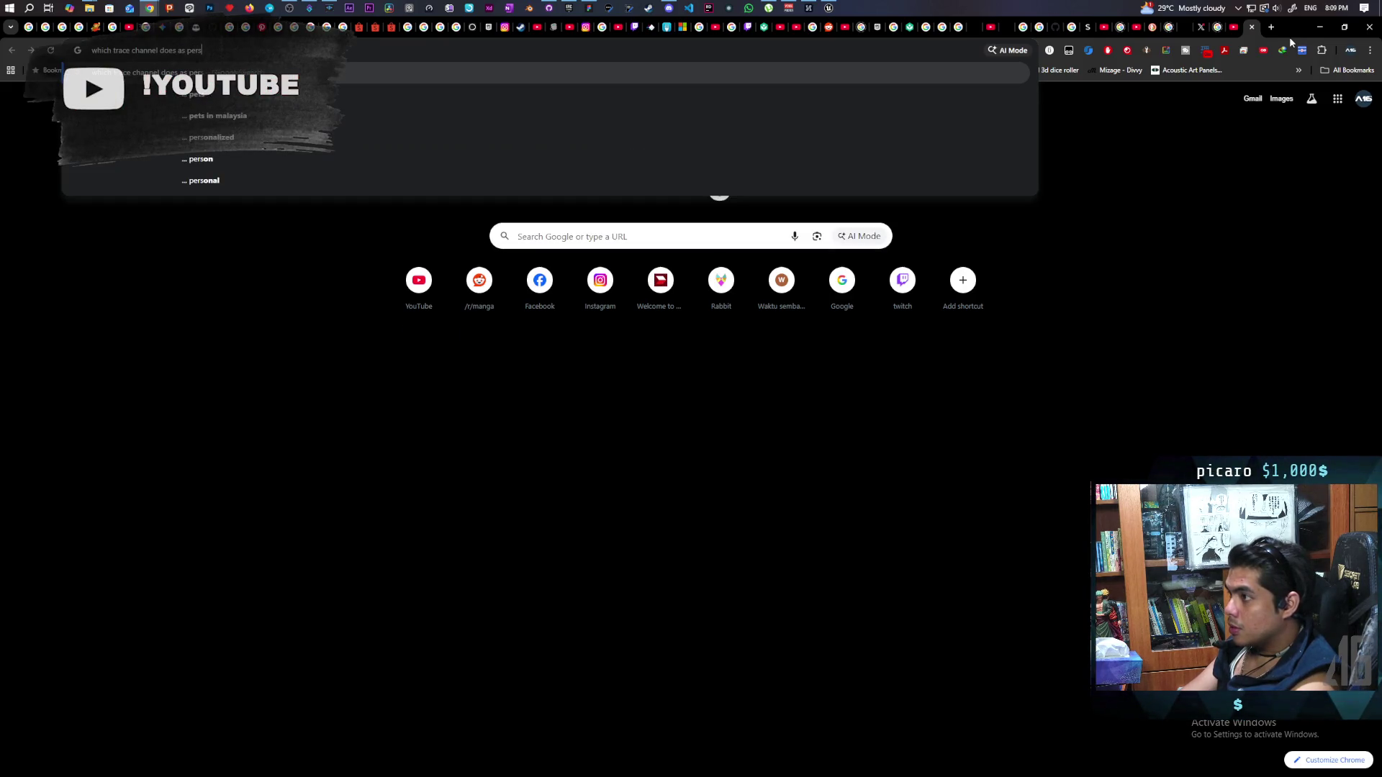
{"action": "type", "text": "ption use ue5"}
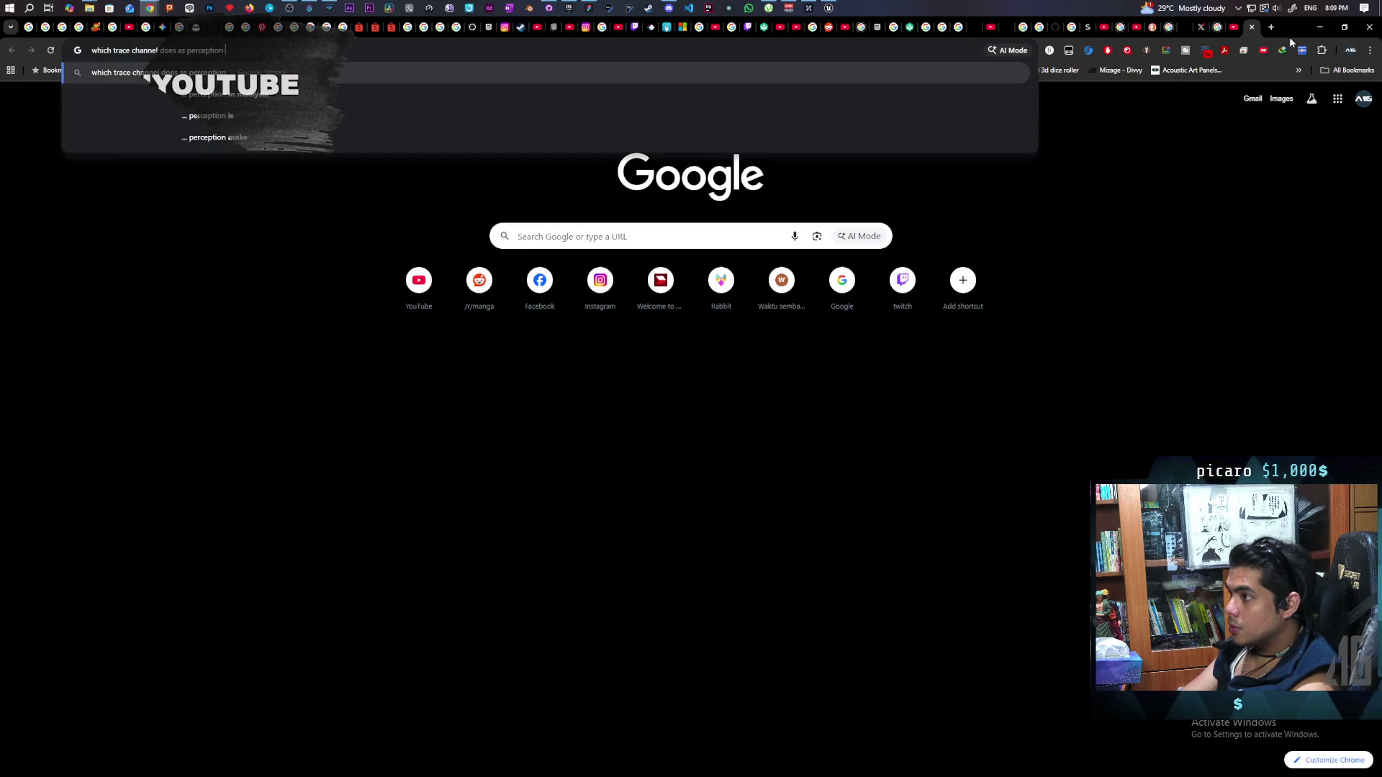
{"action": "key", "text": "Return"}
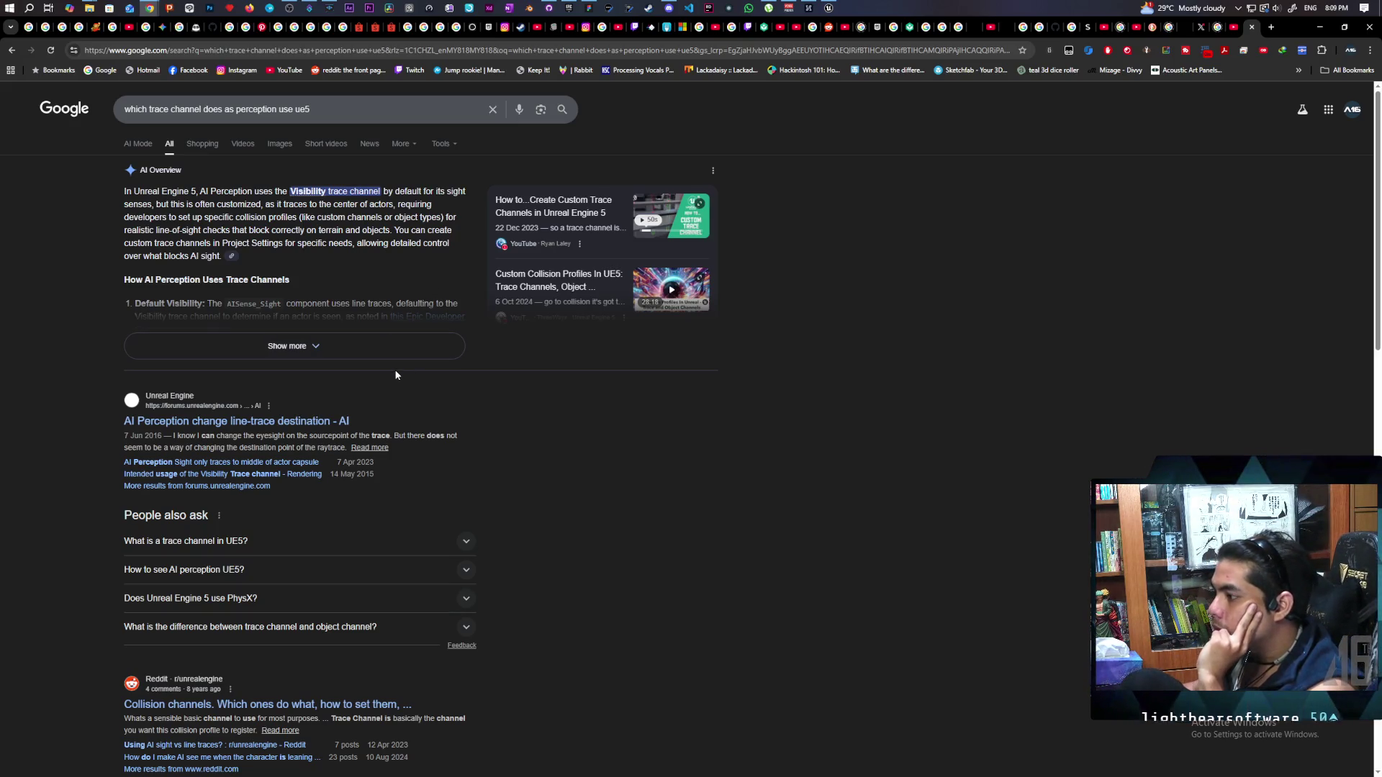
{"action": "left_click", "coordinate": [261, 423]}
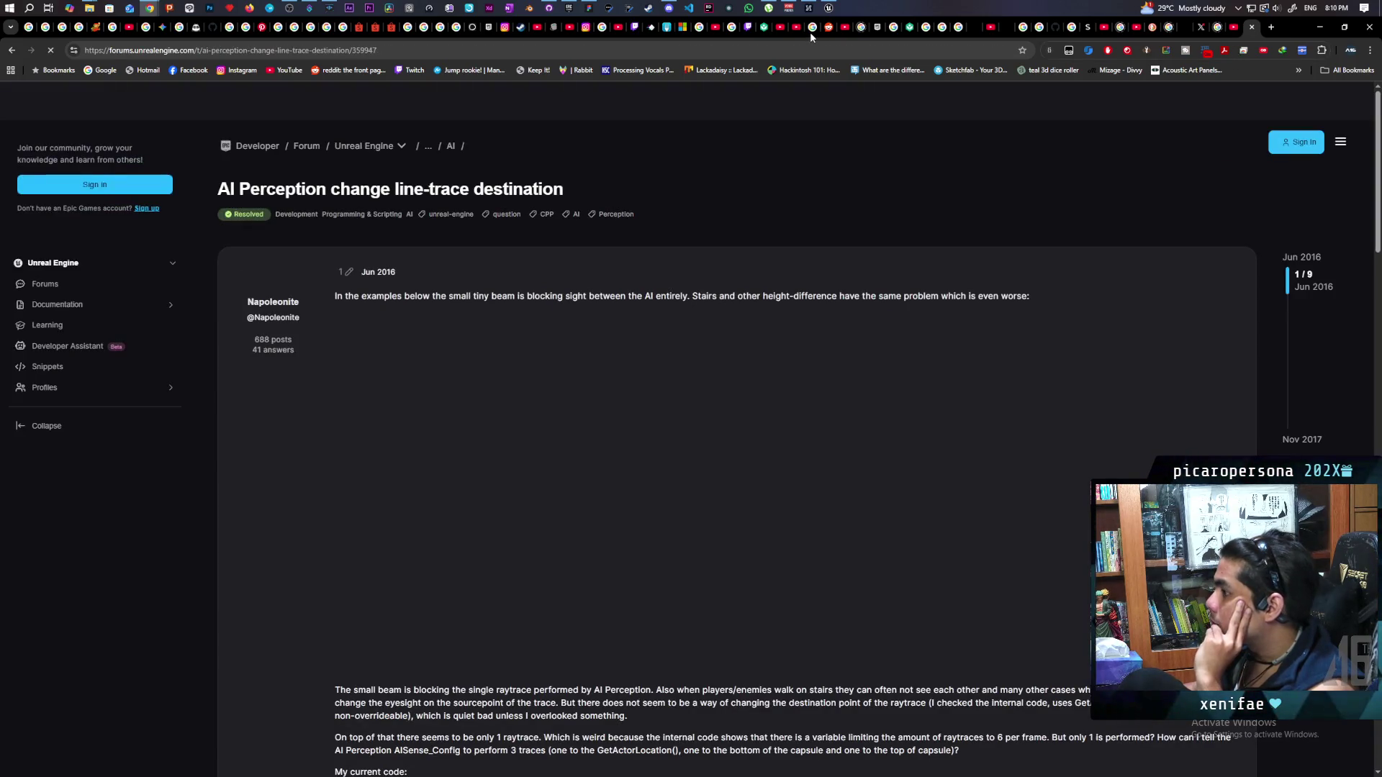
Back in Unreal, expand Senses Config and view the sense config class options
{"action": "mouse_move", "coordinate": [828, 8]}
{"action": "left_click", "coordinate": [836, 66]}
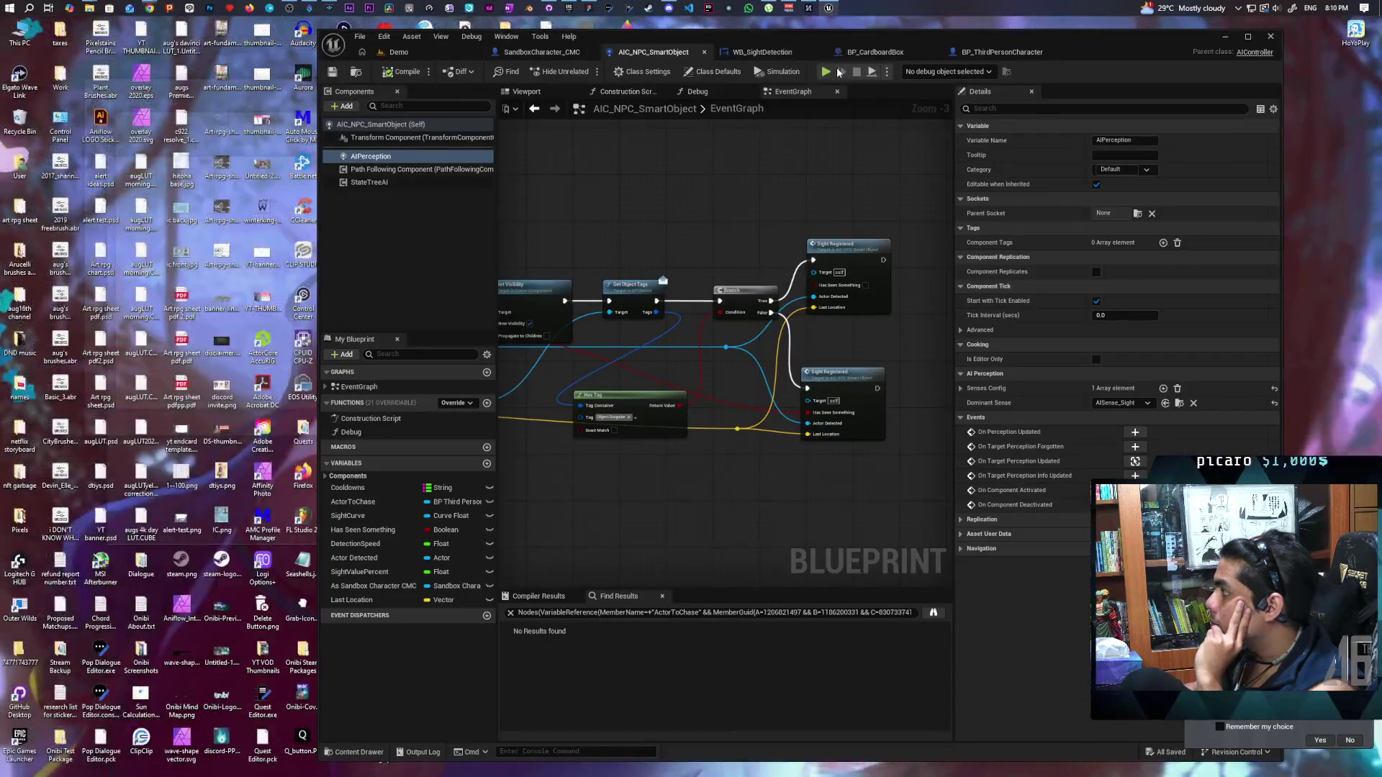
{"action": "left_click", "coordinate": [963, 390]}
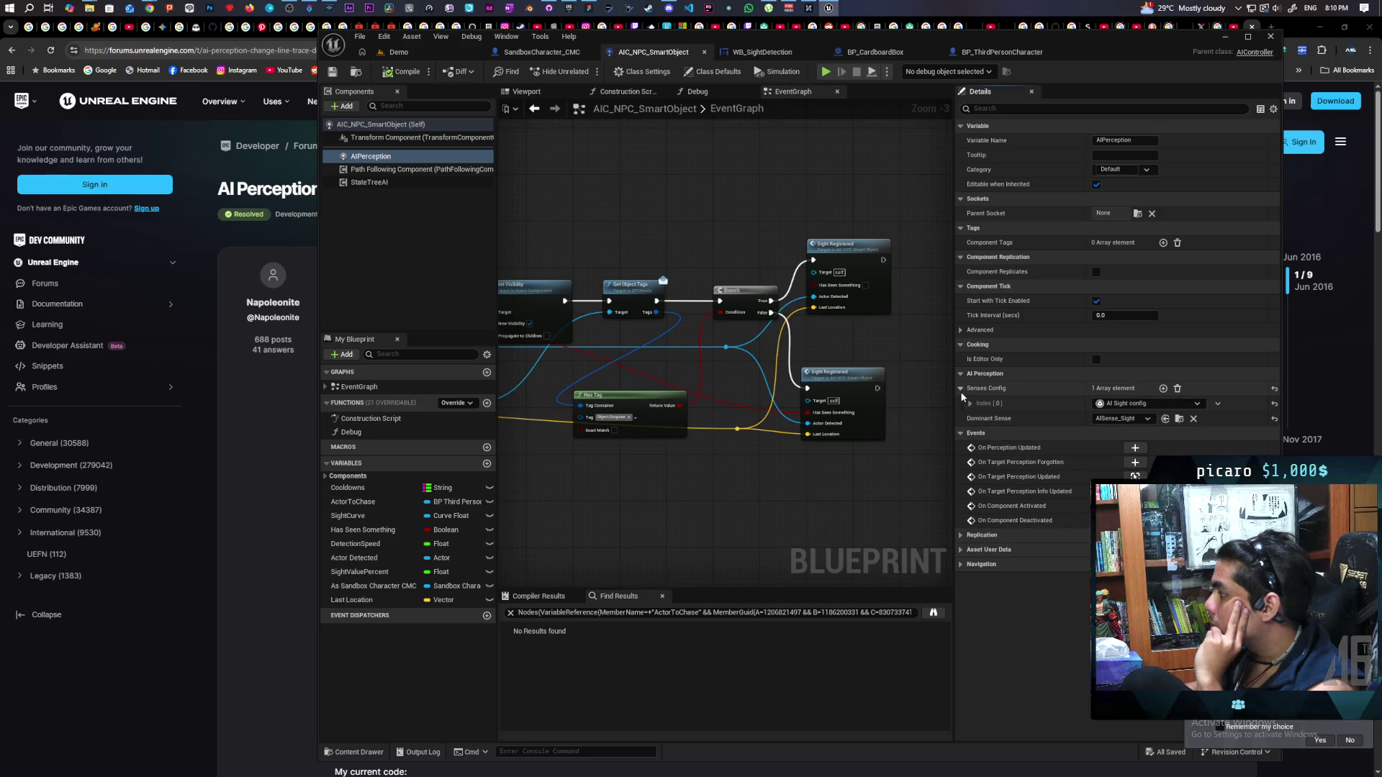
{"action": "left_click", "coordinate": [1198, 405]}
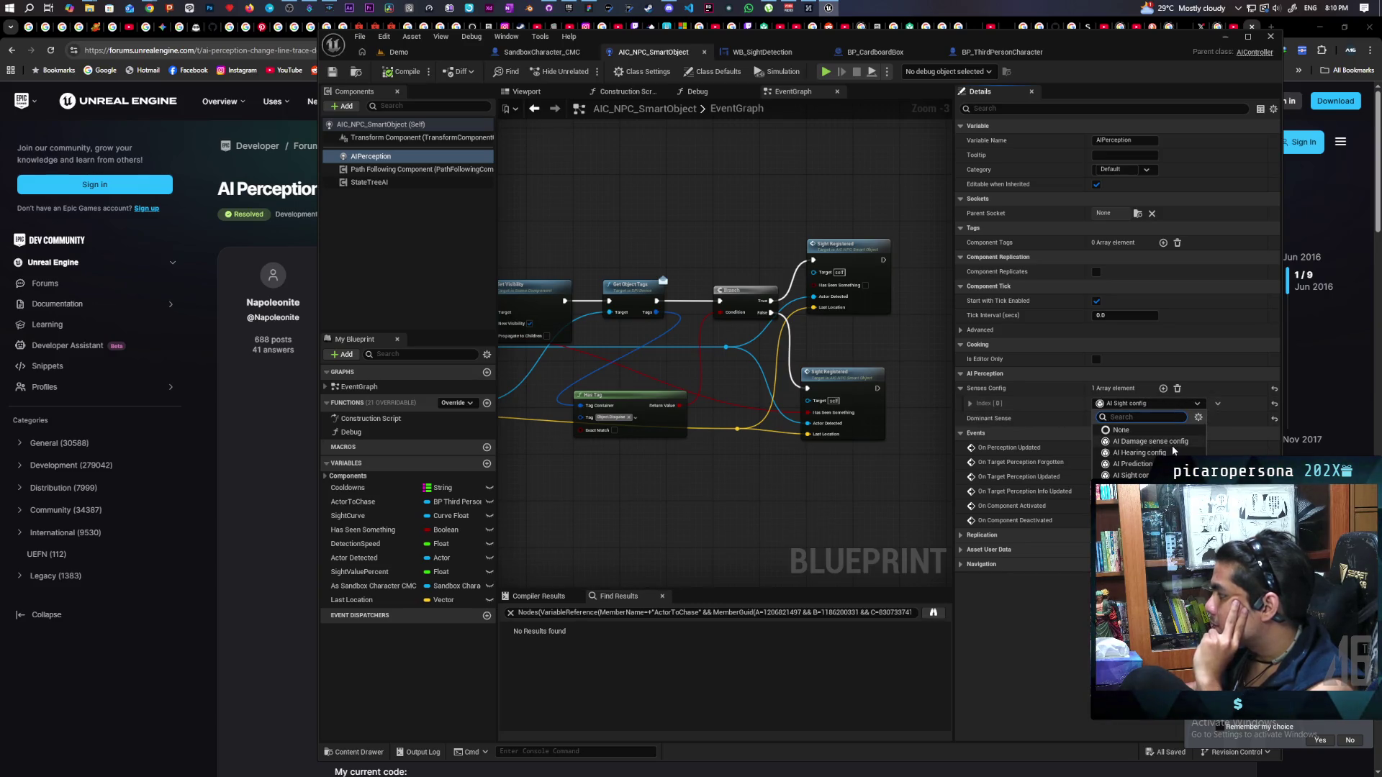
{"action": "left_click", "coordinate": [1071, 402]}
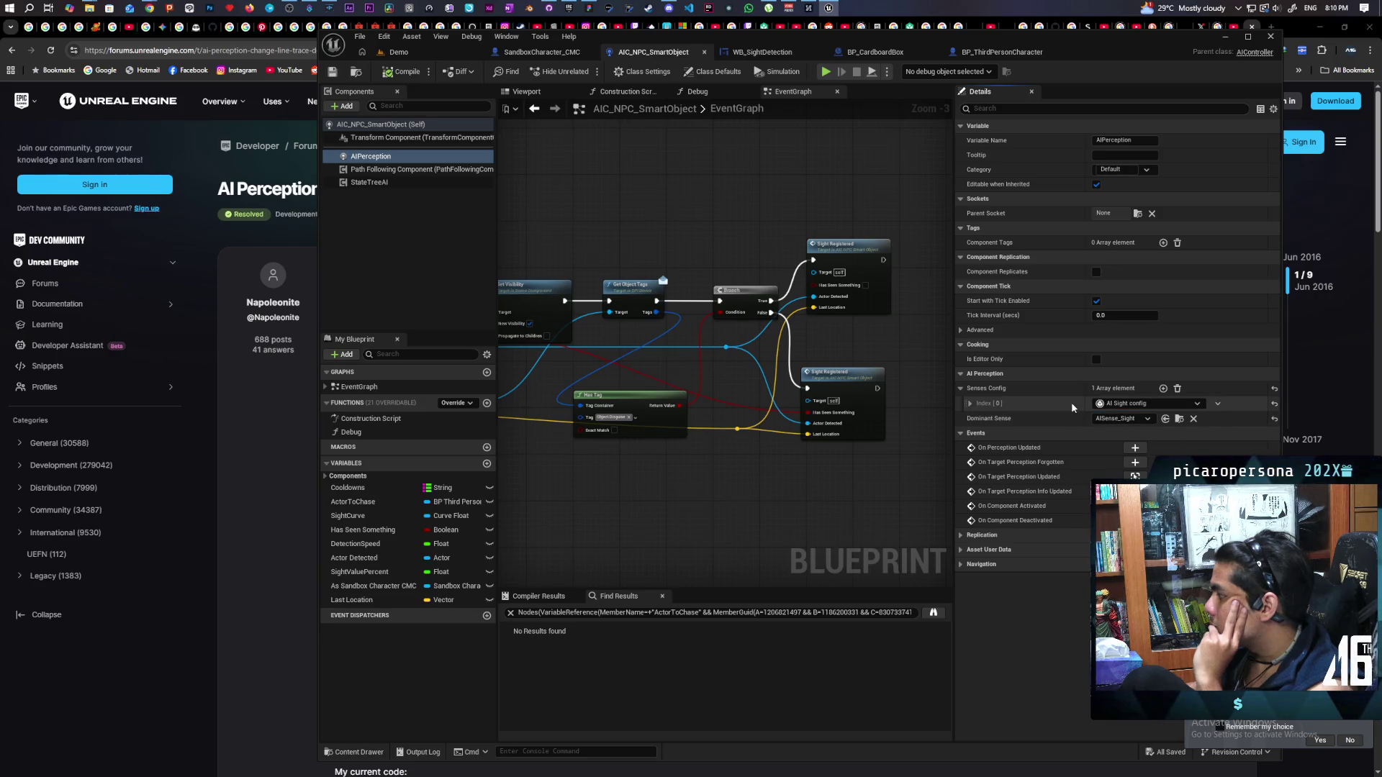
Inspect the AISense_Sight Dominant Sense options, leaving AI Sight config unchanged
{"action": "left_click", "coordinate": [1179, 419]}
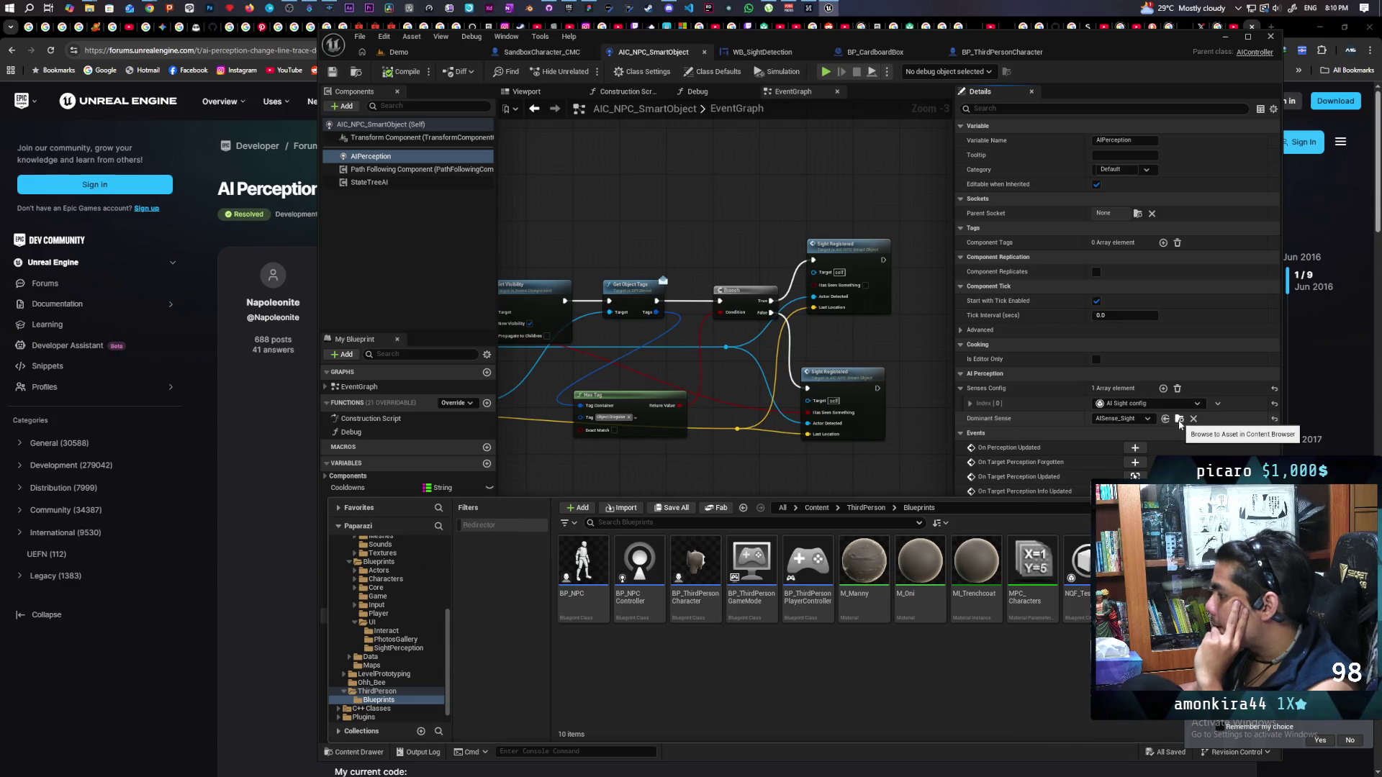
{"action": "left_click", "coordinate": [1178, 421]}
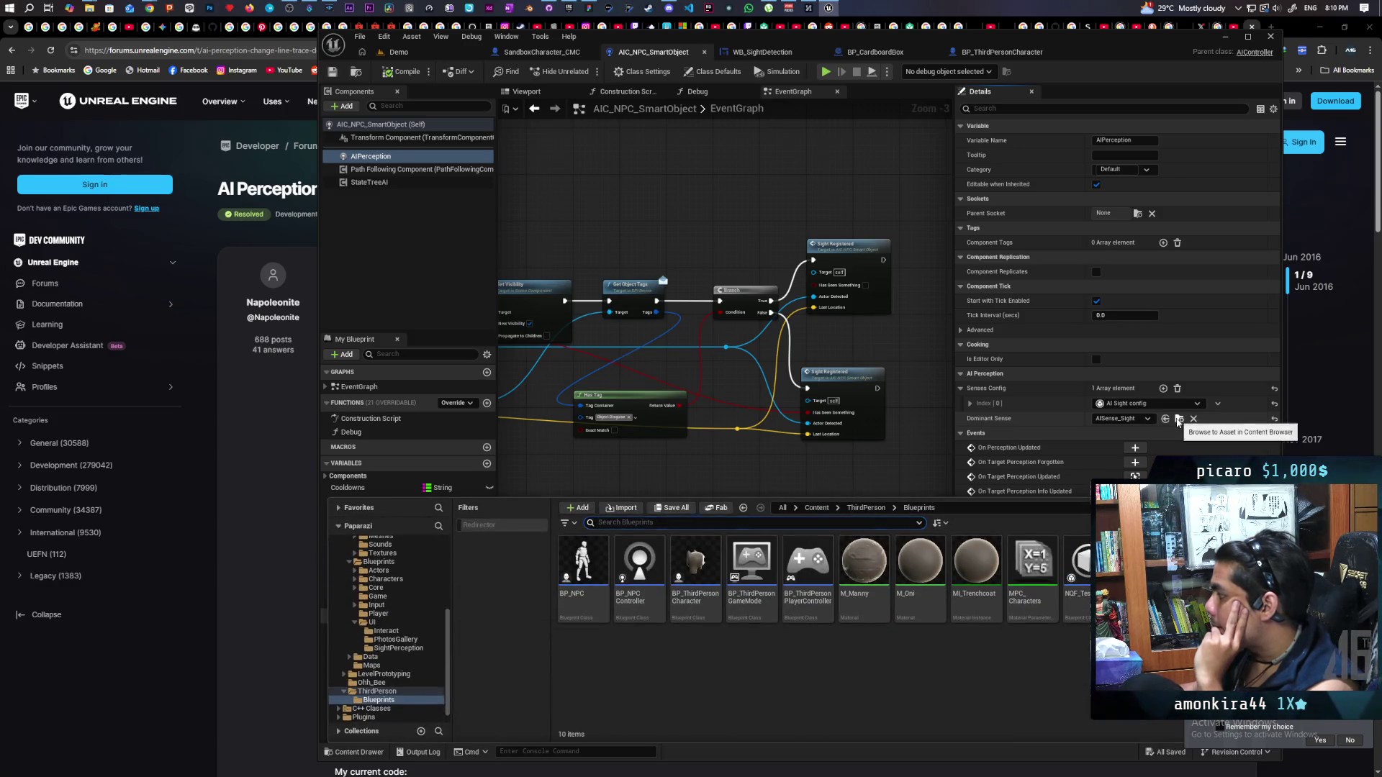
{"action": "left_click", "coordinate": [1147, 420]}
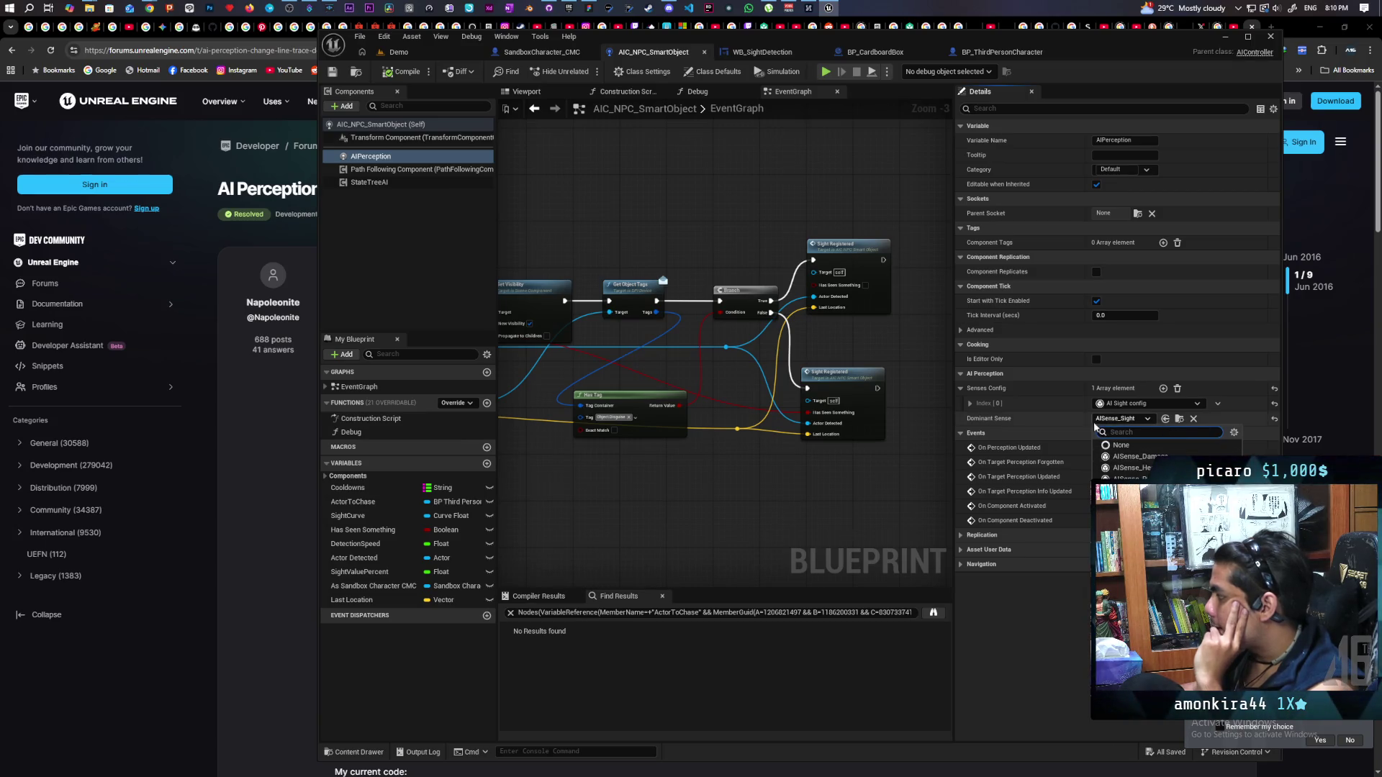
{"action": "left_click", "coordinate": [1134, 405]}
{"action": "left_click", "coordinate": [1137, 404]}
{"action": "left_click", "coordinate": [1080, 432]}
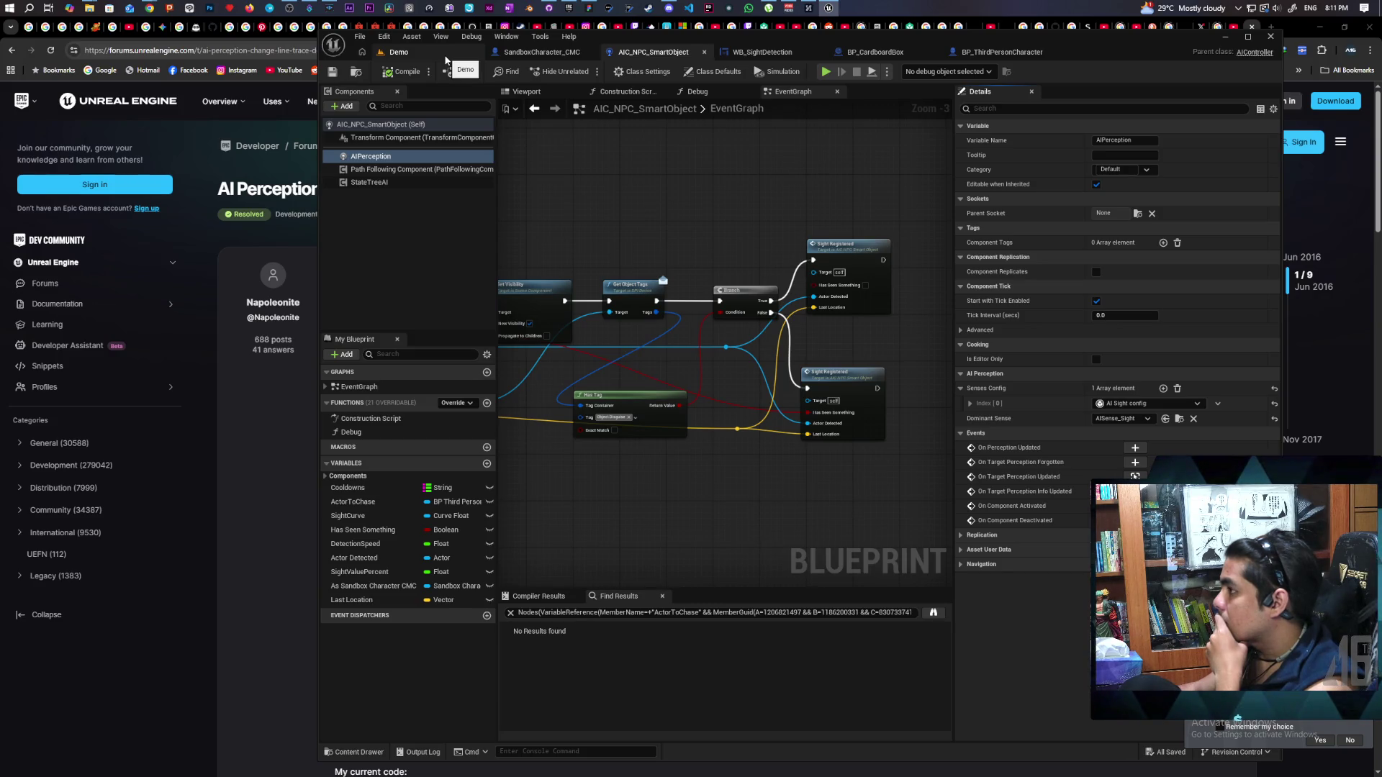
Start a multiplayer play-test from the Demo level and put on the cardboard box
{"action": "left_click", "coordinate": [445, 57]}
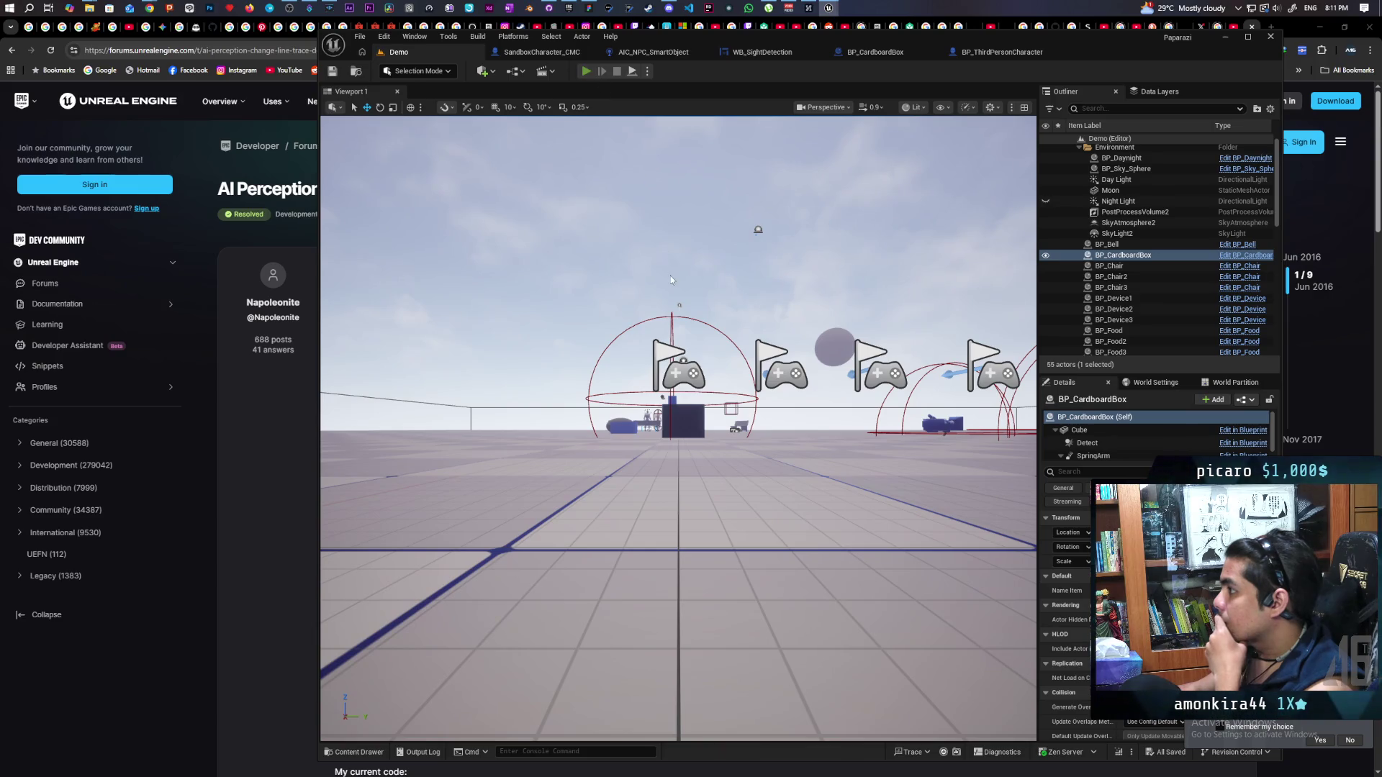
{"action": "key", "text": "alt+p"}
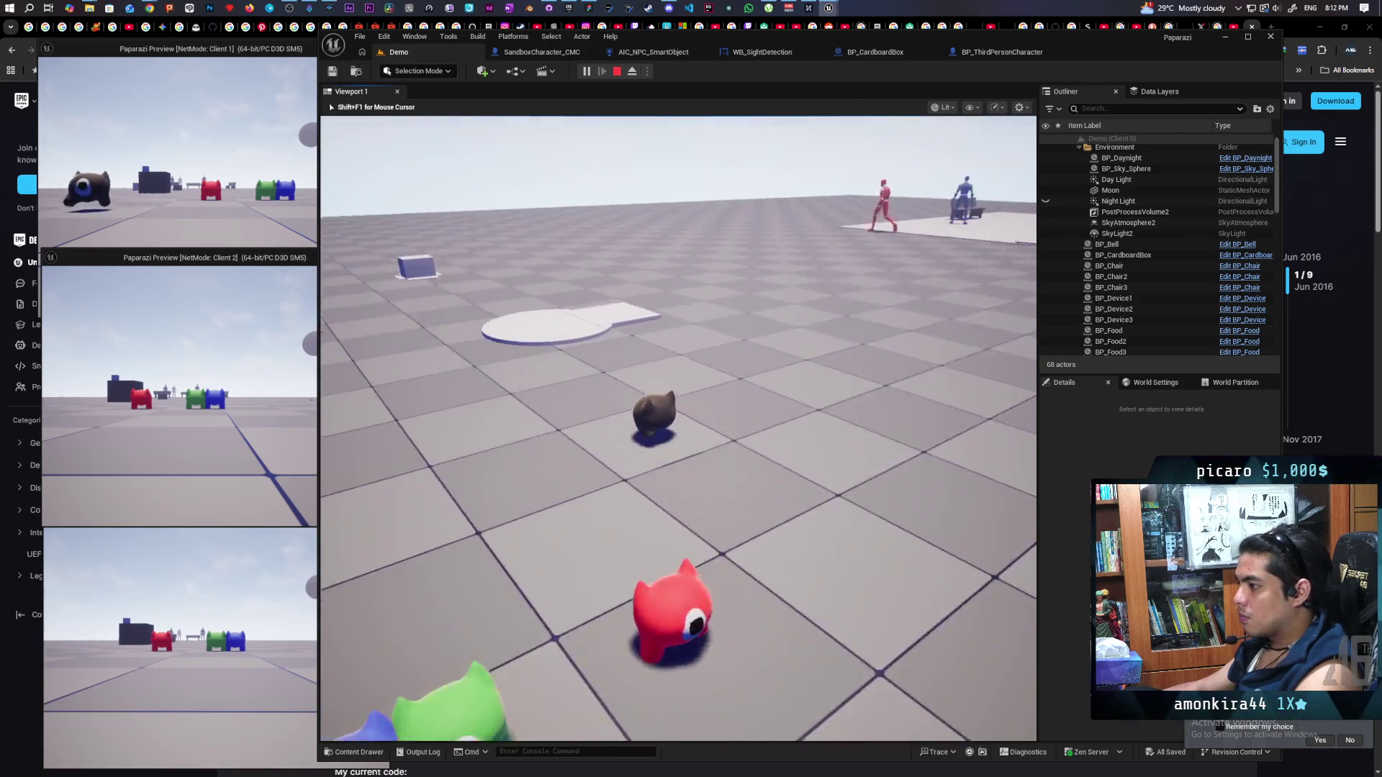
{"action": "key", "text": "w"}
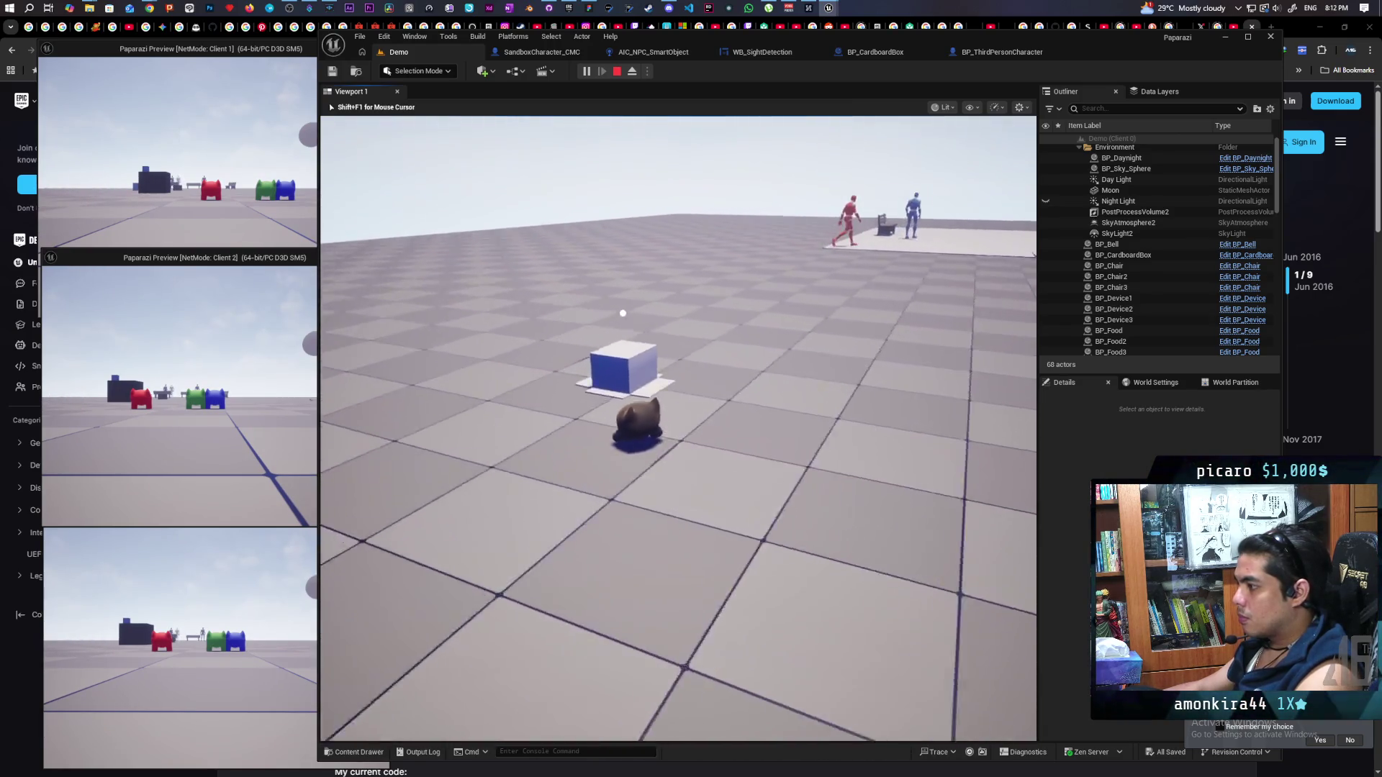
{"action": "key", "text": "e"}
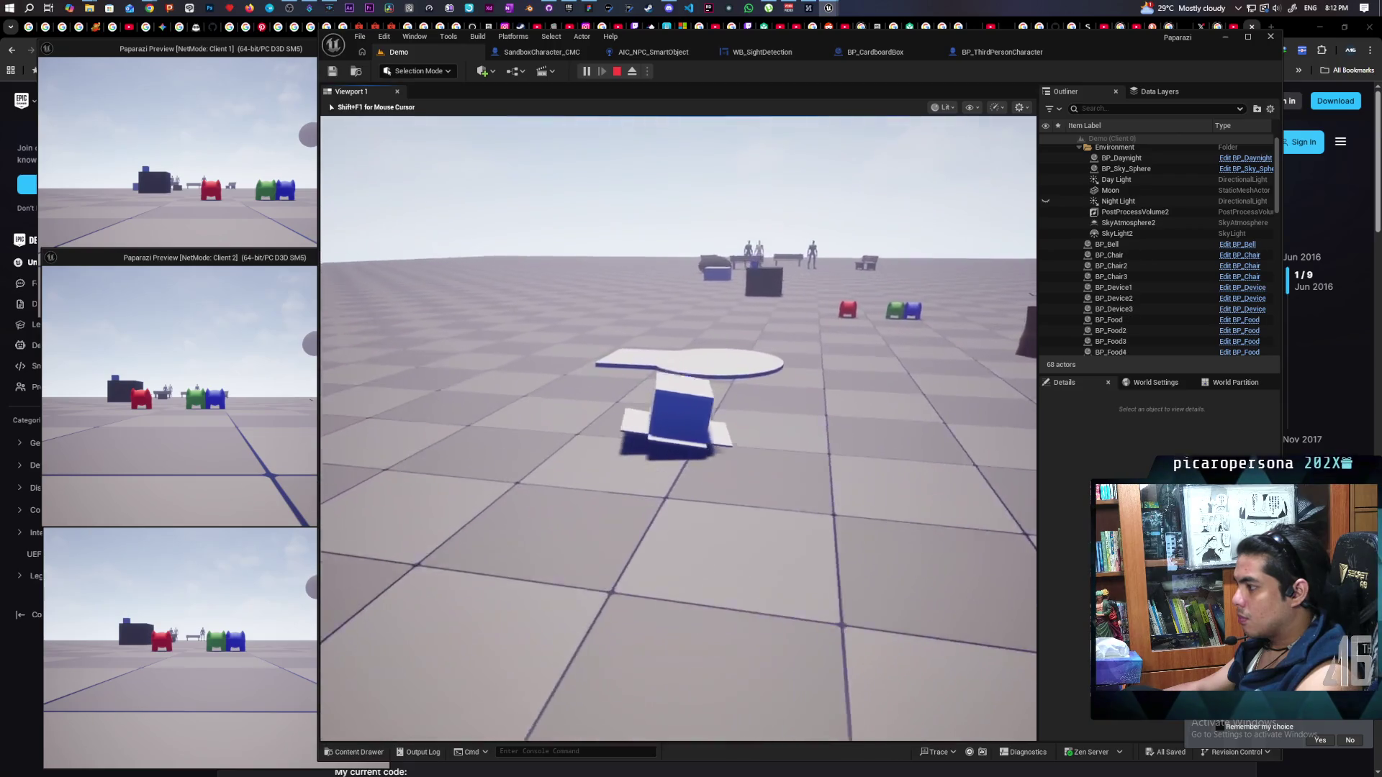
Walk the boxed cat past the black cube to the benches and NPCs, then stop the session
{"action": "key", "text": "w"}
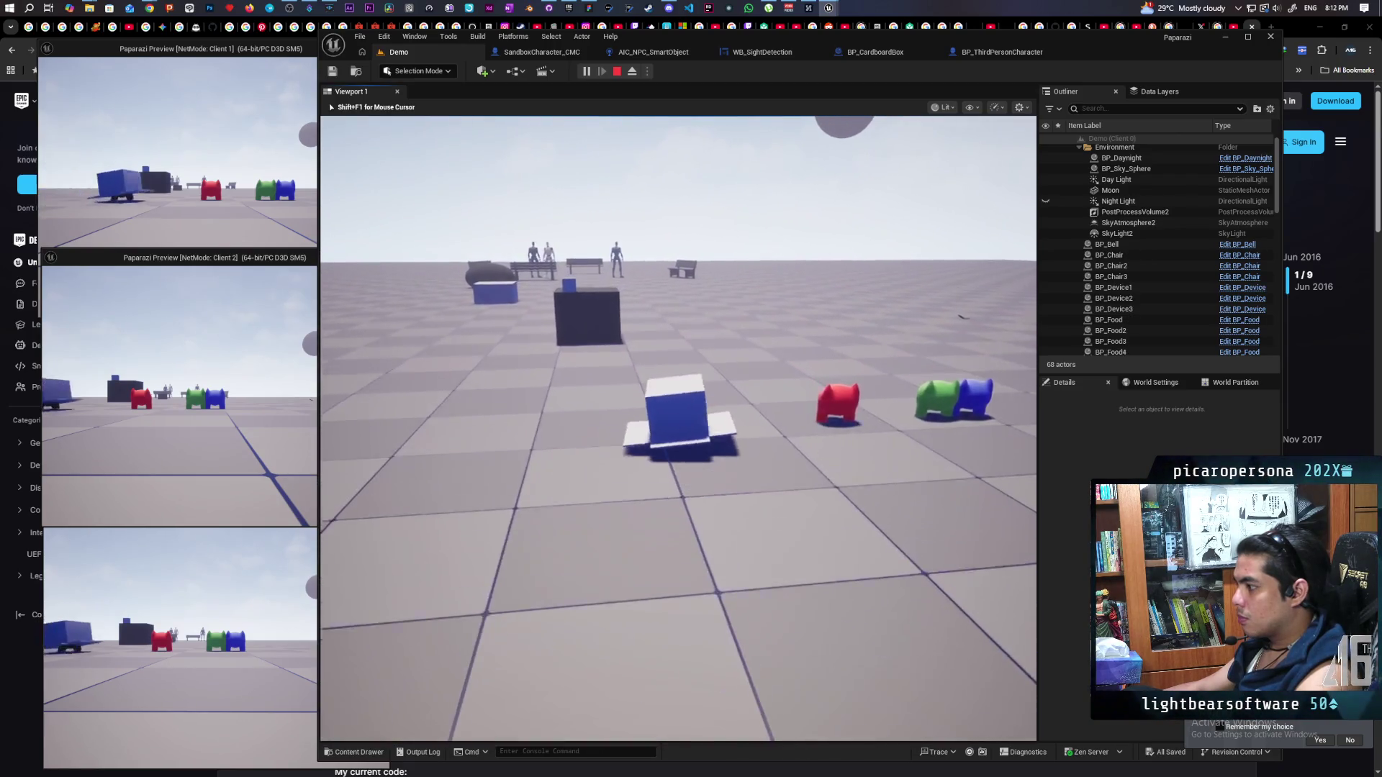
{"action": "key", "text": "w"}
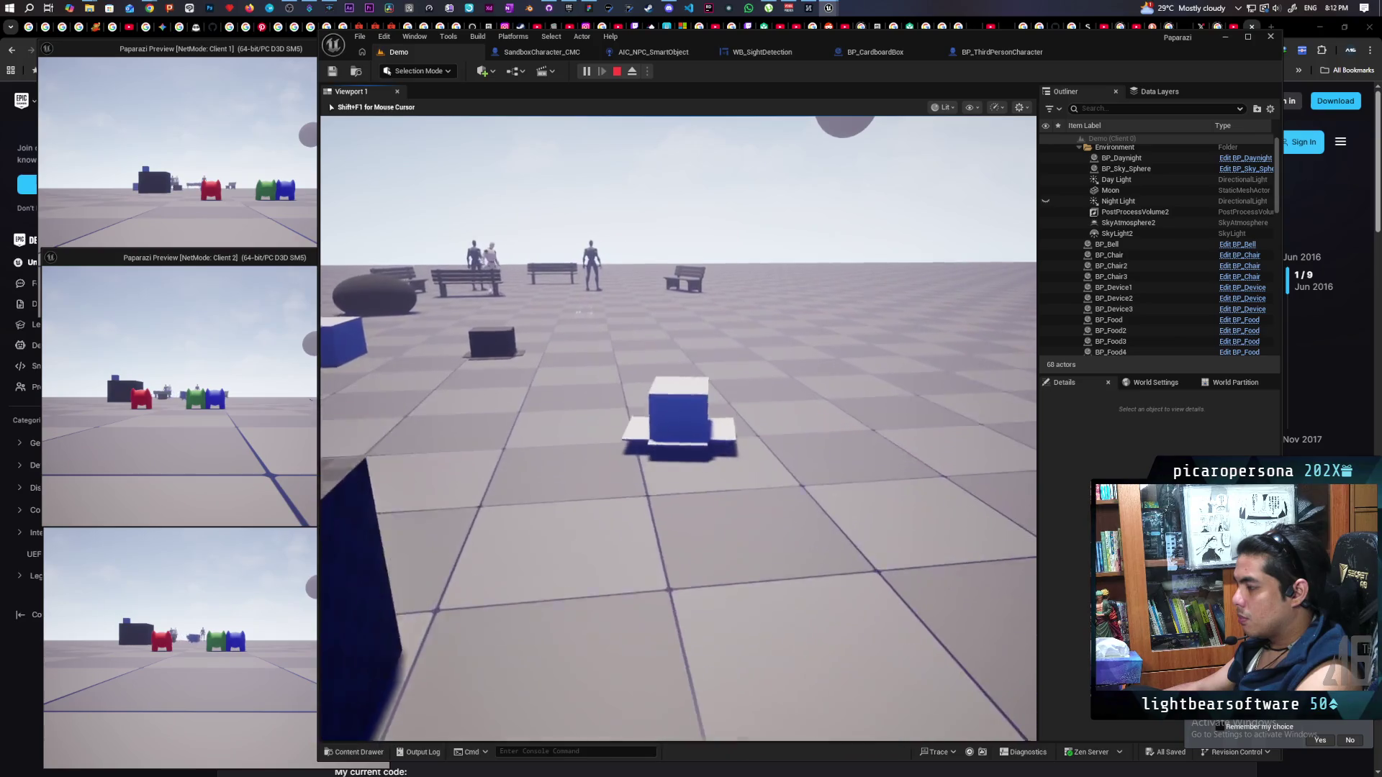
{"action": "key", "text": "w"}
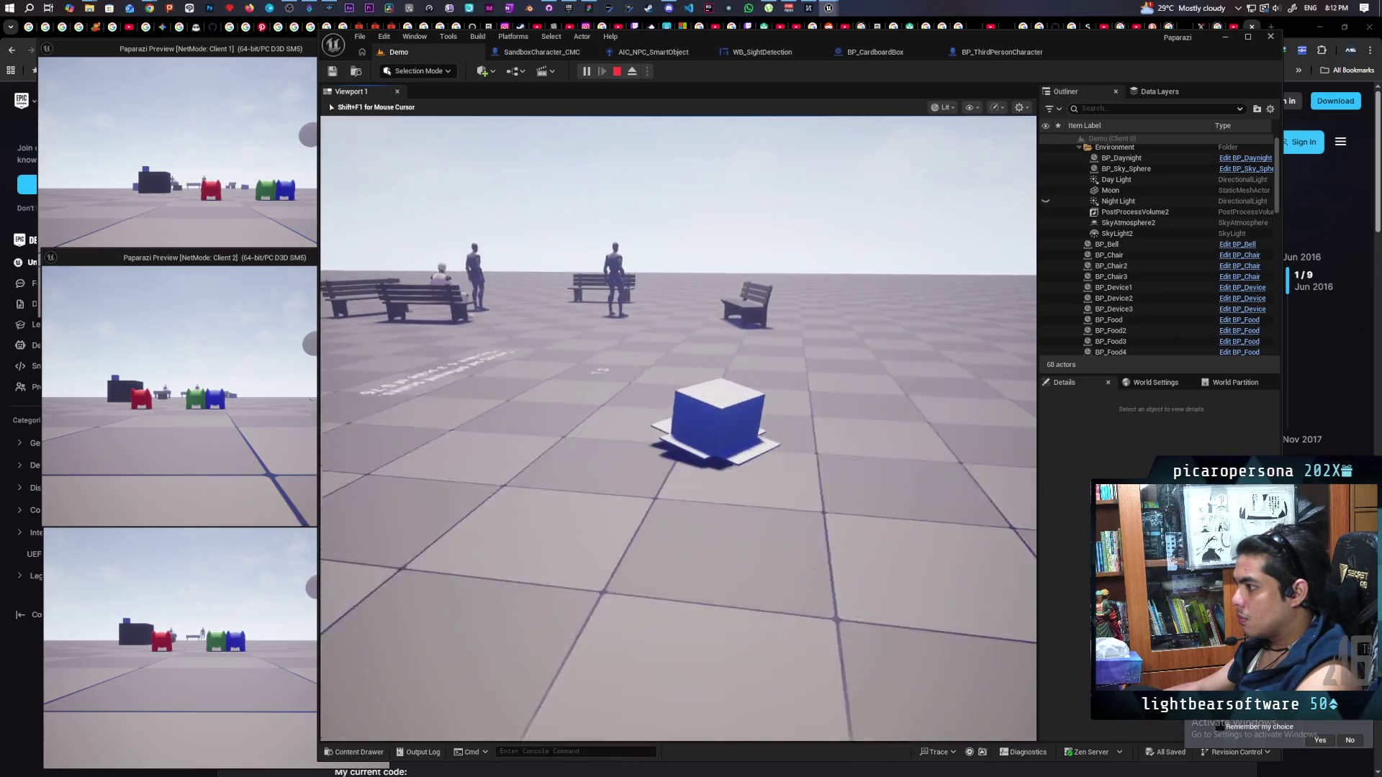
{"action": "key", "text": "w"}
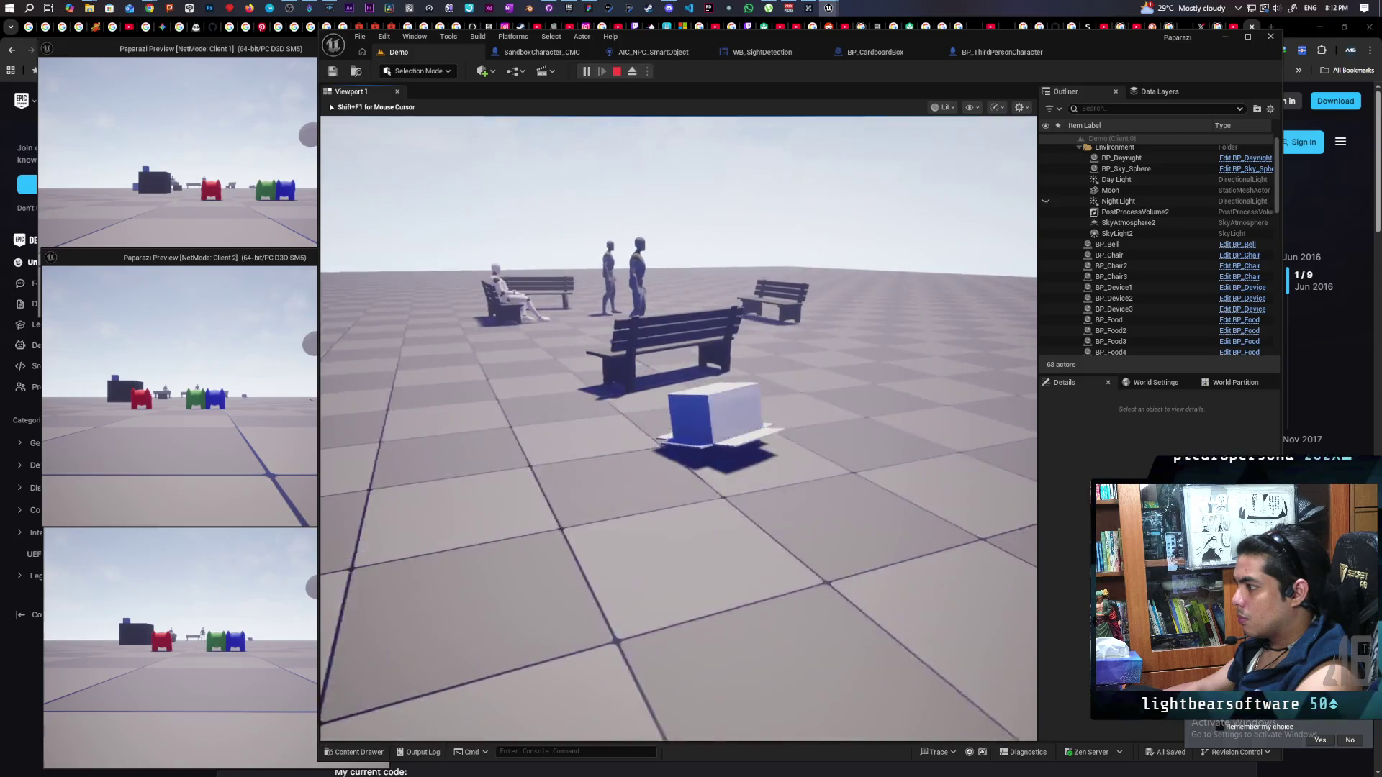
{"action": "key", "text": "w"}
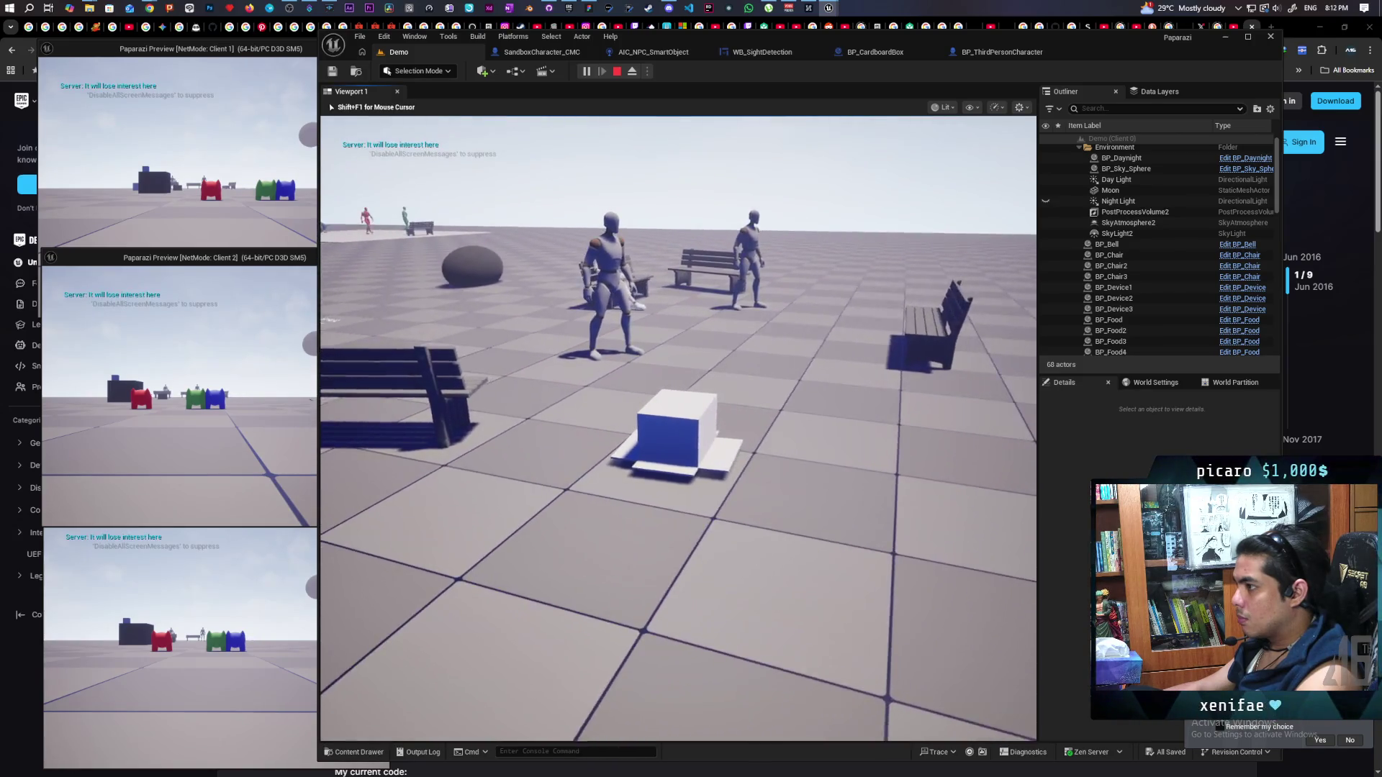
{"action": "key", "text": "w"}
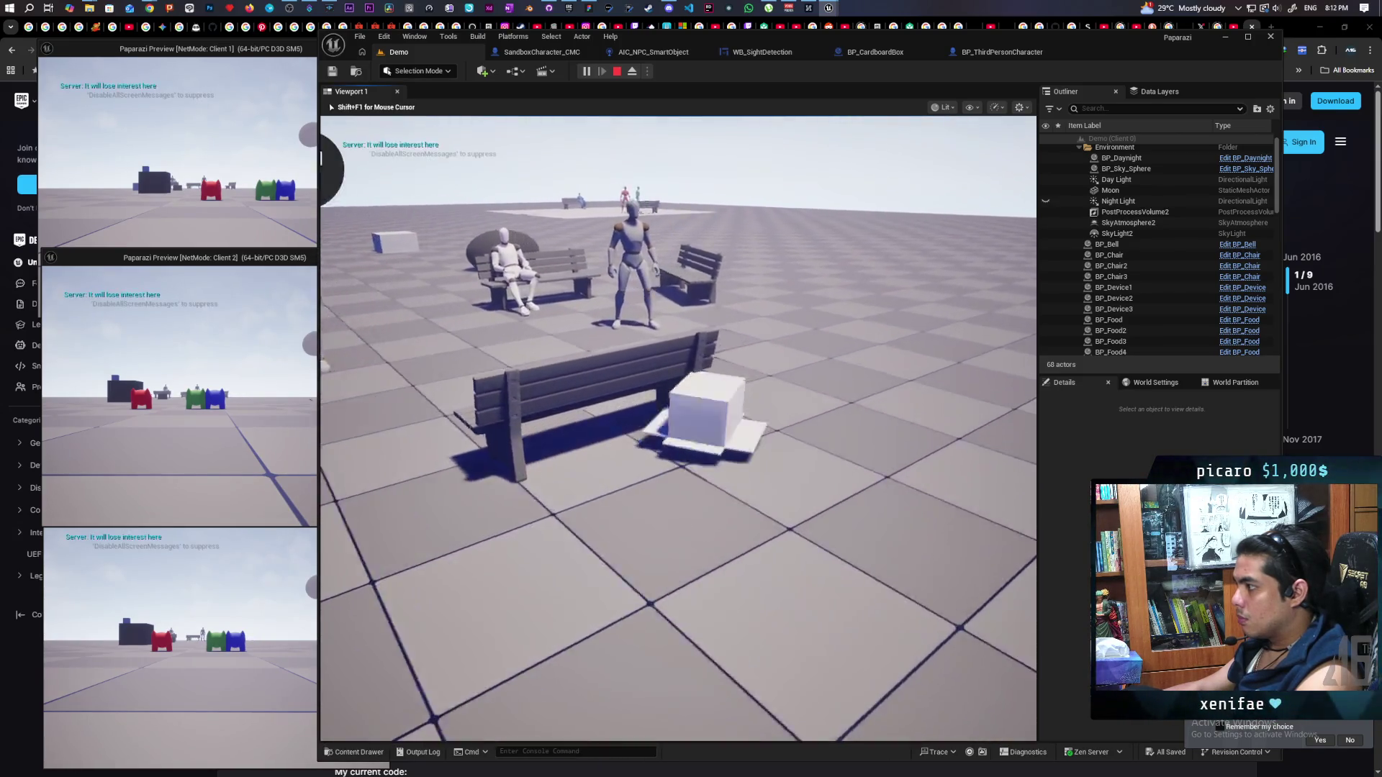
{"action": "key", "text": "w"}
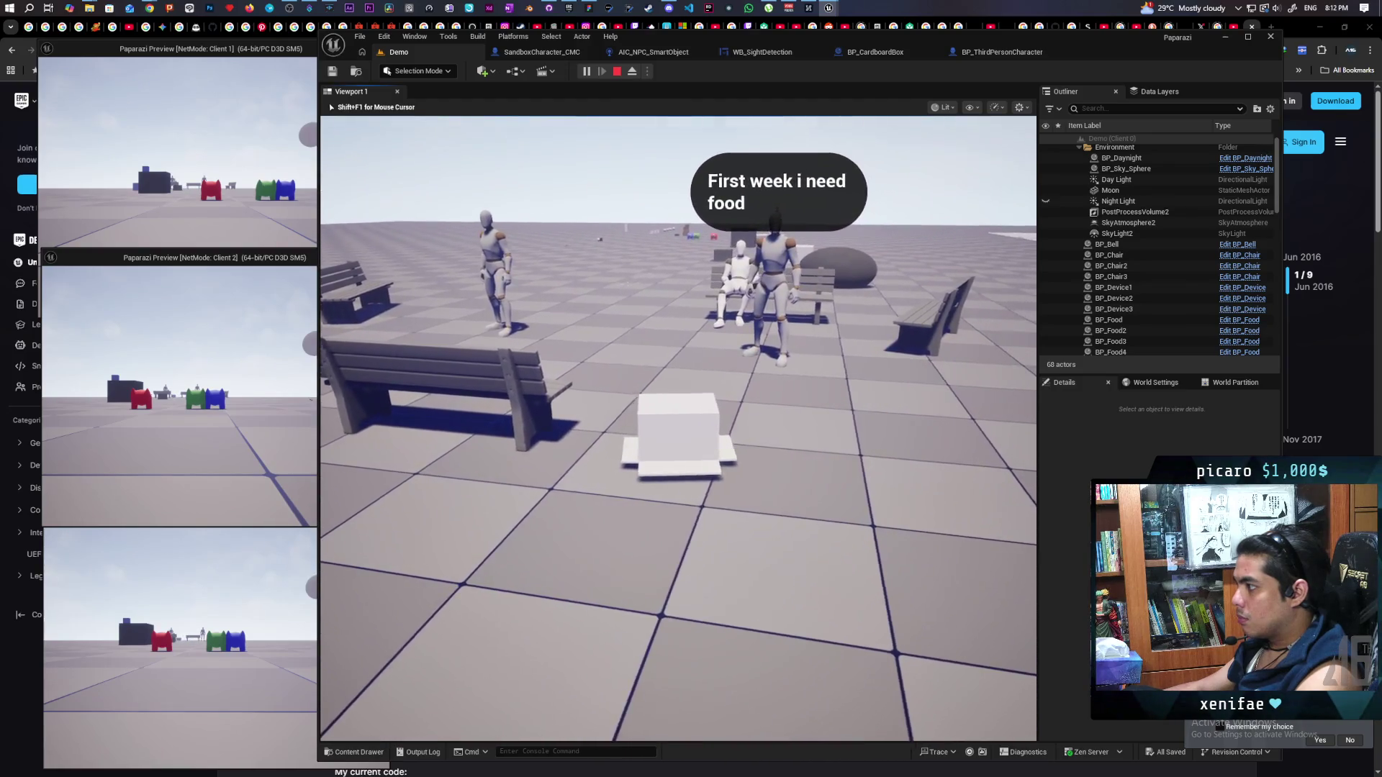
{"action": "key", "text": "w"}
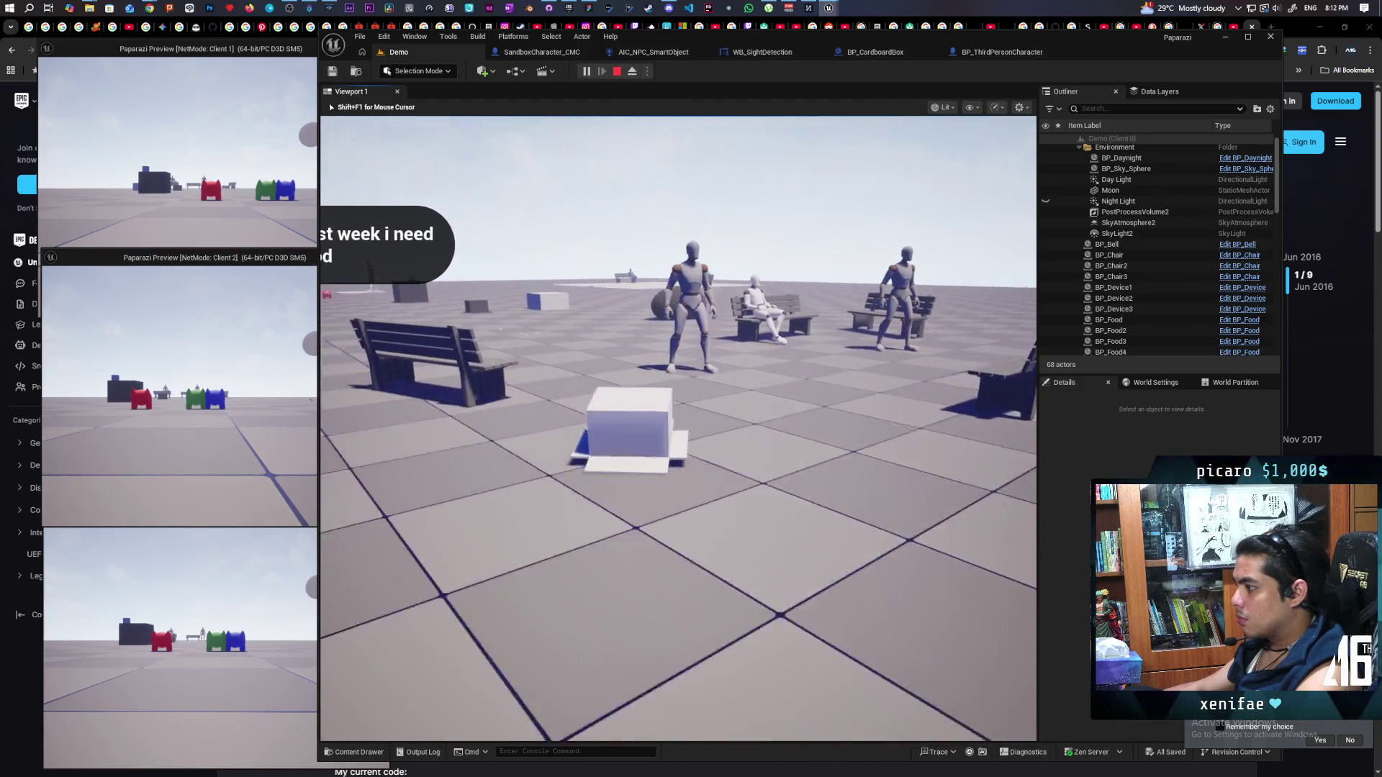
{"action": "key", "text": "w"}
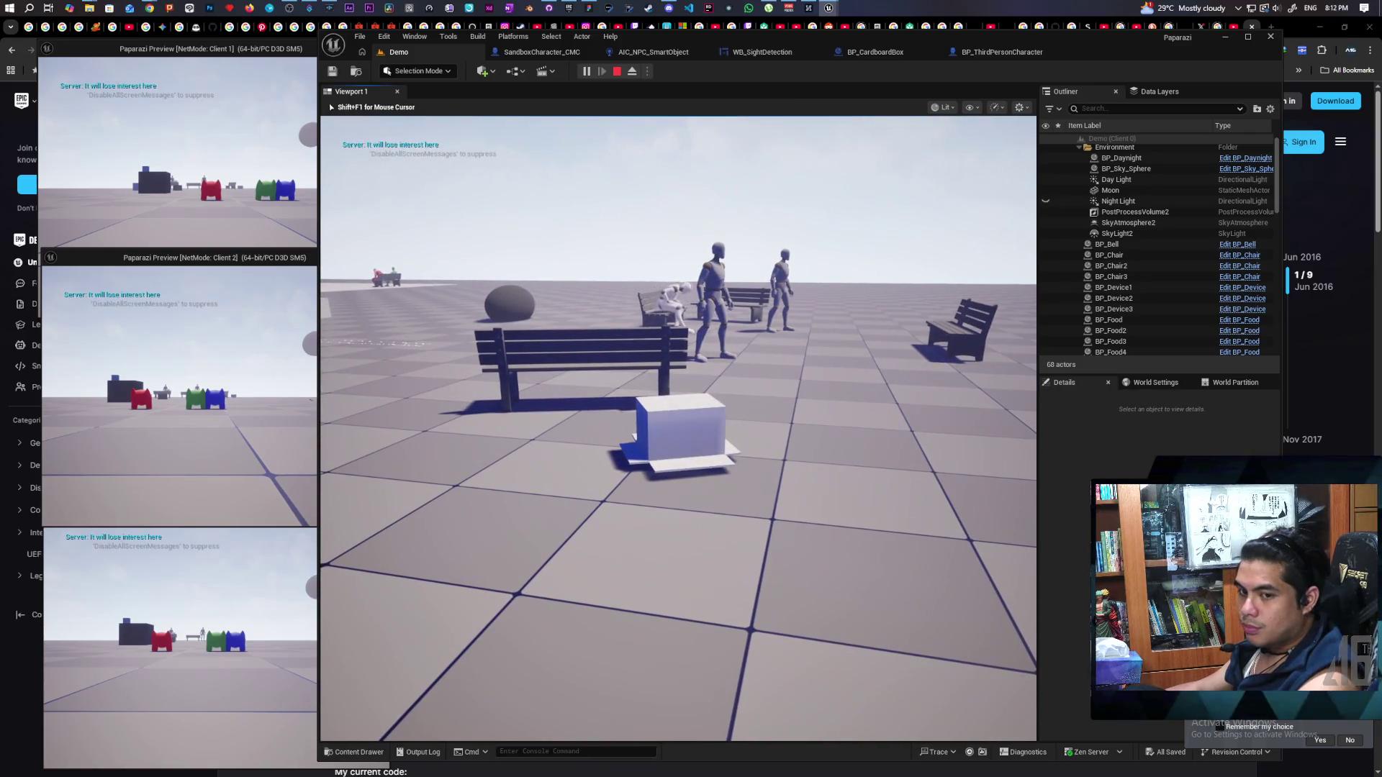
{"action": "key", "text": "Escape"}
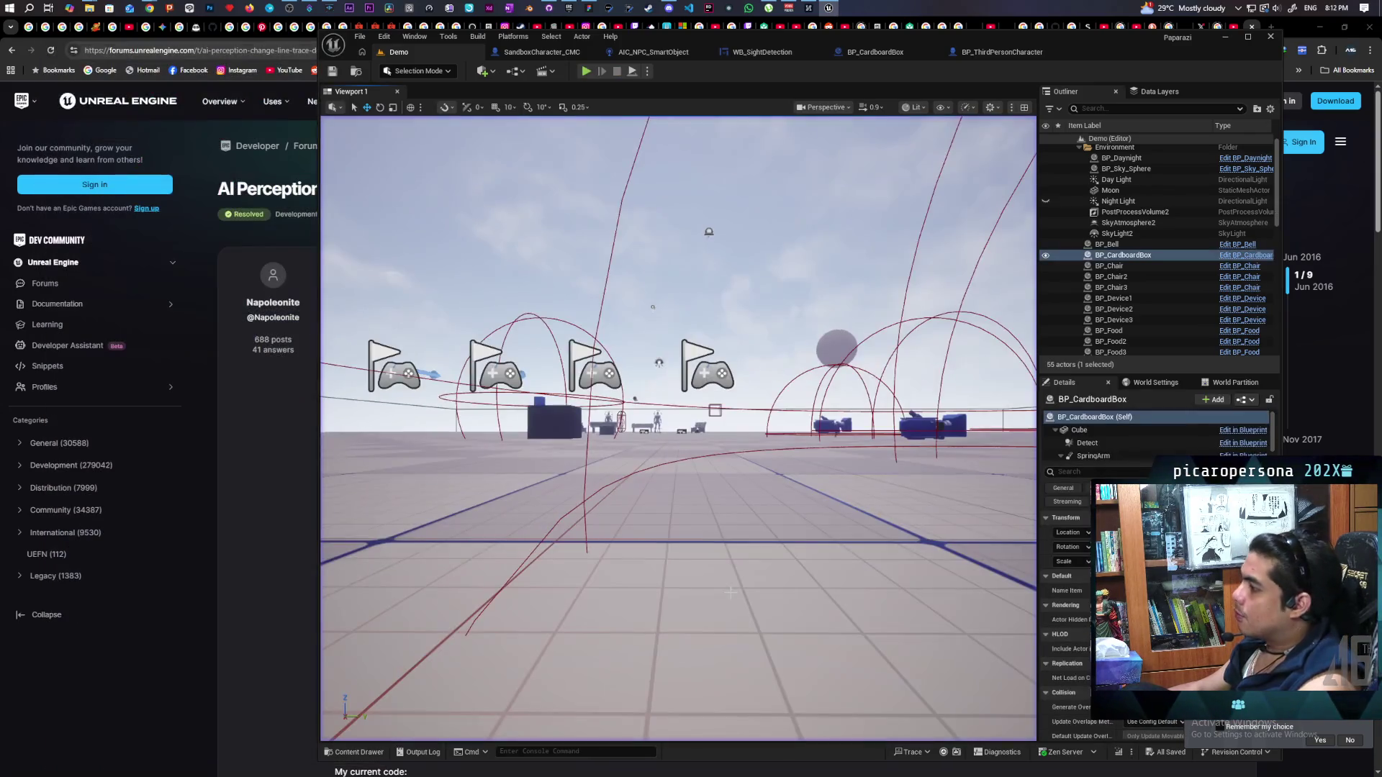
Look over BP_ThirdPersonCharacter's crouch and Set Sitting nodes, then return to AIC_NPC_SmartObject
{"action": "left_click", "coordinate": [1002, 52]}
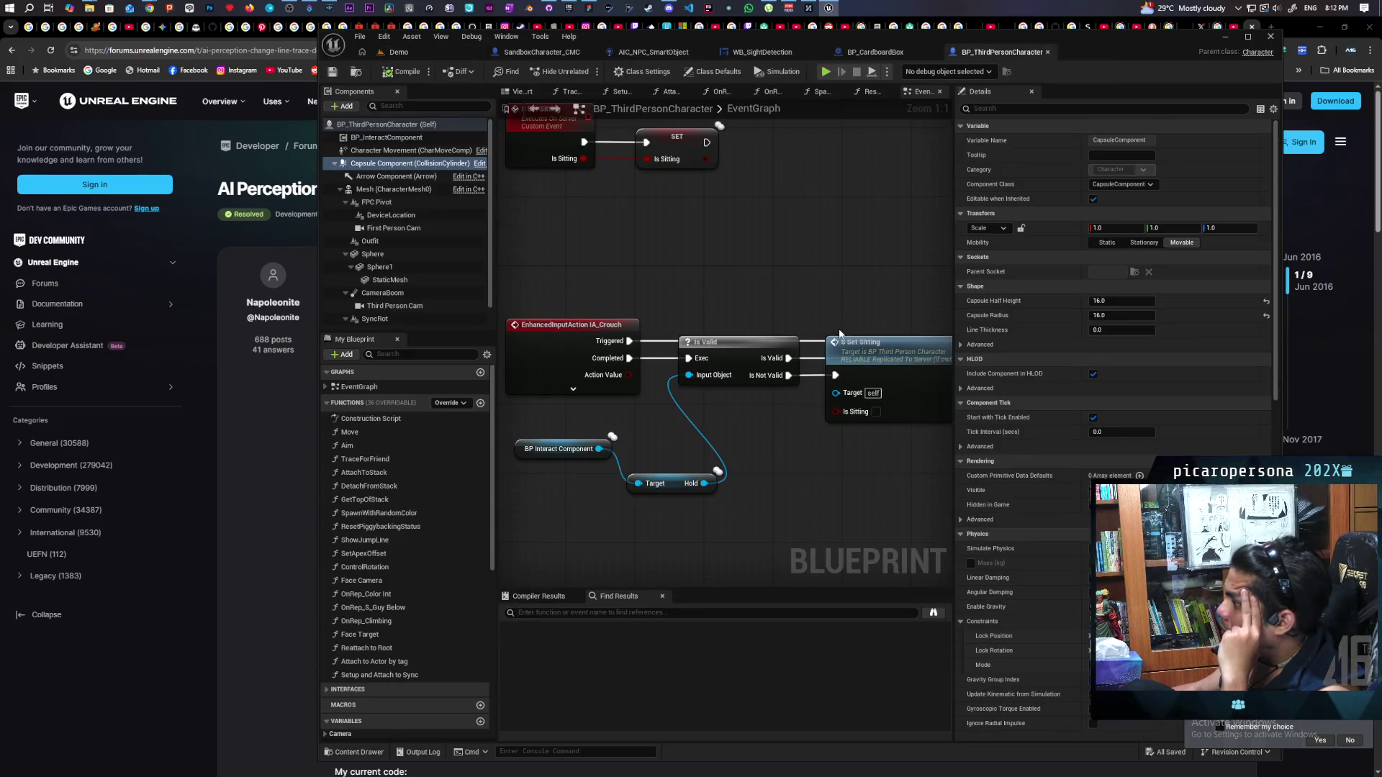
{"action": "scroll", "coordinate": [733, 349], "scroll_direction": "down", "scroll_amount": 5}
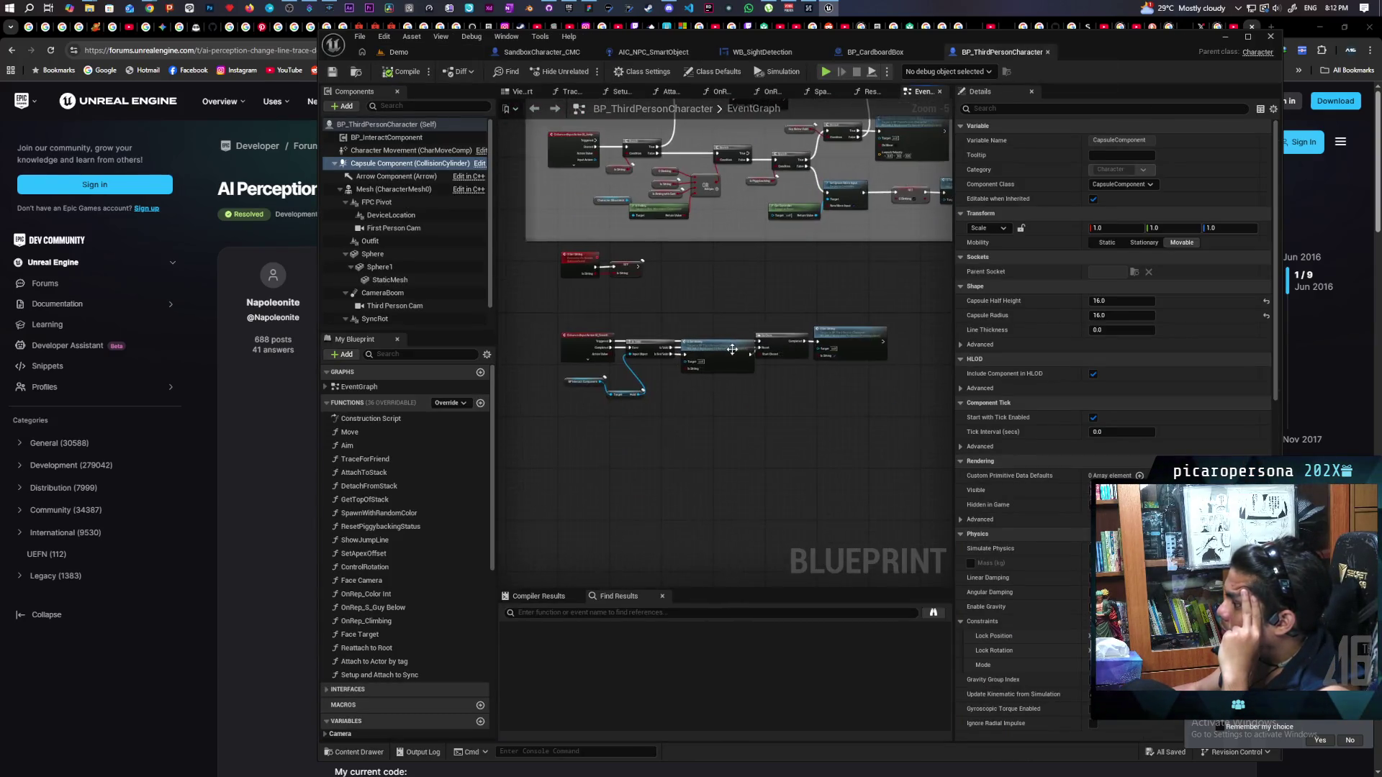
{"action": "scroll", "coordinate": [732, 349], "scroll_direction": "up", "scroll_amount": 3}
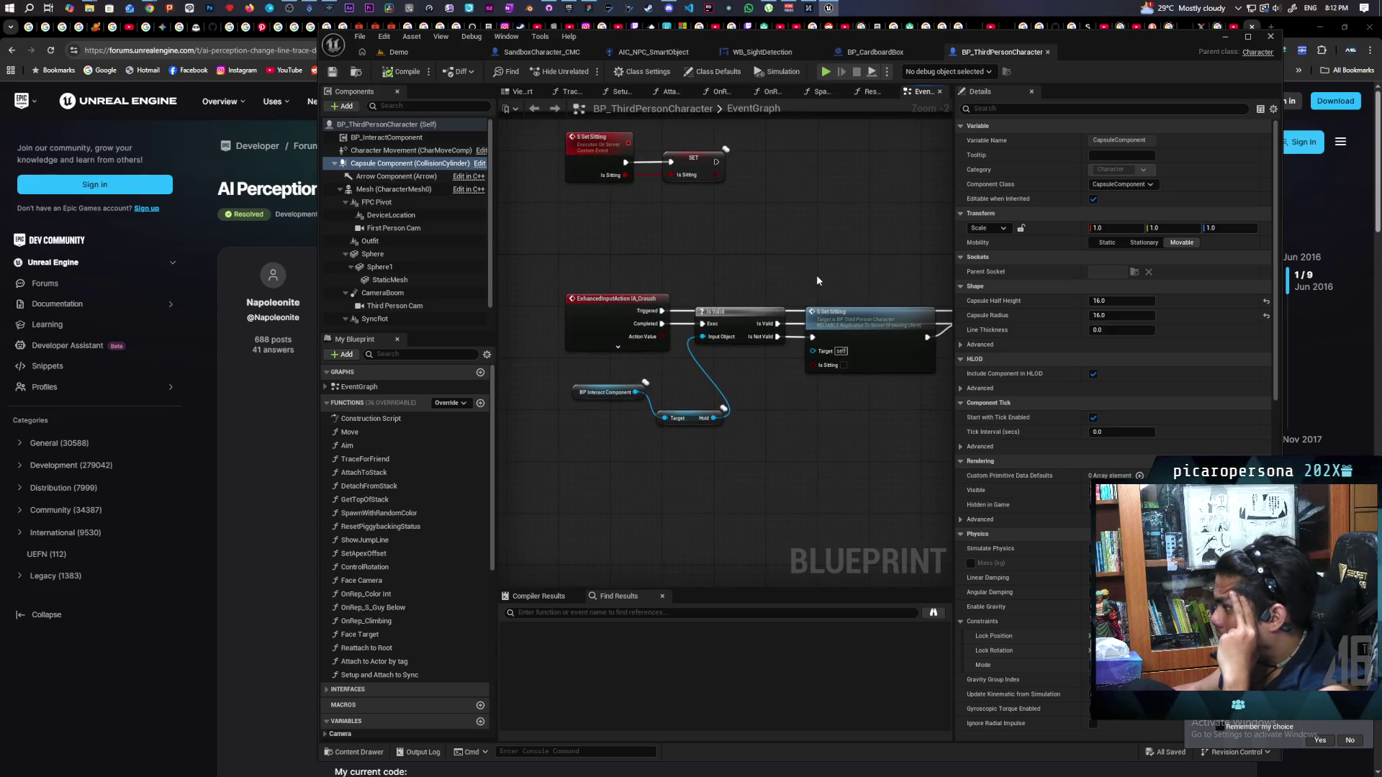
{"action": "scroll", "coordinate": [783, 253], "scroll_direction": "down", "scroll_amount": 6}
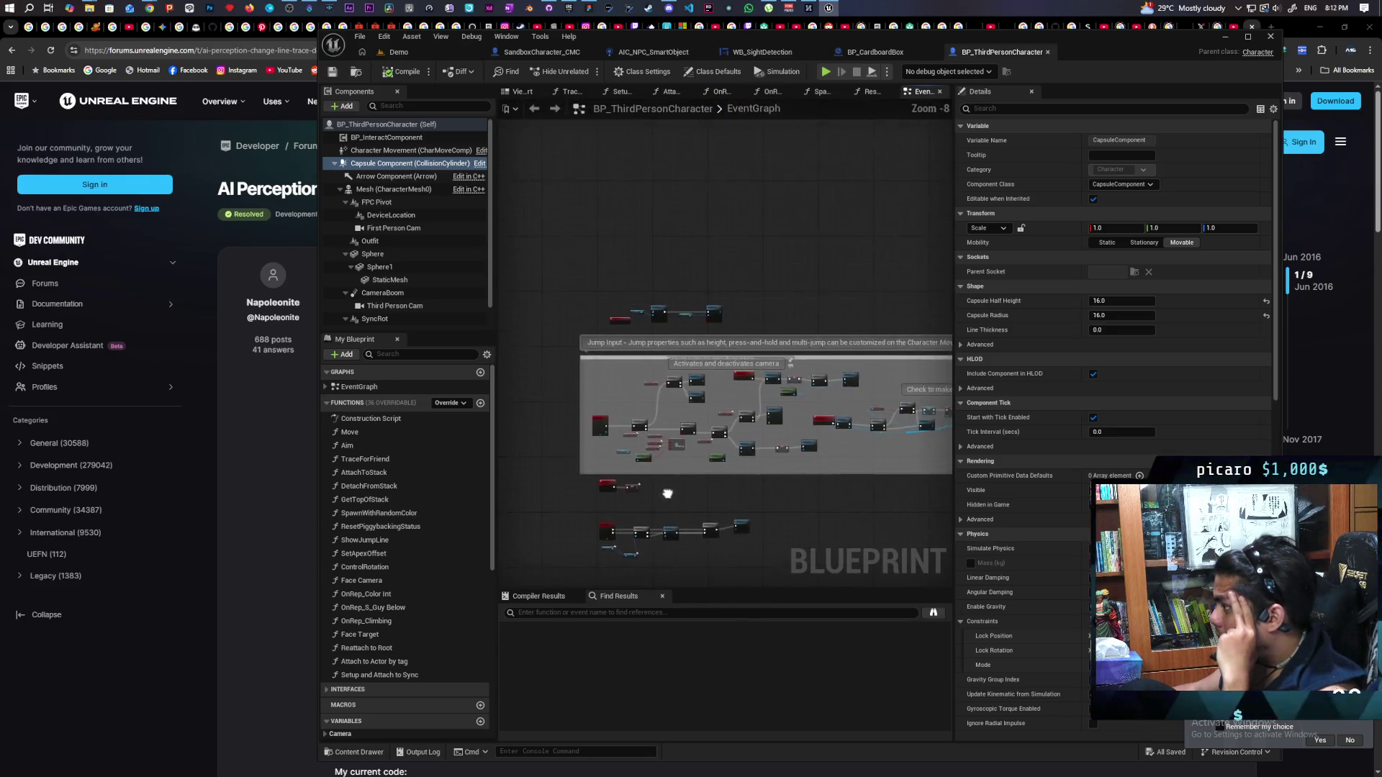
{"action": "left_click_drag", "start_coordinate": [667, 494], "coordinate": [654, 423]}
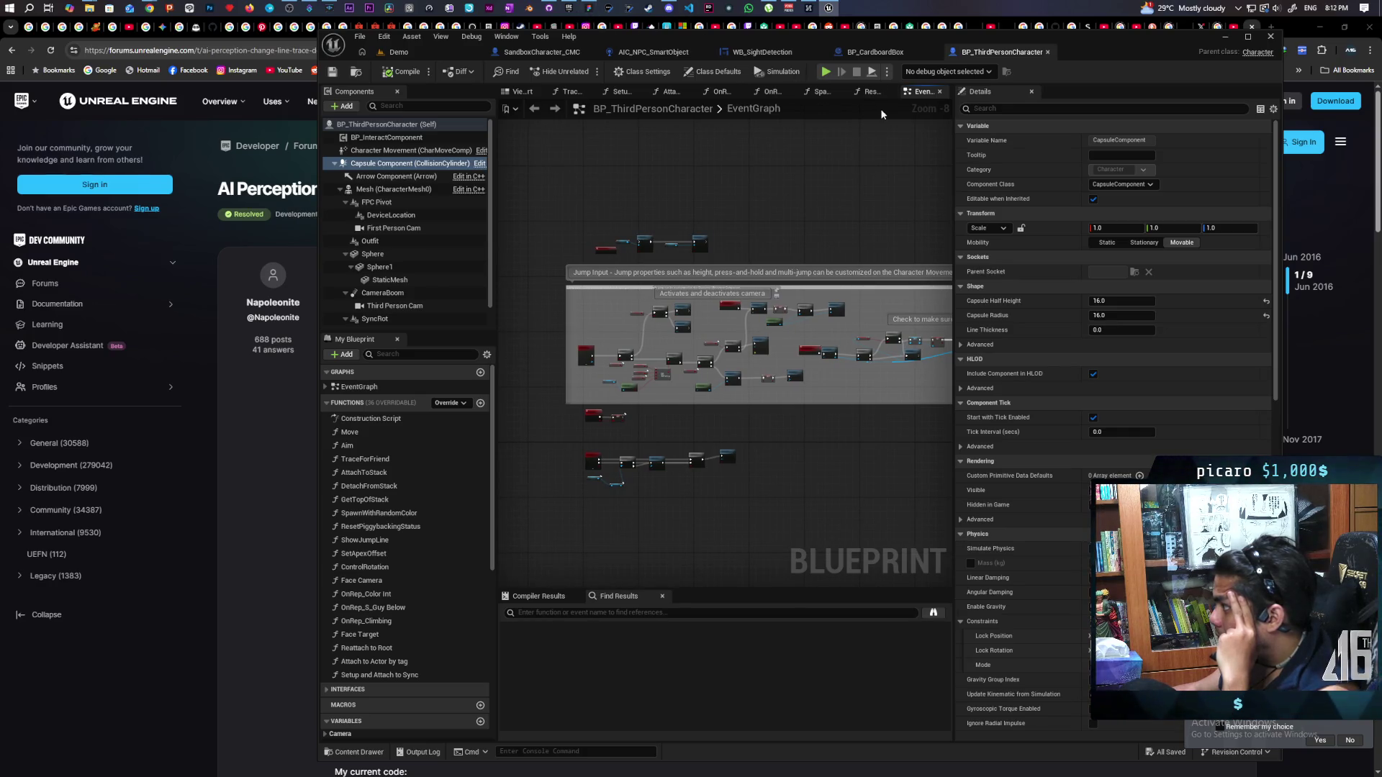
{"action": "scroll", "coordinate": [705, 227], "scroll_direction": "up", "scroll_amount": 2}
{"action": "scroll", "coordinate": [705, 228], "scroll_direction": "down", "scroll_amount": 2}
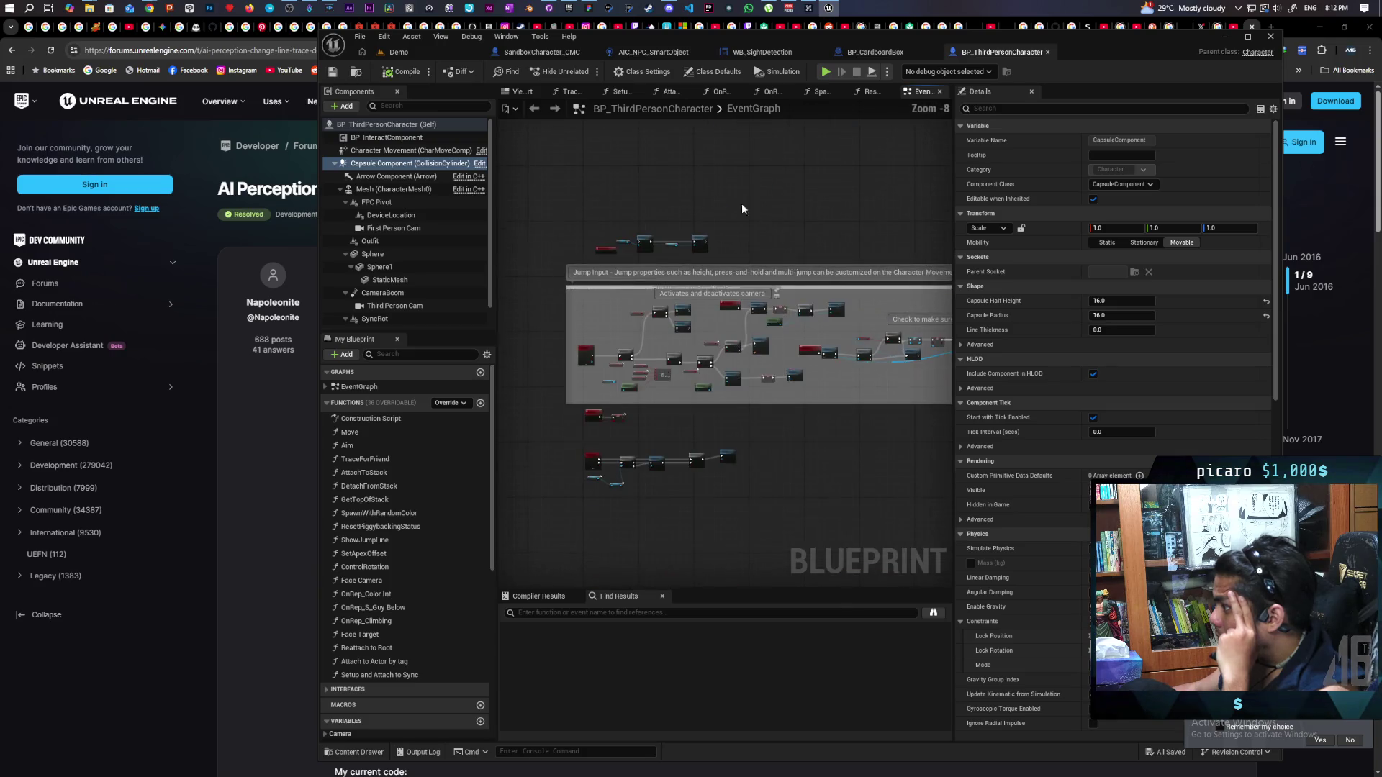
{"action": "left_click", "coordinate": [645, 55]}
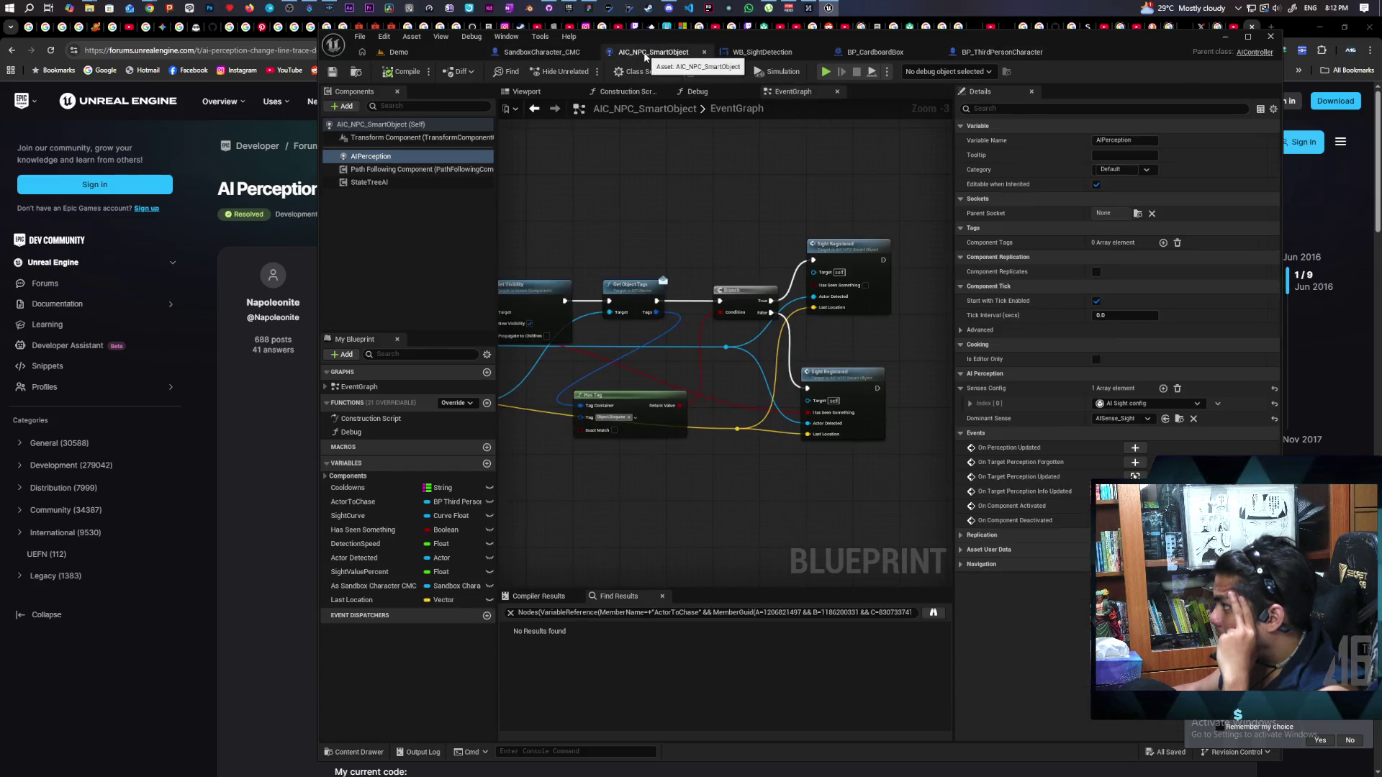
Locate and select the Get Object Tags and Object.Disguise Has Tag nodes in the AIC_NPC_SmartObject EventGraph
{"action": "scroll", "coordinate": [749, 248], "scroll_direction": "down", "scroll_amount": 4}
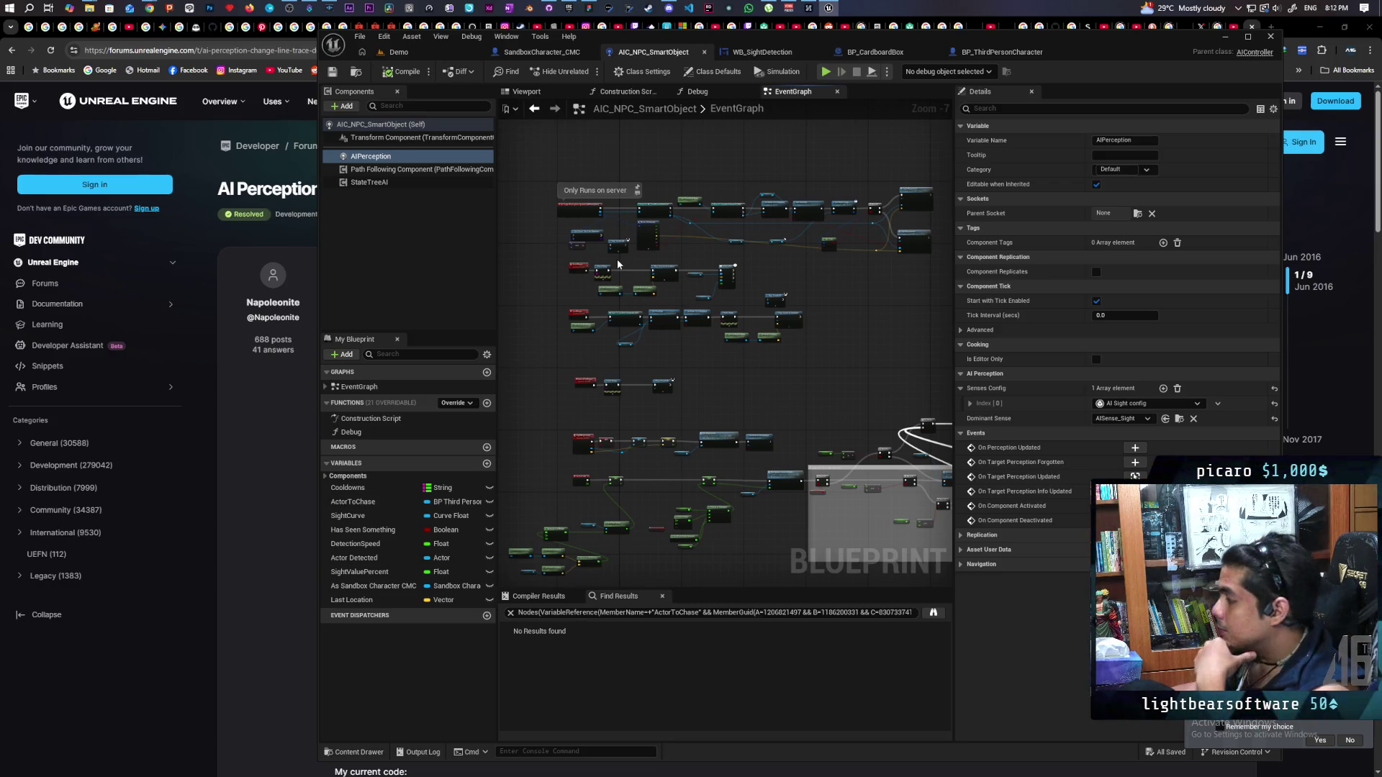
{"action": "mouse_move", "coordinate": [770, 376]}
{"action": "left_mouse_down"}
{"action": "mouse_move", "coordinate": [721, 280]}
{"action": "mouse_move", "coordinate": [589, 258]}
{"action": "left_mouse_up"}
{"action": "scroll", "coordinate": [749, 286], "scroll_direction": "up", "scroll_amount": 1}
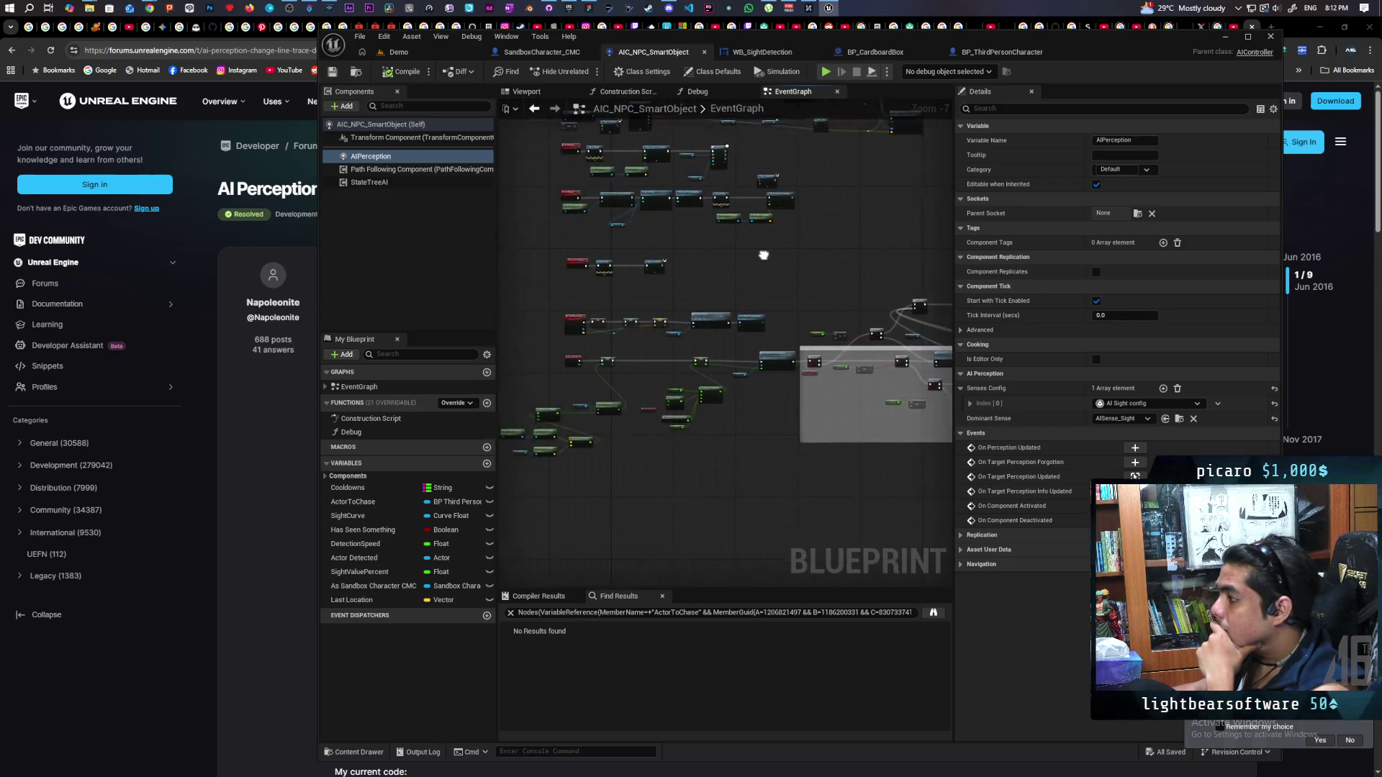
{"action": "scroll", "coordinate": [749, 286], "scroll_direction": "up", "scroll_amount": 1}
{"action": "left_click_drag", "start_coordinate": [743, 290], "coordinate": [770, 232]}
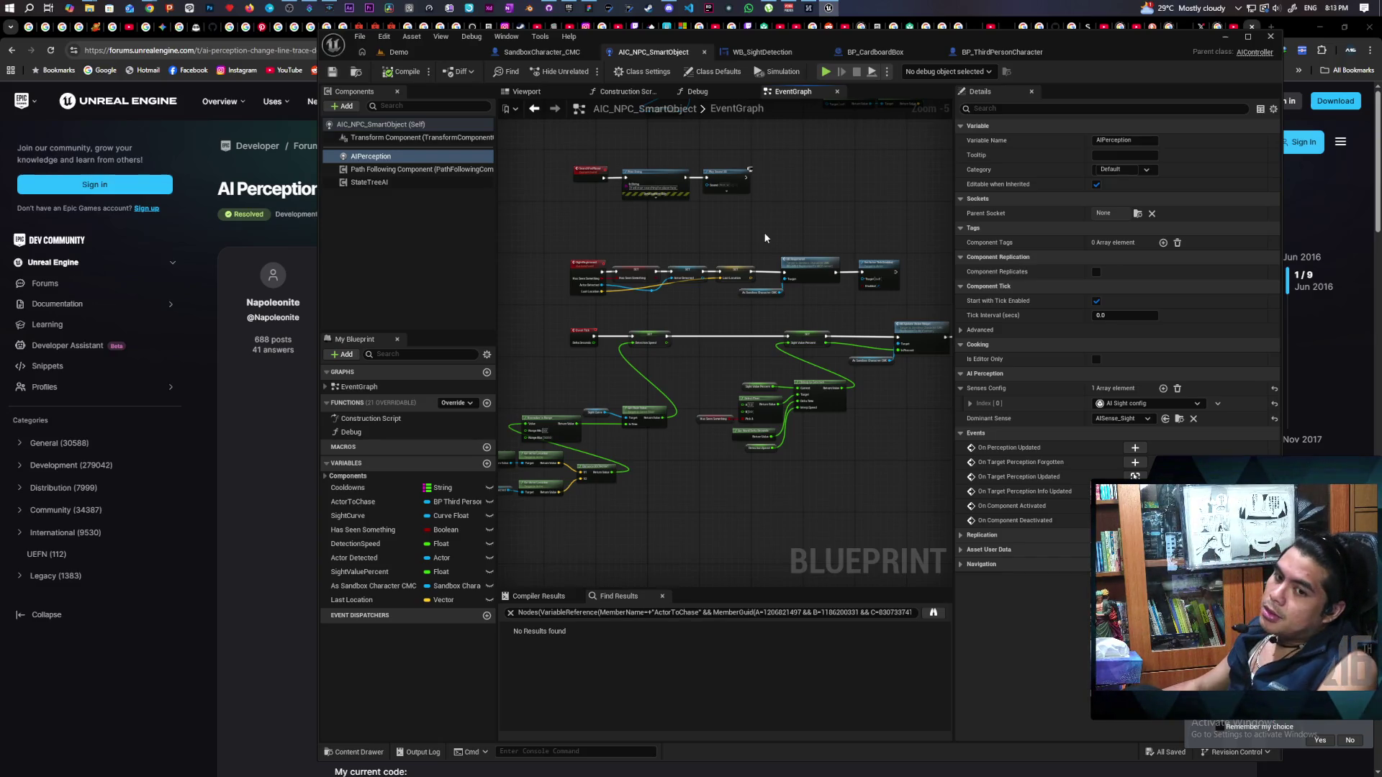
{"action": "scroll", "coordinate": [779, 234], "scroll_direction": "down", "scroll_amount": 1}
{"action": "mouse_move", "coordinate": [740, 324]}
{"action": "left_mouse_down"}
{"action": "mouse_move", "coordinate": [694, 370]}
{"action": "mouse_move", "coordinate": [623, 389]}
{"action": "left_mouse_up"}
{"action": "scroll", "coordinate": [622, 403], "scroll_direction": "up", "scroll_amount": 5}
{"action": "mouse_move", "coordinate": [610, 204]}
{"action": "left_mouse_down"}
{"action": "mouse_move", "coordinate": [693, 558]}
{"action": "mouse_move", "coordinate": [690, 547]}
{"action": "left_mouse_up"}
{"action": "mouse_move", "coordinate": [685, 500]}
{"action": "left_mouse_down"}
{"action": "mouse_move", "coordinate": [885, 486]}
{"action": "mouse_move", "coordinate": [792, 472]}
{"action": "mouse_move", "coordinate": [547, 479]}
{"action": "mouse_move", "coordinate": [713, 488]}
{"action": "mouse_move", "coordinate": [803, 439]}
{"action": "mouse_move", "coordinate": [723, 442]}
{"action": "left_mouse_up"}
{"action": "left_click", "coordinate": [722, 442]}
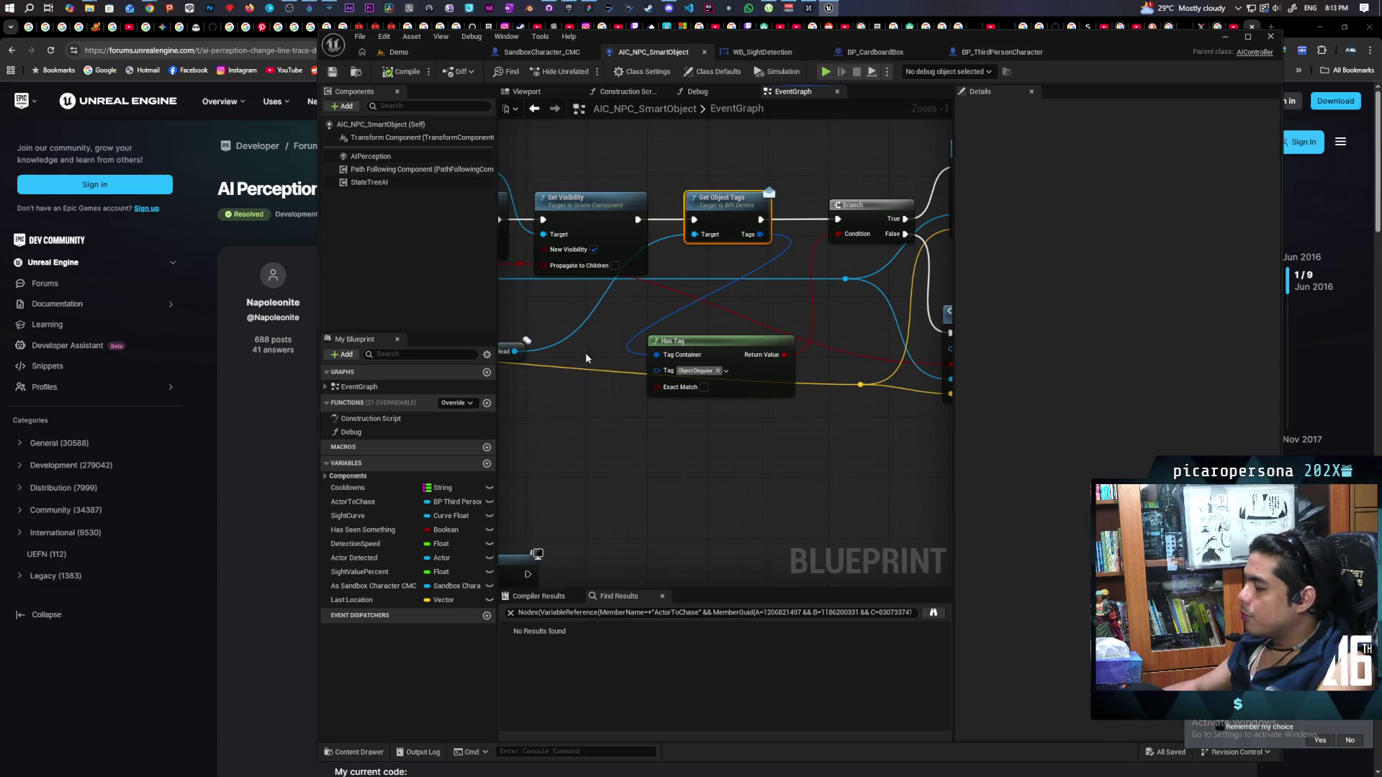
Inspect the Head variable and the On Target Perception Updated event, then return to BP_ThirdPersonCharacter
{"action": "left_click_drag", "start_coordinate": [586, 356], "coordinate": [727, 349]}
{"action": "left_click", "coordinate": [639, 340]}
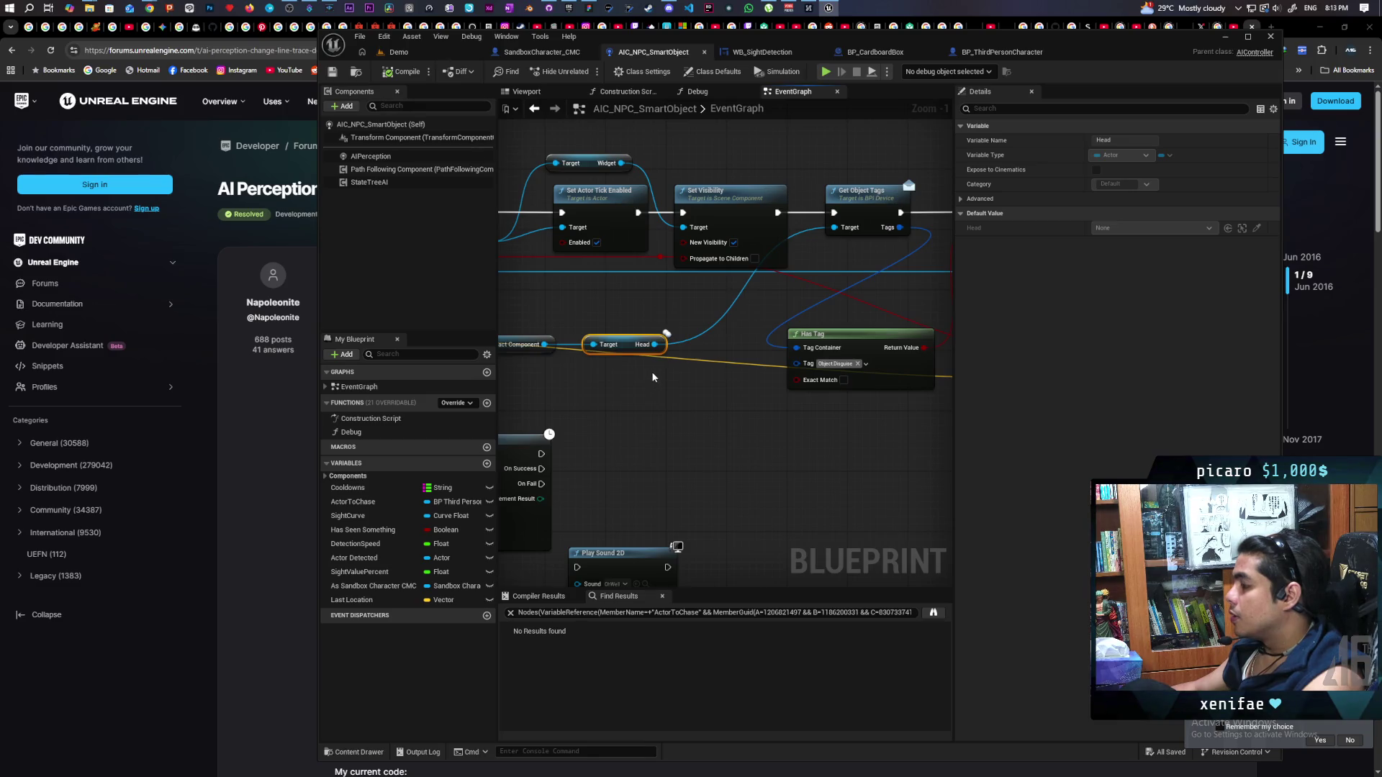
{"action": "scroll", "coordinate": [673, 385], "scroll_direction": "down", "scroll_amount": 4}
{"action": "scroll", "coordinate": [899, 385], "scroll_direction": "up", "scroll_amount": 2}
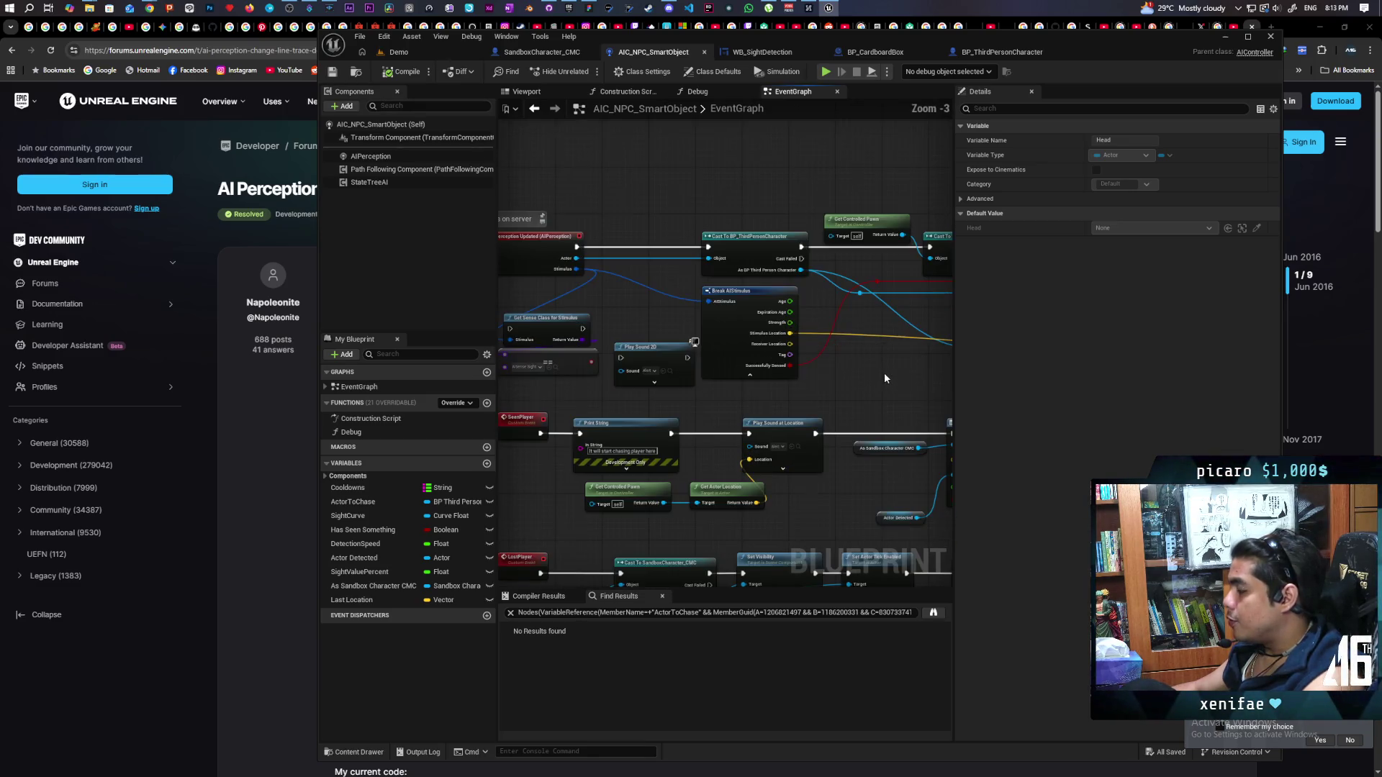
{"action": "scroll", "coordinate": [785, 353], "scroll_direction": "up", "scroll_amount": 2}
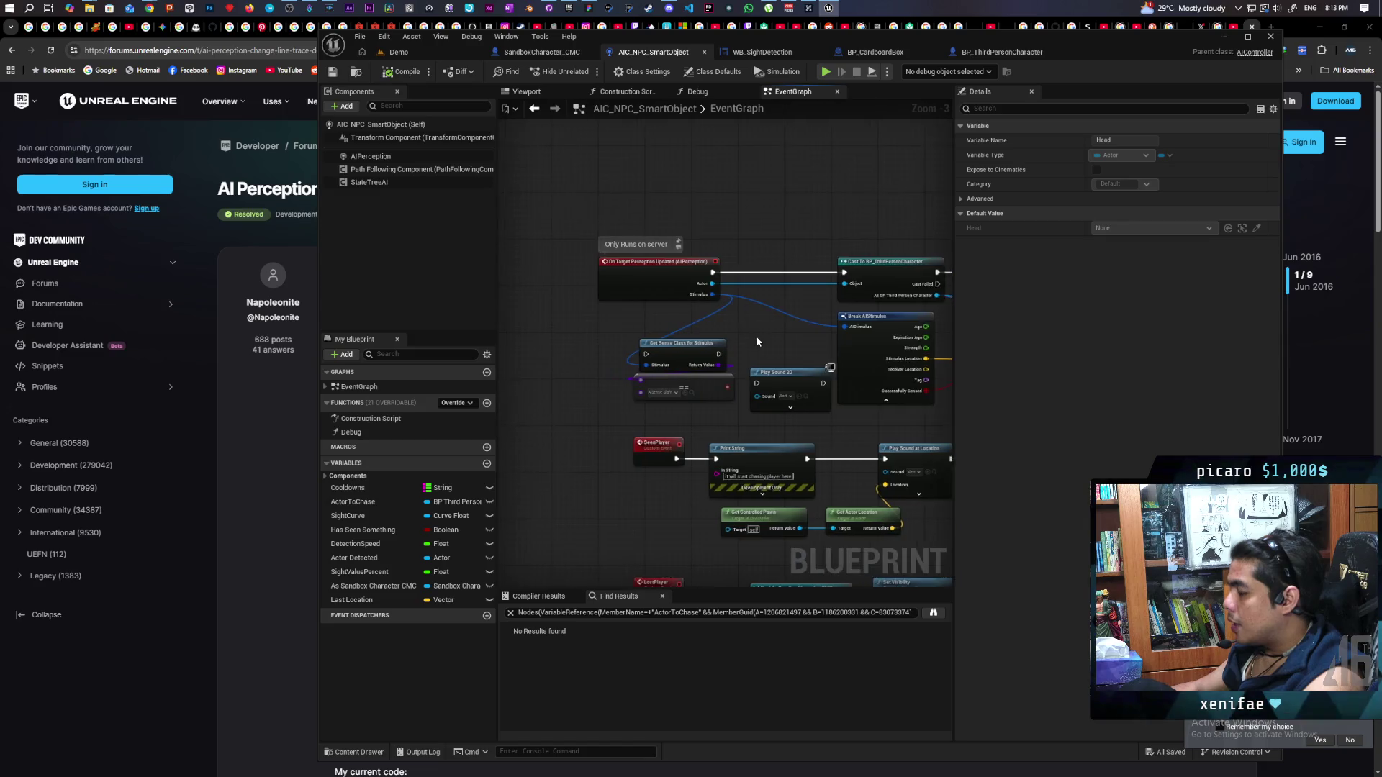
{"action": "mouse_move", "coordinate": [750, 223]}
{"action": "left_mouse_down"}
{"action": "mouse_move", "coordinate": [645, 316]}
{"action": "mouse_move", "coordinate": [743, 331]}
{"action": "mouse_move", "coordinate": [655, 311]}
{"action": "left_mouse_up"}
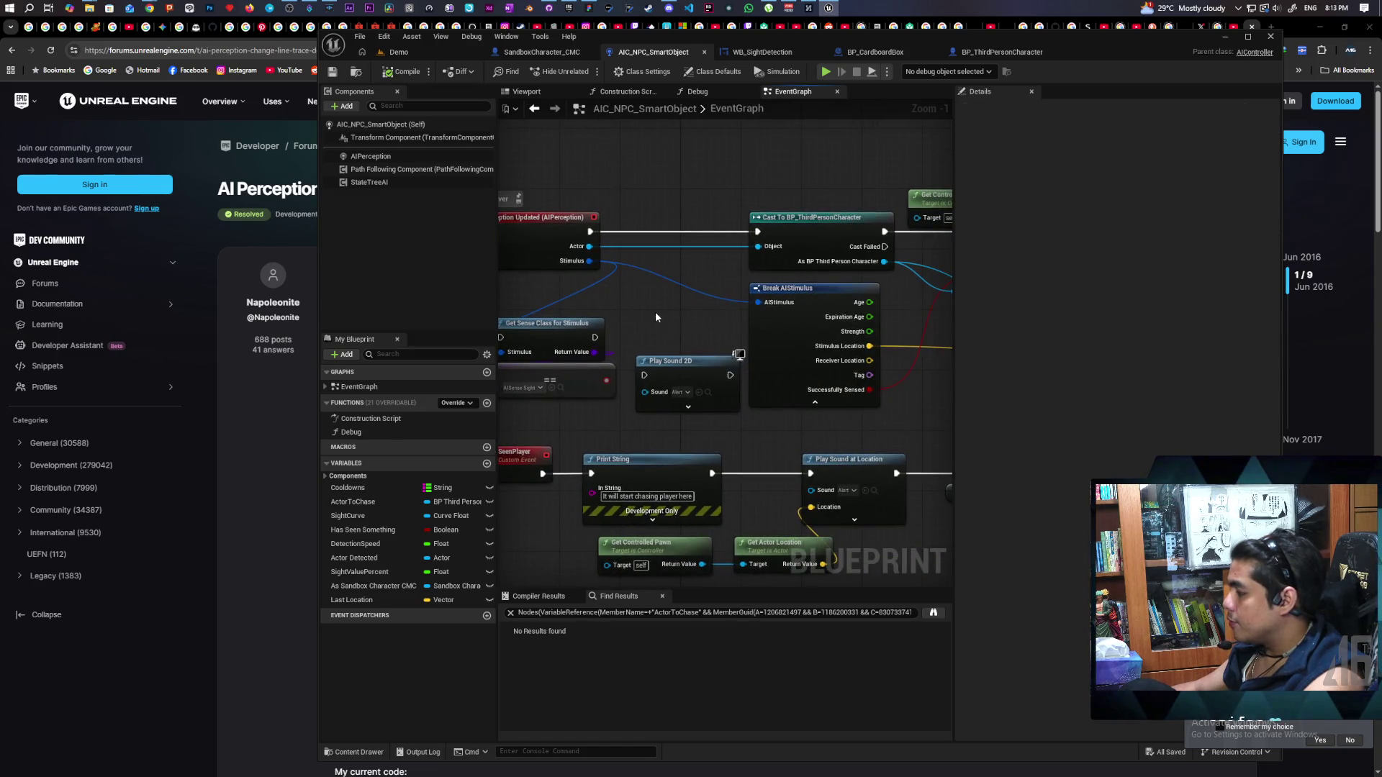
{"action": "left_click", "coordinate": [1000, 52]}
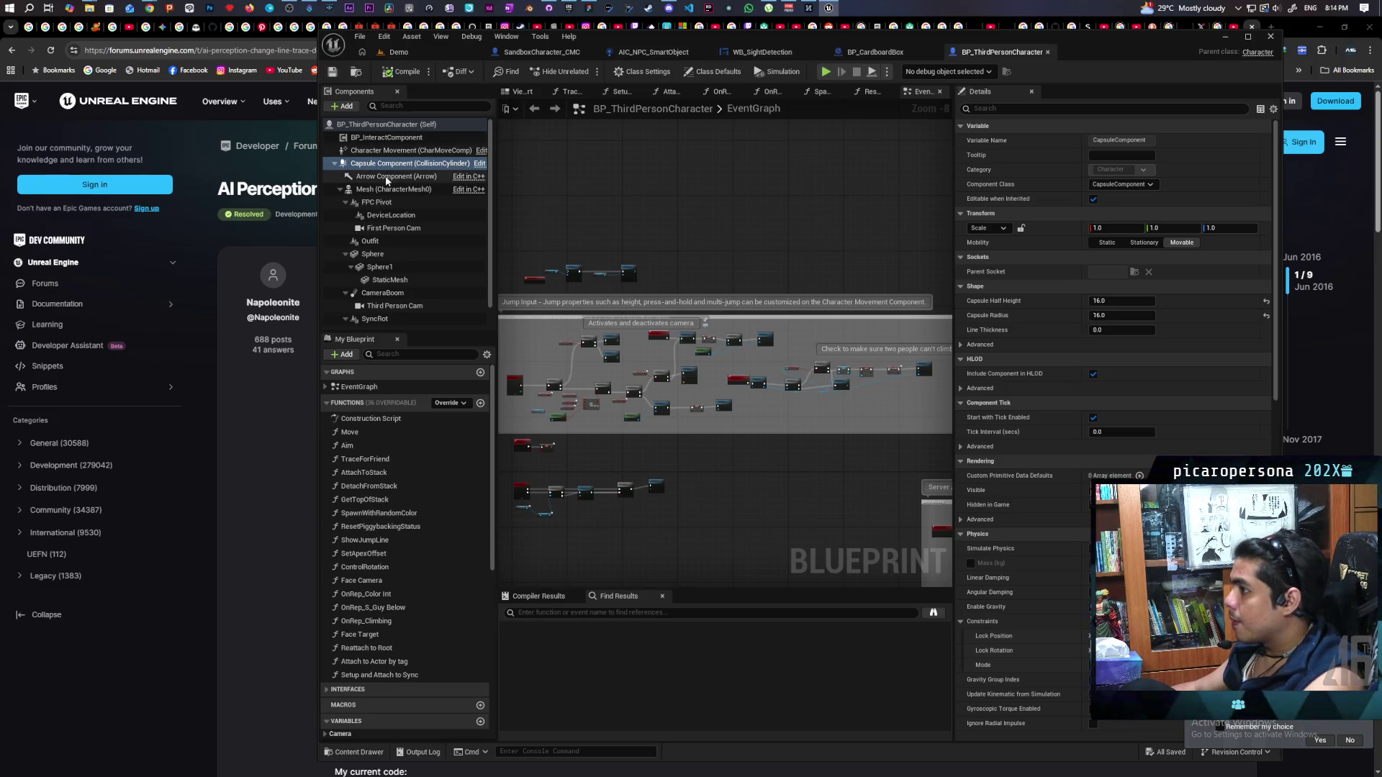
{"action": "type", "text": "collis"}
Filter Details by 'collisi' and check the mesh, FPC Pivot, DeviceLocation, First Person Cam, Outfit, Sphere and Sphere1
{"action": "left_click", "coordinate": [973, 112]}
{"action": "type", "text": "collisi"}
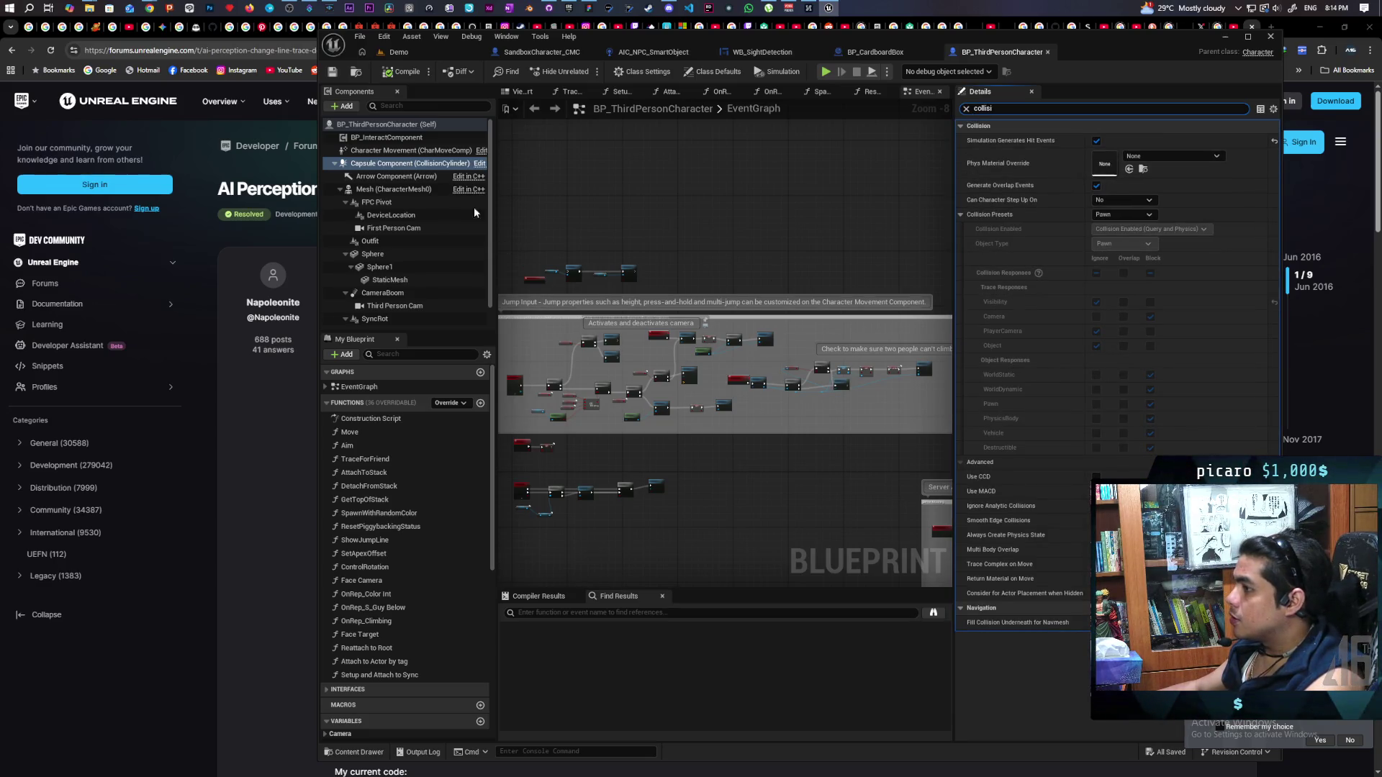
{"action": "left_click", "coordinate": [426, 190]}
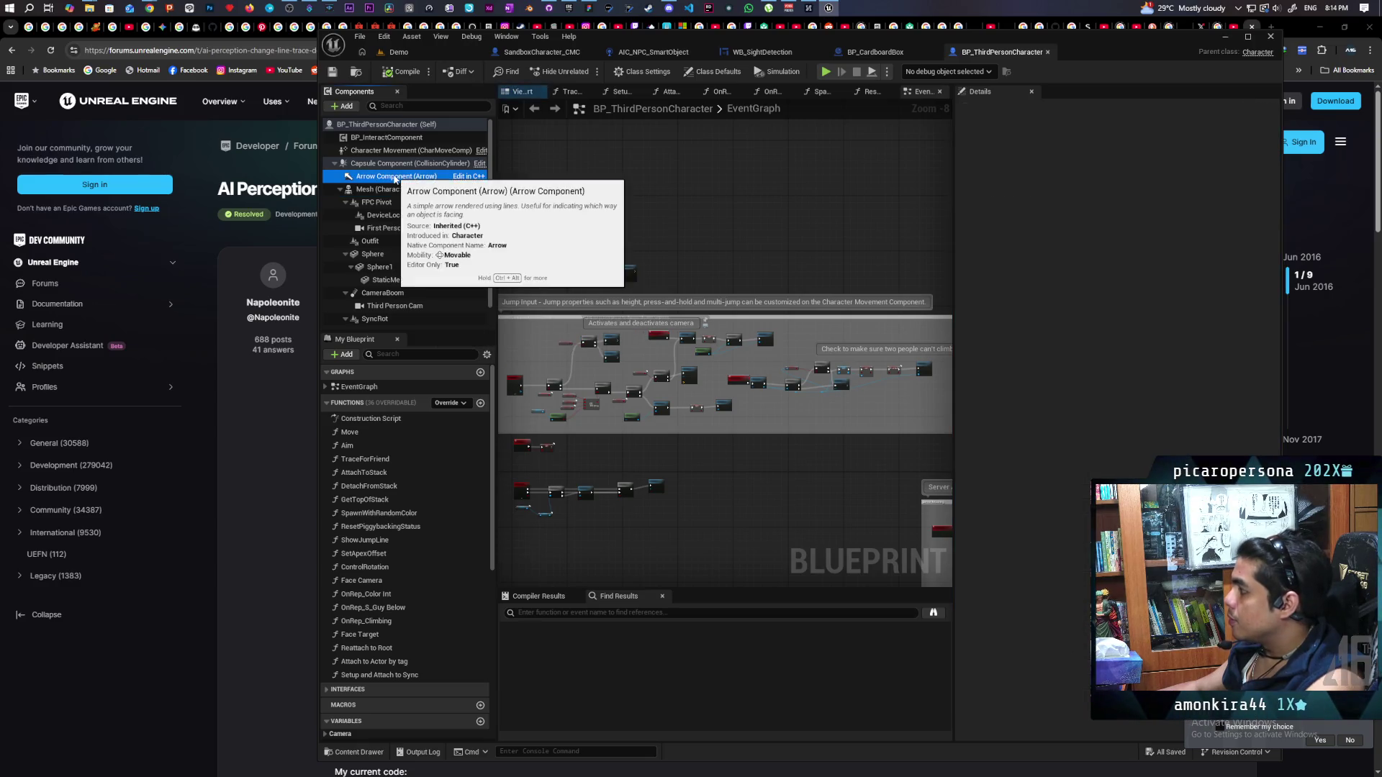
{"action": "left_click", "coordinate": [393, 204]}
{"action": "left_click", "coordinate": [391, 216]}
{"action": "left_click", "coordinate": [391, 228]}
{"action": "left_click", "coordinate": [390, 242]}
{"action": "left_click", "coordinate": [390, 254]}
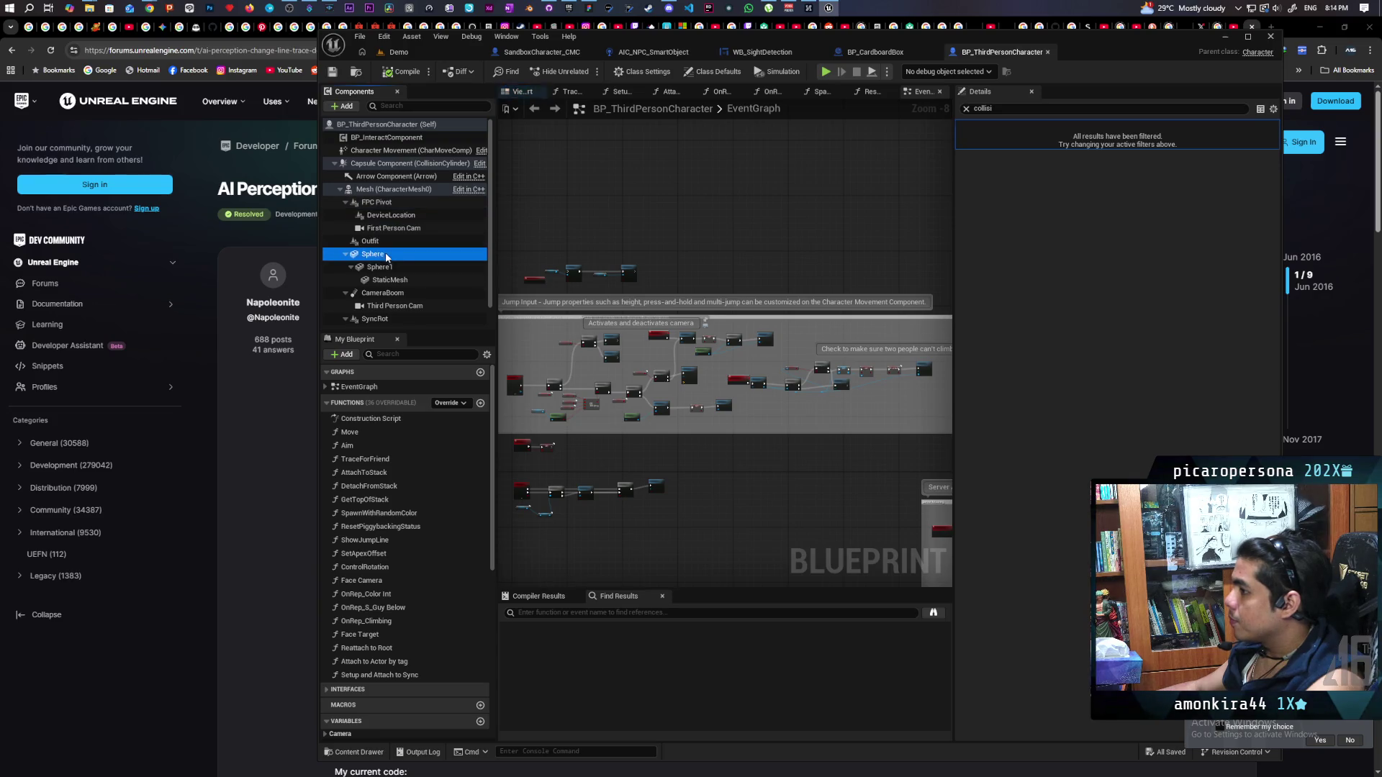
{"action": "left_click", "coordinate": [391, 268]}
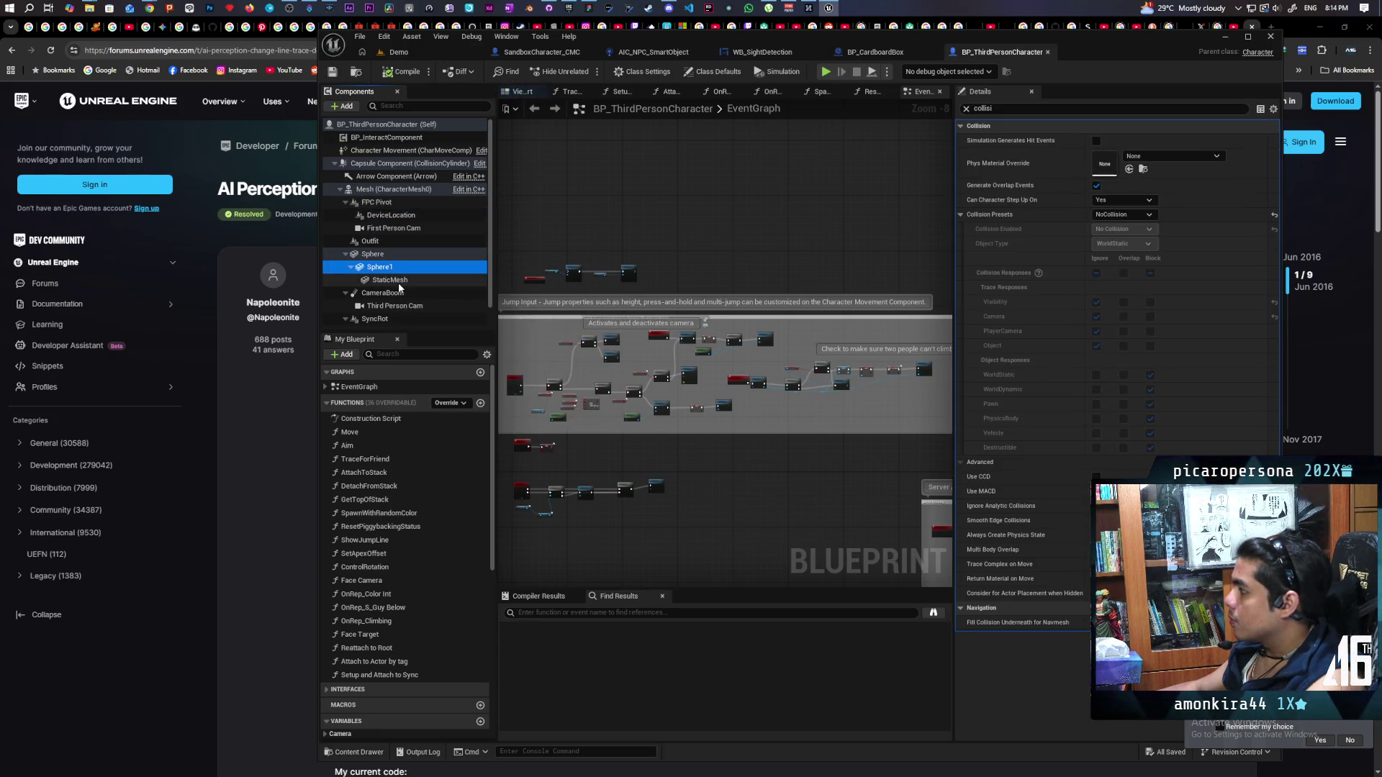
Check collision on StaticMesh, CameraBoom, Third Person Cam, SyncRot, Sync and the capsule, then return to Demo
{"action": "left_click", "coordinate": [394, 280]}
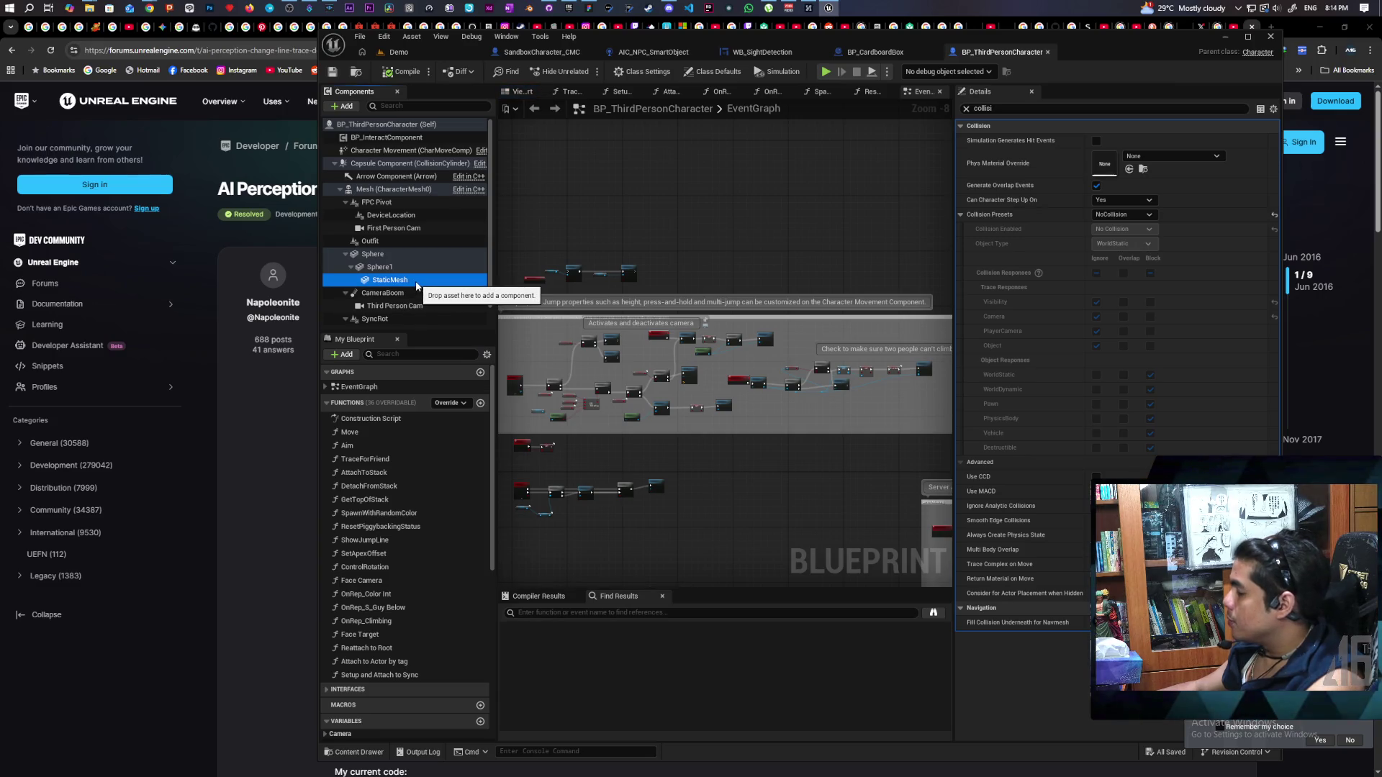
{"action": "left_click", "coordinate": [394, 293]}
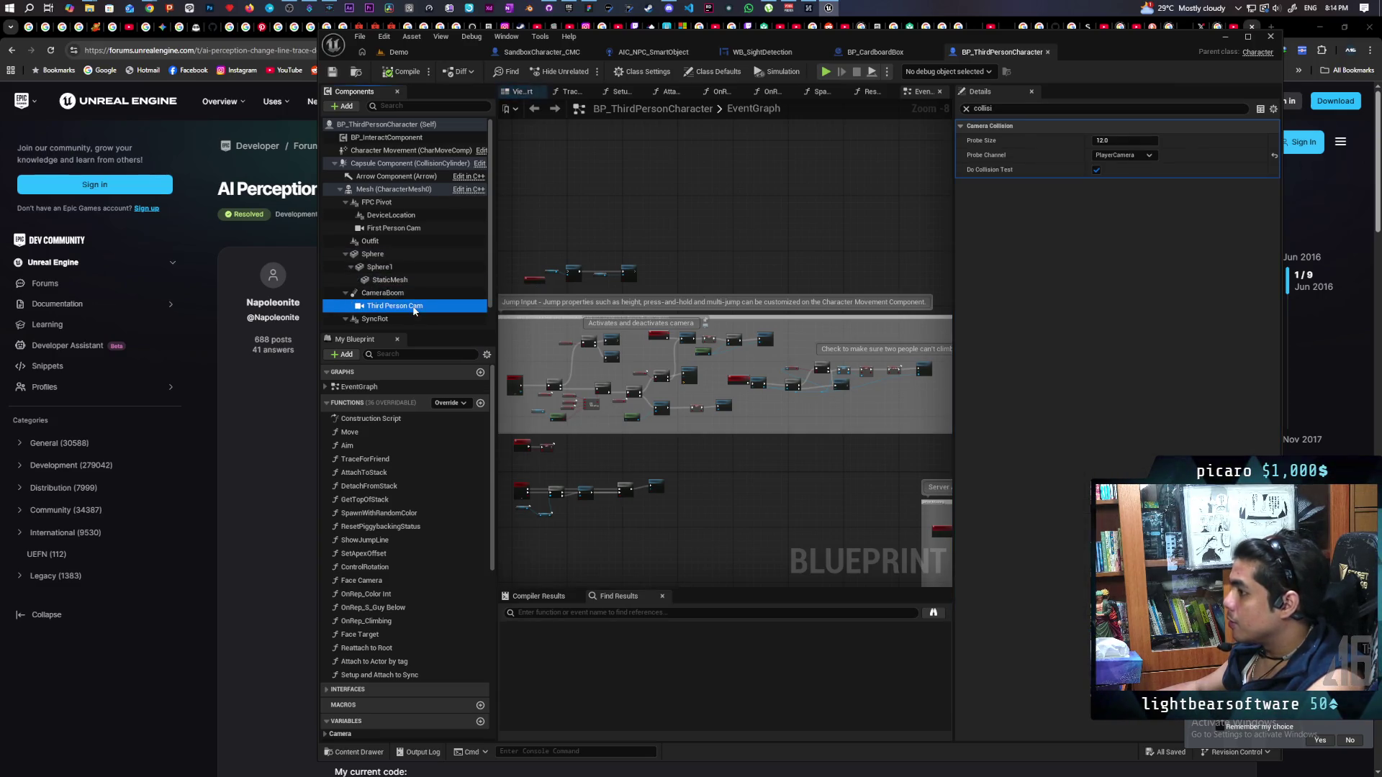
{"action": "left_click", "coordinate": [395, 306]}
{"action": "left_click", "coordinate": [400, 319]}
{"action": "key", "text": "Down"}
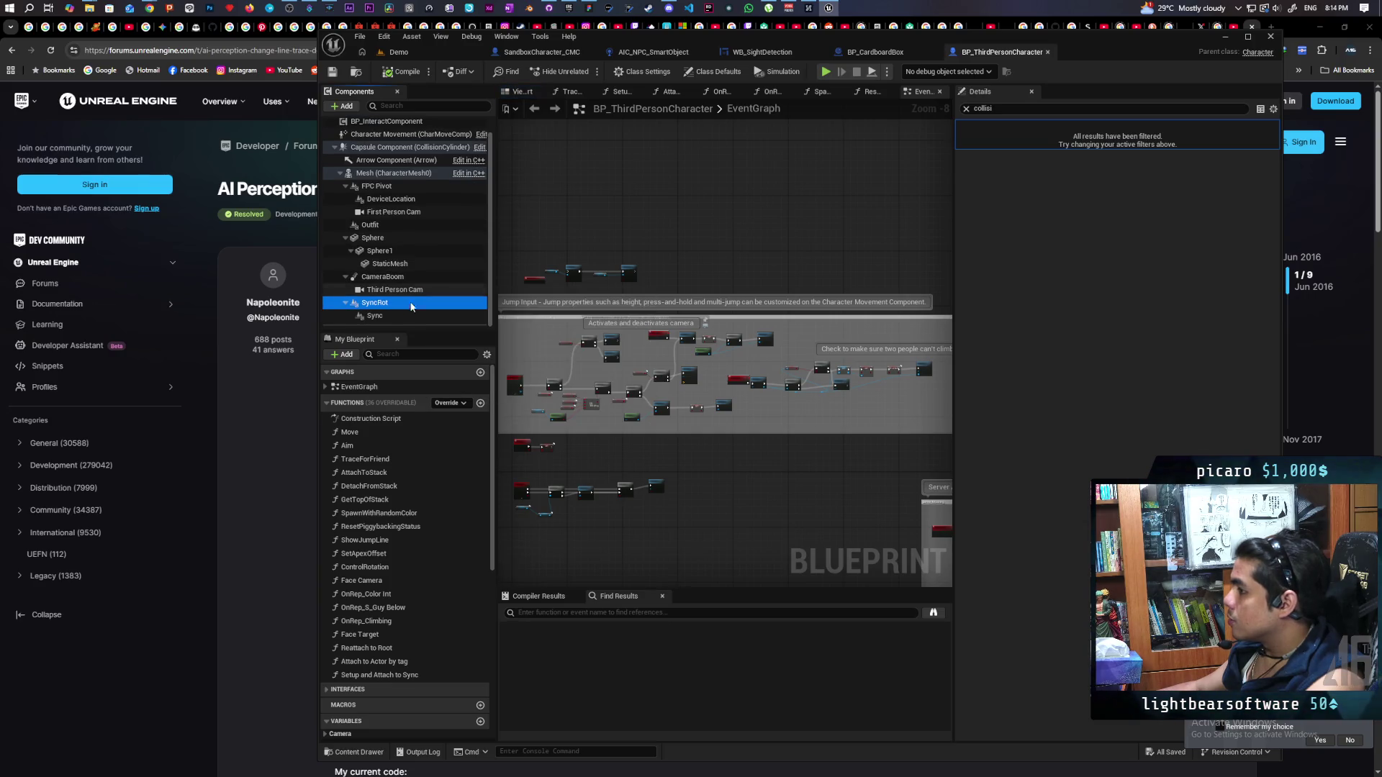
{"action": "scroll", "coordinate": [403, 298], "scroll_direction": "up", "scroll_amount": 1}
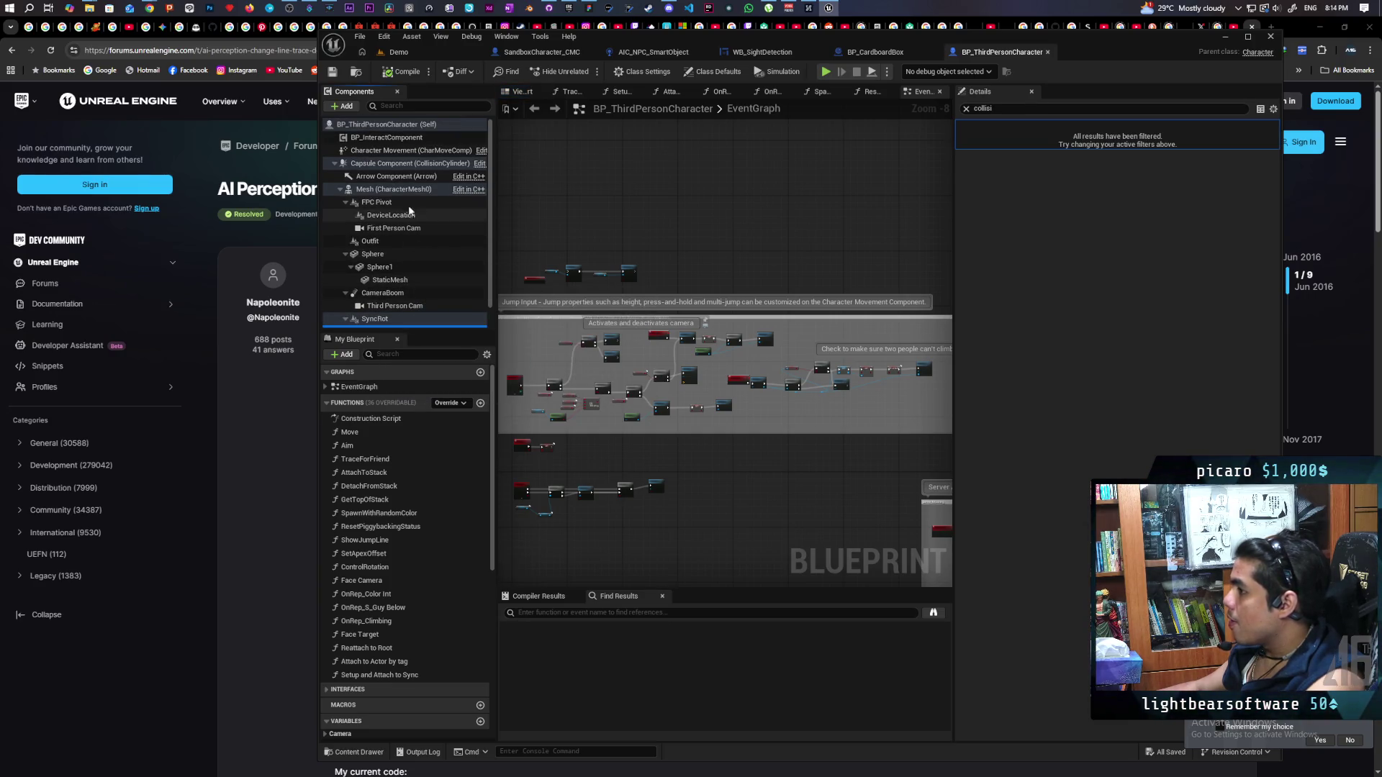
{"action": "left_click", "coordinate": [395, 164]}
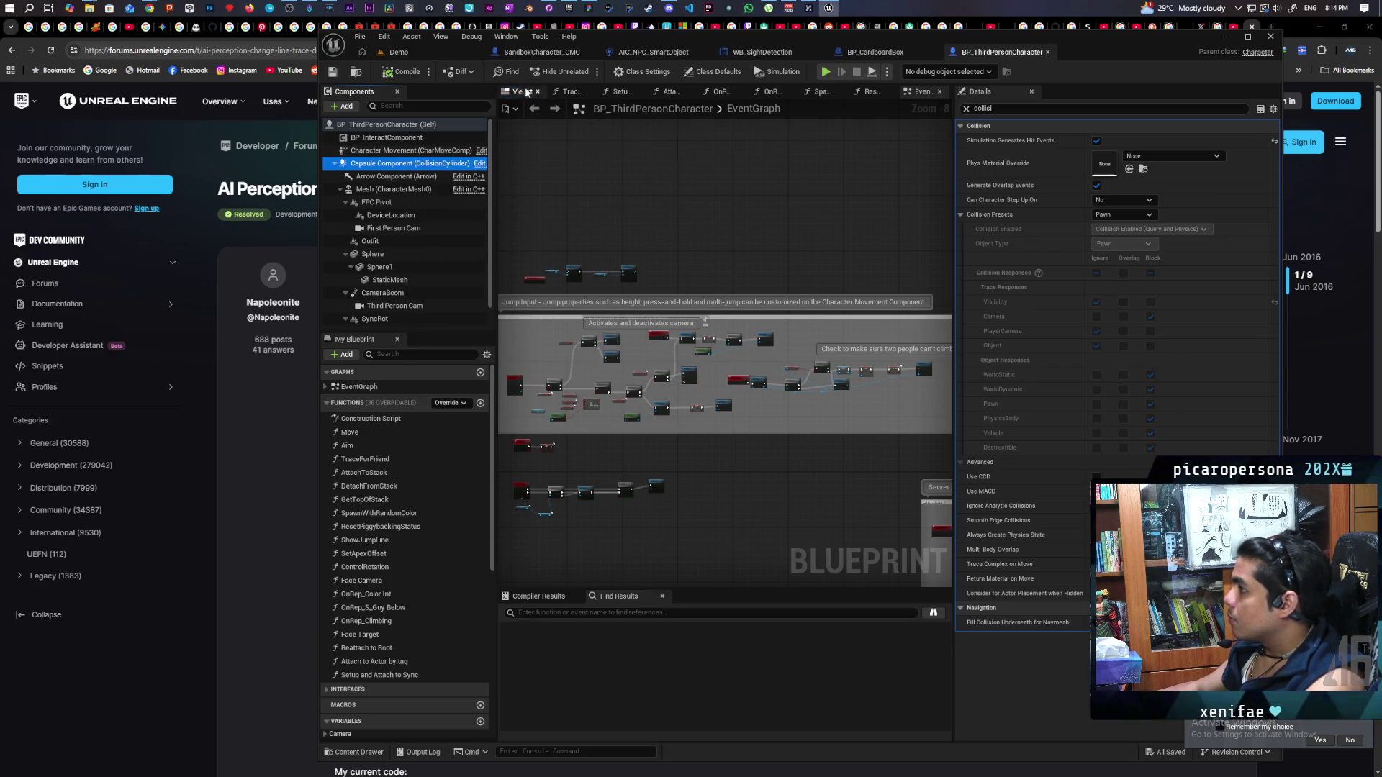
{"action": "left_click", "coordinate": [398, 52]}
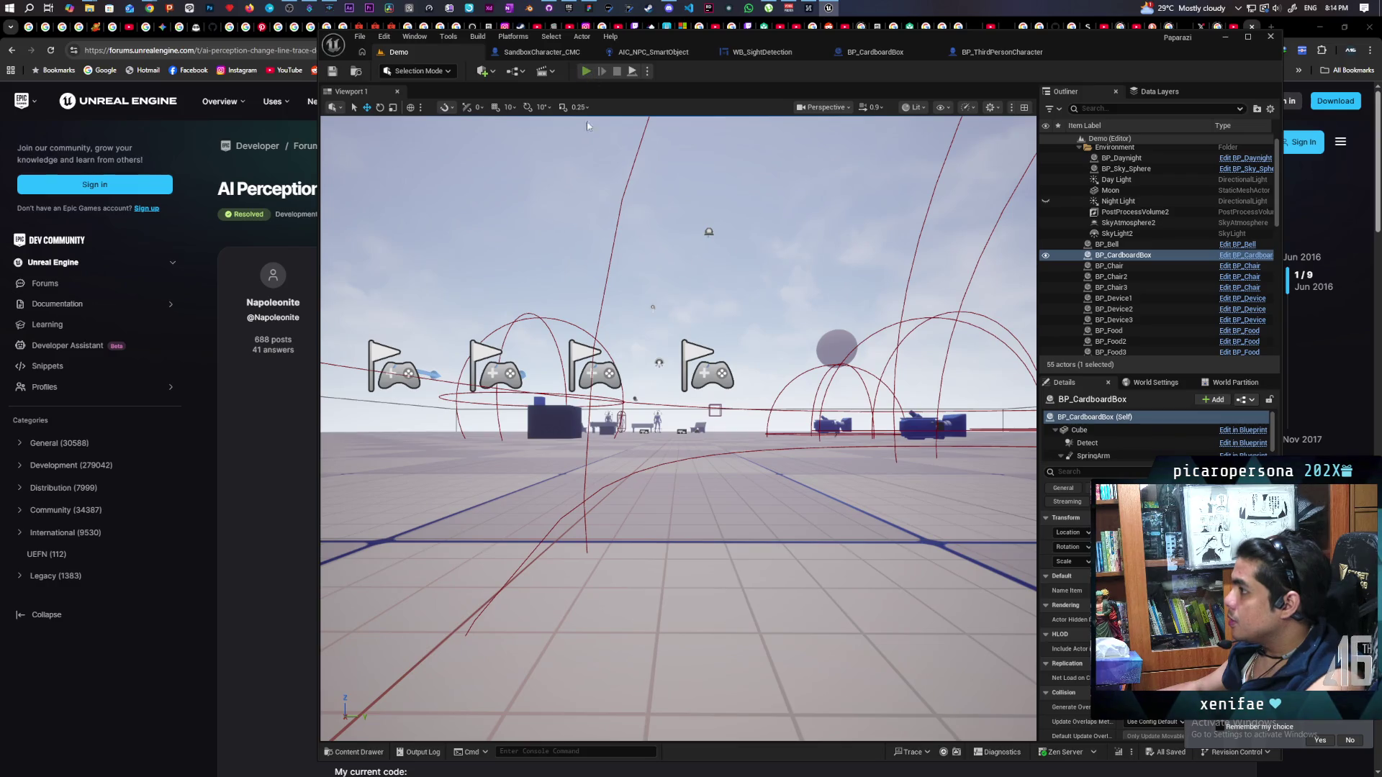
Start a multiplayer play test of the Demo level, then stop it to resume editing
{"action": "left_click", "coordinate": [586, 70]}
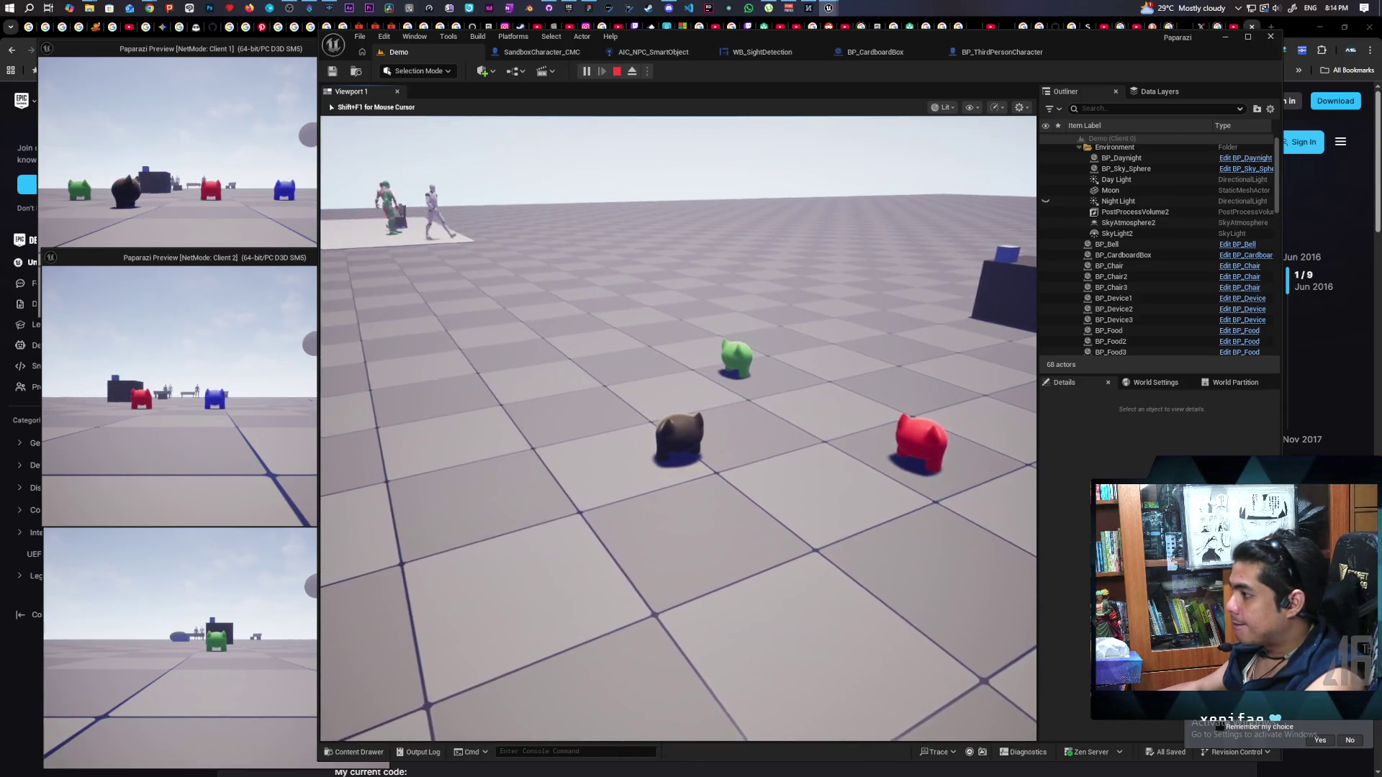
{"action": "key", "text": "shift+F1"}
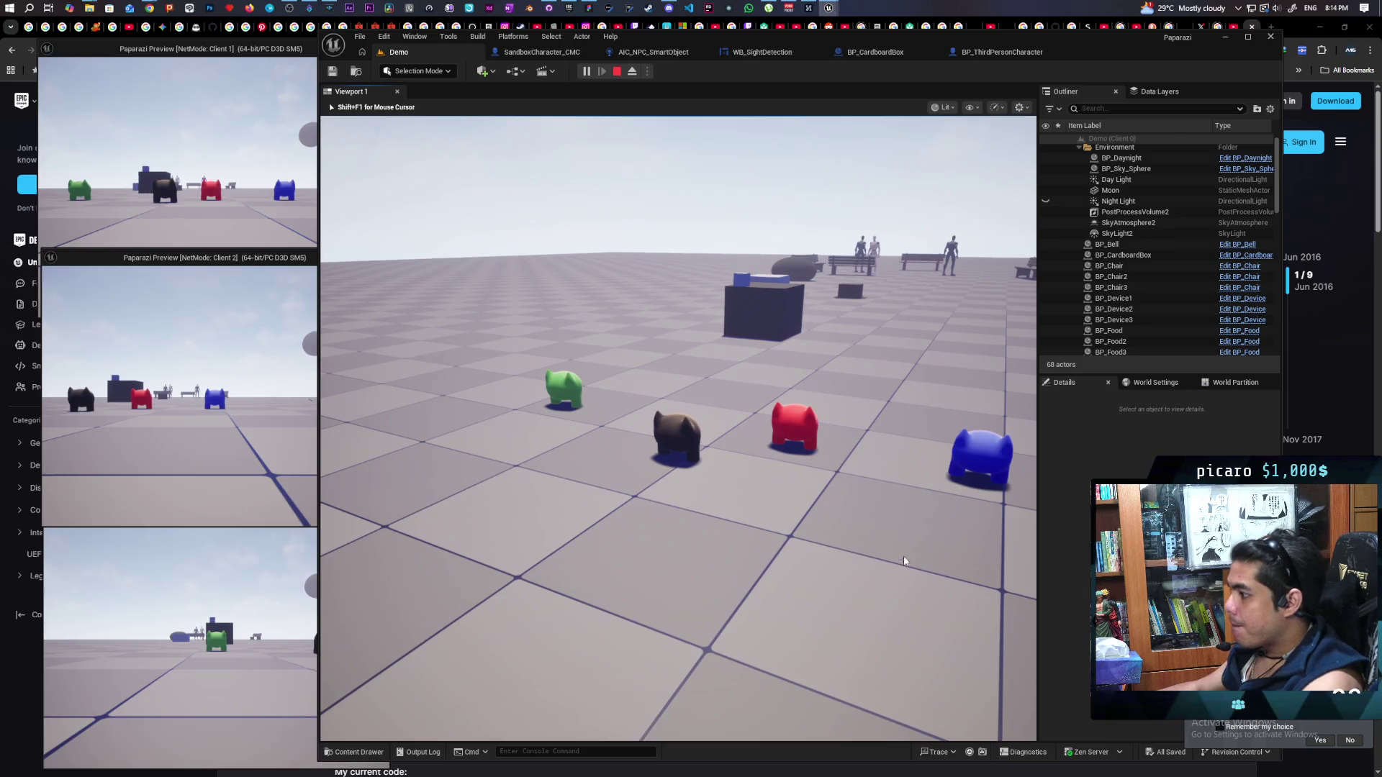
{"action": "key", "text": "Escape"}
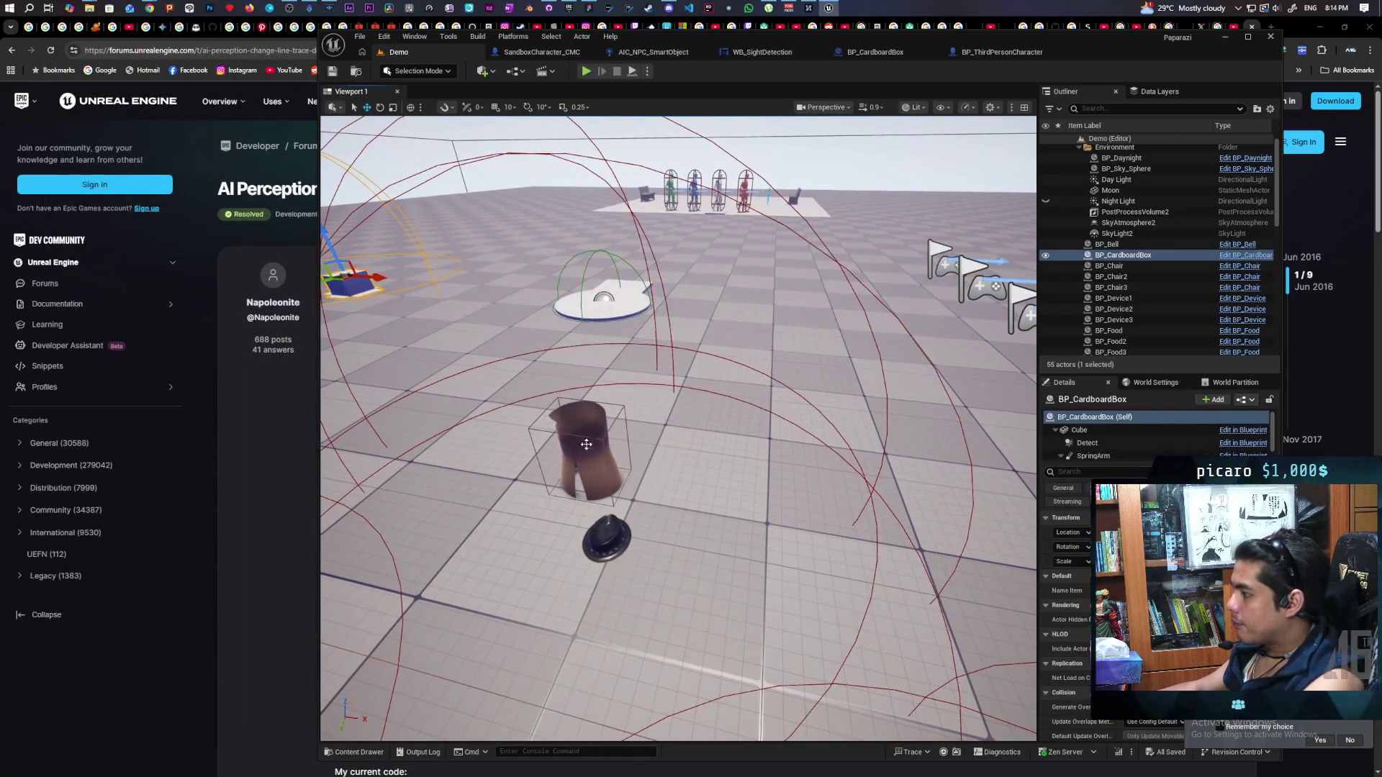
Add the Object.Disguise object tag to the outfit's blueprint and save it
{"action": "left_click", "coordinate": [584, 450]}
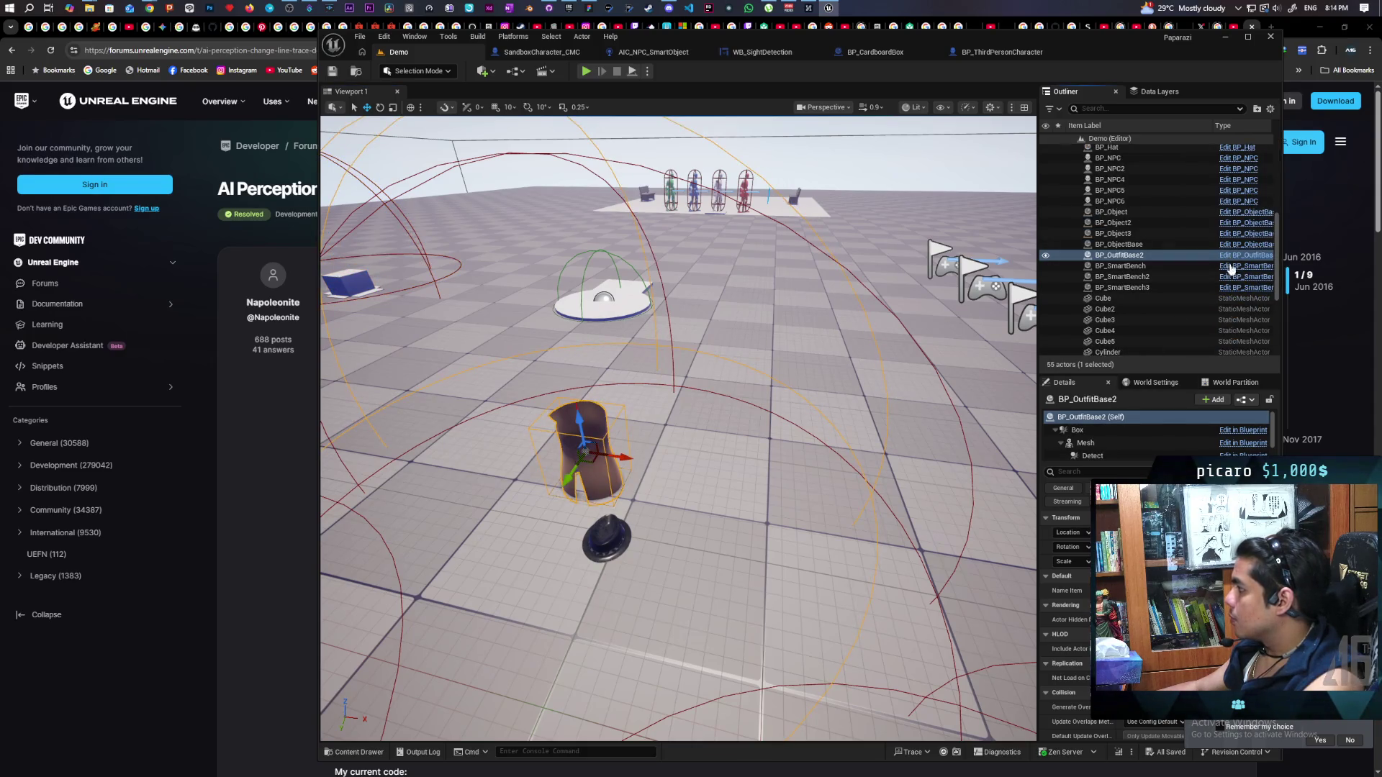
{"action": "left_click", "coordinate": [1232, 257]}
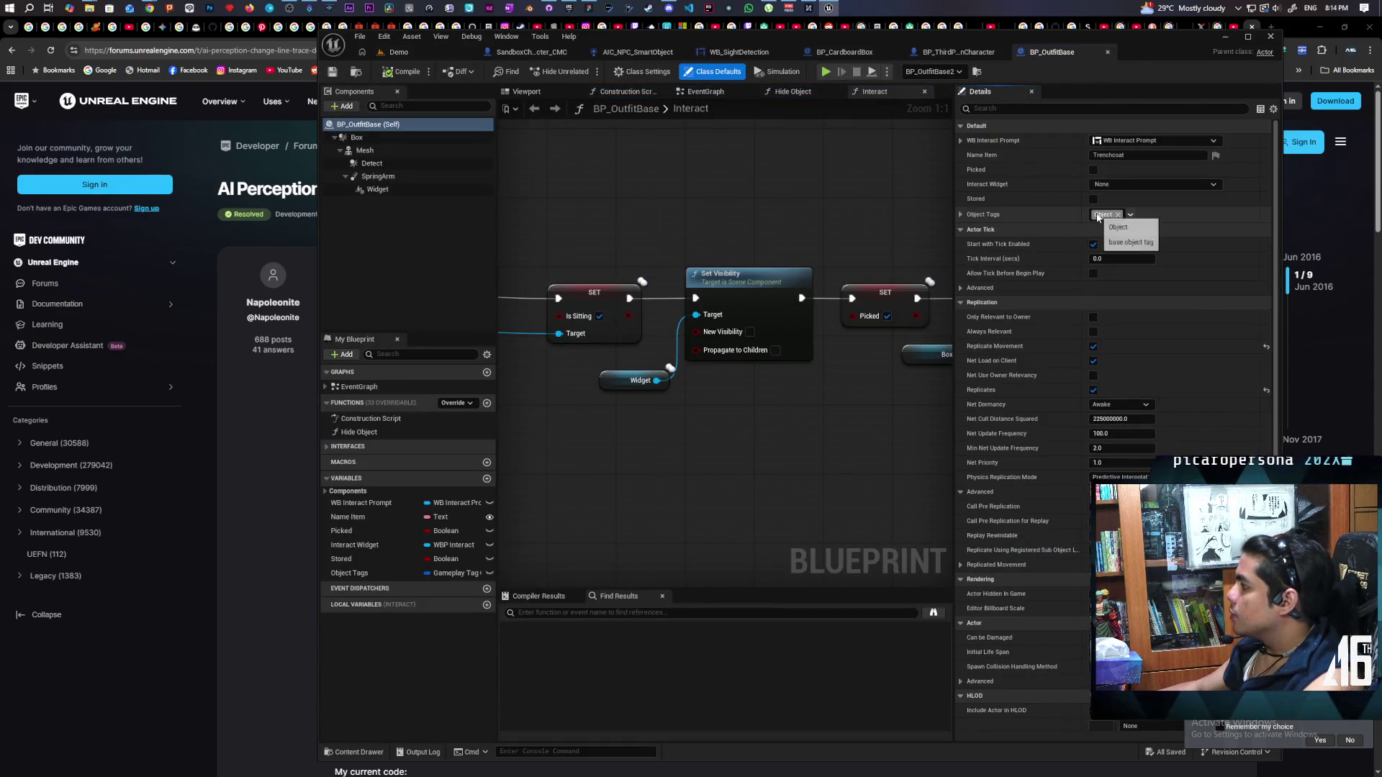
{"action": "left_click", "coordinate": [1130, 214]}
{"action": "left_click", "coordinate": [1109, 300]}
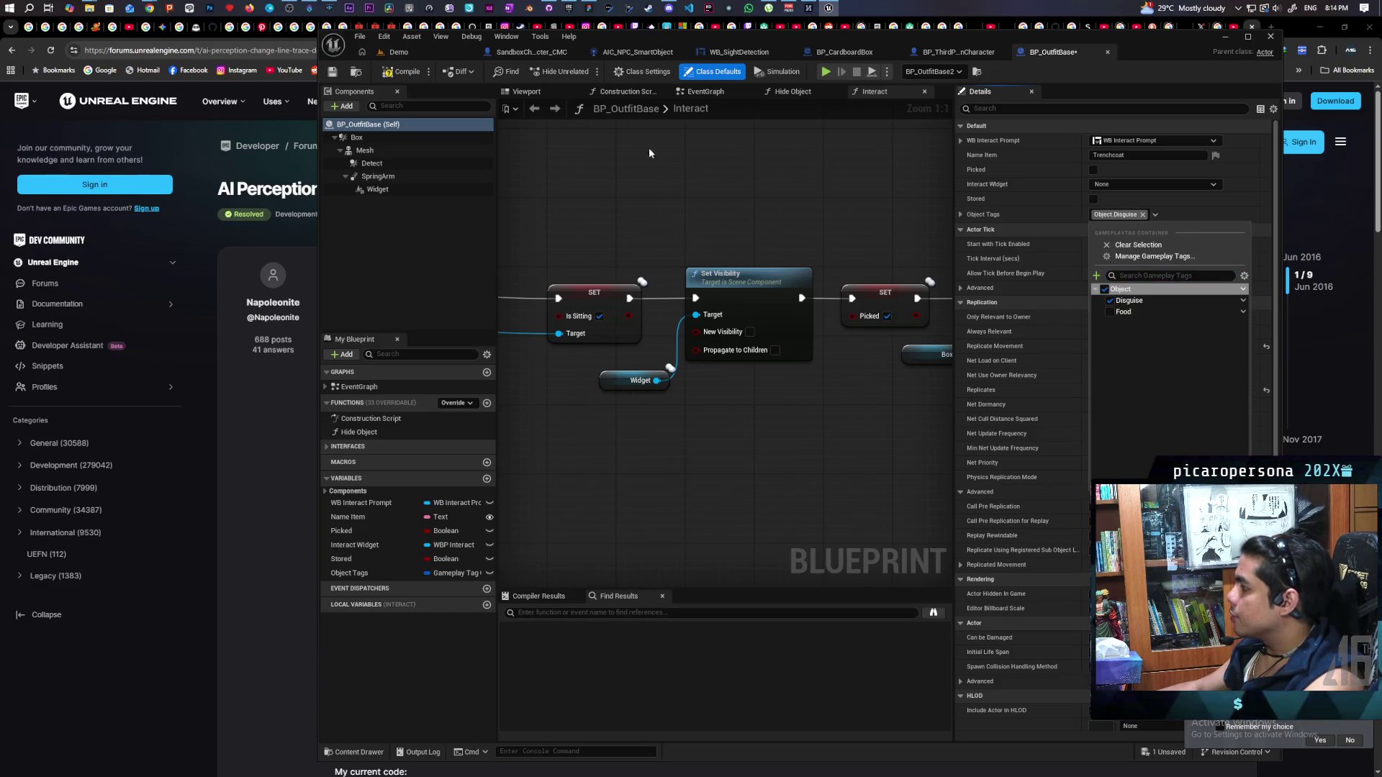
{"action": "left_click", "coordinate": [381, 74]}
{"action": "key", "text": "ctrl+s"}
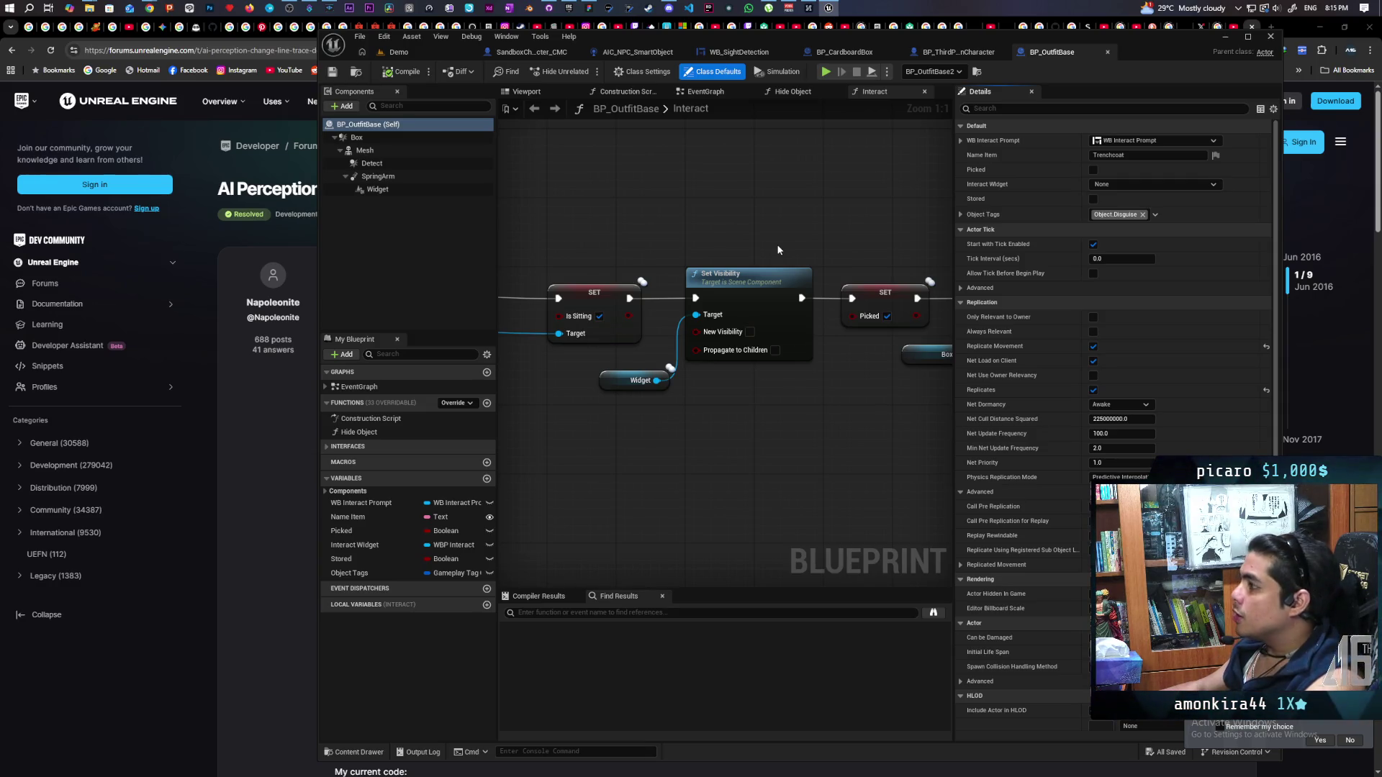
Return to the Demo level and fly the view forward across it
{"action": "left_click", "coordinate": [428, 50]}
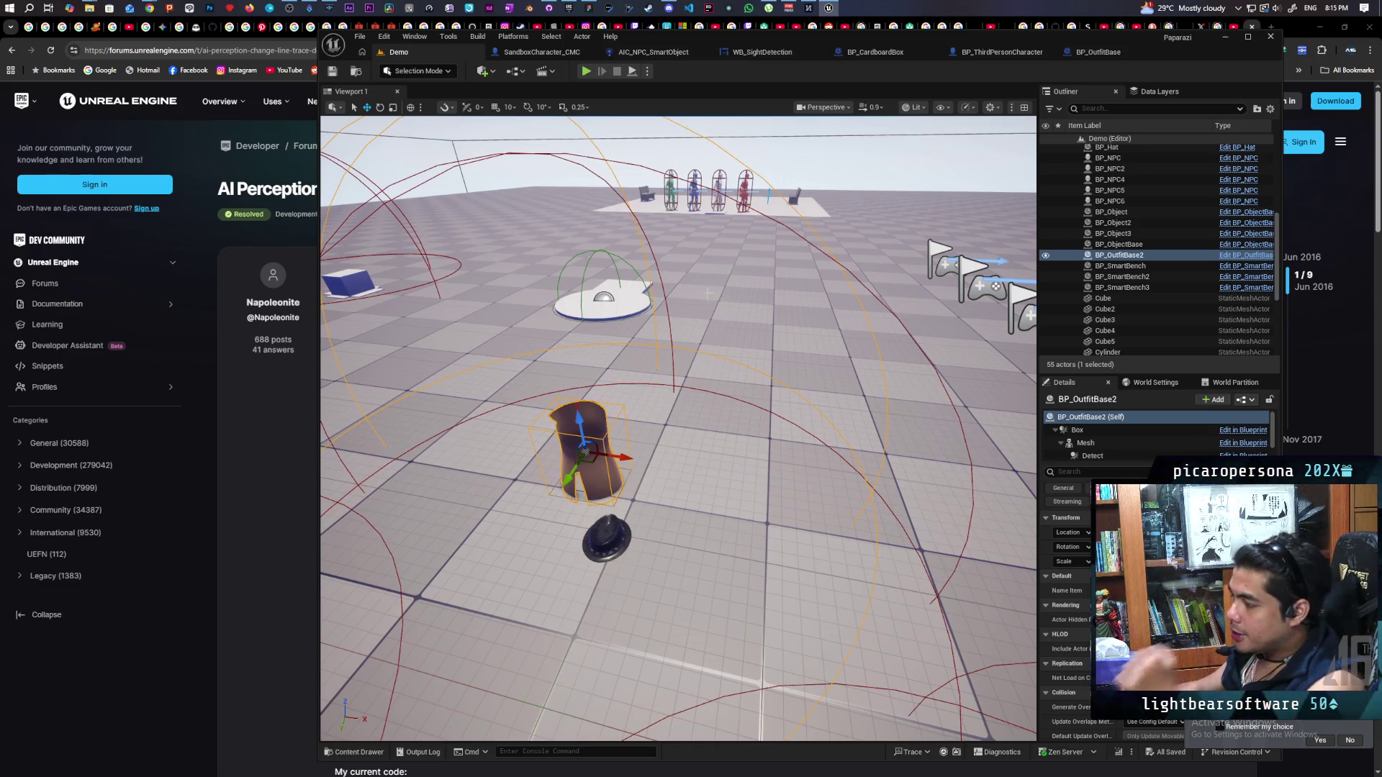
{"action": "scroll", "coordinate": [678, 428], "scroll_direction": "down", "scroll_amount": 5}
{"action": "left_click_drag", "start_coordinate": [754, 267], "coordinate": [720, 222]}
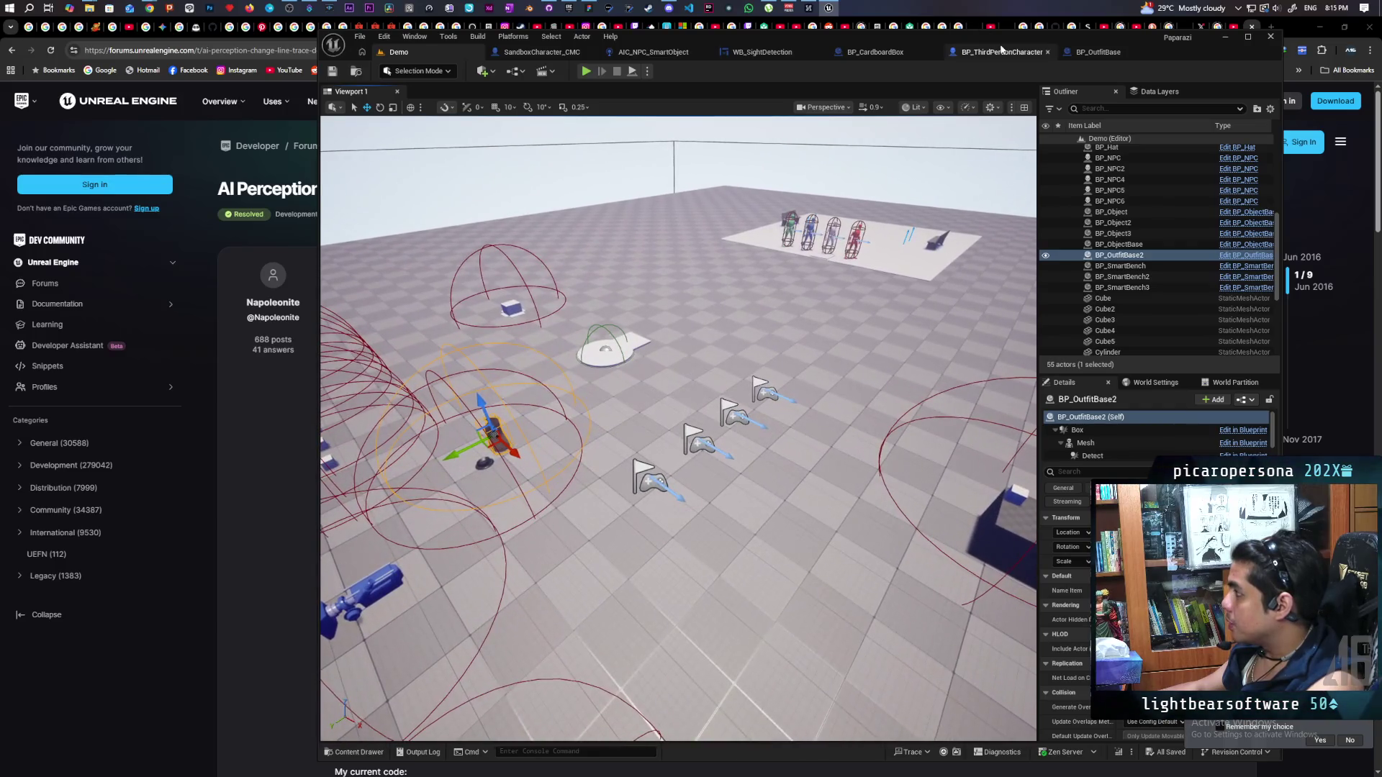
Review the Character Movement and Capsule Component settings in BP_ThirdPersonCharacter
{"action": "left_click", "coordinate": [1002, 52]}
{"action": "left_click", "coordinate": [431, 150]}
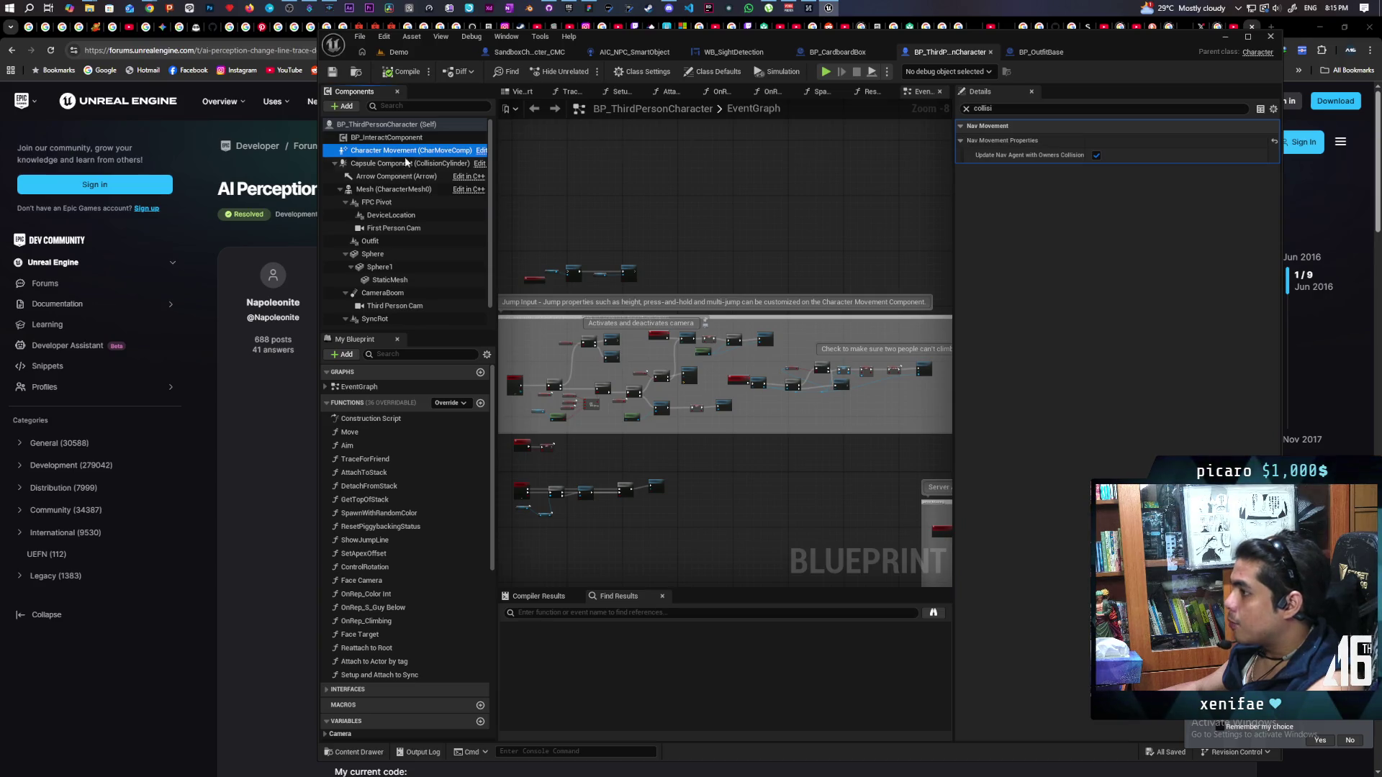
{"action": "left_click", "coordinate": [410, 163]}
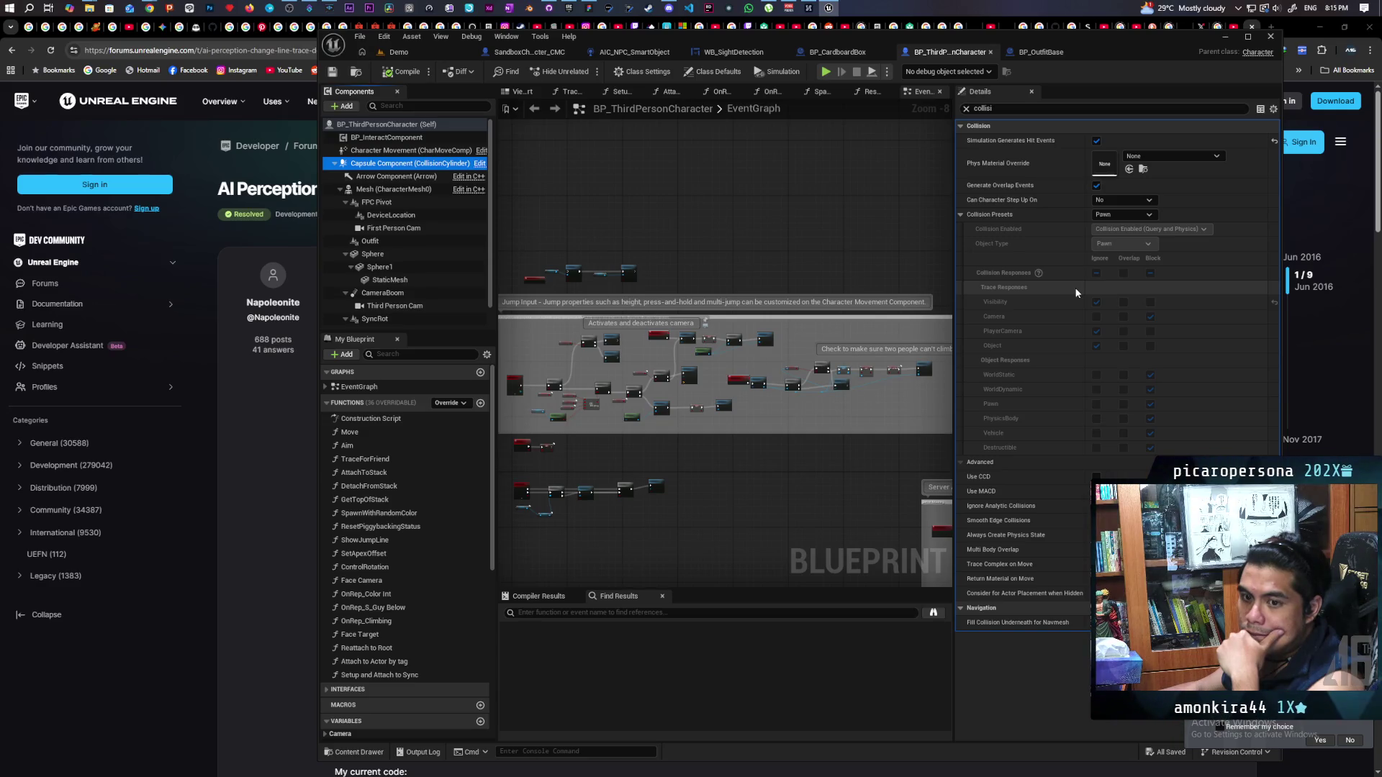
Glance over the outfit blueprint's Interact graph, then switch to the AIC_NPC_SmartObject graph
{"action": "left_click", "coordinate": [1032, 56]}
{"action": "scroll", "coordinate": [916, 266], "scroll_direction": "down", "scroll_amount": 4}
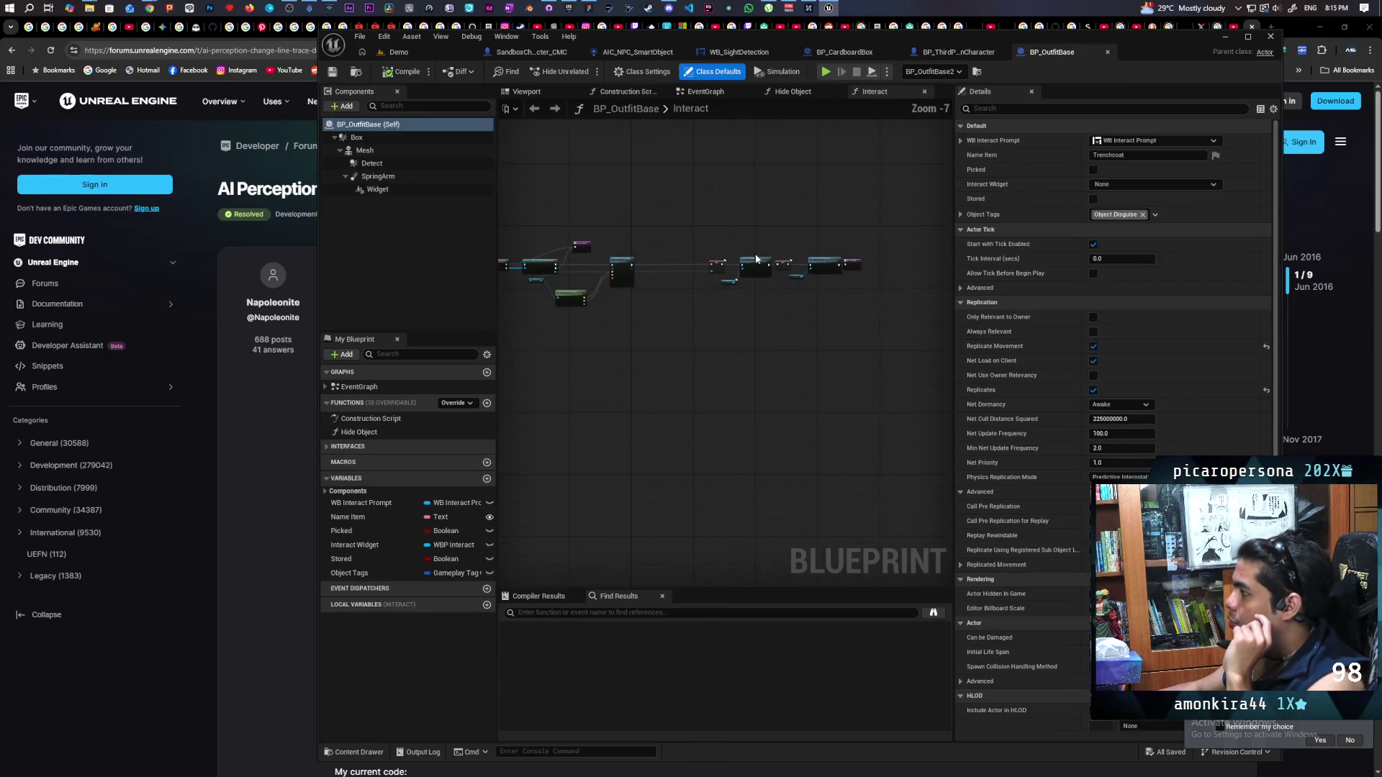
{"action": "left_click_drag", "start_coordinate": [835, 245], "coordinate": [783, 238]}
{"action": "left_click", "coordinate": [944, 52]}
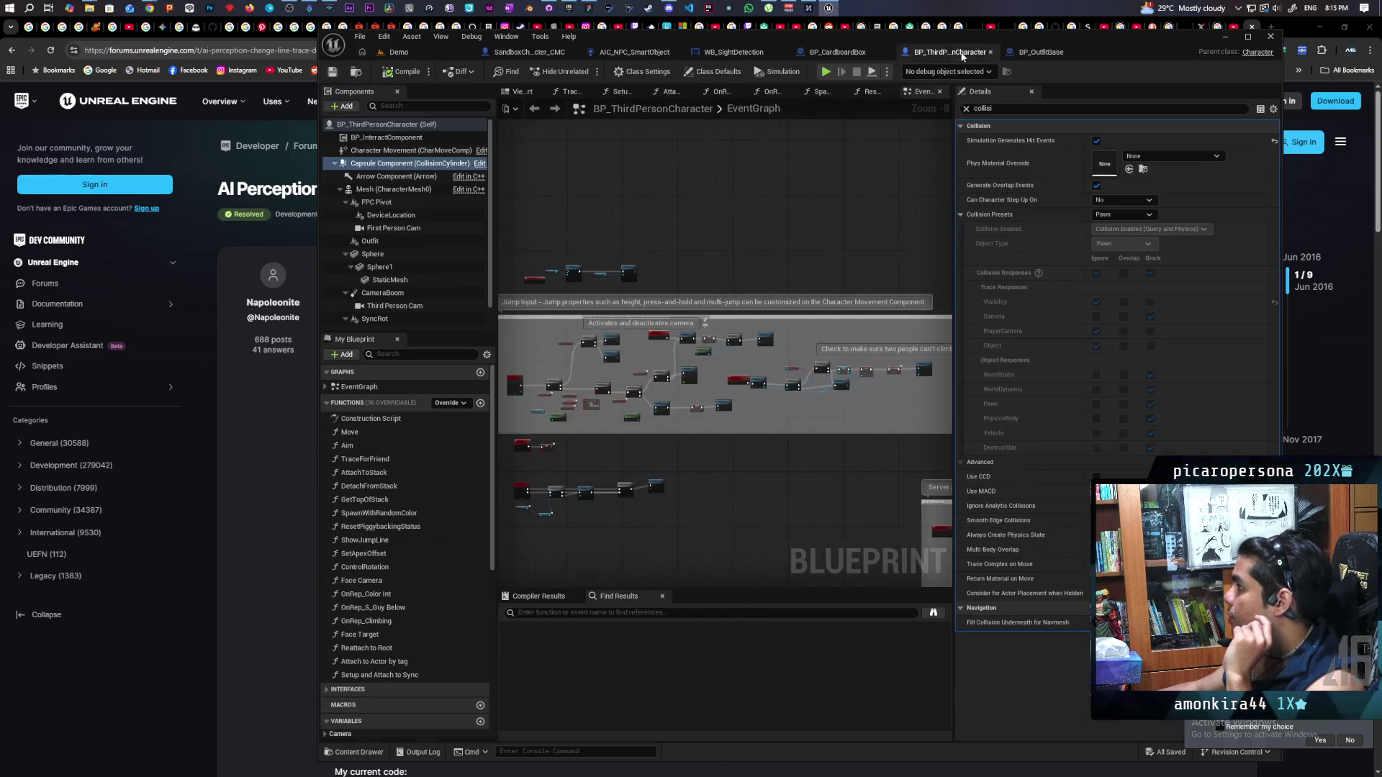
{"action": "left_click", "coordinate": [637, 51]}
{"action": "scroll", "coordinate": [871, 218], "scroll_direction": "up", "scroll_amount": 2}
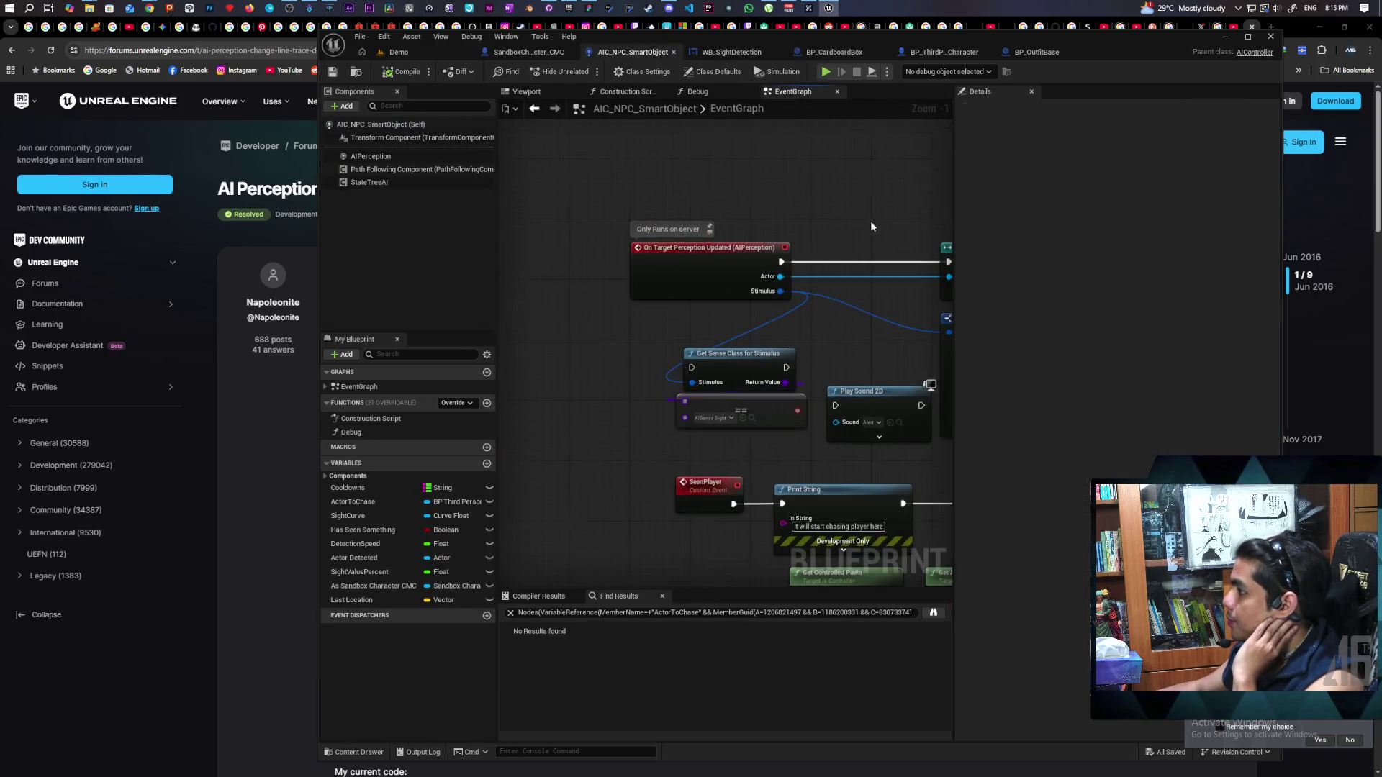
Examine the On Target Perception Updated event and bring the sight-check nodes into view
{"action": "mouse_move", "coordinate": [814, 203]}
{"action": "left_mouse_down"}
{"action": "mouse_move", "coordinate": [681, 323]}
{"action": "mouse_move", "coordinate": [572, 230]}
{"action": "left_mouse_up"}
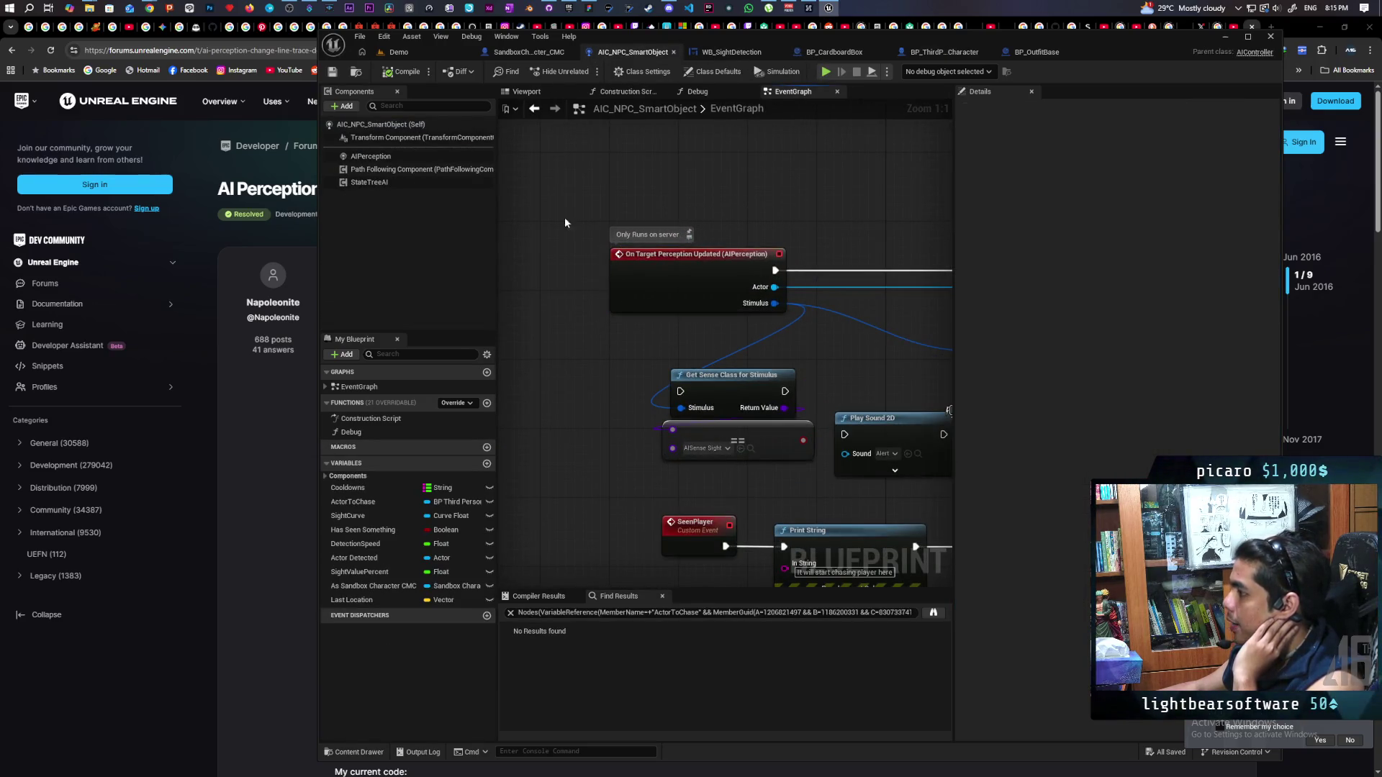
{"action": "left_click_drag", "start_coordinate": [814, 229], "coordinate": [640, 364]}
{"action": "mouse_move", "coordinate": [566, 218]}
{"action": "left_mouse_down"}
{"action": "mouse_move", "coordinate": [887, 354]}
{"action": "mouse_move", "coordinate": [796, 330]}
{"action": "left_mouse_up"}
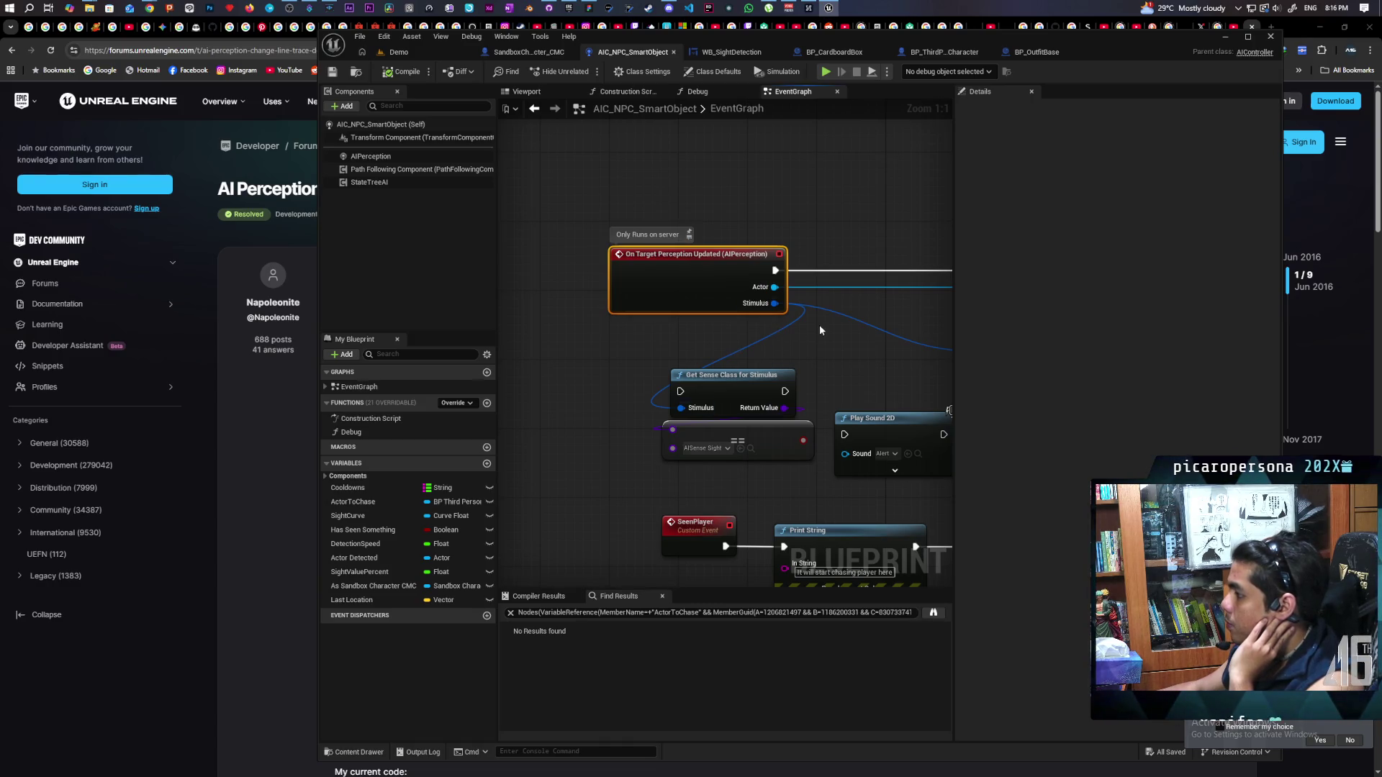
{"action": "scroll", "coordinate": [828, 325], "scroll_direction": "down", "scroll_amount": 2}
{"action": "left_click_drag", "start_coordinate": [864, 325], "coordinate": [624, 354]}
{"action": "scroll", "coordinate": [624, 355], "scroll_direction": "down", "scroll_amount": 3}
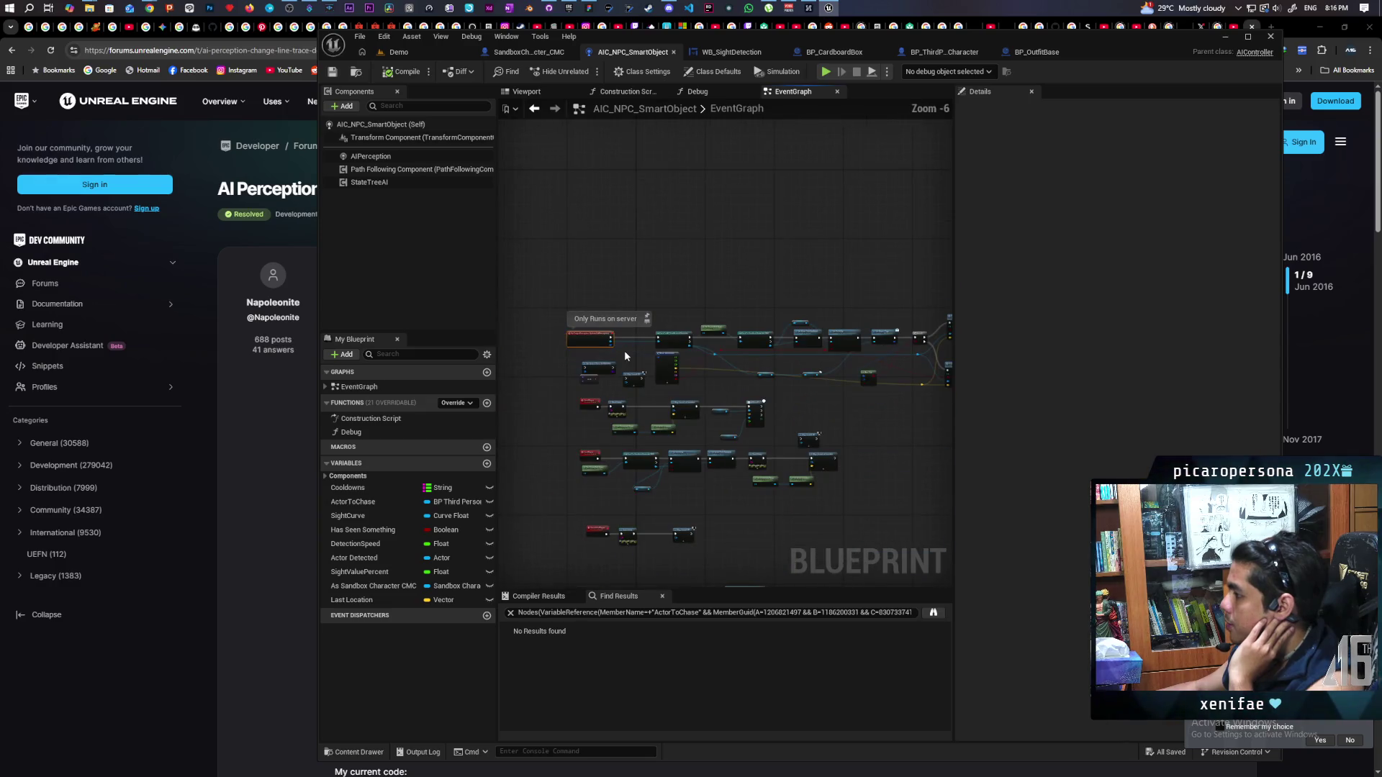
{"action": "scroll", "coordinate": [624, 354], "scroll_direction": "up", "scroll_amount": 3}
{"action": "scroll", "coordinate": [624, 355], "scroll_direction": "down", "scroll_amount": 4}
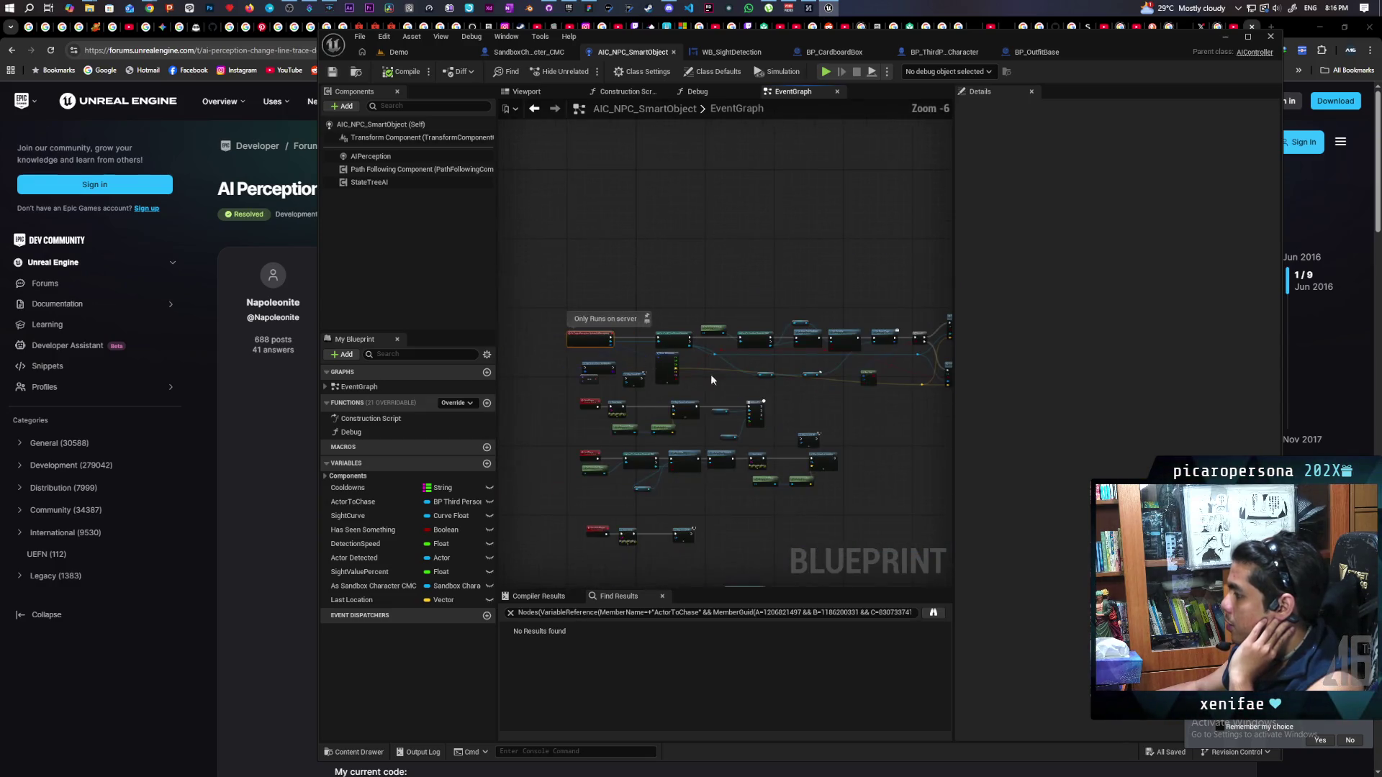
{"action": "scroll", "coordinate": [621, 413], "scroll_direction": "up", "scroll_amount": 3}
{"action": "scroll", "coordinate": [620, 414], "scroll_direction": "down", "scroll_amount": 3}
{"action": "left_click_drag", "start_coordinate": [622, 455], "coordinate": [837, 374]}
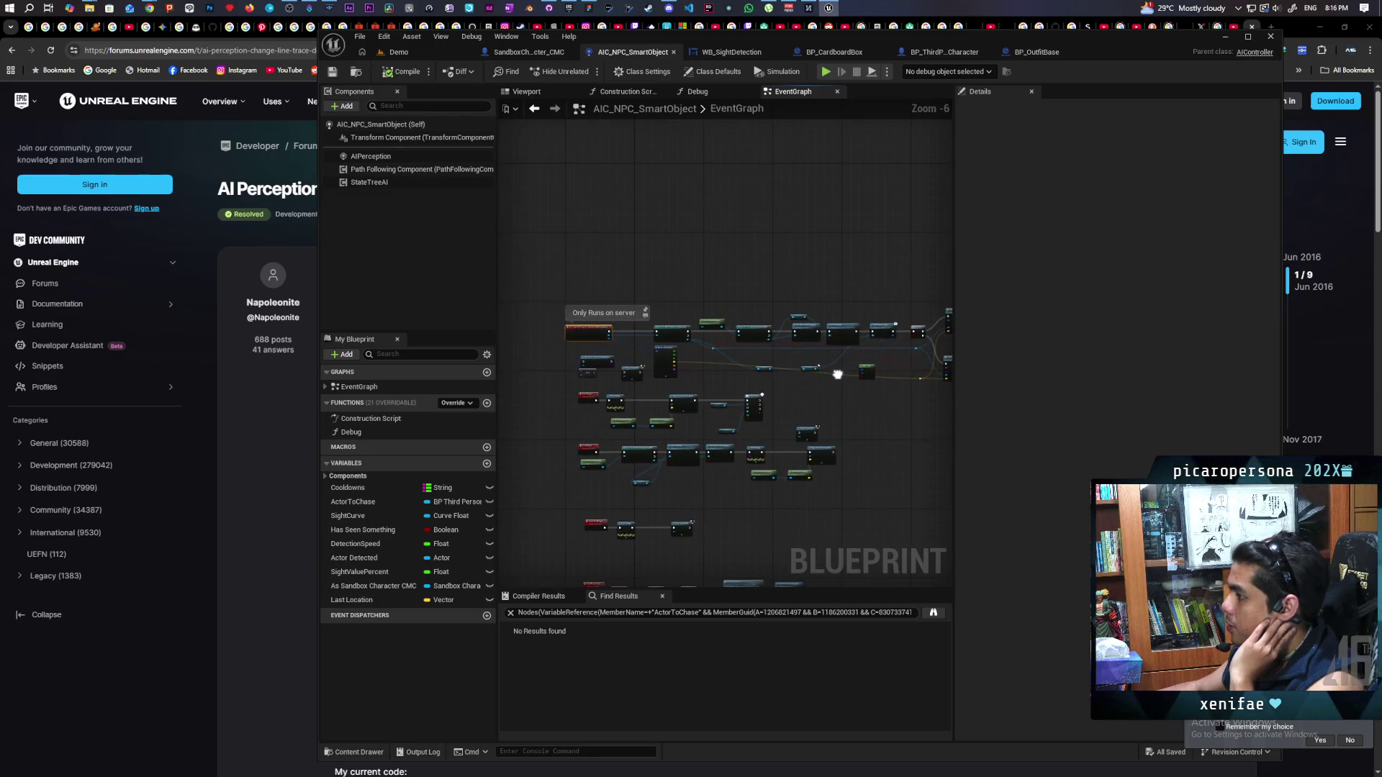
{"action": "scroll", "coordinate": [846, 386], "scroll_direction": "up", "scroll_amount": 4}
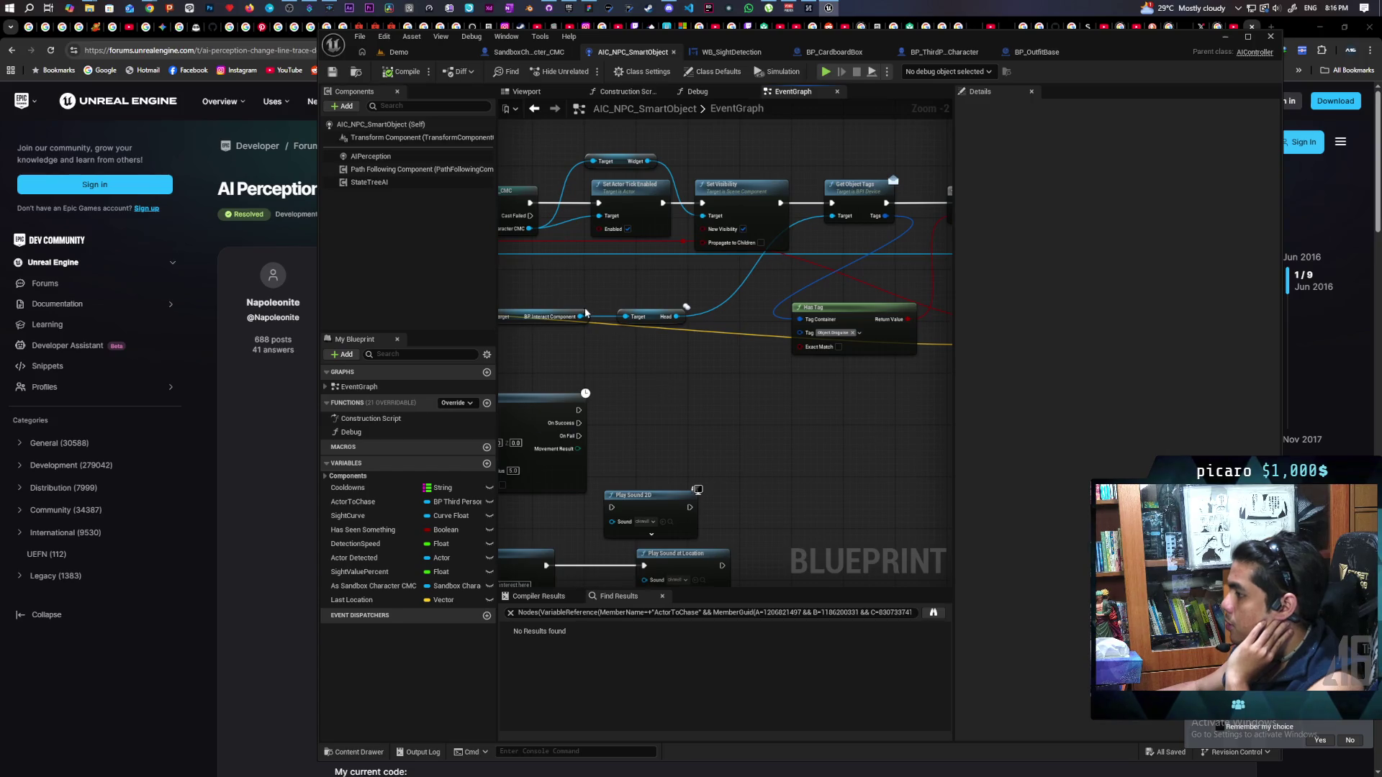
Add a Get Hold node and wire it into a pasted copy of Get Object Tags and Has Tag
{"action": "left_click_drag", "start_coordinate": [580, 318], "coordinate": [598, 359]}
{"action": "type", "text": "hold"}
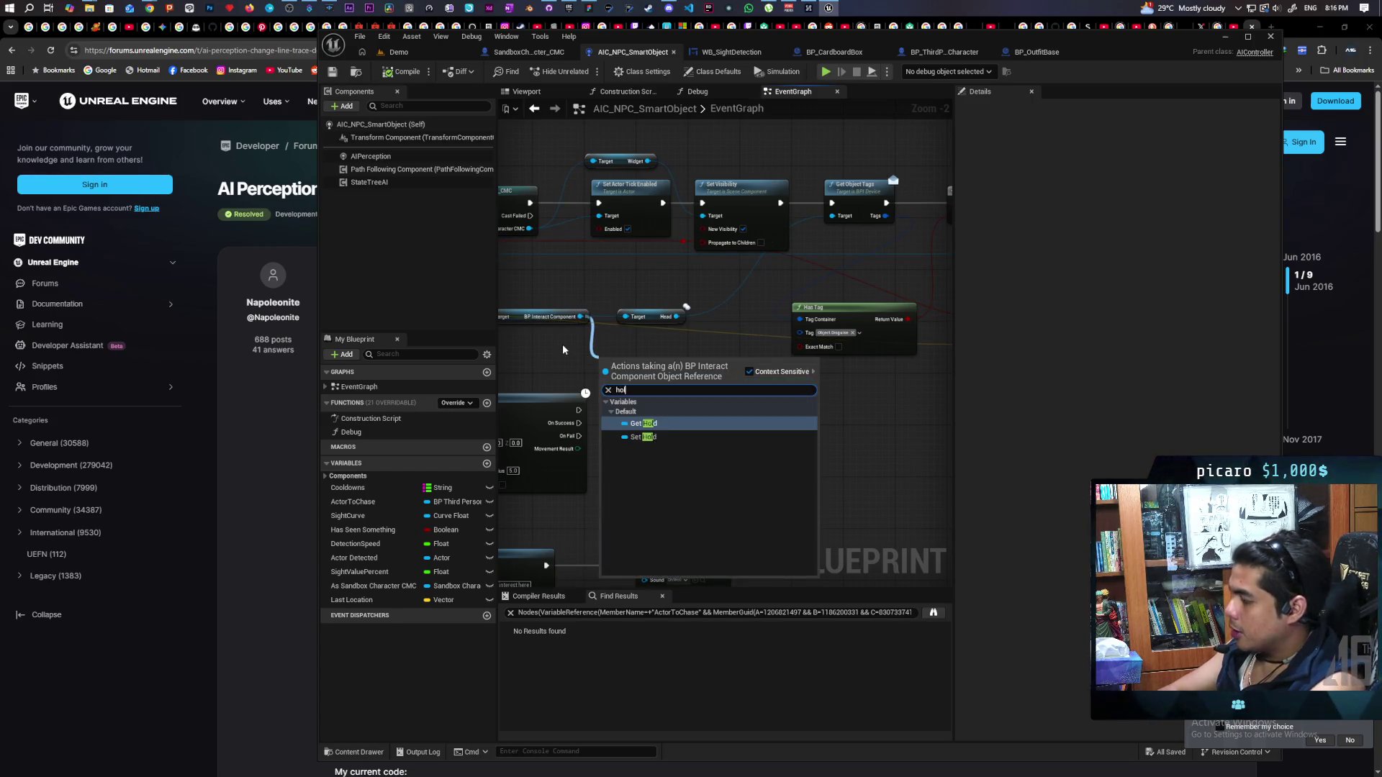
{"action": "key", "text": "Return"}
{"action": "mouse_move", "coordinate": [838, 204]}
{"action": "left_mouse_down"}
{"action": "mouse_move", "coordinate": [771, 236]}
{"action": "mouse_move", "coordinate": [773, 401]}
{"action": "left_mouse_up"}
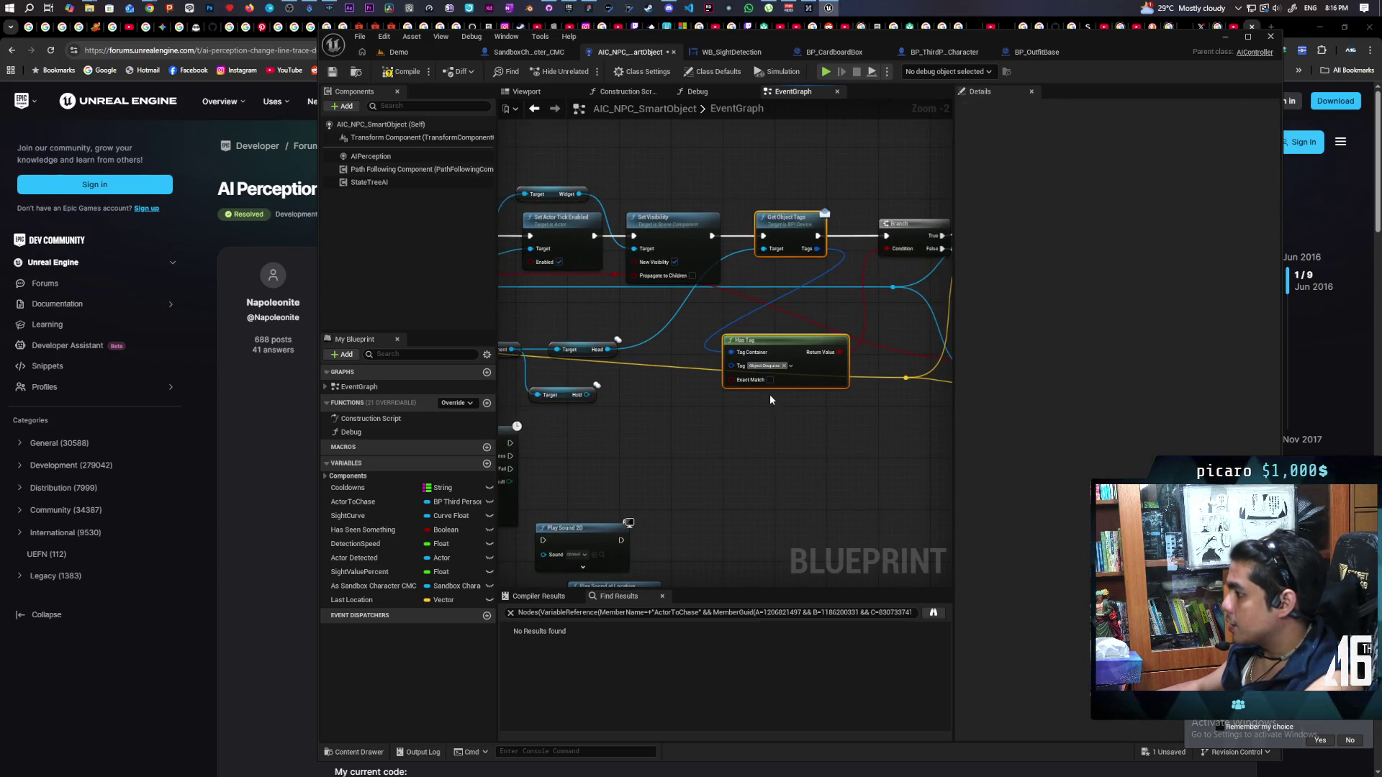
{"action": "key", "text": "ctrl+c"}
{"action": "key", "text": "ctrl+v"}
{"action": "mouse_move", "coordinate": [587, 394]}
{"action": "left_mouse_down"}
{"action": "mouse_move", "coordinate": [701, 413]}
{"action": "mouse_move", "coordinate": [720, 403]}
{"action": "left_mouse_up"}
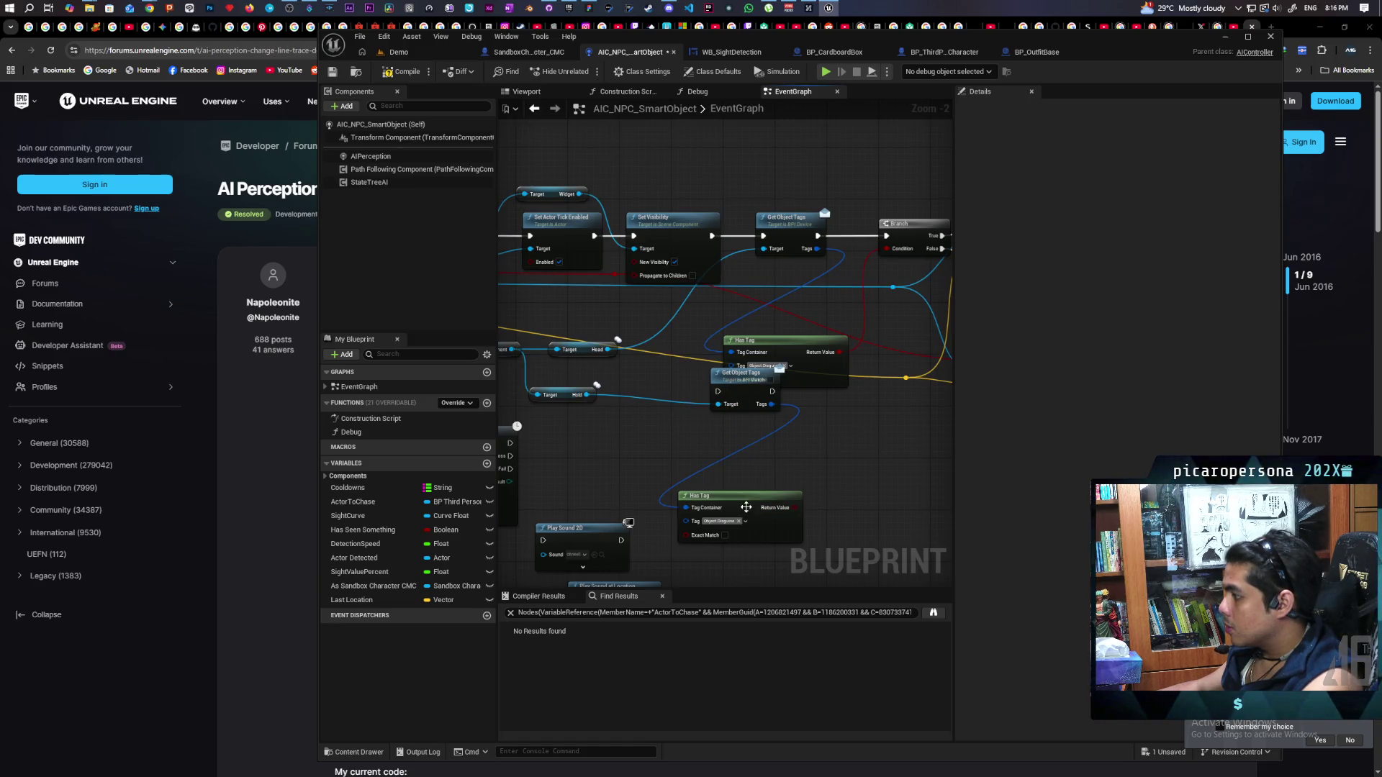
{"action": "left_click_drag", "start_coordinate": [746, 507], "coordinate": [783, 450]}
Move the Branch group right and place the second tag check below the first
{"action": "mouse_move", "coordinate": [912, 216]}
{"action": "left_mouse_down"}
{"action": "mouse_move", "coordinate": [654, 494]}
{"action": "mouse_move", "coordinate": [633, 498]}
{"action": "left_mouse_up"}
{"action": "left_click_drag", "start_coordinate": [663, 322], "coordinate": [838, 324]}
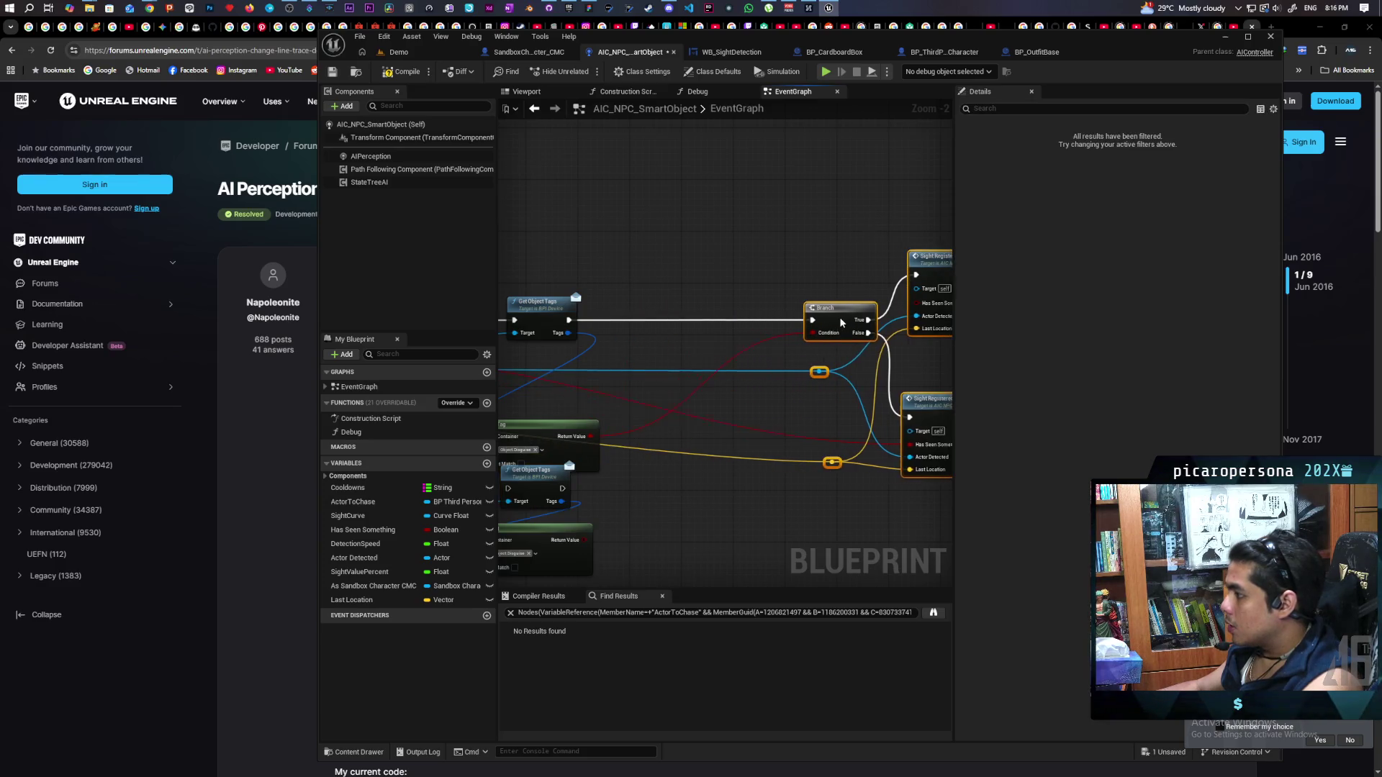
{"action": "left_click_drag", "start_coordinate": [725, 280], "coordinate": [855, 227]}
{"action": "left_click_drag", "start_coordinate": [667, 425], "coordinate": [833, 263]}
{"action": "left_click_drag", "start_coordinate": [703, 492], "coordinate": [845, 451]}
{"action": "left_click_drag", "start_coordinate": [716, 271], "coordinate": [610, 338]}
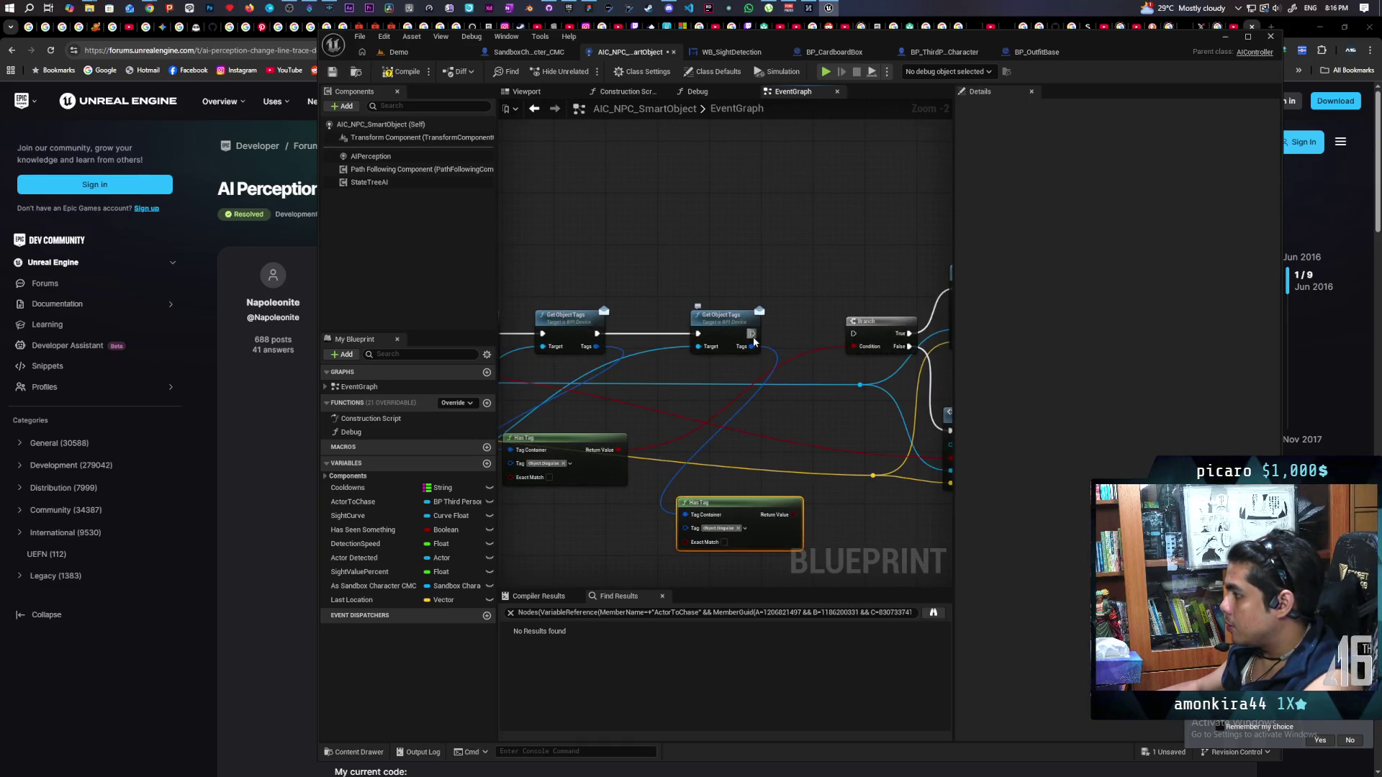
{"action": "left_click_drag", "start_coordinate": [831, 435], "coordinate": [873, 323]}
{"action": "mouse_move", "coordinate": [801, 401]}
{"action": "left_mouse_down"}
{"action": "mouse_move", "coordinate": [597, 430]}
{"action": "mouse_move", "coordinate": [627, 407]}
{"action": "left_mouse_up"}
{"action": "scroll", "coordinate": [734, 417], "scroll_direction": "up", "scroll_amount": 1}
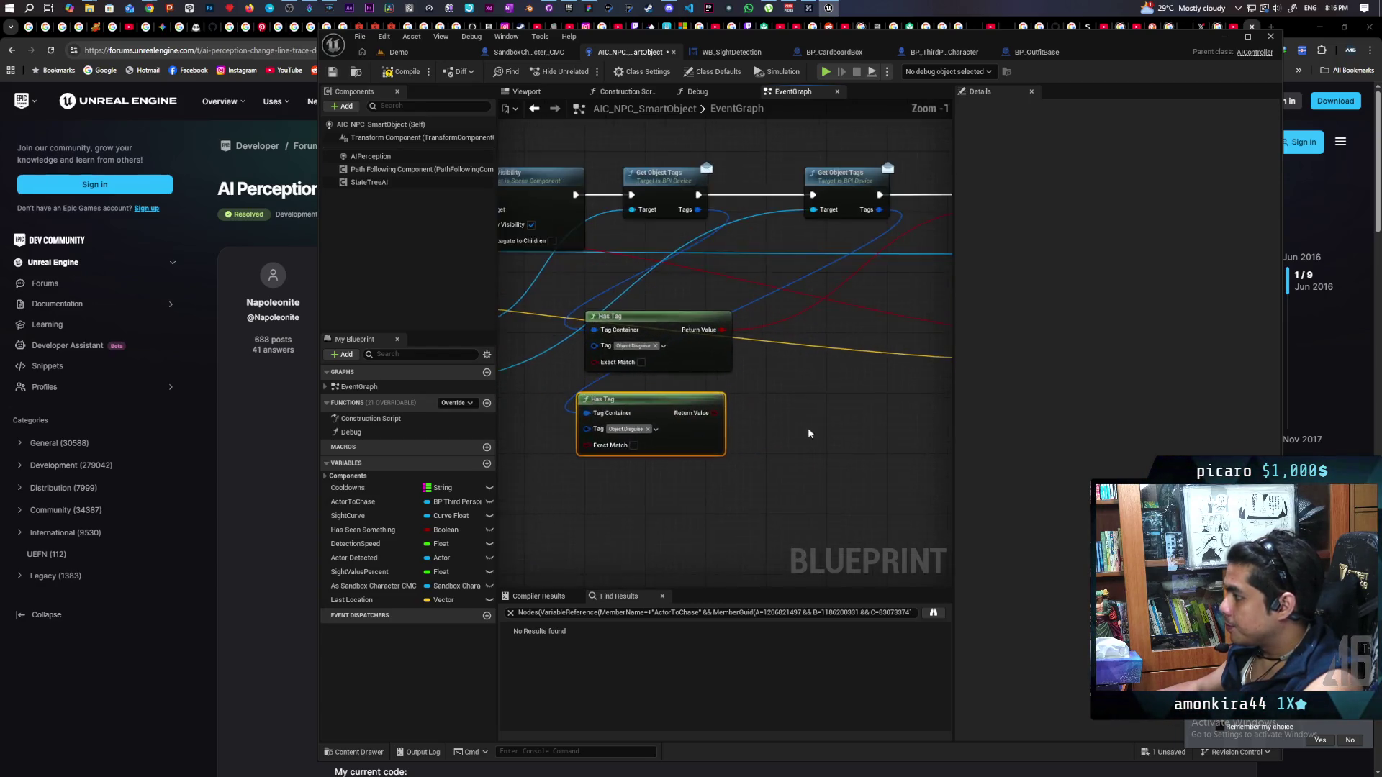
Combine both Object.Disguise Has Tag results with a new OR node
{"action": "left_click_drag", "start_coordinate": [622, 338], "coordinate": [675, 393]}
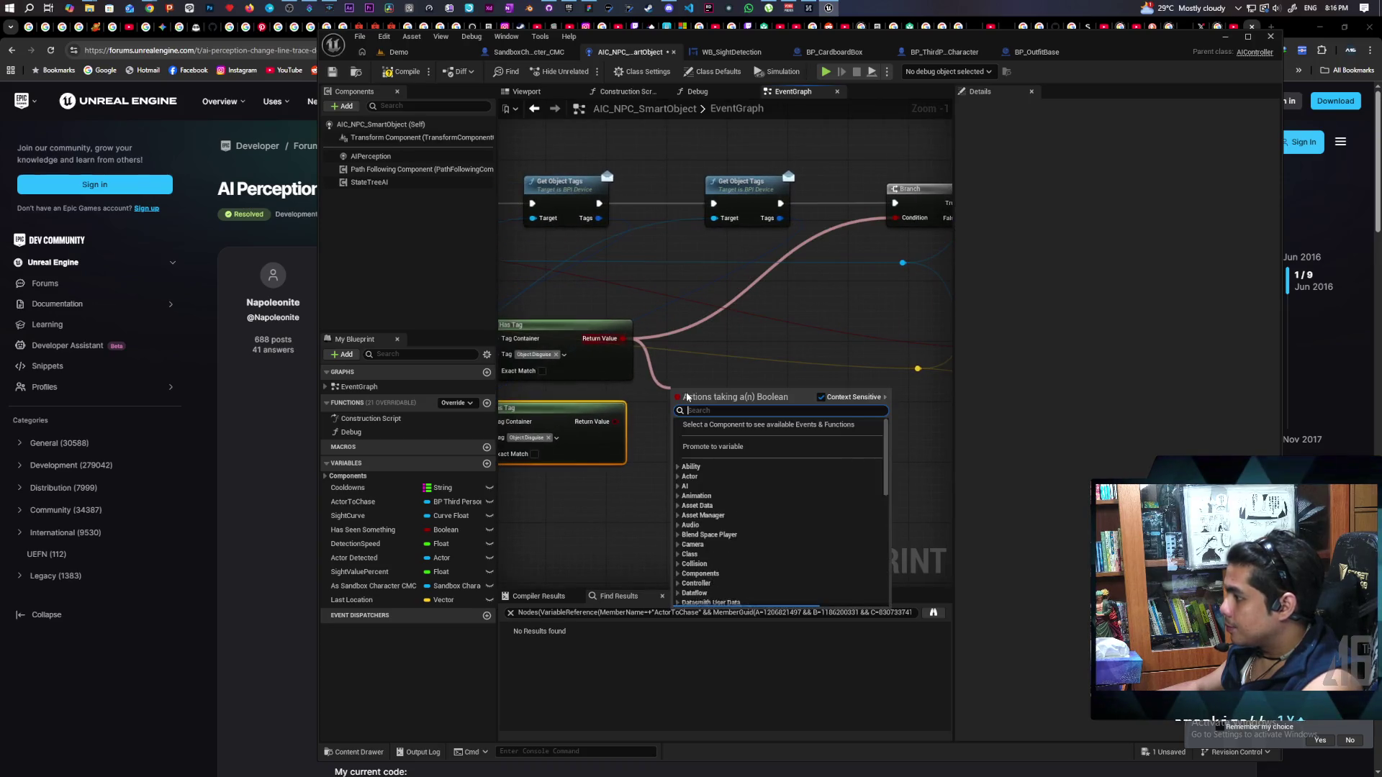
{"action": "type", "text": "or"}
{"action": "key", "text": "Return"}
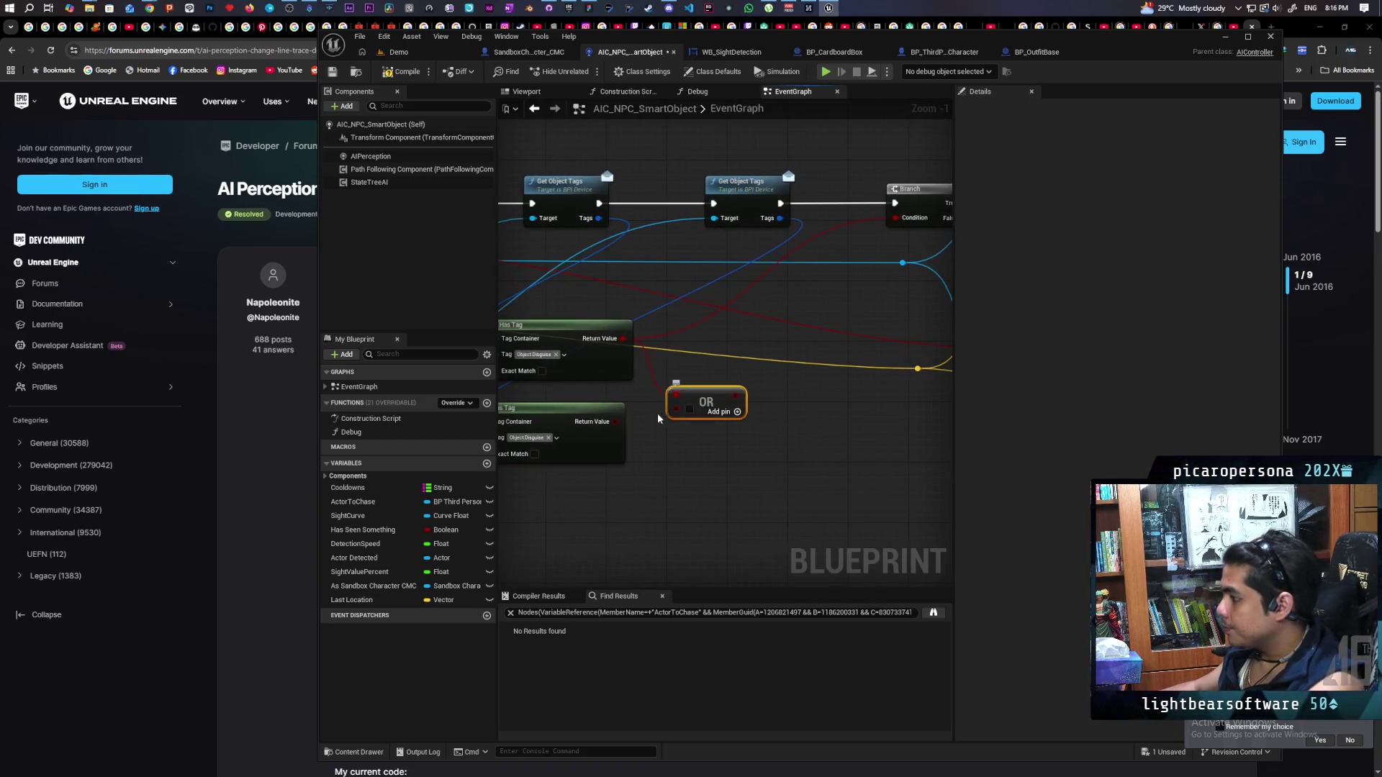
{"action": "left_click_drag", "start_coordinate": [616, 422], "coordinate": [676, 409]}
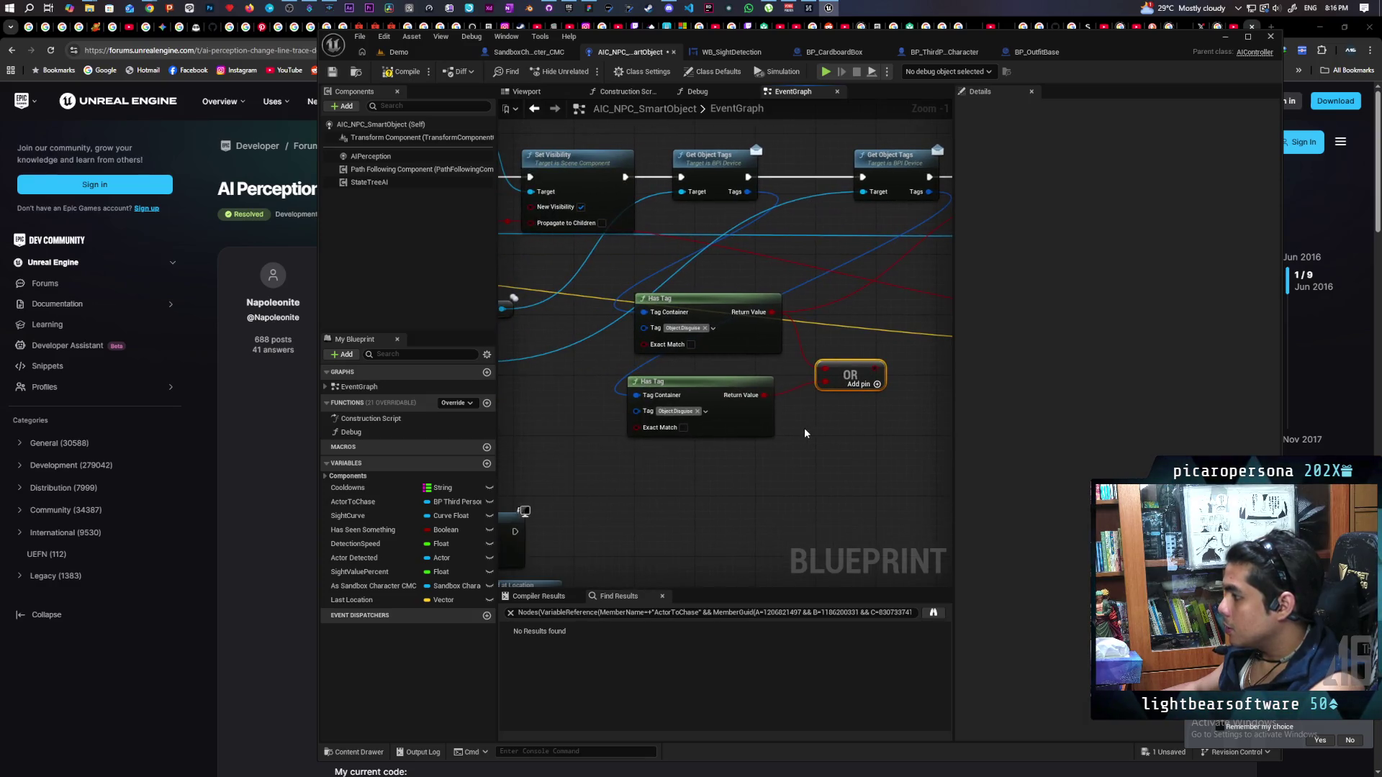